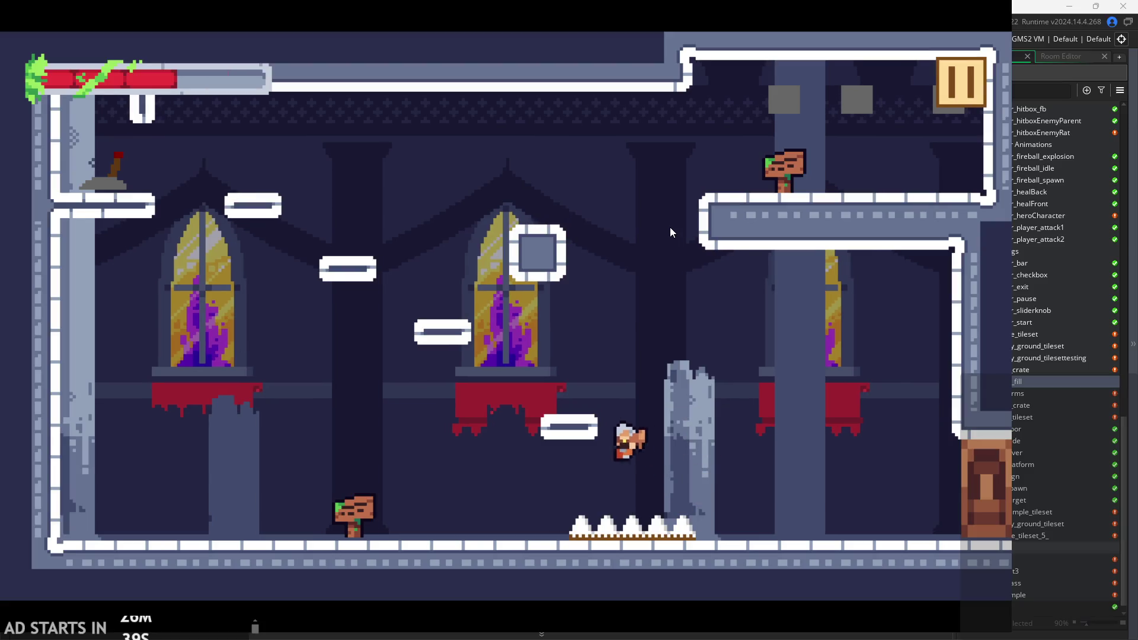
# Run and jump the hero between the floor, the small platform and the left platform.
pyautogui.press('space')
pyautogui.press('space')
pyautogui.press('Right')
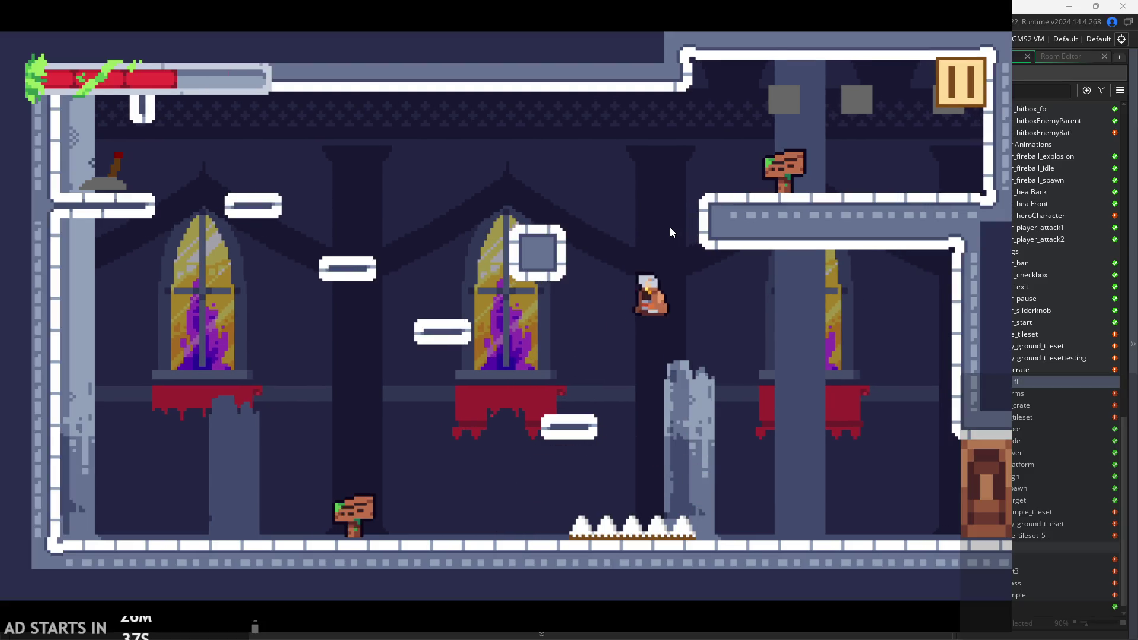
pyautogui.press('Left')
pyautogui.press('space')
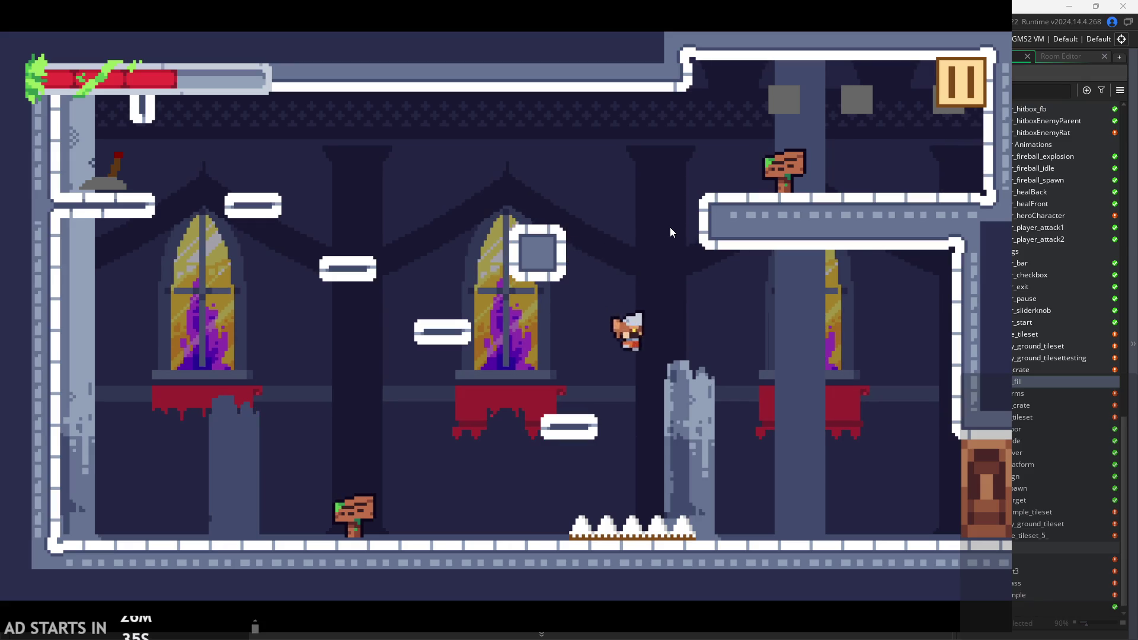
pyautogui.press('Left')
pyautogui.press('Right')
pyautogui.press('space')
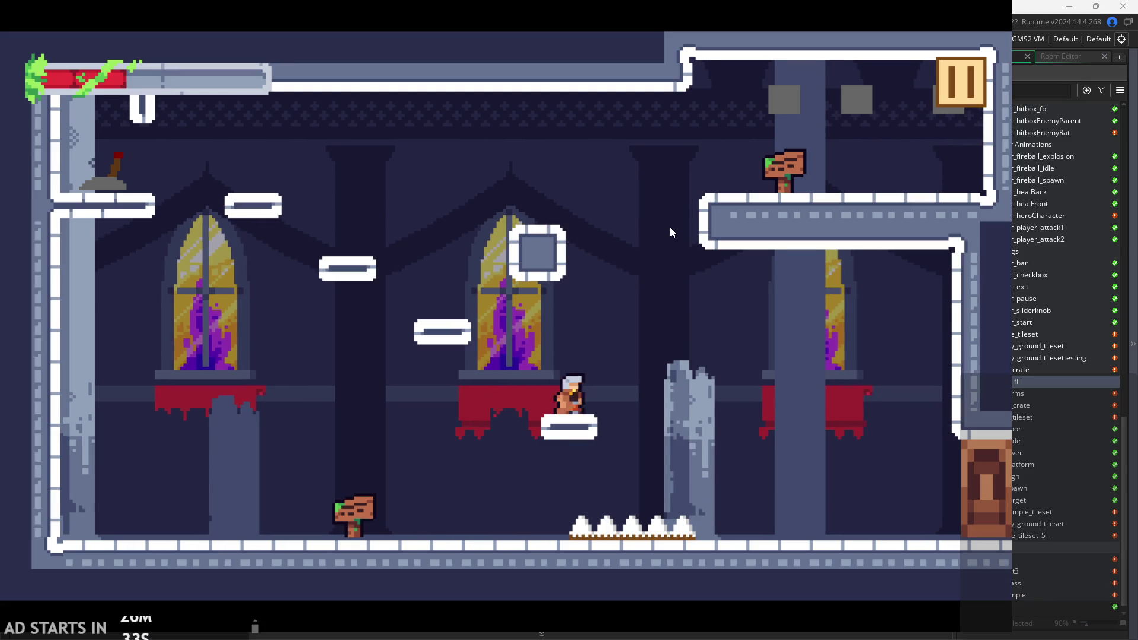
pyautogui.press('space')
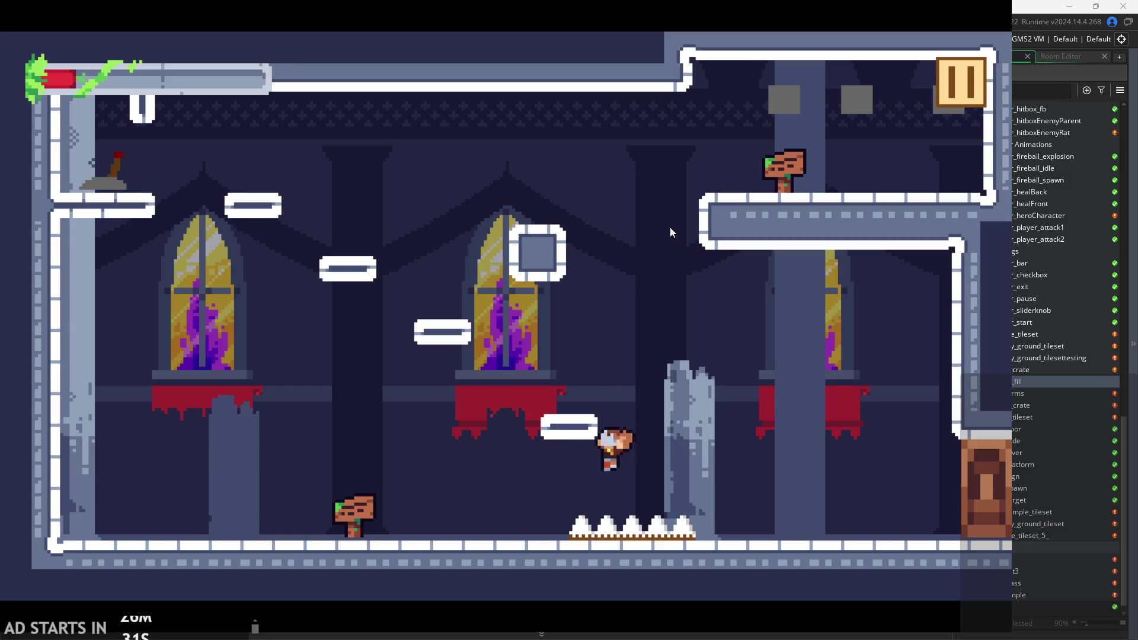
pyautogui.press('Left')
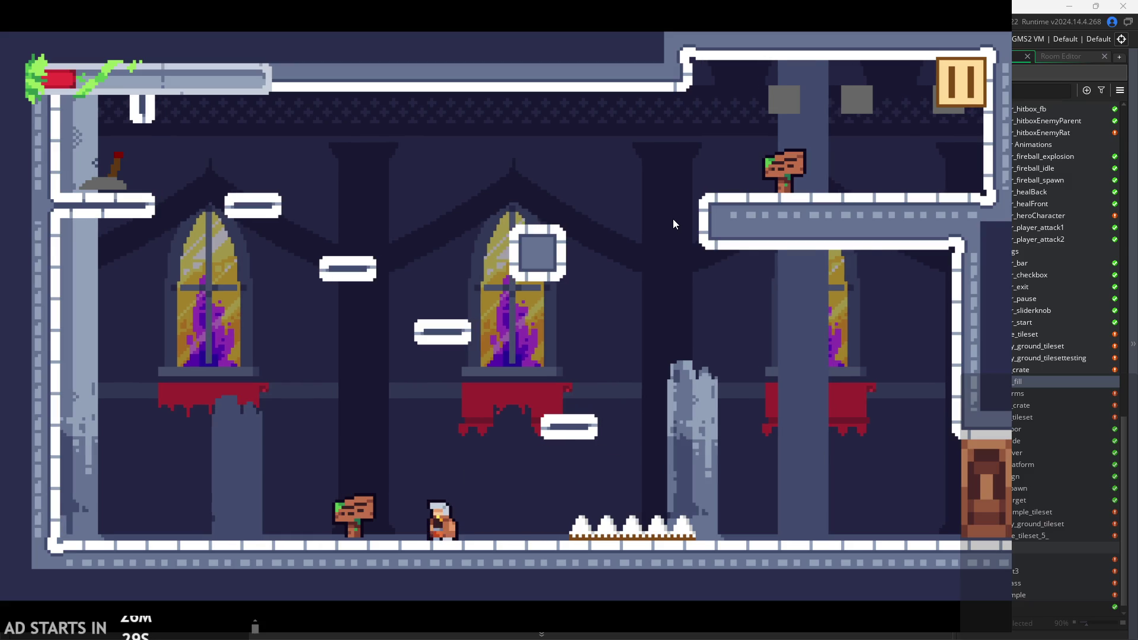
pyautogui.press('space')
pyautogui.press('Right')
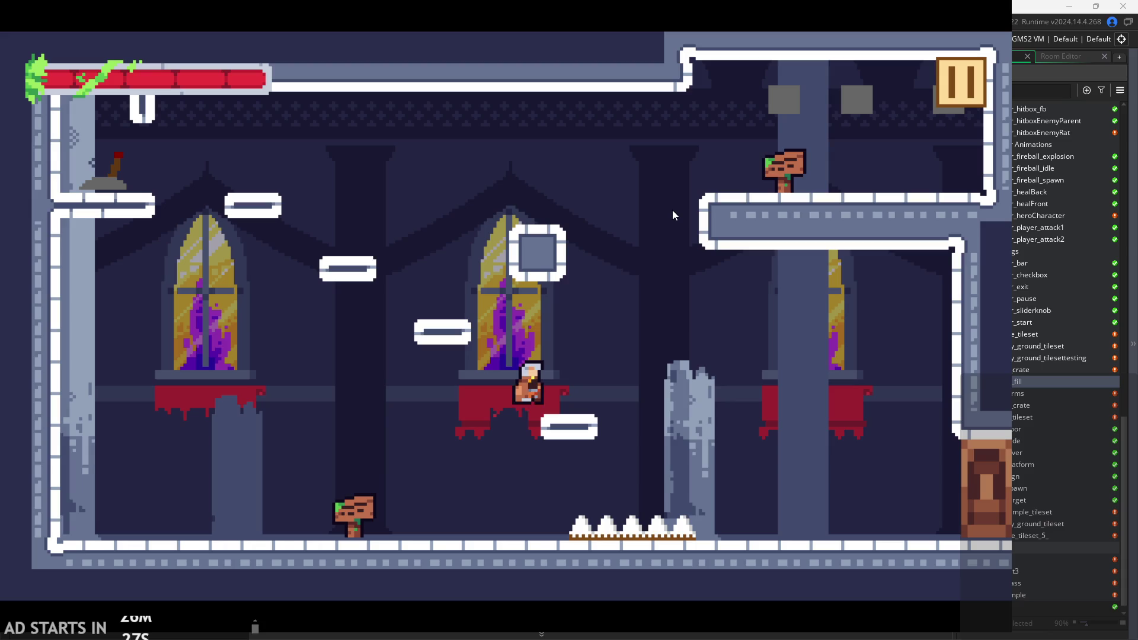
pyautogui.press('Left')
pyautogui.press('space')
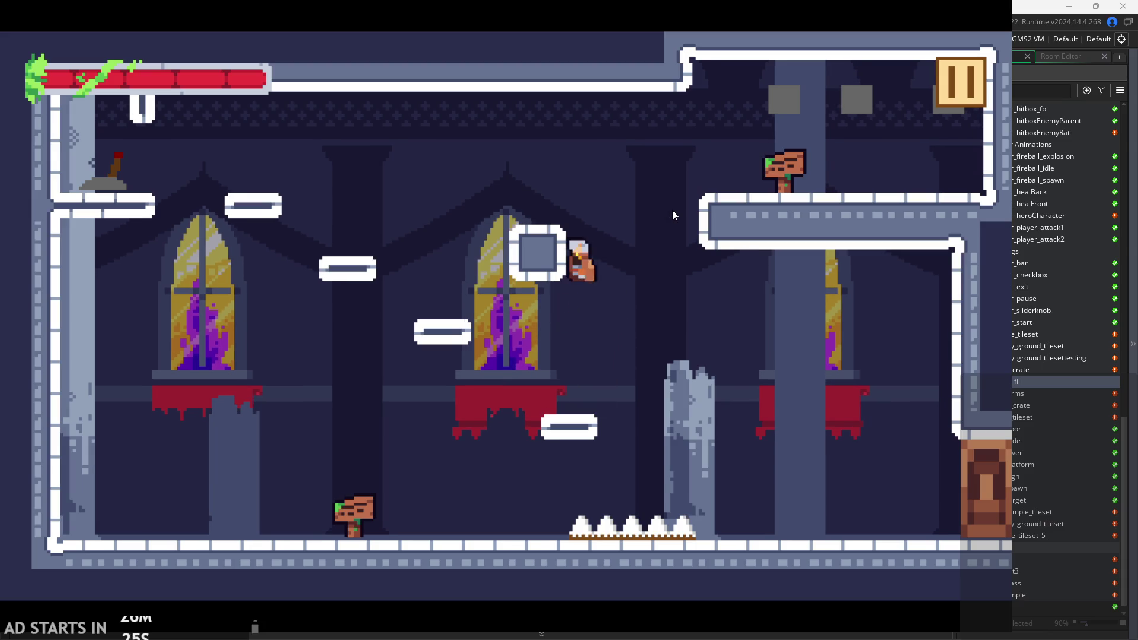
pyautogui.press('Right')
pyautogui.press('Left')
pyautogui.press('space')
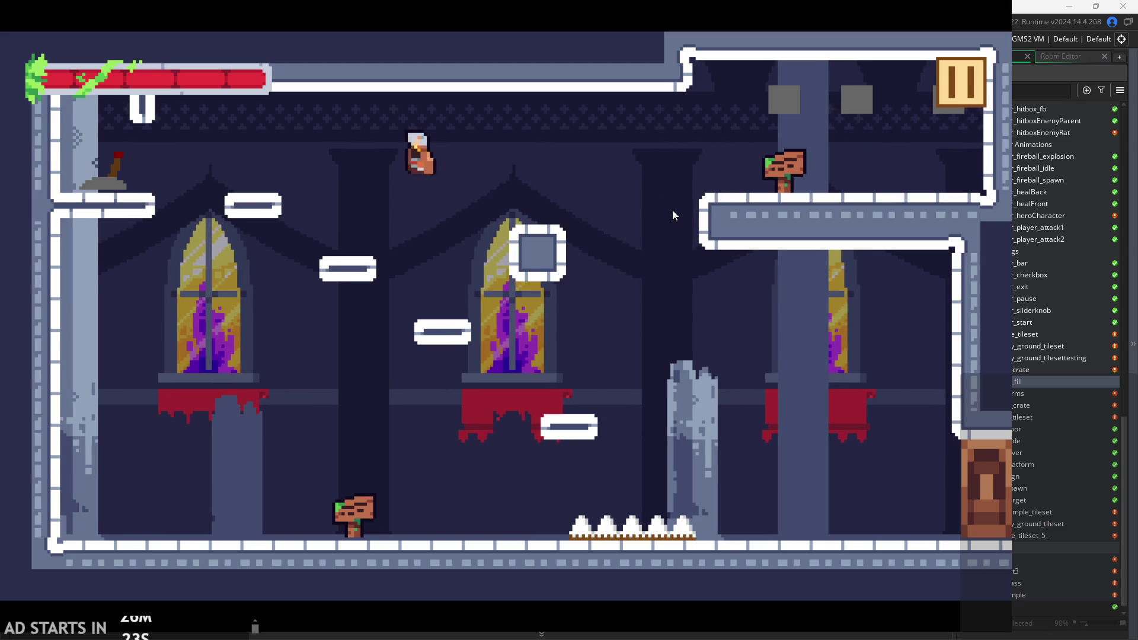
pyautogui.press('space')
pyautogui.press('Left')
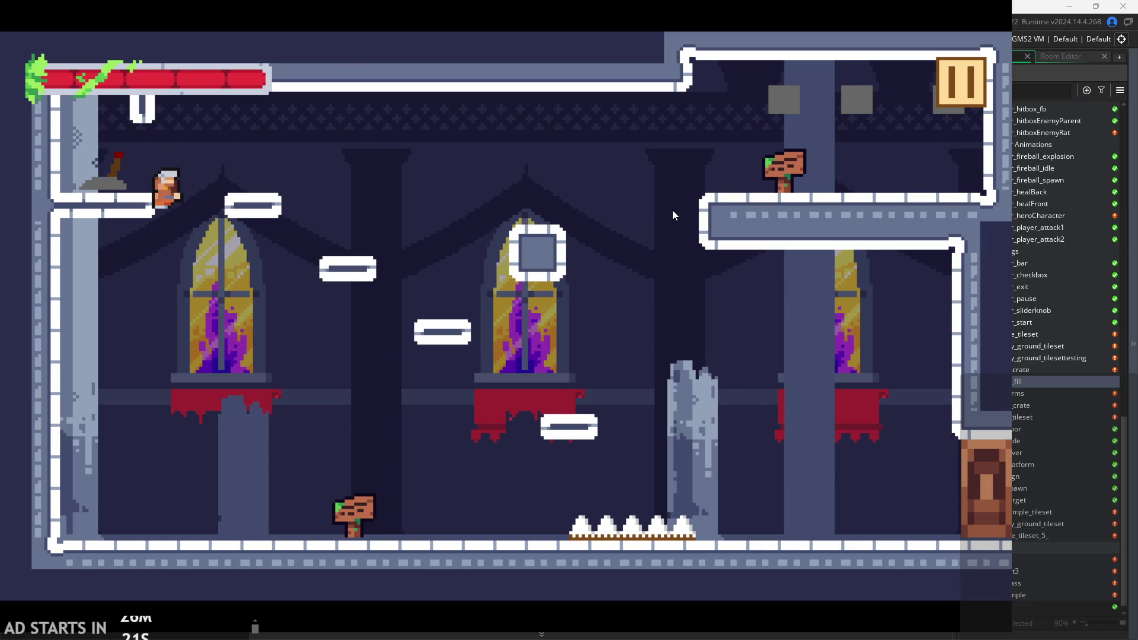
pyautogui.press('space')
pyautogui.press('Right')
# Hit the lever on the top-left ledge and wall-slide and wall-jump beside the ledge wall.
pyautogui.press('Left')
pyautogui.press('Right')
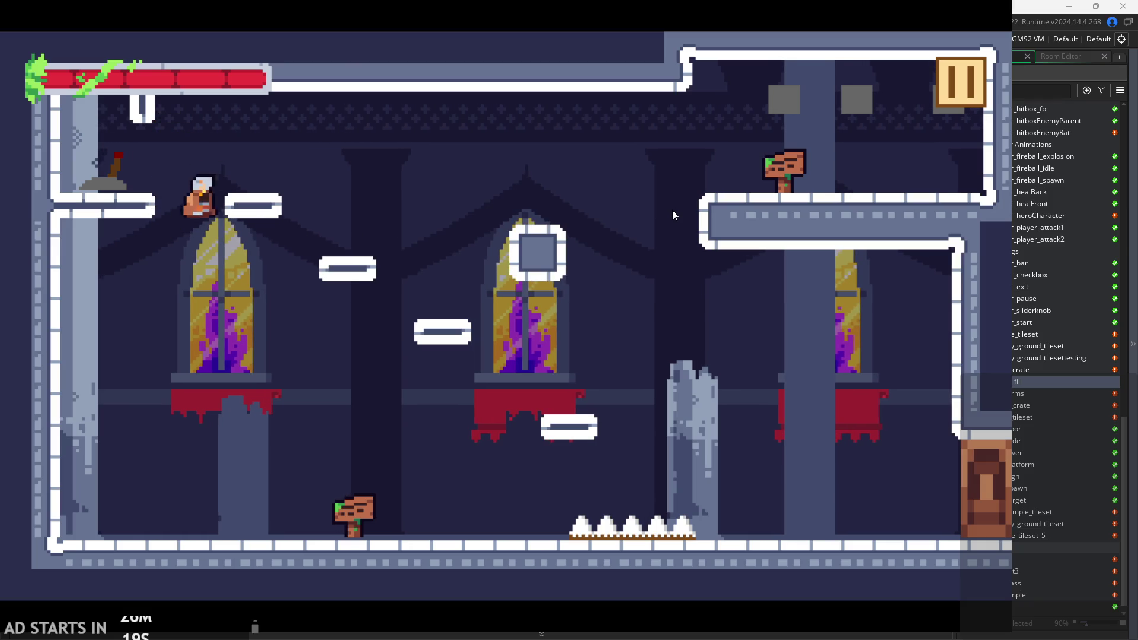
pyautogui.press('space')
pyautogui.press('Left')
pyautogui.press('Right')
pyautogui.press('Right')
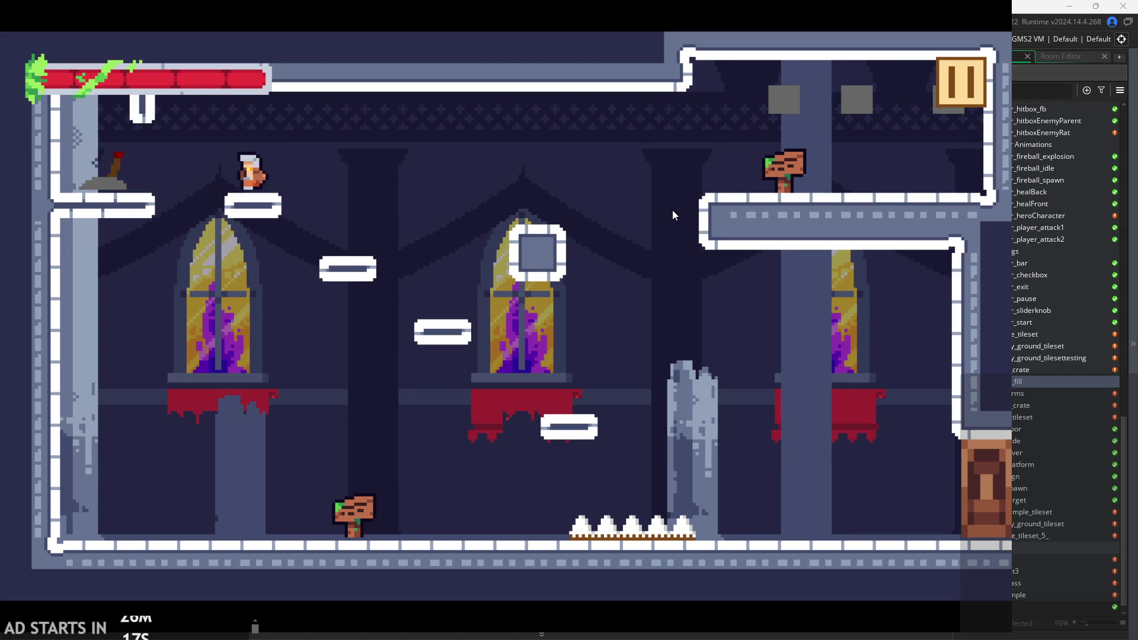
pyautogui.press('space')
pyautogui.press('Left')
pyautogui.press('space')
pyautogui.press('Right')
pyautogui.press('Left')
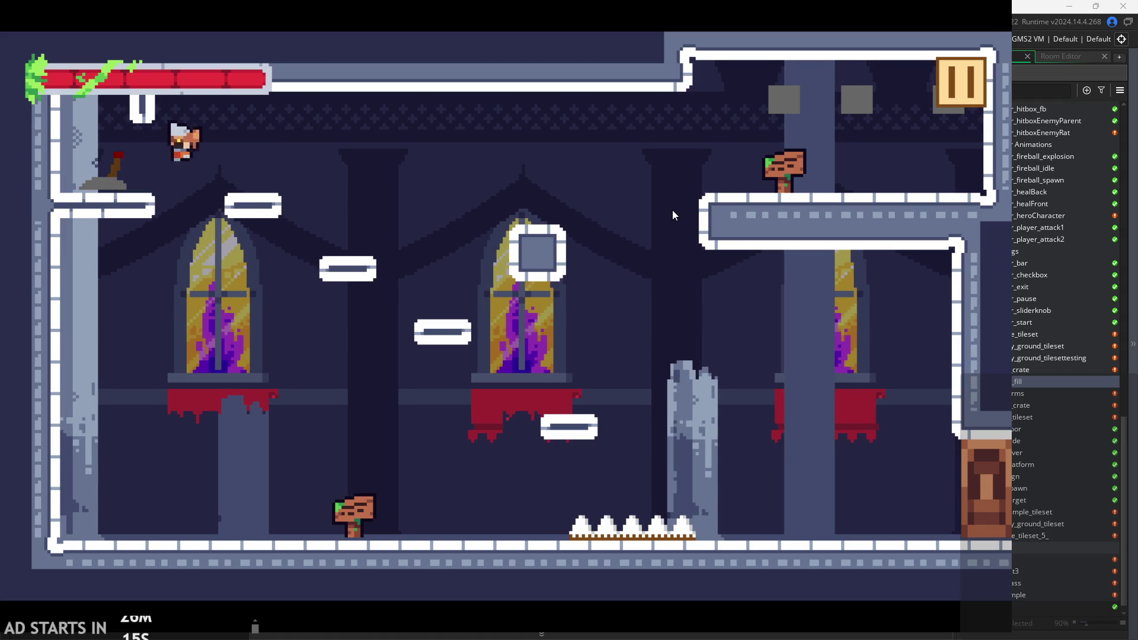
pyautogui.press('space')
pyautogui.press('Right')
pyautogui.press('Left')
pyautogui.press('space')
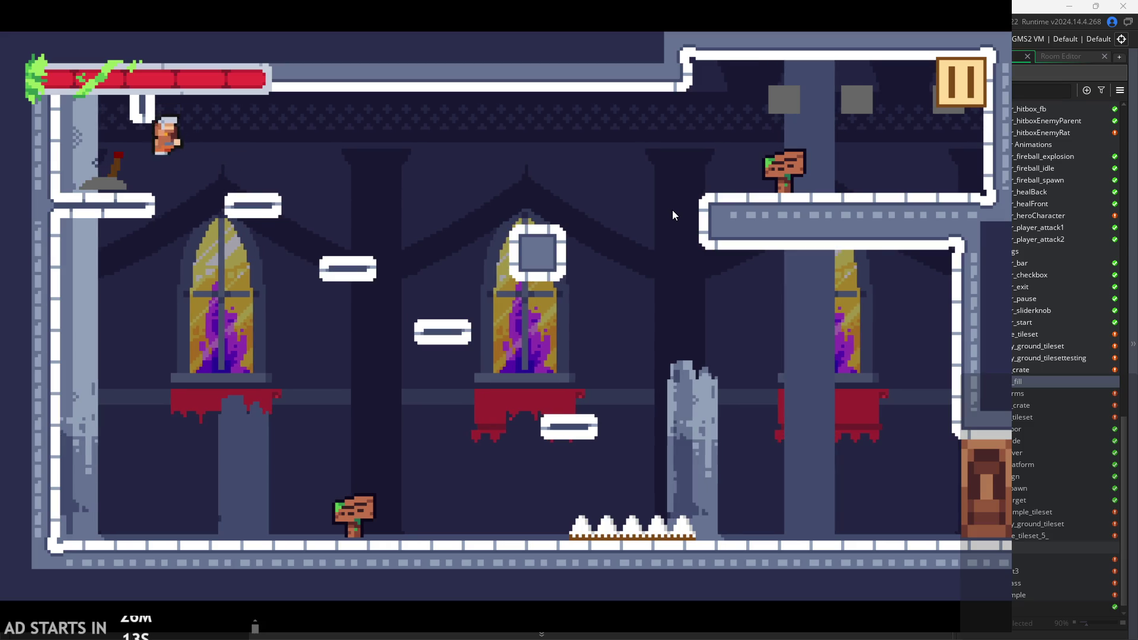
pyautogui.press('space')
pyautogui.press('Right')
pyautogui.press('Left')
pyautogui.press('space')
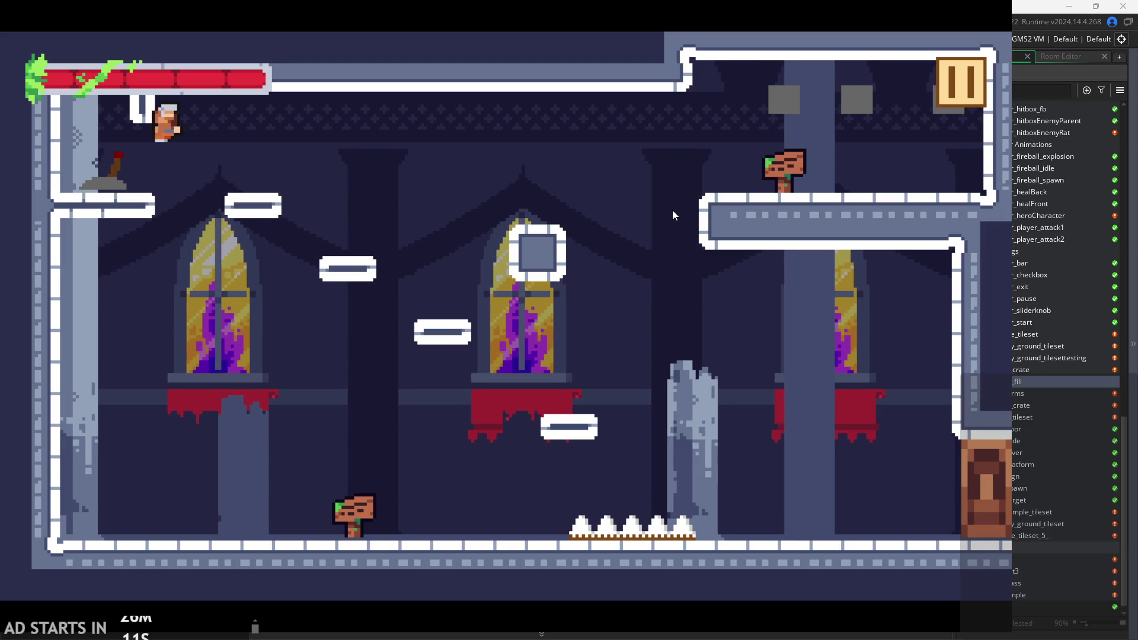
pyautogui.press('space')
pyautogui.press('Right')
pyautogui.press('Left')
pyautogui.press('space')
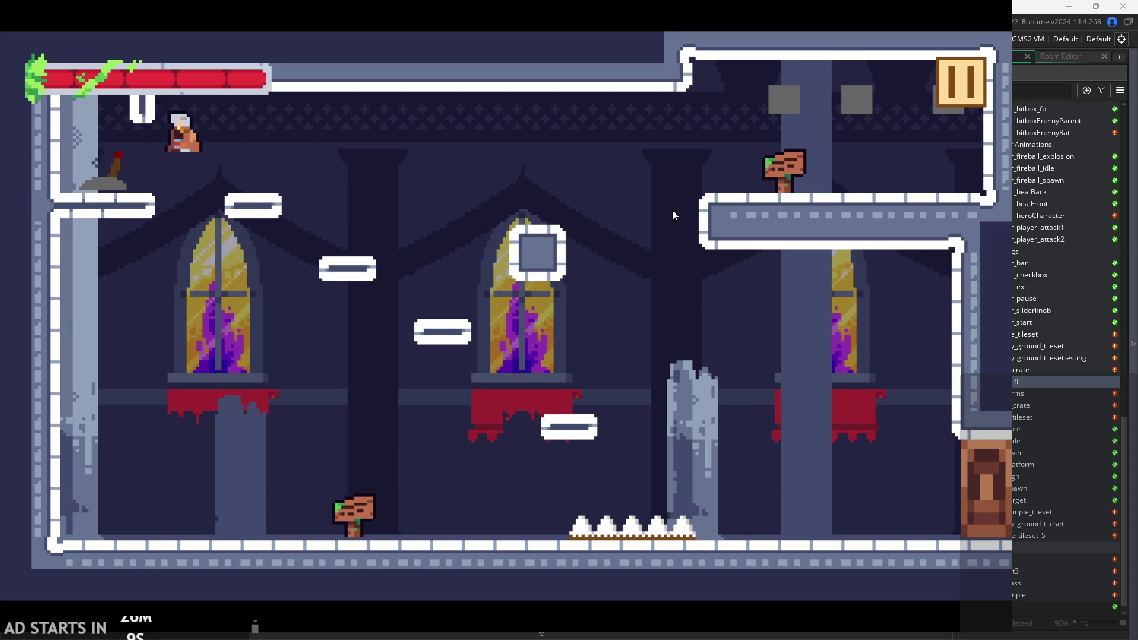
pyautogui.press('Right')
# Jump around the square block and low platform, then return to the lever on the upper-left ledge.
pyautogui.press('space')
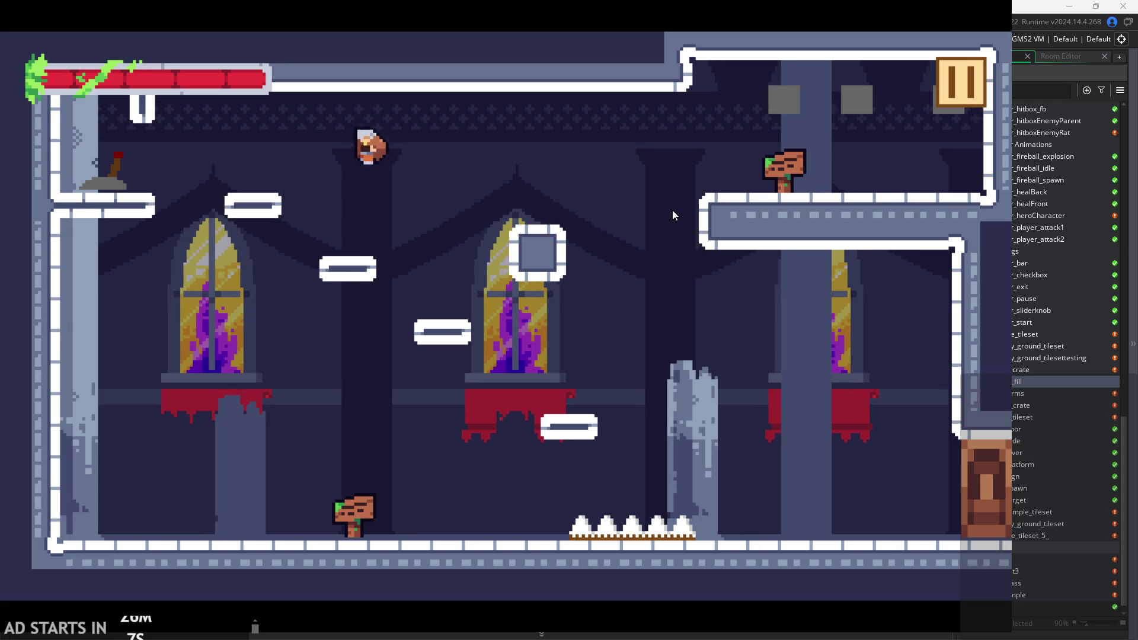
pyautogui.press('Left')
pyautogui.press('space')
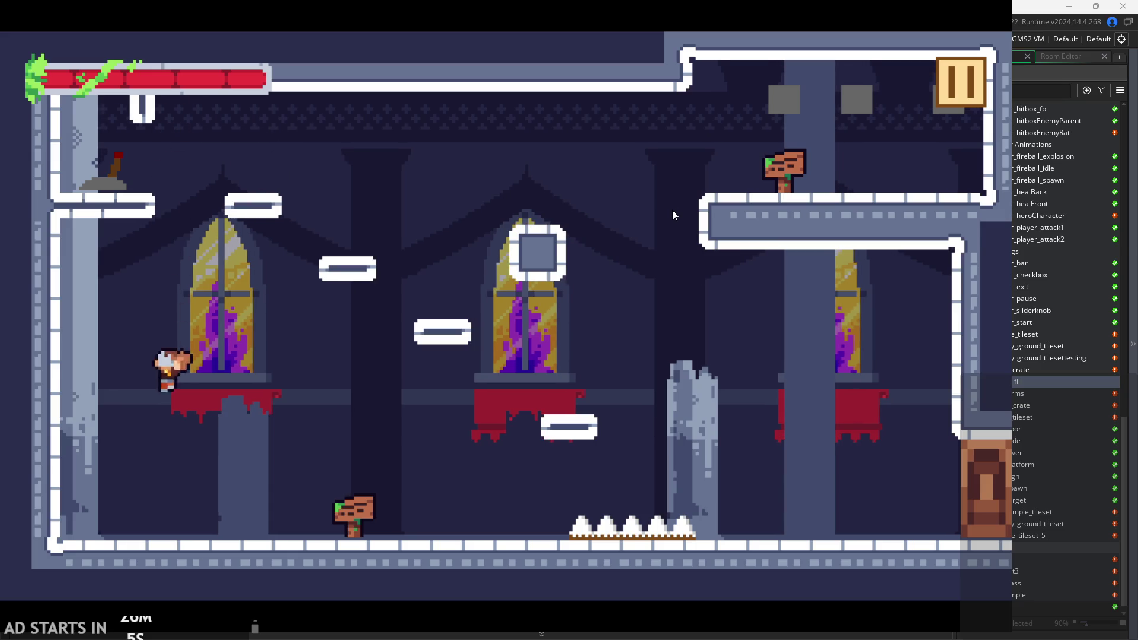
pyautogui.press('Right')
pyautogui.press('space')
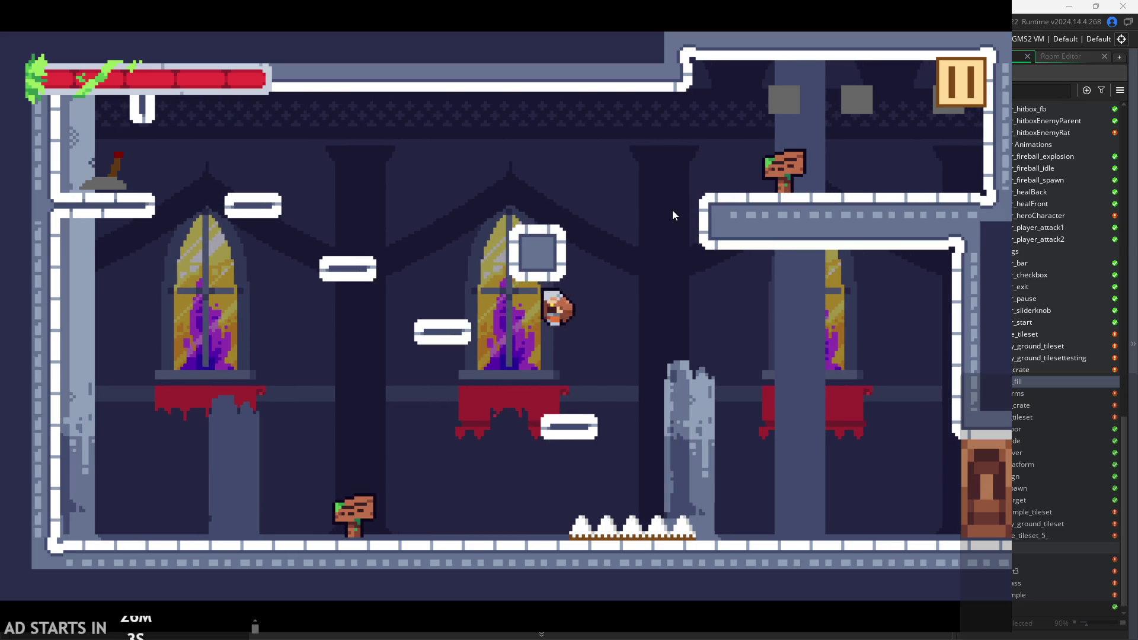
pyautogui.press('Left')
pyautogui.press('space')
pyautogui.press('Right')
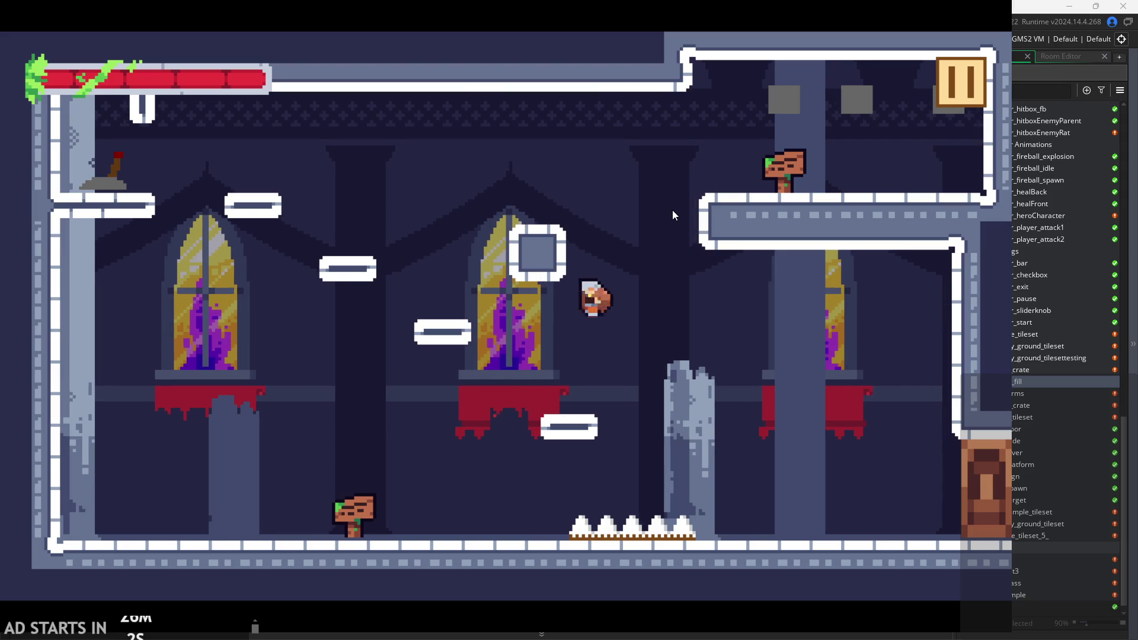
pyautogui.press('Left')
pyautogui.press('space')
pyautogui.press('Right')
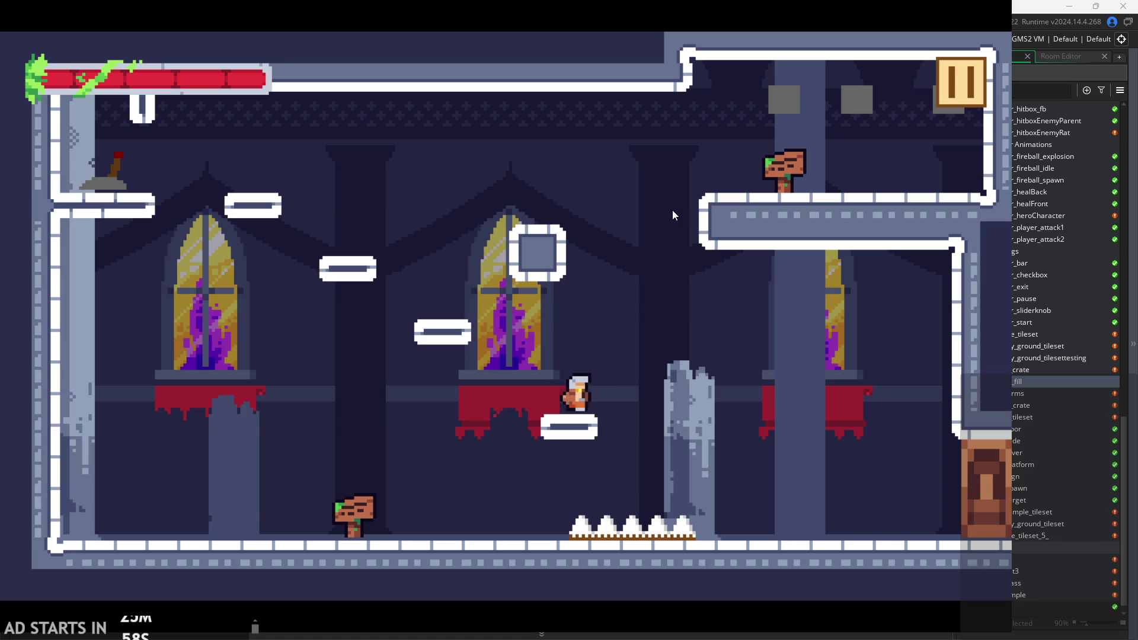
pyautogui.press('space')
pyautogui.press('space')
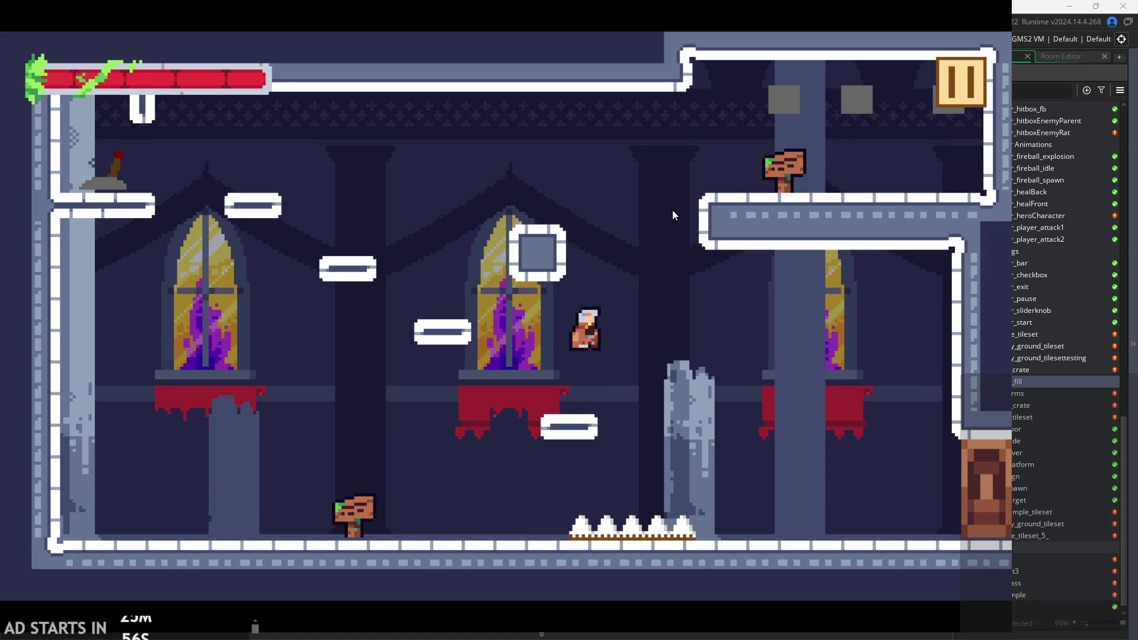
pyautogui.press('space')
pyautogui.press('Right')
pyautogui.press('Left')
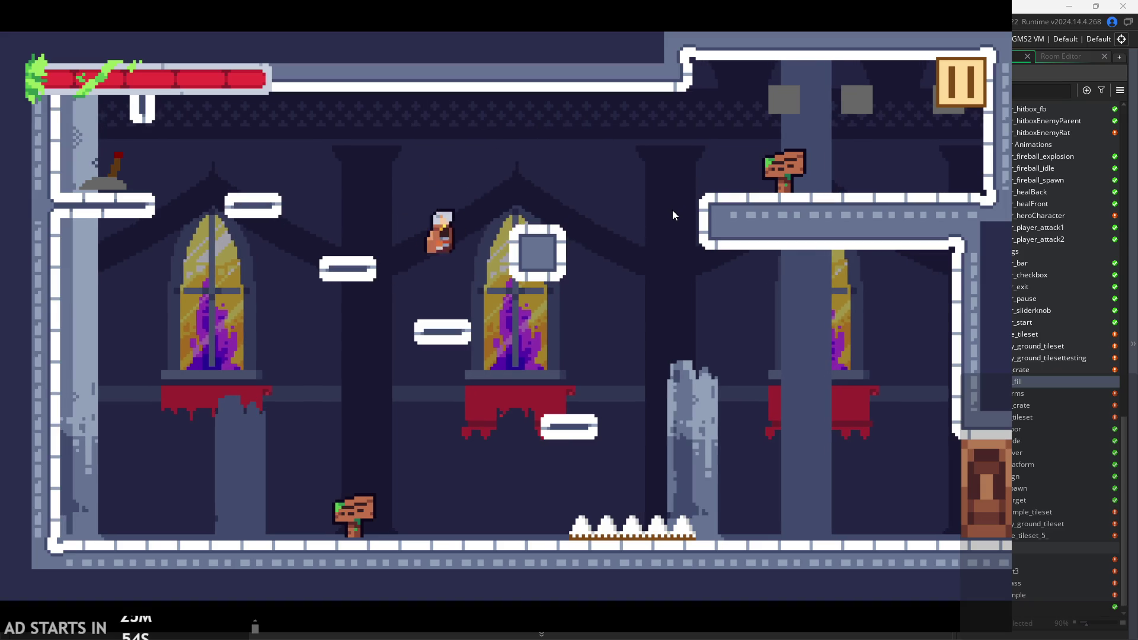
pyautogui.press('Left')
pyautogui.press('space')
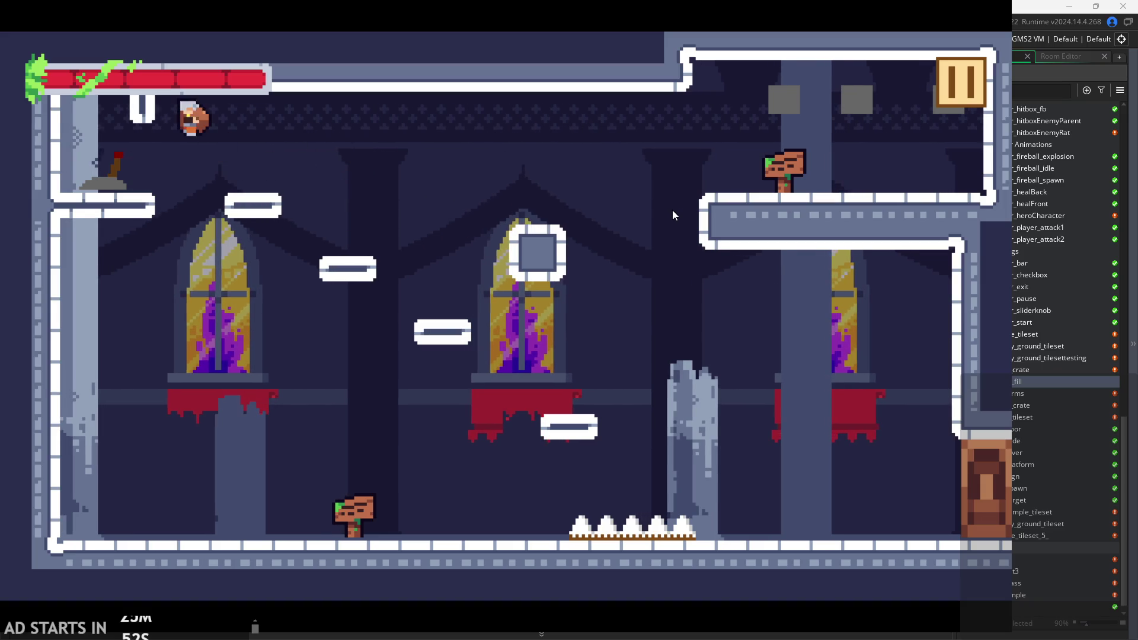
pyautogui.press('space')
pyautogui.press('Right')
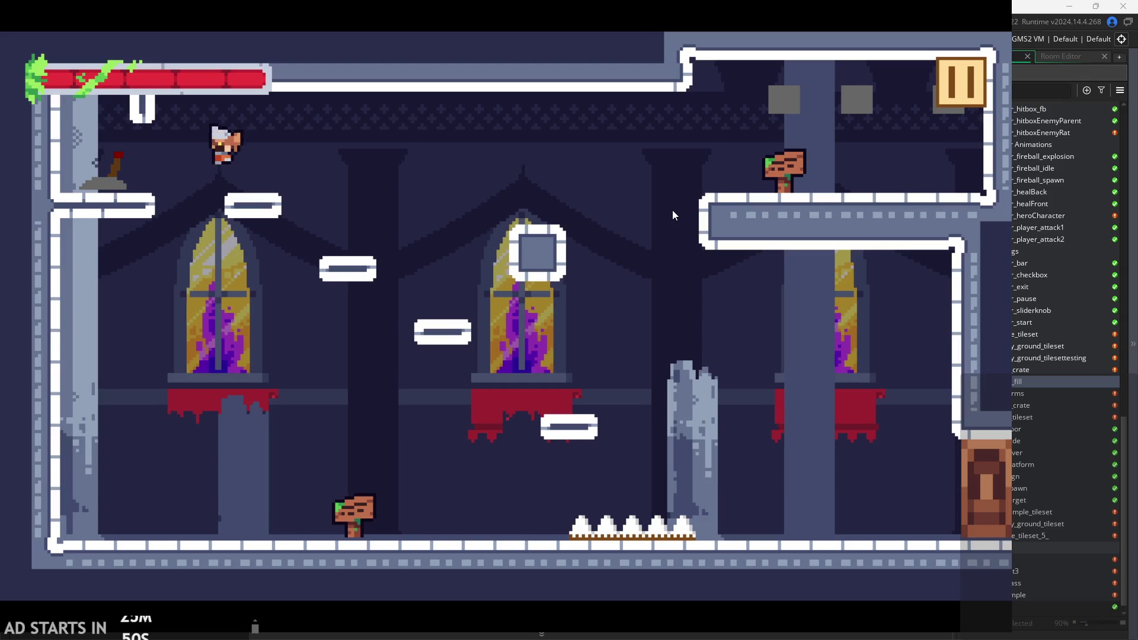
pyautogui.press('Left')
pyautogui.press('Right')
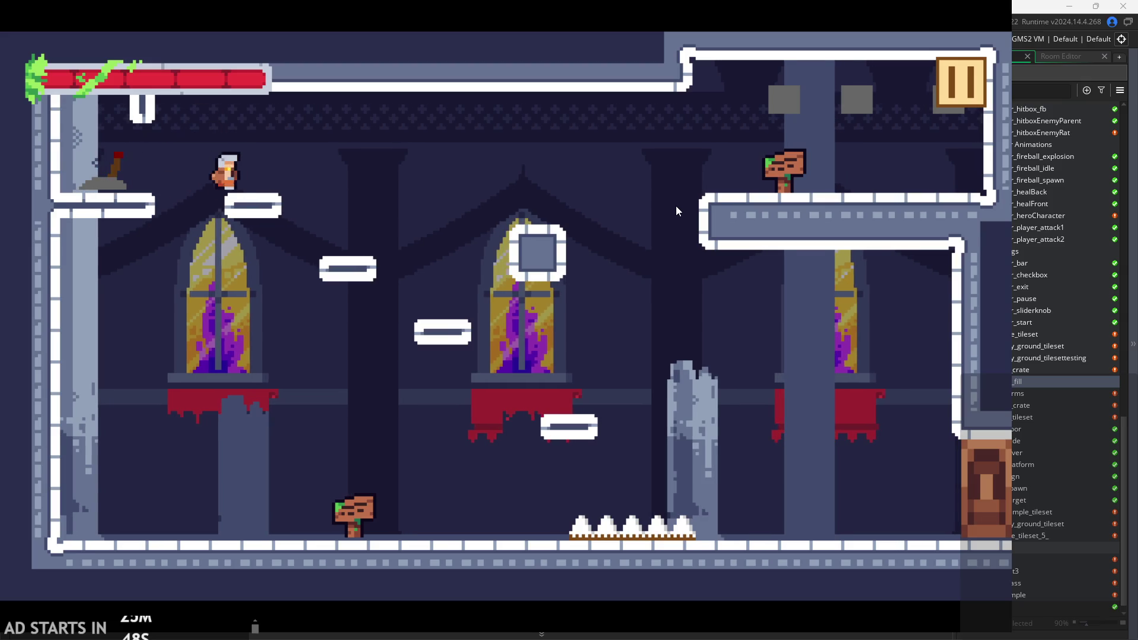
pyautogui.press('Left')
pyautogui.press('space')
pyautogui.press('space')
pyautogui.press('Right')
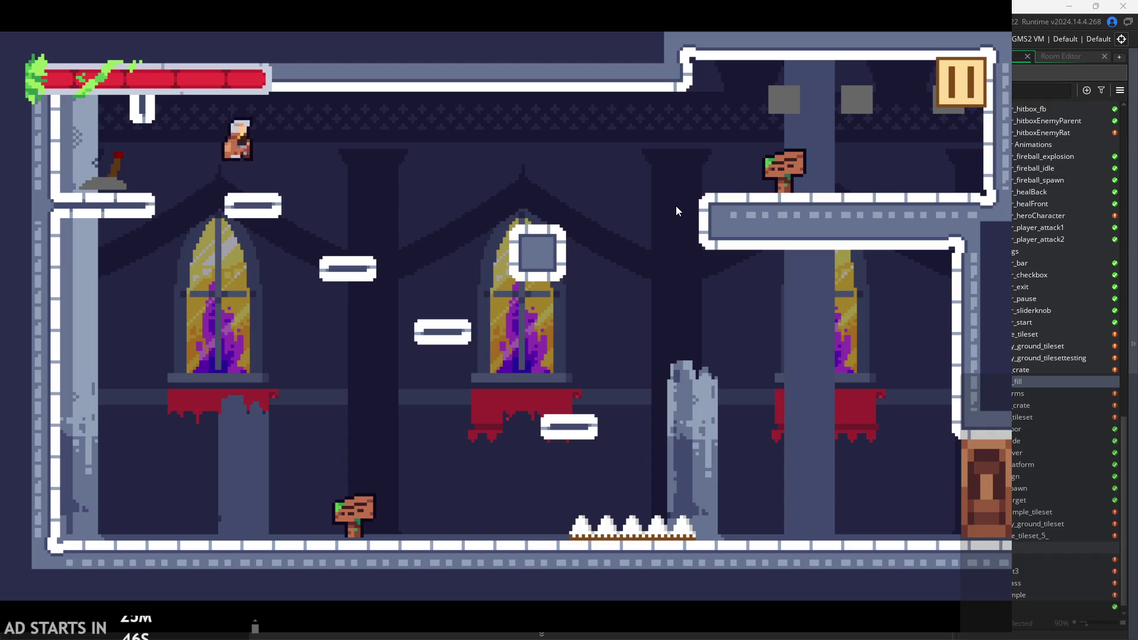
pyautogui.press('Left')
# Exit the paused game back to the IDE and inspect the spr_heroCharacter sprite.
pyautogui.click(951, 91)
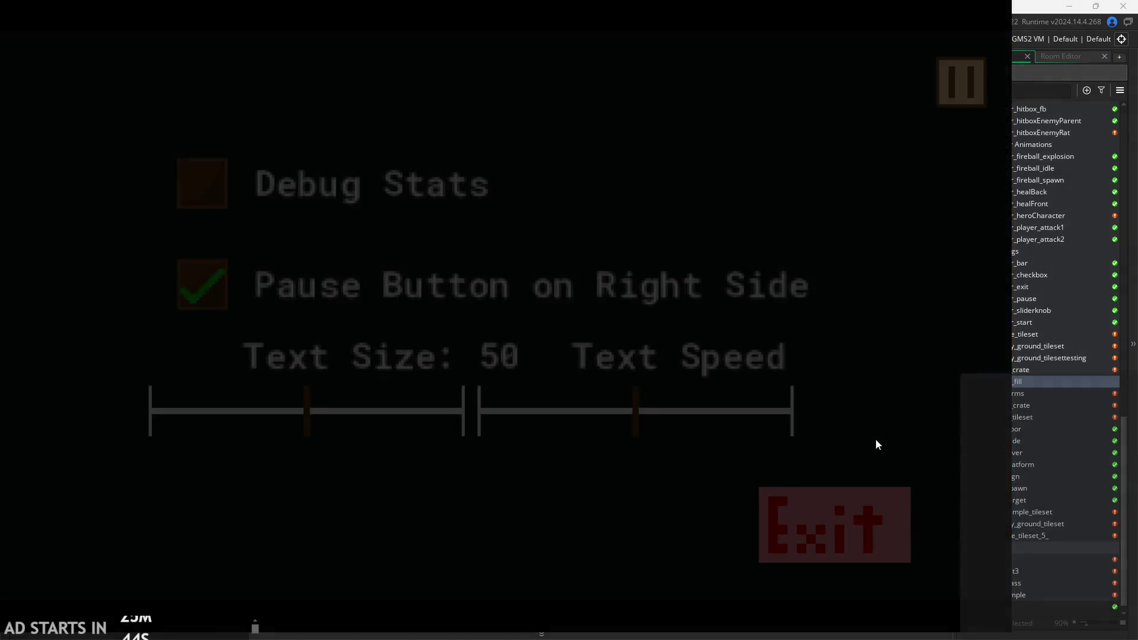
pyautogui.click(830, 518)
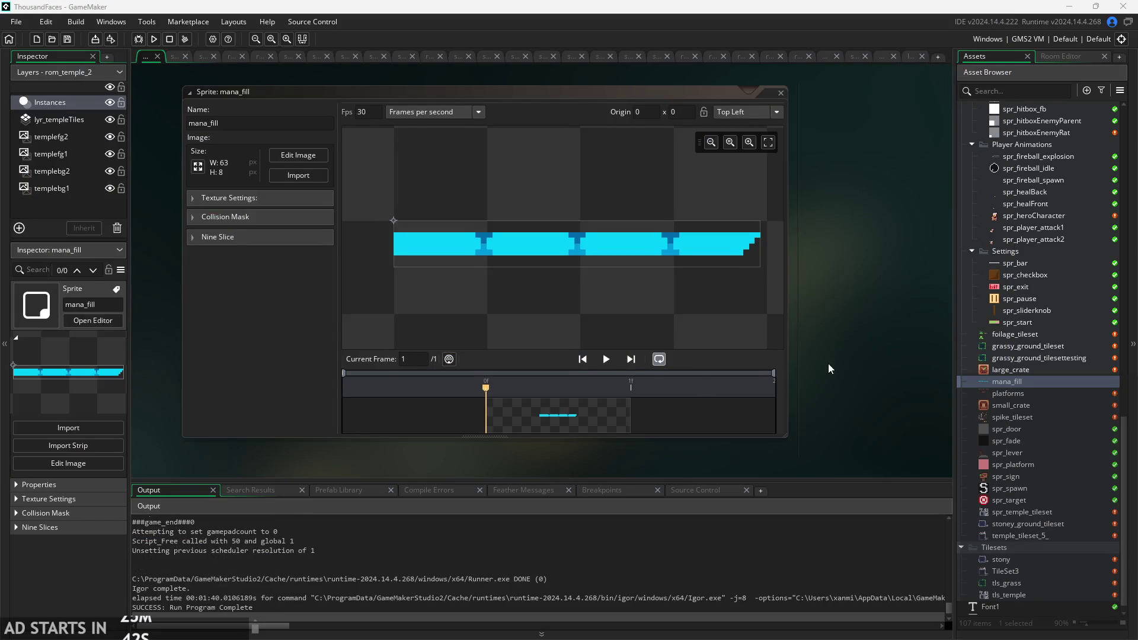
pyautogui.scroll(-1, 863, 351)
pyautogui.scroll(5, 1045, 314)
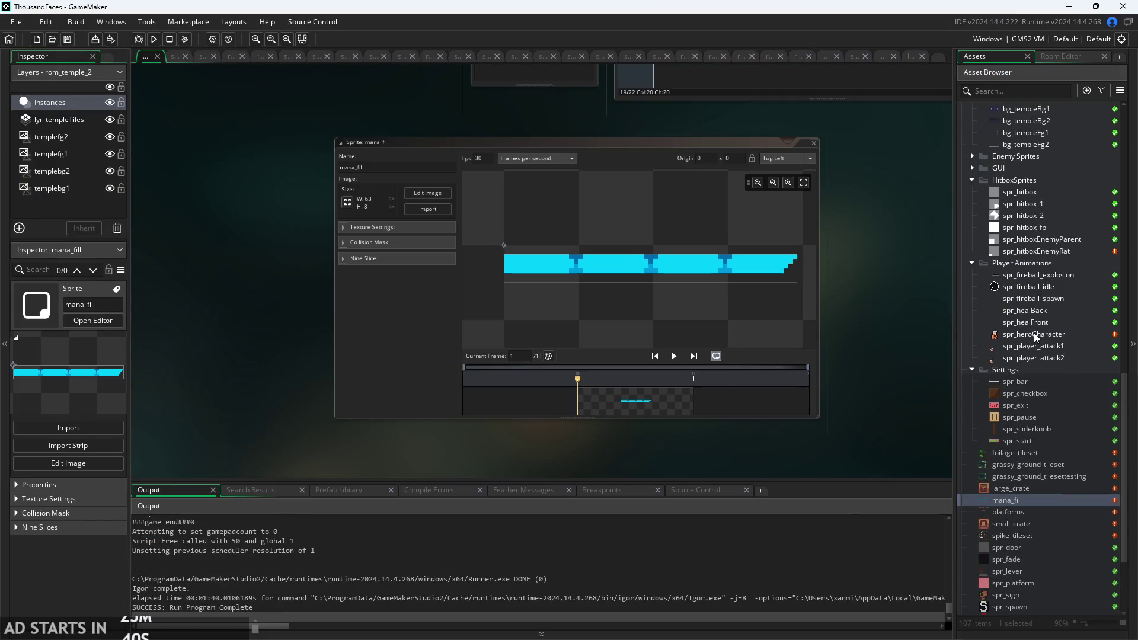
pyautogui.click(1034, 333)
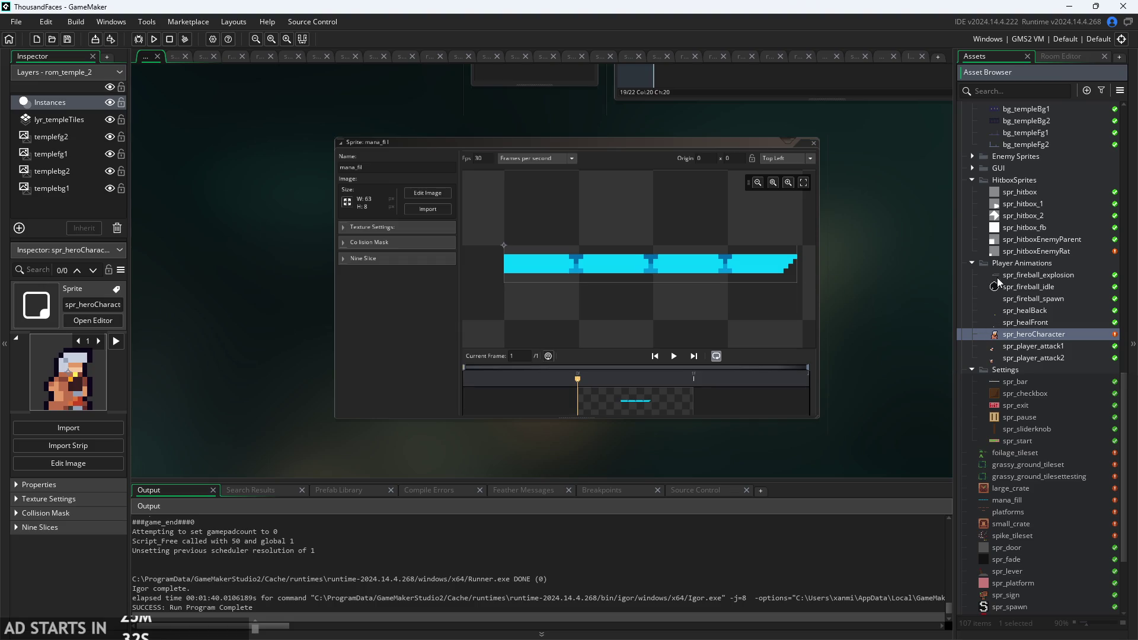
# Open spr_fireball_spawn and spr_fireball_idle in the sprite editor, then open obj_hero's code.
pyautogui.moveTo(912, 276); pyautogui.dragTo(876, 285)
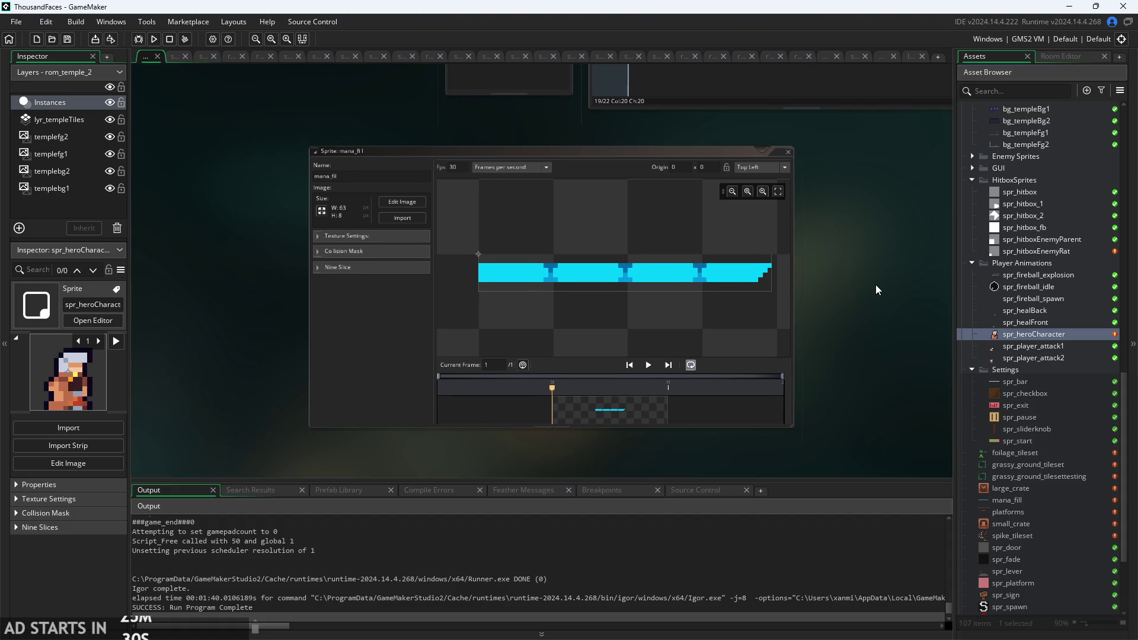
pyautogui.scroll(2, 1051, 278)
pyautogui.click(1031, 384)
pyautogui.doubleClick(1036, 370)
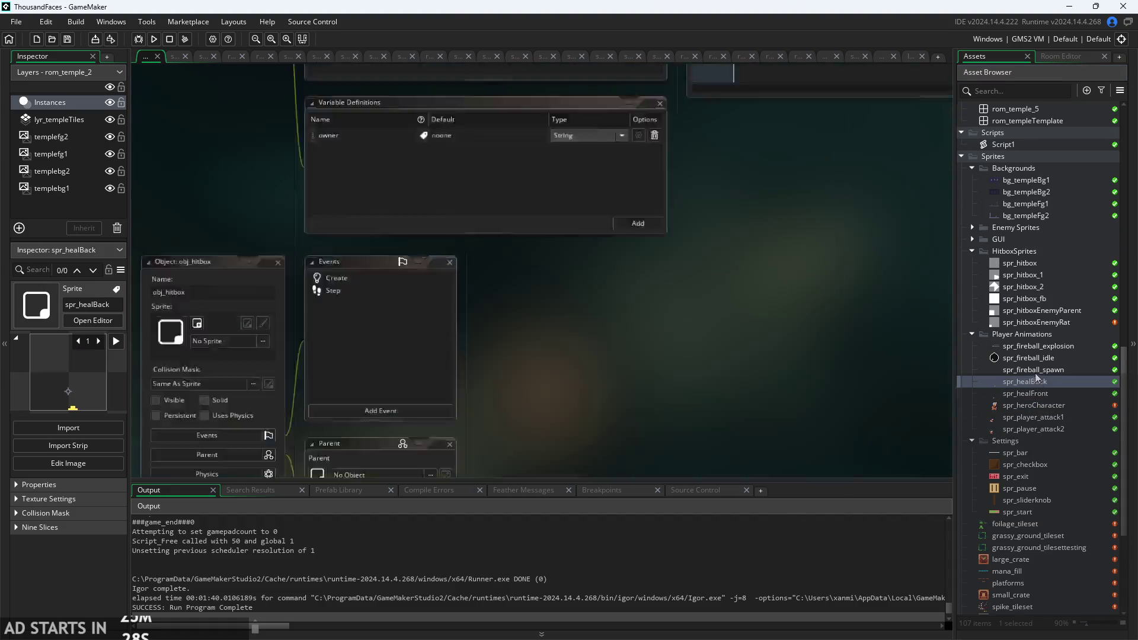
pyautogui.click(1048, 358)
pyautogui.doubleClick(1051, 358)
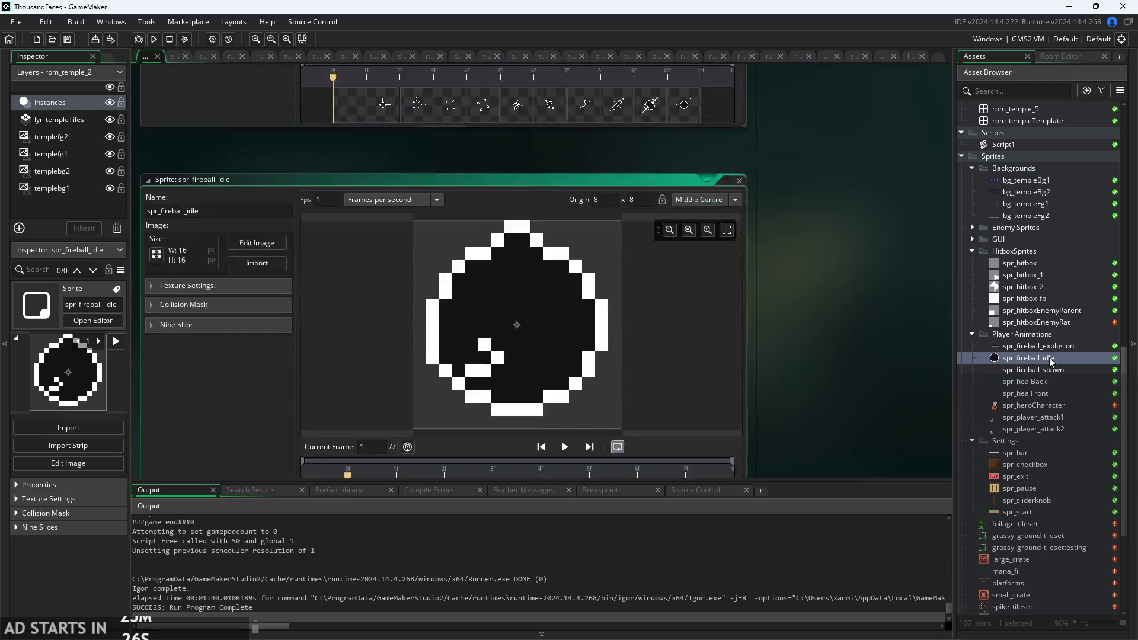
pyautogui.scroll(10, 996, 241)
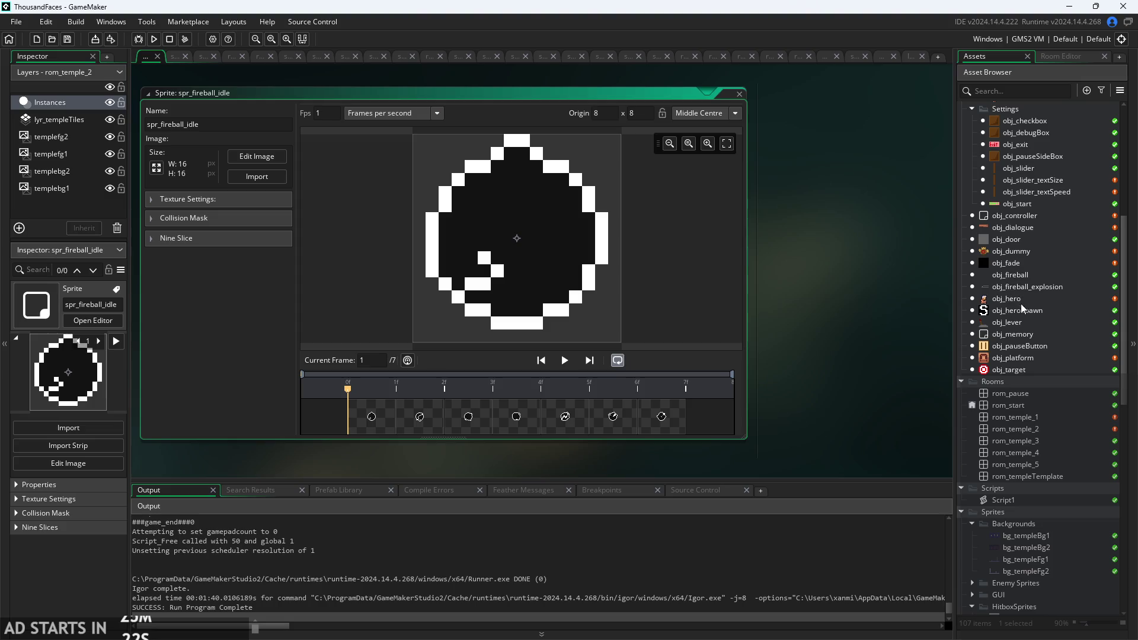
pyautogui.doubleClick(1023, 300)
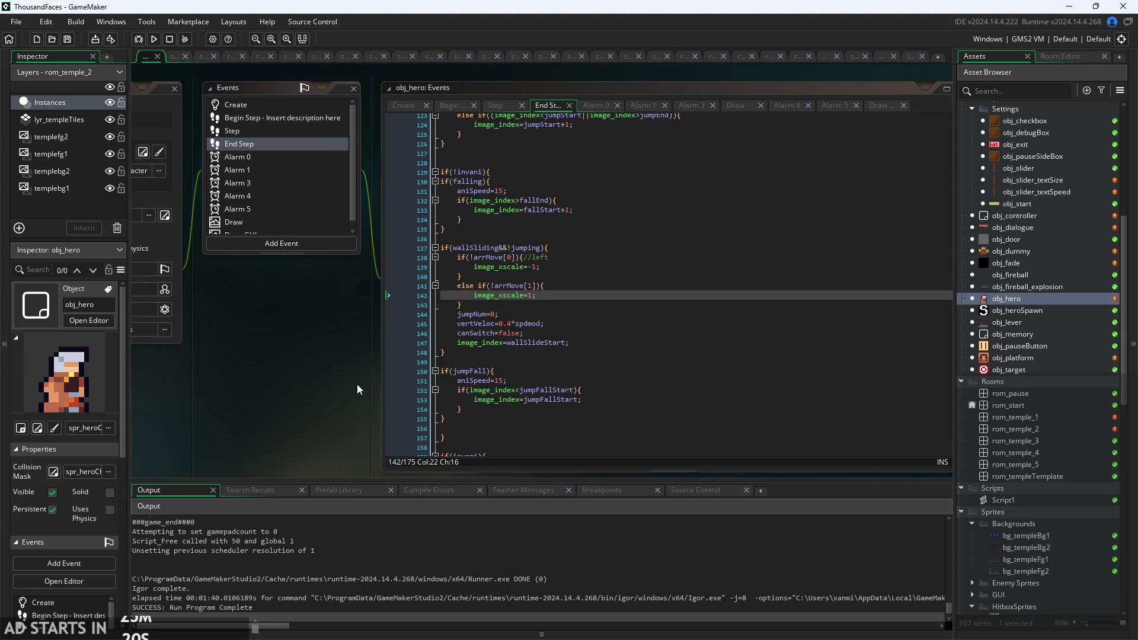
# Scroll to the //jumping block and mark line 188, the wall-jump vertVeloc of -2.35.
pyautogui.scroll(-20, 469, 266)
pyautogui.keyDown('ctrl'); pyautogui.scroll(3, 270, 318); pyautogui.keyUp('ctrl')
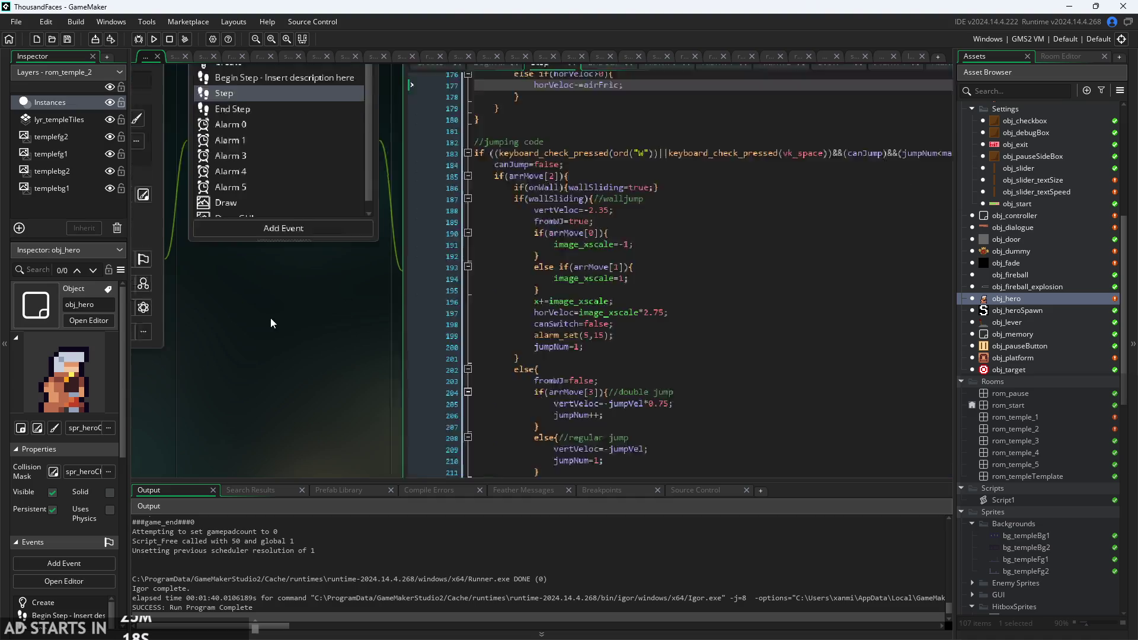
pyautogui.click(594, 152)
pyautogui.keyDown('ctrl'); pyautogui.scroll(2, 521, 182); pyautogui.keyUp('ctrl')
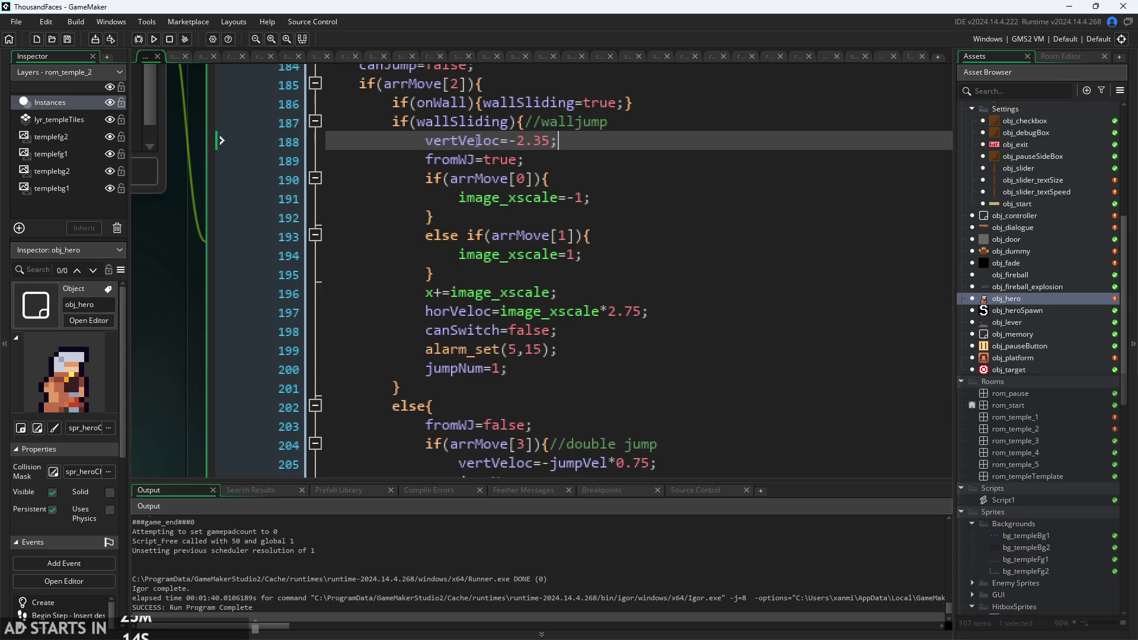
pyautogui.keyDown('ctrl'); pyautogui.scroll(-2, 488, 217); pyautogui.keyUp('ctrl')
pyautogui.scroll(1, 203, 354)
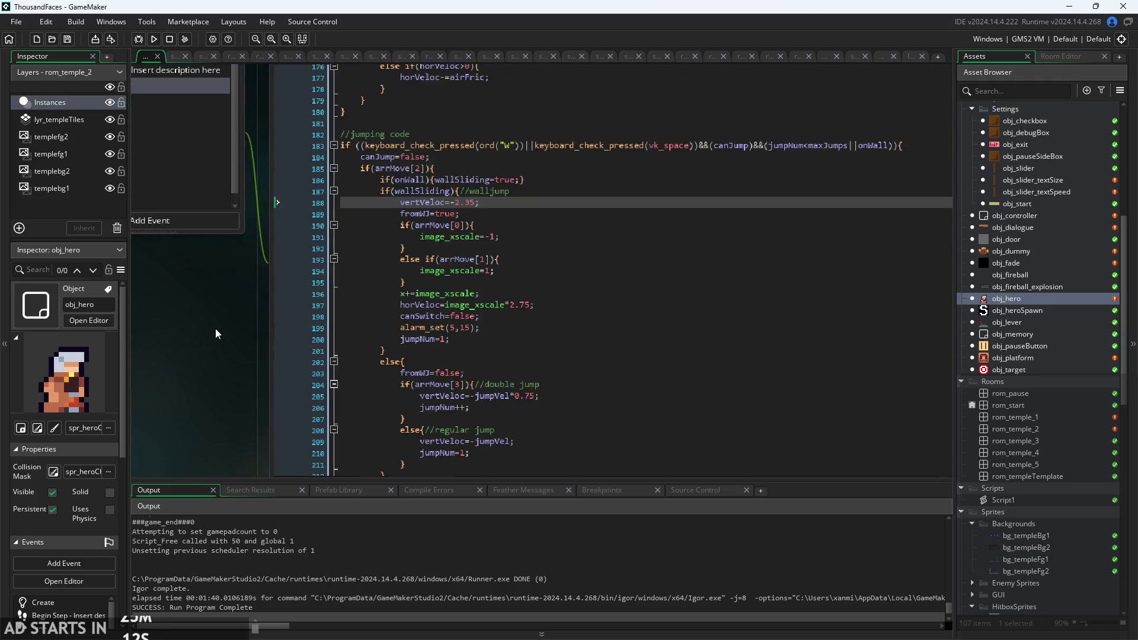
pyautogui.moveTo(215, 321); pyautogui.dragTo(198, 326)
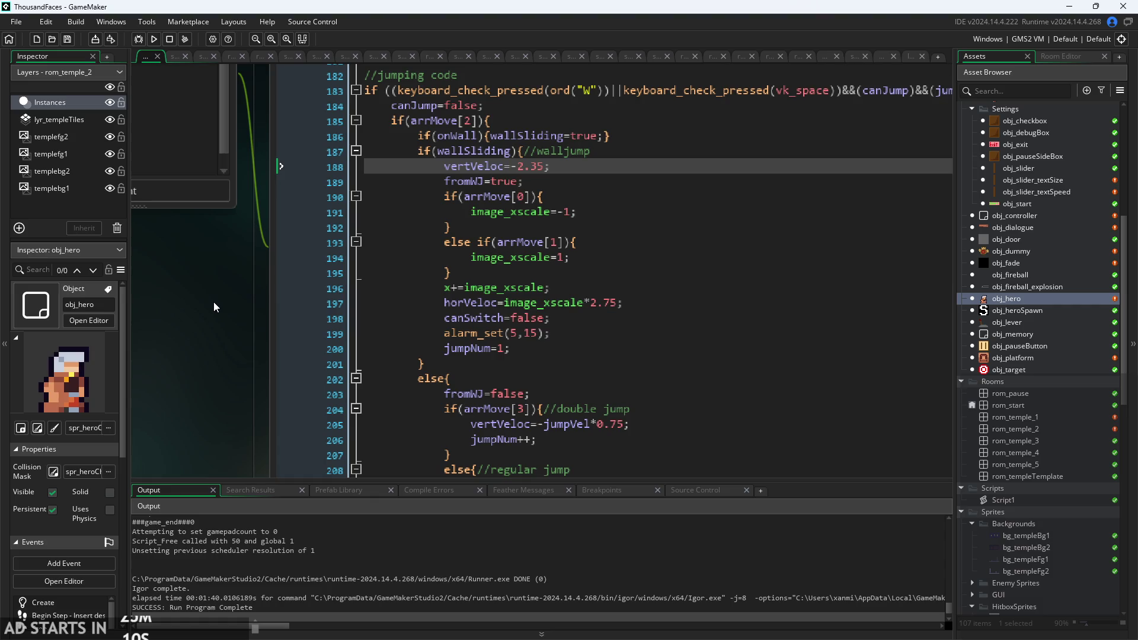
pyautogui.keyDown('ctrl'); pyautogui.scroll(-2, 185, 304); pyautogui.keyUp('ctrl')
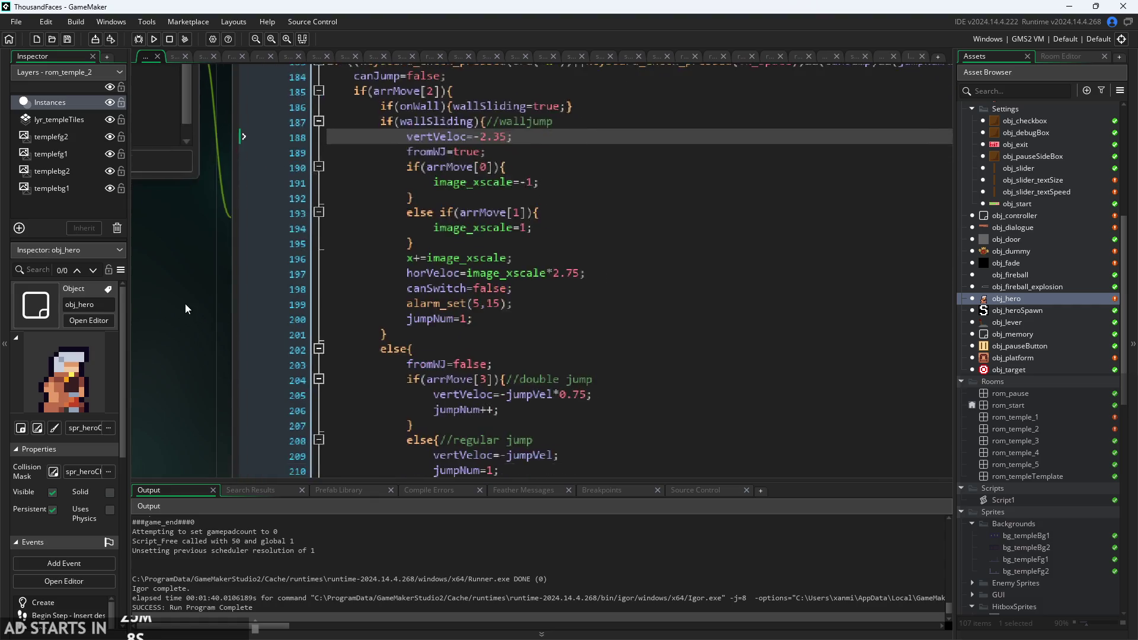
pyautogui.scroll(1, 438, 244)
pyautogui.scroll(10, 438, 243)
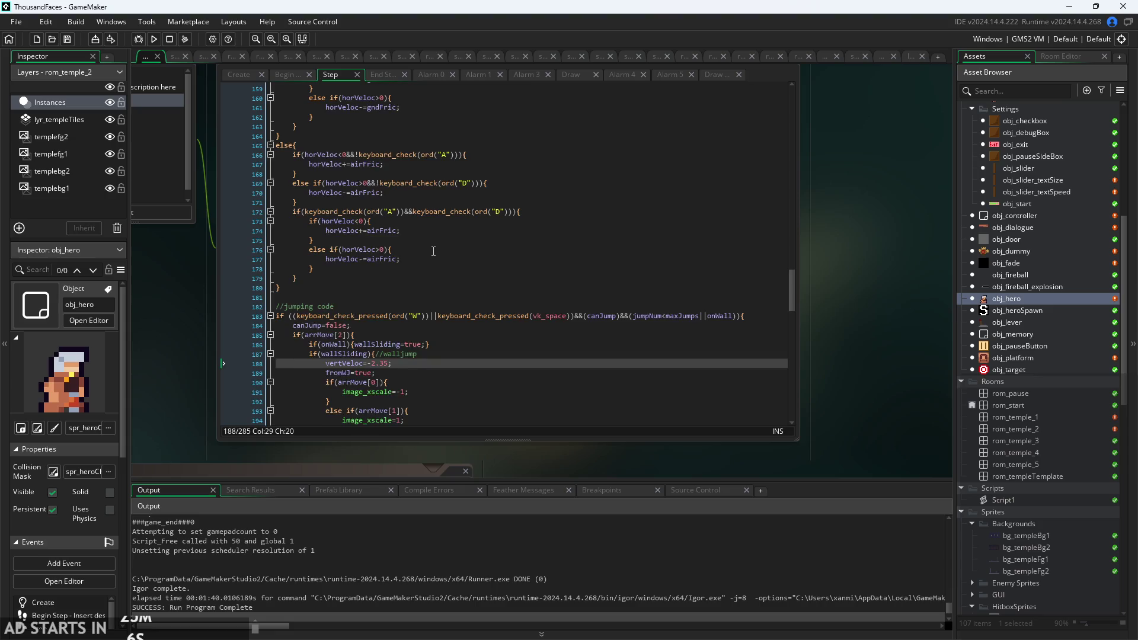
pyautogui.scroll(-13, 433, 251)
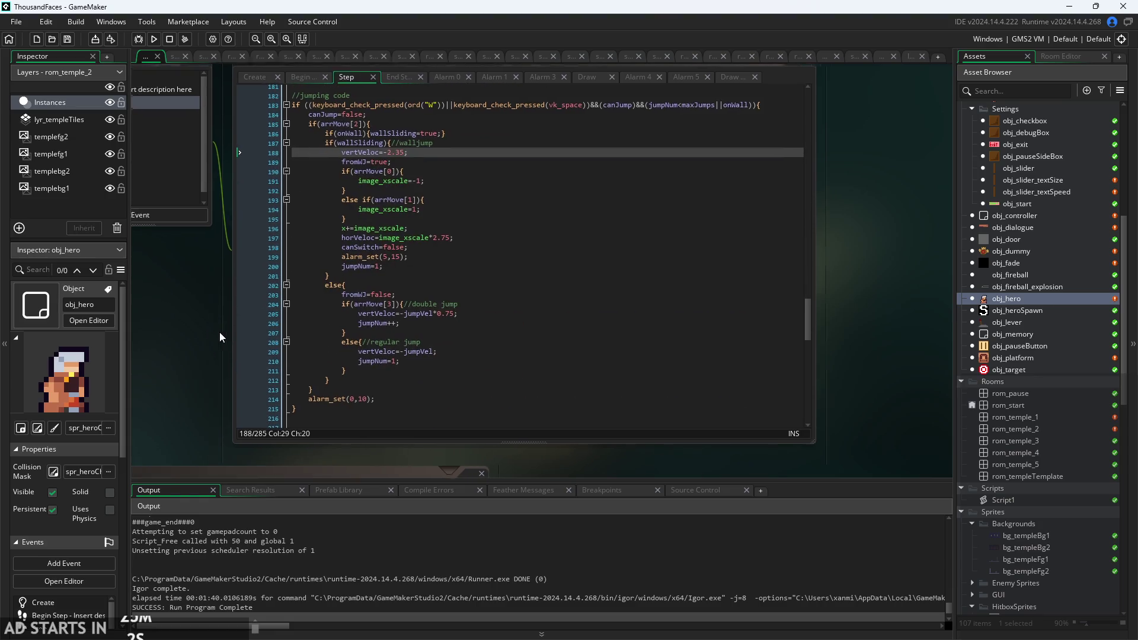
pyautogui.keyDown('ctrl'); pyautogui.scroll(2, 221, 332); pyautogui.keyUp('ctrl')
pyautogui.scroll(2, 195, 383)
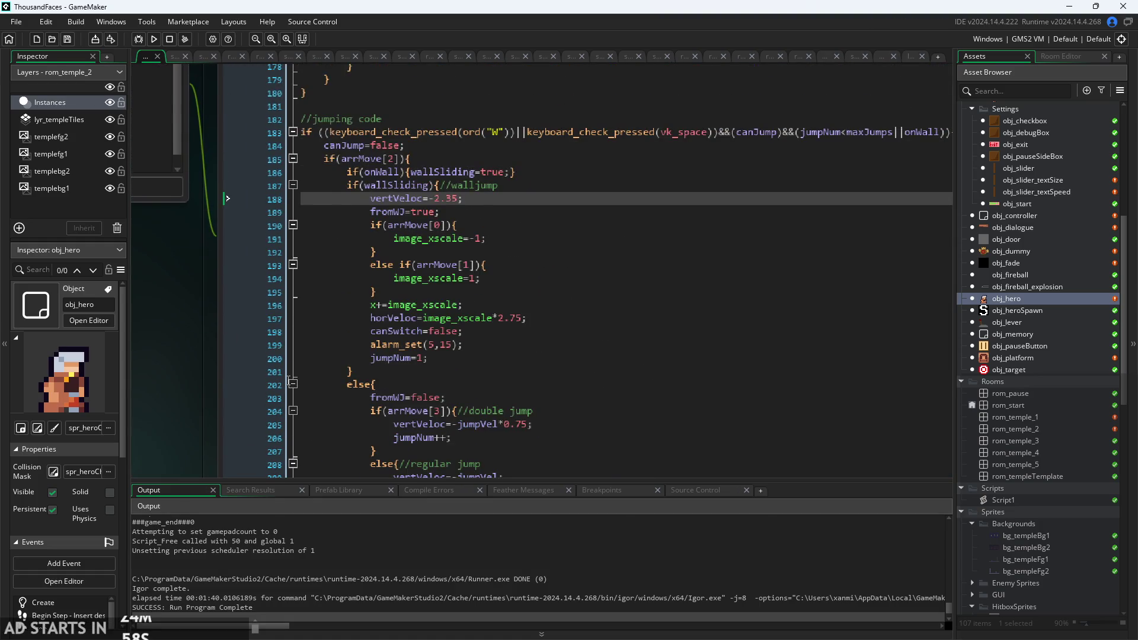
pyautogui.keyDown('ctrl'); pyautogui.scroll(3, 204, 358); pyautogui.keyUp('ctrl')
pyautogui.keyDown('ctrl'); pyautogui.scroll(1, 551, 284); pyautogui.keyUp('ctrl')
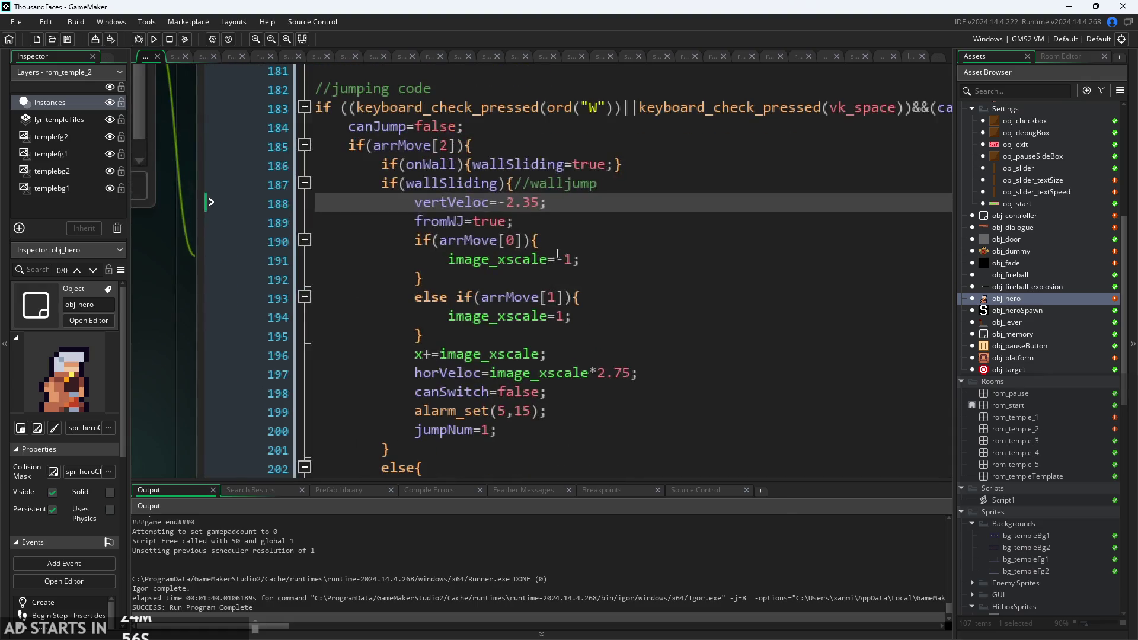
# Point out walljump lines 189–197: fromWJ=true, image_xscale=-1, x nudge and horVeloc image_xscale*2.75.
pyautogui.click(546, 259)
pyautogui.click(543, 240)
pyautogui.click(515, 341)
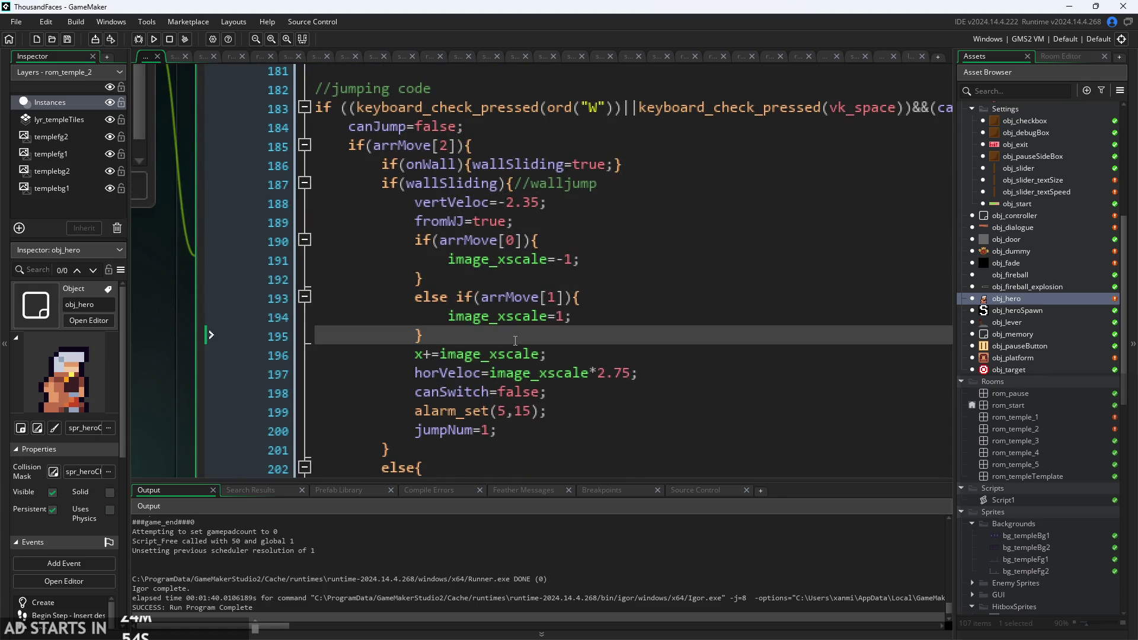
pyautogui.click(563, 228)
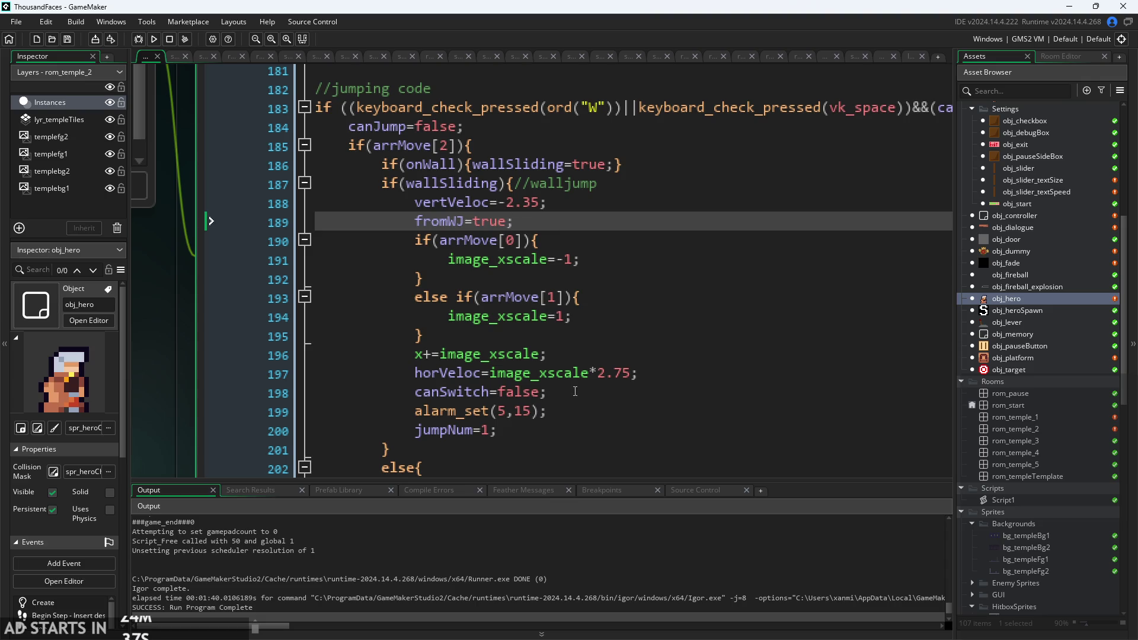
pyautogui.click(577, 356)
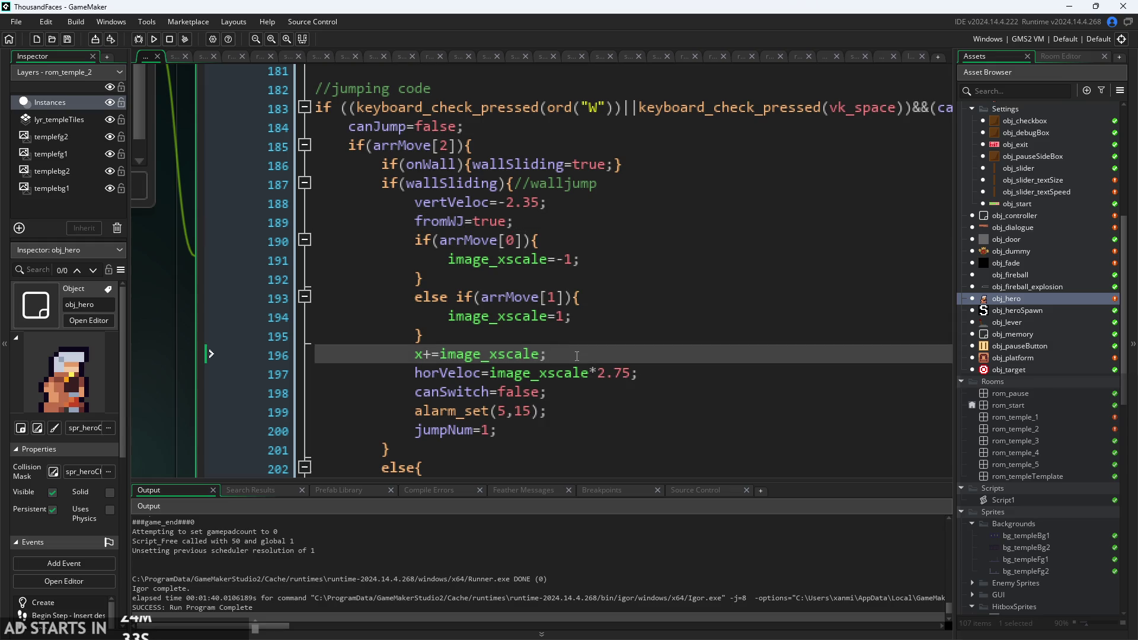
pyautogui.moveTo(590, 374)
pyautogui.click(658, 376)
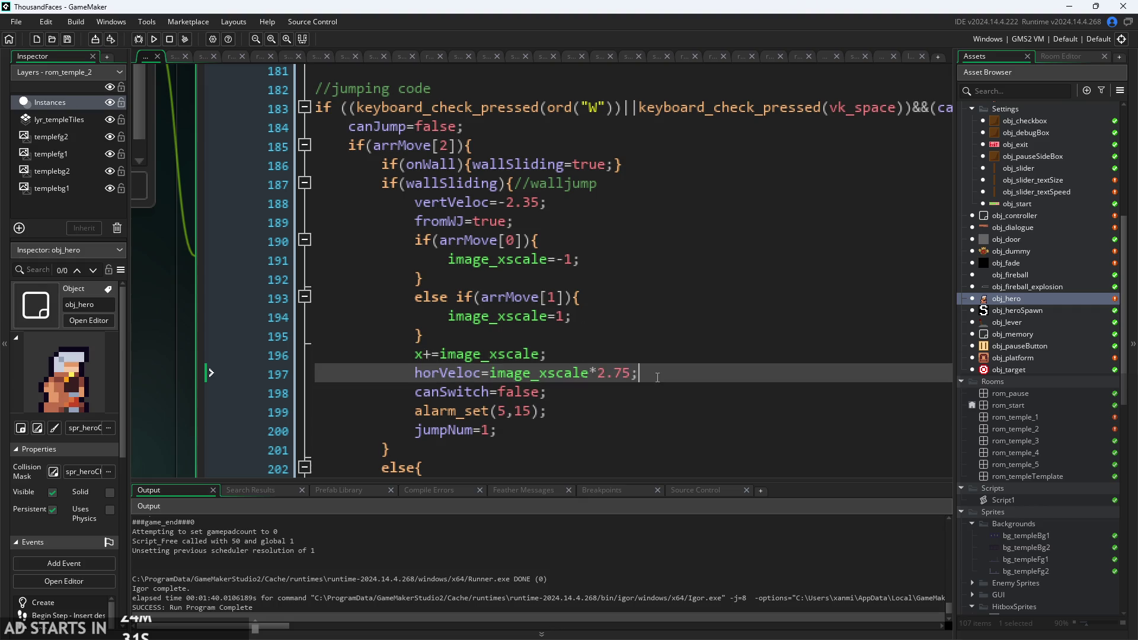
# Run the game, start it from the title screen, and fire floor slash attacks.
pyautogui.click(153, 40)
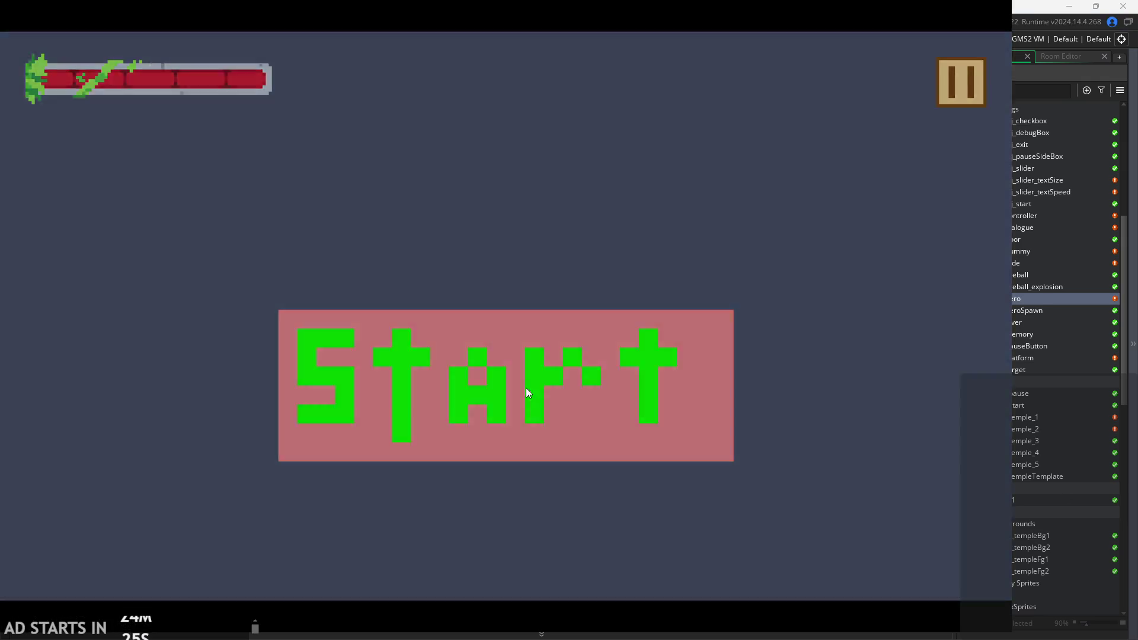
pyautogui.click(525, 388)
pyautogui.press('x')
pyautogui.press('x')
pyautogui.press('x')
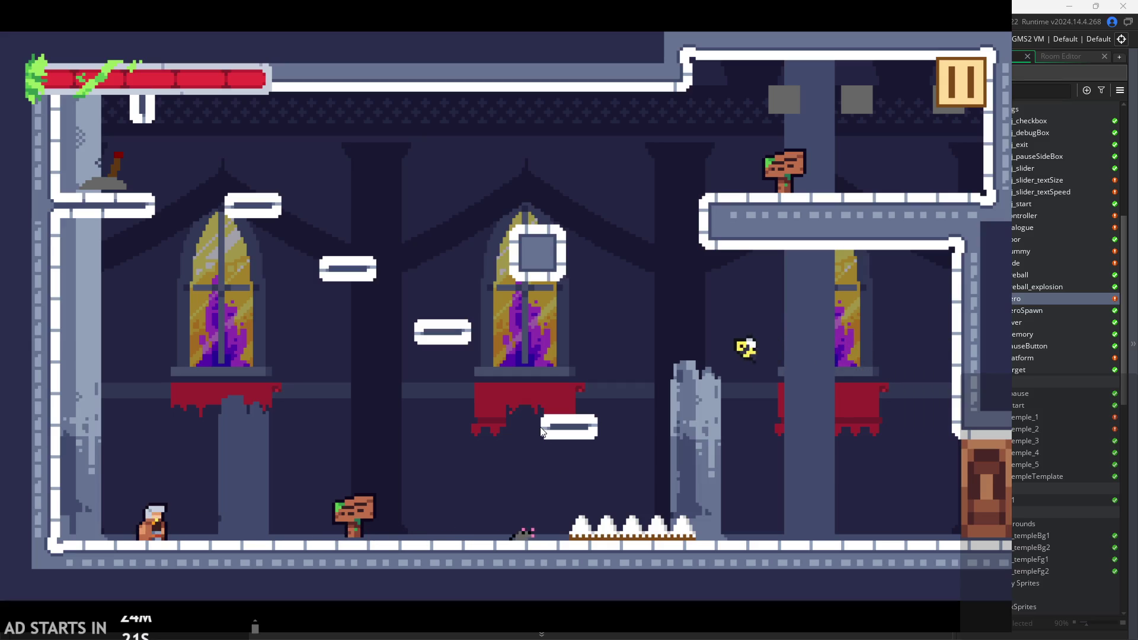
pyautogui.press('x')
# Jump the hero across the middle and low floating platforms, dashing right and upward.
pyautogui.press('Right')
pyautogui.press('space')
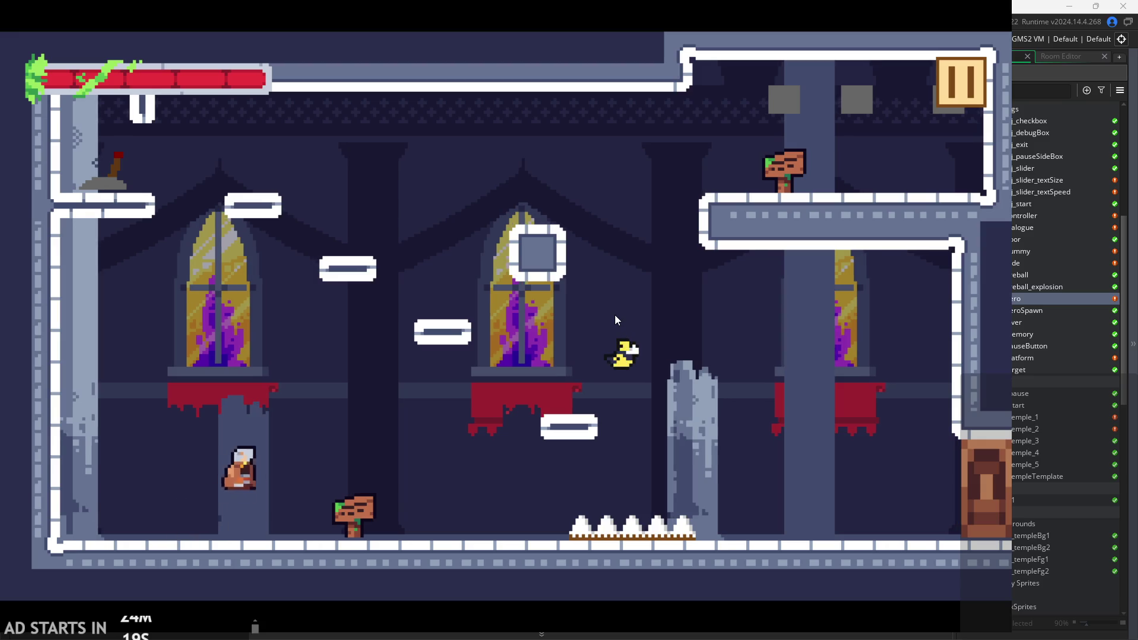
pyautogui.press('Right')
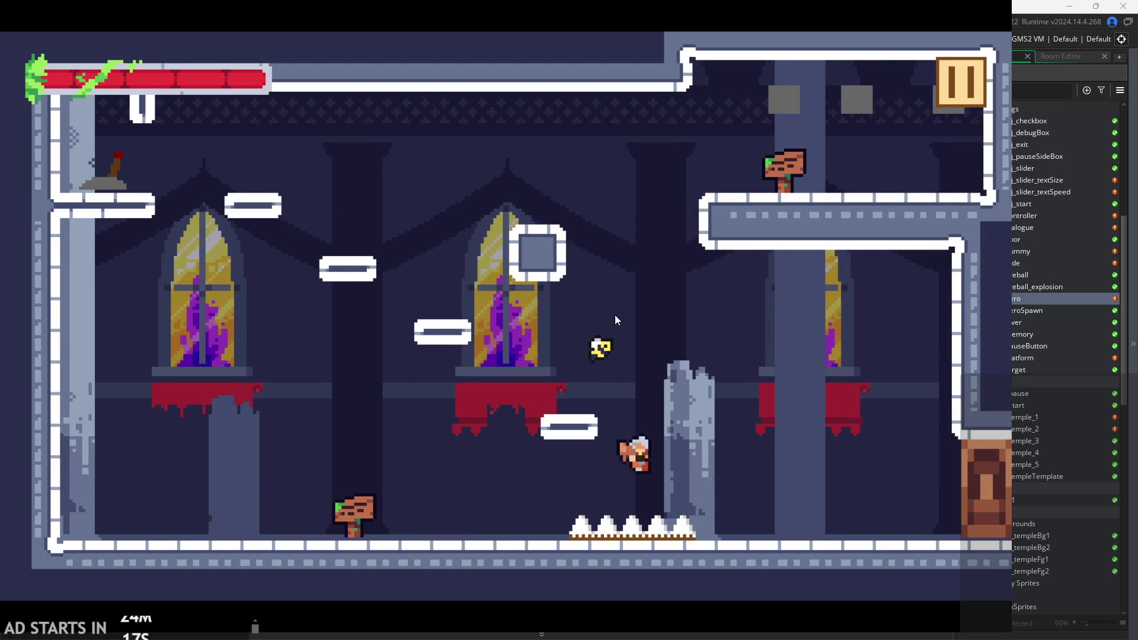
pyautogui.press('space')
pyautogui.press('Right')
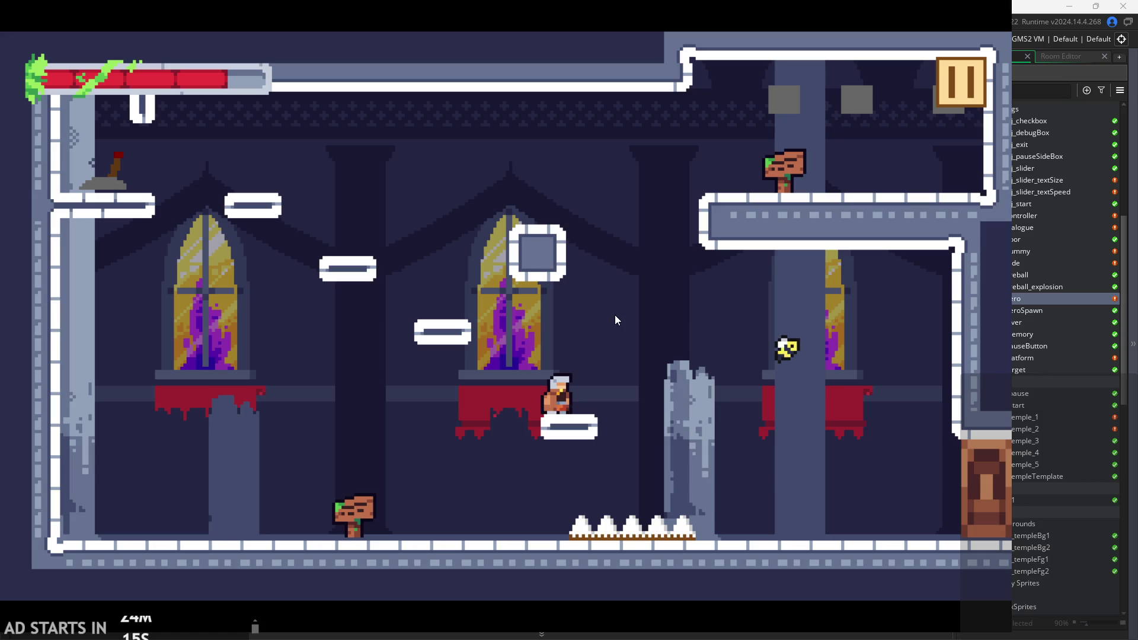
pyautogui.press('space')
pyautogui.press('shift')
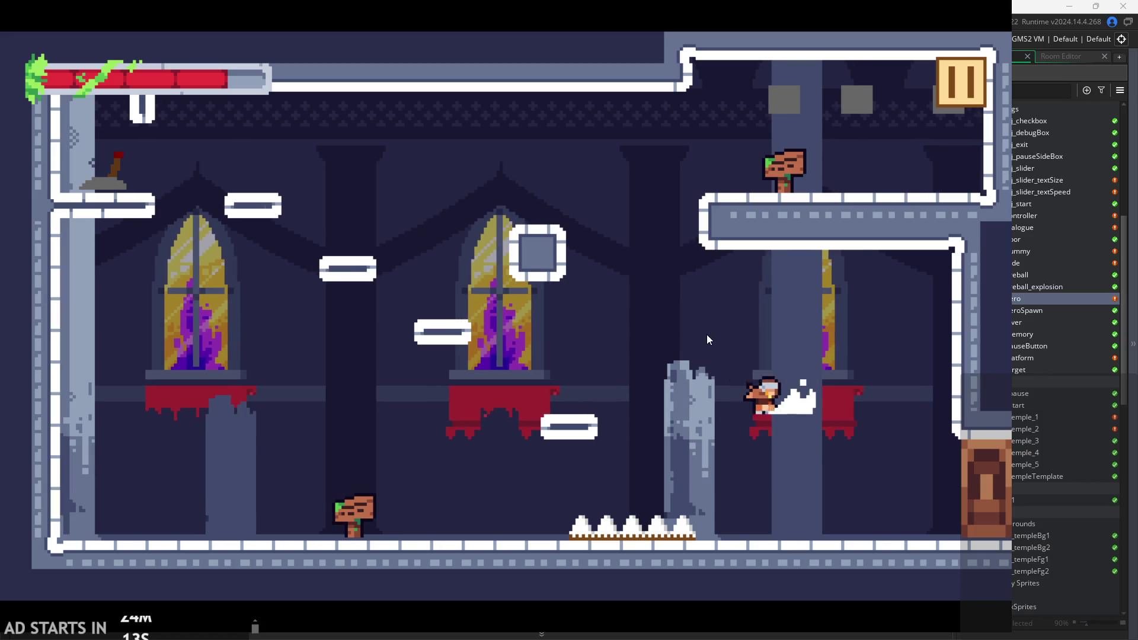
pyautogui.press('space')
pyautogui.press('shift')
# Move the hero back and forth over the low platform and dash near the spikes.
pyautogui.press('Left')
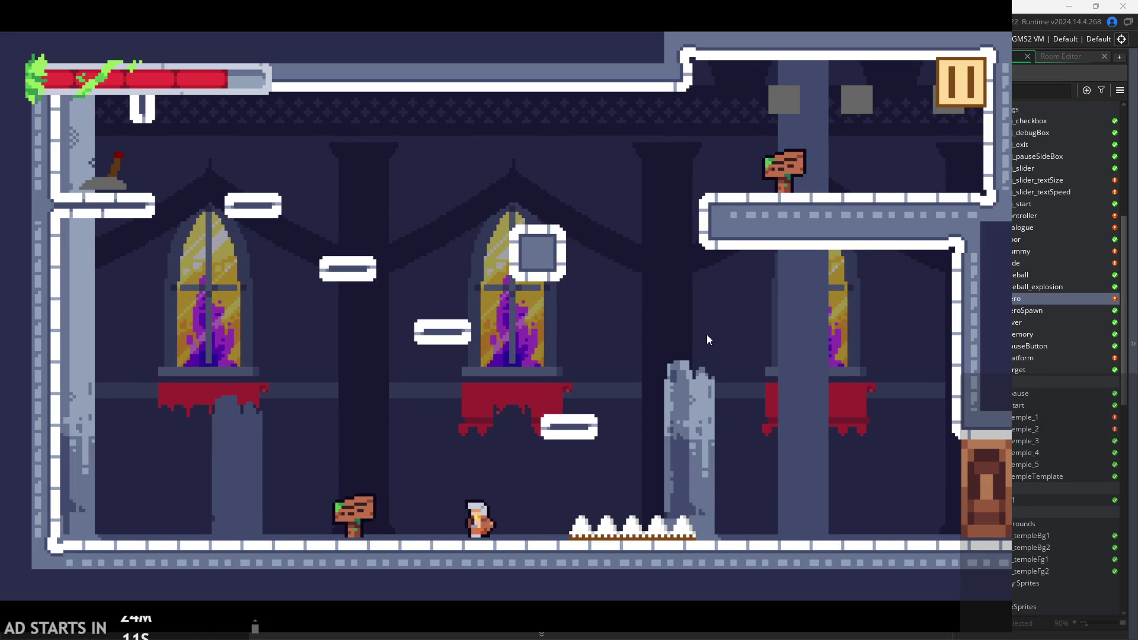
pyautogui.press('space')
pyautogui.press('Right')
pyautogui.press('Left')
pyautogui.press('Right')
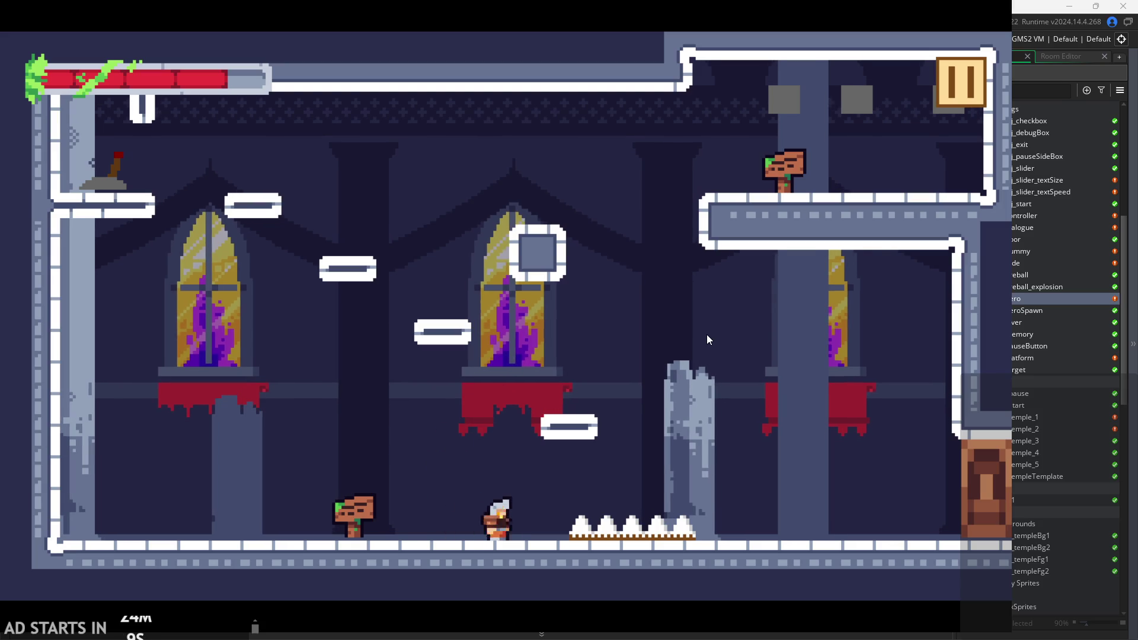
pyautogui.press('shift')
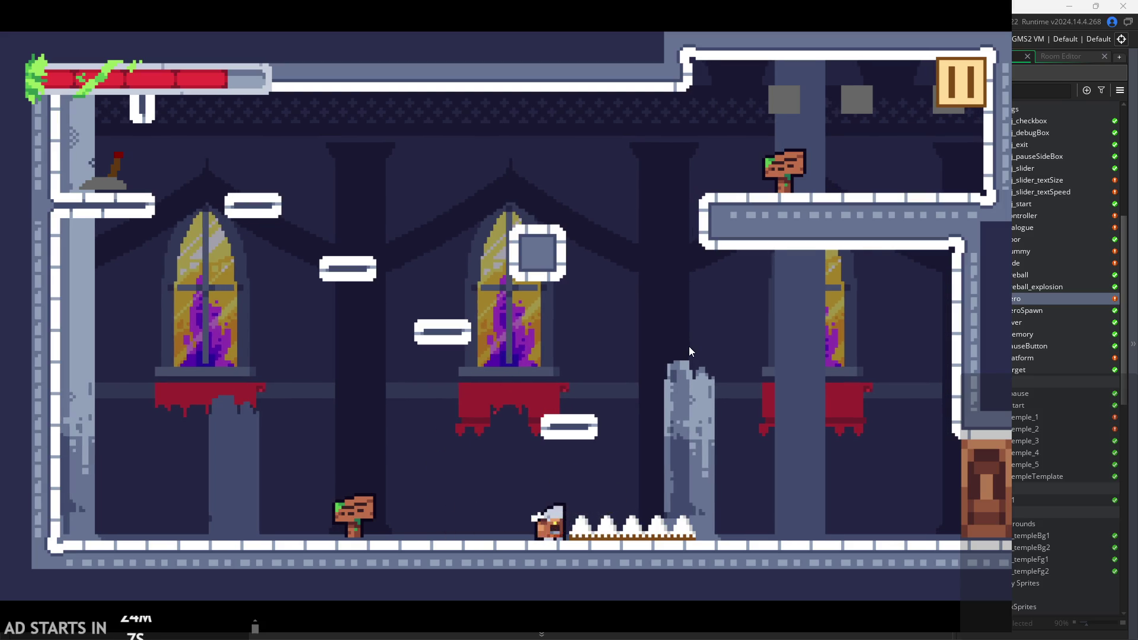
# Hop and steer the hero up onto the upper-left ledge and run along it.
pyautogui.press('Left')
pyautogui.press('Right')
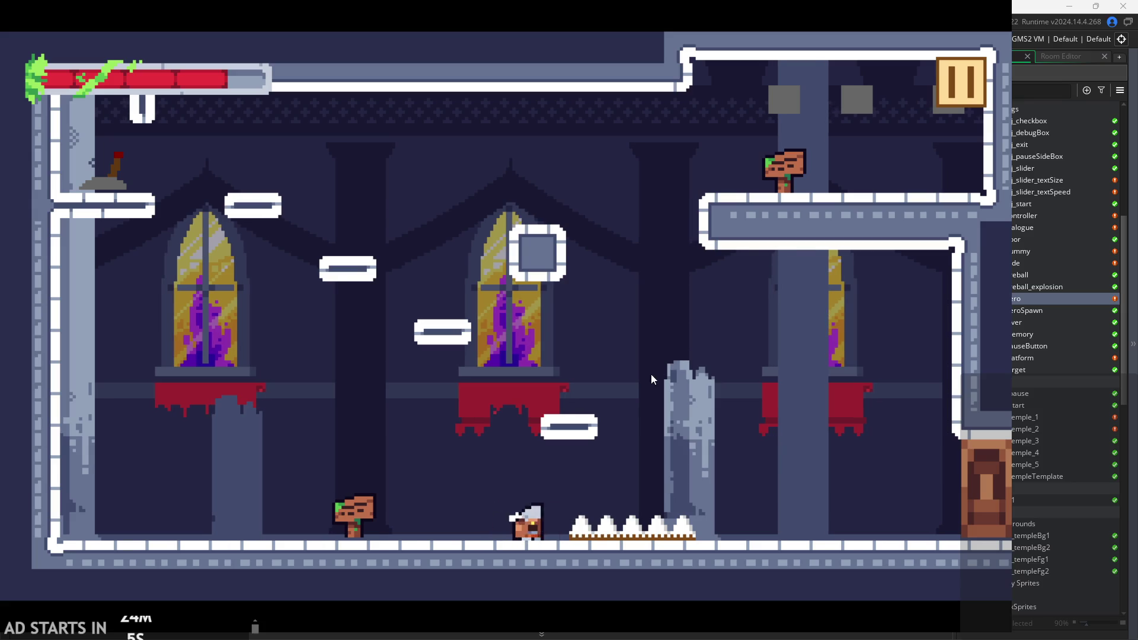
pyautogui.press('Left')
pyautogui.press('space')
pyautogui.press('space')
pyautogui.press('Right')
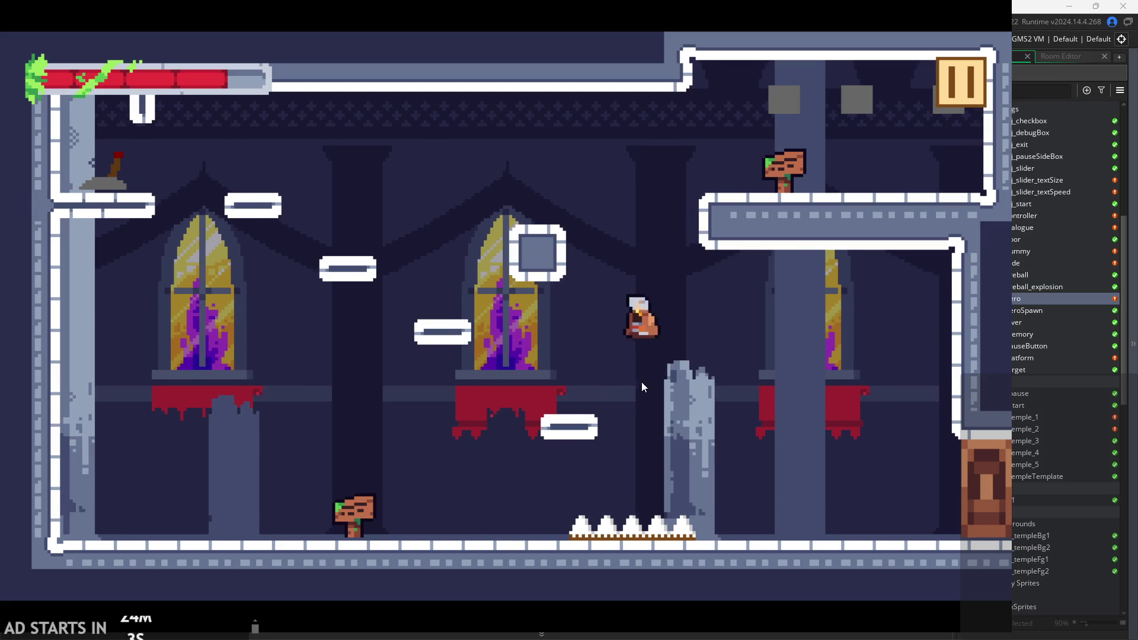
pyautogui.press('Left')
pyautogui.press('Right')
pyautogui.press('Left')
pyautogui.press('space')
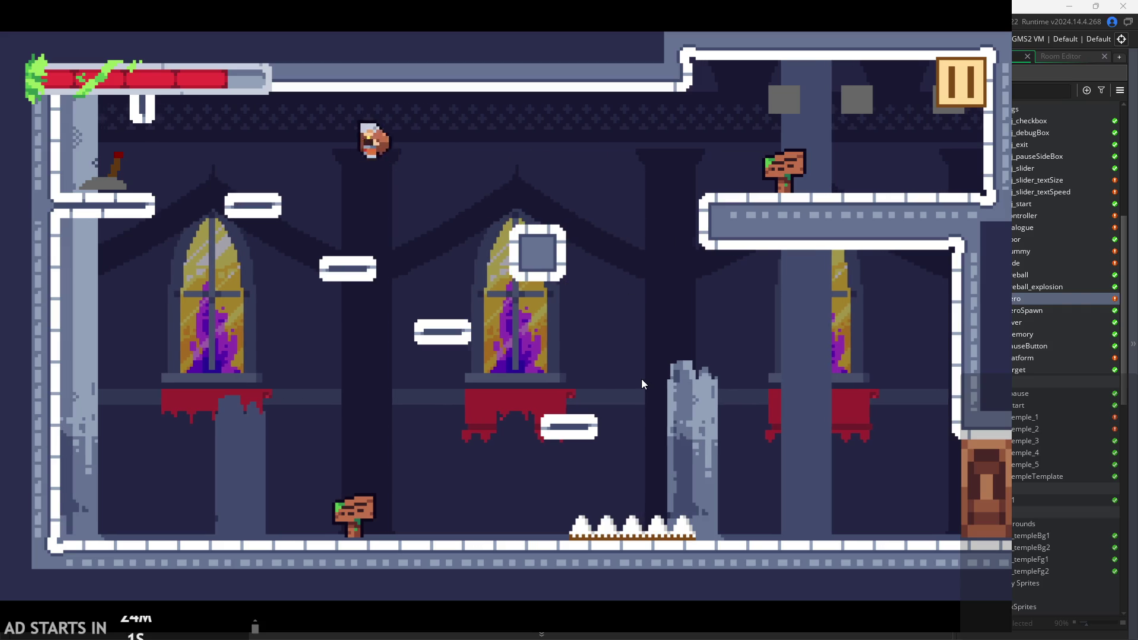
pyautogui.press('Right')
pyautogui.press('Left')
pyautogui.press('space')
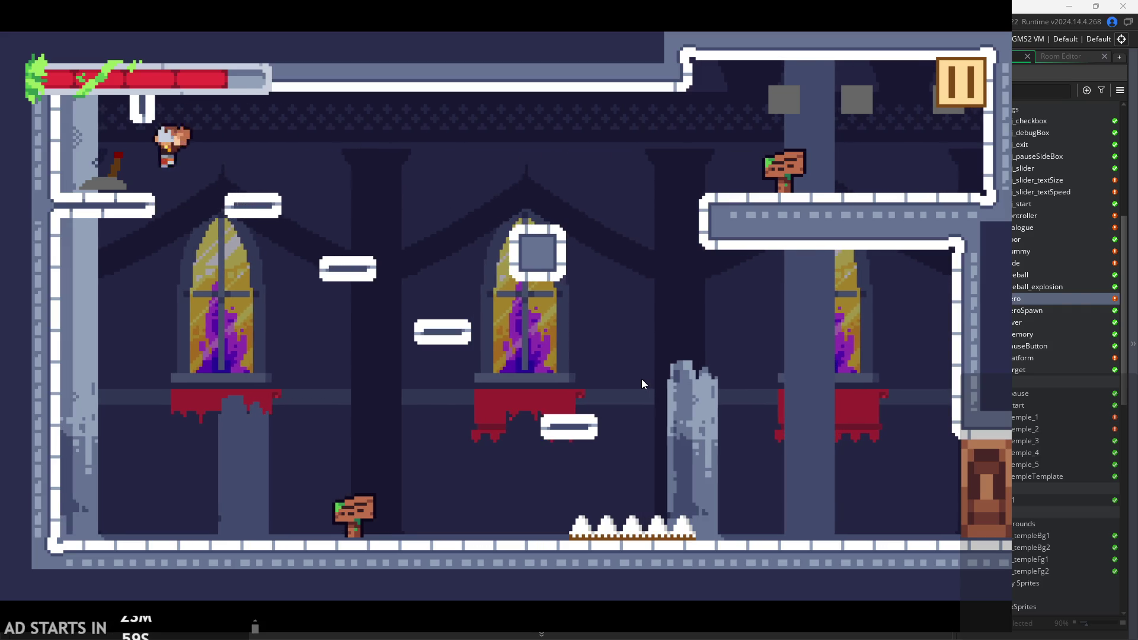
pyautogui.press('Right')
# Wall-jump the hero repeatedly off and back onto the upper-left ledge.
pyautogui.press('space')
pyautogui.press('Left')
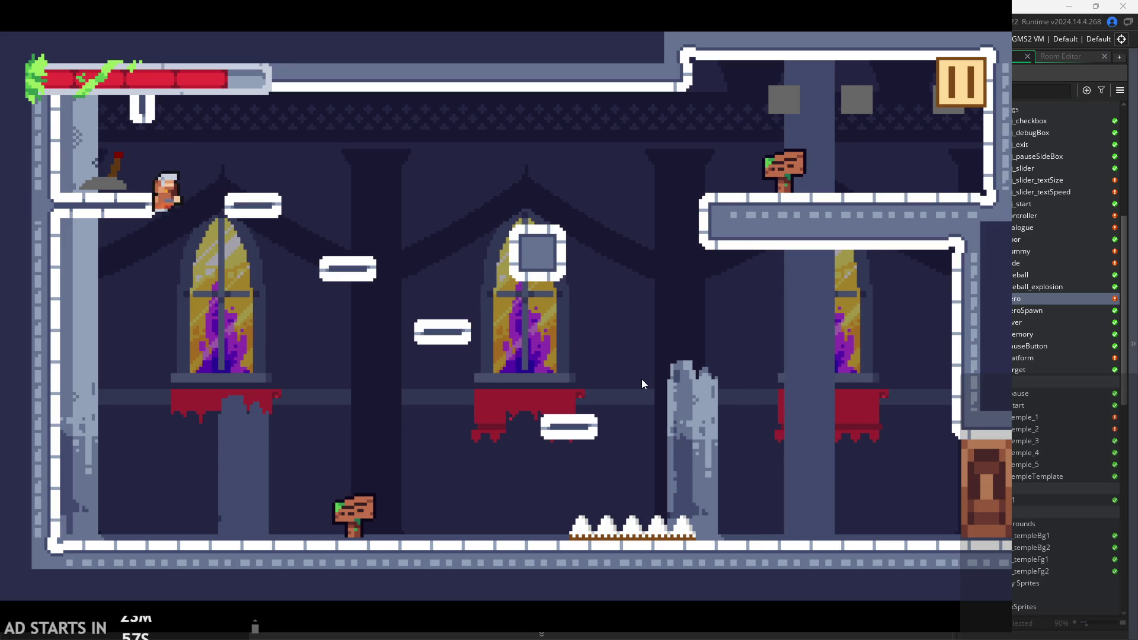
pyautogui.press('space')
pyautogui.press('Right')
pyautogui.press('Left')
pyautogui.press('Right')
pyautogui.press('space')
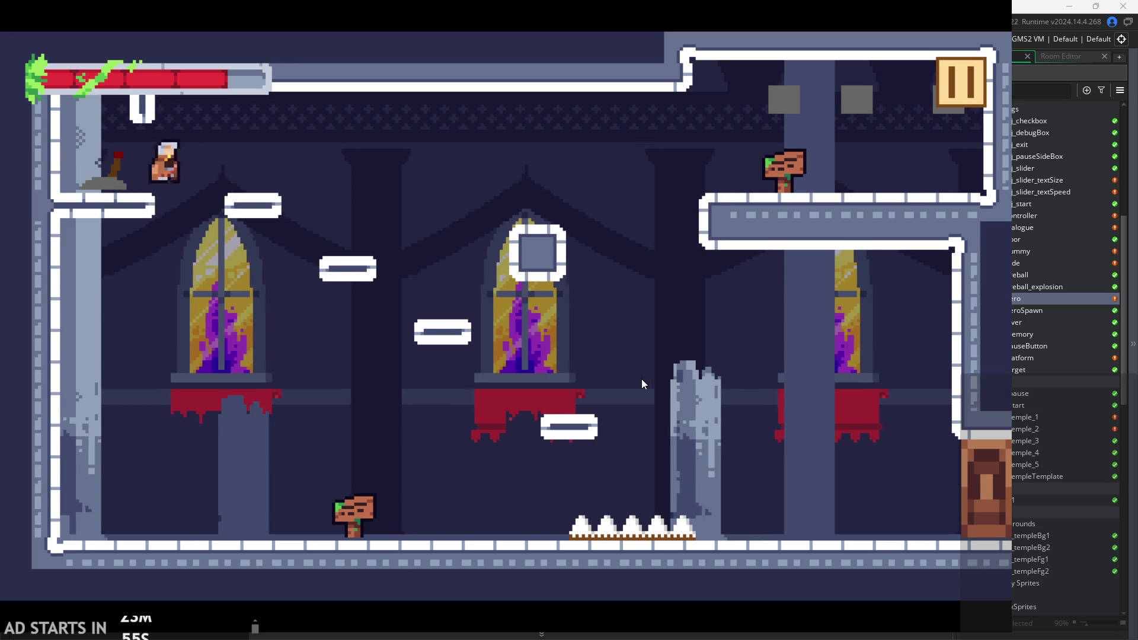
pyautogui.press('Right')
pyautogui.press('Left')
pyautogui.press('space')
pyautogui.press('Right')
pyautogui.press('space')
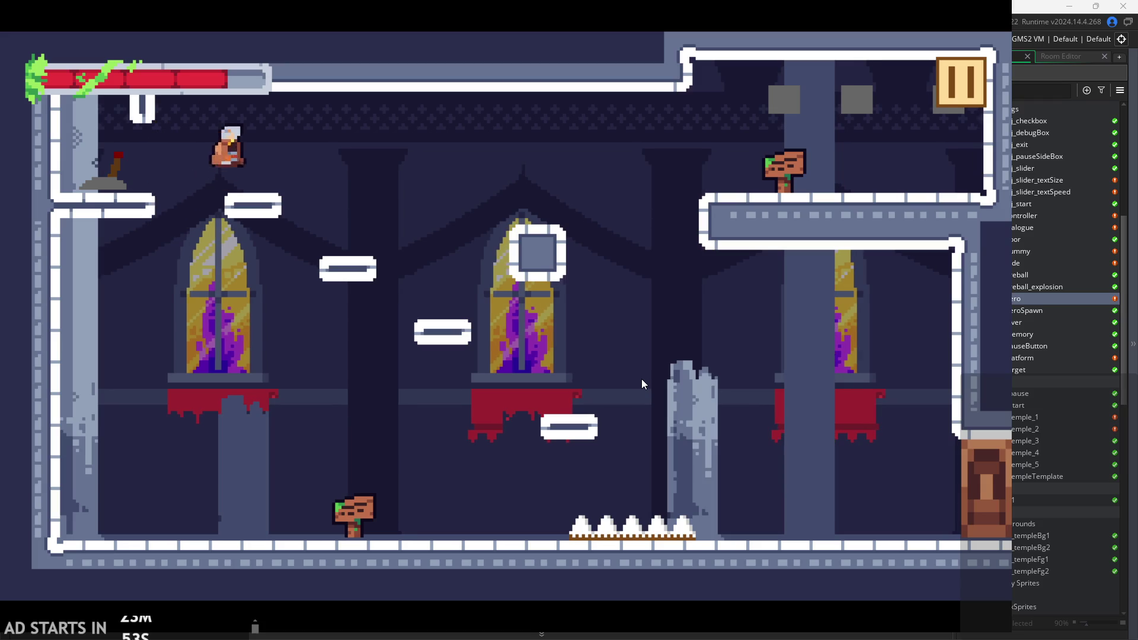
# Do more wall-slide jumps at the ledge, drop to the floor, and pause the game.
pyautogui.press('Left')
pyautogui.press('Right')
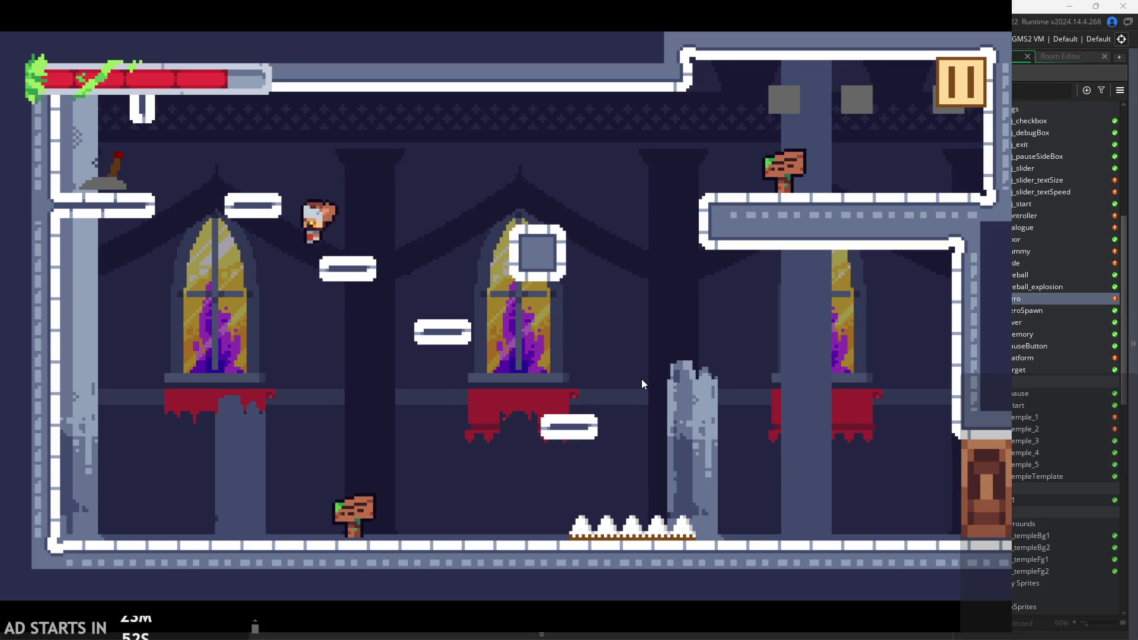
pyautogui.press('space')
pyautogui.press('Left')
pyautogui.press('Right')
pyautogui.press('space')
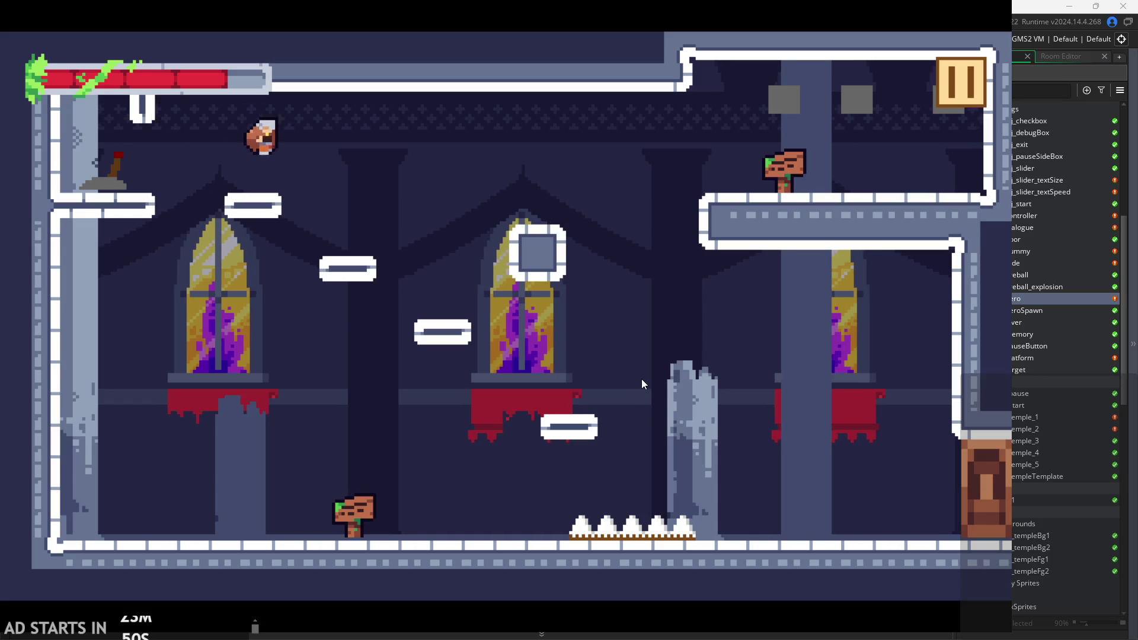
pyautogui.press('Left')
pyautogui.press('Right')
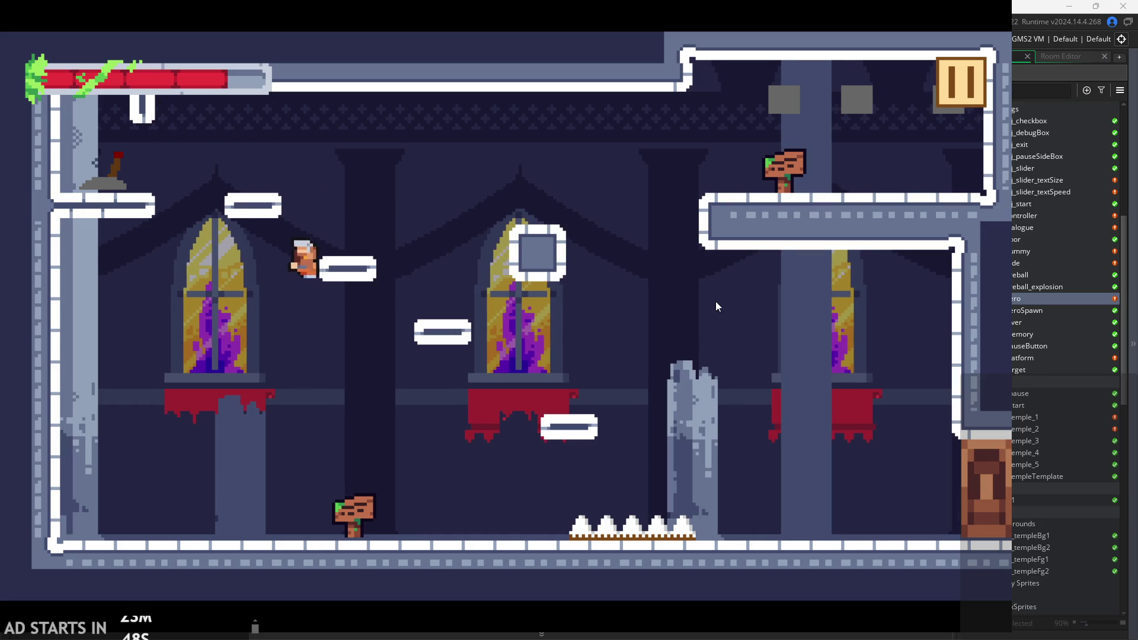
pyautogui.press('Left')
pyautogui.click(938, 77)
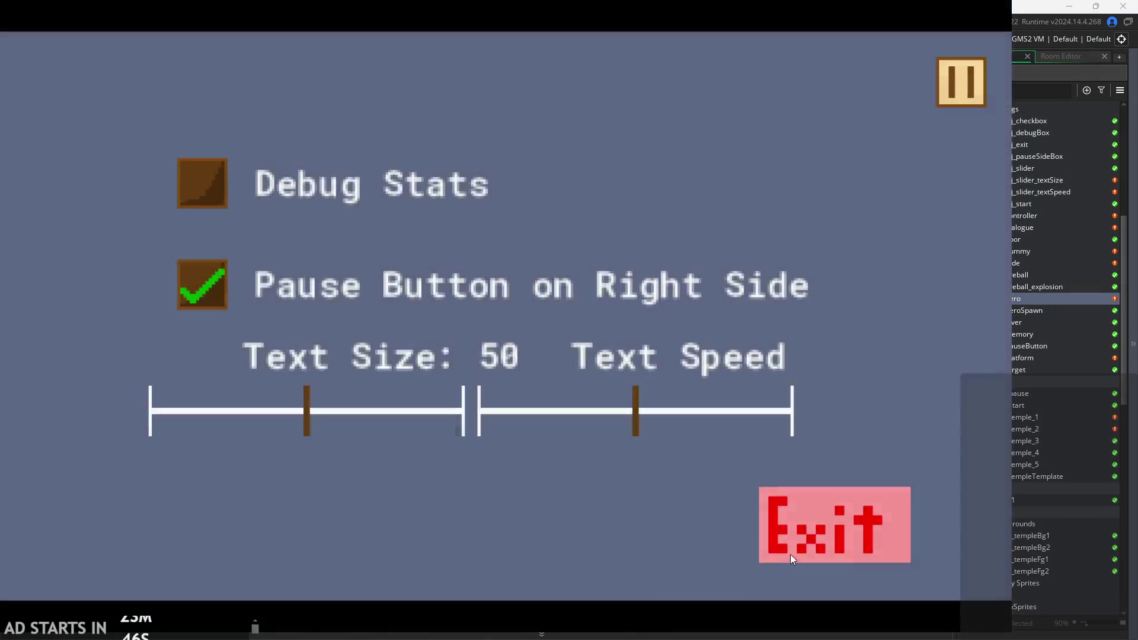
# Quit the playtest and look over obj_hero's End Step and Alarm 0 code, then return to Step.
pyautogui.click(791, 551)
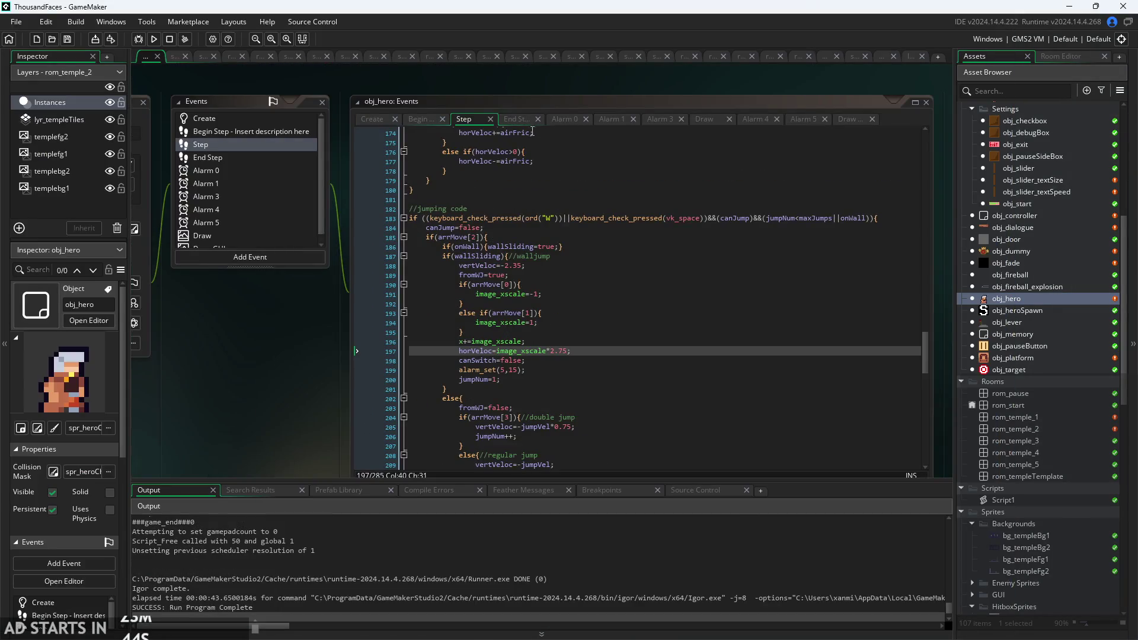
pyautogui.click(517, 118)
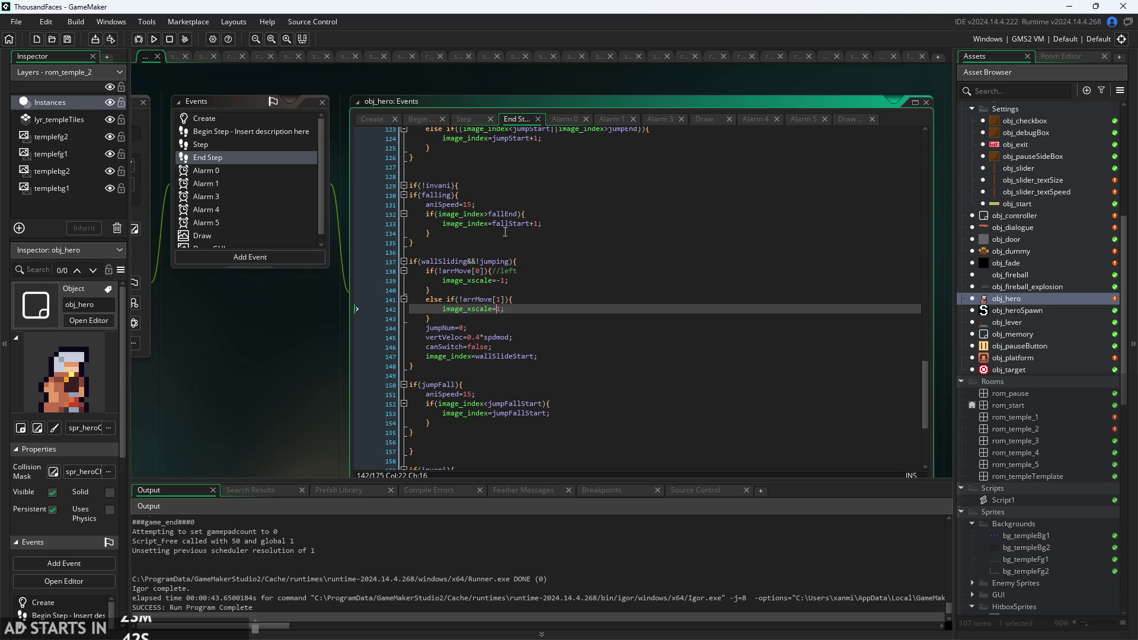
pyautogui.click(560, 120)
pyautogui.click(475, 122)
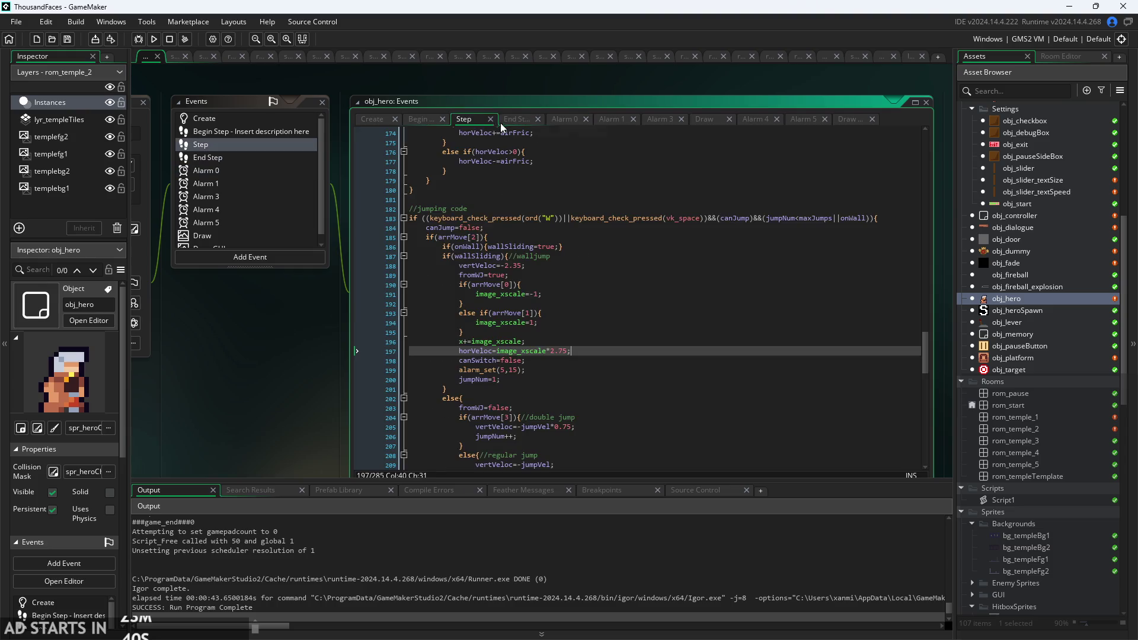
# Scroll through the Step jumping code, then bring up the End Step wall-sliding code.
pyautogui.scroll(-3, 280, 440)
pyautogui.keyDown('ctrl'); pyautogui.scroll(3, 319, 311); pyautogui.keyUp('ctrl')
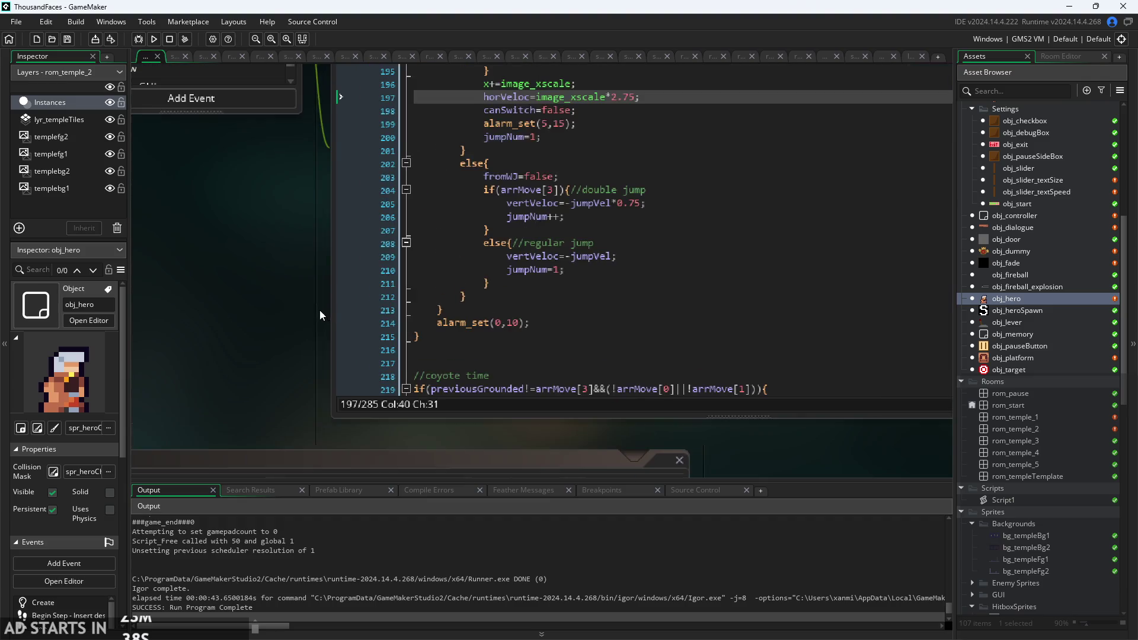
pyautogui.scroll(-3, 593, 249)
pyautogui.scroll(1, 222, 348)
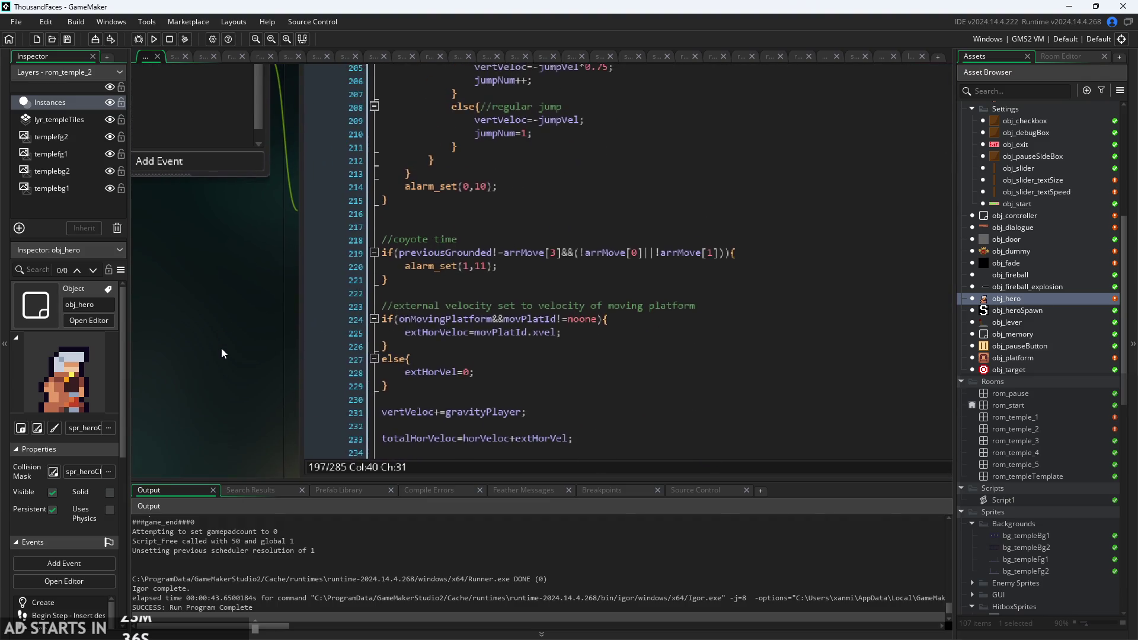
pyautogui.keyDown('ctrl'); pyautogui.scroll(-2, 222, 348); pyautogui.keyUp('ctrl')
pyautogui.scroll(1, 261, 385)
pyautogui.scroll(1, 261, 409)
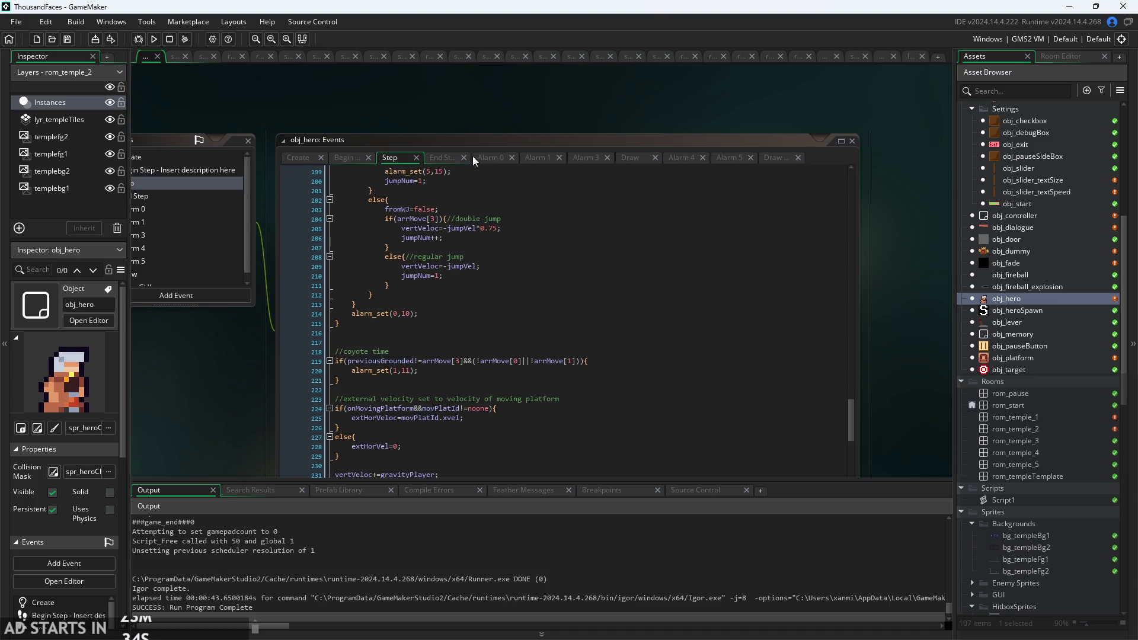
pyautogui.click(452, 159)
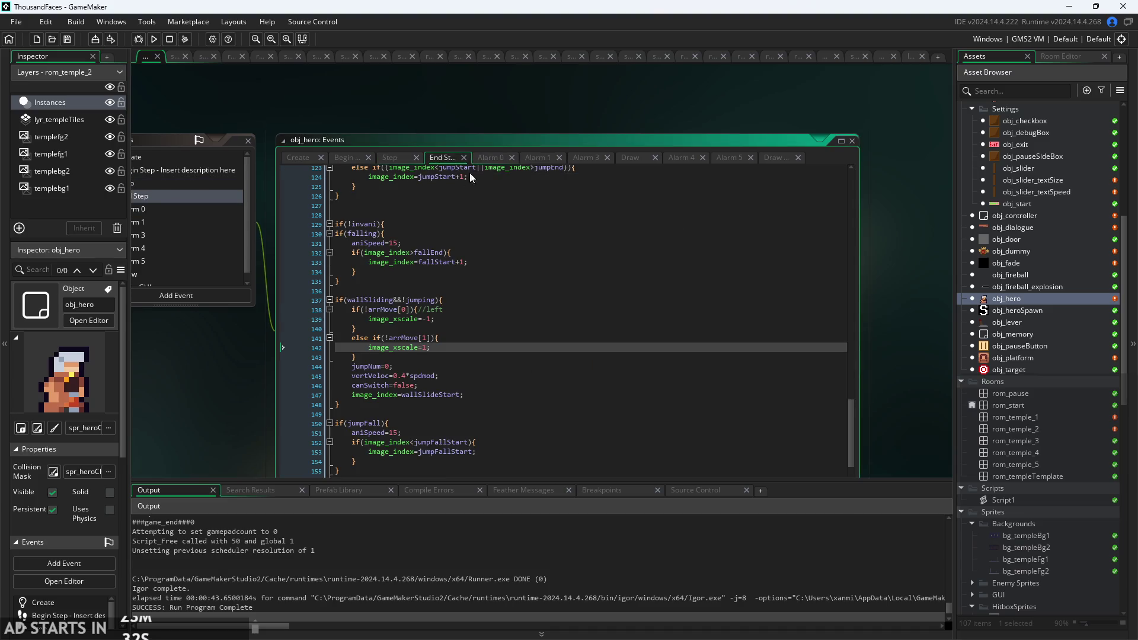
# Inspect the jumpNum reset on line 144 and the canSwitch=false line in End Step.
pyautogui.scroll(-2, 167, 379)
pyautogui.keyDown('ctrl'); pyautogui.scroll(2, 247, 328); pyautogui.keyUp('ctrl')
pyautogui.keyDown('ctrl'); pyautogui.scroll(1, 208, 334); pyautogui.keyUp('ctrl')
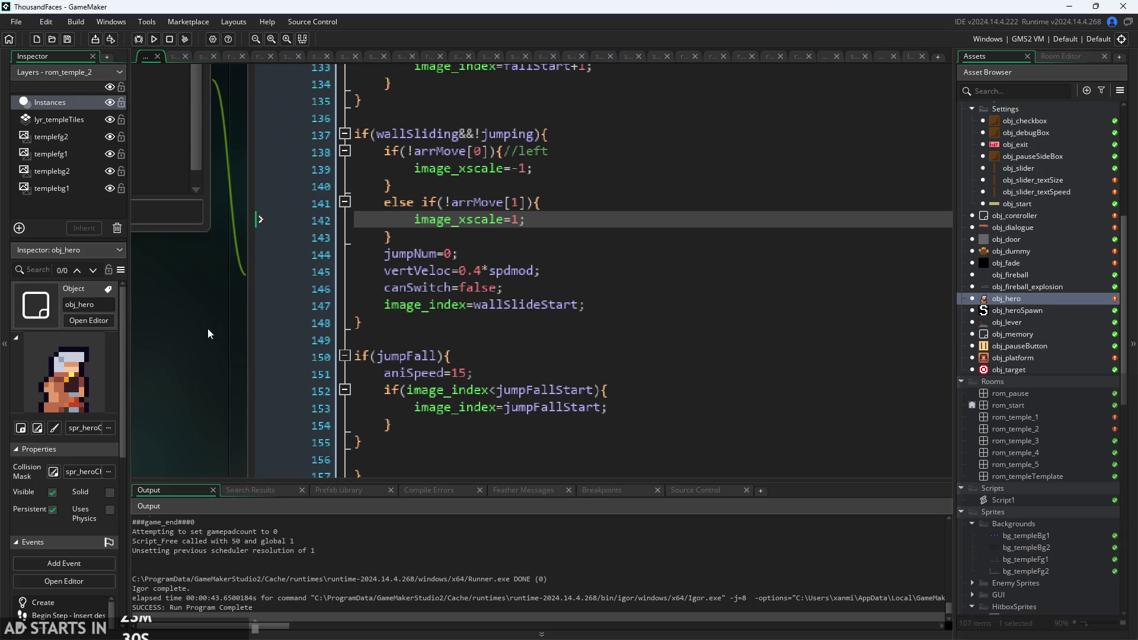
pyautogui.click(445, 254)
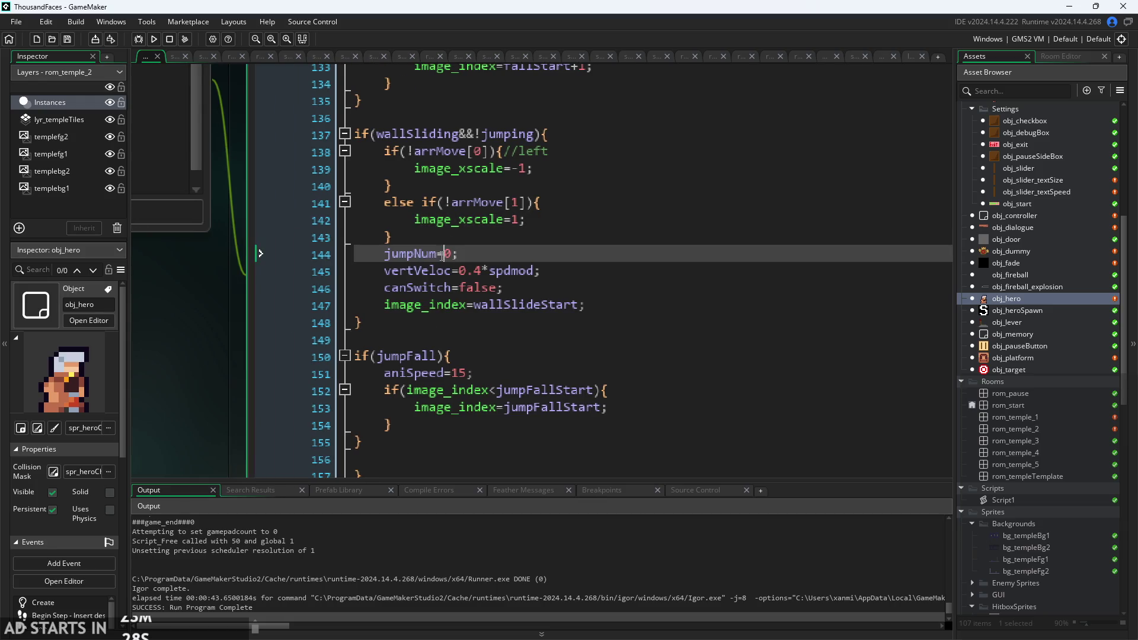
pyautogui.press('Down')
pyautogui.click(538, 286)
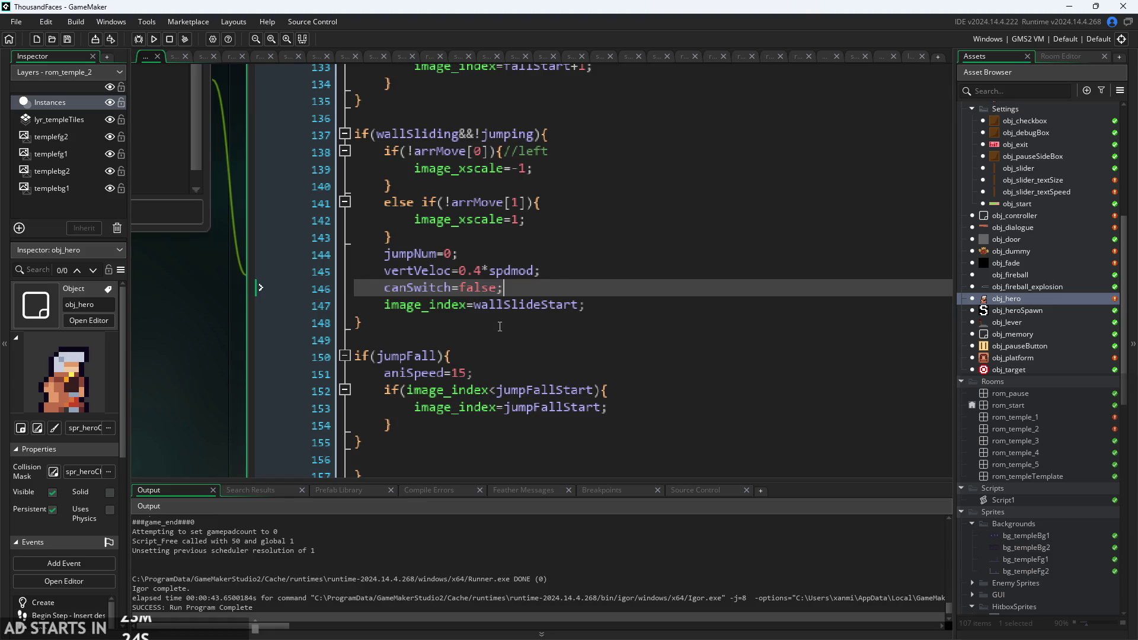
# Scroll up through the End Step code to lines 89–91.
pyautogui.scroll(-2, 500, 323)
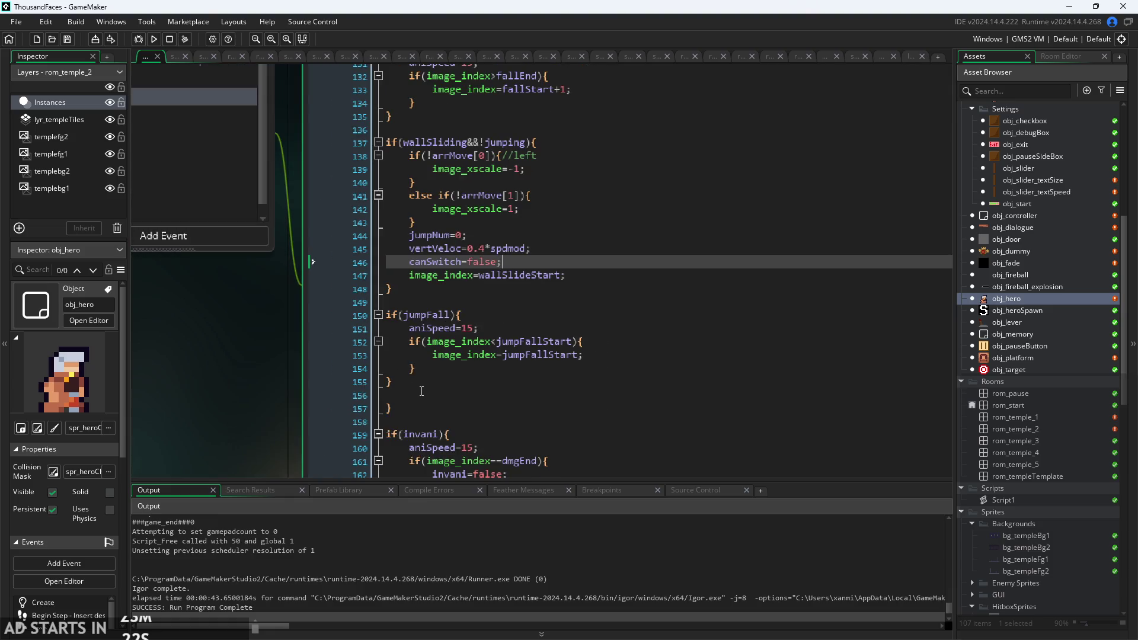
pyautogui.scroll(3, 422, 391)
pyautogui.scroll(4, 426, 384)
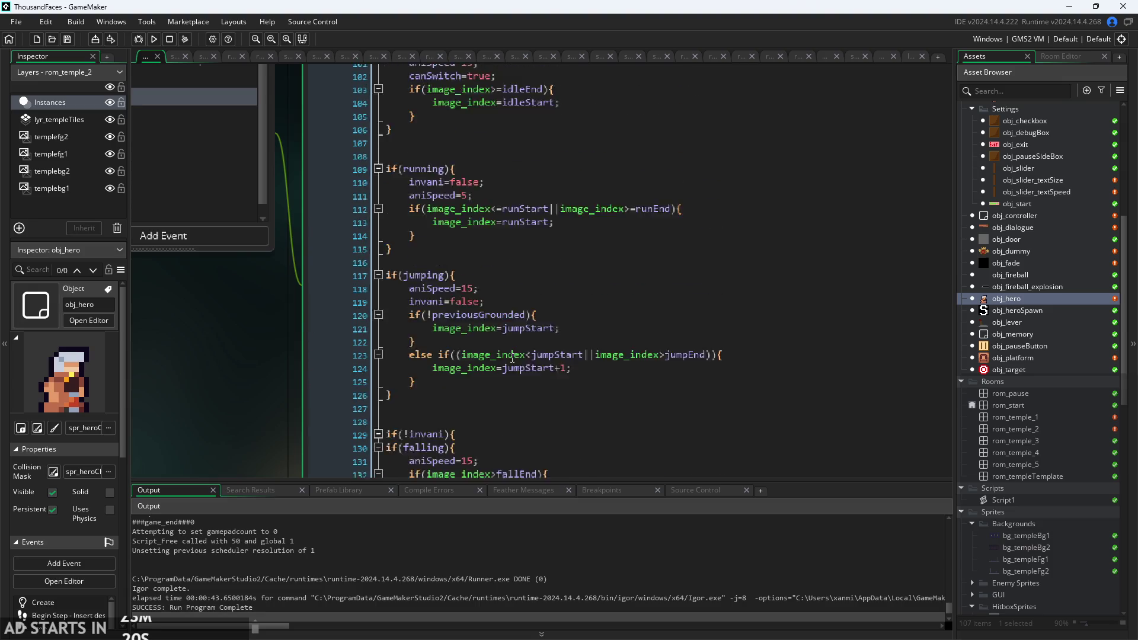
pyautogui.scroll(-5, 506, 393)
pyautogui.scroll(3, 496, 349)
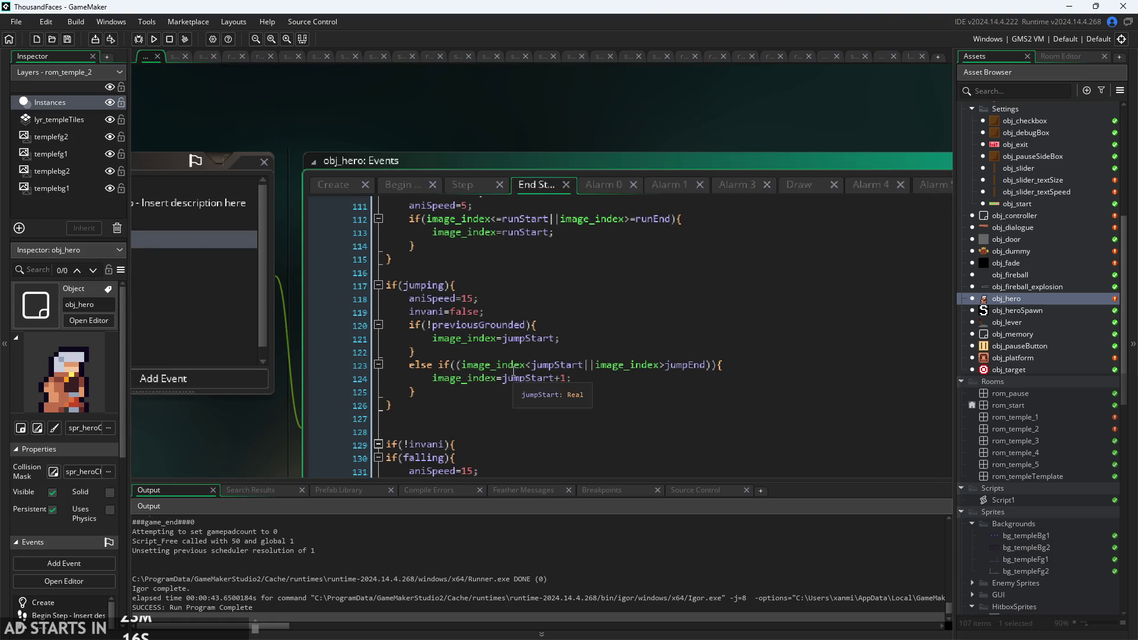
pyautogui.scroll(8, 504, 373)
pyautogui.scroll(1, 515, 370)
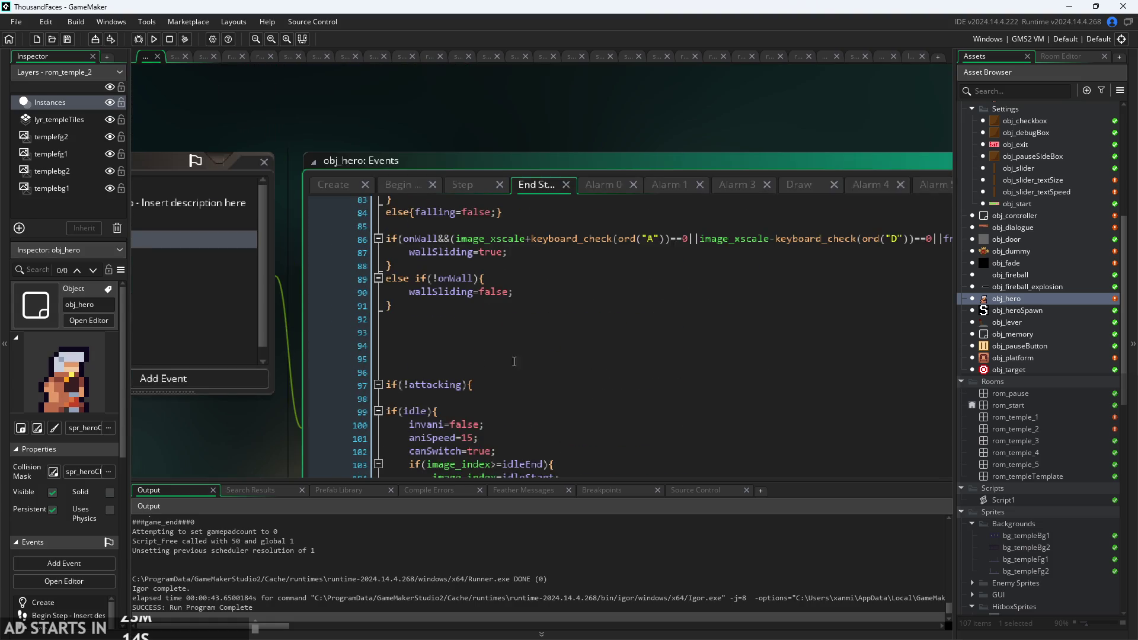
pyautogui.click(504, 300)
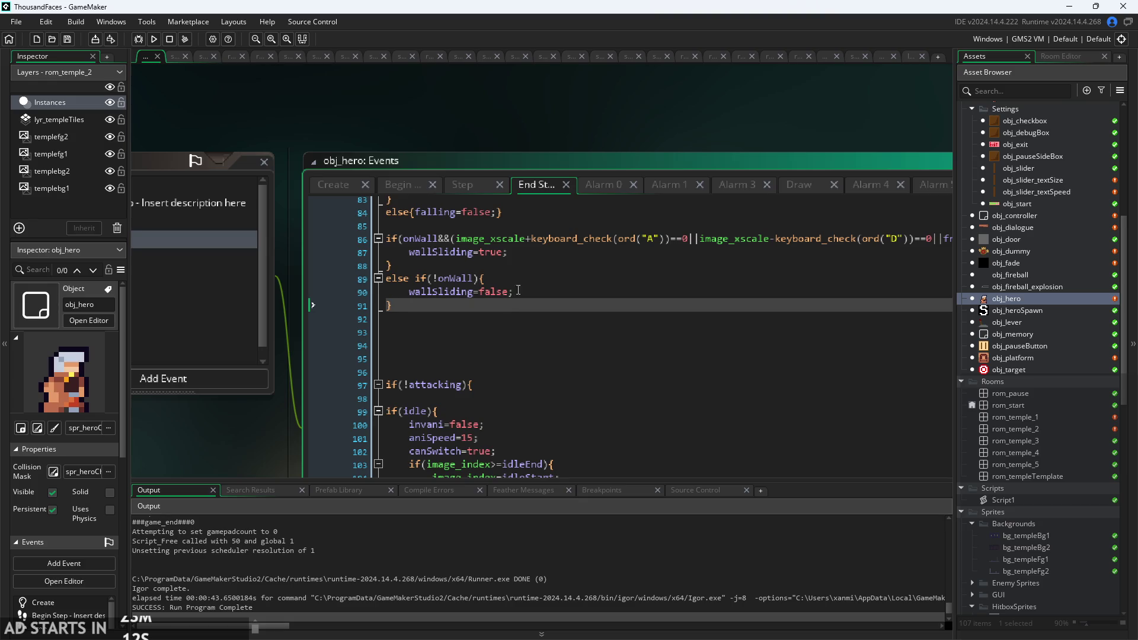
pyautogui.scroll(3, 203, 399)
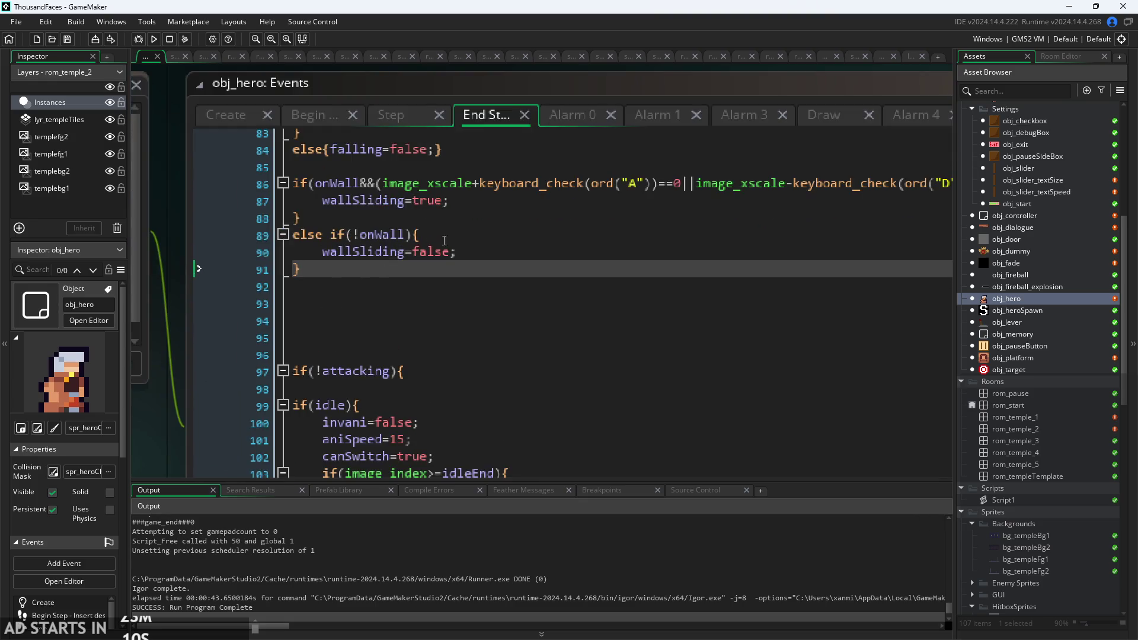
pyautogui.click(456, 236)
# Add an if(!jumping) block setting canSwitch=true after the wallSliding=false line.
pyautogui.click(473, 251)
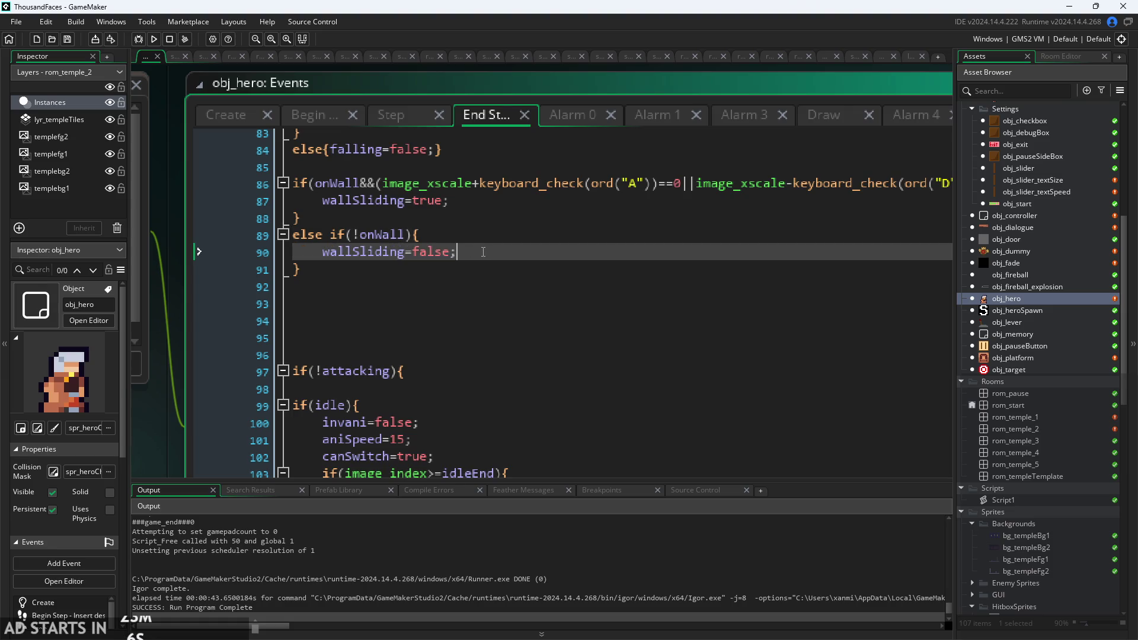
pyautogui.press('Return')
pyautogui.write('if')
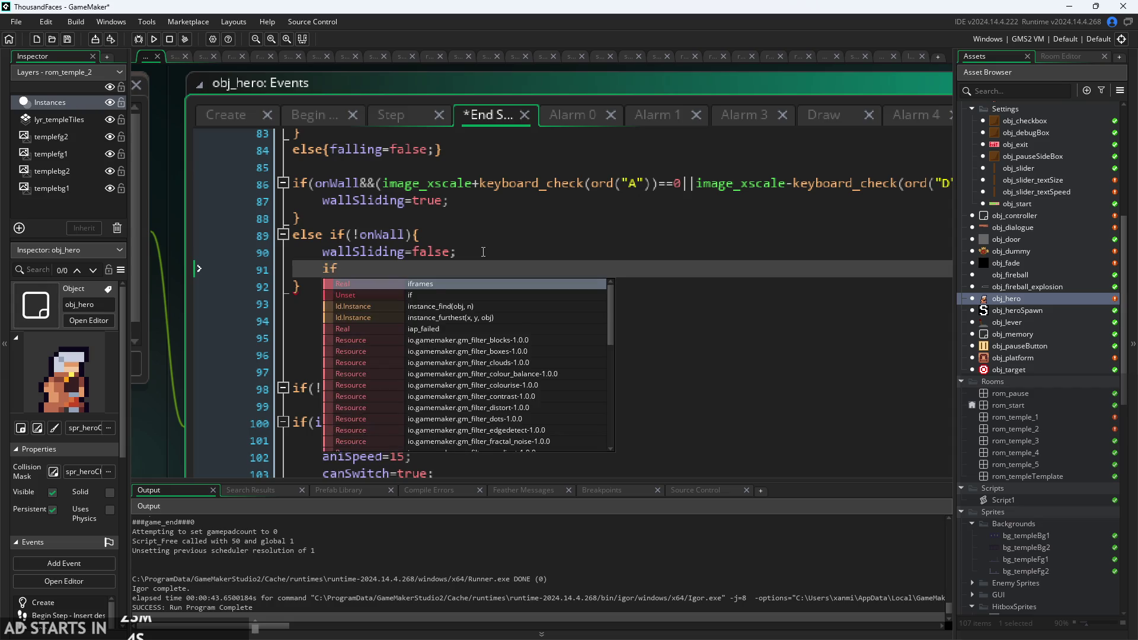
pyautogui.press('BackSpace')
pyautogui.press('BackSpace')
pyautogui.write('f(!')
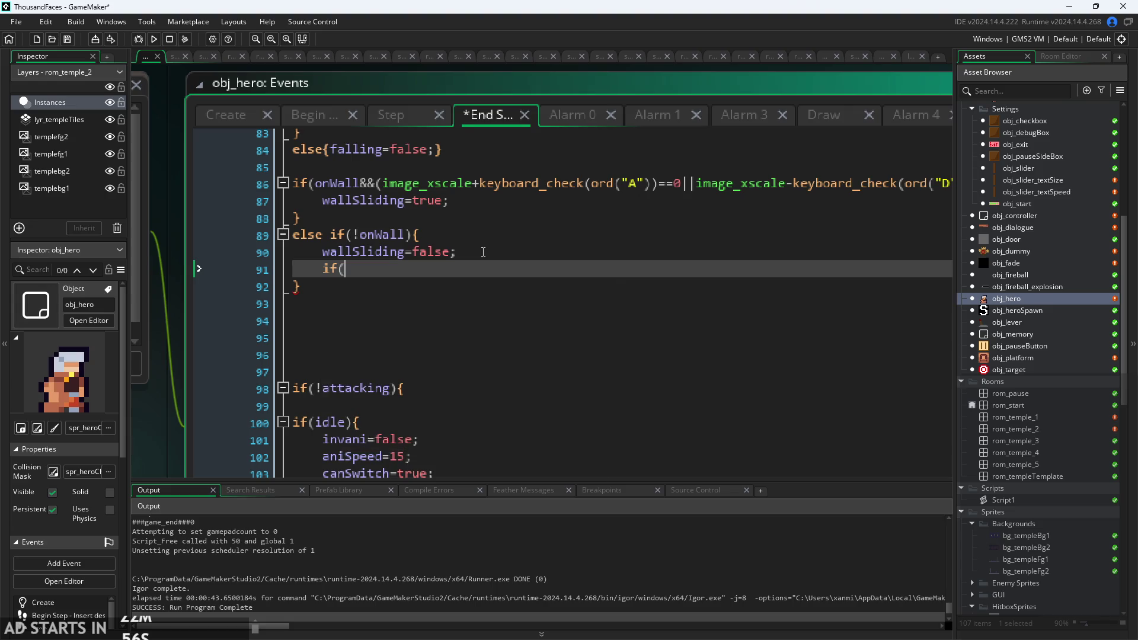
pyautogui.write('jum')
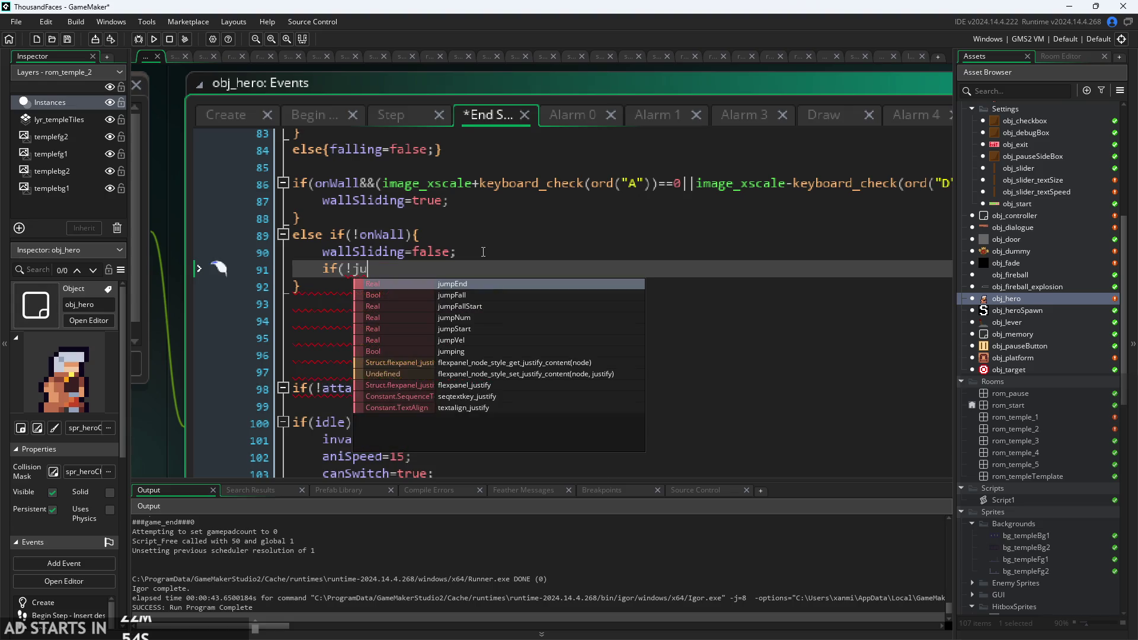
pyautogui.press('Down')
pyautogui.press('Down')
pyautogui.press('Down')
pyautogui.press('Down')
pyautogui.press('Down')
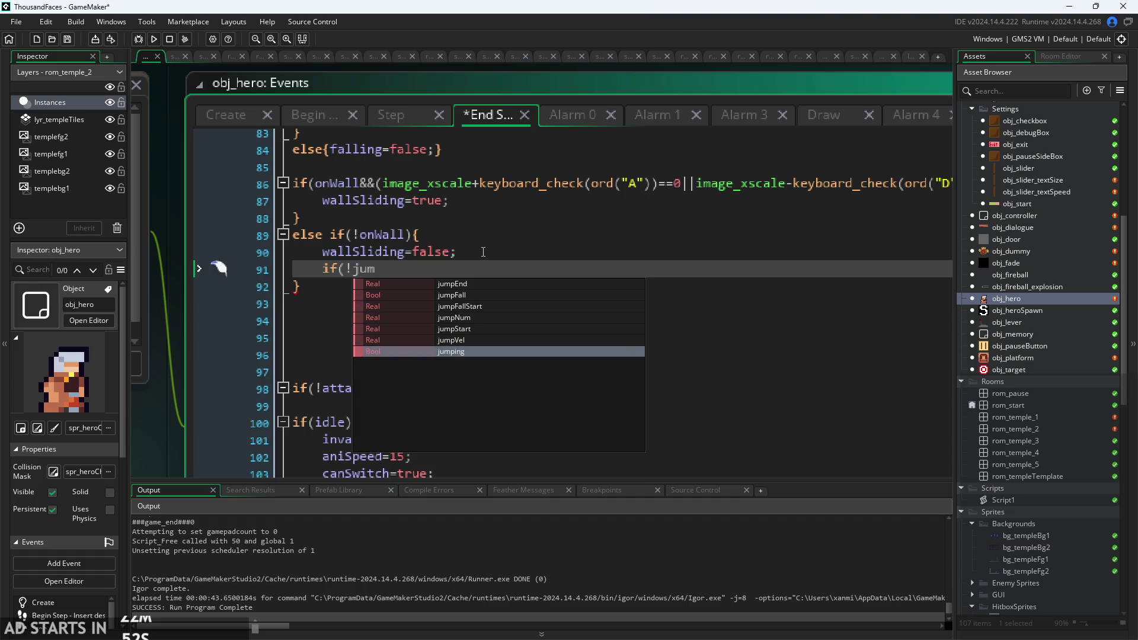
pyautogui.press('Return')
pyautogui.write('{')
pyautogui.press('Return')
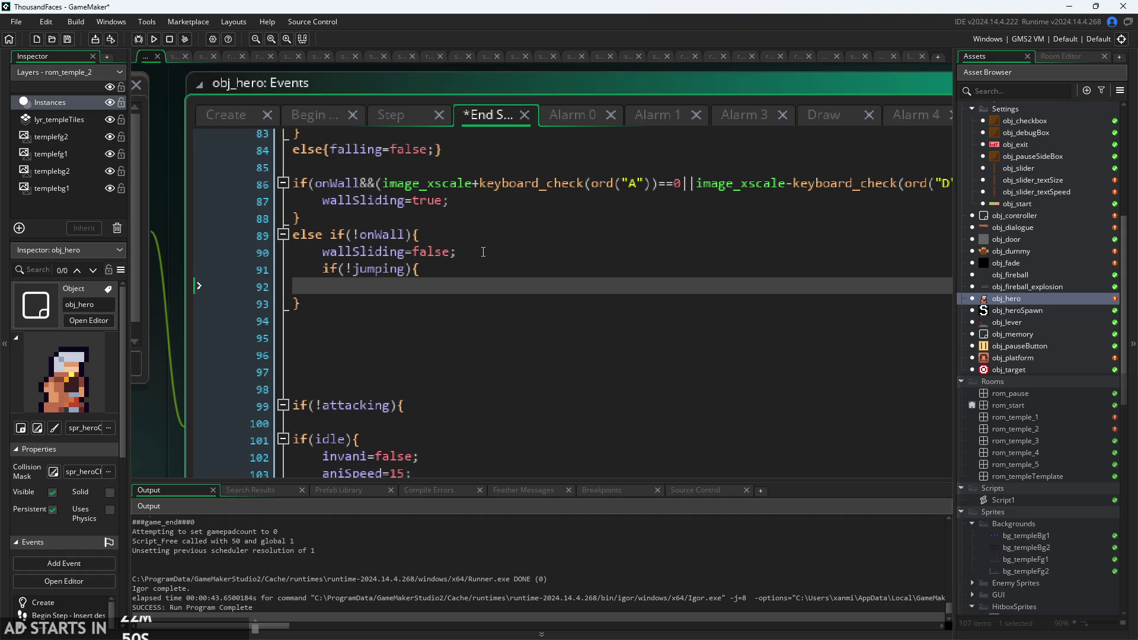
pyautogui.write('can')
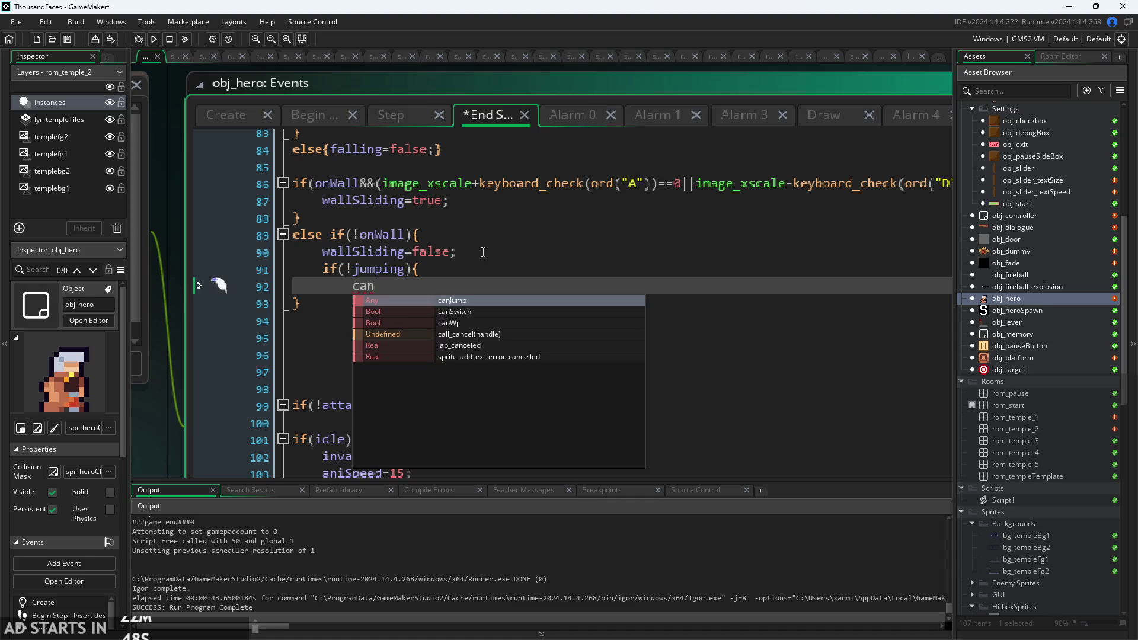
pyautogui.press('Down')
pyautogui.press('Return')
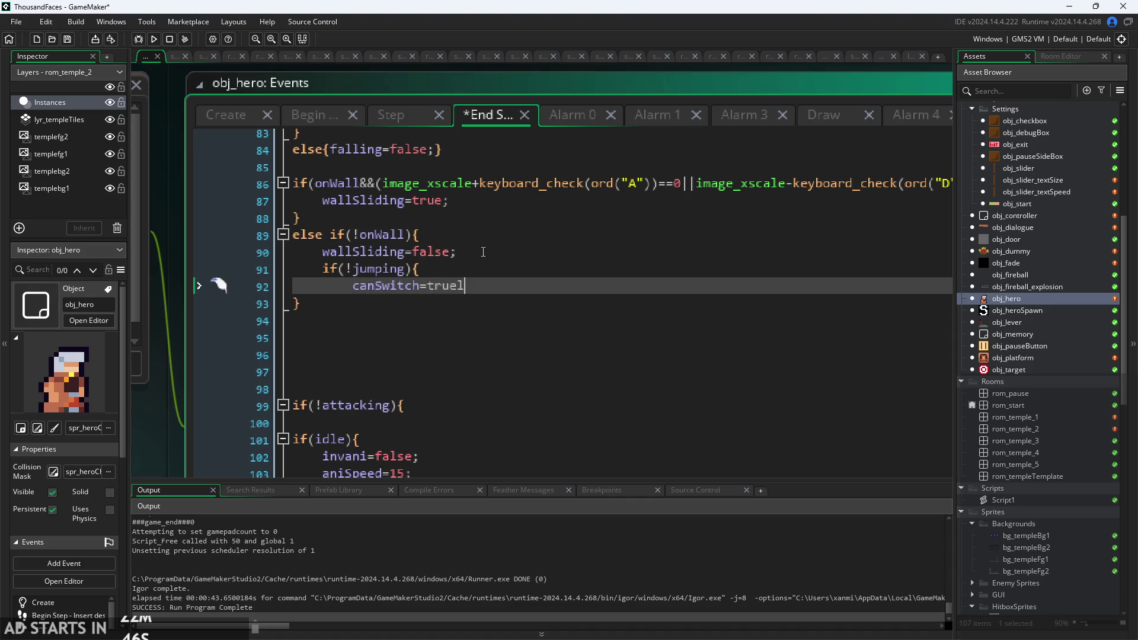
pyautogui.write(';')
pyautogui.press('Return')
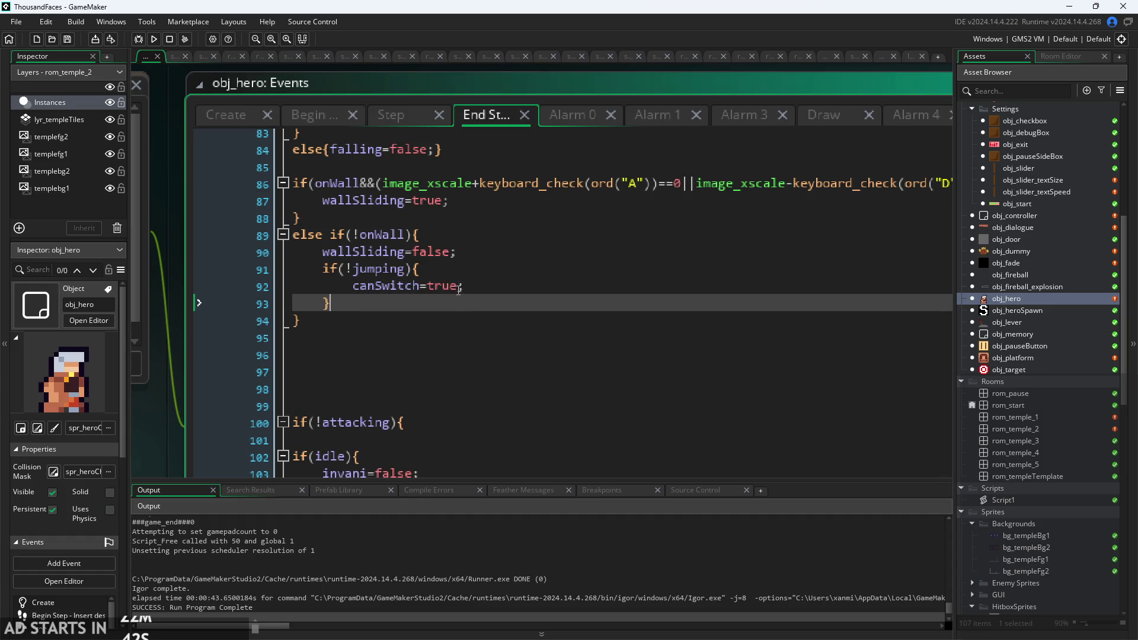
# Playtest the hero running and jumping on the small platform, then pause the game.
pyautogui.click(151, 41)
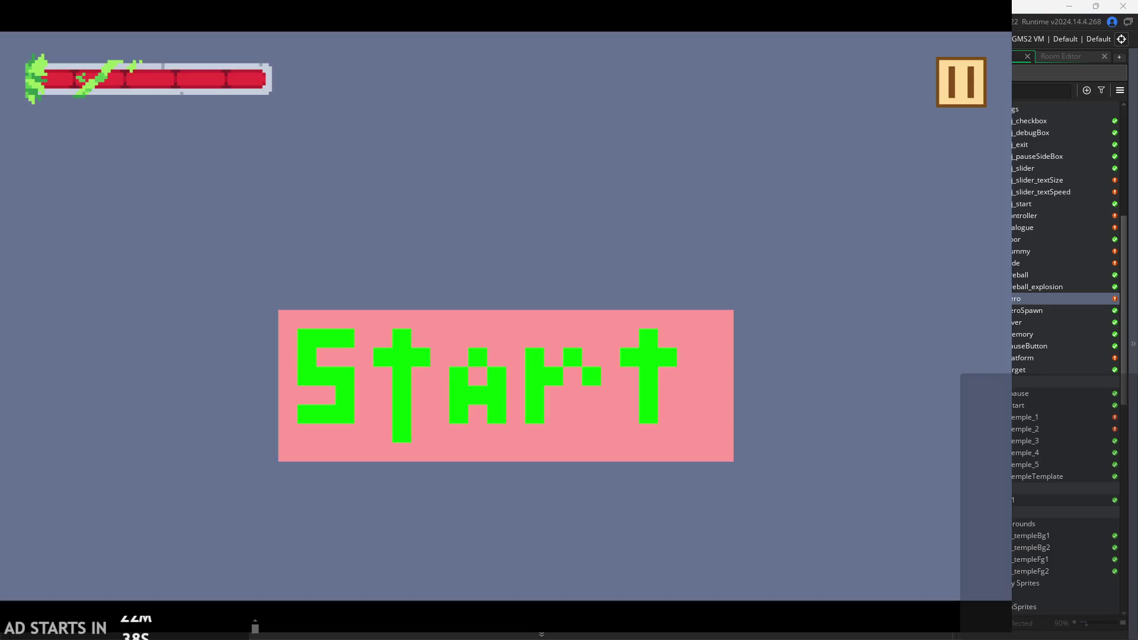
pyautogui.click(534, 379)
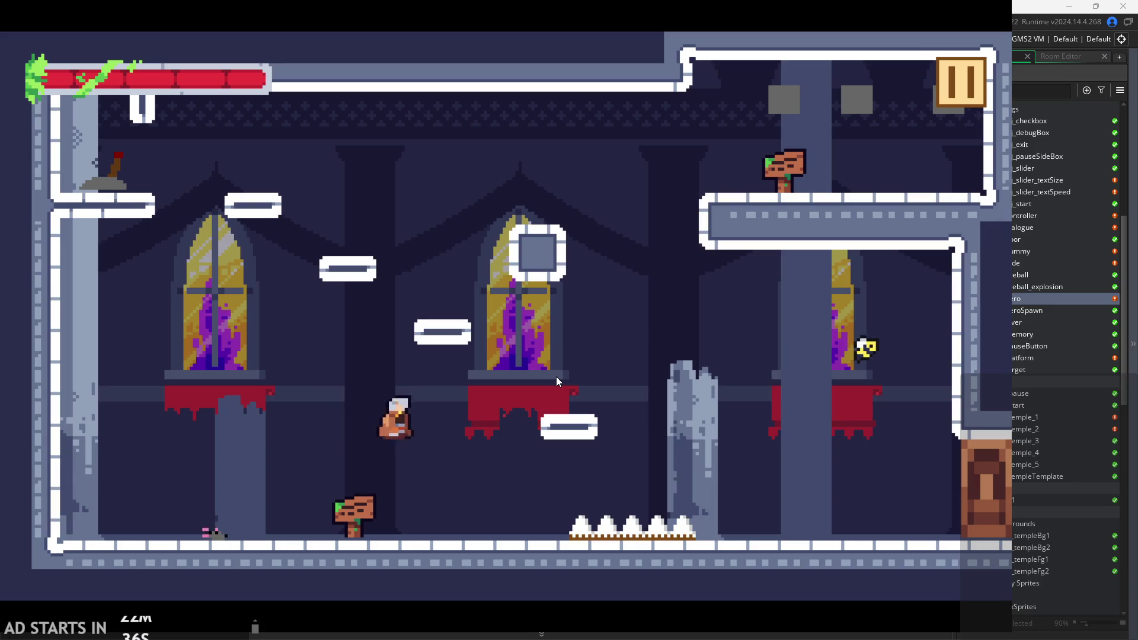
pyautogui.press('Right')
pyautogui.press('Left')
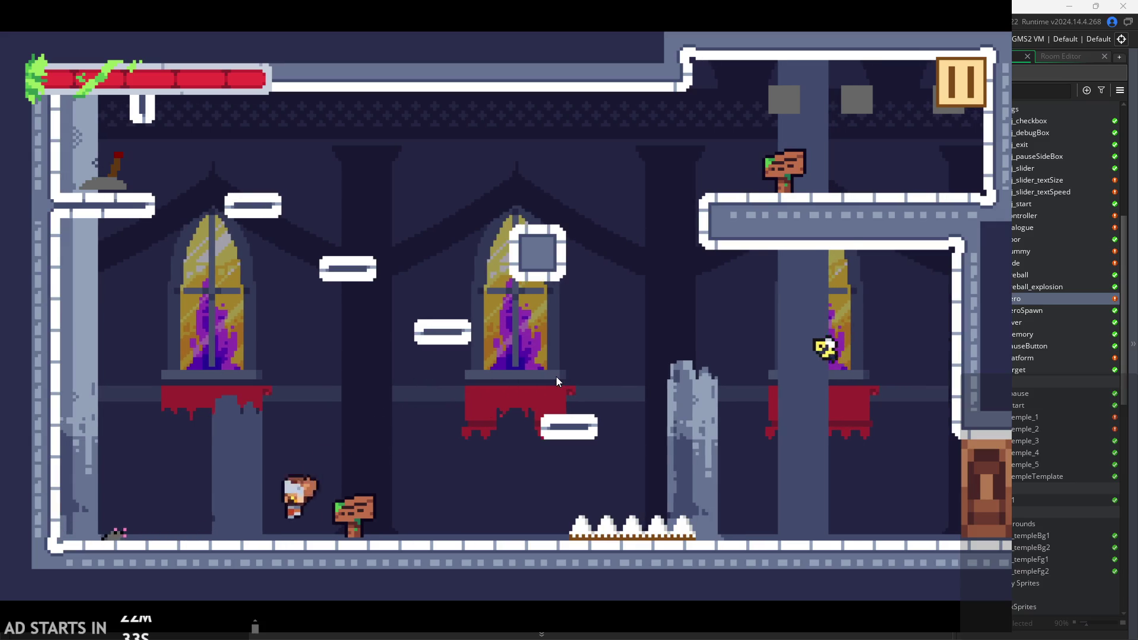
pyautogui.press('Left')
pyautogui.press('space')
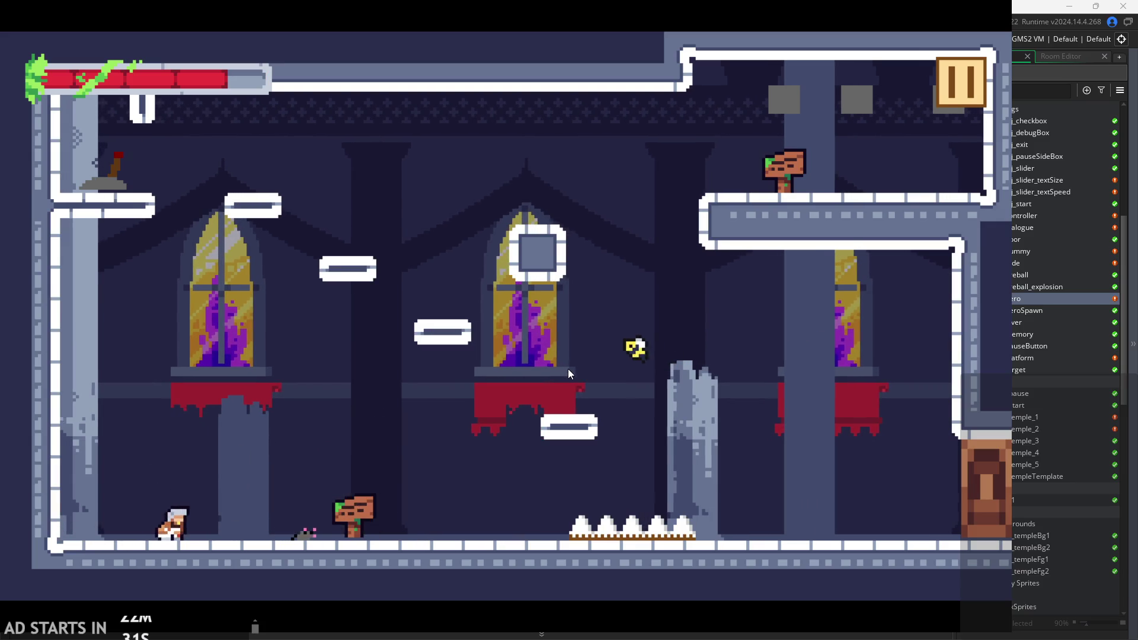
pyautogui.click(955, 80)
# Quit the game, comment out the if(!jumping) block on lines 91–93 with Ctrl+K, and rerun.
pyautogui.click(841, 522)
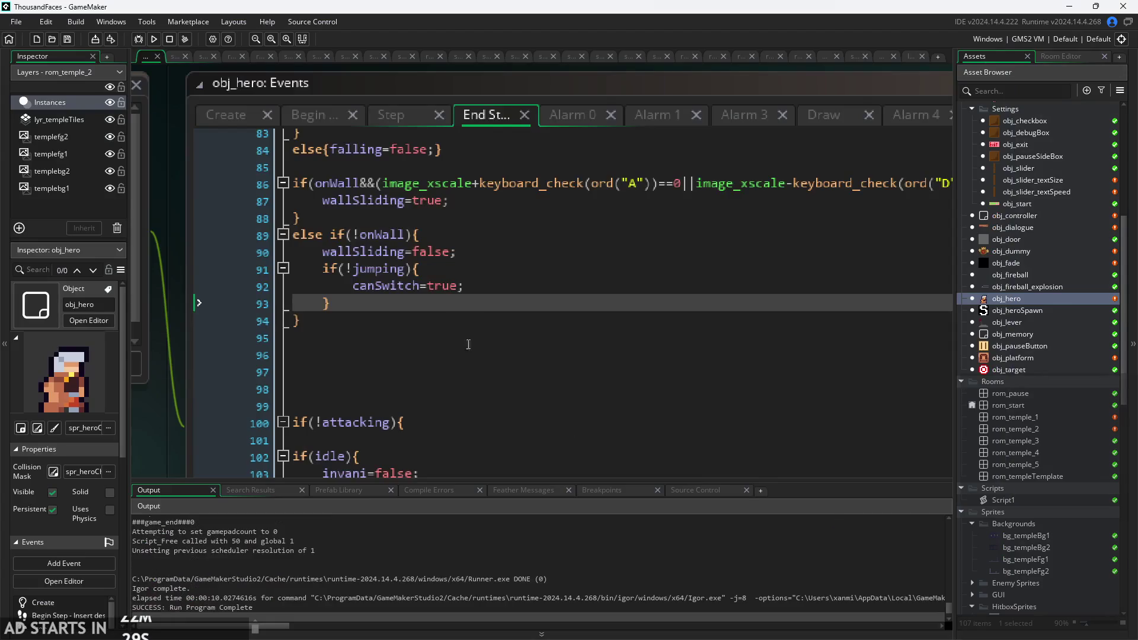
pyautogui.moveTo(338, 303); pyautogui.dragTo(254, 265)
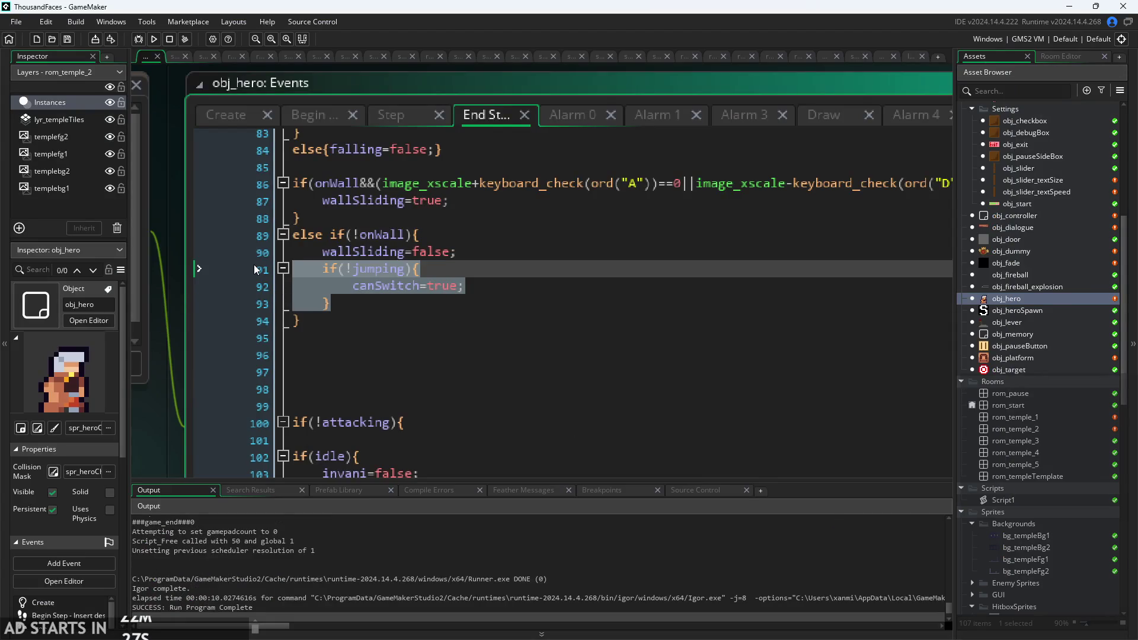
pyautogui.hotkey('ctrl', 'k')
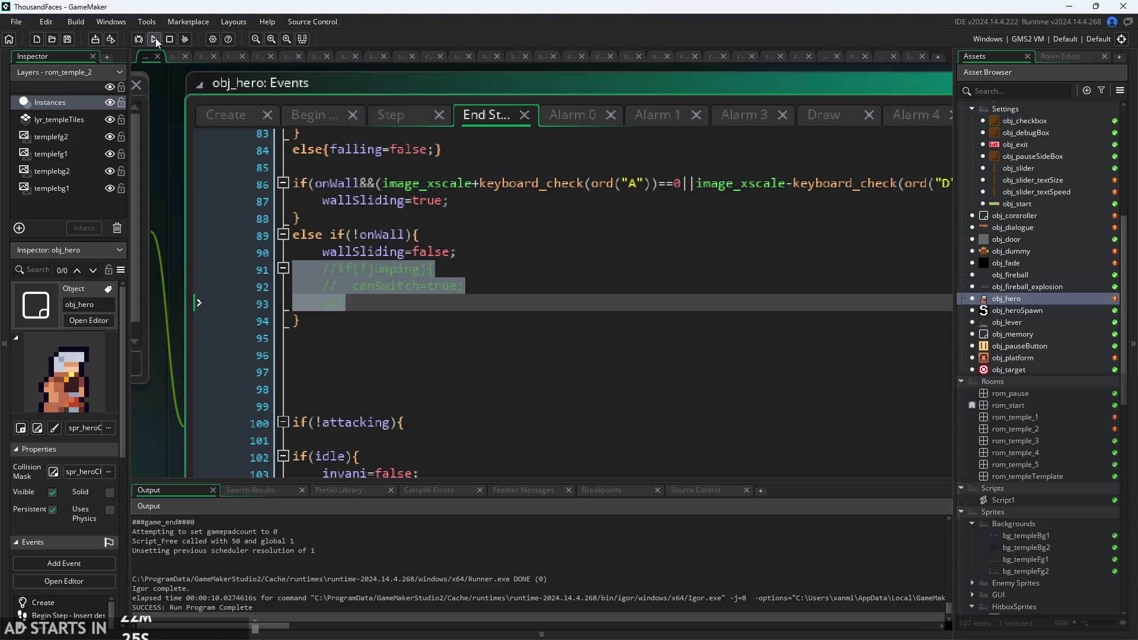
pyautogui.click(155, 40)
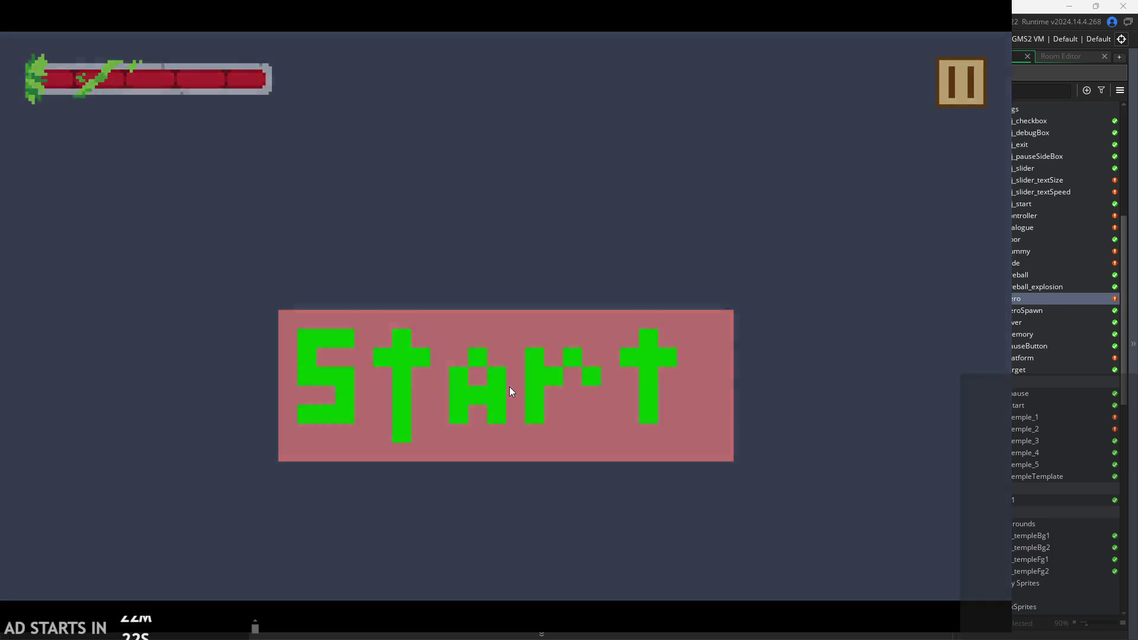
# Start the game from the title screen, walk and jump the hero, and swing the sword left twice.
pyautogui.click(510, 387)
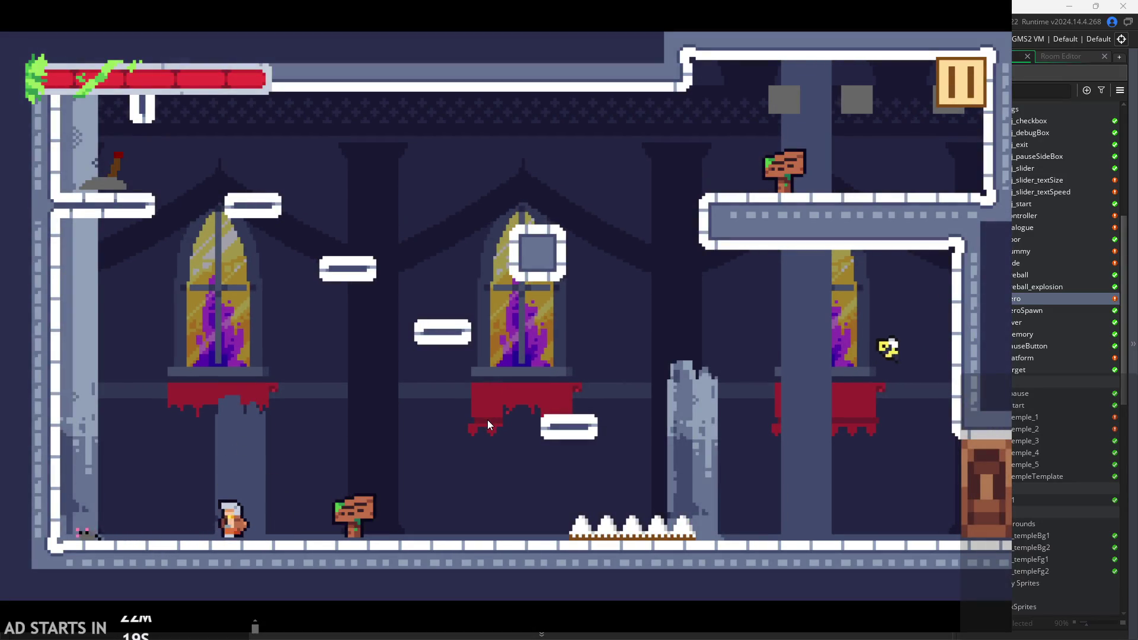
pyautogui.press('Right')
pyautogui.press('Left')
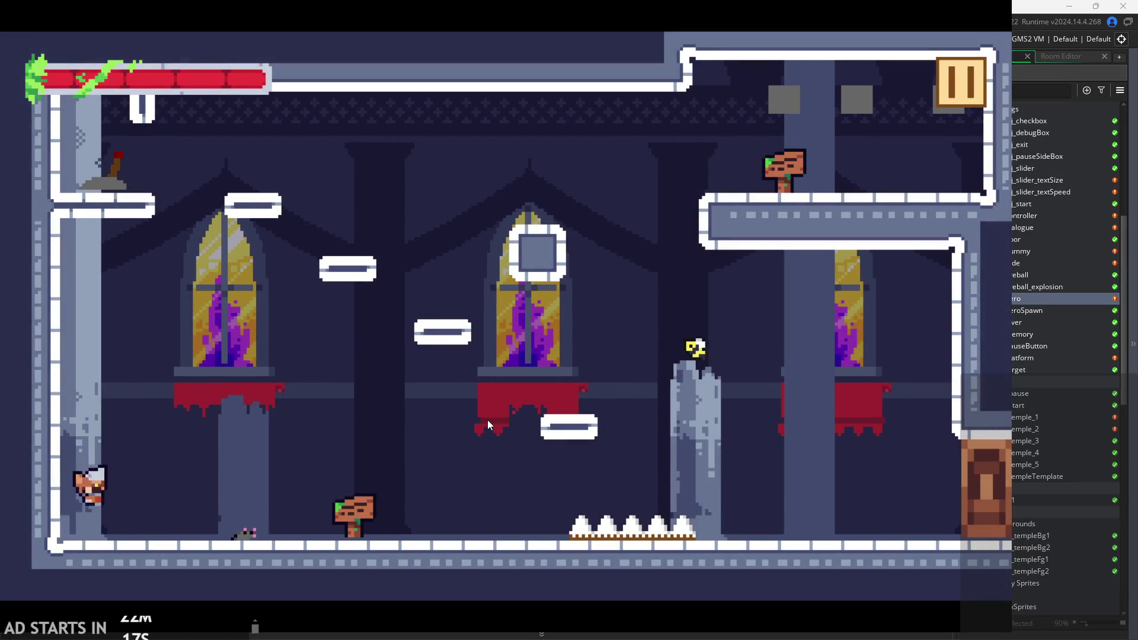
pyautogui.press('Right')
pyautogui.press('Up')
pyautogui.press('Right')
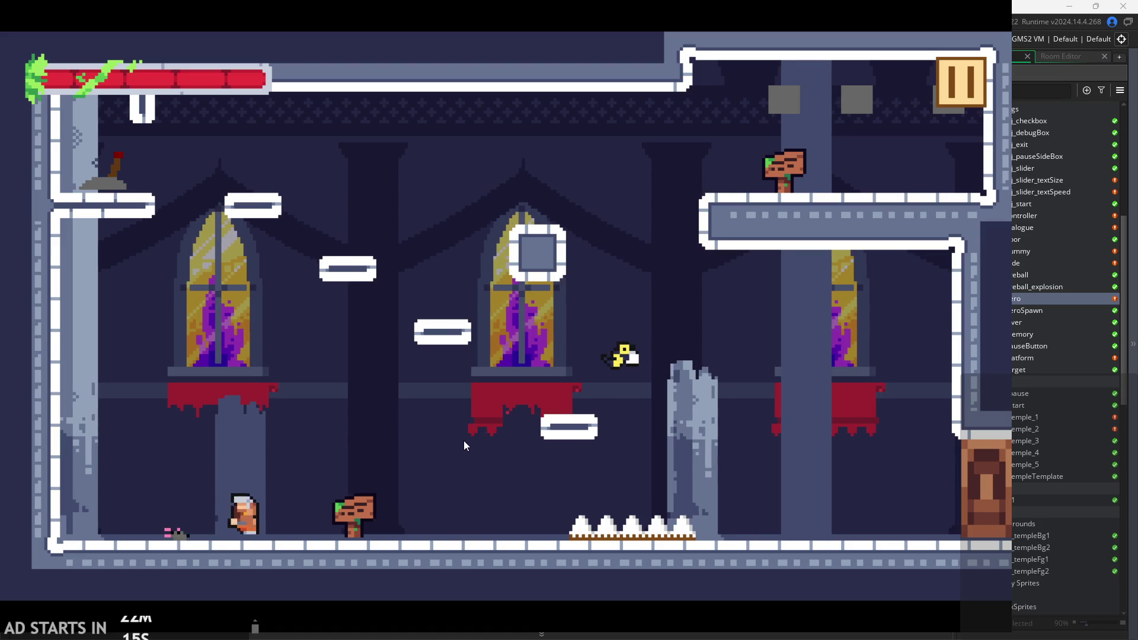
pyautogui.press('Left')
pyautogui.press('x')
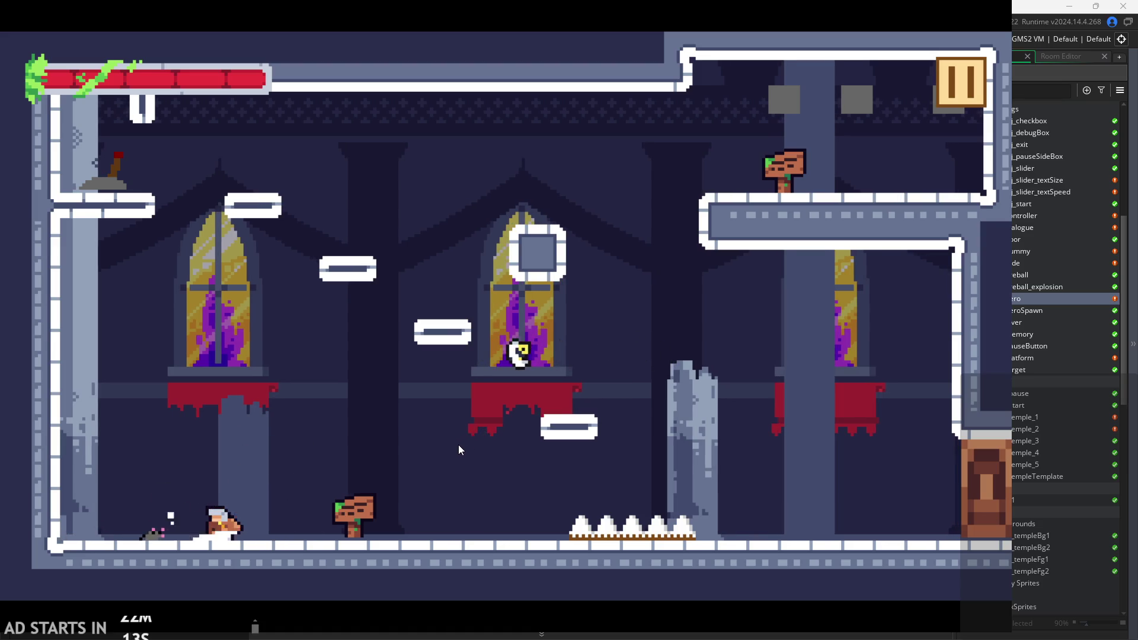
pyautogui.press('x')
# Jump onto the small platform and slash right, in mid-air and after landing.
pyautogui.press('Right')
pyautogui.press('Up')
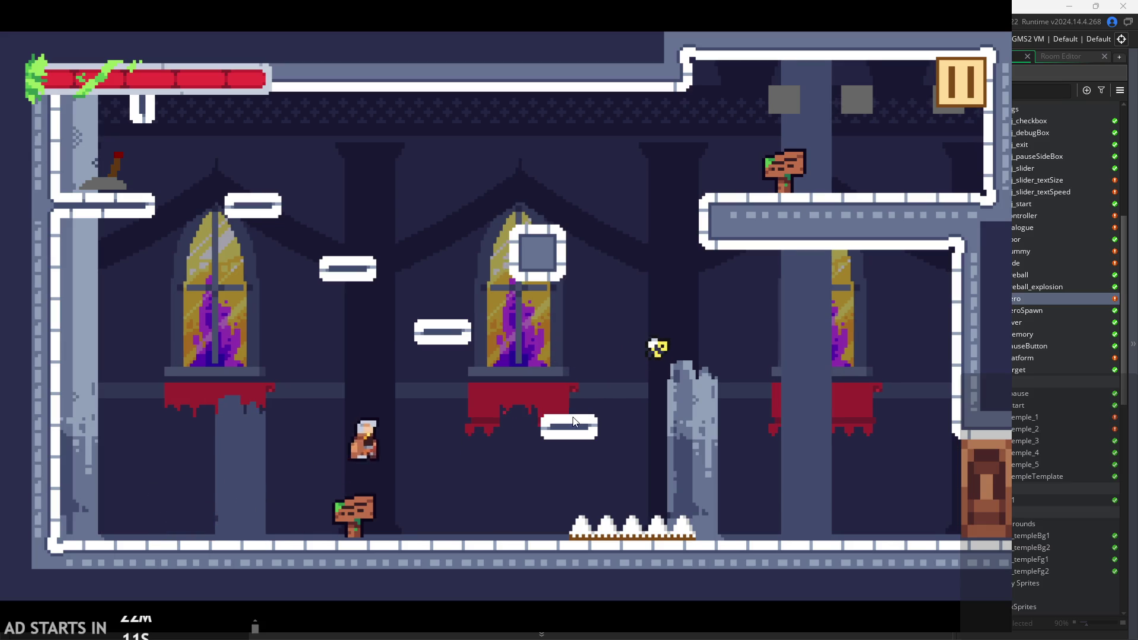
pyautogui.press('Right')
pyautogui.press('x')
pyautogui.press('x')
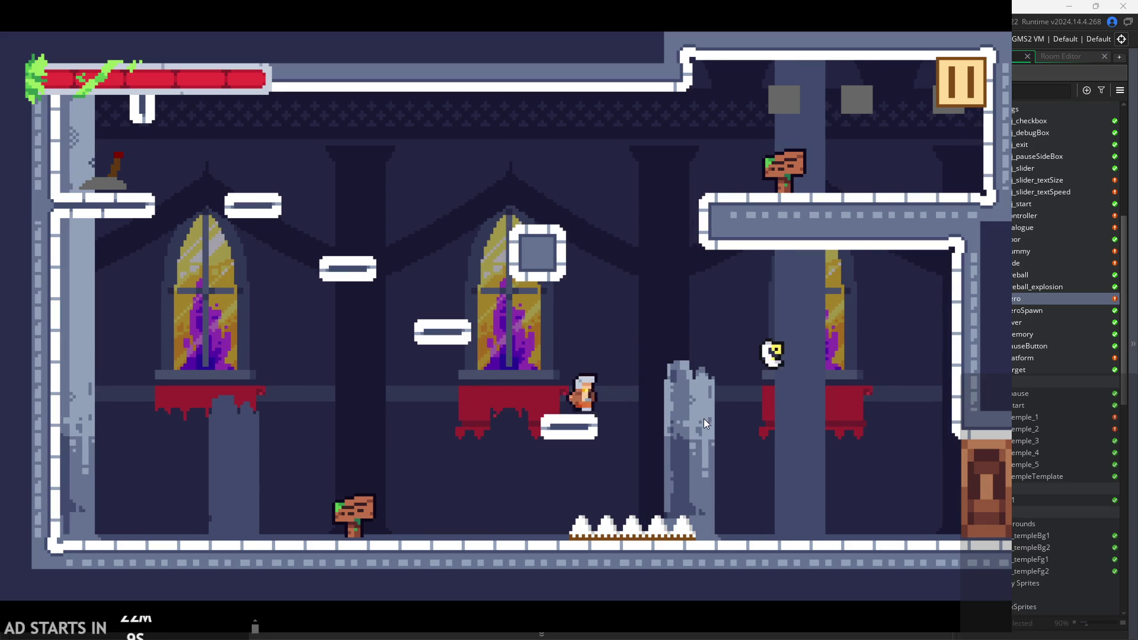
pyautogui.press('Right')
pyautogui.press('Up')
pyautogui.press('x')
pyautogui.press('x')
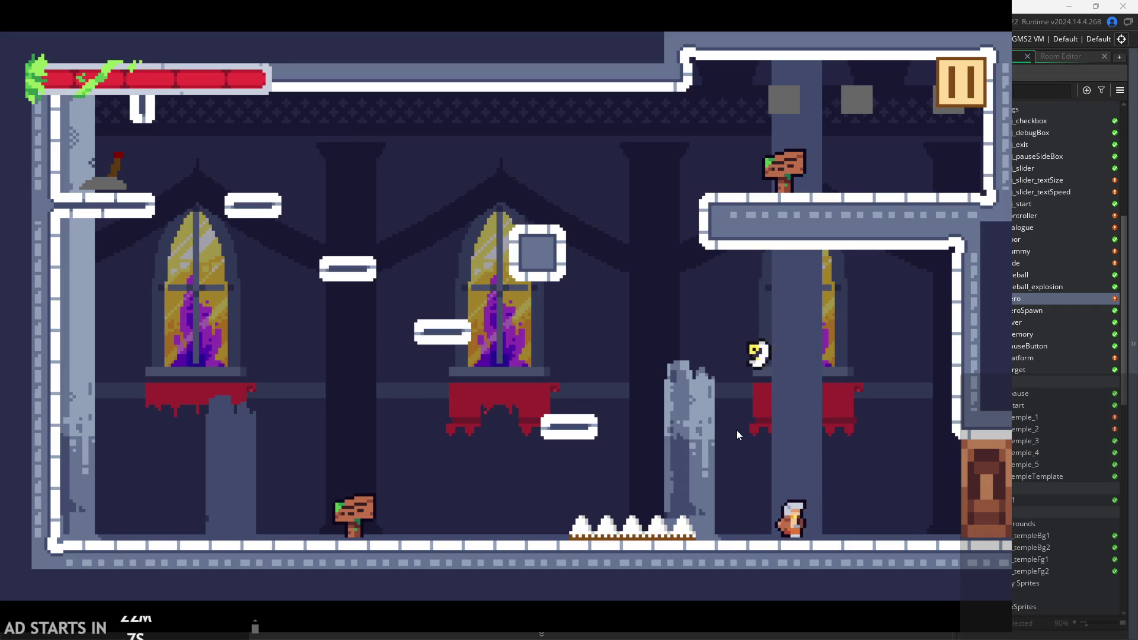
pyautogui.press('Right')
pyautogui.press('Up')
pyautogui.press('x')
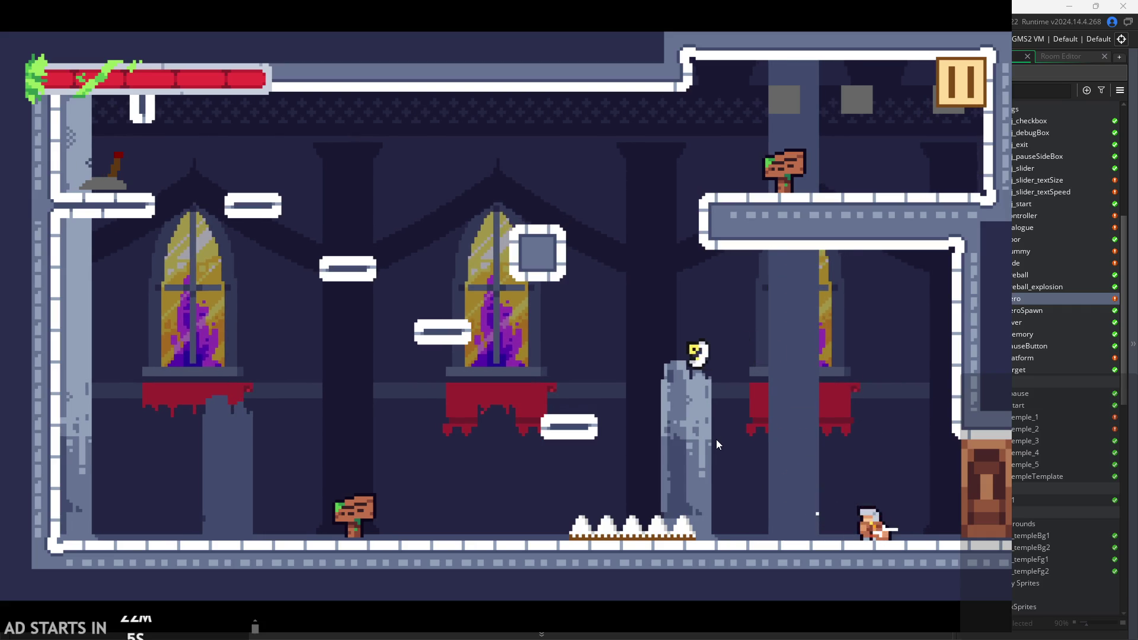
# Jump back and forth across the floor, slashing mid-air, and attack the bird enemy.
pyautogui.press('Left')
pyautogui.press('Up')
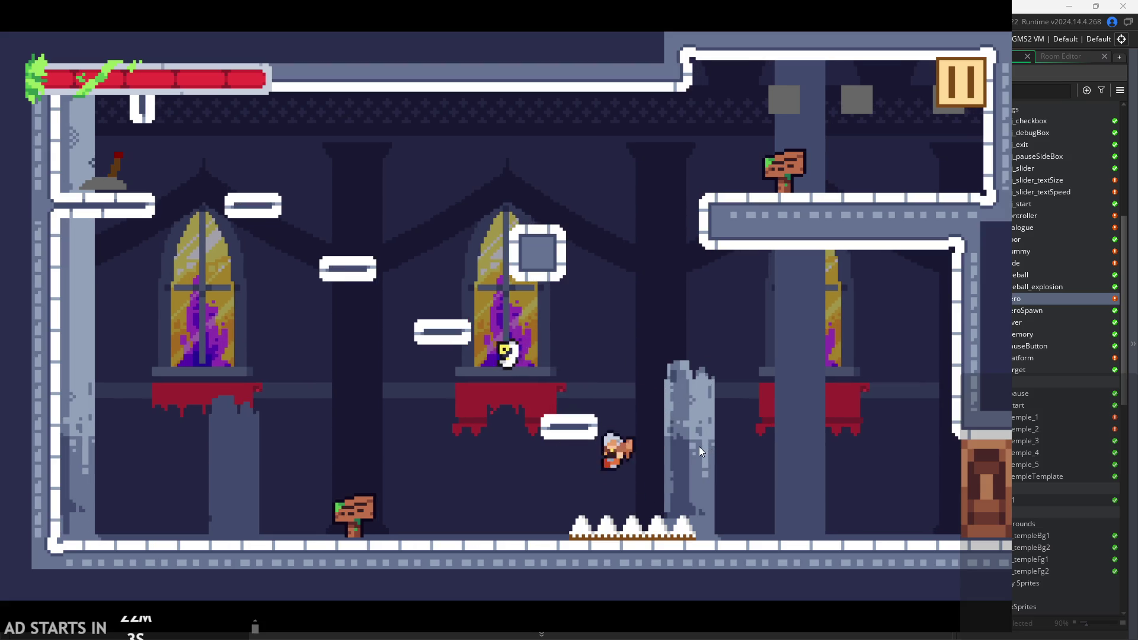
pyautogui.press('x')
pyautogui.press('Up')
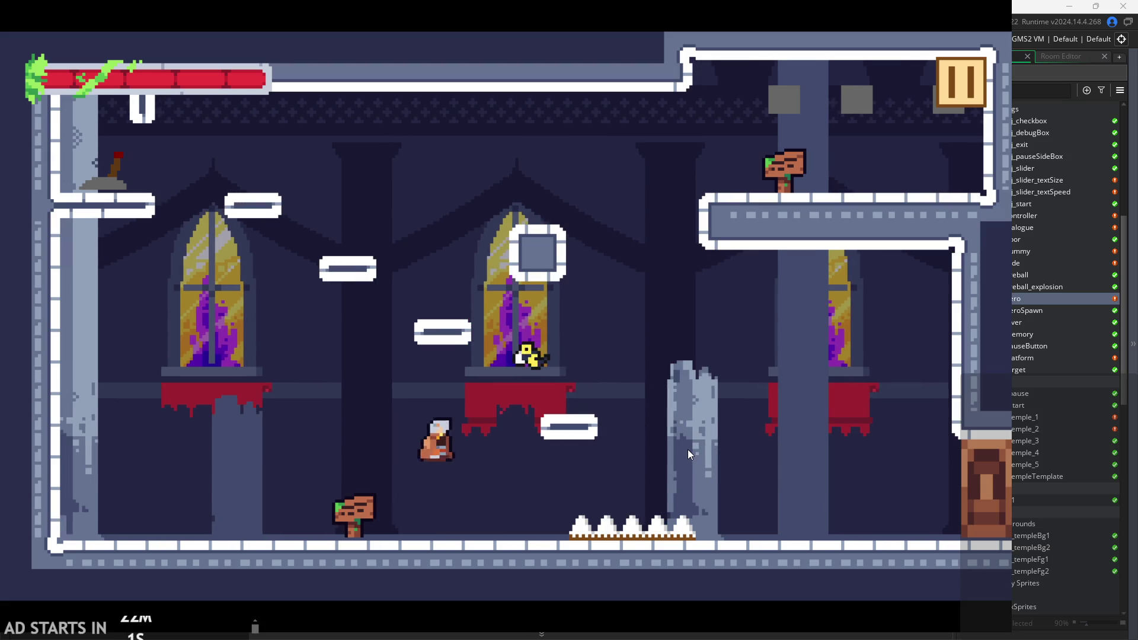
pyautogui.press('Right')
pyautogui.press('Up')
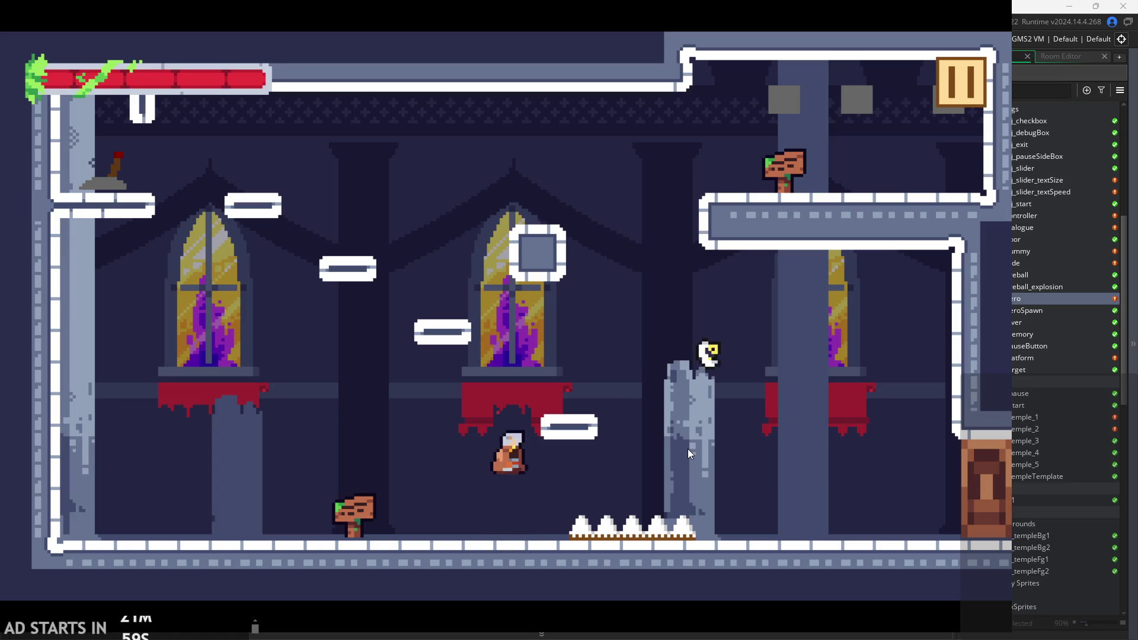
pyautogui.press('Right')
pyautogui.press('Up')
pyautogui.press('x')
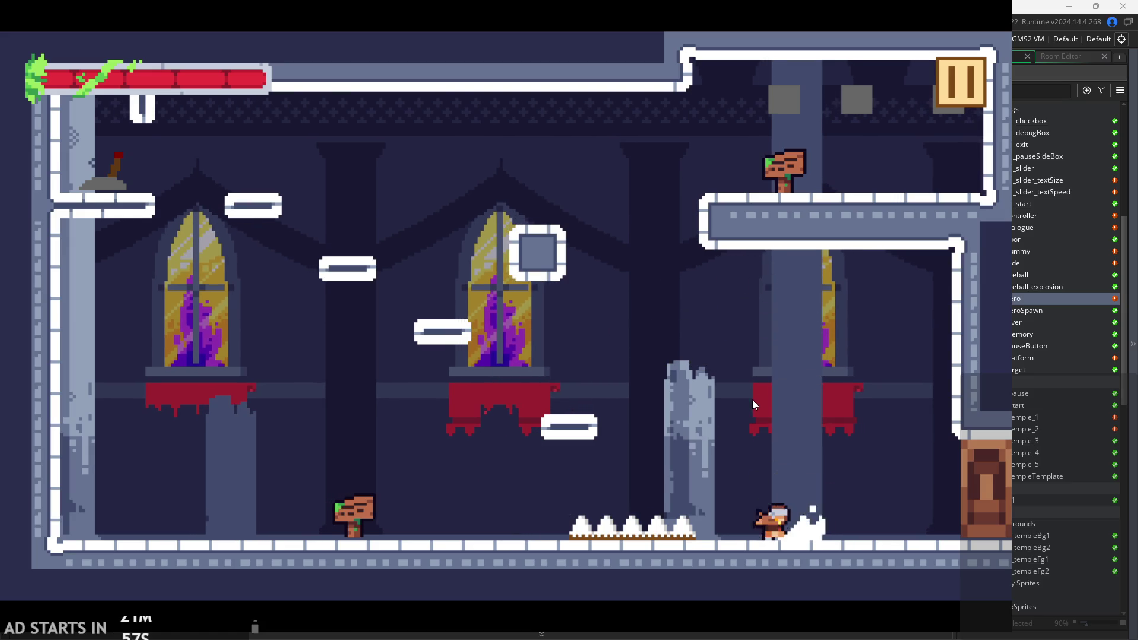
# Climb past the square block to the upper-left ledge and flip the lever with E.
pyautogui.press('Up')
pyautogui.press('Left')
pyautogui.press('Up')
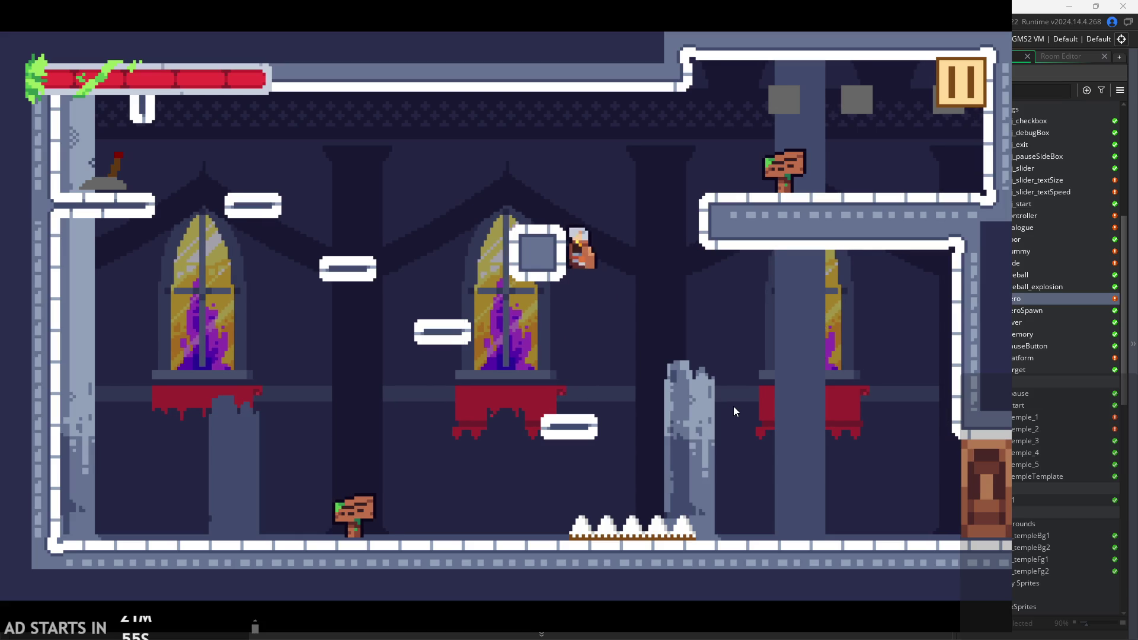
pyautogui.press('Left')
pyautogui.press('Up')
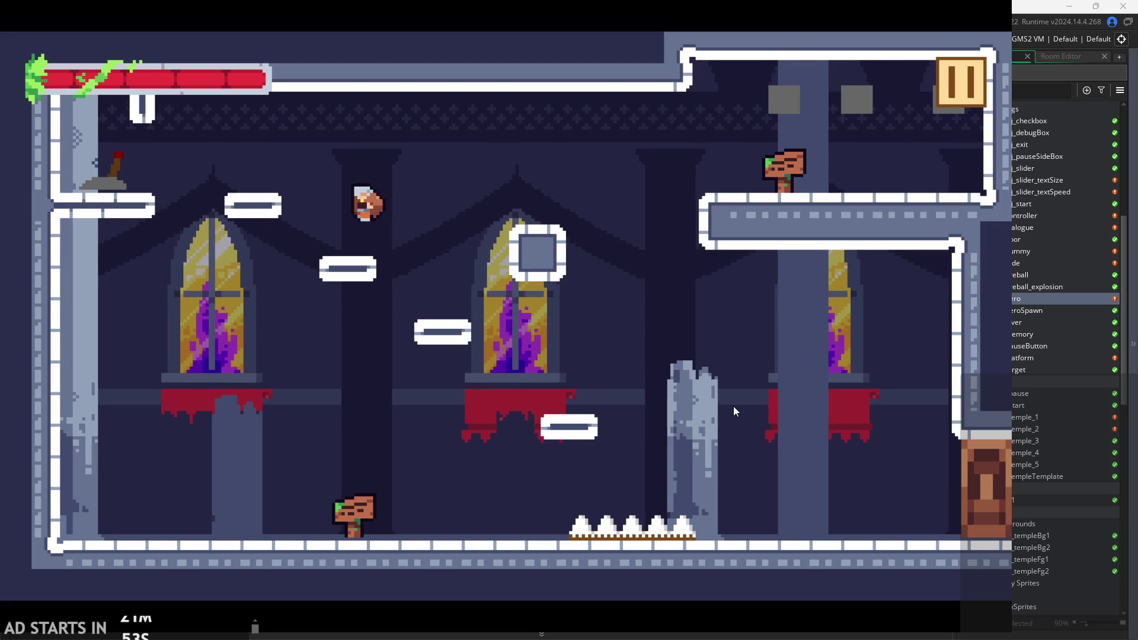
pyautogui.press('Left')
pyautogui.press('Up')
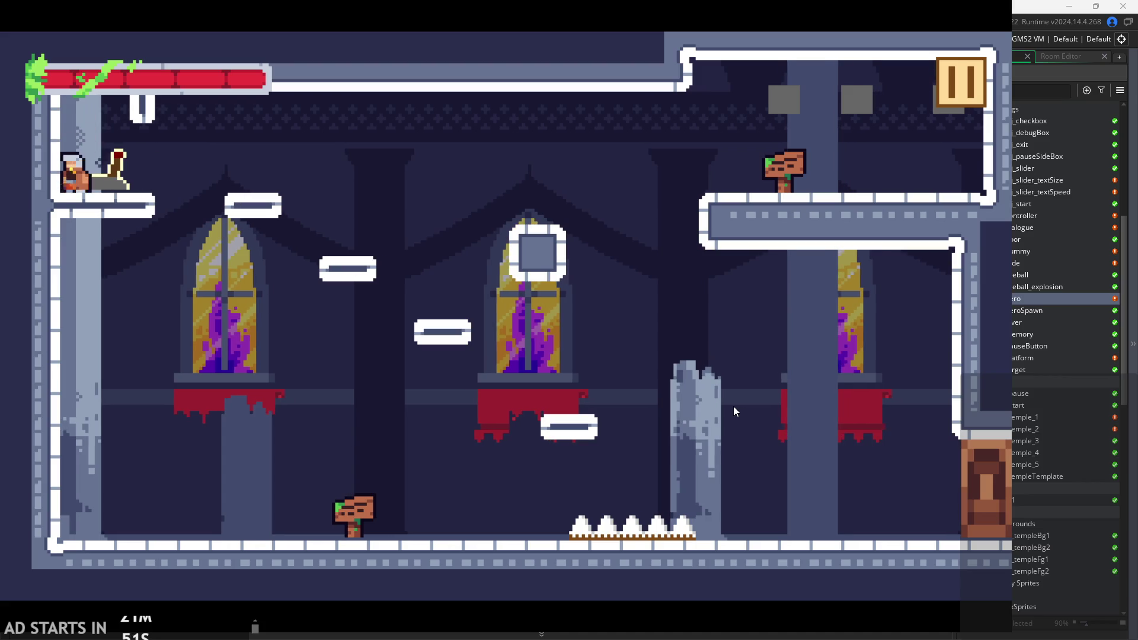
pyautogui.press('e')
# Jump across to the upper-right ledge by the sign, then work back across the platforms.
pyautogui.press('Right')
pyautogui.press('Up')
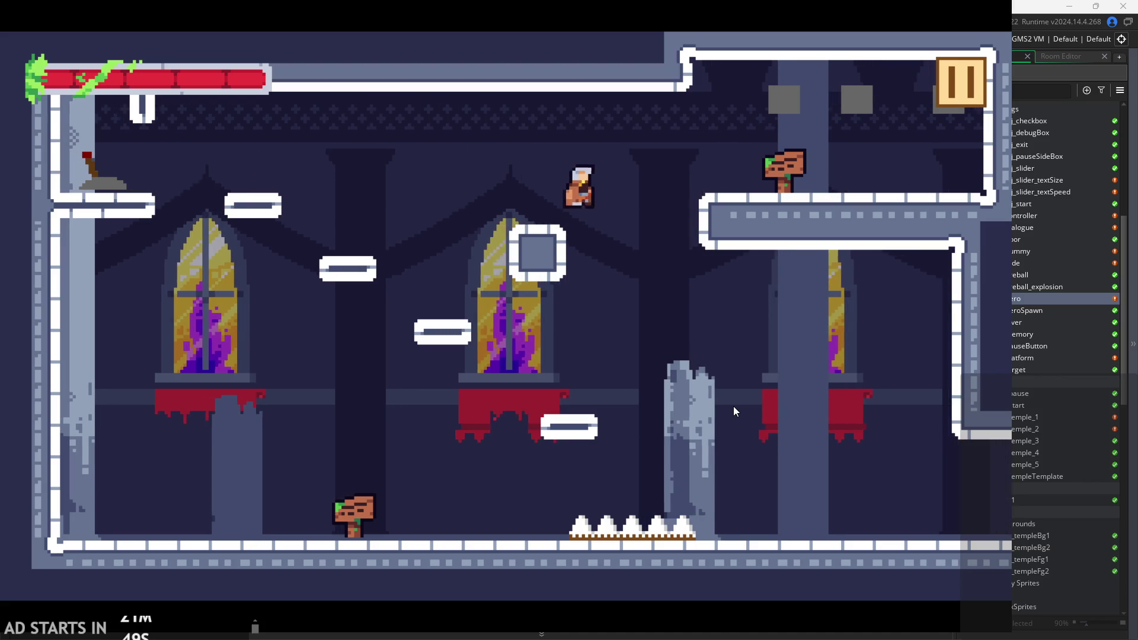
pyautogui.press('Right')
pyautogui.press('Up')
pyautogui.press('Left')
pyautogui.press('Up')
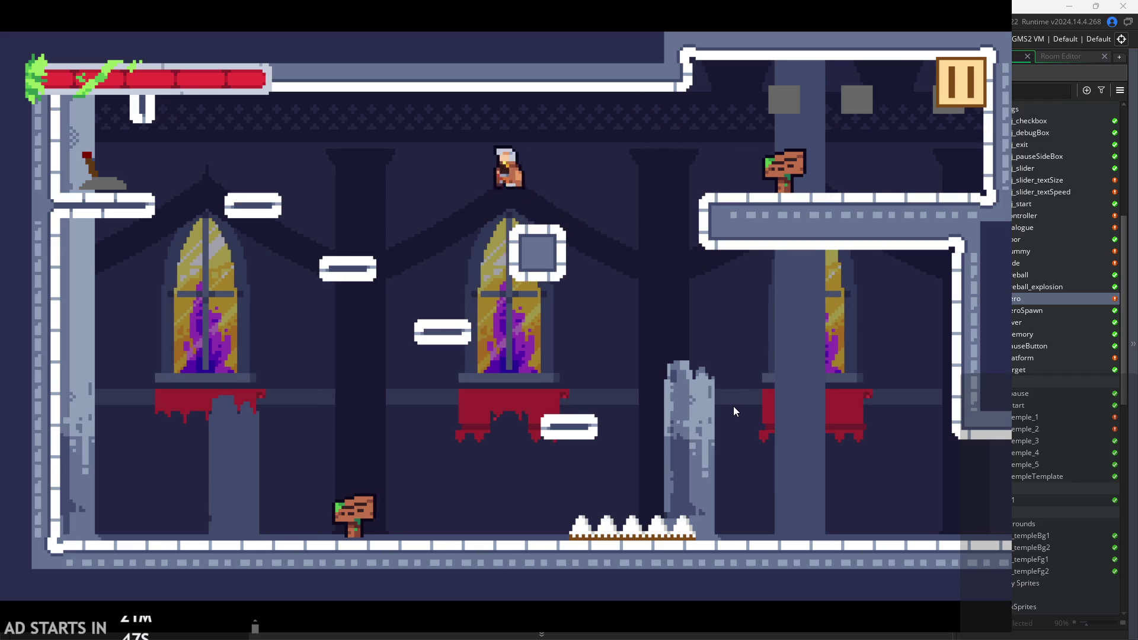
pyautogui.press('Left')
pyautogui.press('Right')
pyautogui.press('Up')
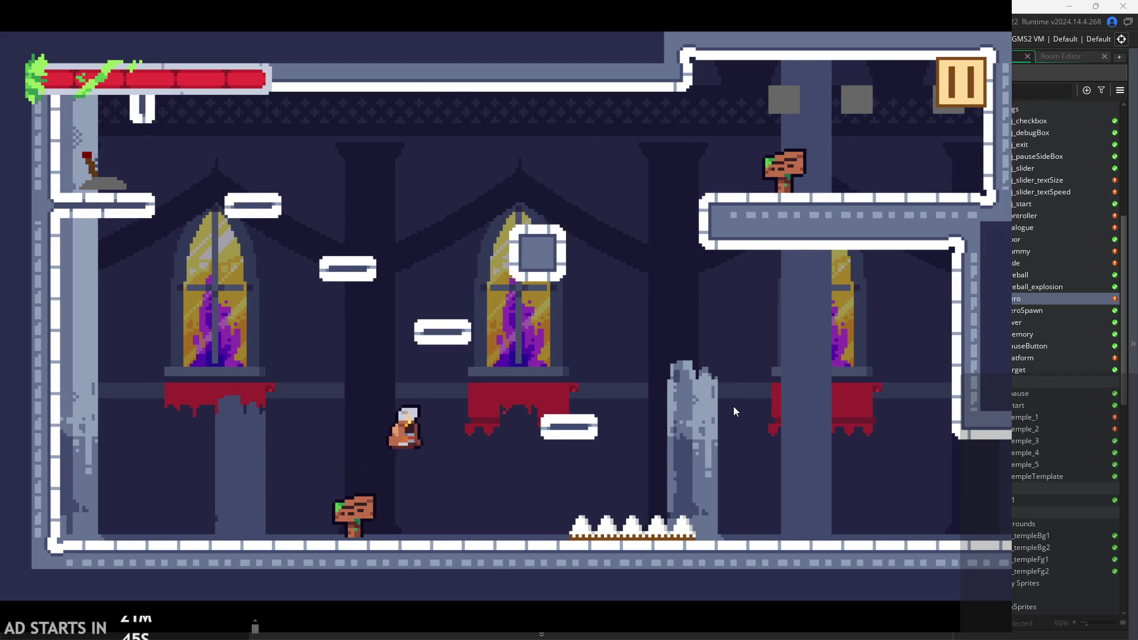
pyautogui.press('Right')
pyautogui.press('Left')
pyautogui.press('Up')
pyautogui.press('Up')
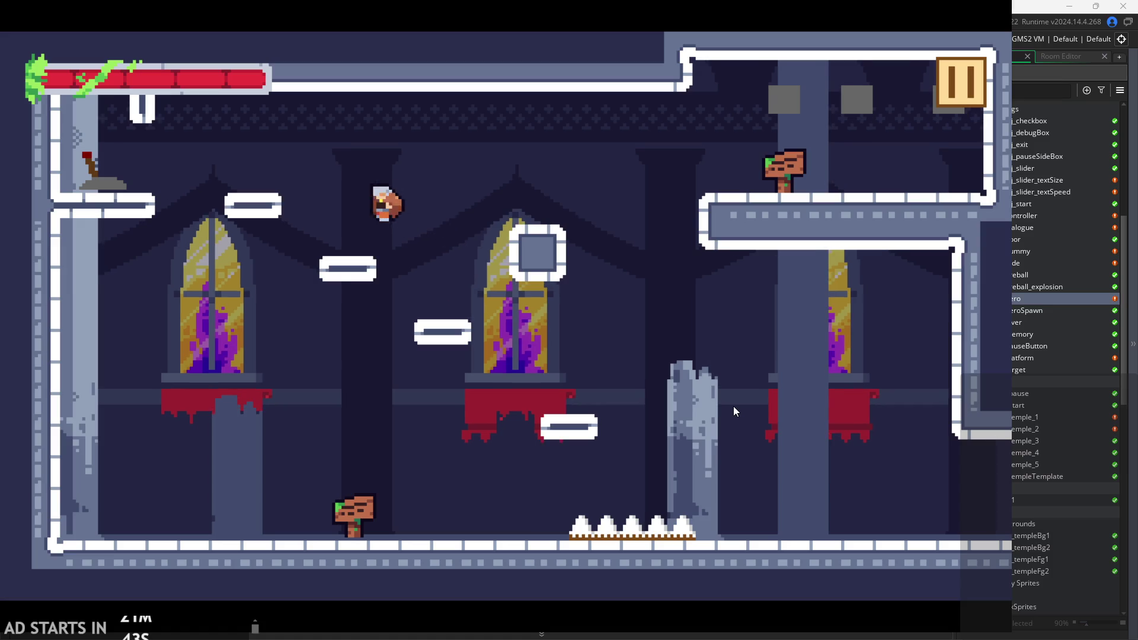
pyautogui.press('Left')
pyautogui.press('Up')
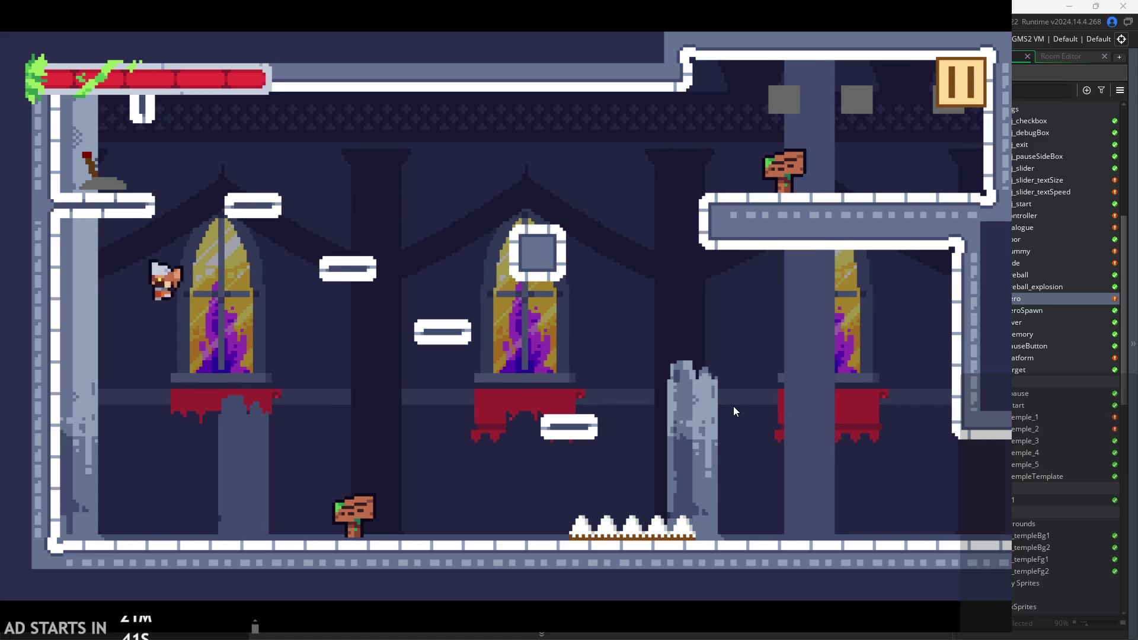
pyautogui.press('Right')
pyautogui.press('Up')
pyautogui.press('Left')
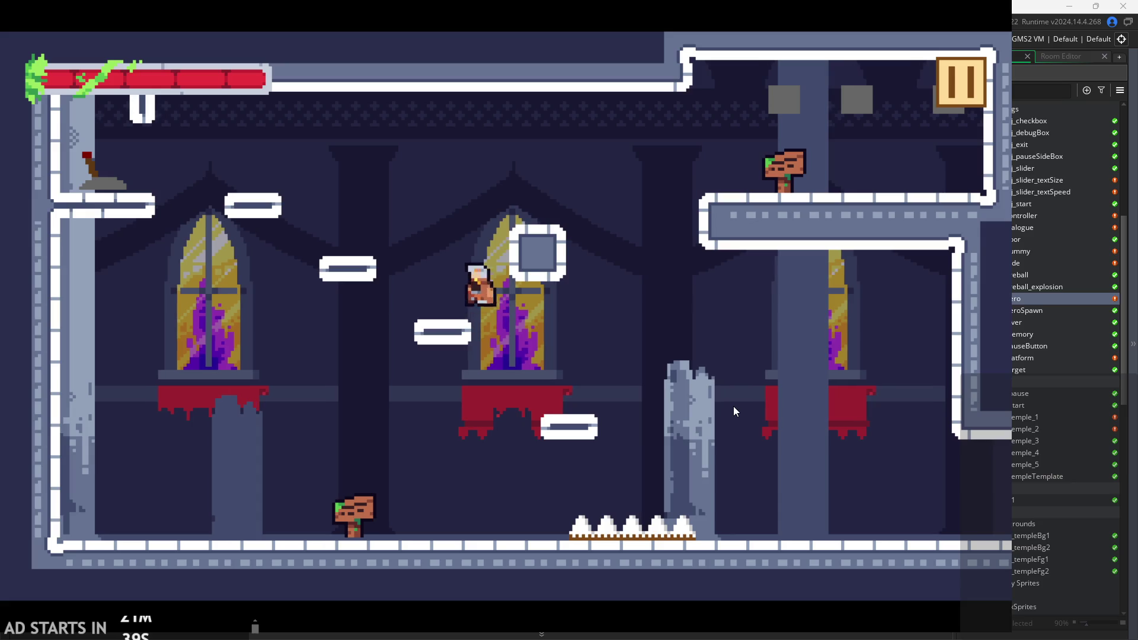
pyautogui.press('Left')
pyautogui.press('Up')
# Flip the lever to open the exit door and run right through it into the next room.
pyautogui.press('Up')
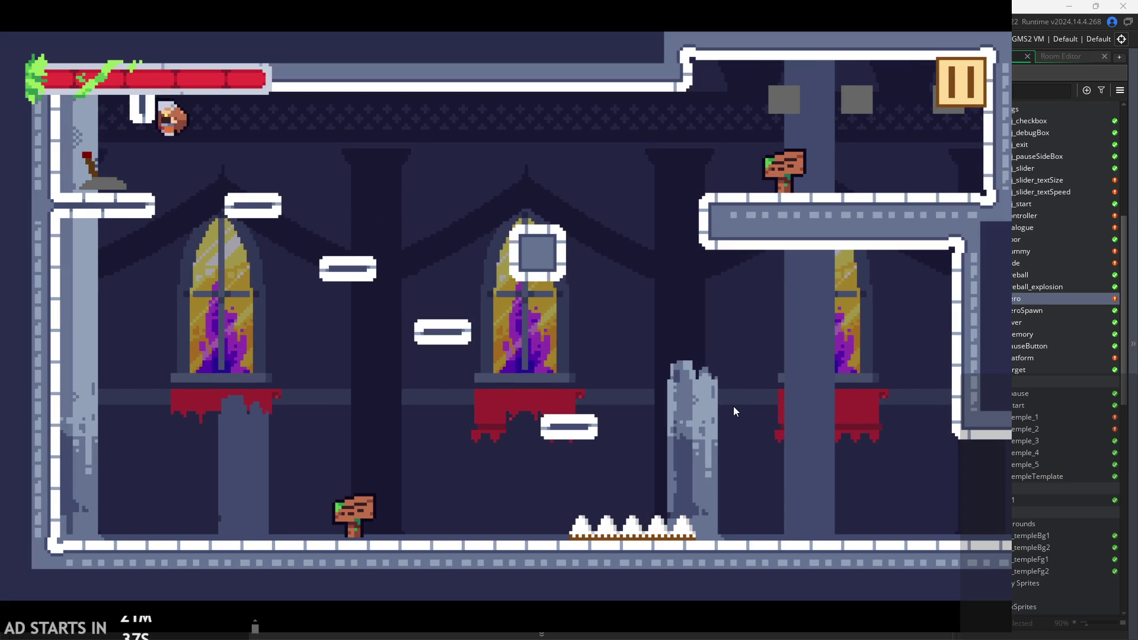
pyautogui.press('Left')
pyautogui.press('Right')
pyautogui.press('Up')
pyautogui.press('Left')
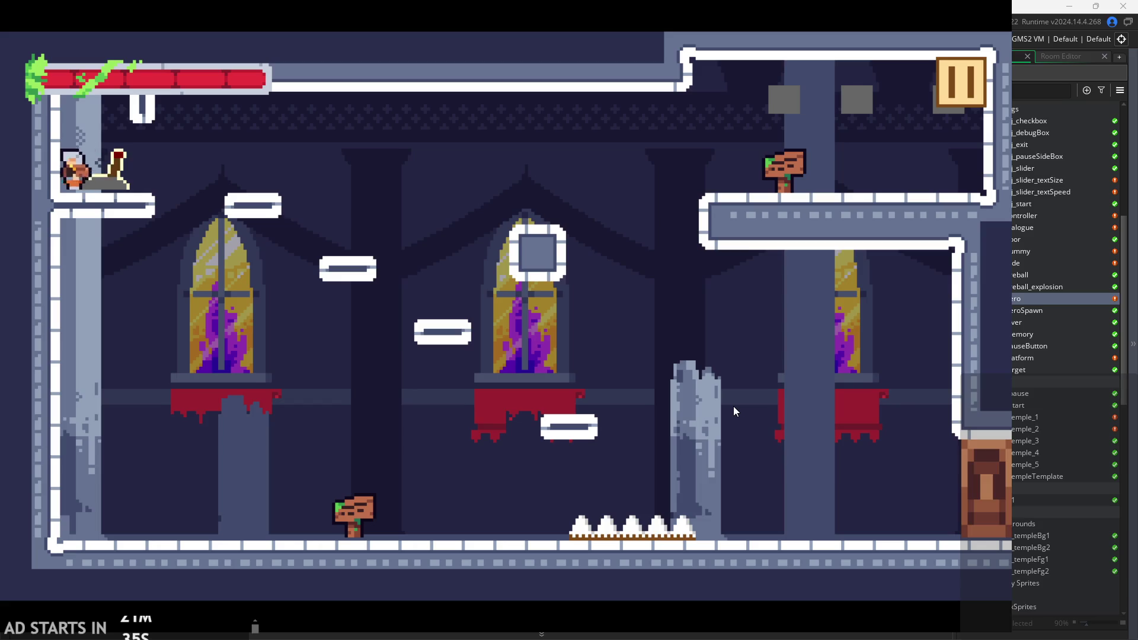
pyautogui.press('Right')
pyautogui.press('Up')
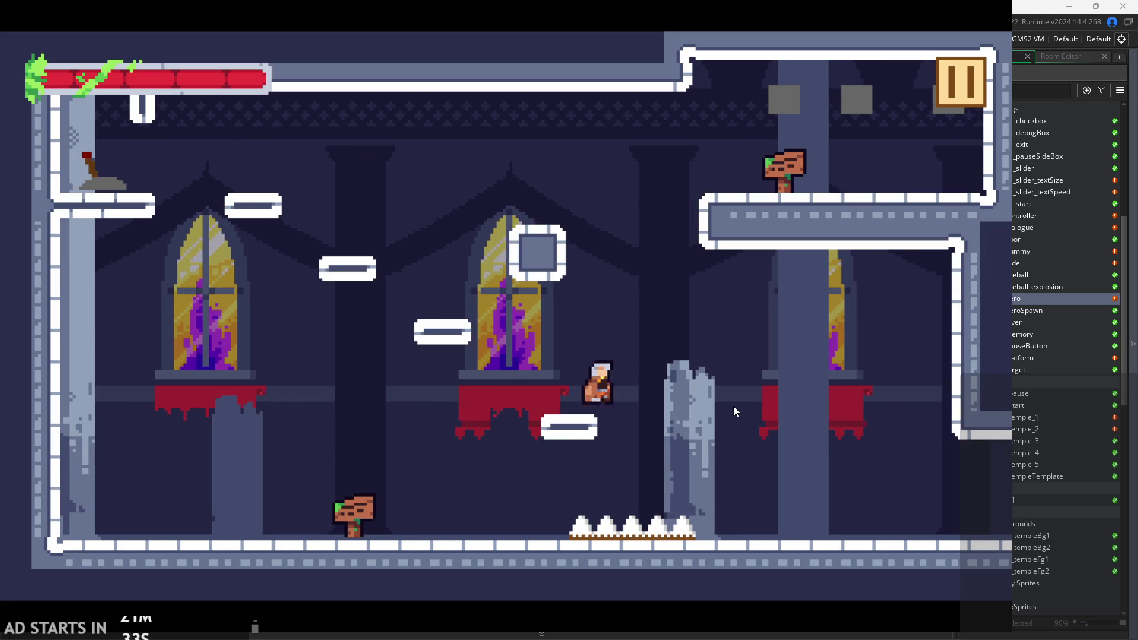
pyautogui.press('Right')
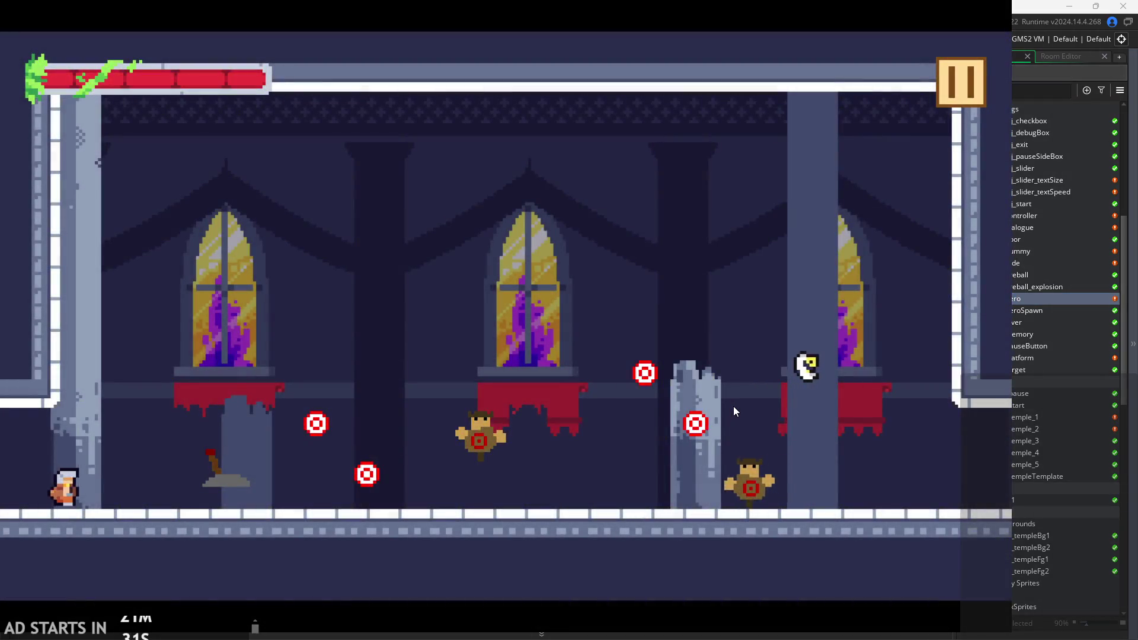
# Run to the training dummy and slash it repeatedly, on the ground and in mid-air.
pyautogui.press('Right')
pyautogui.press('x')
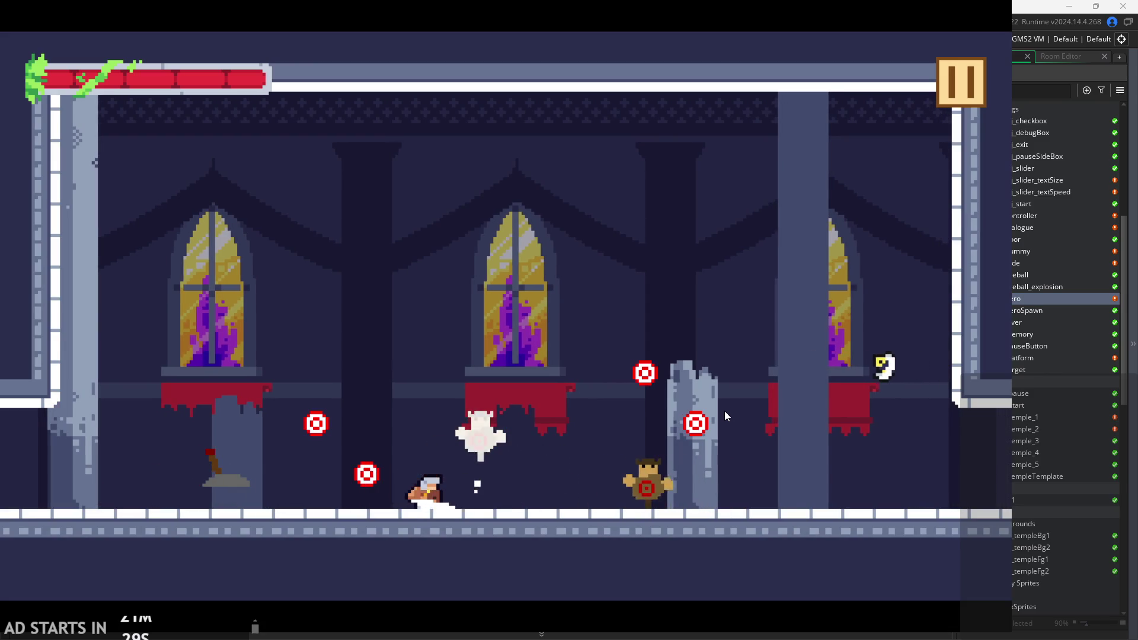
pyautogui.press('x')
pyautogui.press('x')
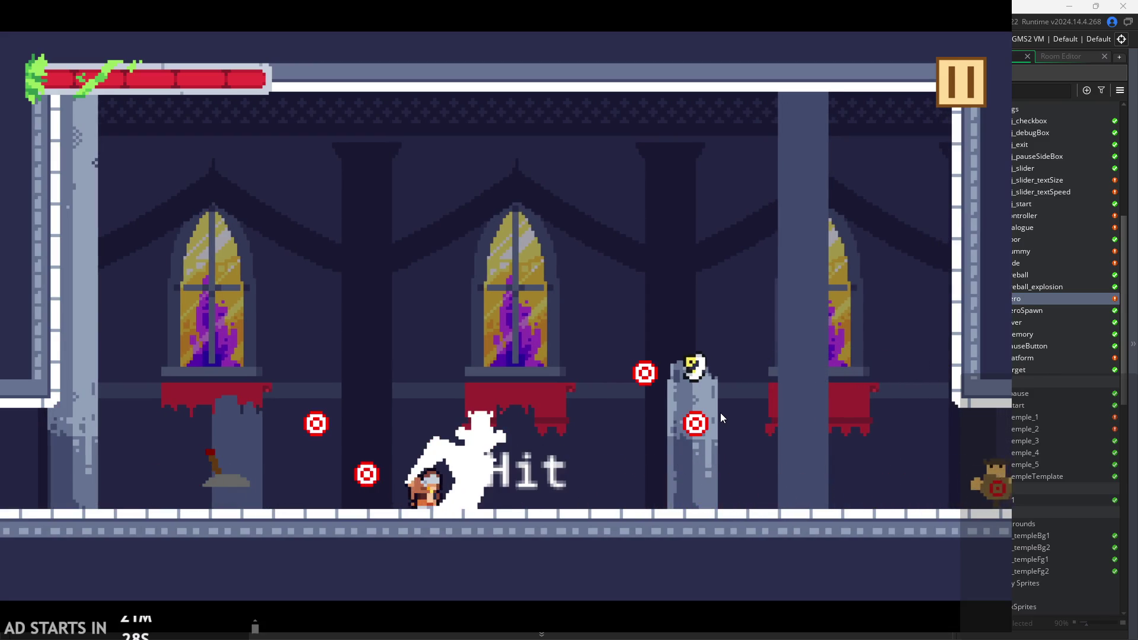
pyautogui.press('Right')
pyautogui.press('x')
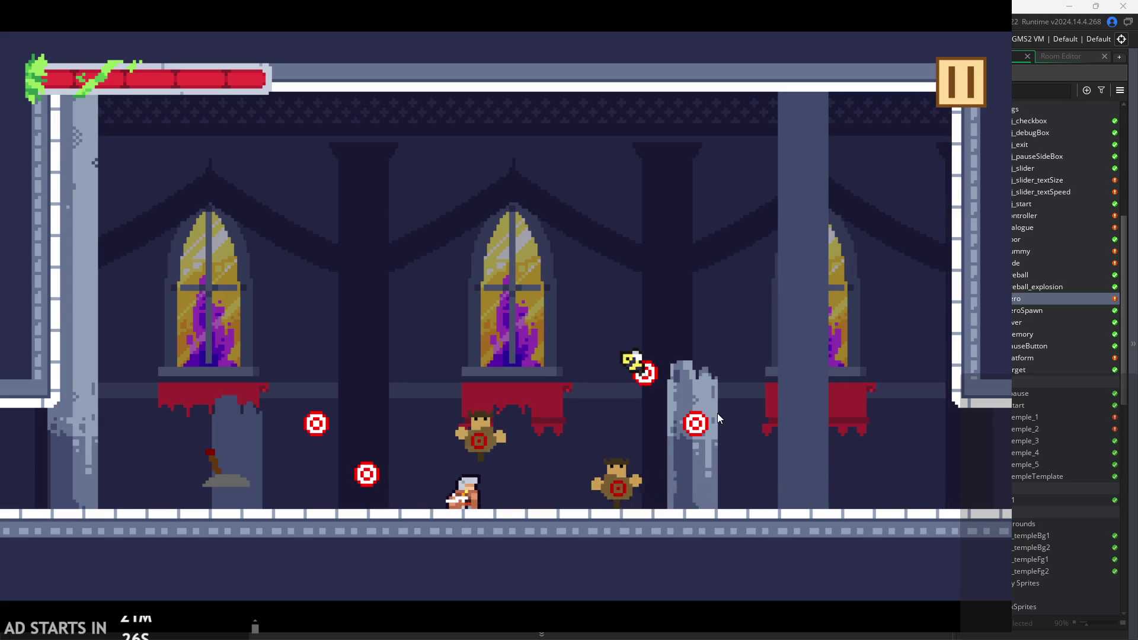
pyautogui.press('x')
pyautogui.press('Up')
pyautogui.press('x')
pyautogui.press('Up')
pyautogui.press('x')
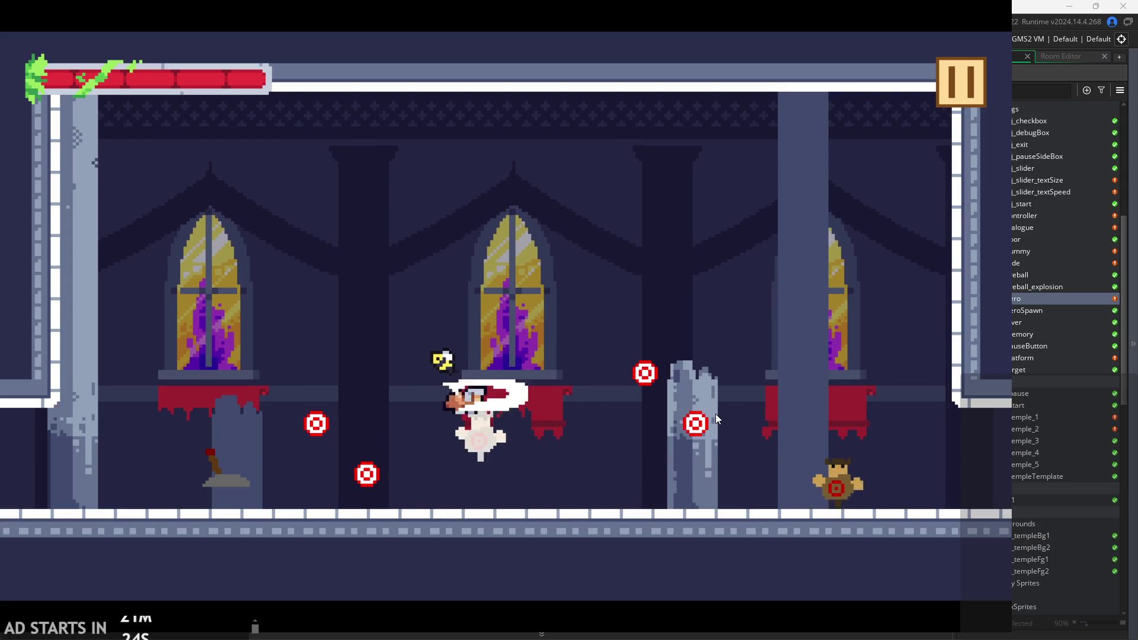
pyautogui.press('Up')
pyautogui.press('Left')
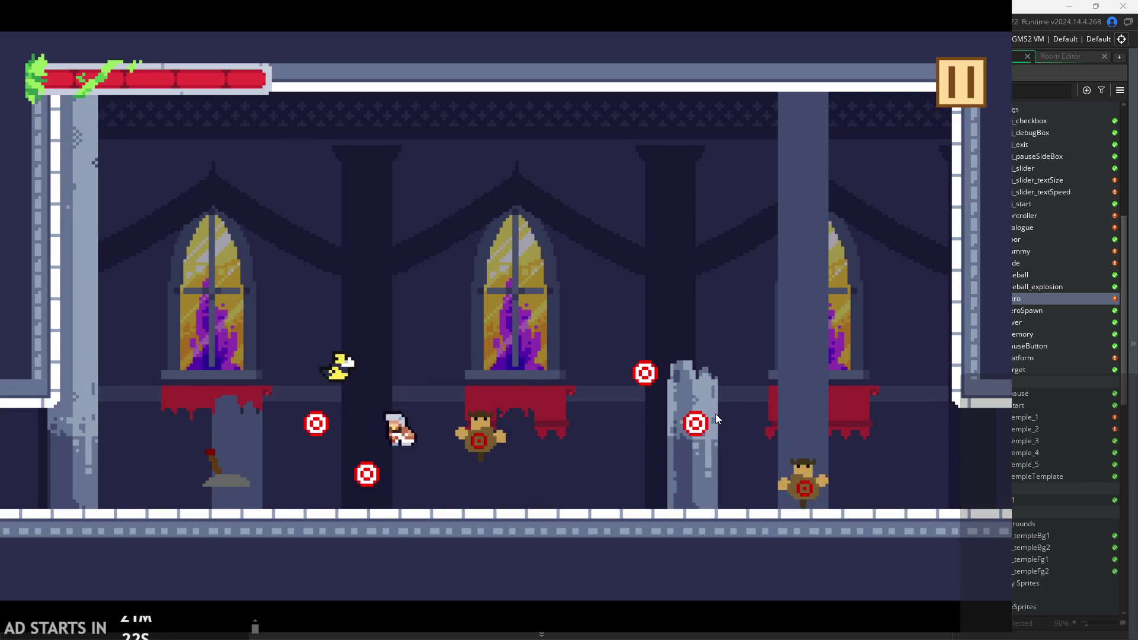
pyautogui.press('x')
# Keep slashing the dummy, then jump with Z and knock out the left target.
pyautogui.press('Right')
pyautogui.press('x')
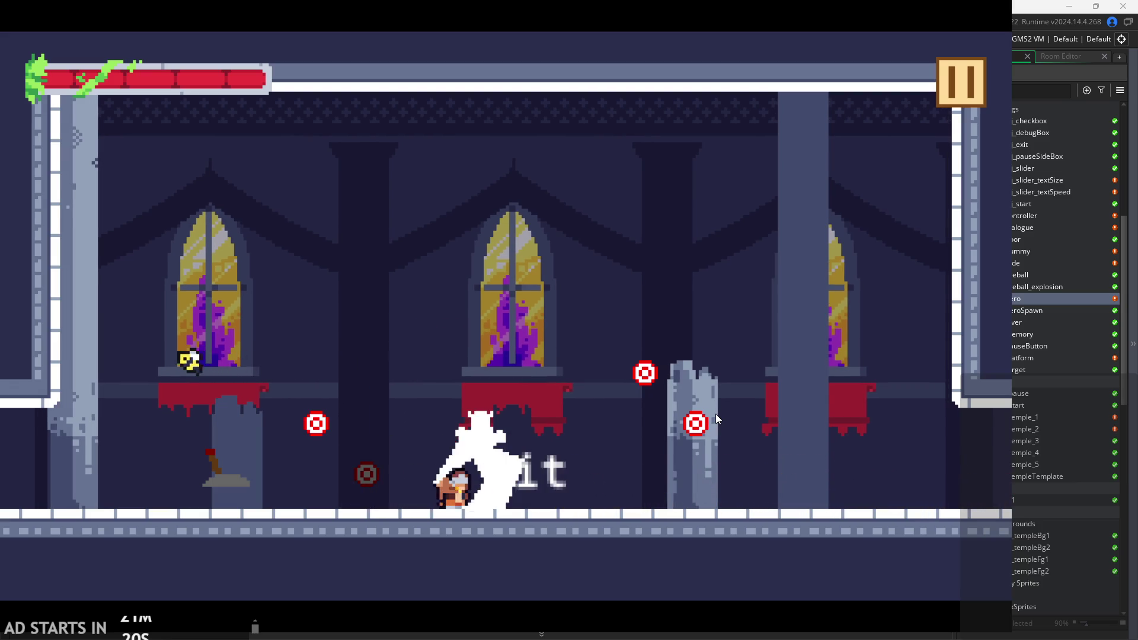
pyautogui.press('x')
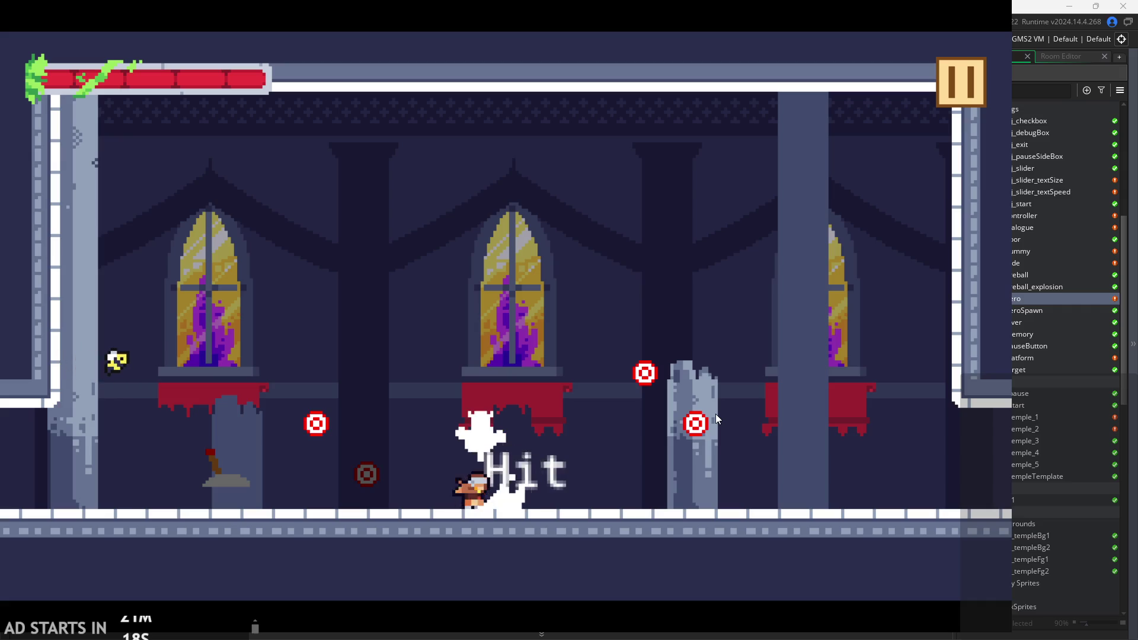
pyautogui.press('x')
pyautogui.press('x')
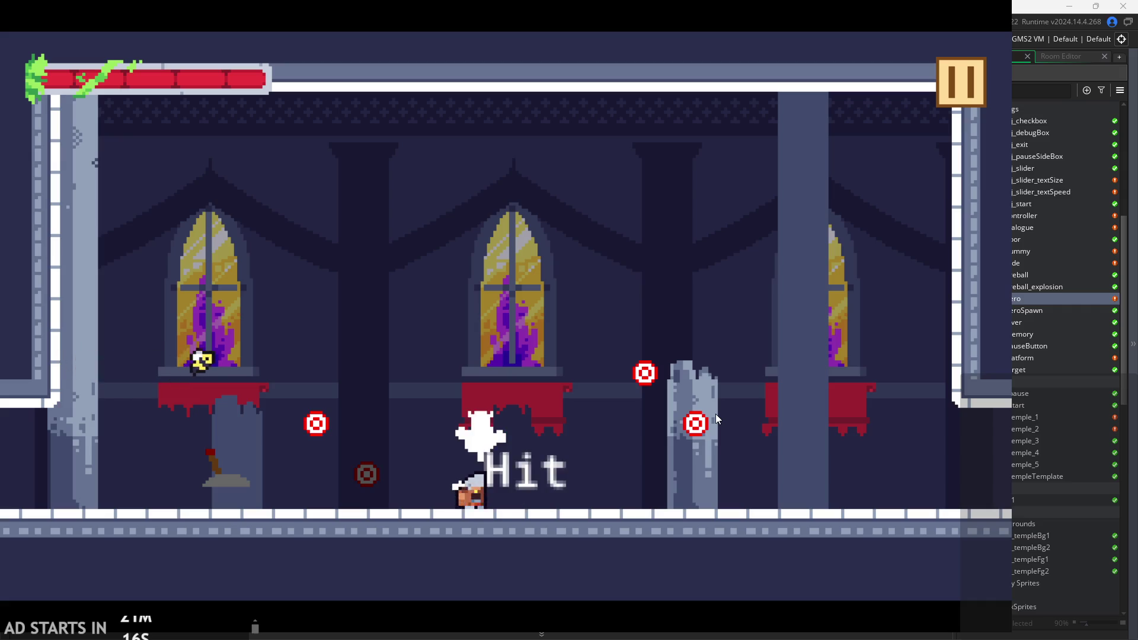
pyautogui.press('z')
pyautogui.press('Left')
pyautogui.press('x')
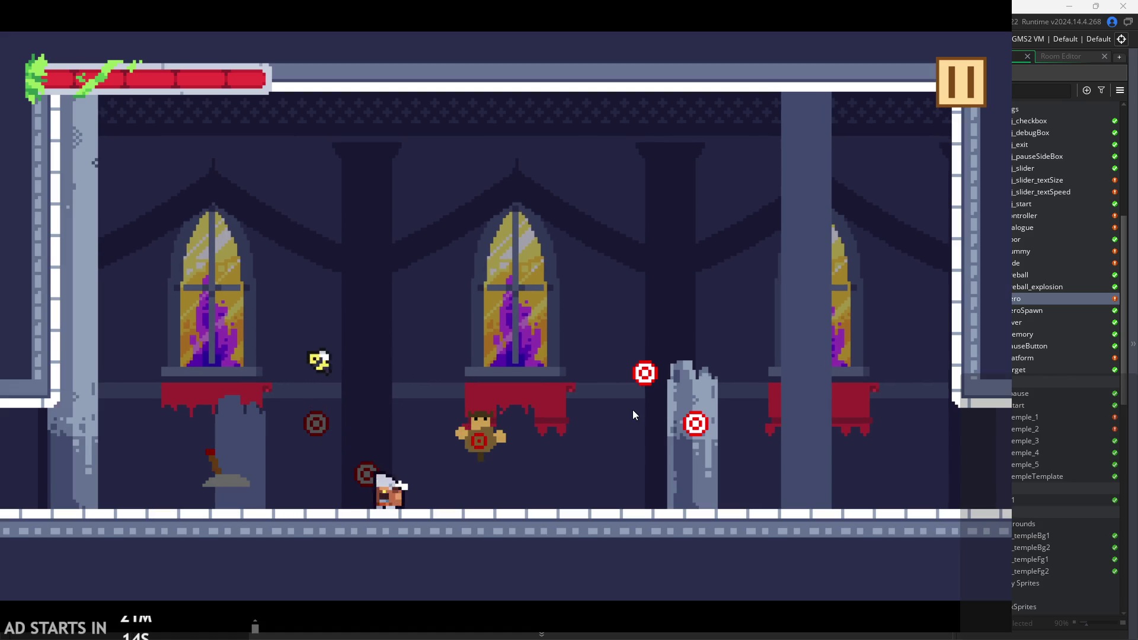
pyautogui.press('z')
pyautogui.press('x')
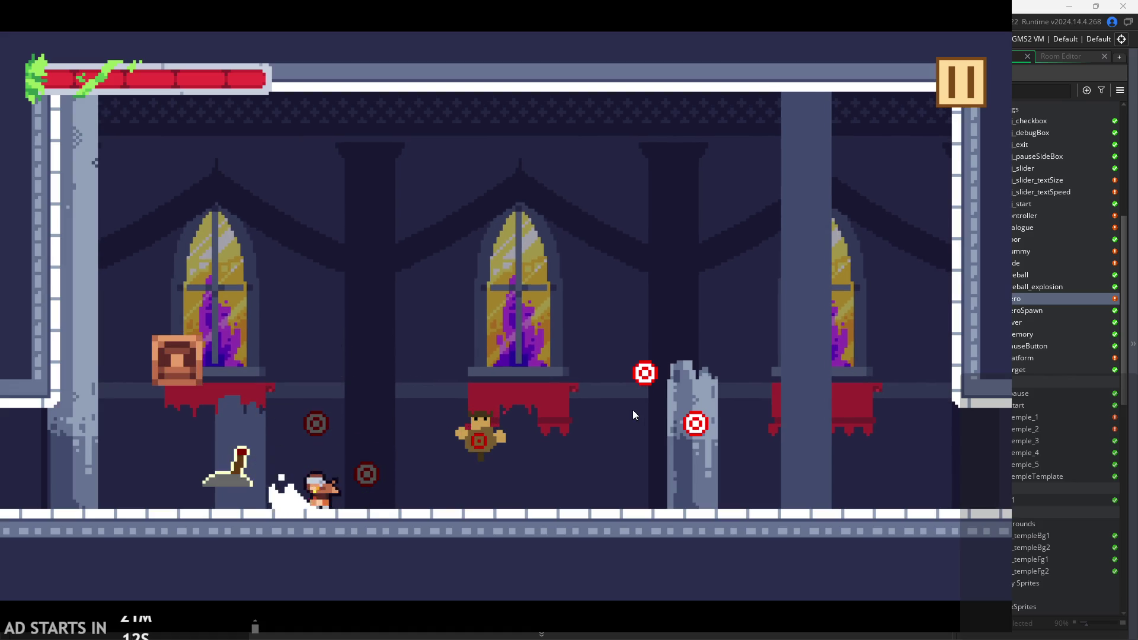
# Jump toward the crate, land on the floor by the lever, and pause the game with Escape.
pyautogui.press('z')
pyautogui.press('Left')
pyautogui.press('Right')
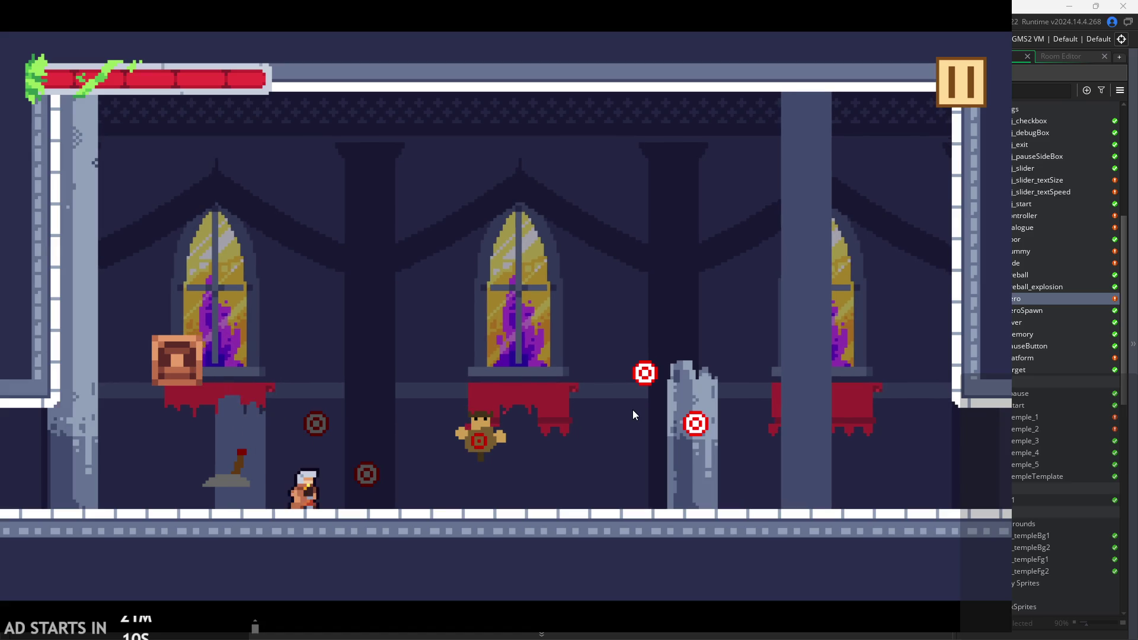
pyautogui.press('z')
pyautogui.press('Left')
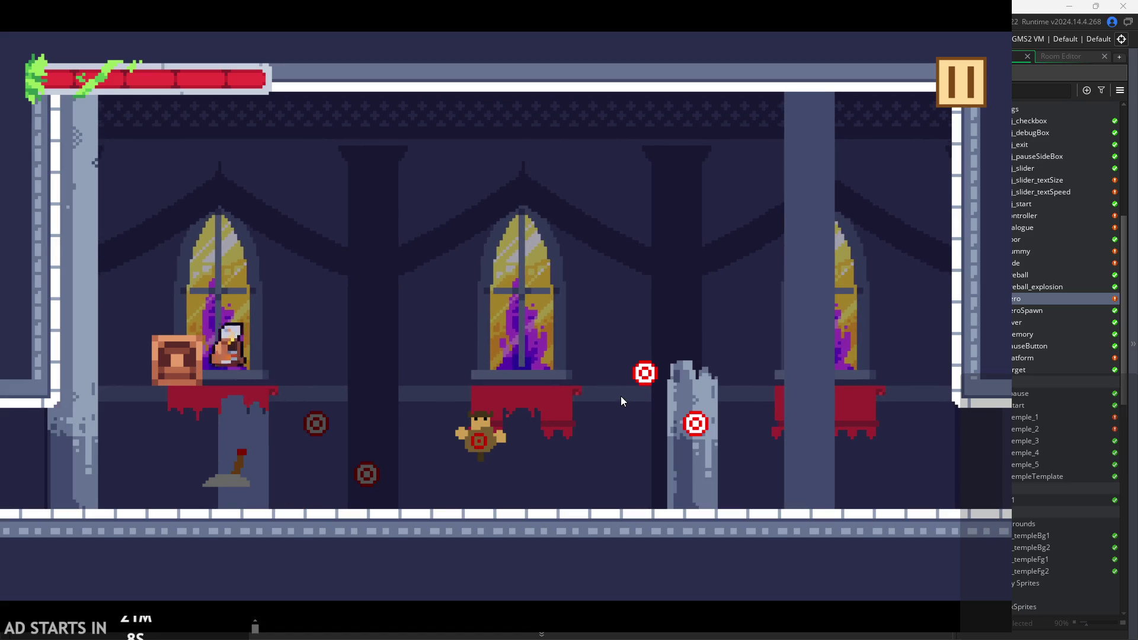
pyautogui.press('Right')
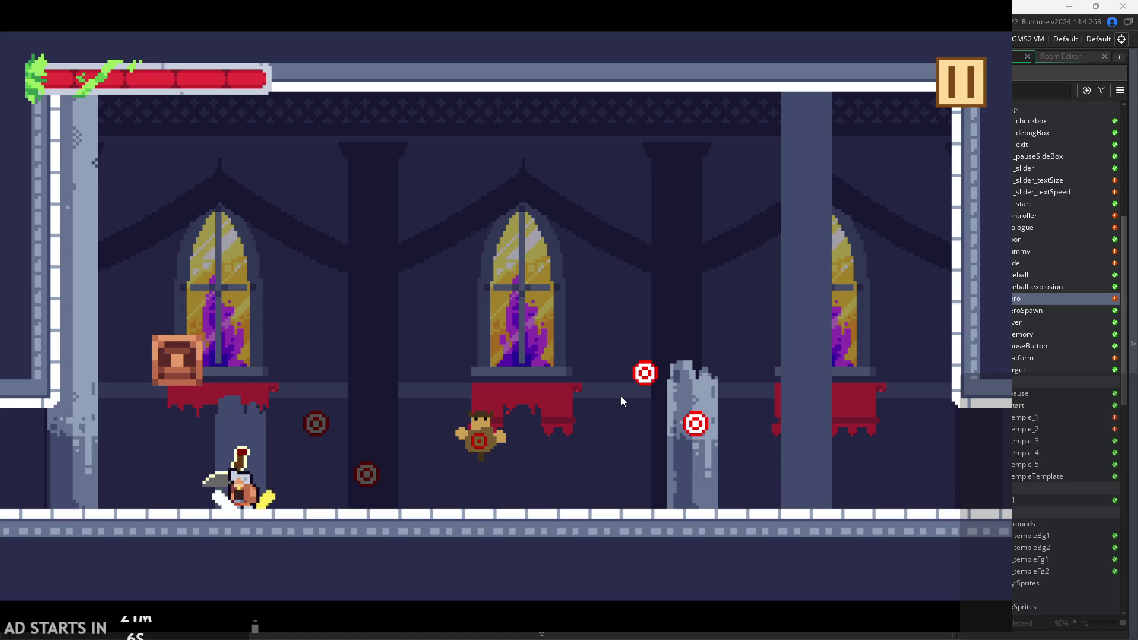
pyautogui.press('Escape')
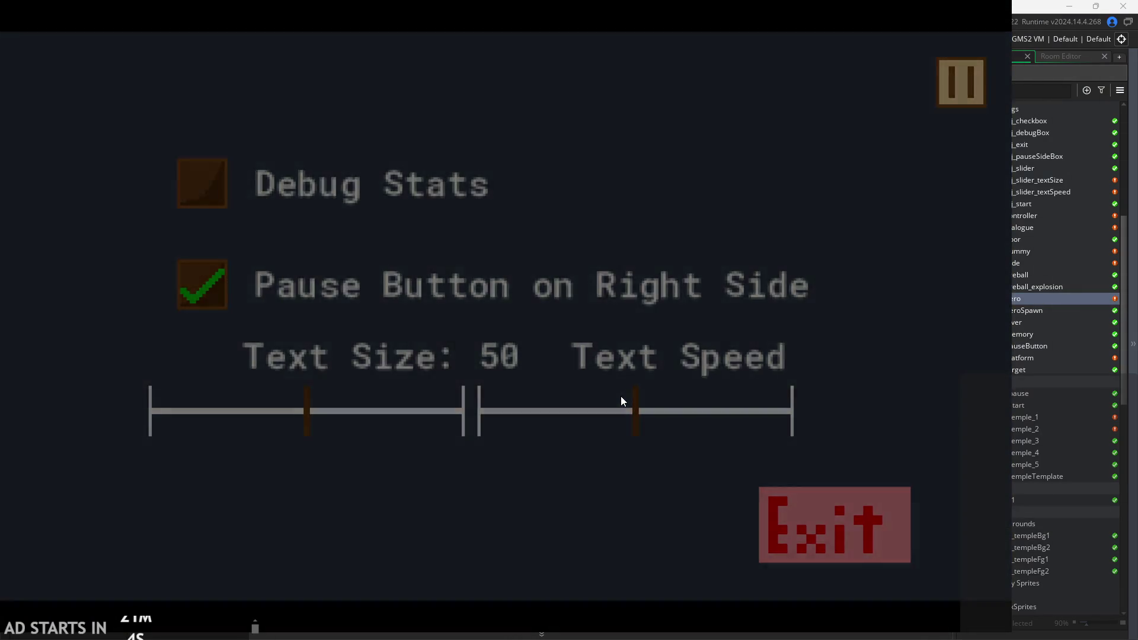
# Resume the game and jump the hero around the crate to hit the pillar target.
pyautogui.press('Escape')
pyautogui.press('z')
pyautogui.press('Left')
pyautogui.press('Right')
pyautogui.press('z')
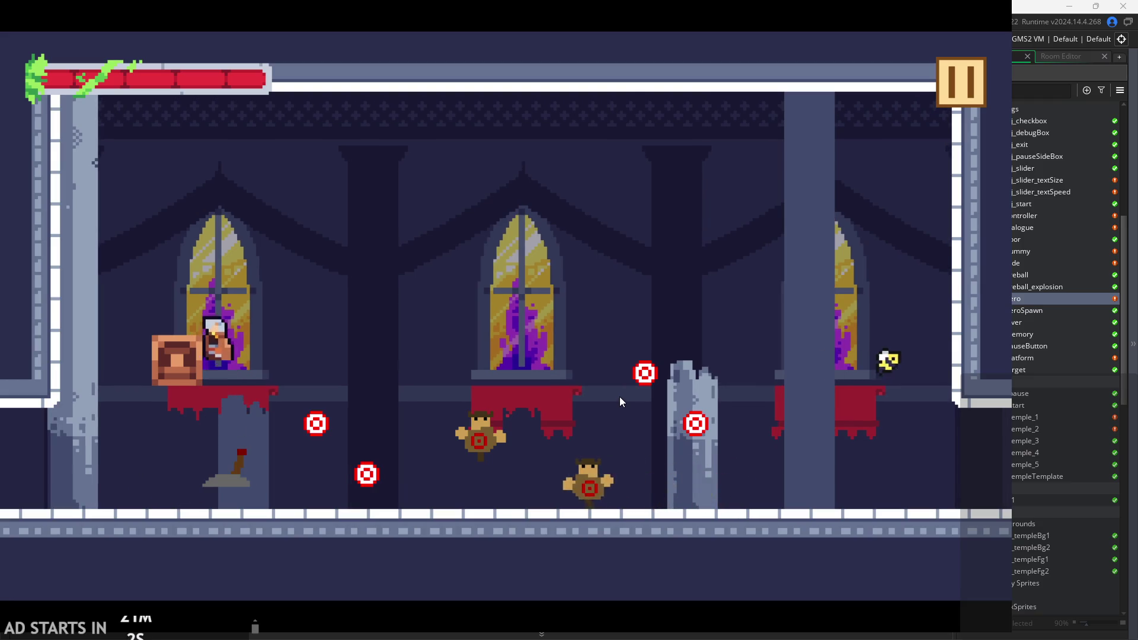
pyautogui.press('Left')
pyautogui.press('z')
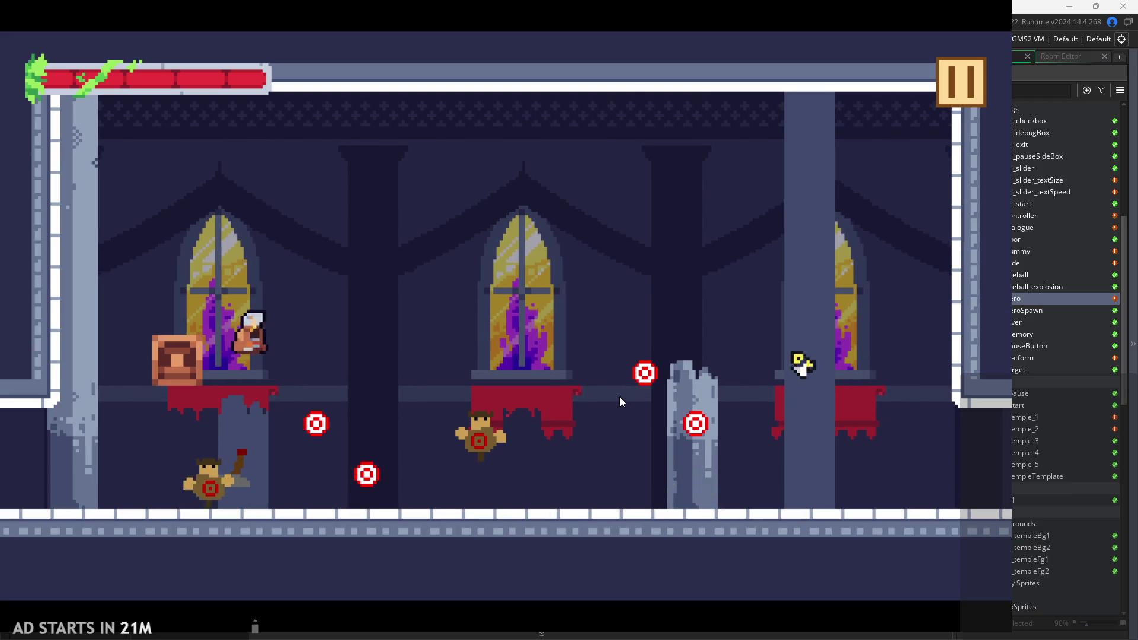
pyautogui.press('Right')
# Slash around the pillar and jump toward the lower-left target and right pillar.
pyautogui.press('Right')
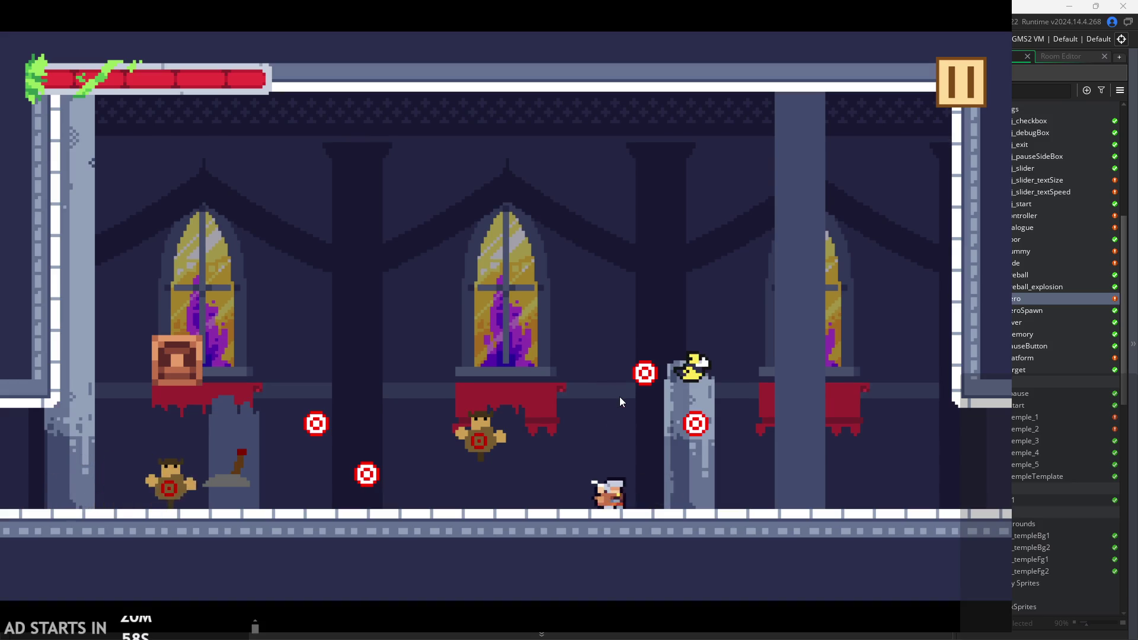
pyautogui.press('x')
pyautogui.press('Right')
pyautogui.press('z')
pyautogui.press('Left')
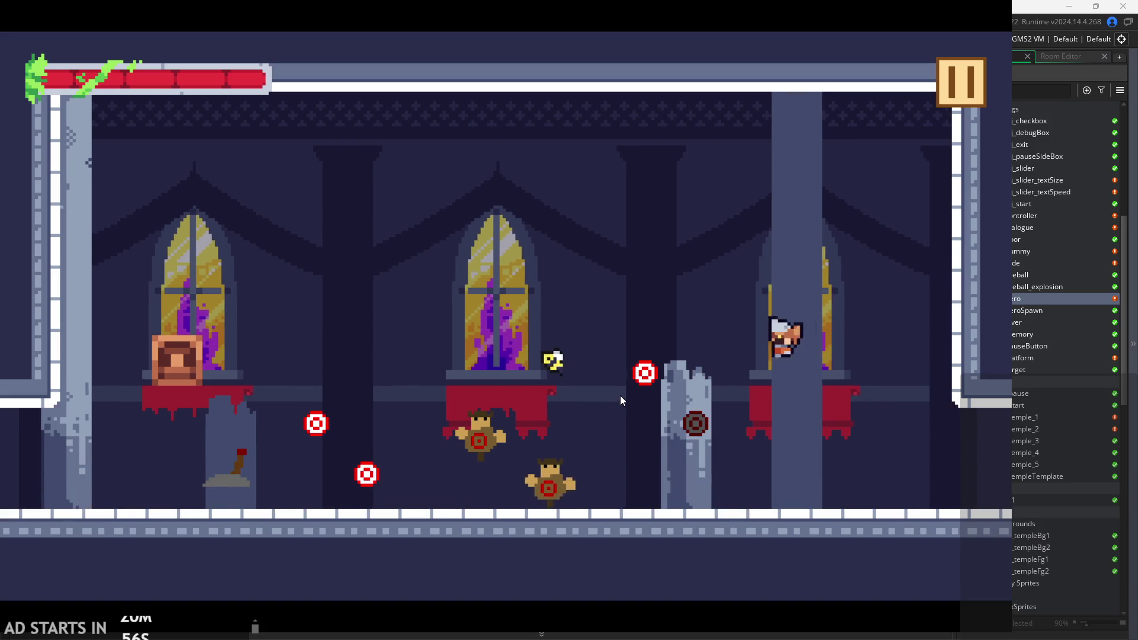
pyautogui.press('x')
pyautogui.press('z')
pyautogui.press('Left')
pyautogui.press('x')
pyautogui.press('z')
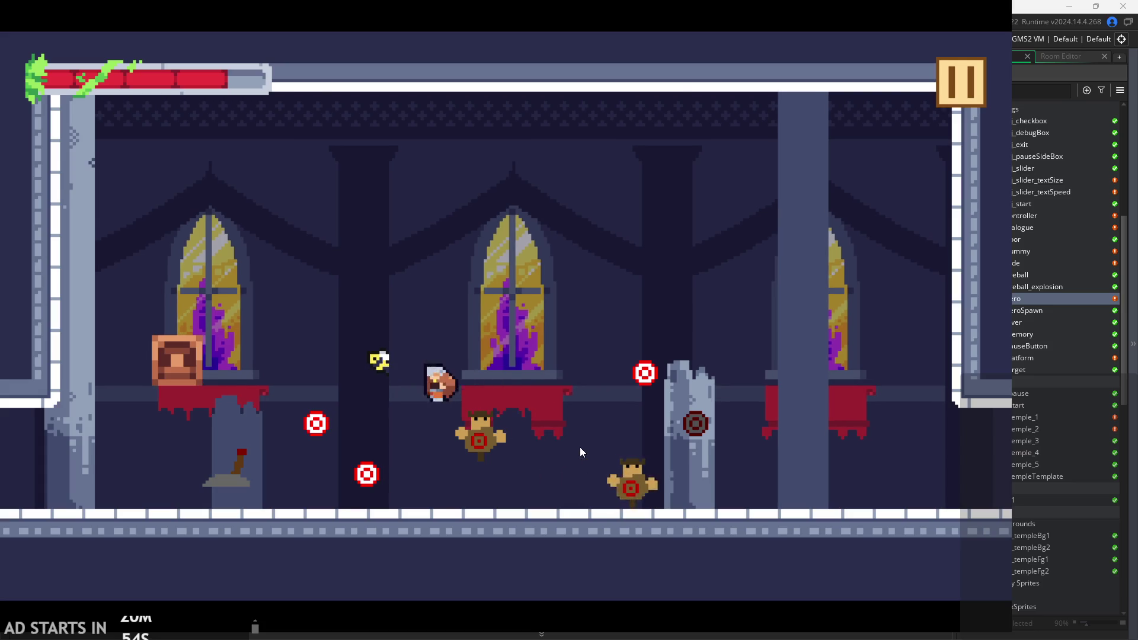
pyautogui.press('z')
pyautogui.press('Right')
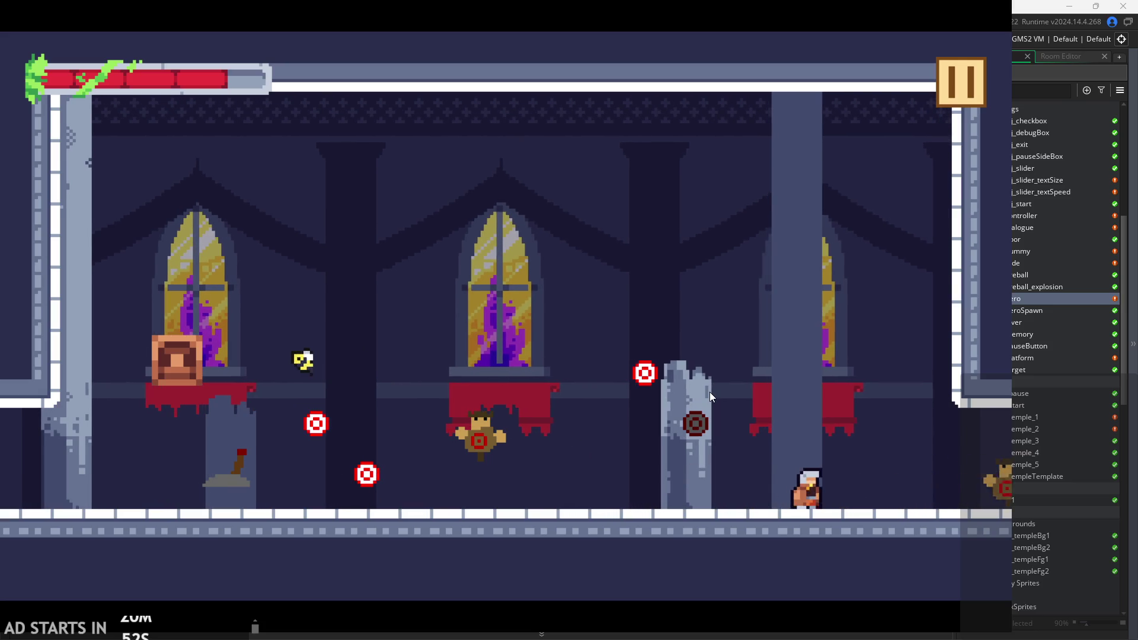
# Wall-slide down the right wall, wall-jump left, and slash after landing mid-room.
pyautogui.press('Right')
pyautogui.press('x')
pyautogui.press('z')
pyautogui.press('Left')
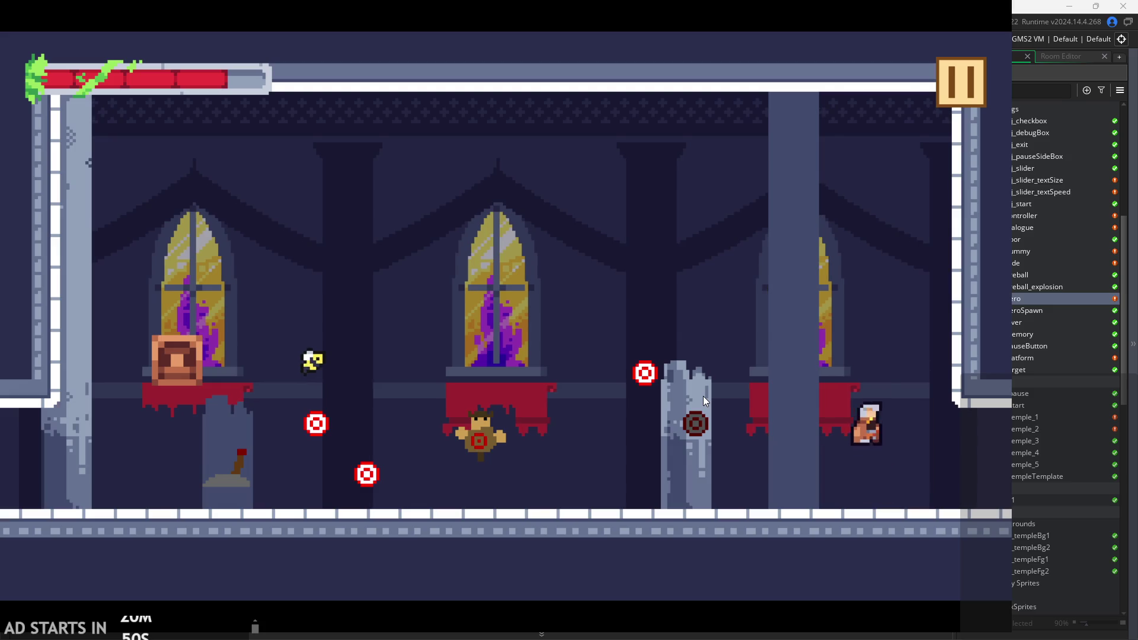
pyautogui.press('Right')
pyautogui.press('z')
pyautogui.press('Left')
pyautogui.press('x')
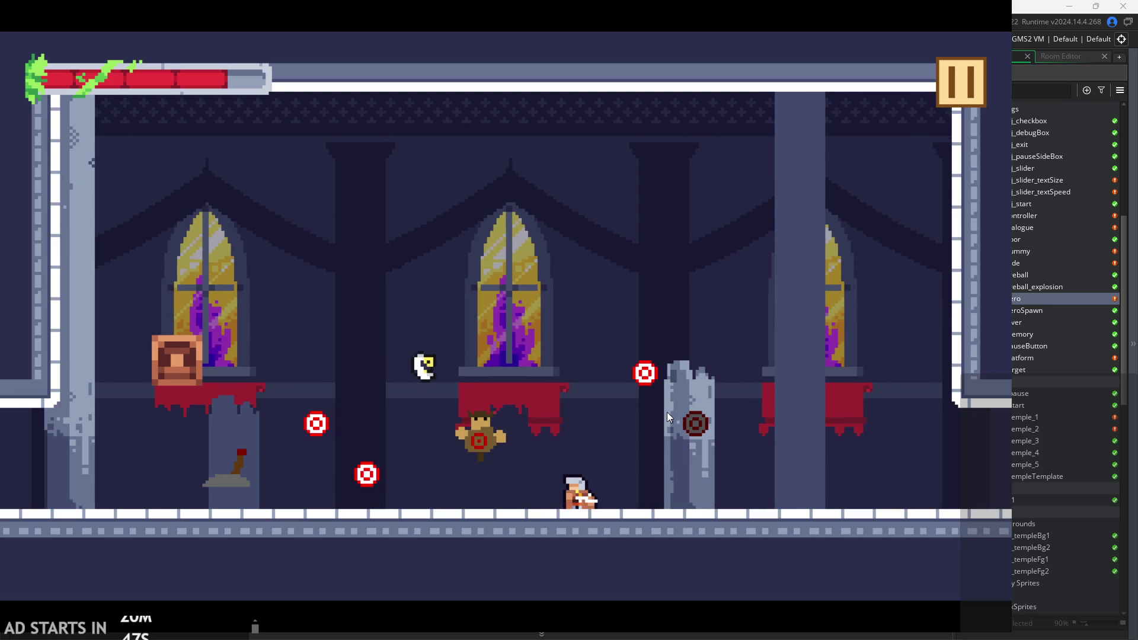
# Attack the dummy and slash through the two left targets near the window ledge.
pyautogui.press('z')
pyautogui.press('x')
pyautogui.press('Left')
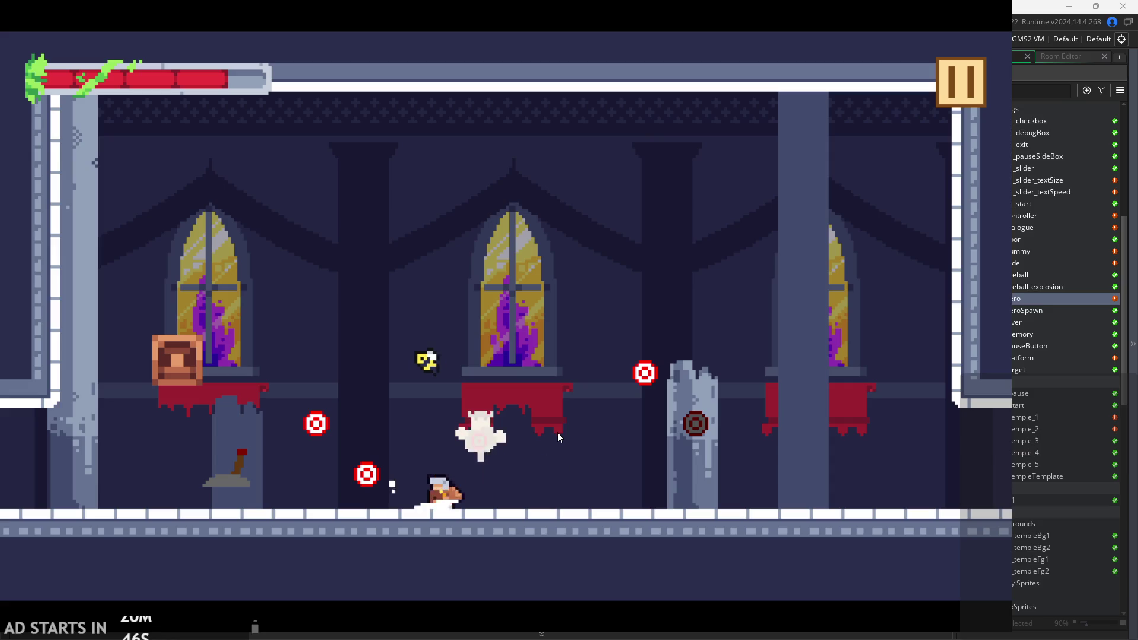
pyautogui.press('z')
pyautogui.press('Left')
pyautogui.press('x')
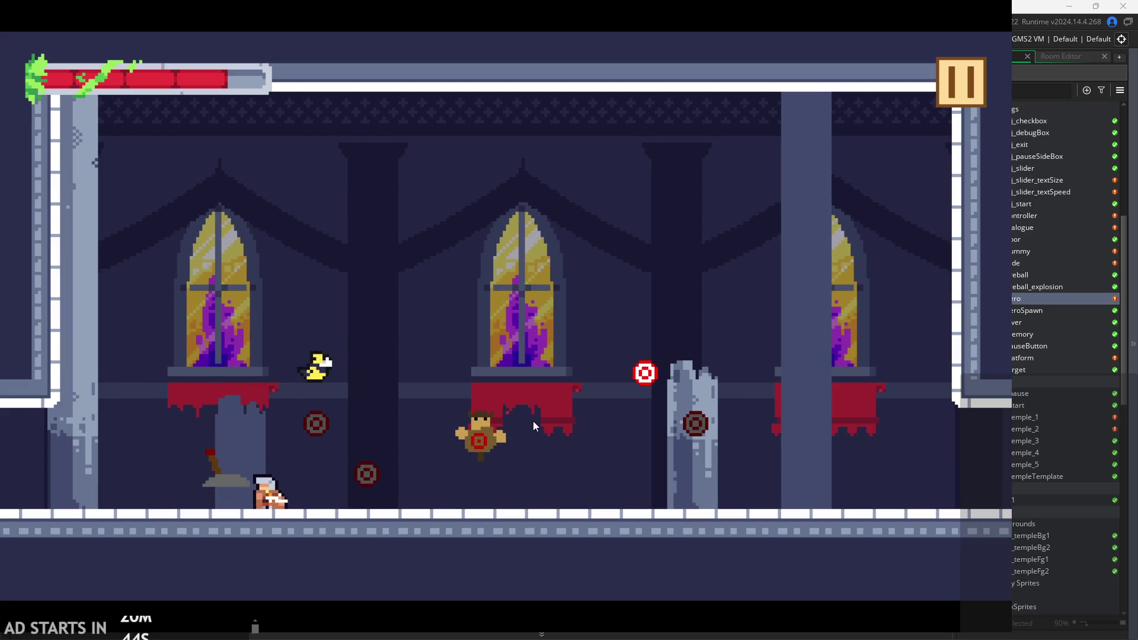
pyautogui.press('z')
pyautogui.press('Left')
pyautogui.press('Right')
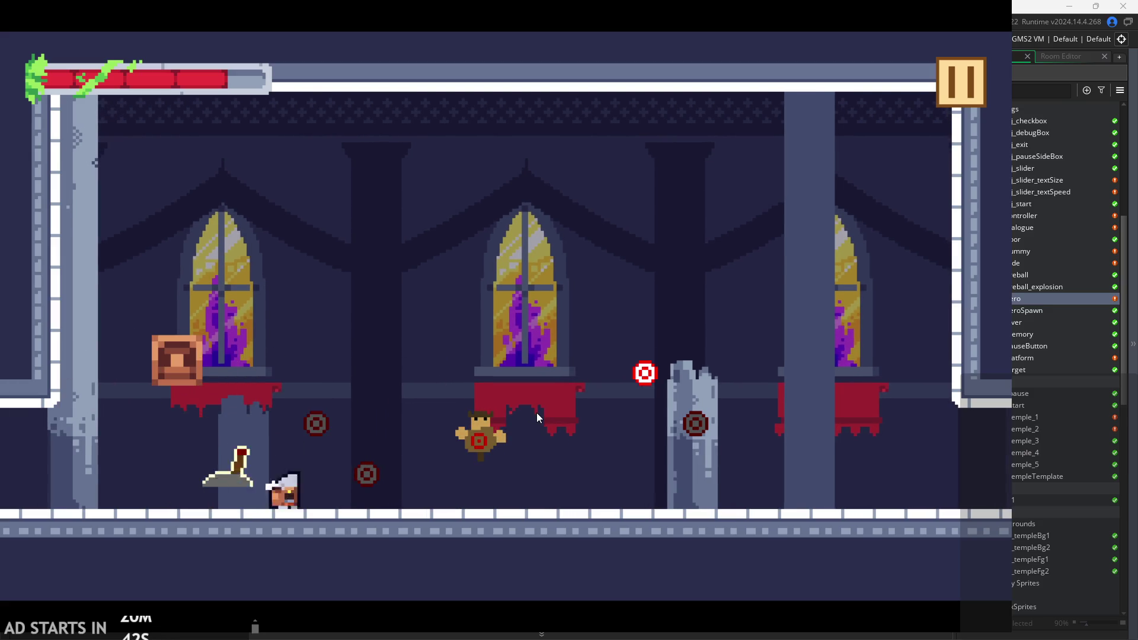
pyautogui.press('Left')
pyautogui.press('Left')
# Cling high on the left wall, then leap off and run toward the pillar.
pyautogui.press('z')
pyautogui.press('z')
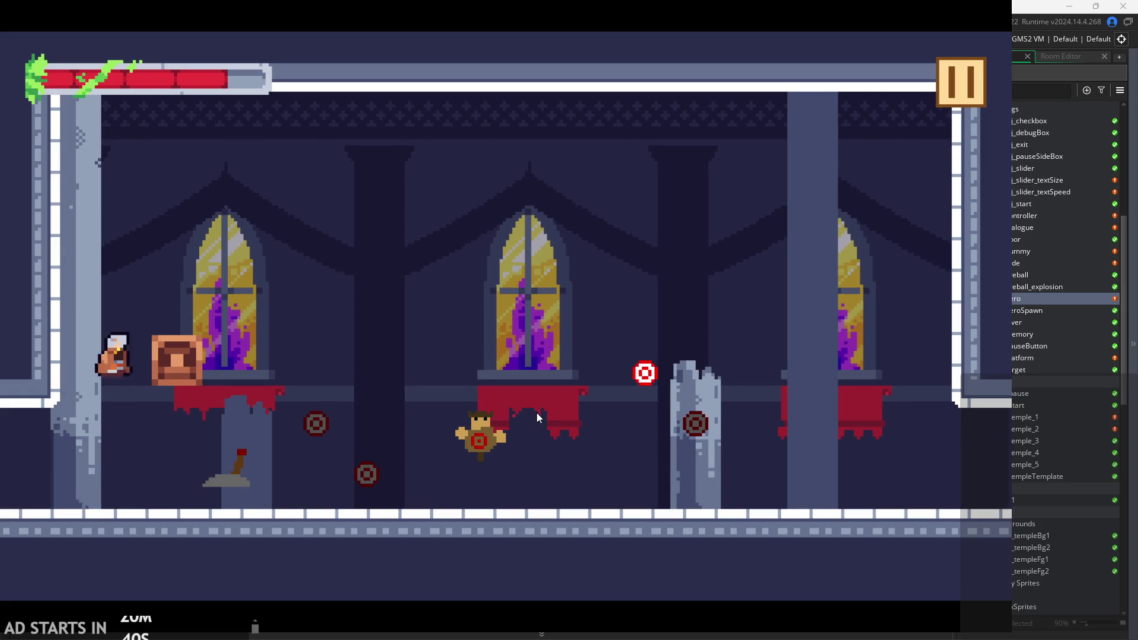
pyautogui.press('z')
pyautogui.press('Right')
pyautogui.press('z')
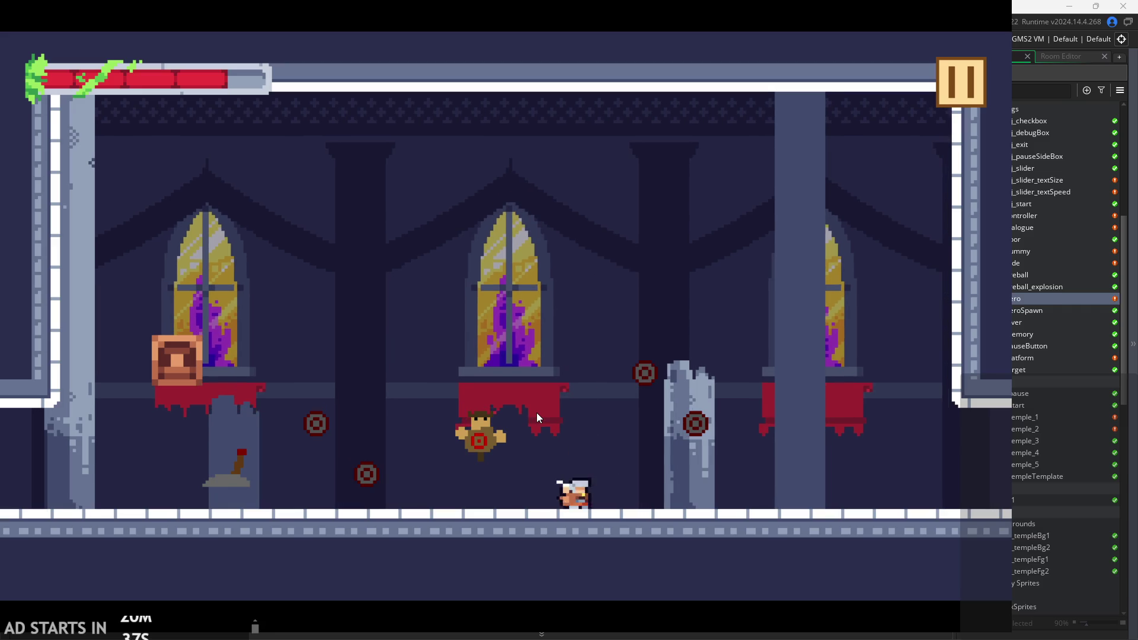
pyautogui.press('Right')
pyautogui.press('Left')
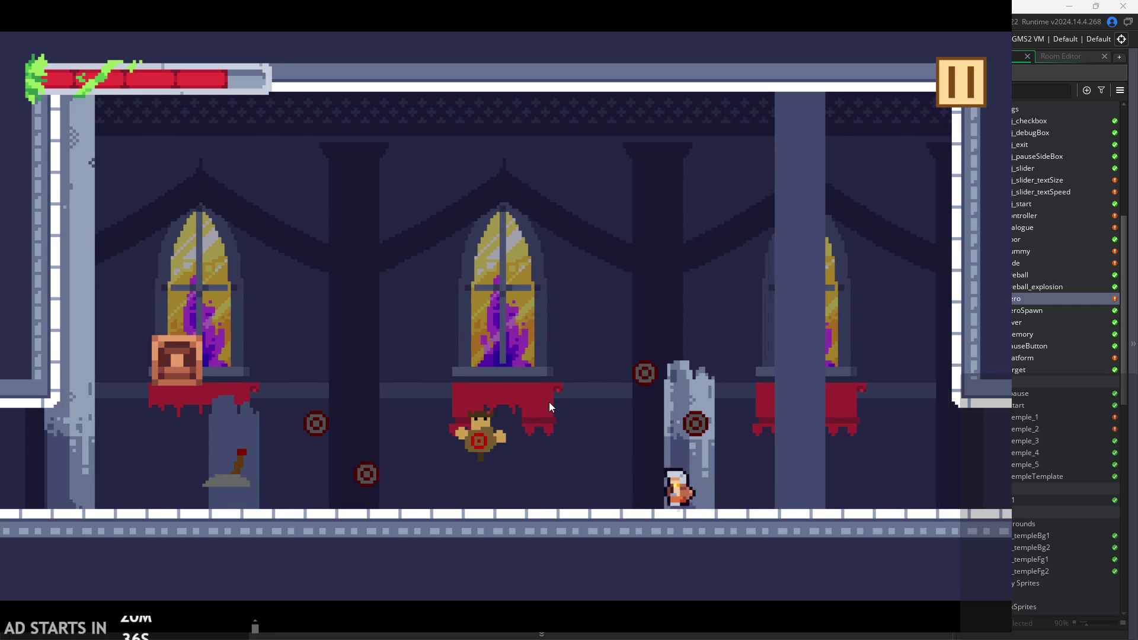
# Chain wall-jumps between the left and right walls across the room.
pyautogui.press('Left')
pyautogui.press('z')
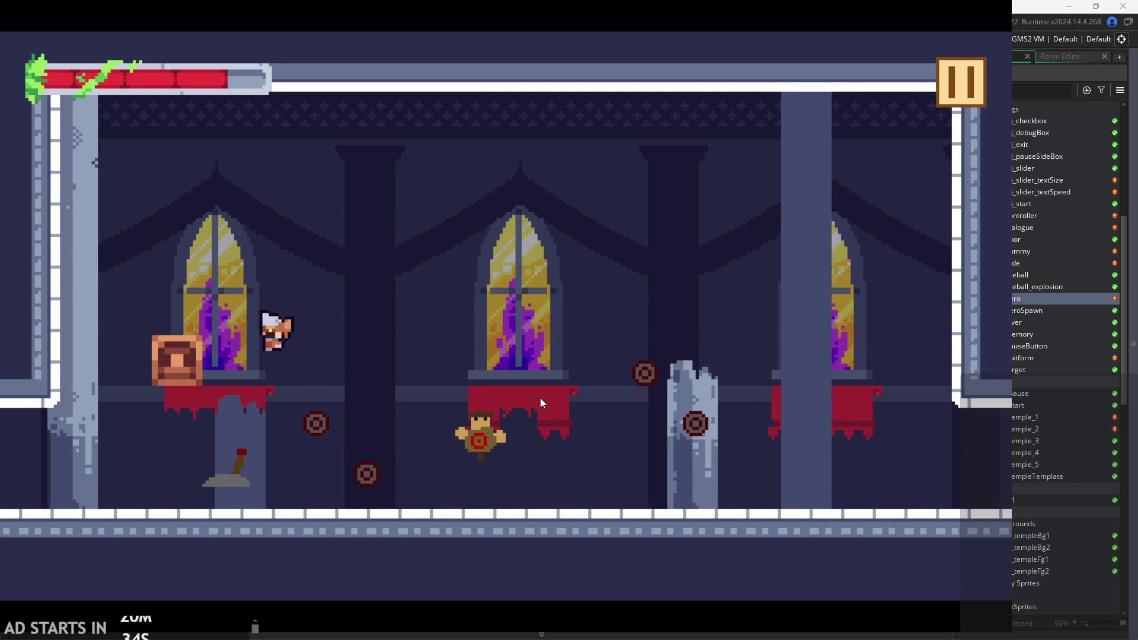
pyautogui.press('Left')
pyautogui.press('z')
pyautogui.press('z')
pyautogui.press('Right')
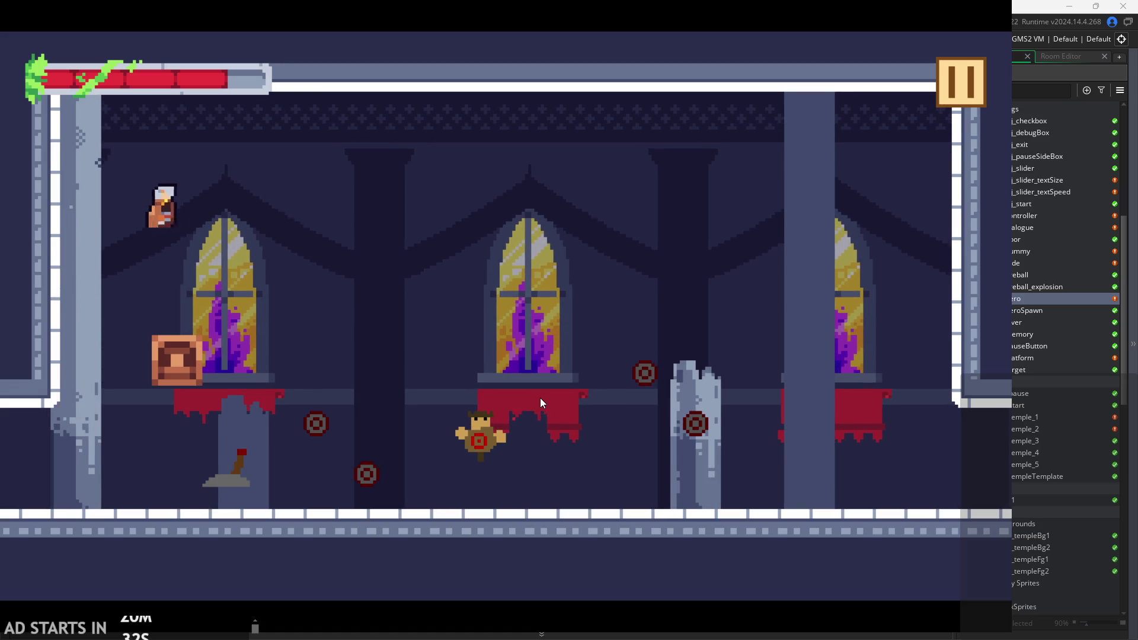
pyautogui.press('z')
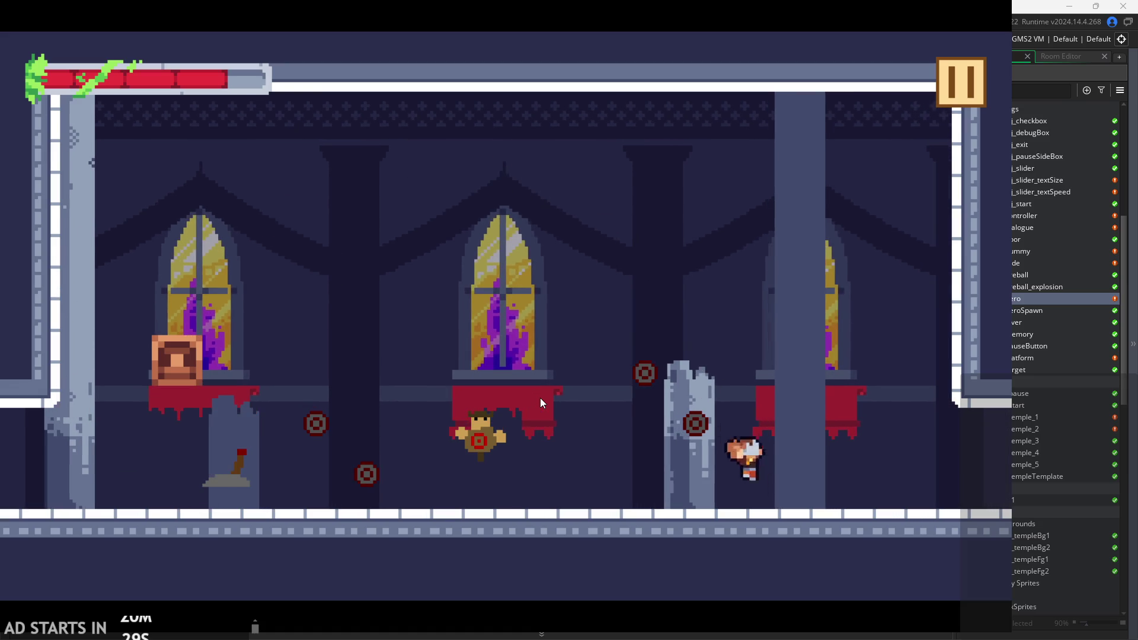
pyautogui.press('Right')
pyautogui.press('z')
pyautogui.press('Left')
pyautogui.press('z')
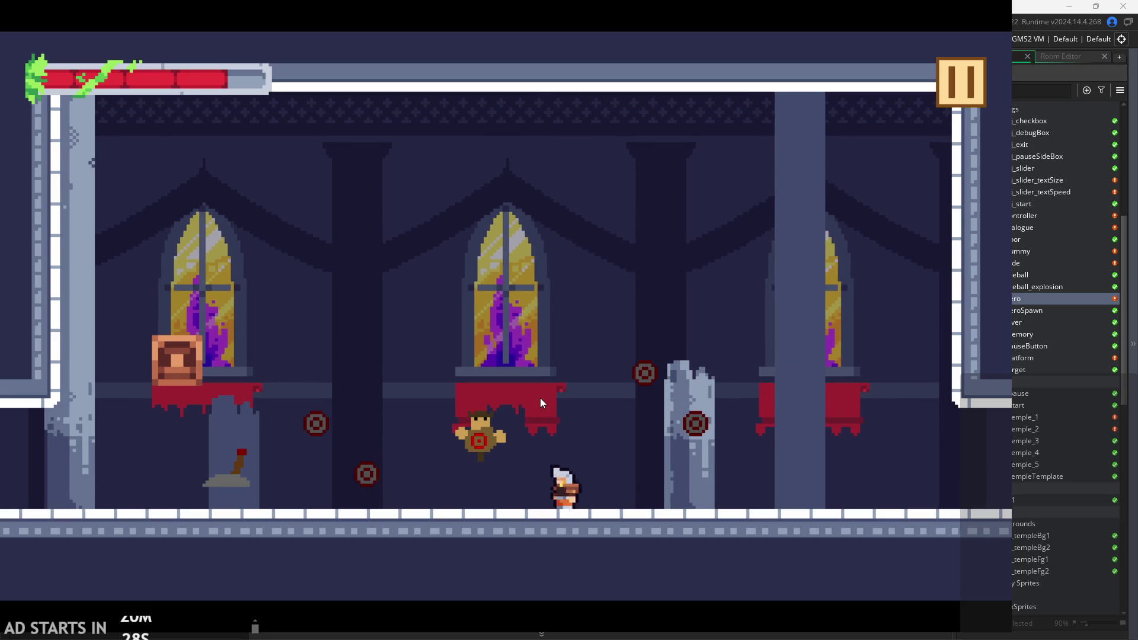
pyautogui.press('z')
# Jump onto the crate, break it with the sword, and cling to the left wall.
pyautogui.press('z')
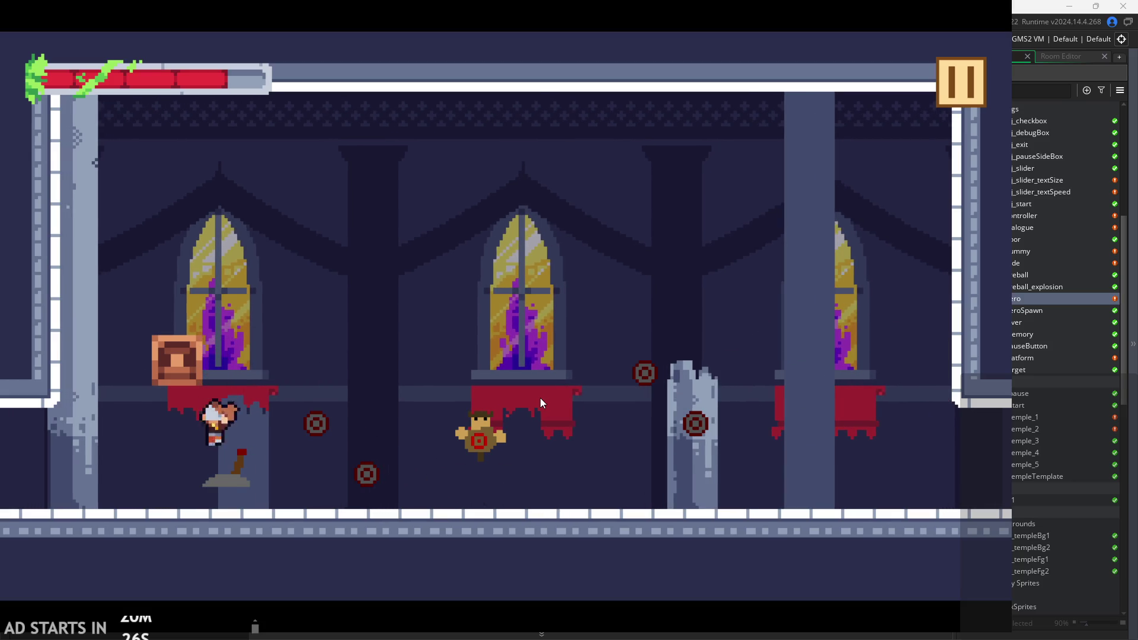
pyautogui.press('z')
pyautogui.press('Right')
pyautogui.press('Left')
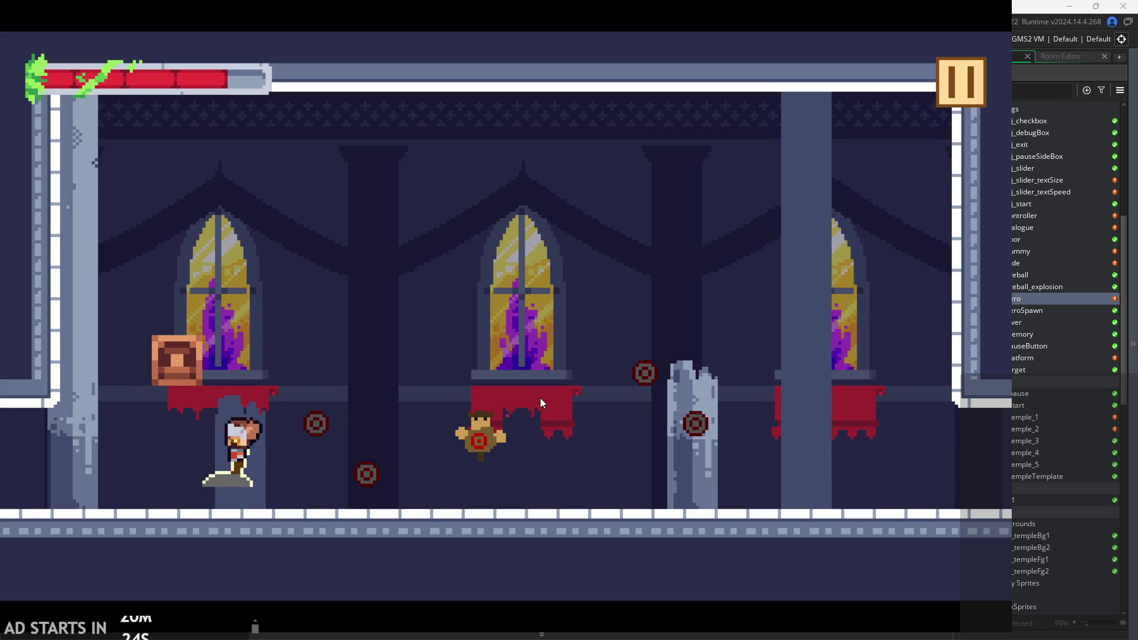
pyautogui.press('z')
pyautogui.press('x')
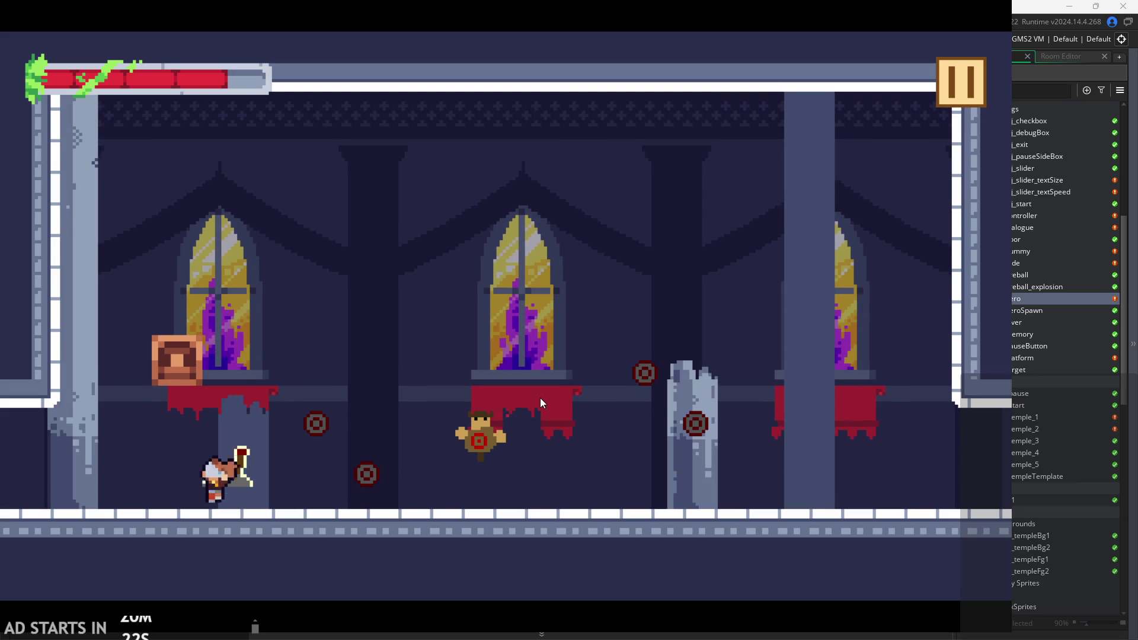
pyautogui.press('z')
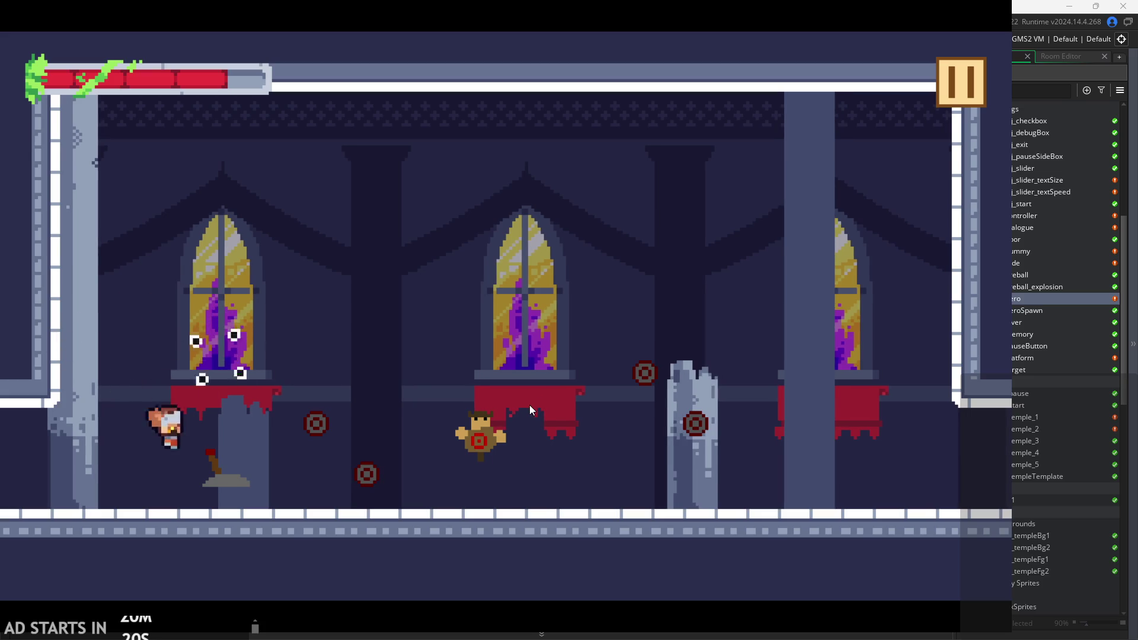
pyautogui.press('x')
pyautogui.press('Left')
pyautogui.press('z')
# Run through the neighbouring temple rooms, including the spiked platform room, back to the target room.
pyautogui.press('Left')
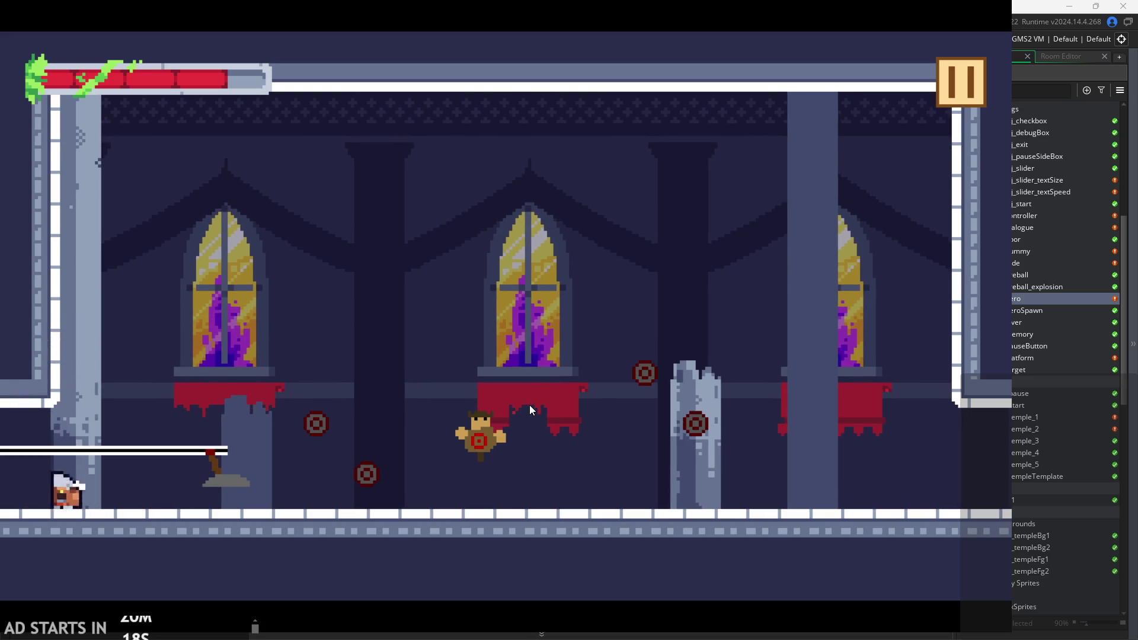
pyautogui.press('Right')
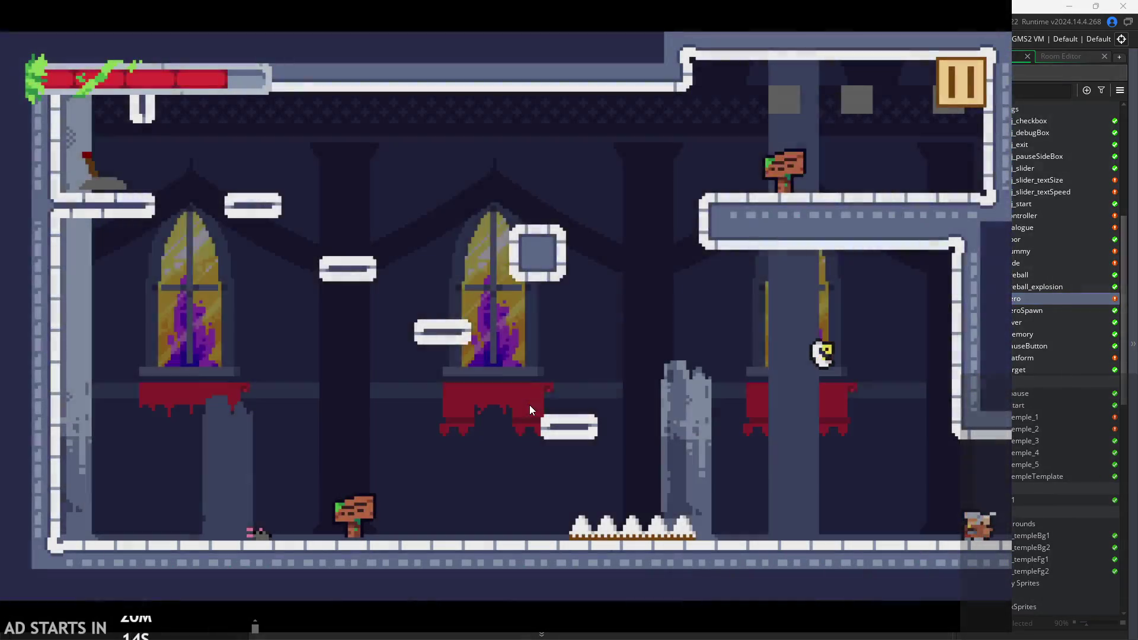
pyautogui.press('Right')
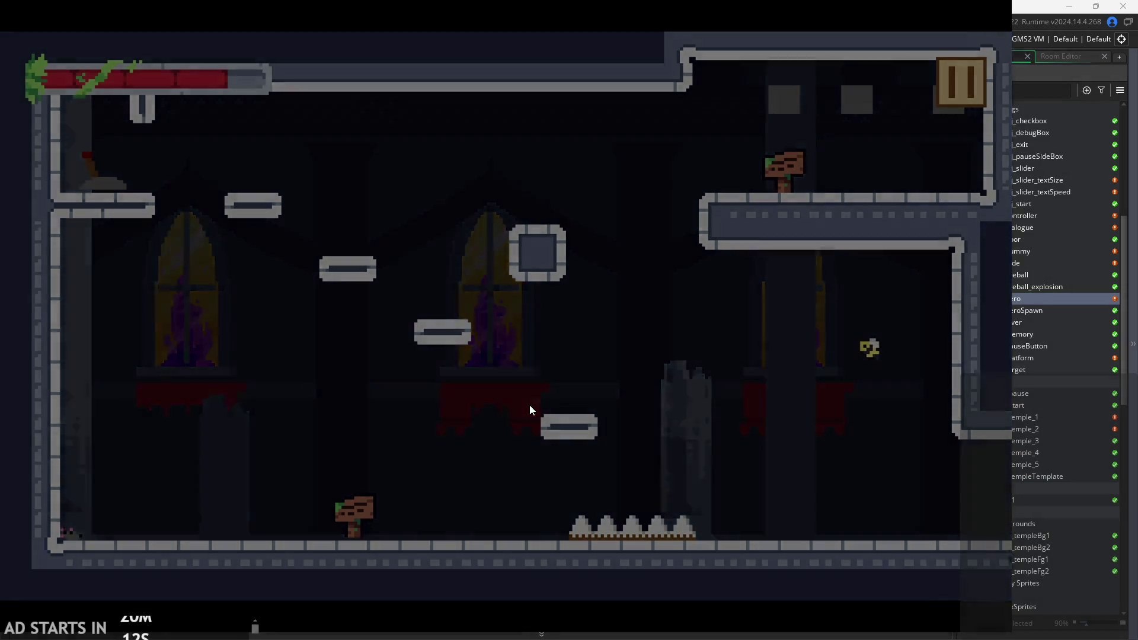
pyautogui.press('Left')
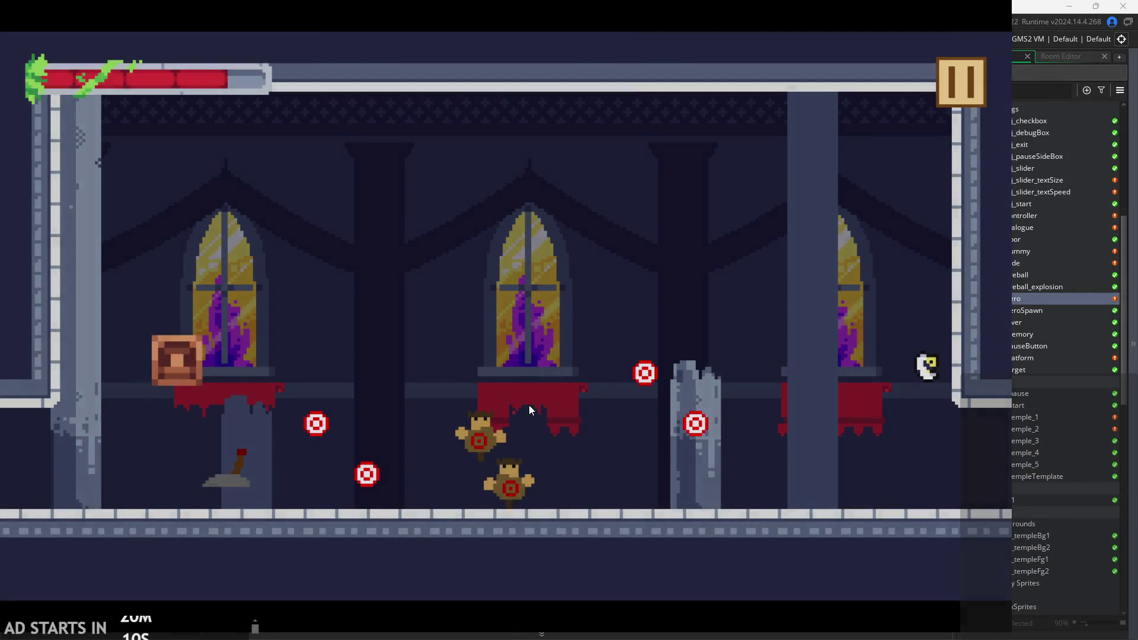
pyautogui.press('Right')
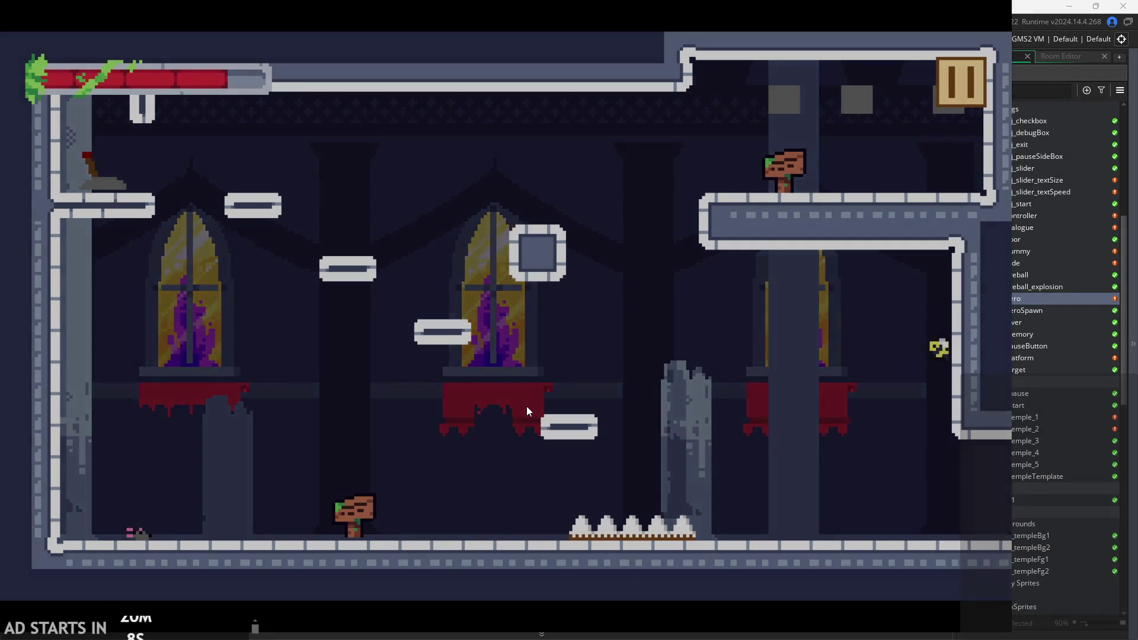
# Slash the targets and nearby enemies in the target room, then pause and exit to the editor.
pyautogui.press('Right')
pyautogui.press('x')
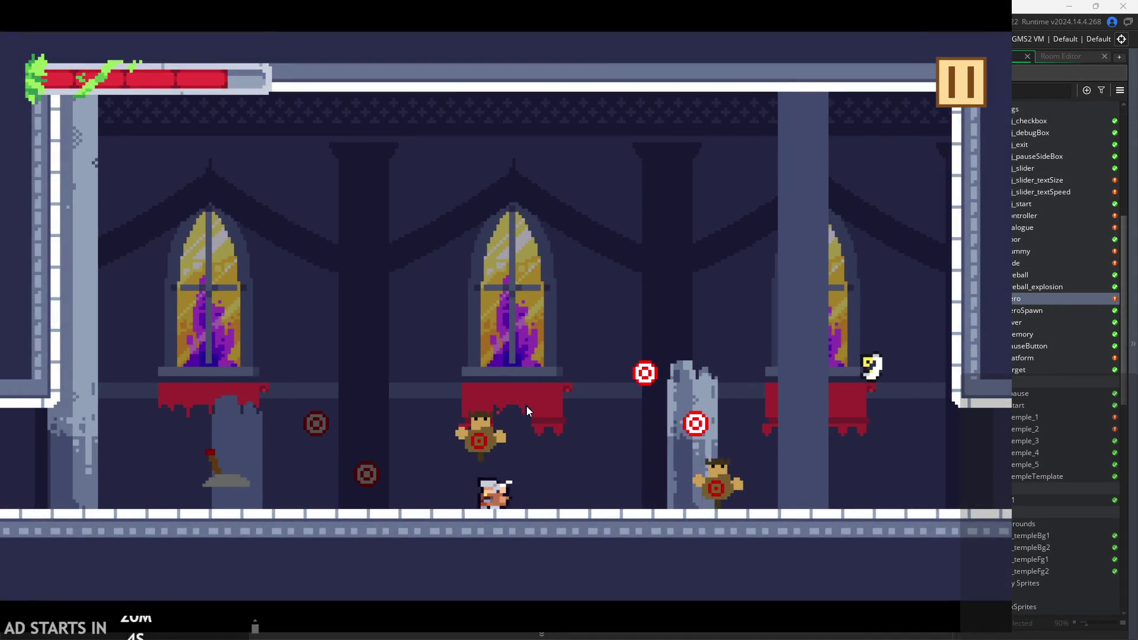
pyautogui.press('x')
pyautogui.press('x')
pyautogui.press('x')
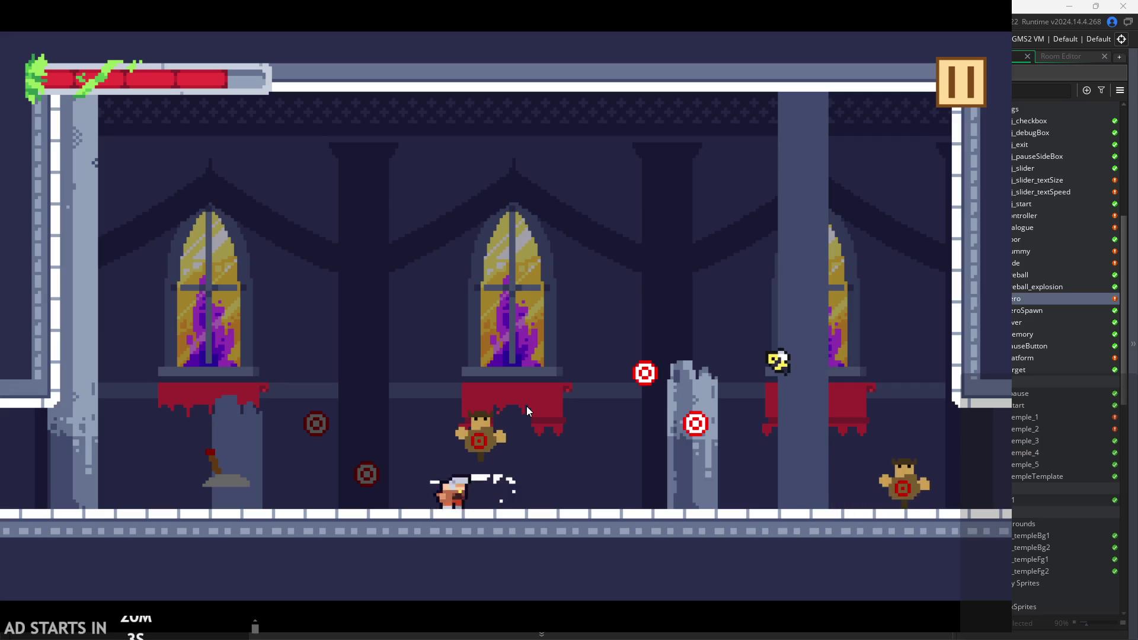
pyautogui.press('x')
pyautogui.press('x')
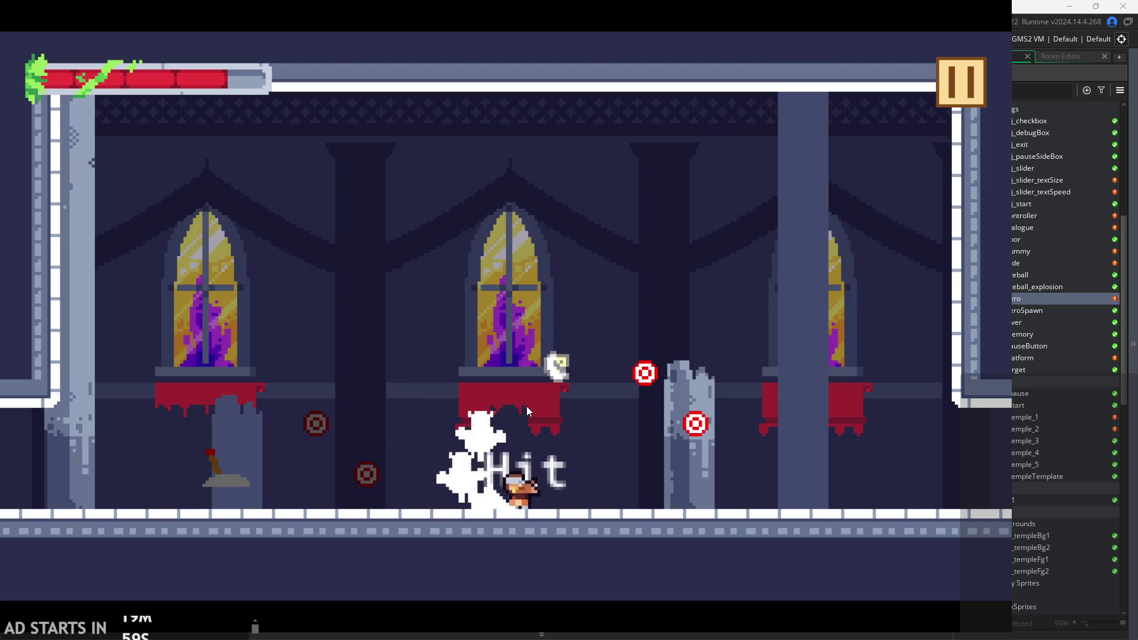
pyautogui.press('Right')
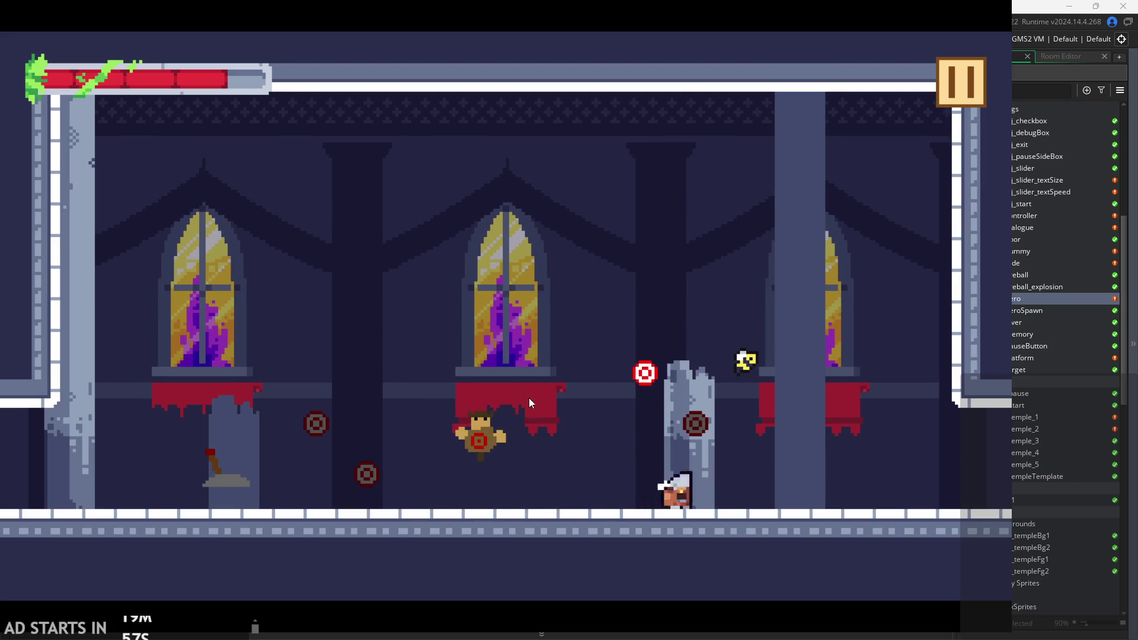
pyautogui.press('Right')
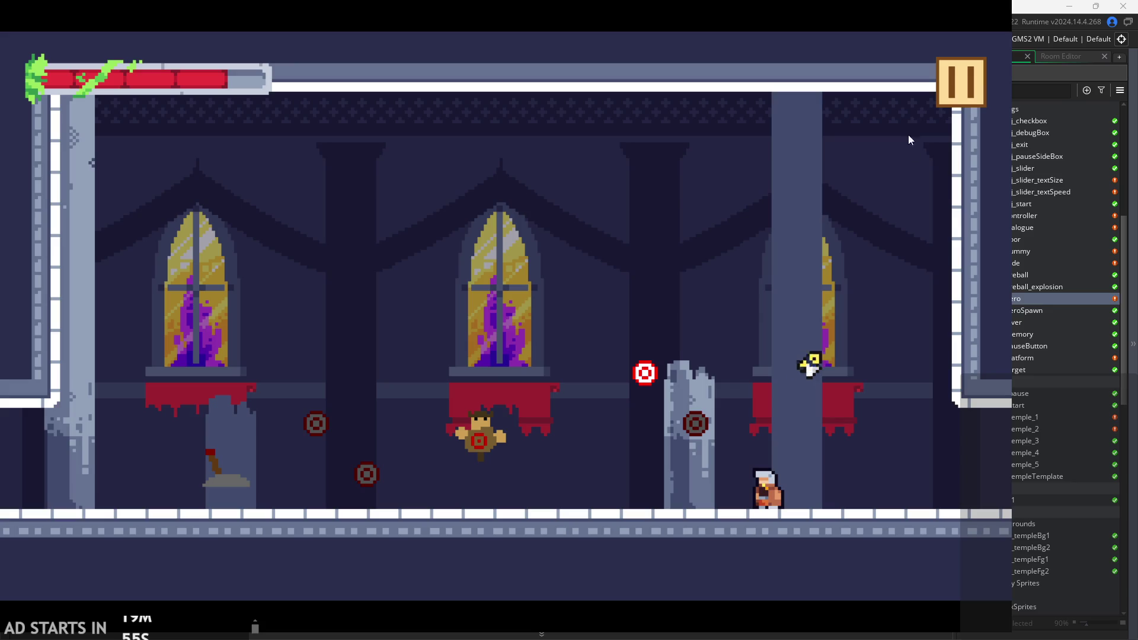
pyautogui.click(952, 97)
pyautogui.click(832, 507)
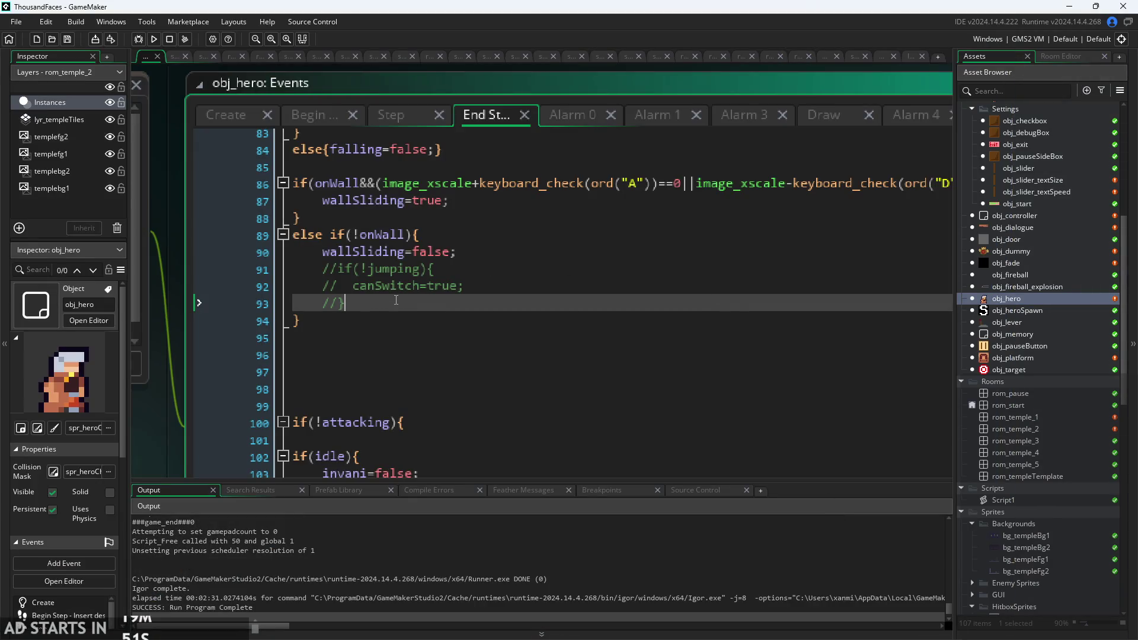
# Delete the commented-out //if(!jumping) canSwitch lines 91–93 from End Step and run the game again.
pyautogui.click(437, 252)
pyautogui.click(439, 269)
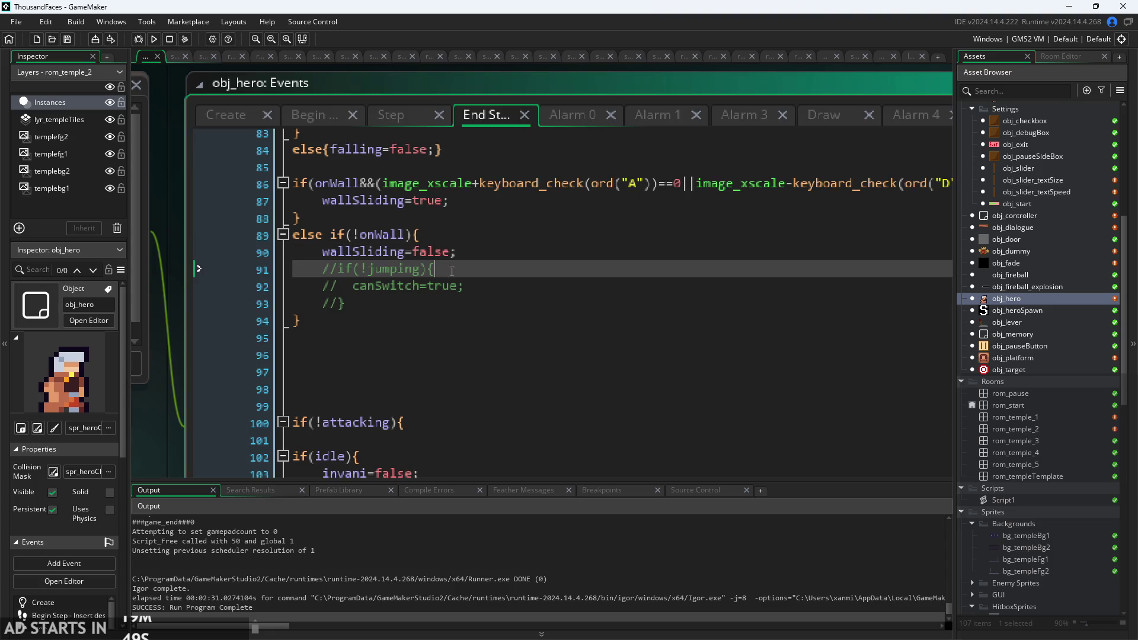
pyautogui.click(450, 286)
pyautogui.click(481, 297)
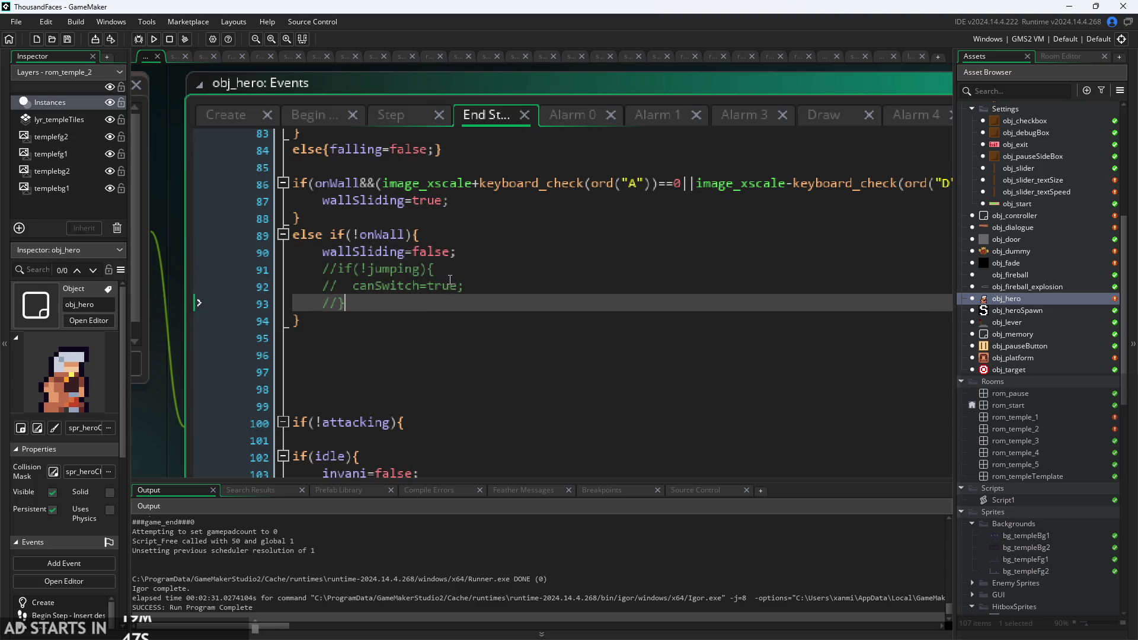
pyautogui.click(482, 289)
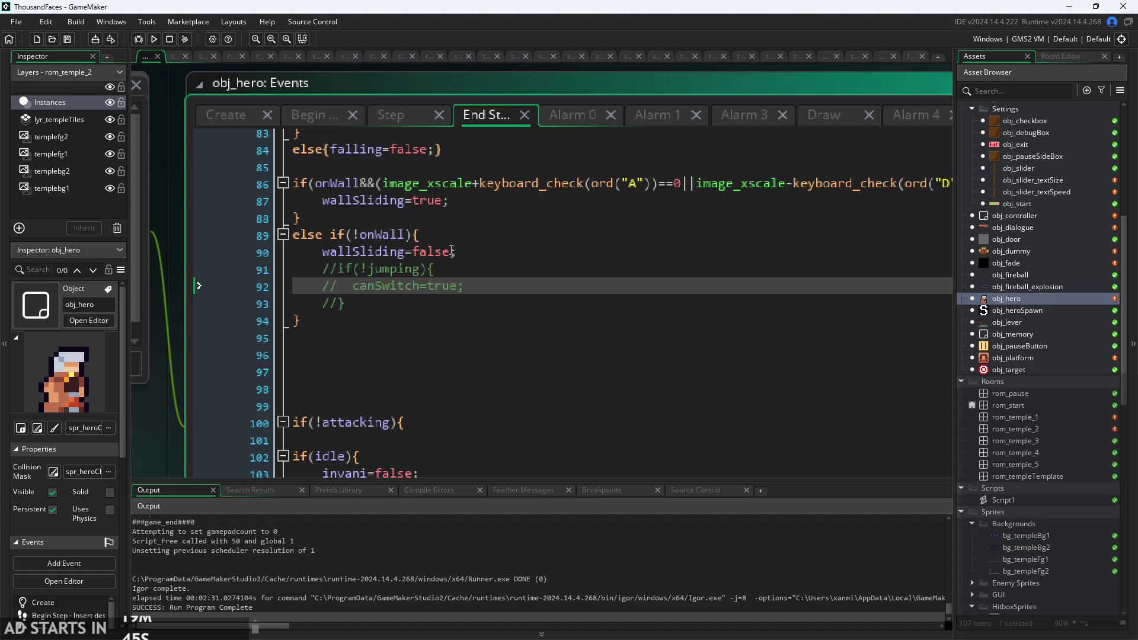
pyautogui.moveTo(425, 302); pyautogui.dragTo(119, 272)
pyautogui.press('BackSpace')
pyautogui.press('BackSpace')
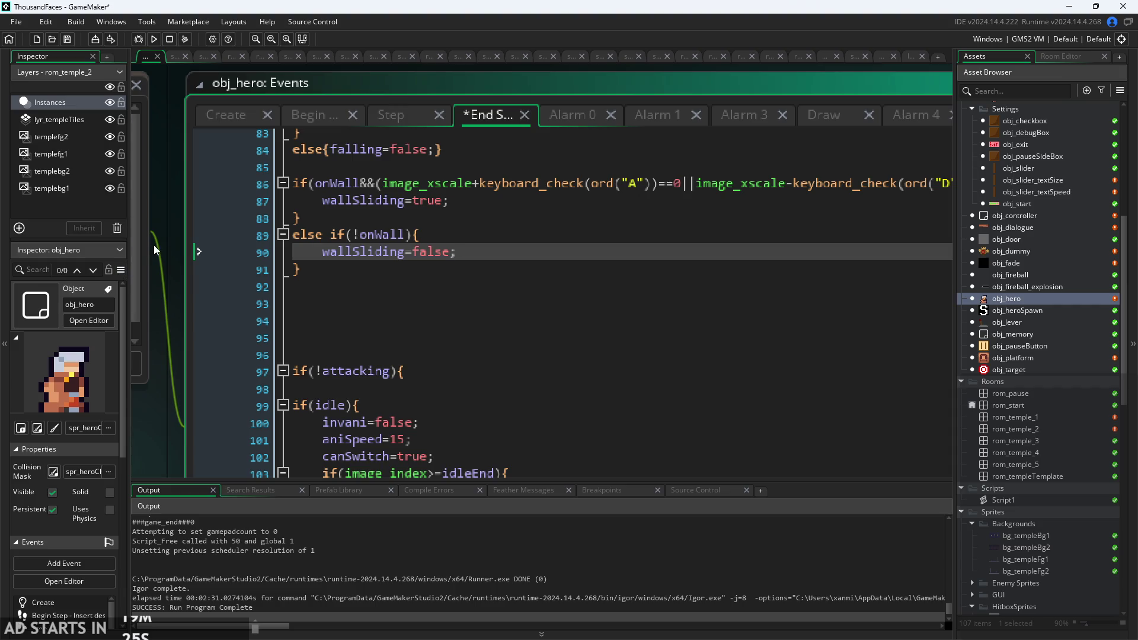
pyautogui.click(155, 38)
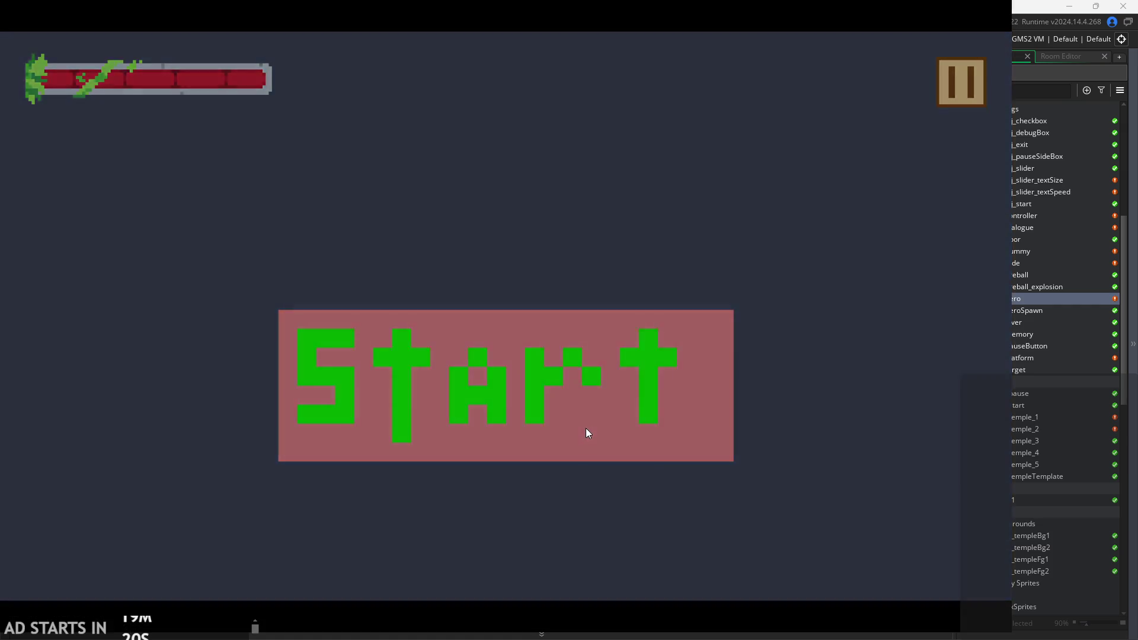
# Start the game in the temple level and try walking, jumping and a sword swing along the floor.
pyautogui.click(586, 428)
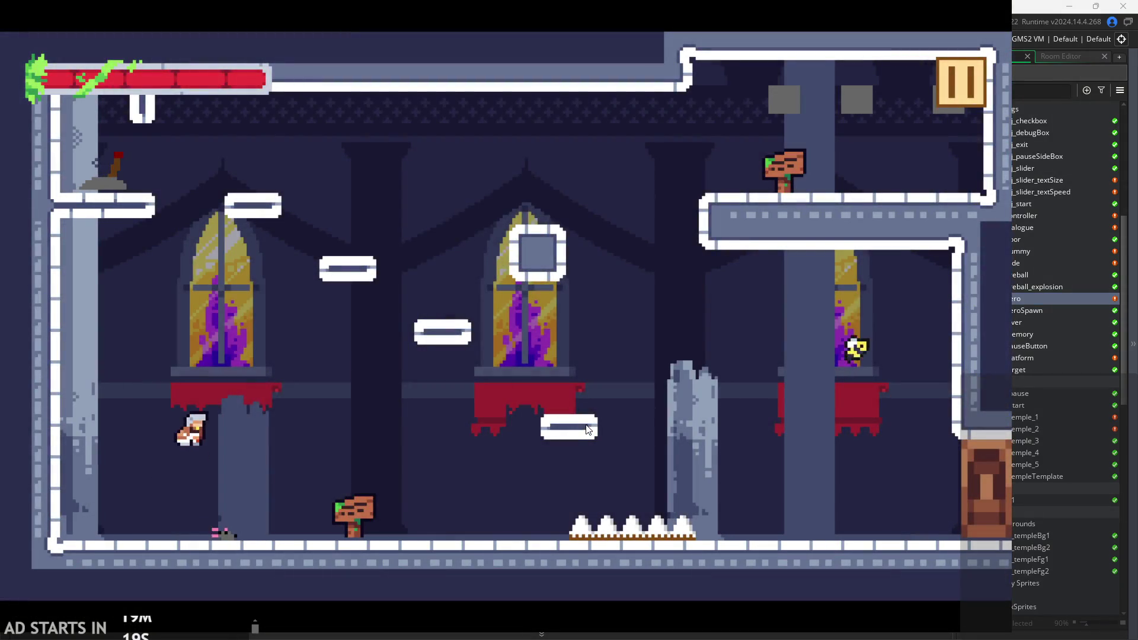
pyautogui.press('Right')
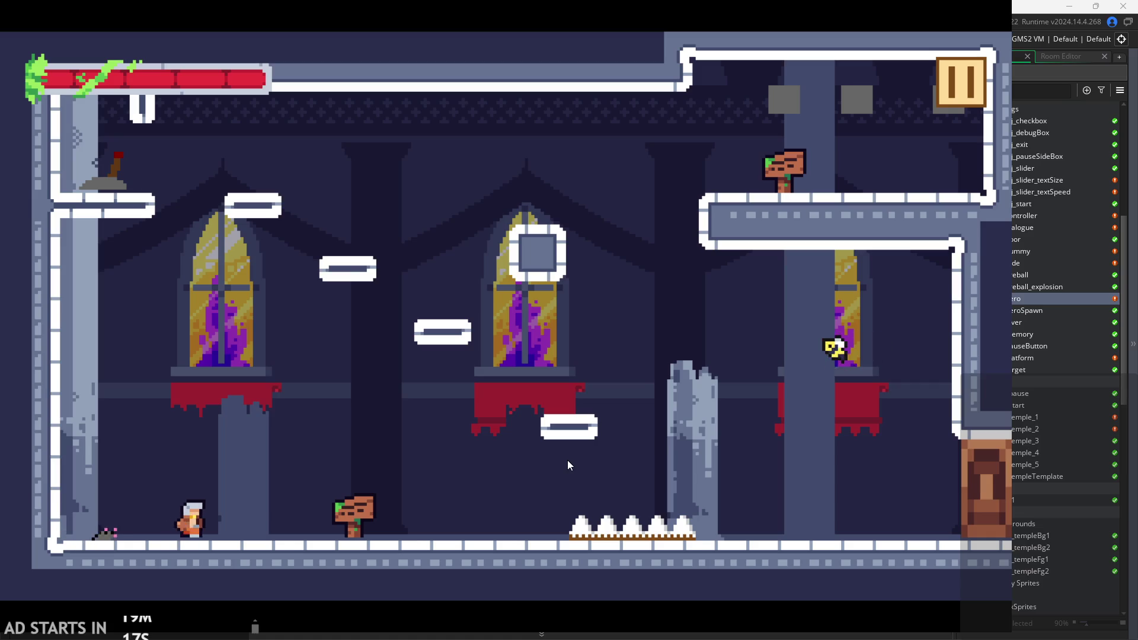
pyautogui.press('Left')
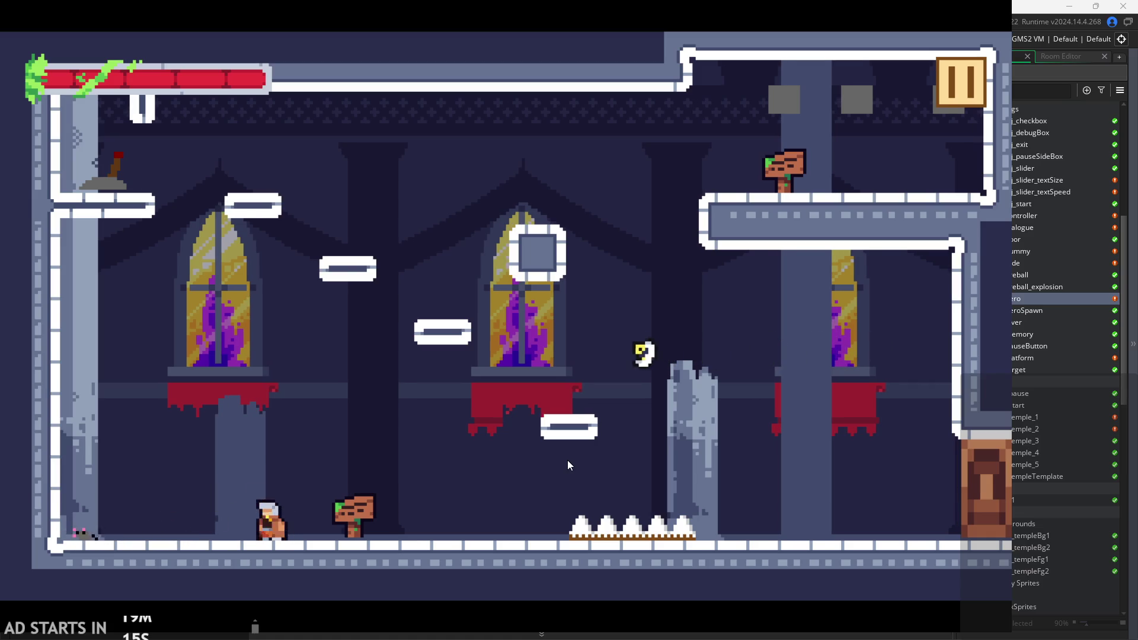
pyautogui.press('space')
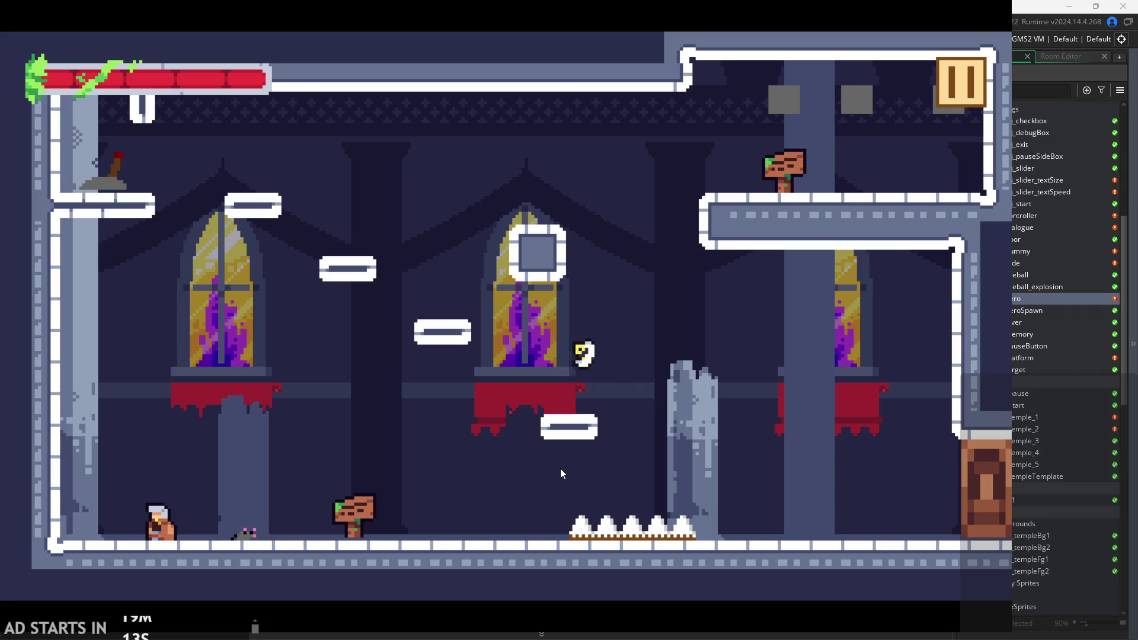
pyautogui.press('Right')
pyautogui.press('x')
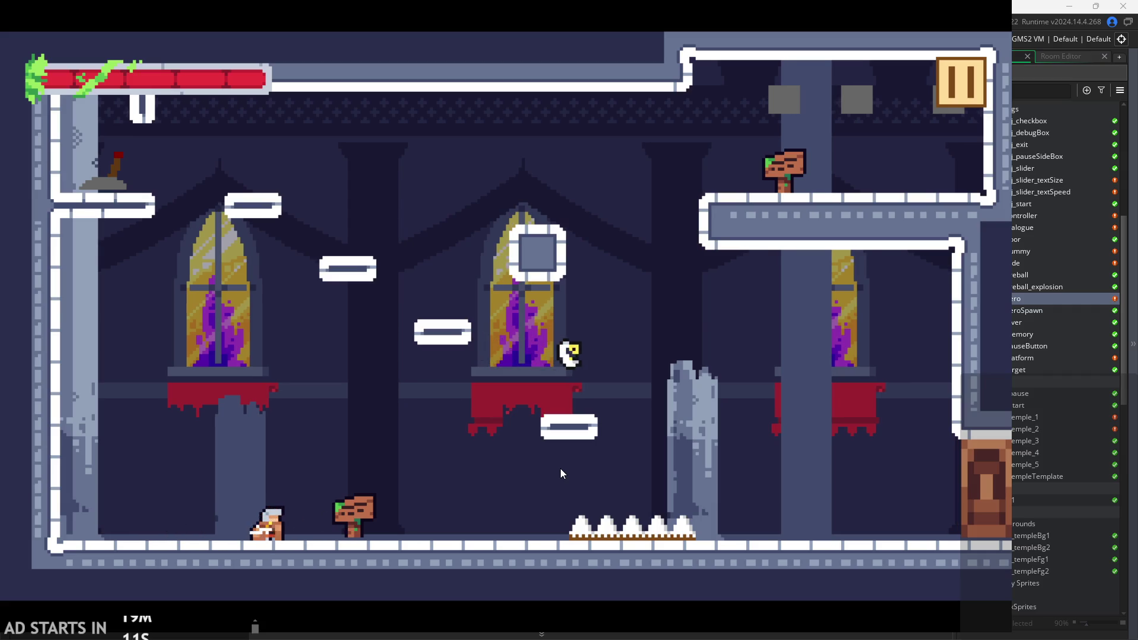
pyautogui.press('Right')
pyautogui.press('space')
# Jump toward the spikes, up onto the floating platform, and off it to the right.
pyautogui.press('Right')
pyautogui.press('space')
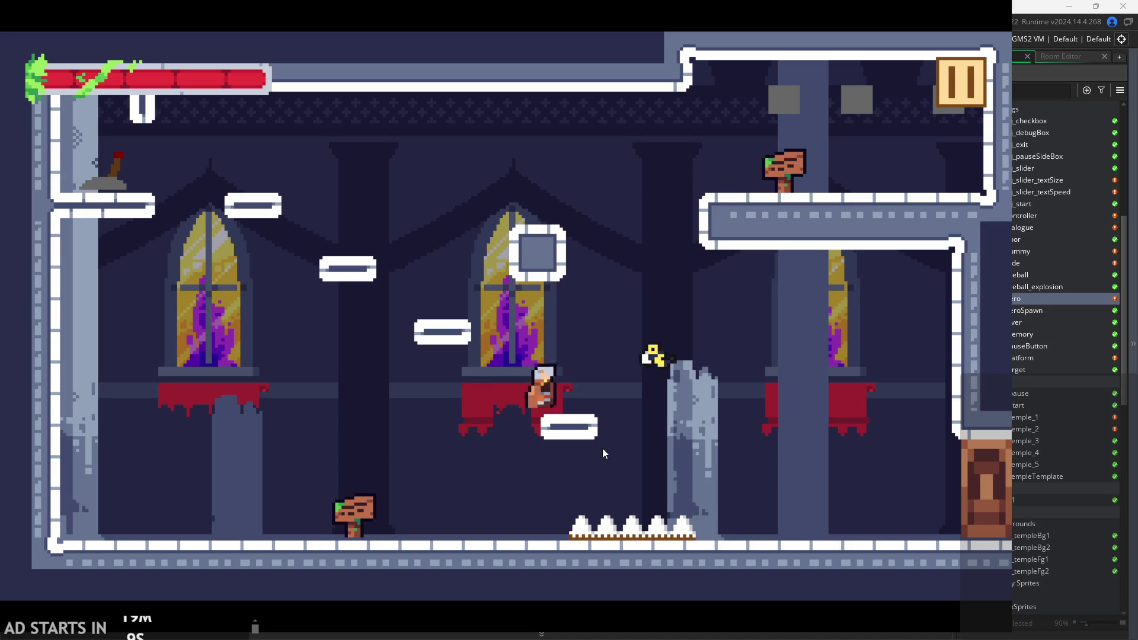
pyautogui.press('Left')
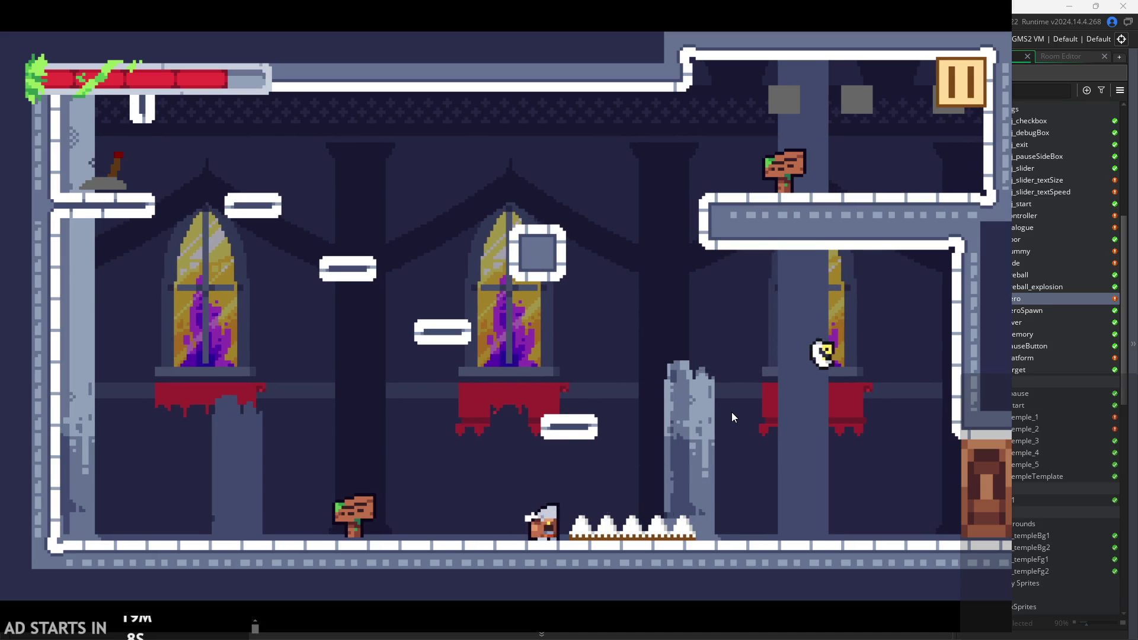
pyautogui.press('Left')
pyautogui.press('space')
pyautogui.press('Right')
pyautogui.press('Right')
pyautogui.press('space')
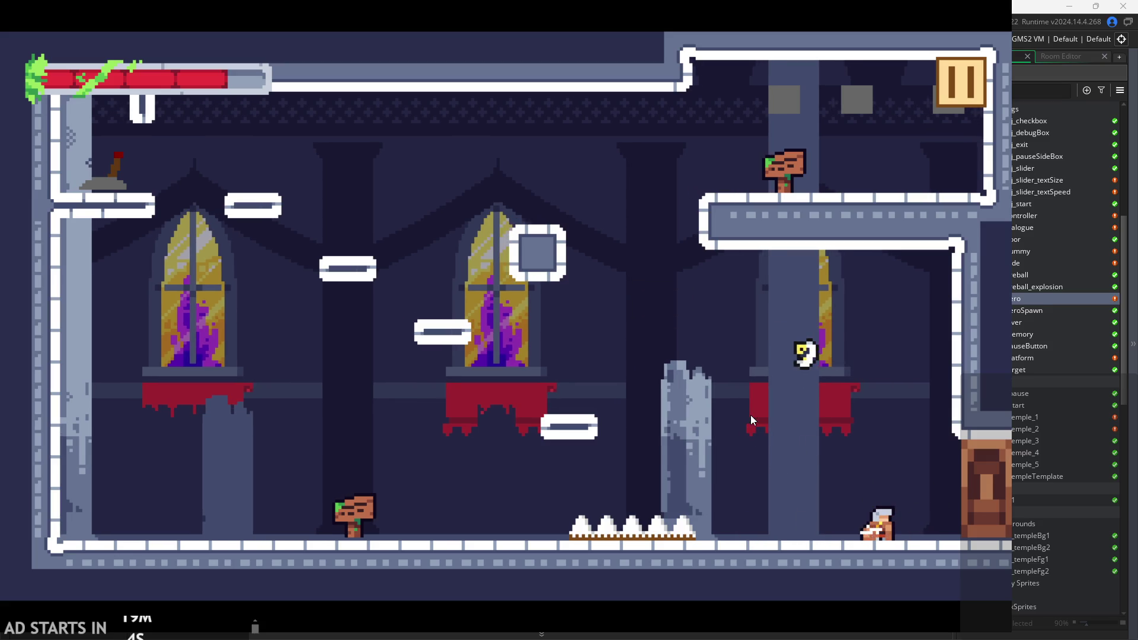
# Jump and dash left and right through the air, landing and jumping up-left again.
pyautogui.press('space')
pyautogui.press('Left')
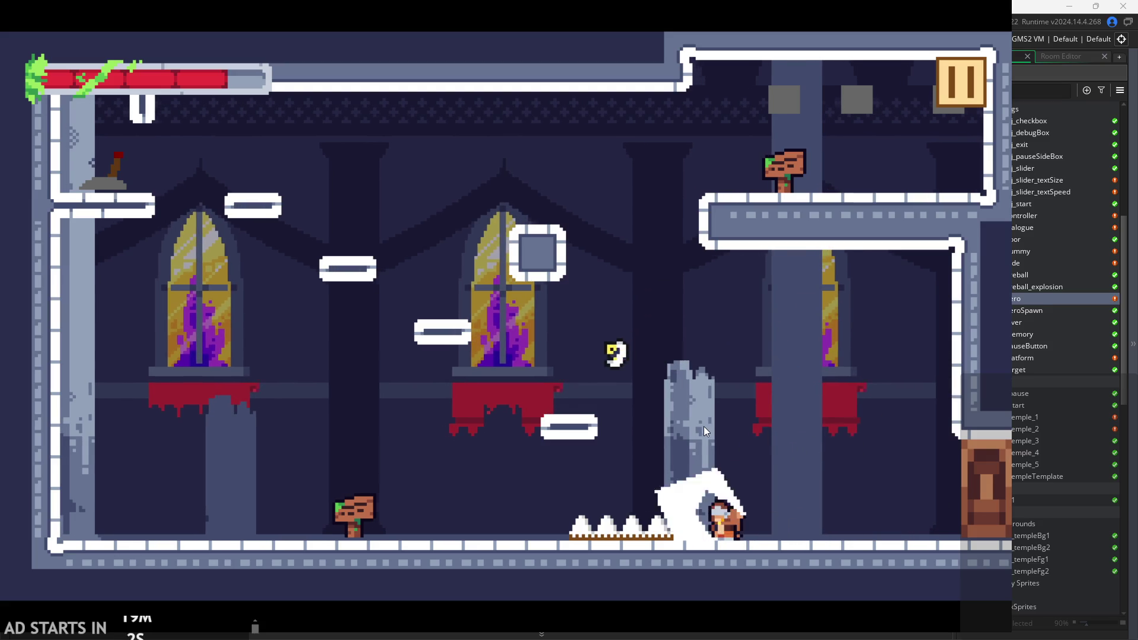
pyautogui.press('space')
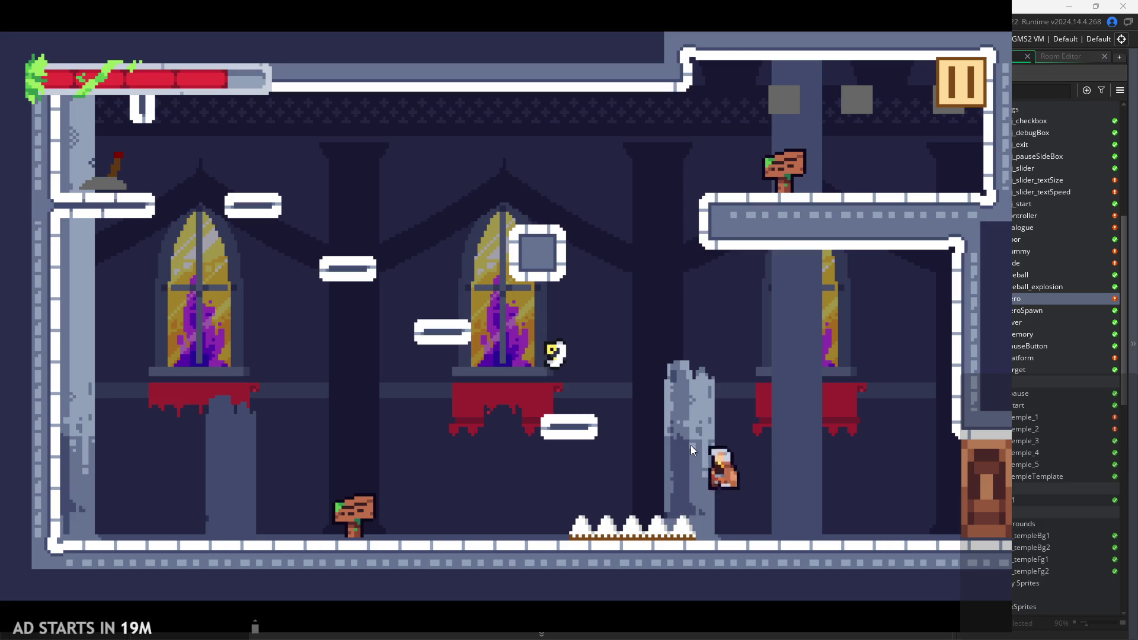
pyautogui.press('Left')
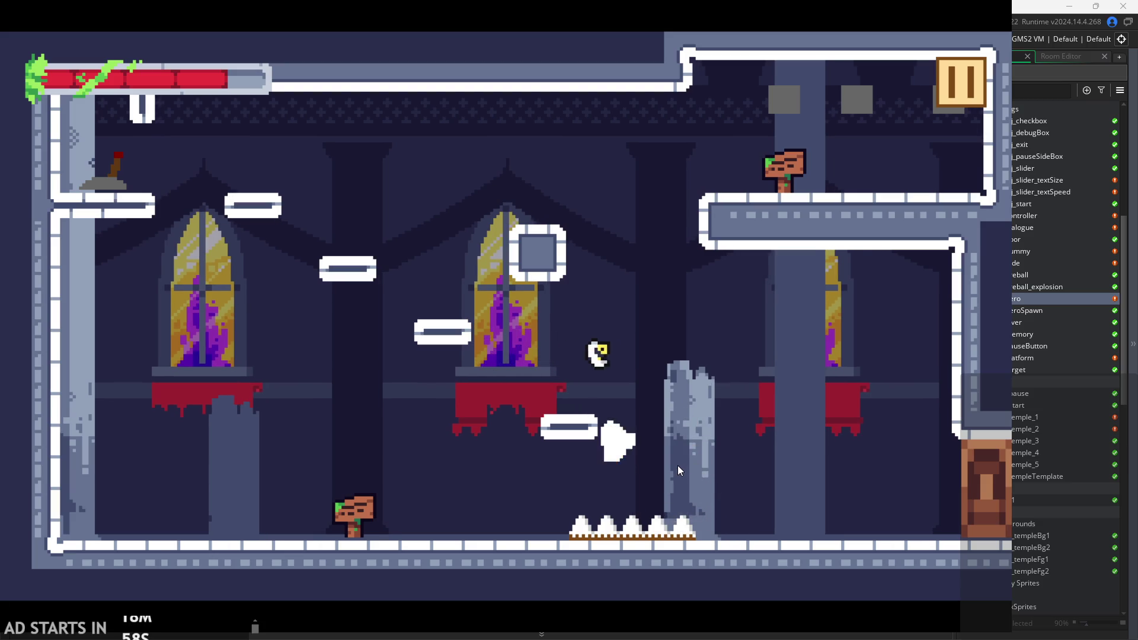
pyautogui.press('space')
pyautogui.press('Right')
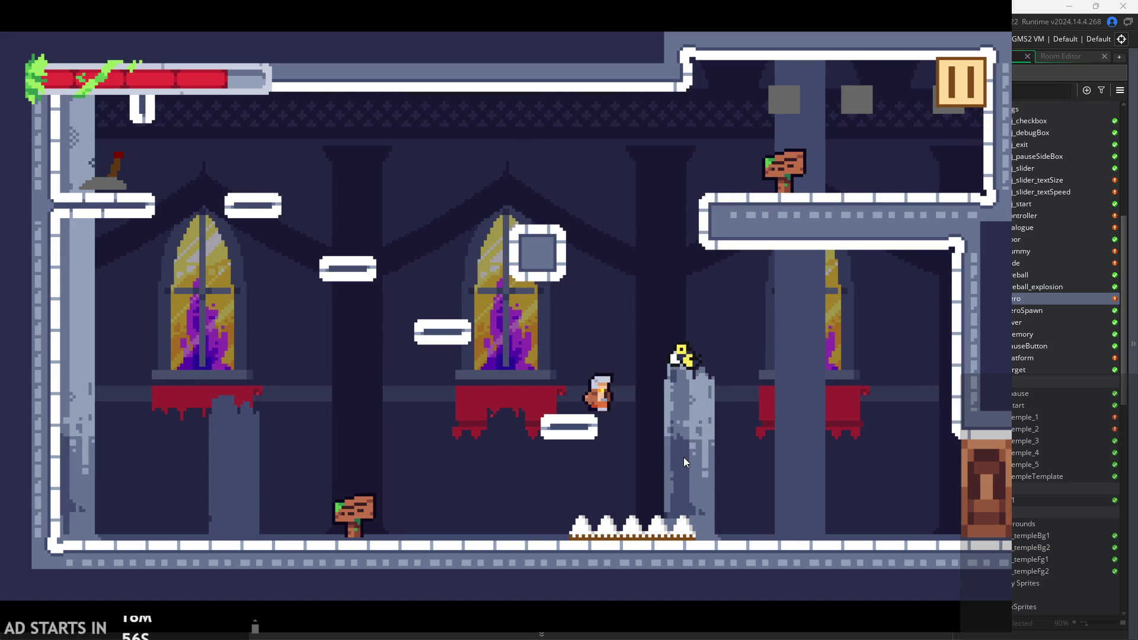
pyautogui.press('space')
pyautogui.press('Left')
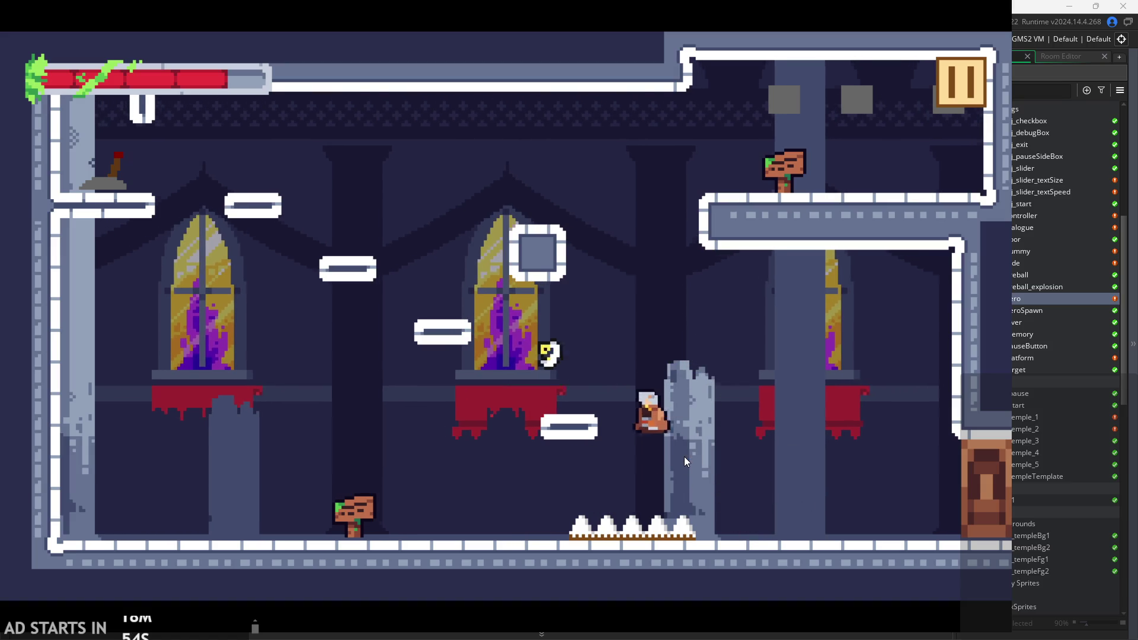
# Double-jump up to the upper-left ledge and flip its lever.
pyautogui.press('space')
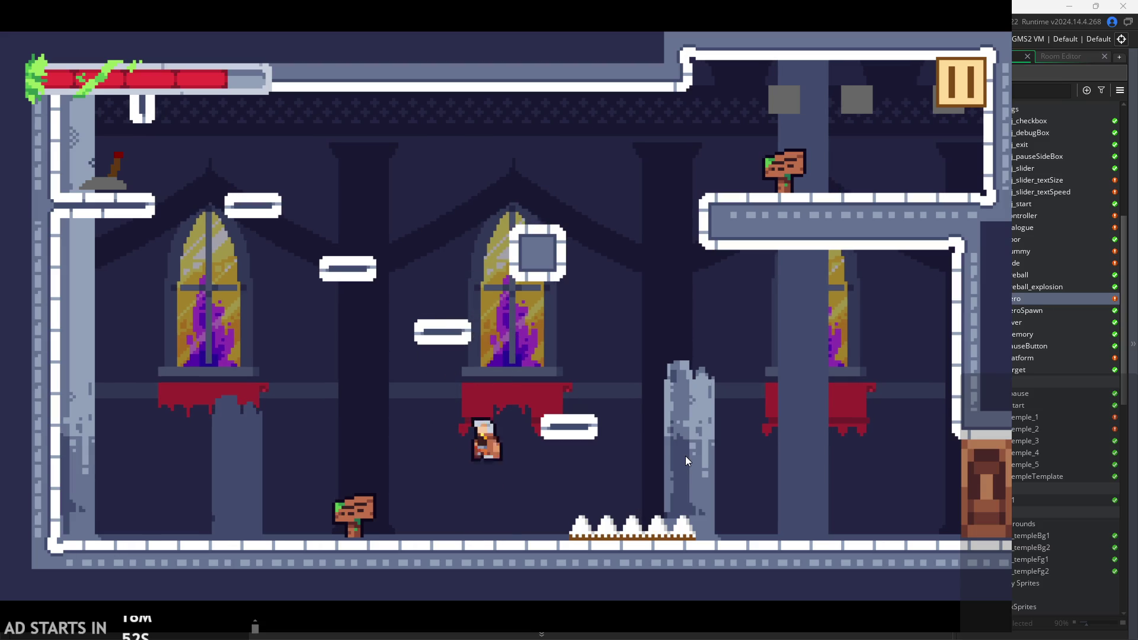
pyautogui.press('Right')
pyautogui.press('space')
pyautogui.press('Left')
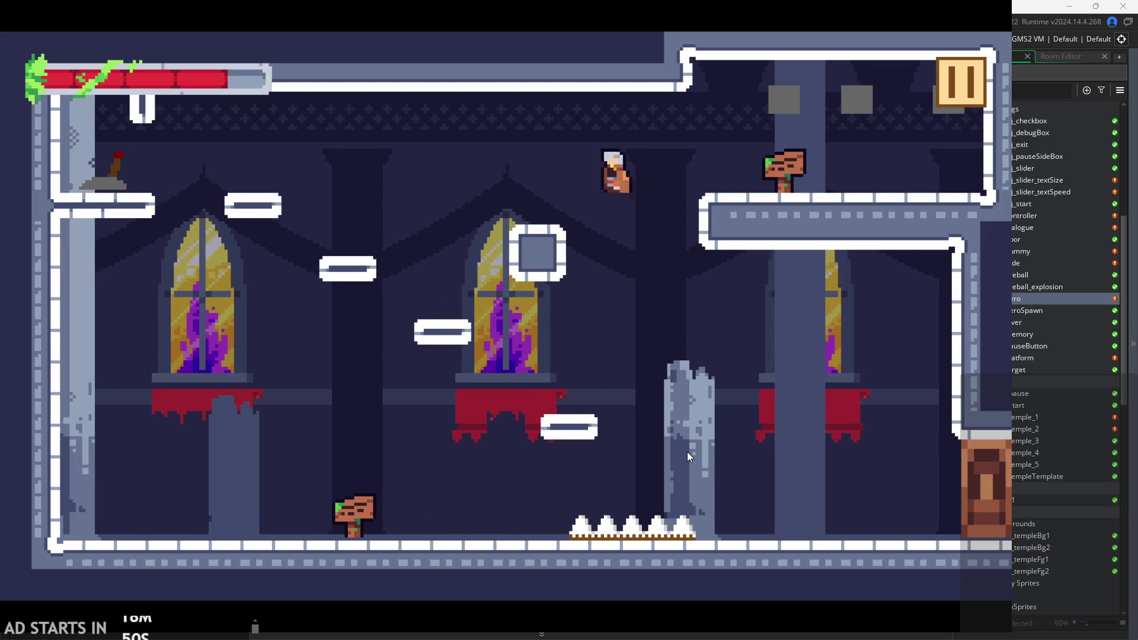
pyautogui.press('space')
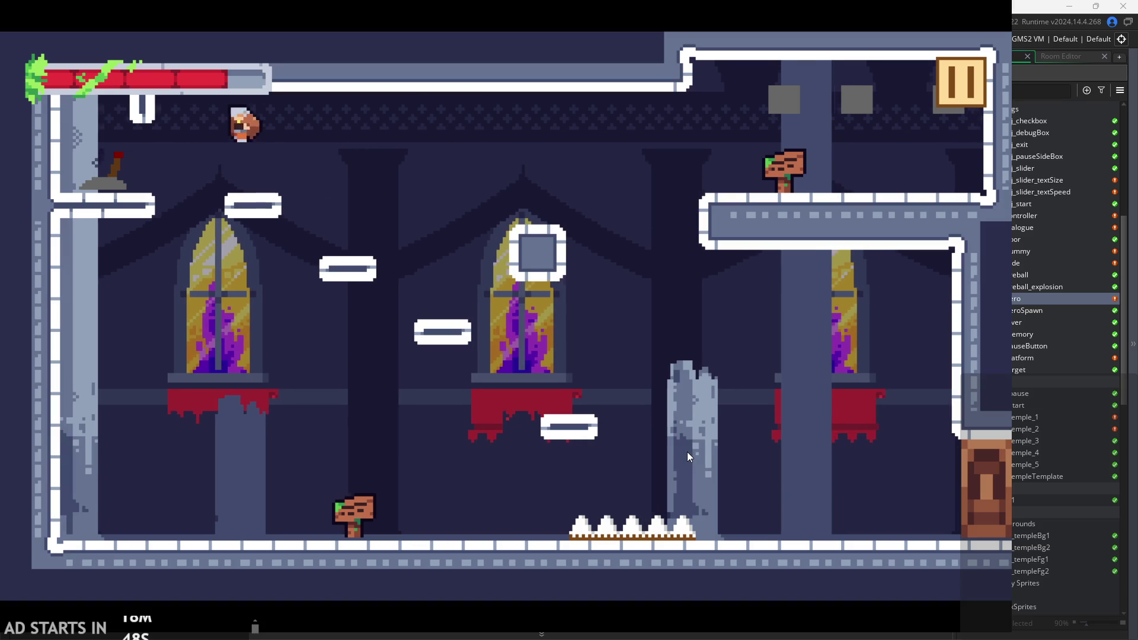
pyautogui.press('space')
pyautogui.press('Right')
pyautogui.press('Left')
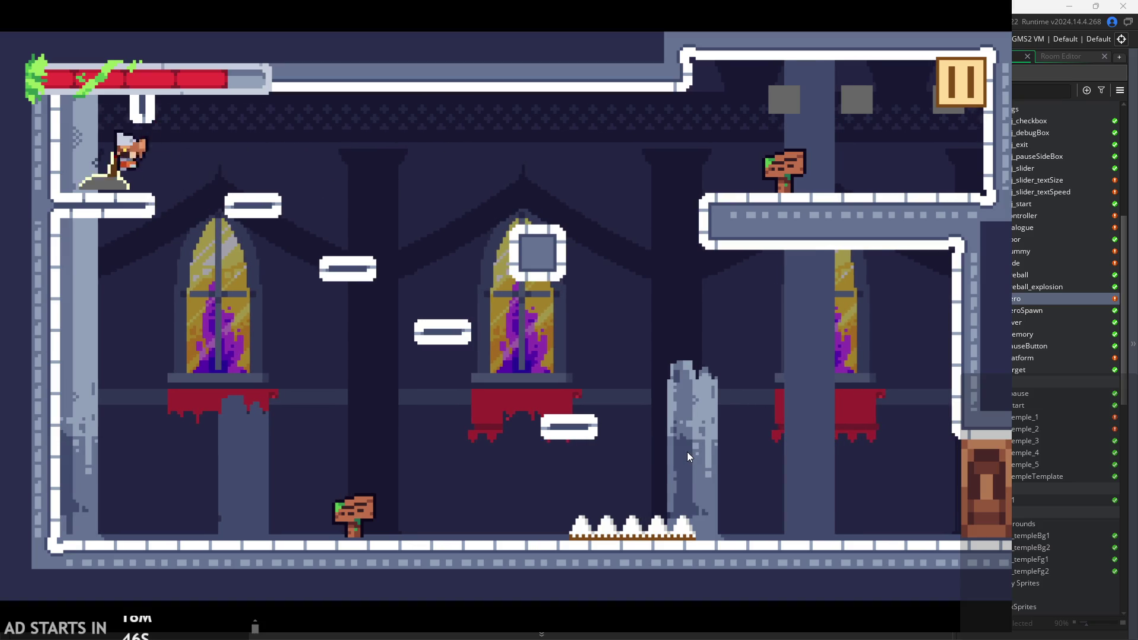
pyautogui.press('space')
pyautogui.press('Right')
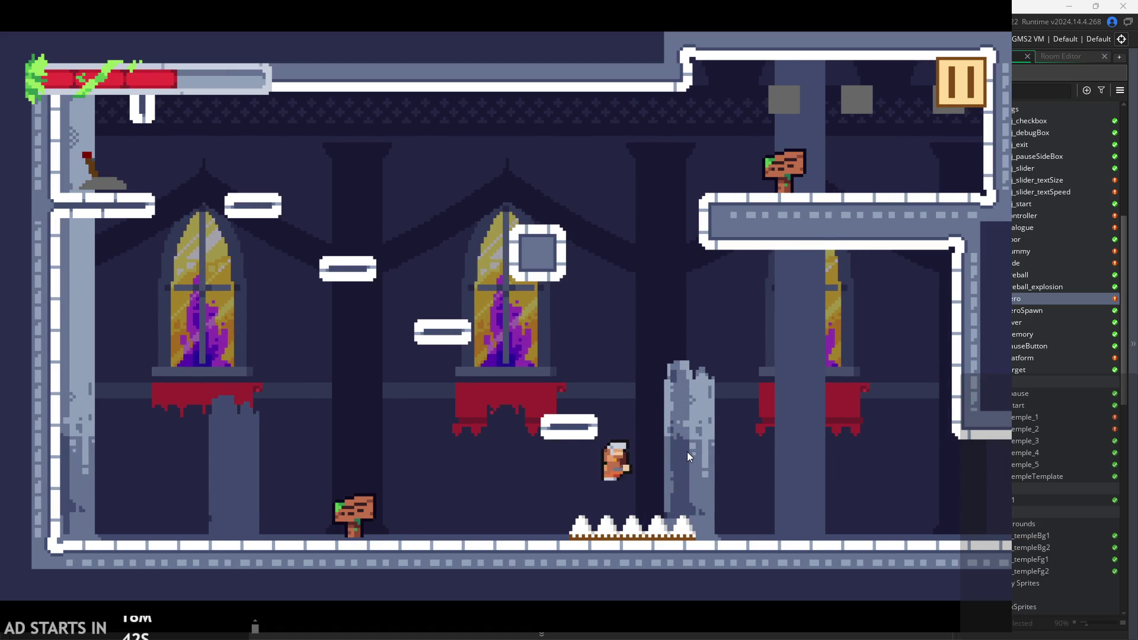
# Jump clear of the spikes, climb onto the right wall, slide down it and wall-jump left.
pyautogui.press('Left')
pyautogui.press('space')
pyautogui.press('Right')
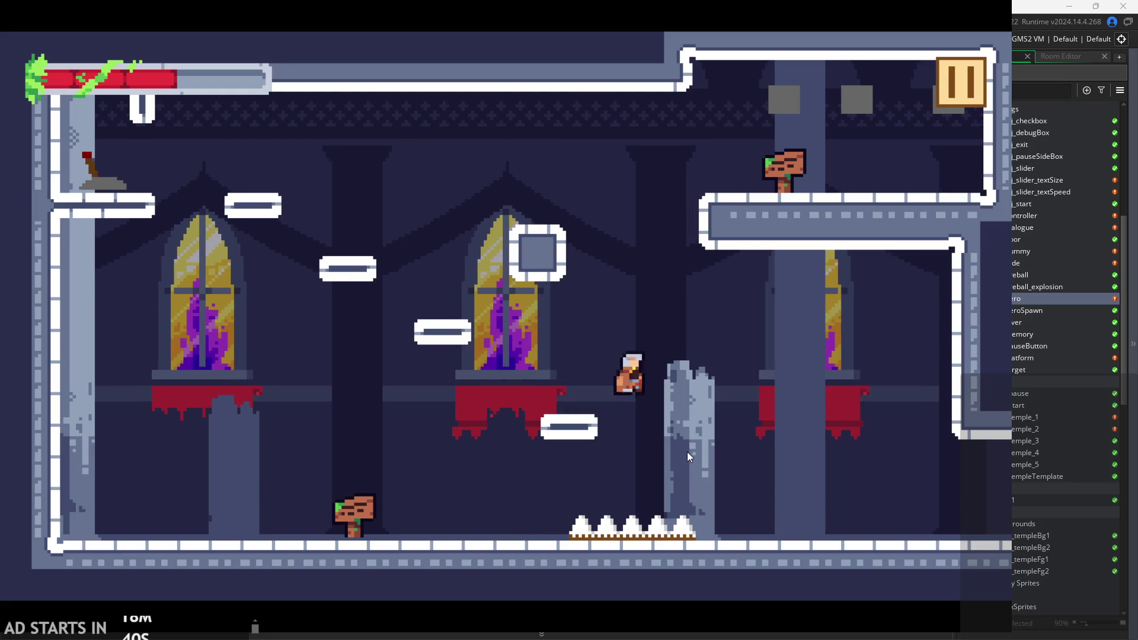
pyautogui.press('space')
pyautogui.press('Left')
pyautogui.press('Right')
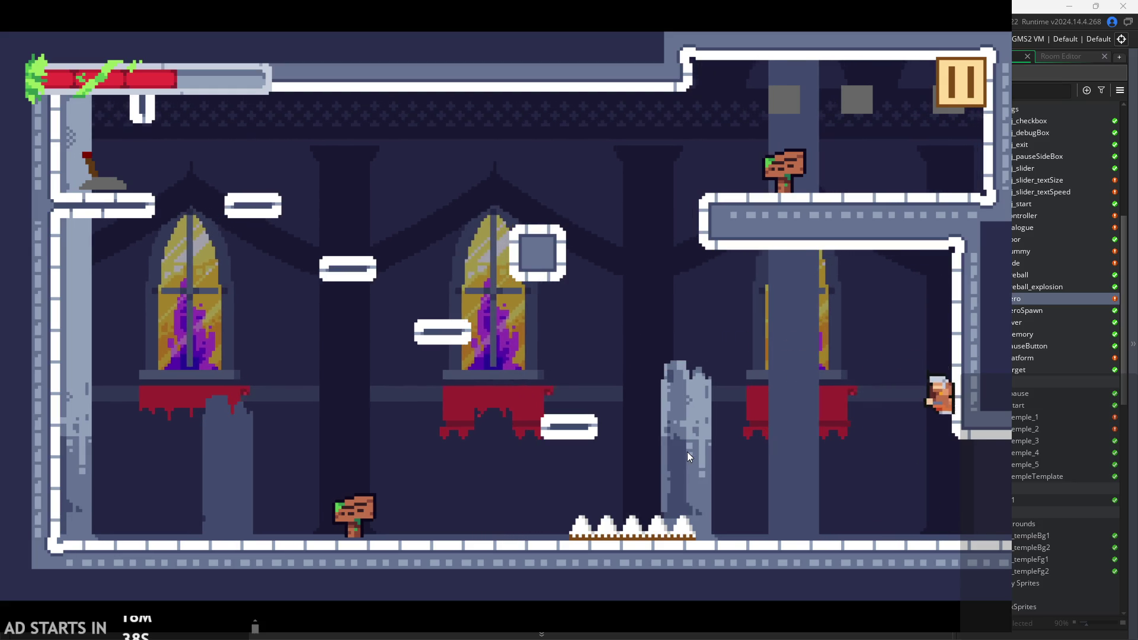
pyautogui.press('space')
pyautogui.press('Right')
pyautogui.press('space')
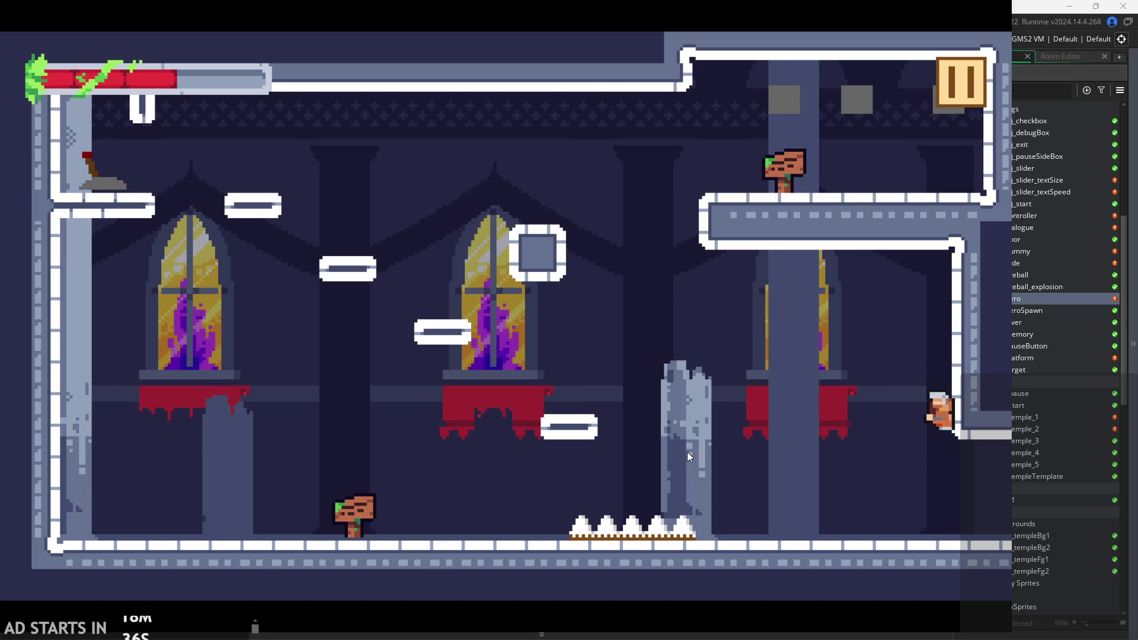
pyautogui.press('Left')
pyautogui.press('space')
# Jump high past the broken pillar toward the upper-right ledge, then run left to the far wall.
pyautogui.press('space')
pyautogui.press('Left')
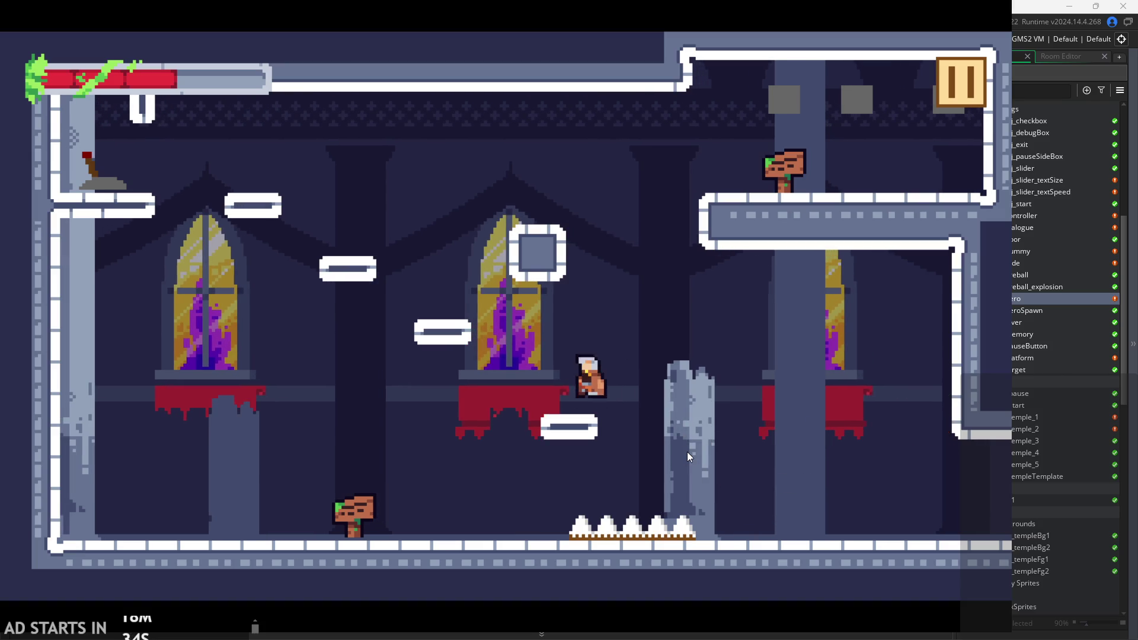
pyautogui.press('space')
pyautogui.press('space')
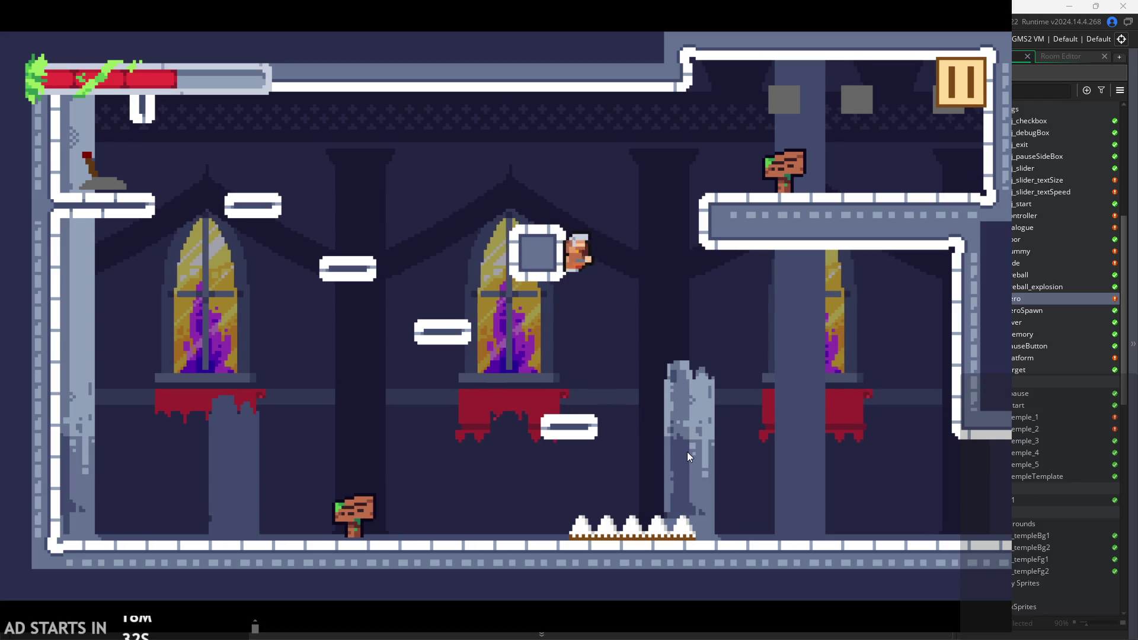
pyautogui.press('Right')
pyautogui.press('Right')
pyautogui.press('space')
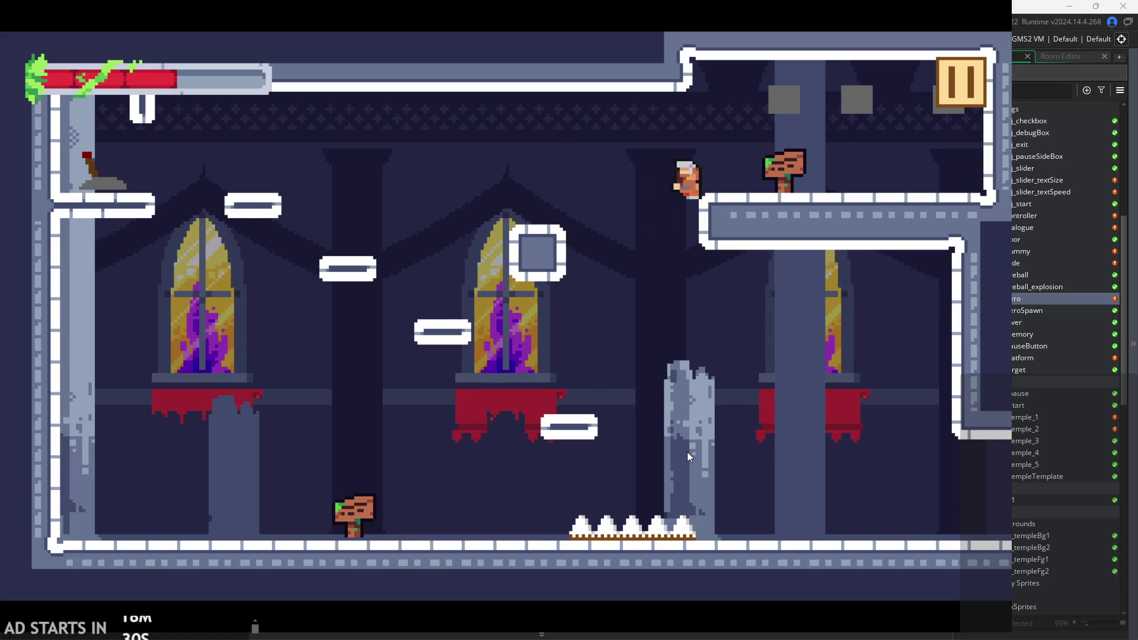
pyautogui.press('Left')
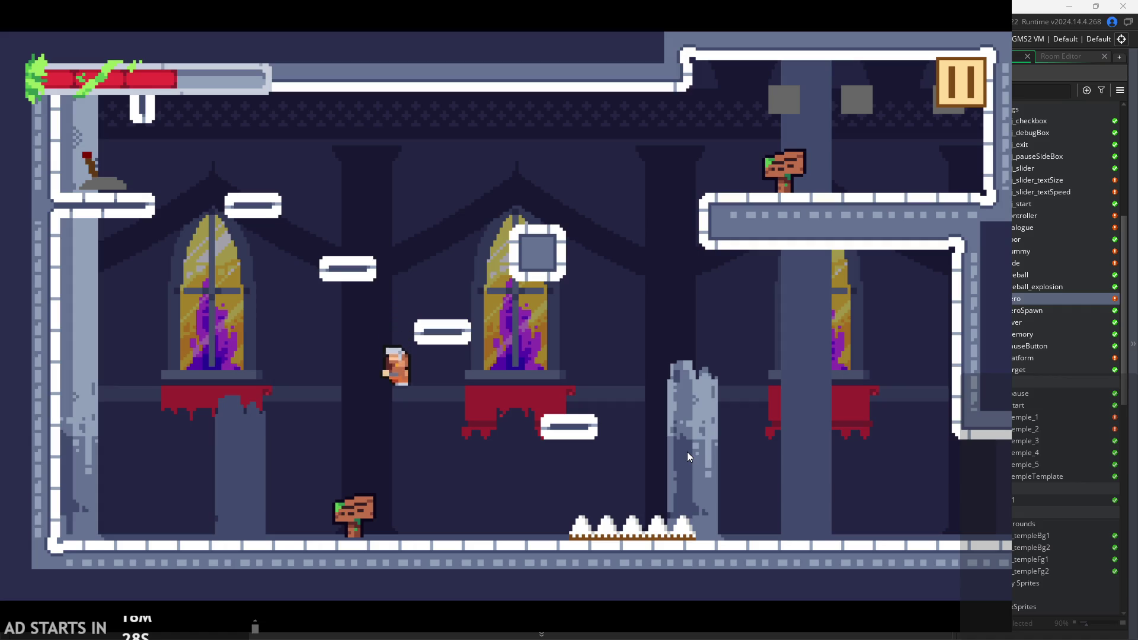
pyautogui.press('Left')
pyautogui.press('space')
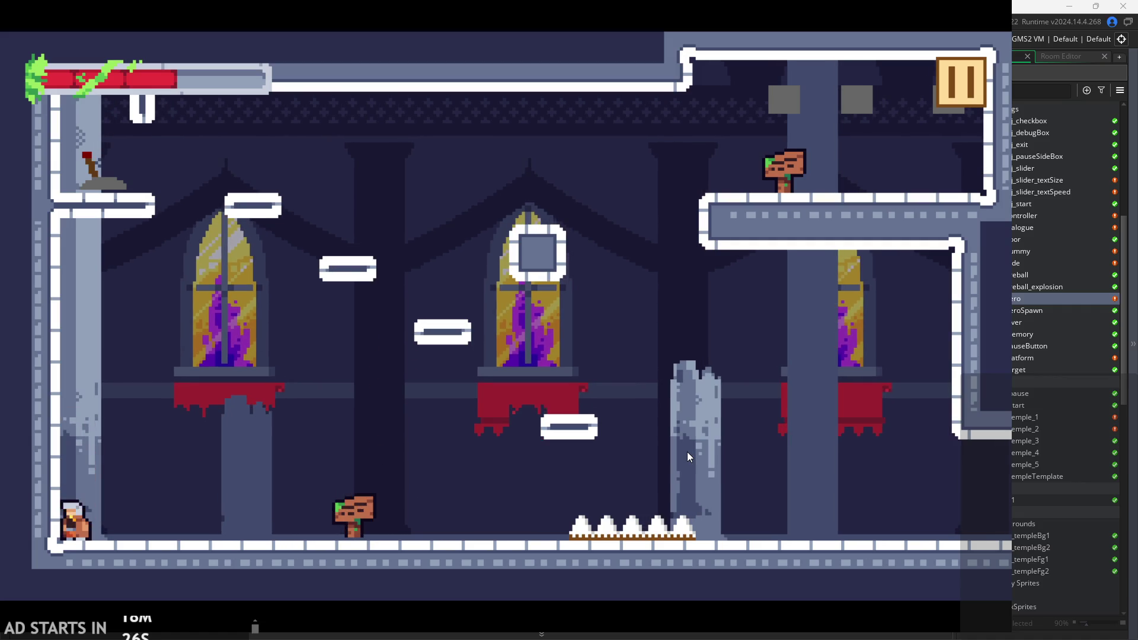
# Cling to the left wall and wall-jump right off it repeatedly.
pyautogui.press('space')
pyautogui.press('Left')
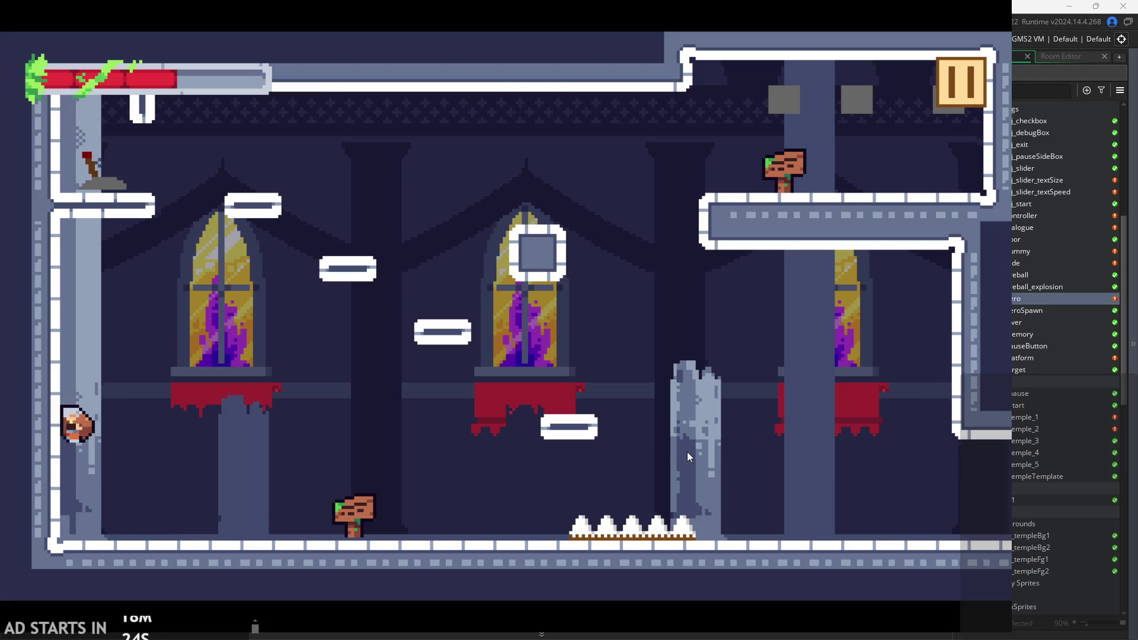
pyautogui.press('space')
pyautogui.press('Left')
pyautogui.press('space')
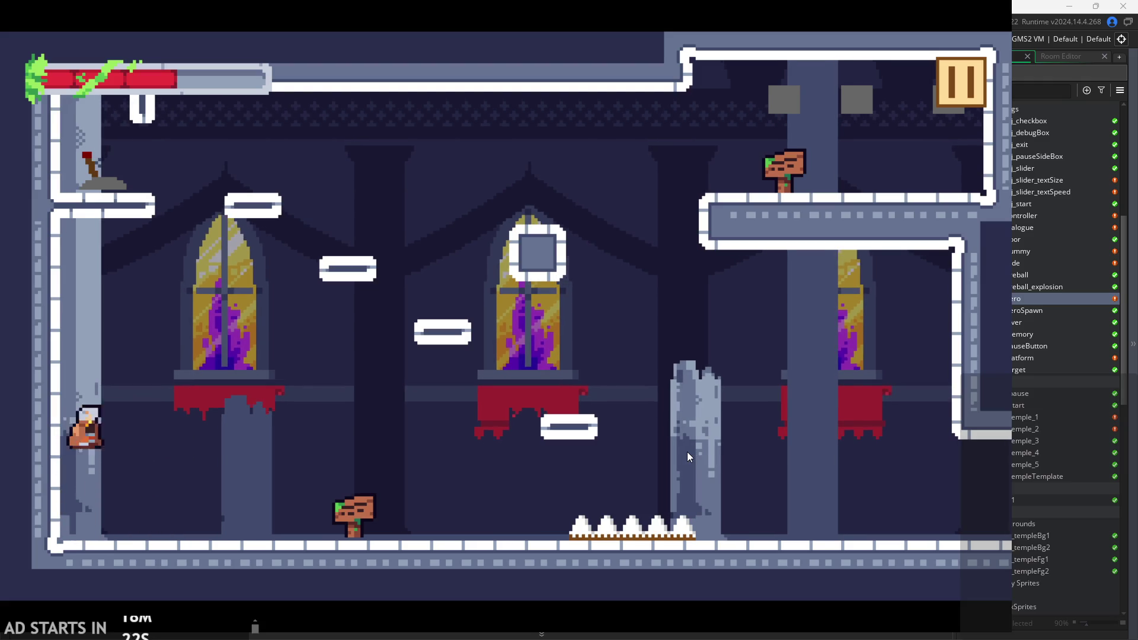
pyautogui.press('space')
pyautogui.press('Right')
# Jump near the floor sign and return to cling on the left wall.
pyautogui.press('space')
pyautogui.press('Left')
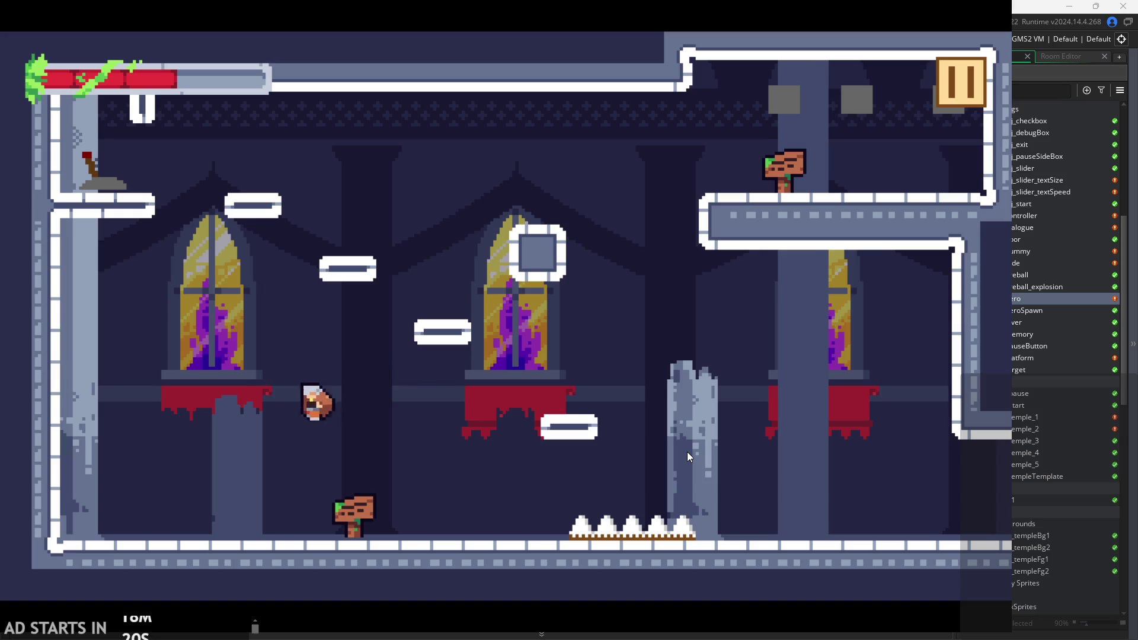
pyautogui.press('space')
pyautogui.press('Left')
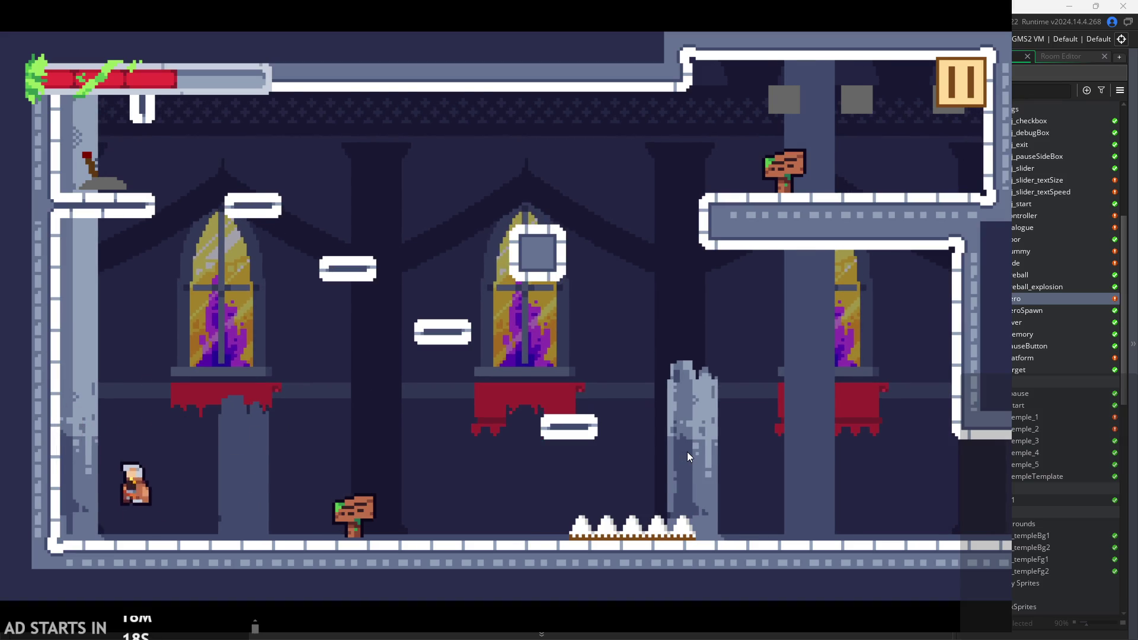
pyautogui.press('Left')
pyautogui.press('space')
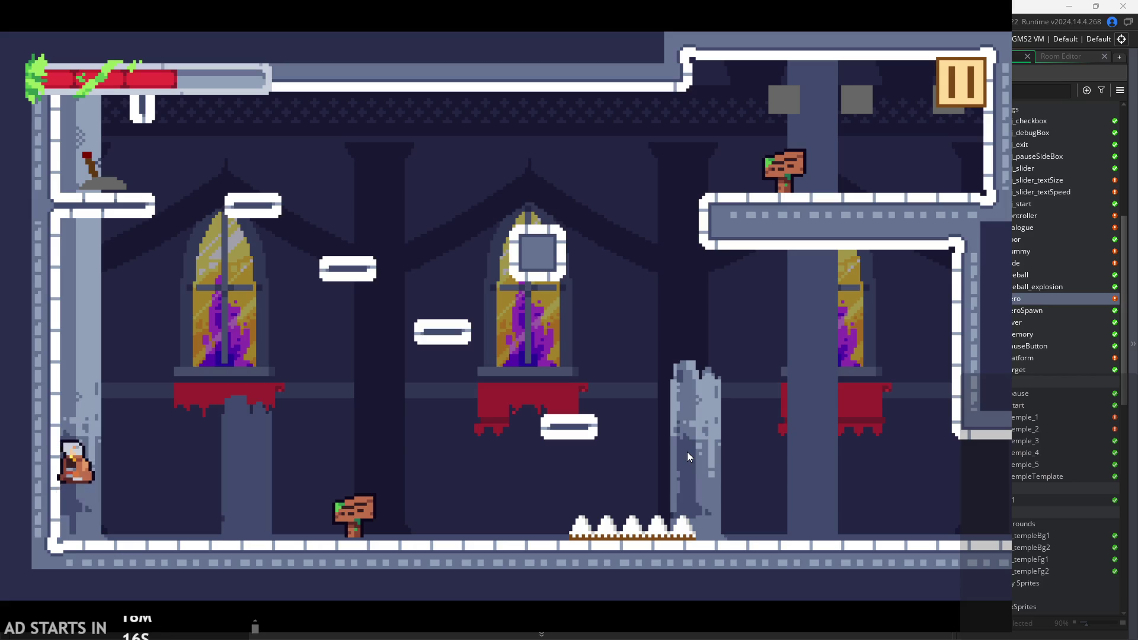
# Slide down the left wall, run along the floor, and wall-jump right off the left wall.
pyautogui.press('space')
pyautogui.press('Left')
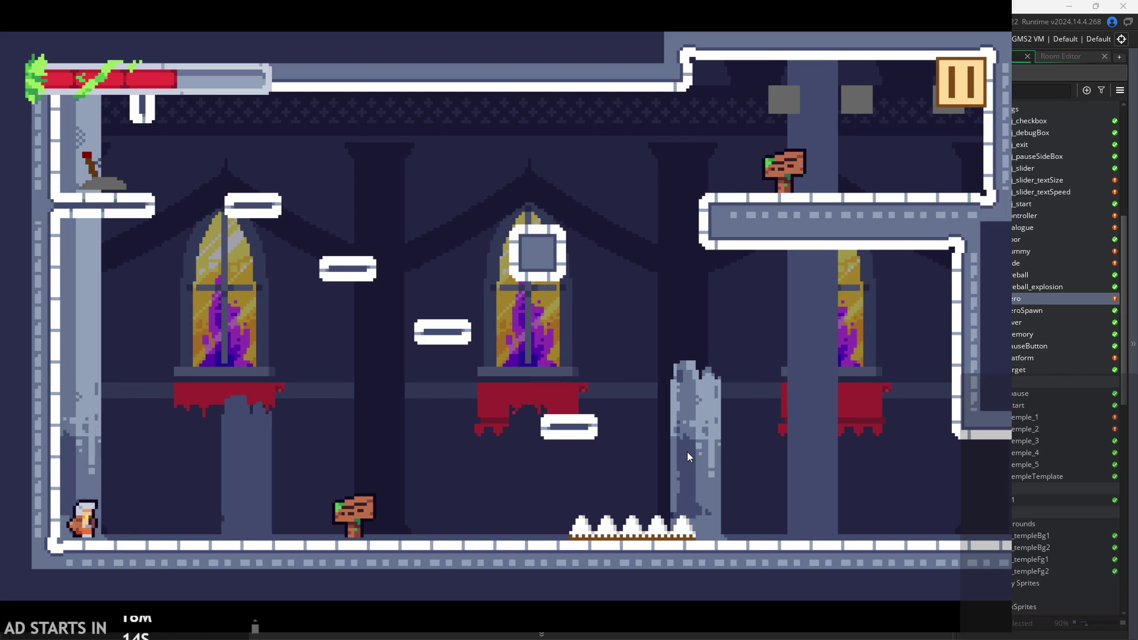
pyautogui.press('Right')
pyautogui.press('Left')
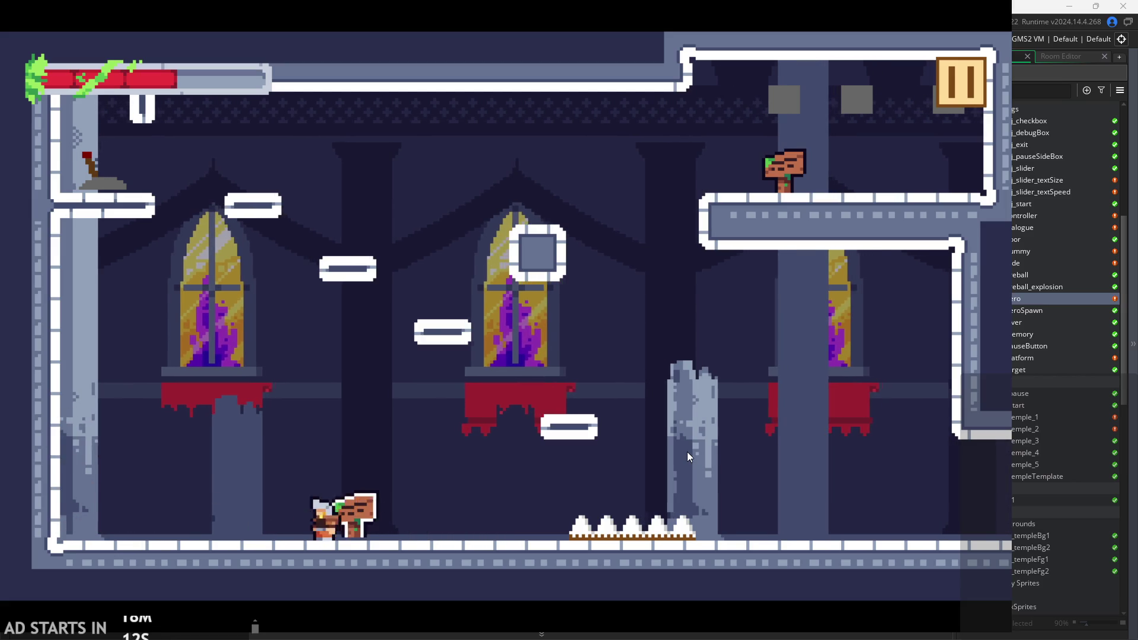
pyautogui.press('space')
pyautogui.press('space')
pyautogui.press('Right')
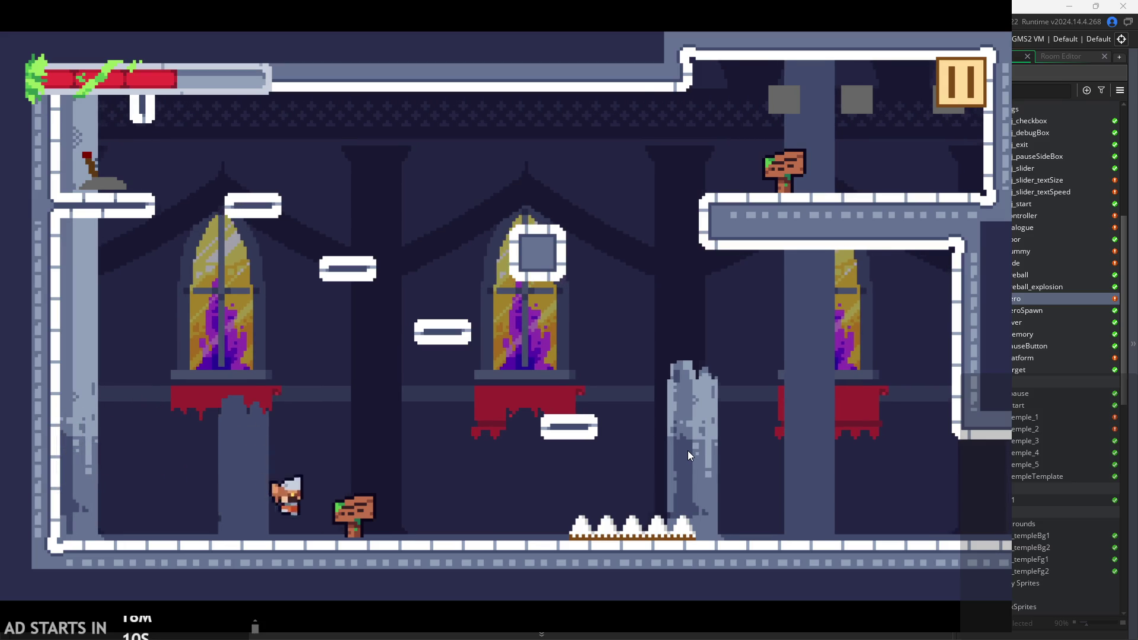
pyautogui.press('space')
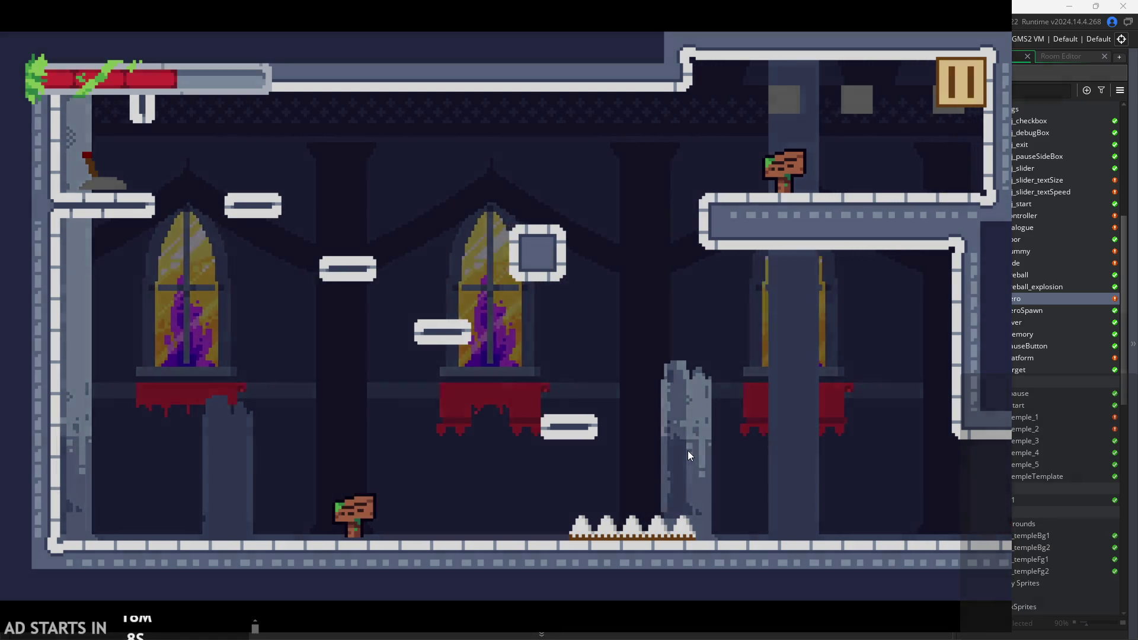
# Enter the target room, dash right slashing the red targets, and strike the training dummy.
pyautogui.press('Right')
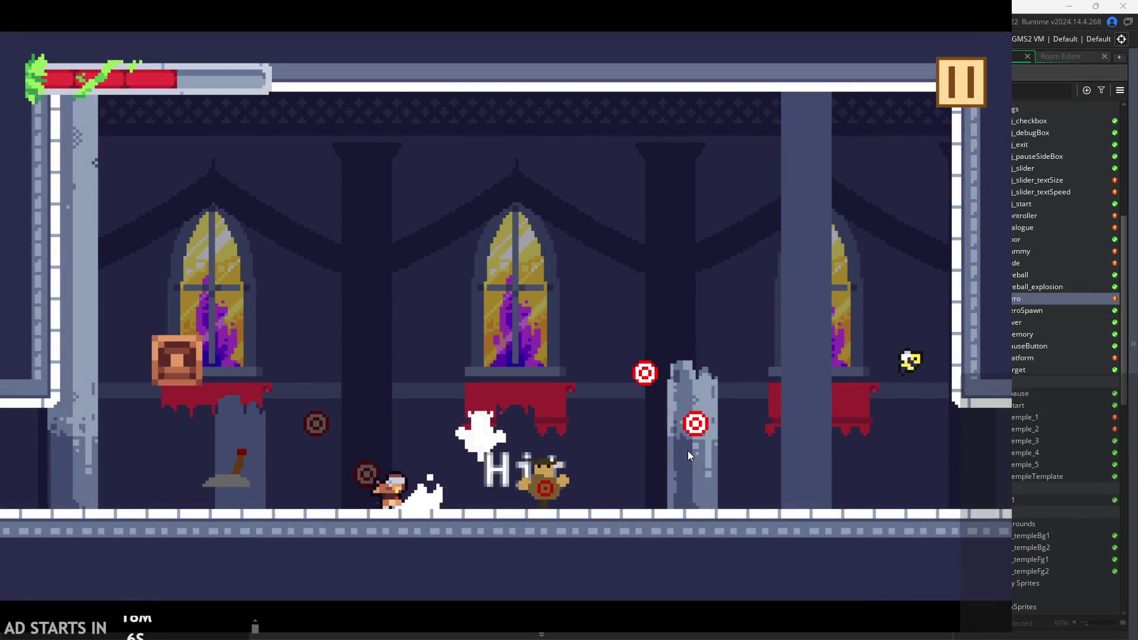
pyautogui.press('Right')
pyautogui.press('space')
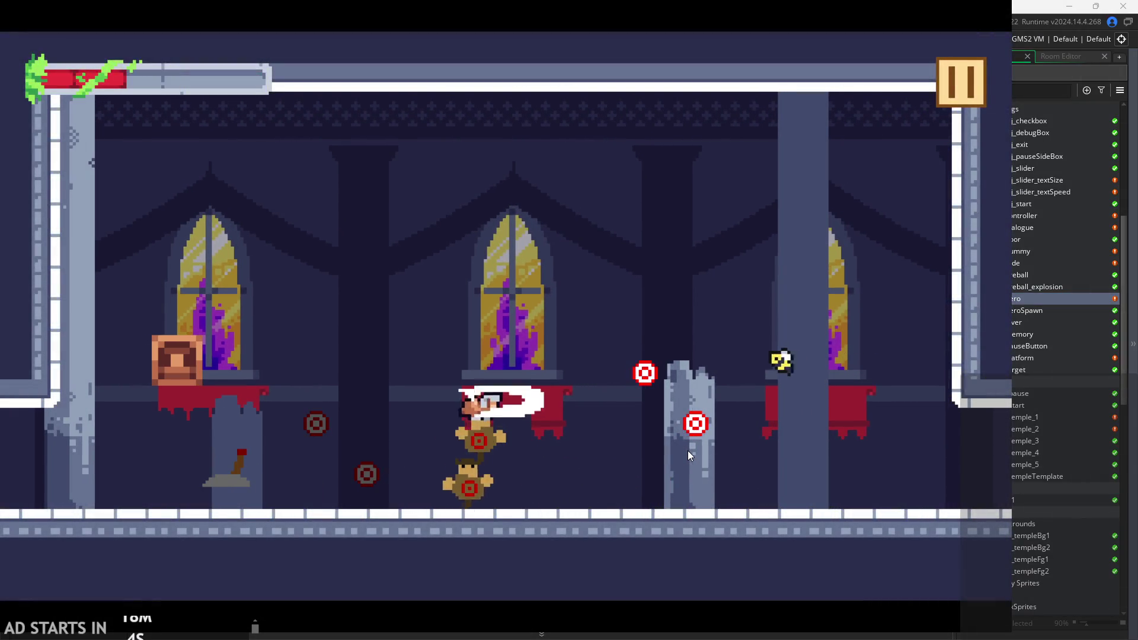
pyautogui.press('Right')
pyautogui.press('space')
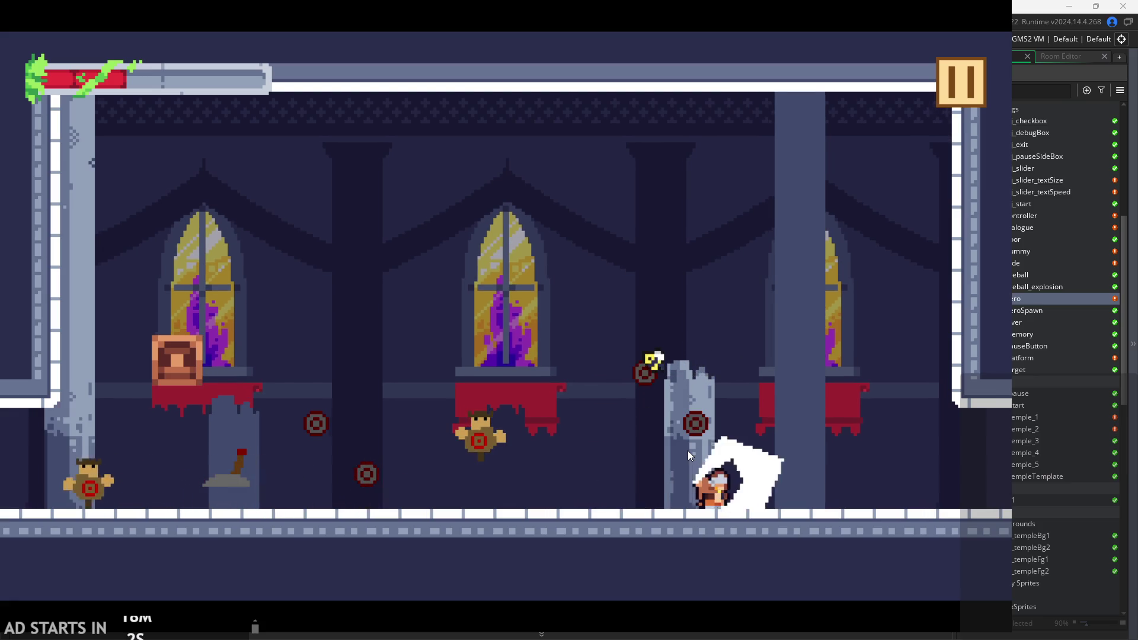
pyautogui.press('space')
pyautogui.press('Left')
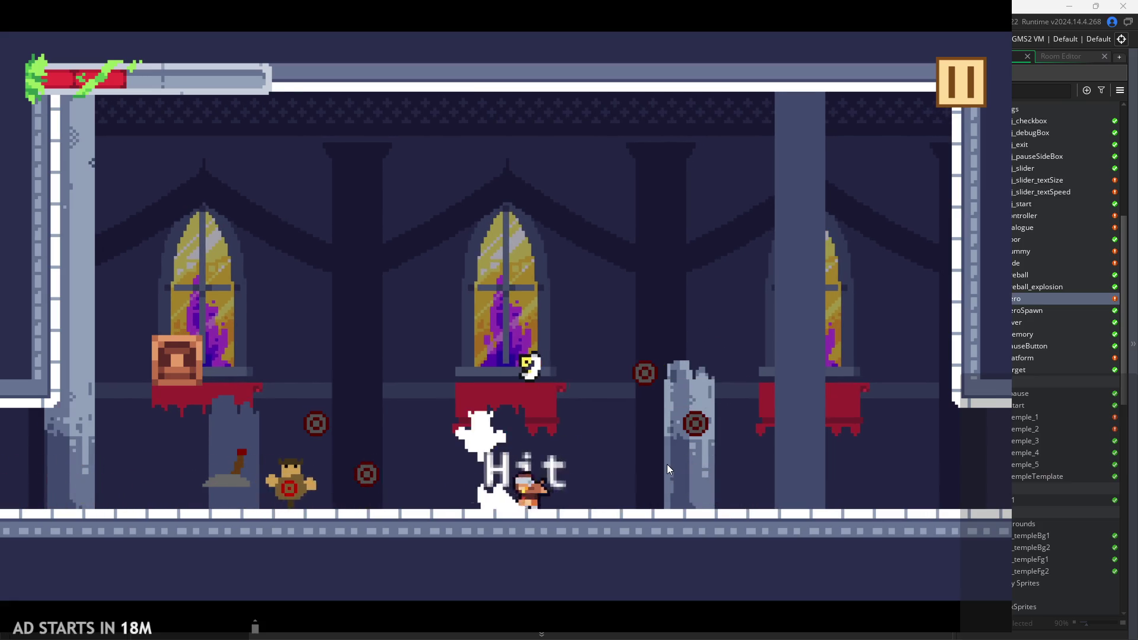
# Run and leap back and forth, swing the sword on the left, then wall-jump and dash right.
pyautogui.press('Left')
pyautogui.press('space')
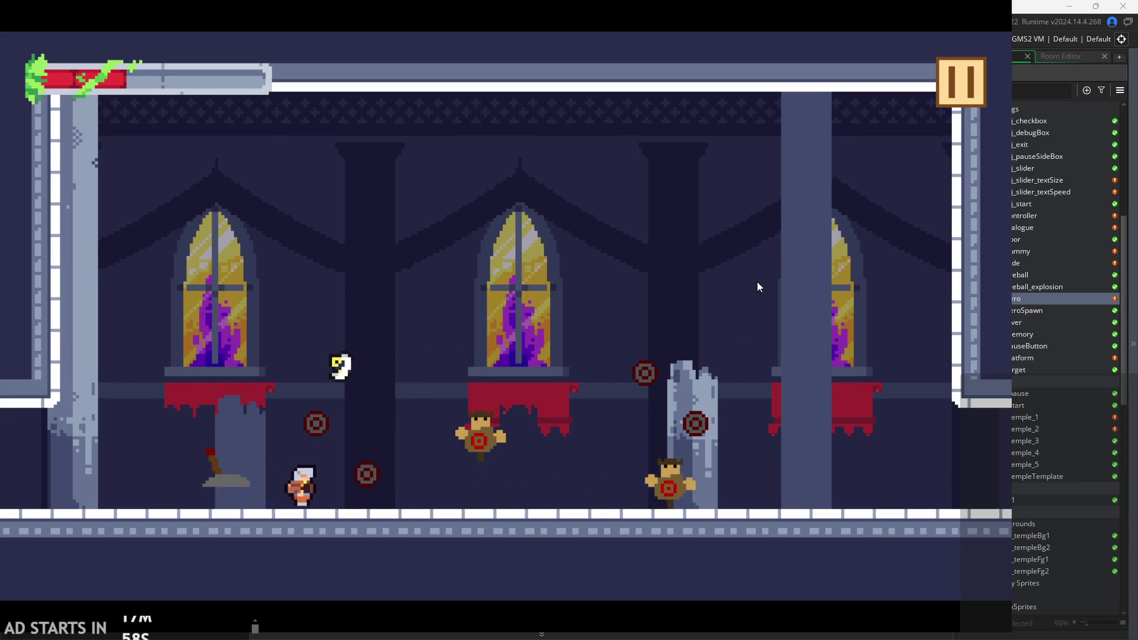
pyautogui.press('Right')
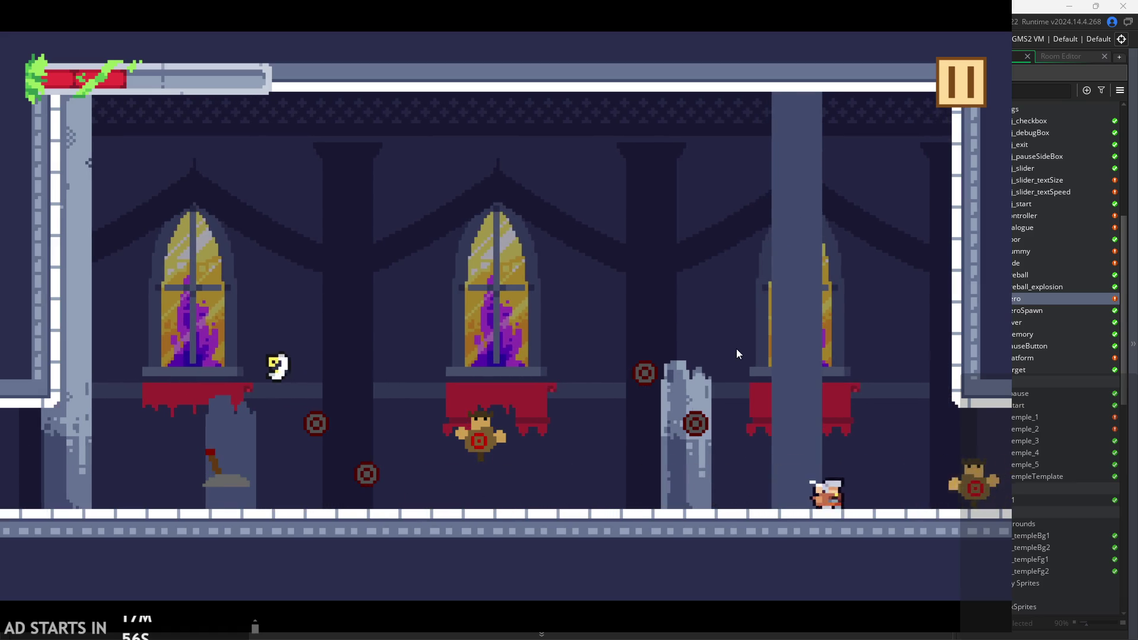
pyautogui.press('Left')
pyautogui.press('space')
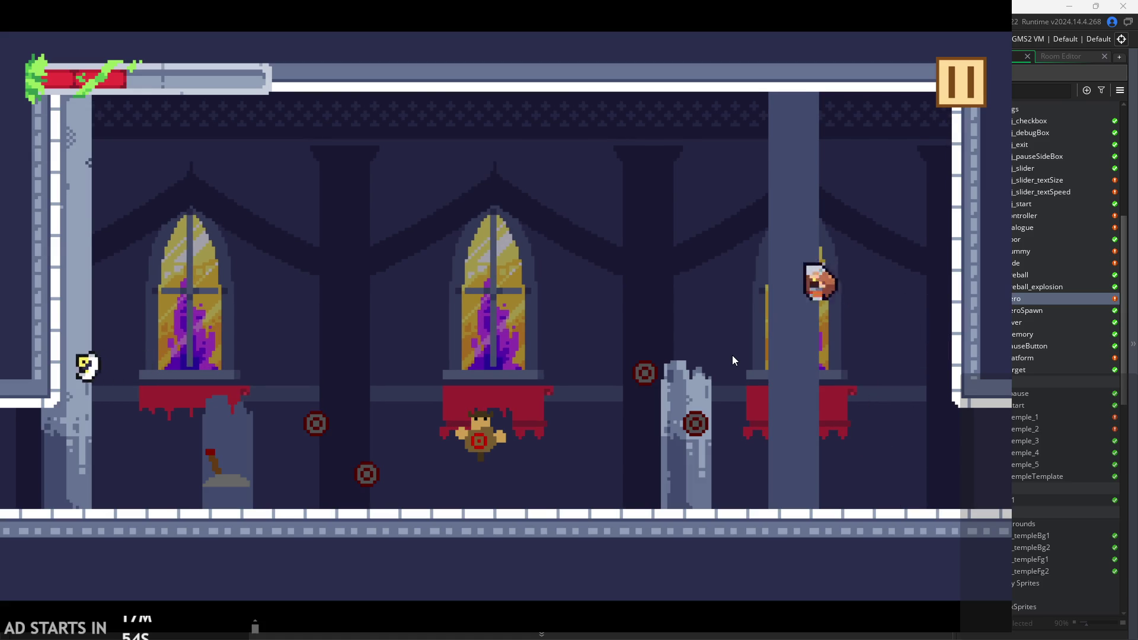
pyautogui.press('Left')
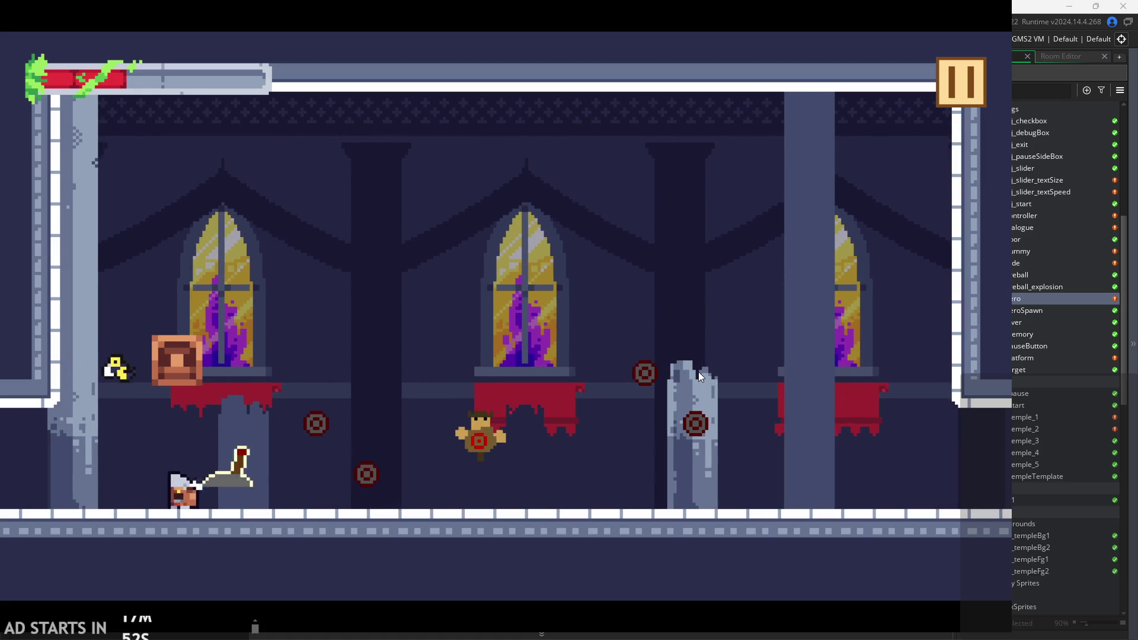
pyautogui.press('Left')
pyautogui.press('space')
pyautogui.press('Right')
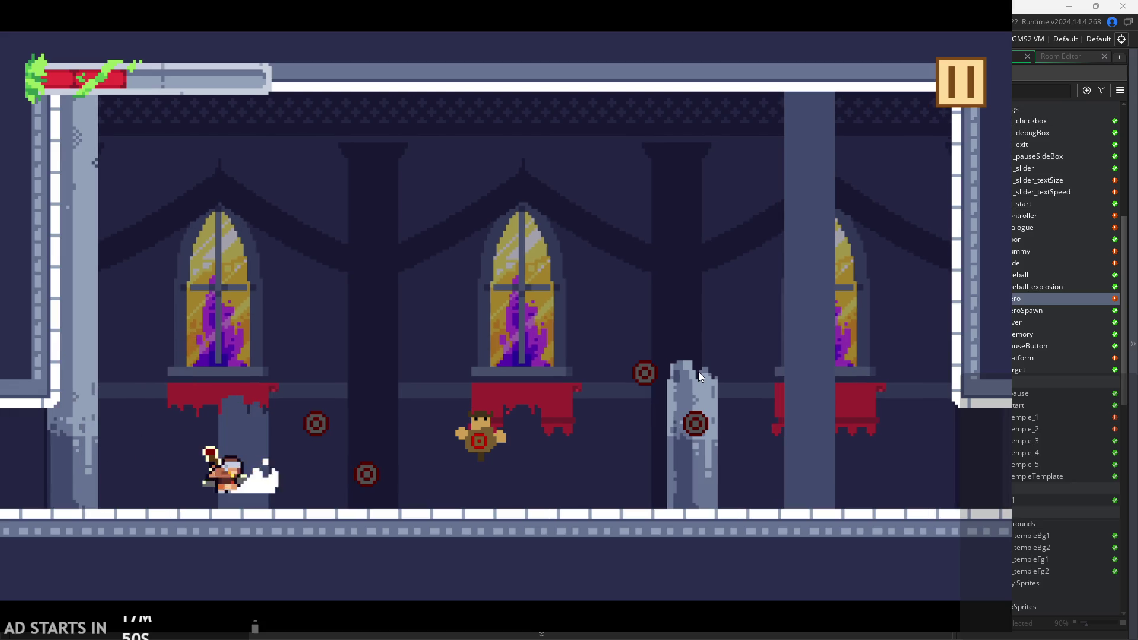
# Jump across the floor onto the broken pillar and leave through the right edge.
pyautogui.press('Right')
pyautogui.press('space')
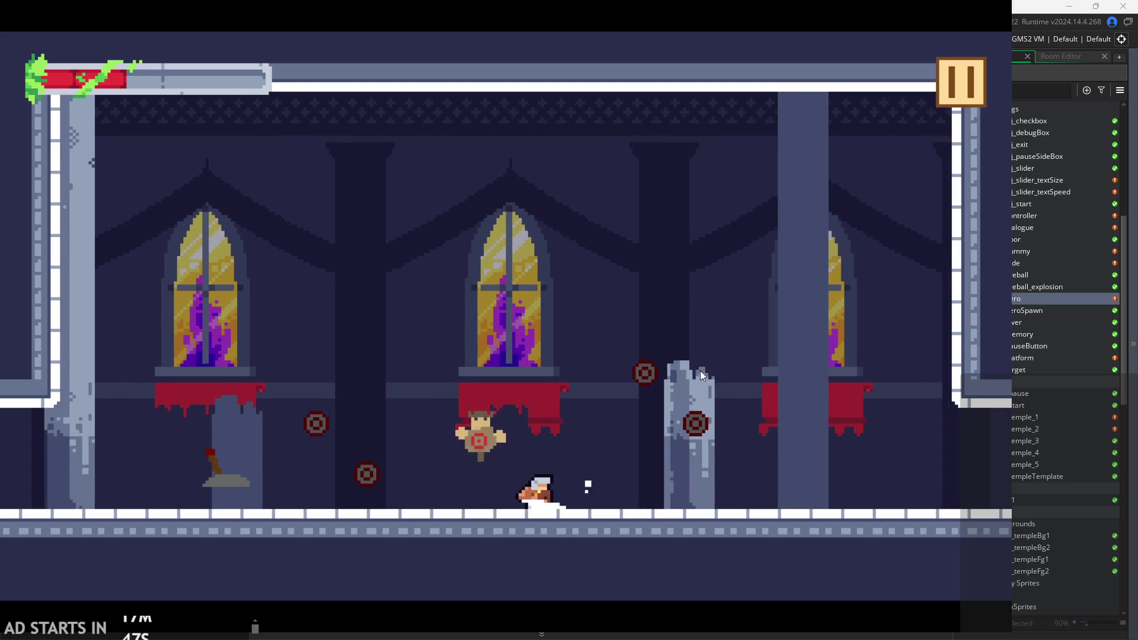
pyautogui.press('Right')
pyautogui.press('space')
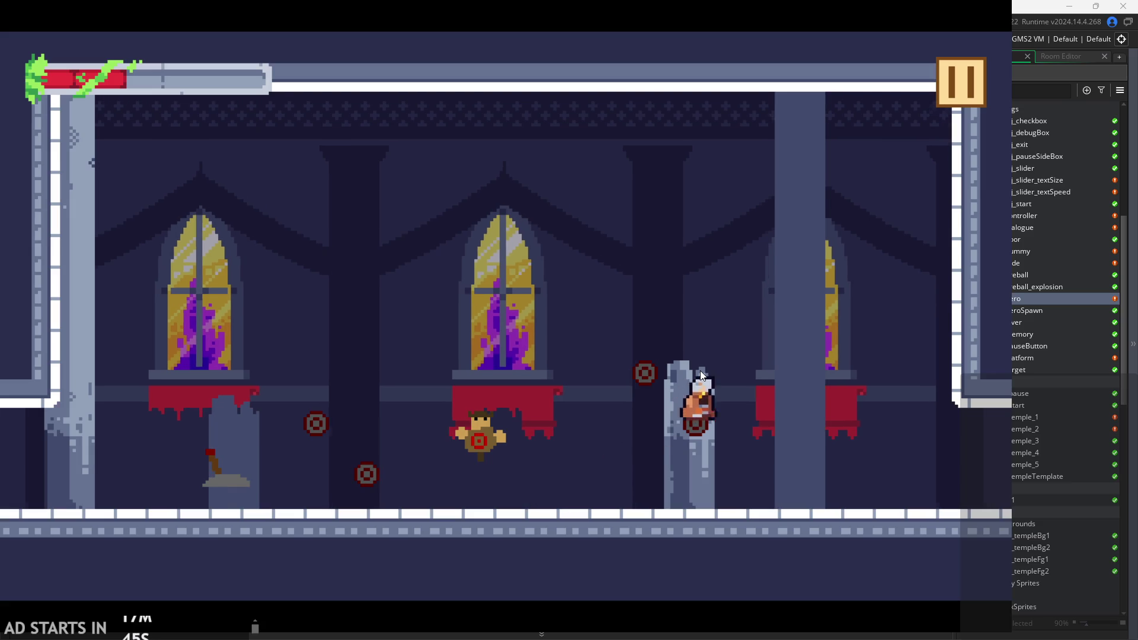
pyautogui.press('Right')
pyautogui.press('space')
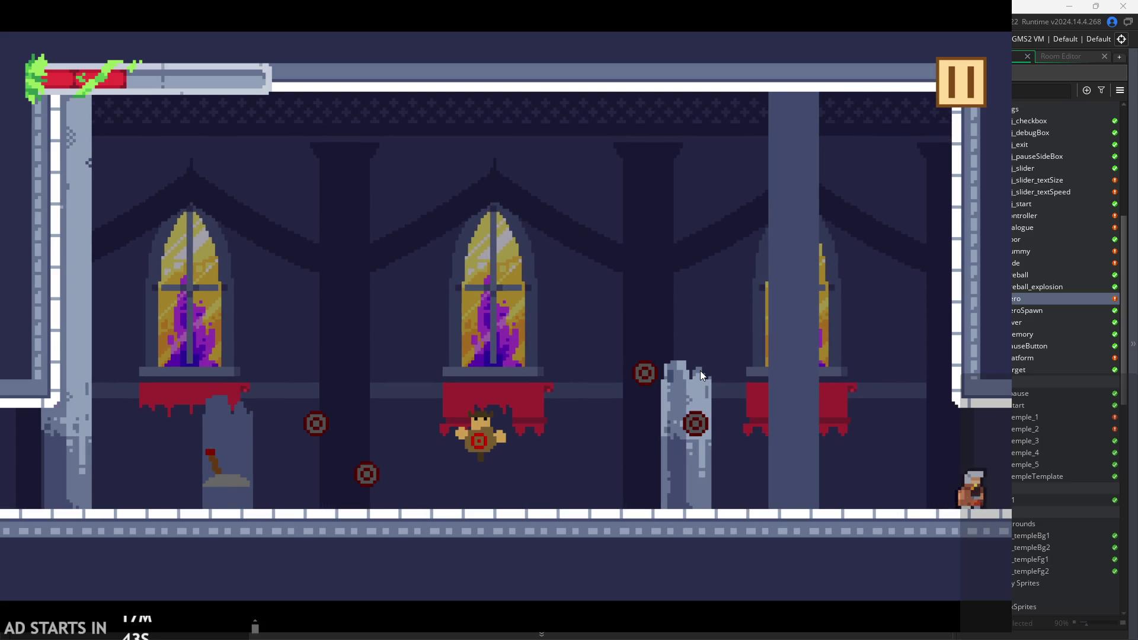
pyautogui.press('Right')
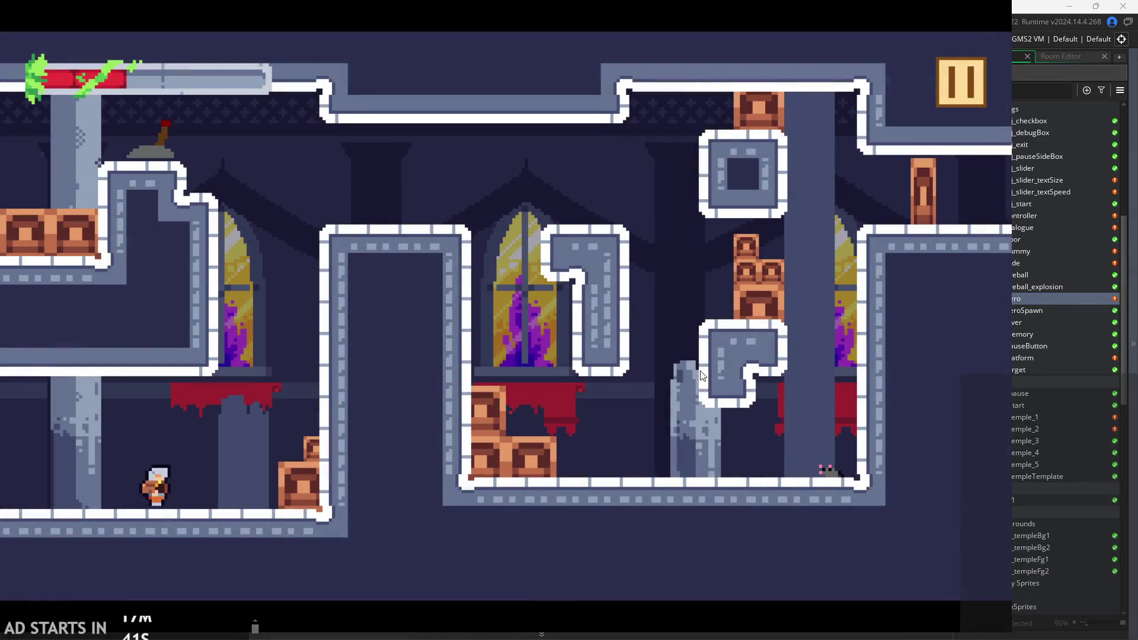
# Climb the wall and jump left onto the high ledge of the crate room.
pyautogui.press('space')
pyautogui.press('space')
pyautogui.press('Right')
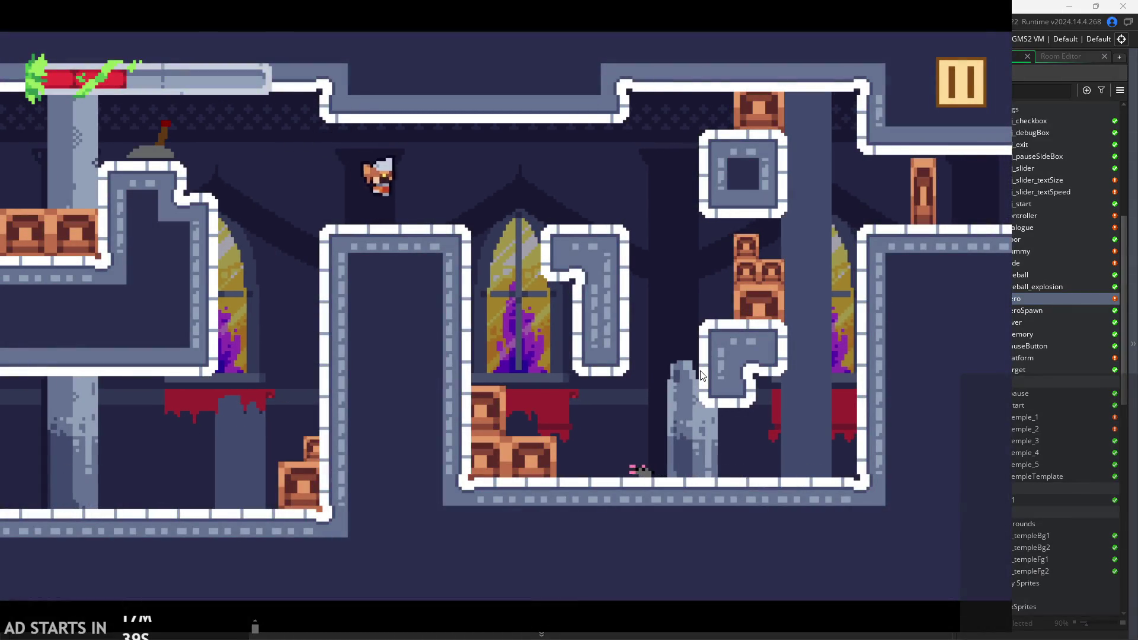
pyautogui.press('Left')
pyautogui.press('space')
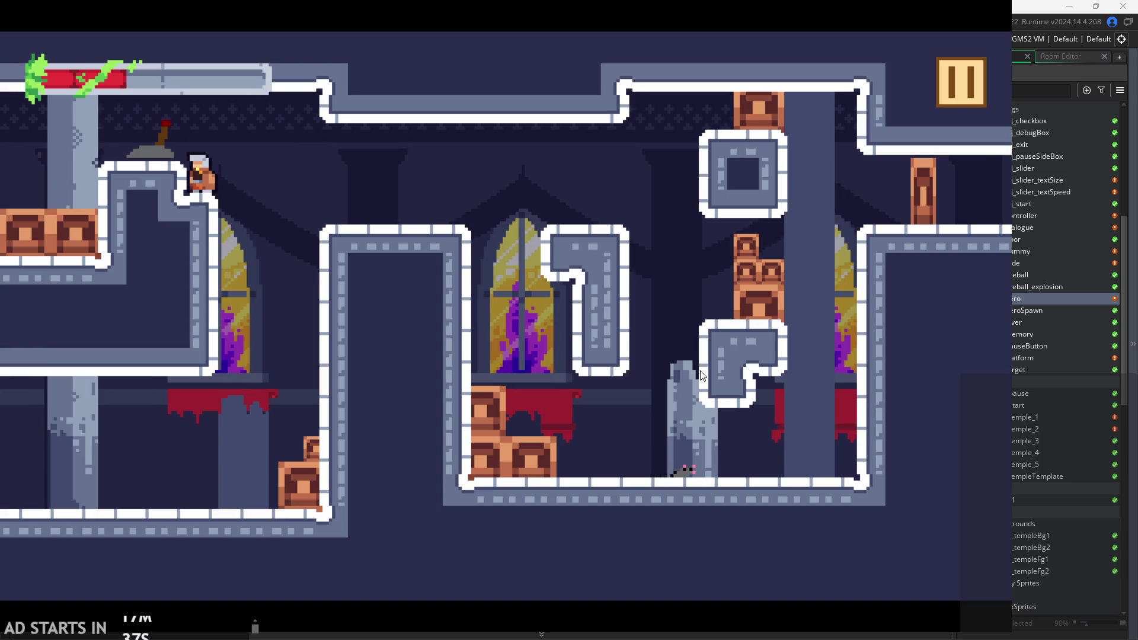
# Flip the lever, drop to the crate, and jump up to cling beside the stained-glass window.
pyautogui.press('Left')
pyautogui.press('Right')
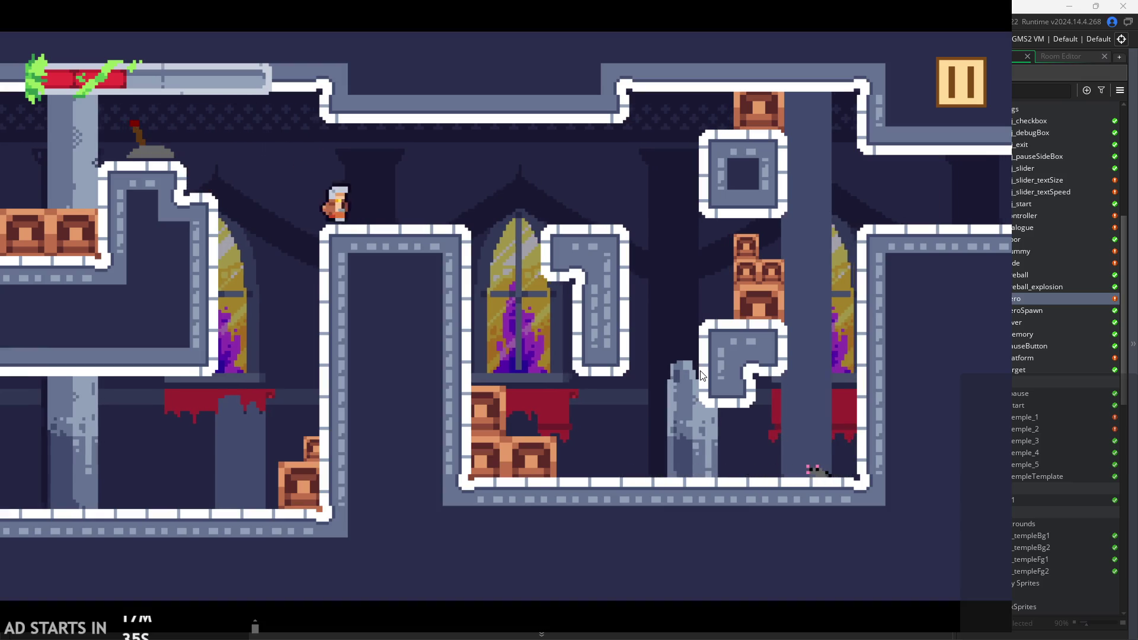
pyautogui.press('Right')
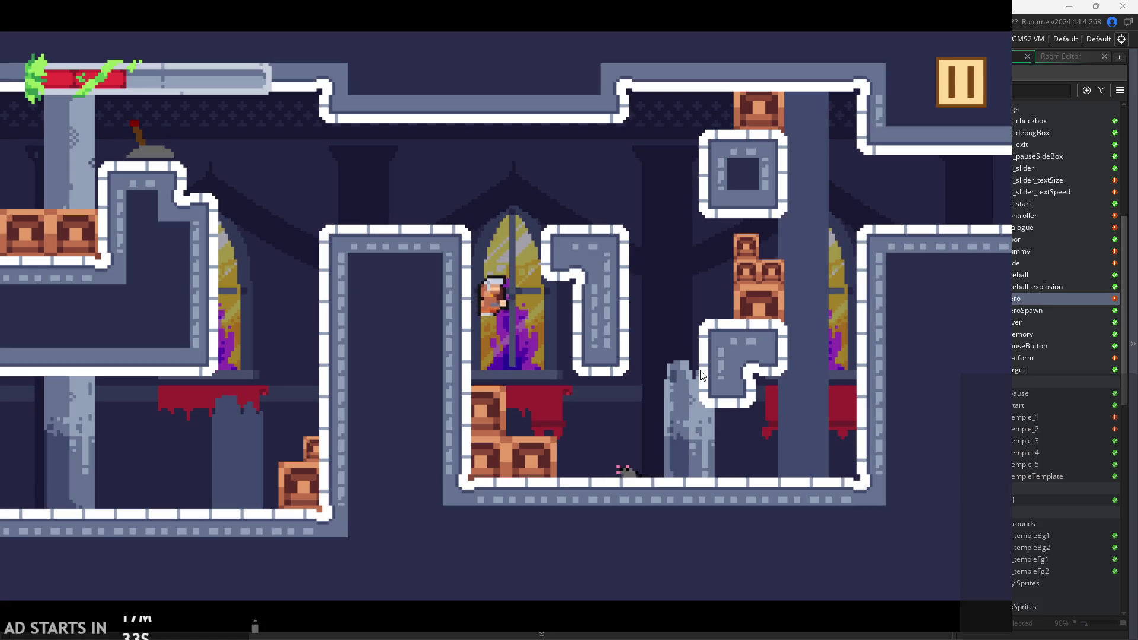
pyautogui.press('space')
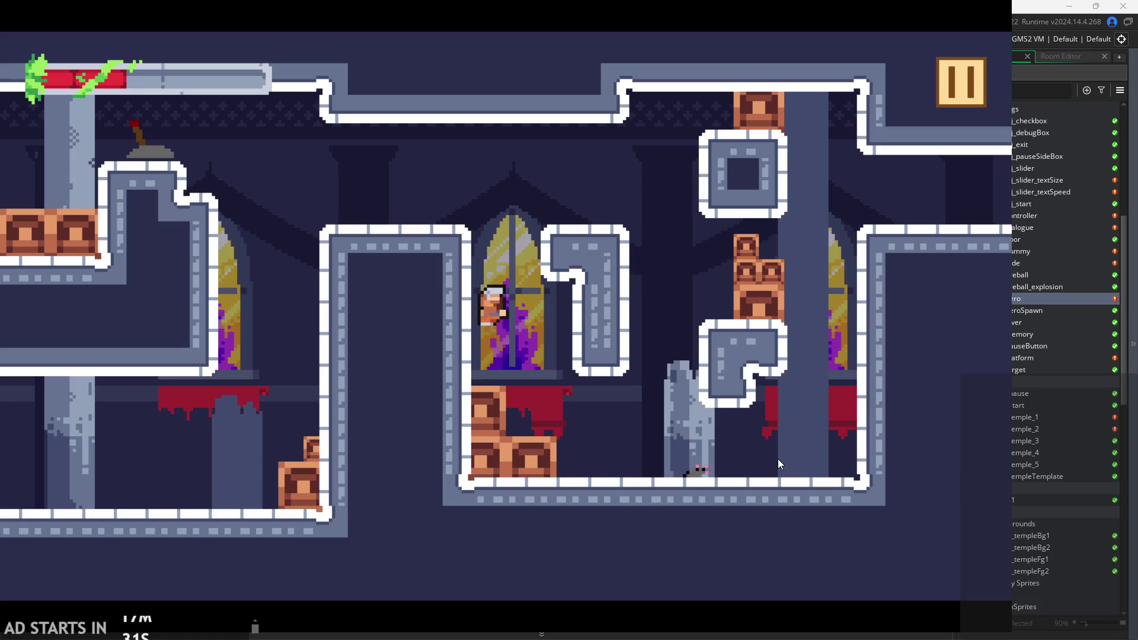
pyautogui.press('space')
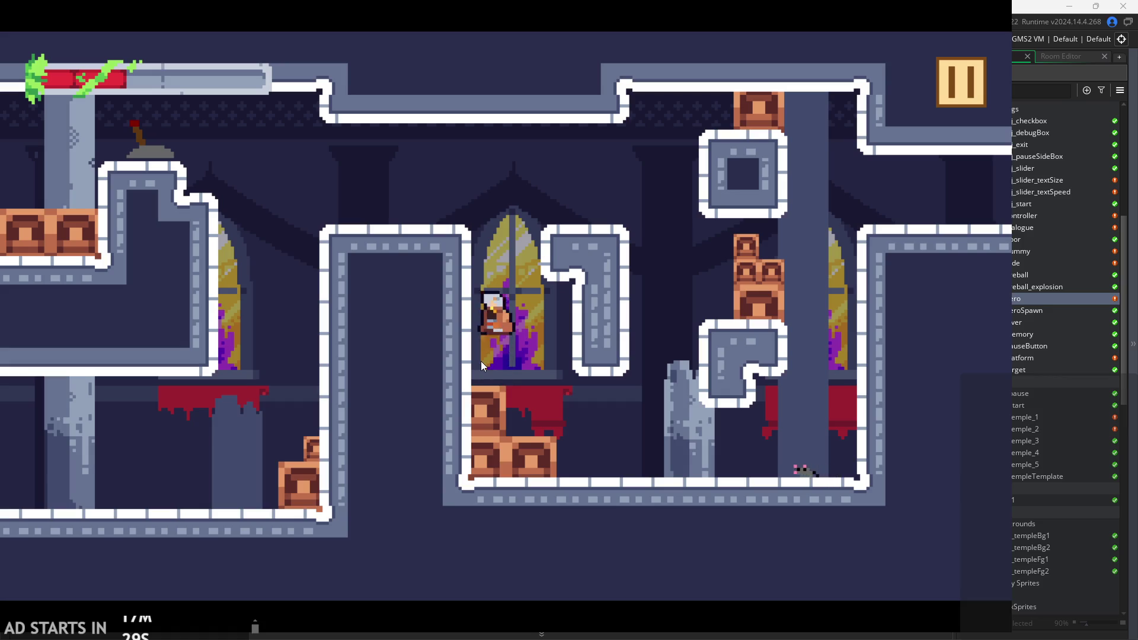
# Pause the game, tick Debug Stats, and resume play with the overlay showing.
pyautogui.click(970, 80)
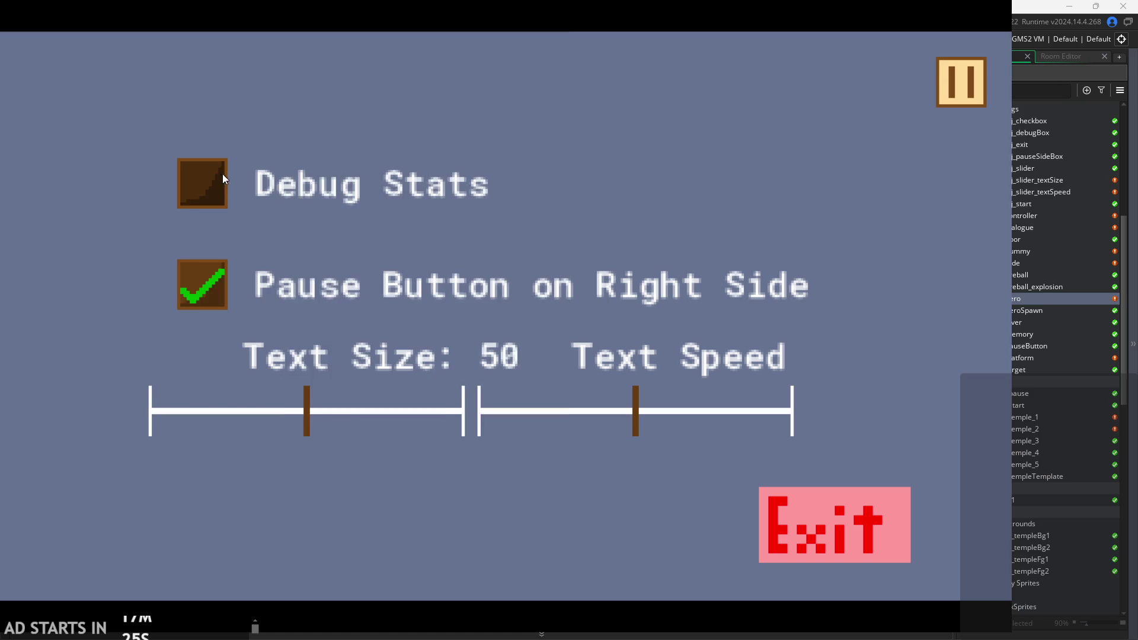
pyautogui.click(223, 175)
pyautogui.click(956, 87)
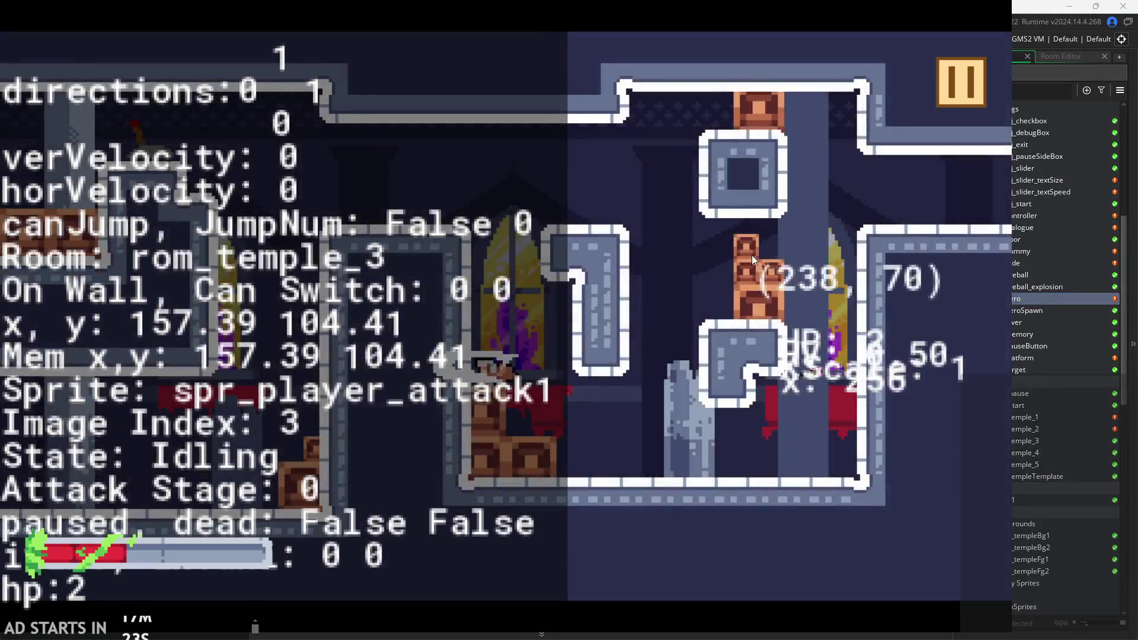
# Wall-jump a few times to watch the State readout show sliding, then pause.
pyautogui.press('space')
pyautogui.press('space')
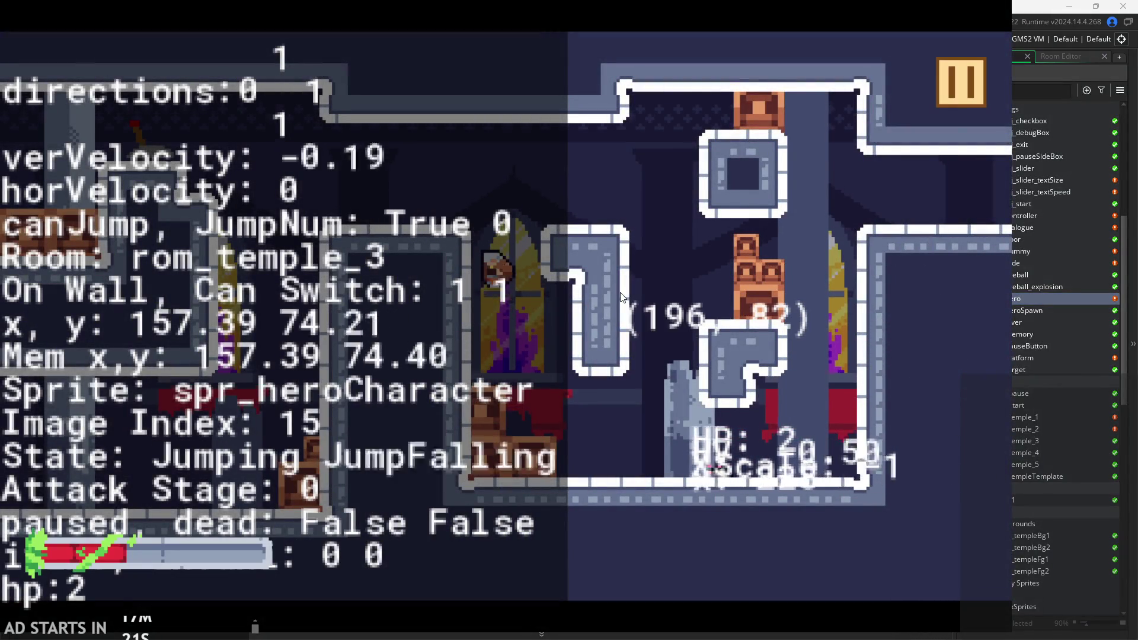
pyautogui.press('space')
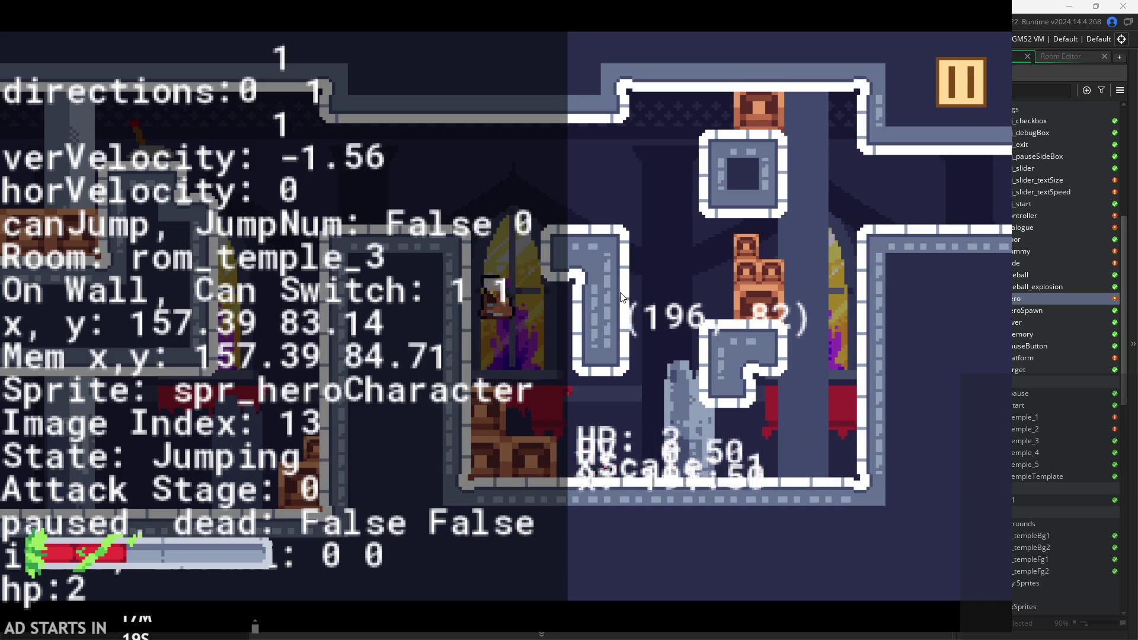
pyautogui.press('space')
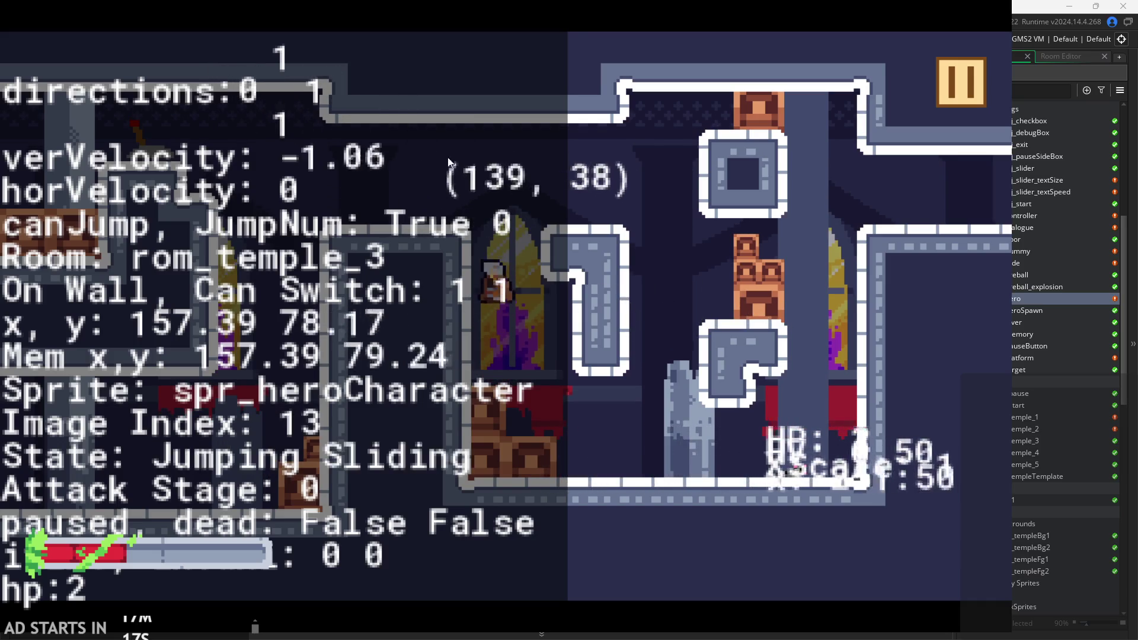
pyautogui.click(979, 96)
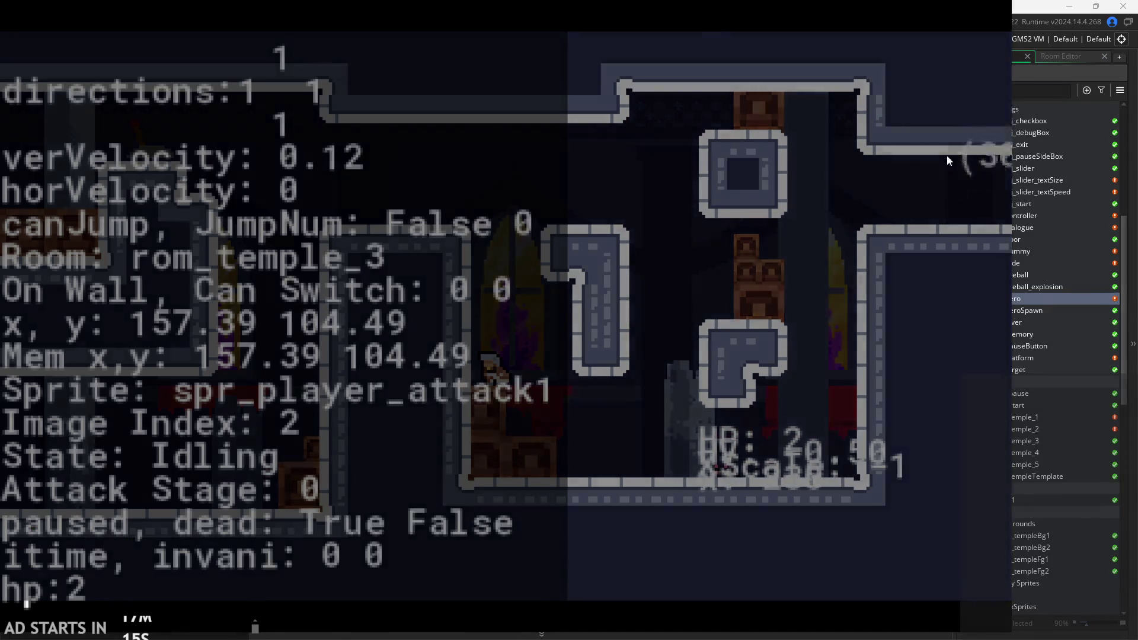
# Quit the game to the editor and scroll through obj_hero's Create event code.
pyautogui.click(770, 530)
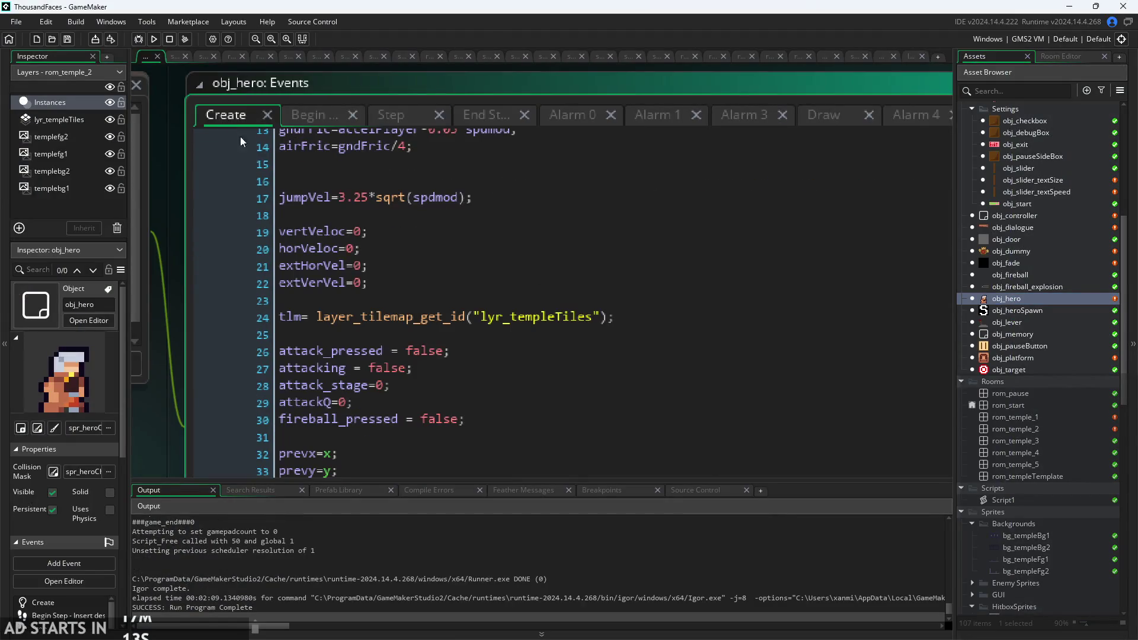
pyautogui.scroll(-3, 205, 262)
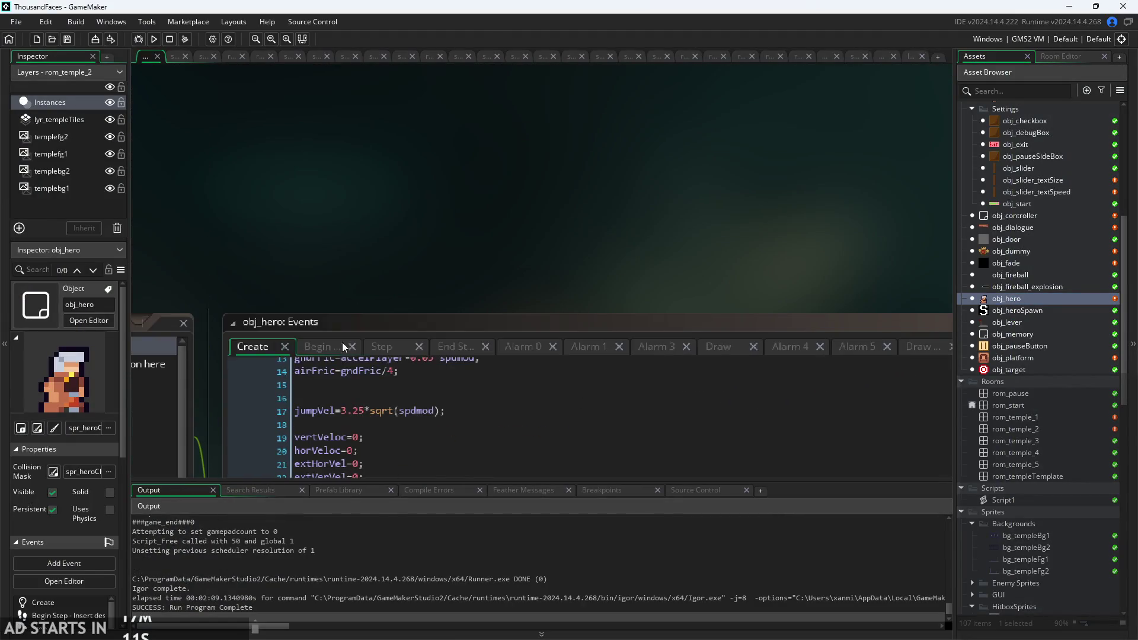
pyautogui.scroll(2, 343, 342)
pyautogui.scroll(4, 397, 324)
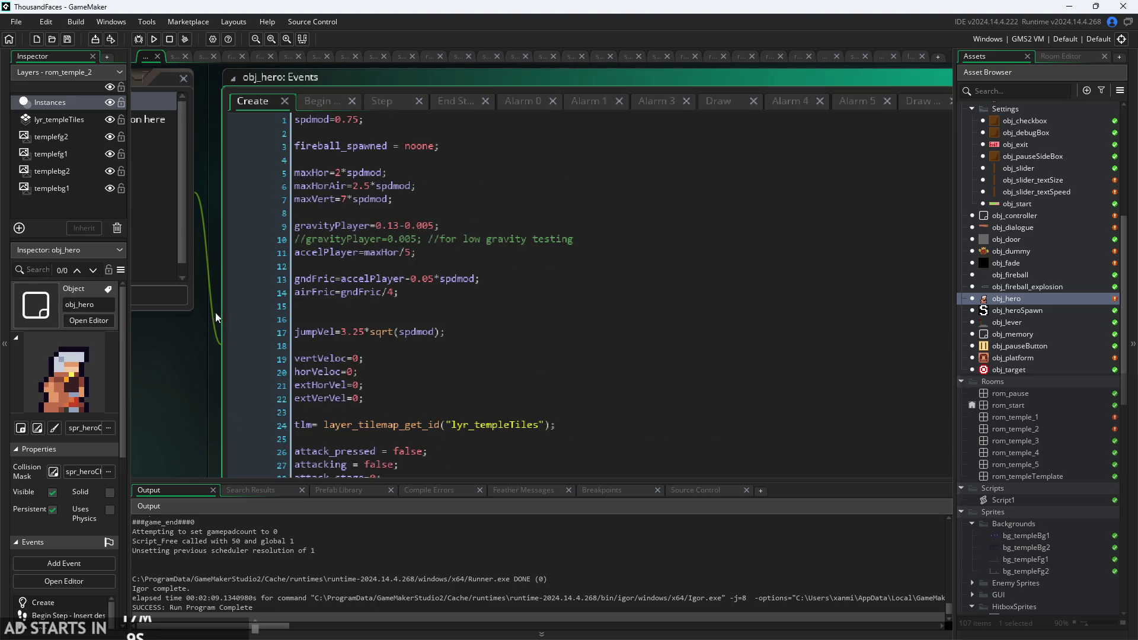
pyautogui.scroll(3, 215, 312)
pyautogui.scroll(2, 397, 329)
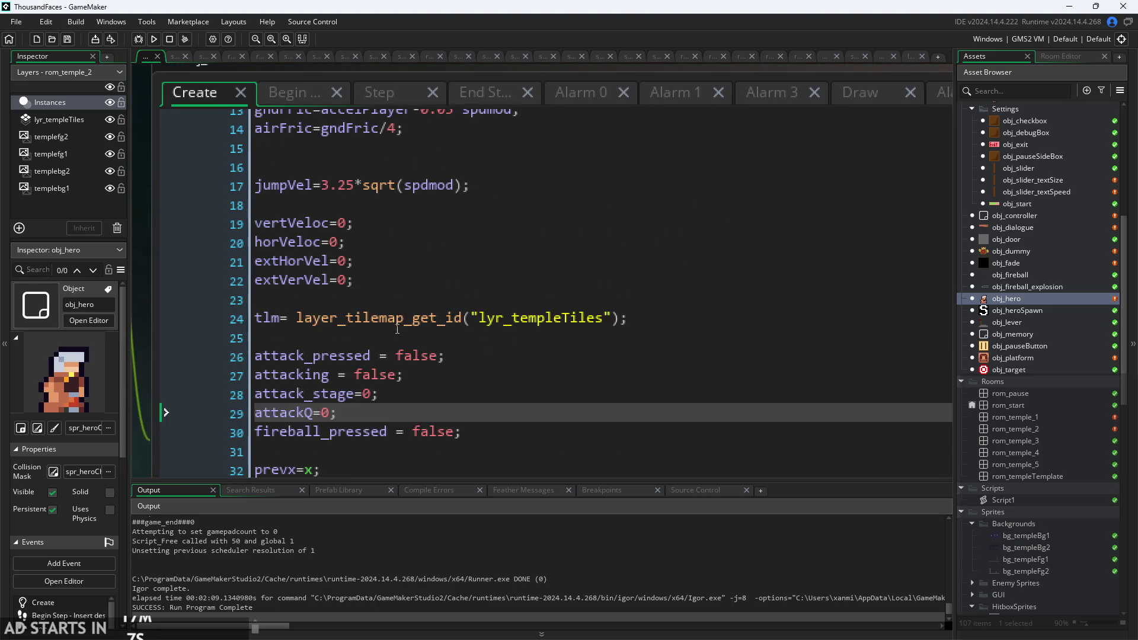
# Mark the arrDir initialisation line near line 37 in the Create code.
pyautogui.scroll(-6, 397, 328)
pyautogui.click(438, 232)
pyautogui.scroll(1, 451, 257)
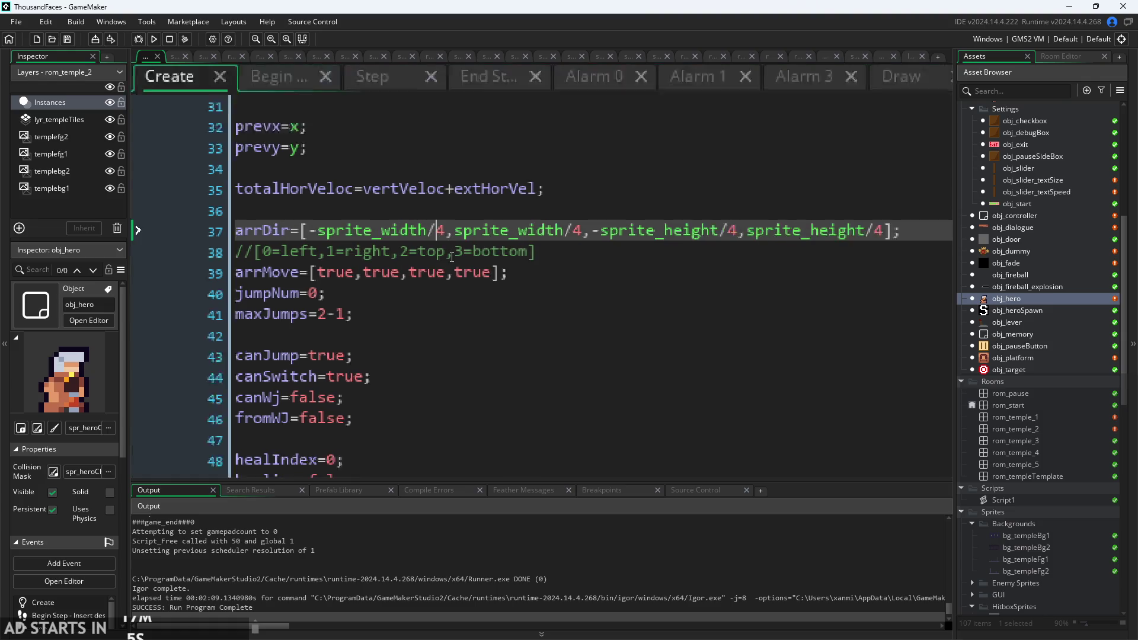
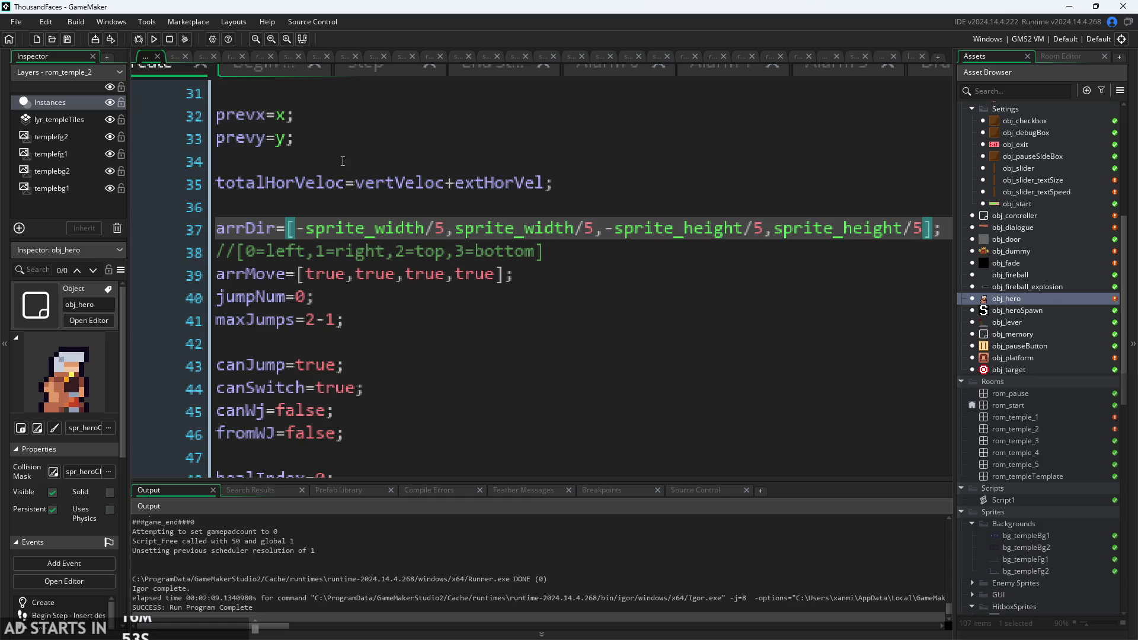
# Build and run the platformer so it launches in its own game window.
pyautogui.click(155, 37)
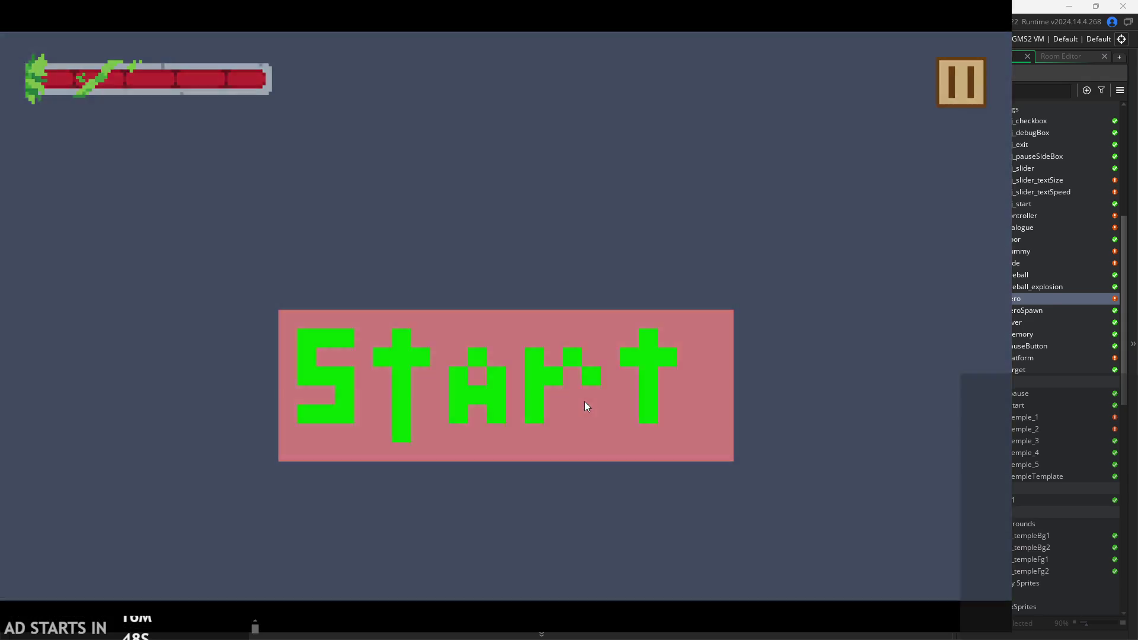
# Start the game and run and jump the hero onto the left wall.
pyautogui.click(584, 401)
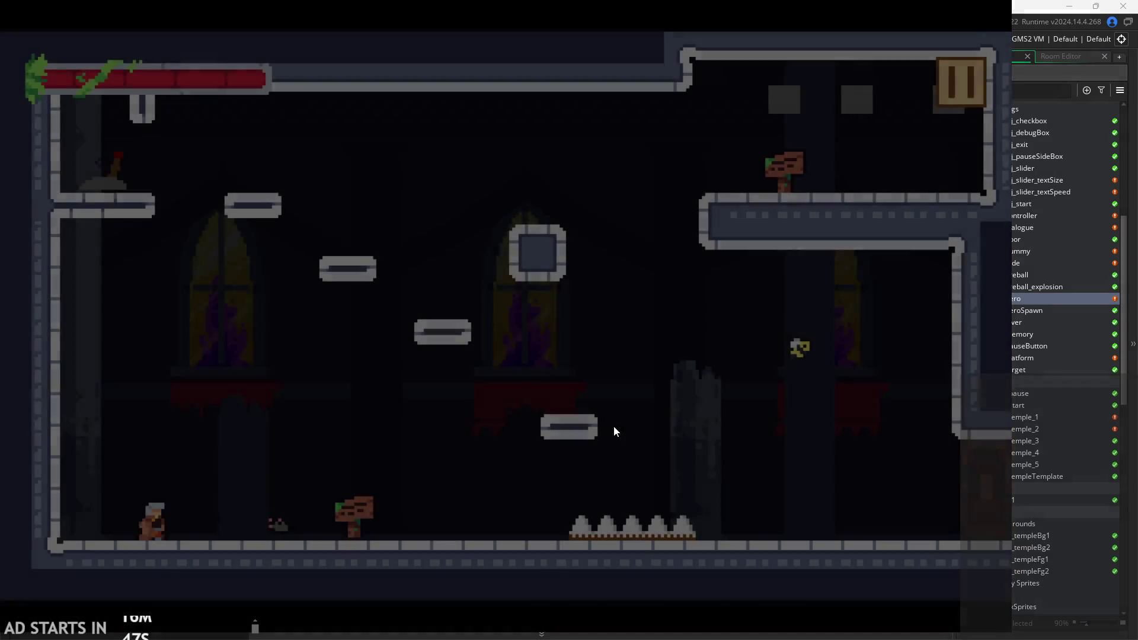
pyautogui.press('Up')
pyautogui.press('Right')
pyautogui.press('Left')
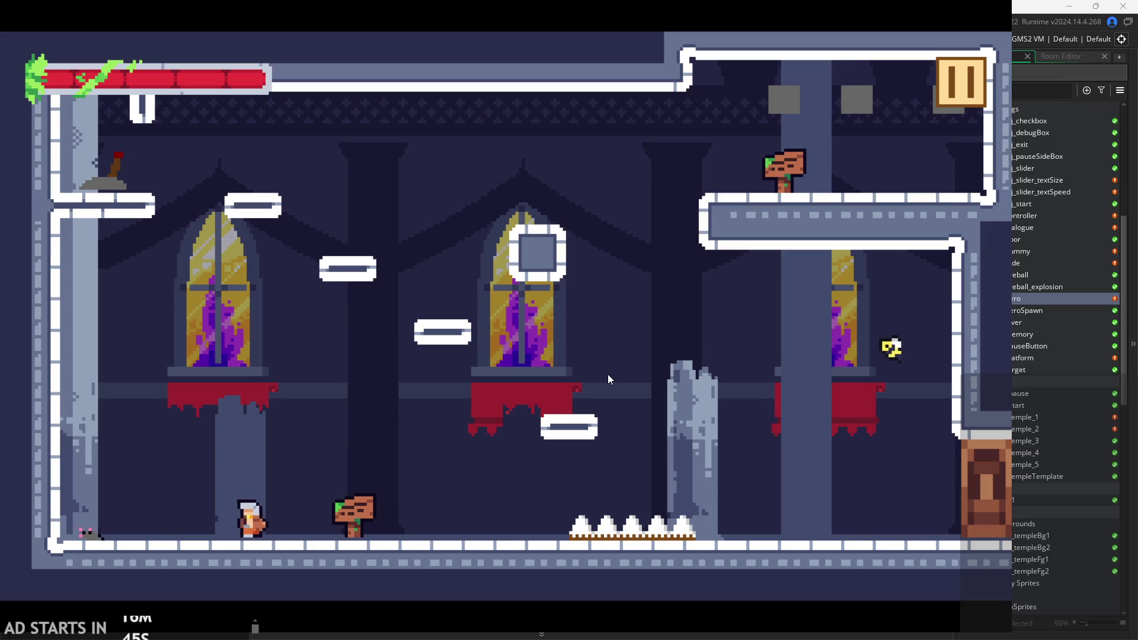
pyautogui.press('Up')
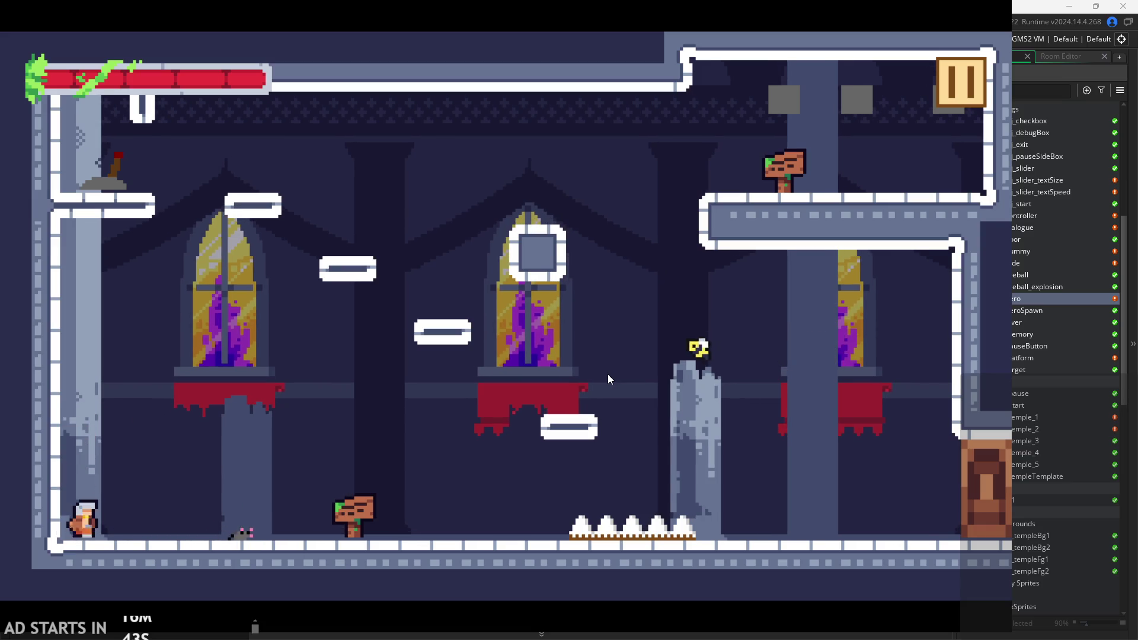
pyautogui.press('Up')
pyautogui.press('Right')
pyautogui.press('Up')
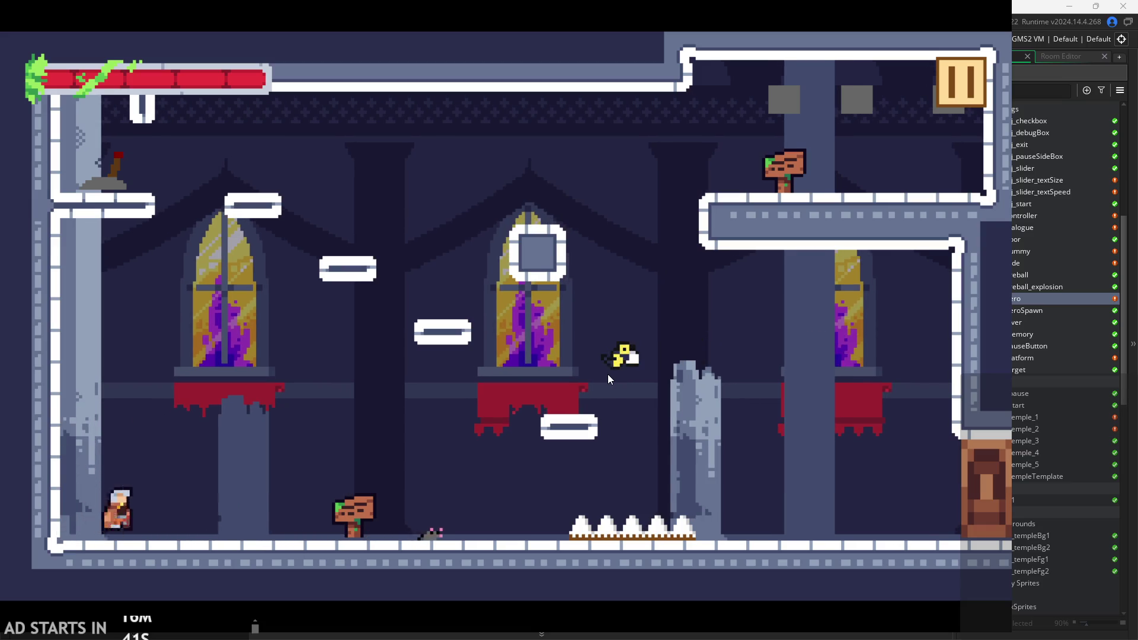
pyautogui.press('Left')
# Wall-jump the hero up the left wall onto the middle window ledge.
pyautogui.press('space')
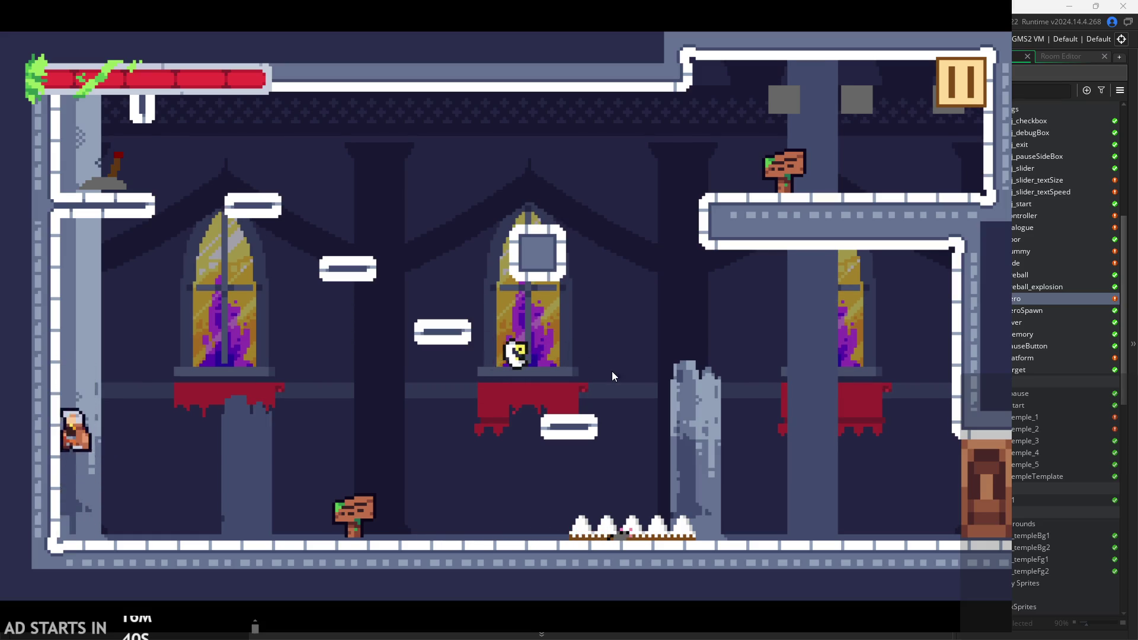
pyautogui.press('Right')
pyautogui.press('Left')
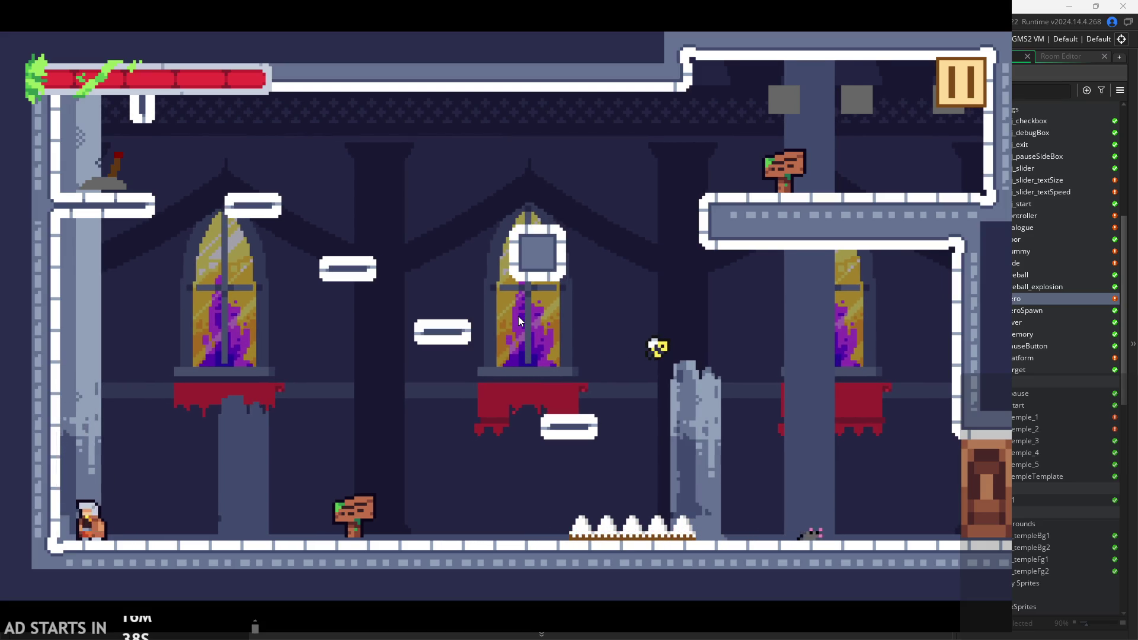
pyautogui.press('space')
pyautogui.press('space')
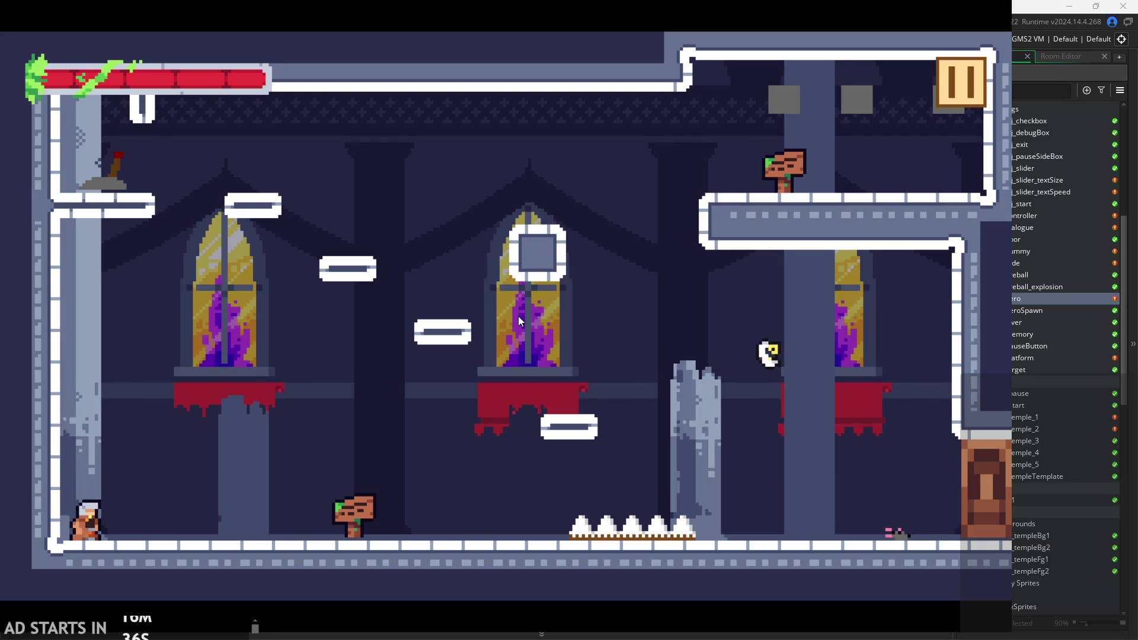
pyautogui.press('space')
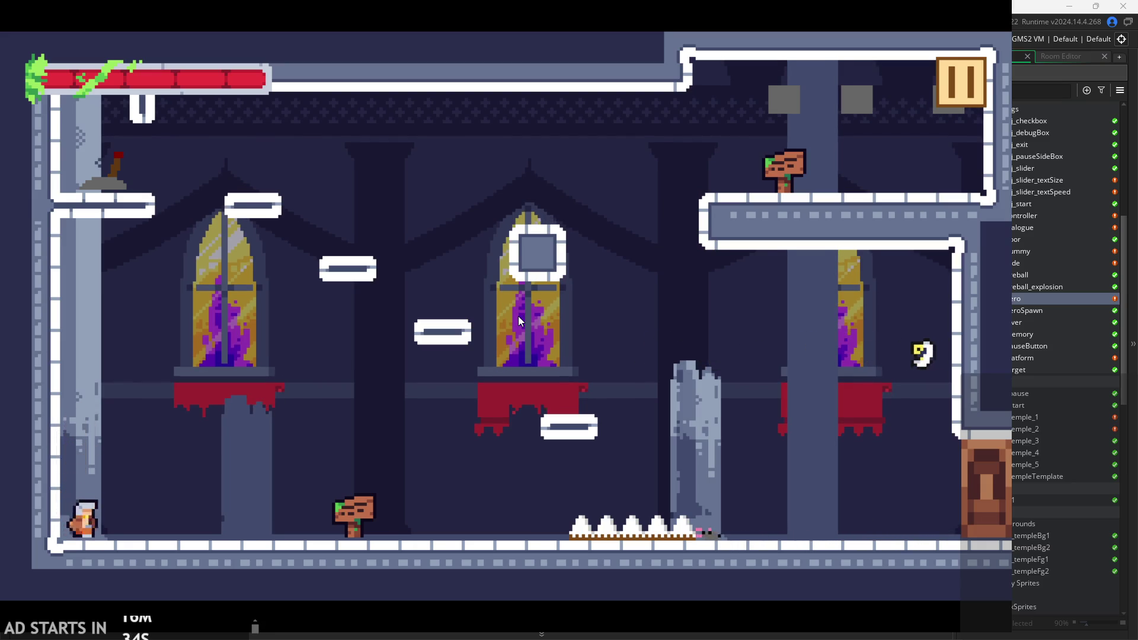
pyautogui.press('space')
pyautogui.press('Right')
pyautogui.press('Left')
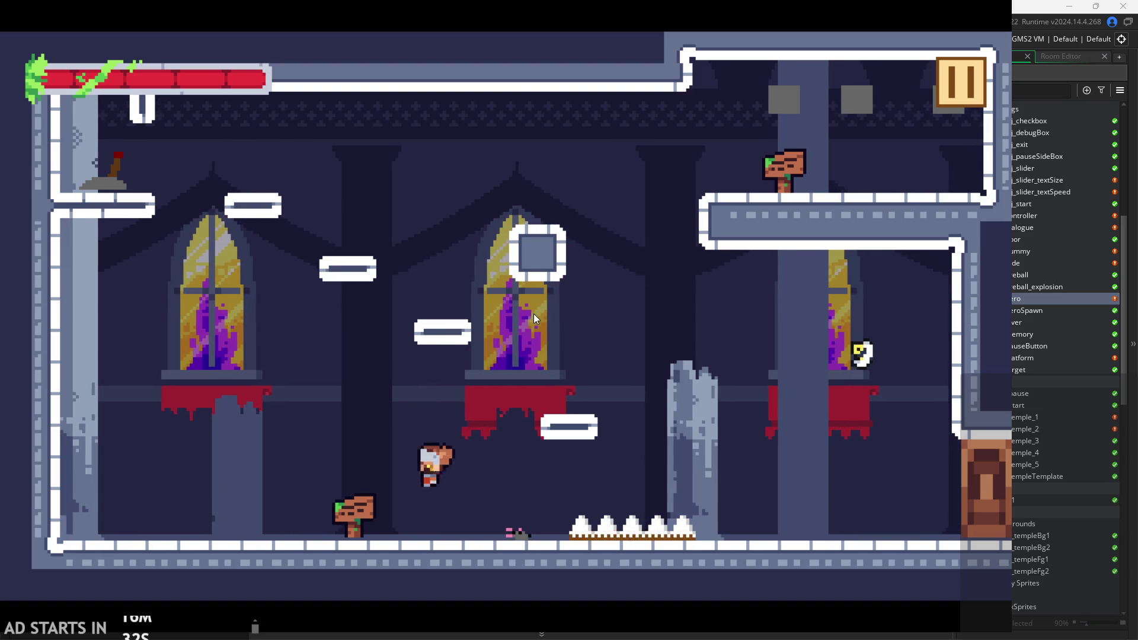
# Jump across the floating platforms and upper-left area to the upper-right exit ledge.
pyautogui.press('space')
pyautogui.press('Right')
pyautogui.press('space')
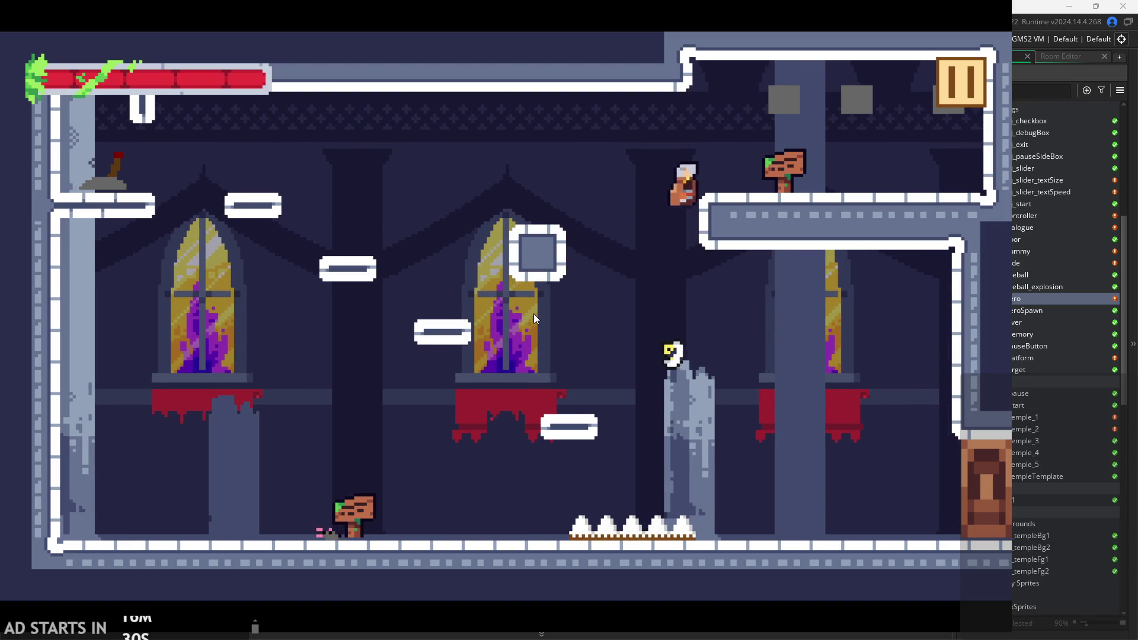
pyautogui.press('space')
pyautogui.press('Left')
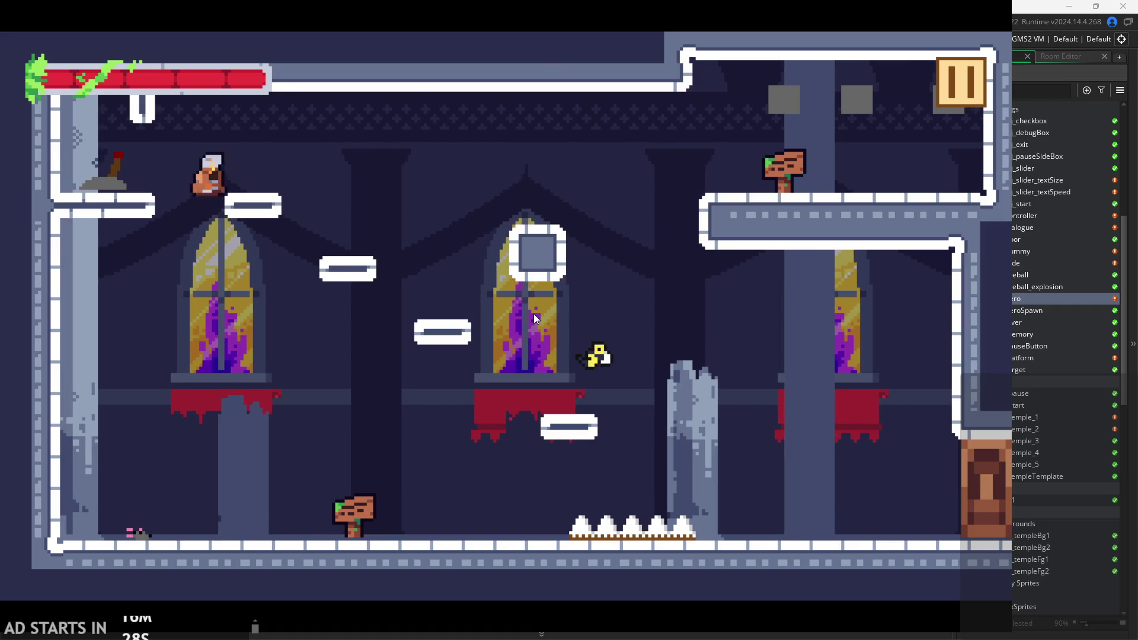
pyautogui.press('Right')
pyautogui.press('space')
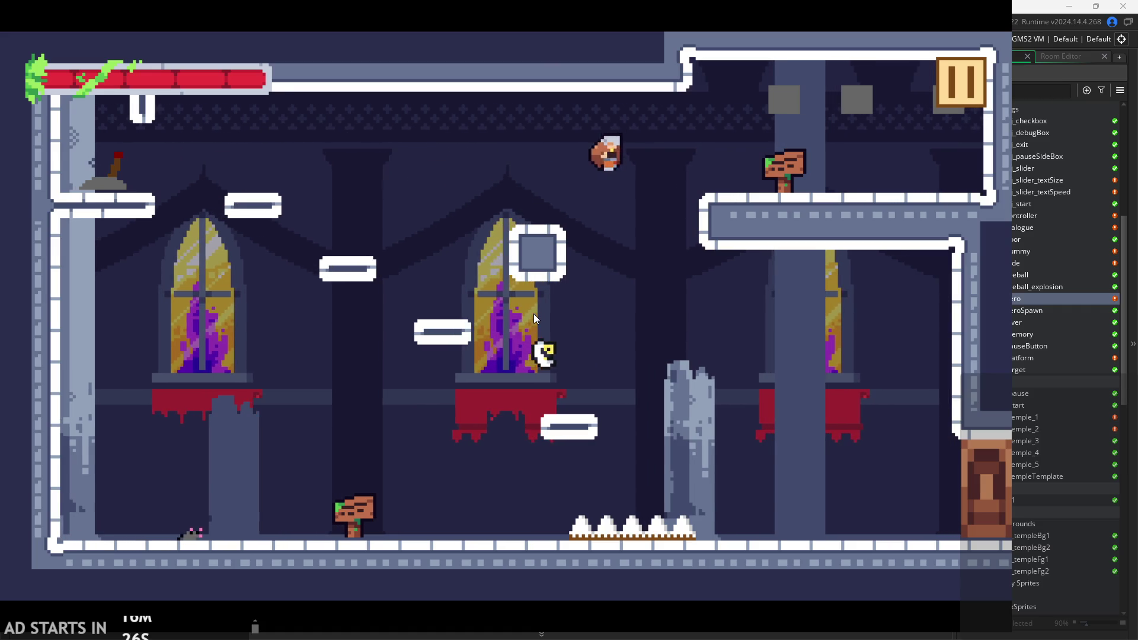
pyautogui.press('Right')
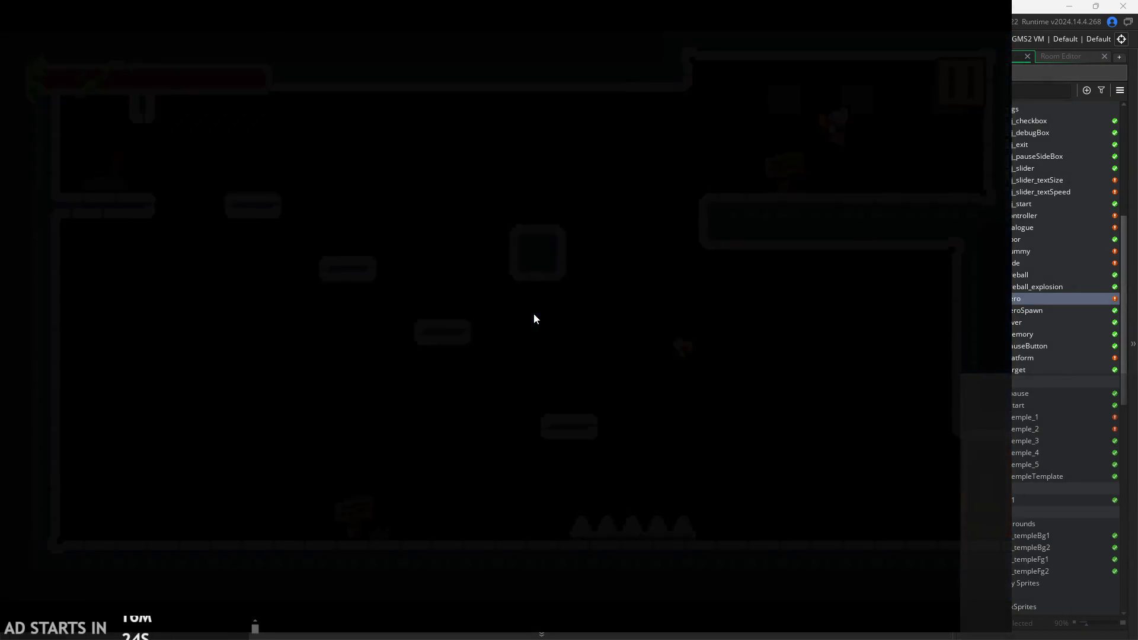
# Run the hero over the central wall and window, sliding down and wall-jumping.
pyautogui.press('Right')
pyautogui.press('space')
pyautogui.press('space')
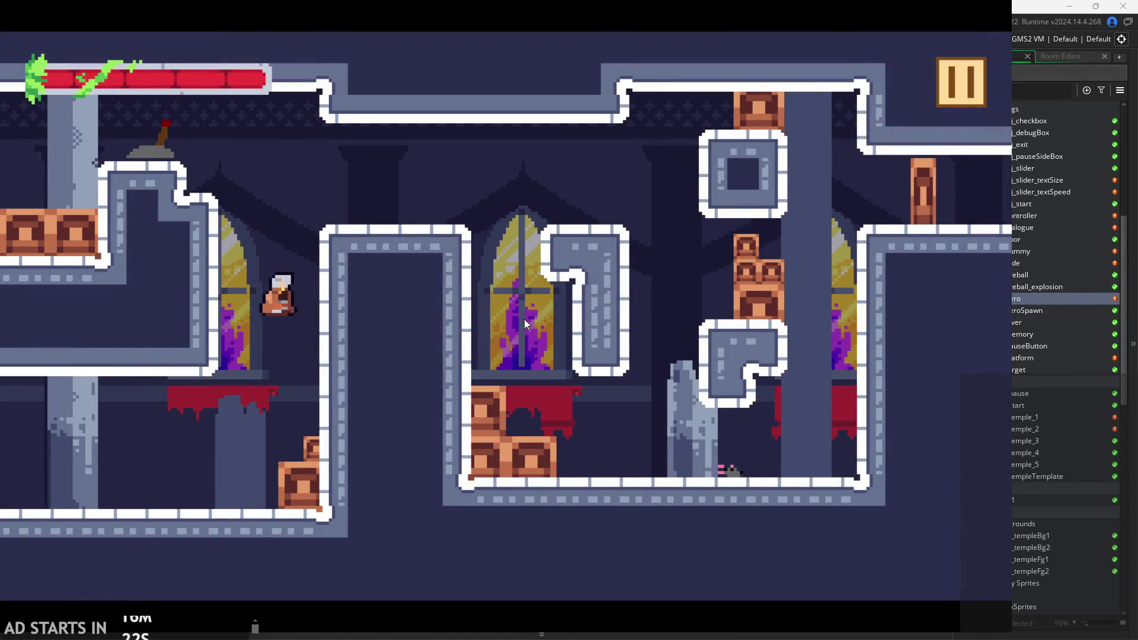
pyautogui.press('Right')
pyautogui.press('Right')
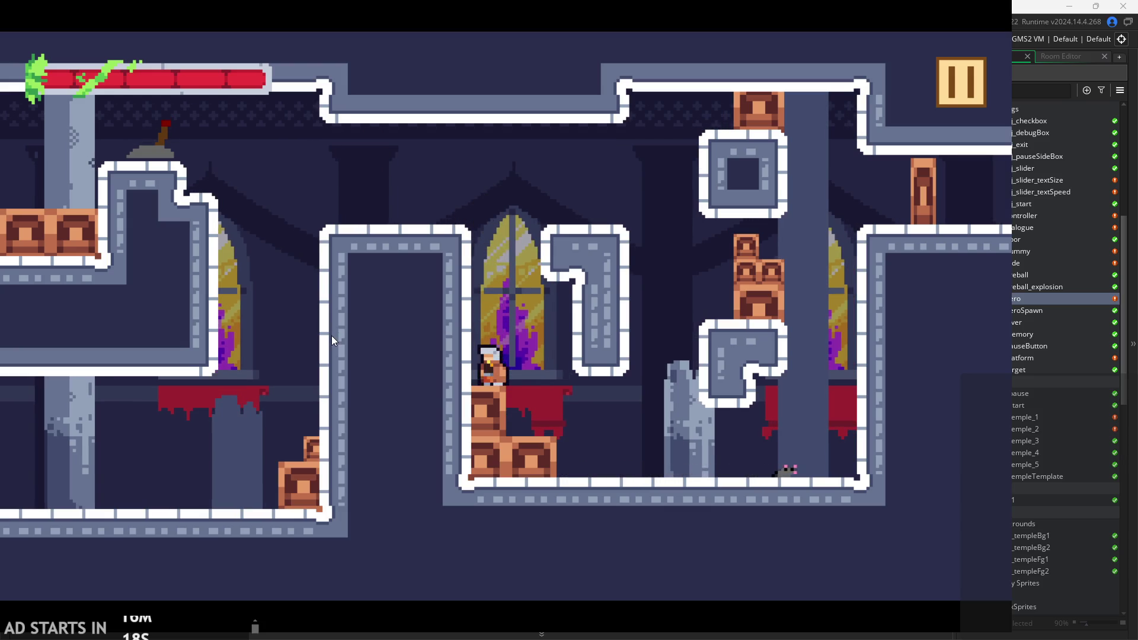
pyautogui.press('space')
pyautogui.press('Right')
pyautogui.press('Left')
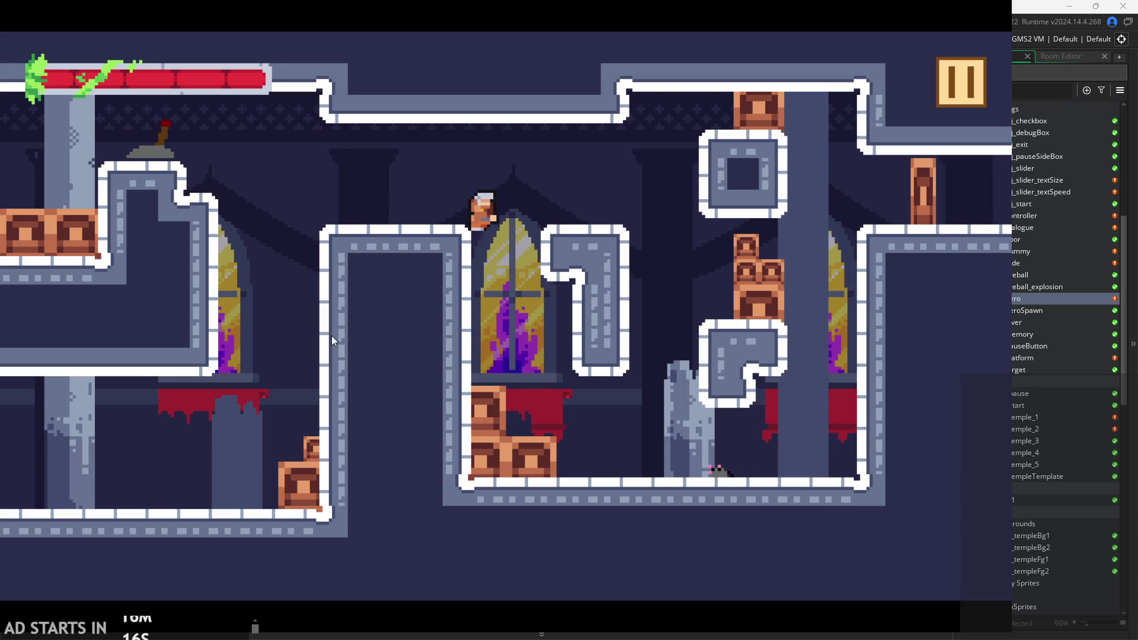
pyautogui.press('space')
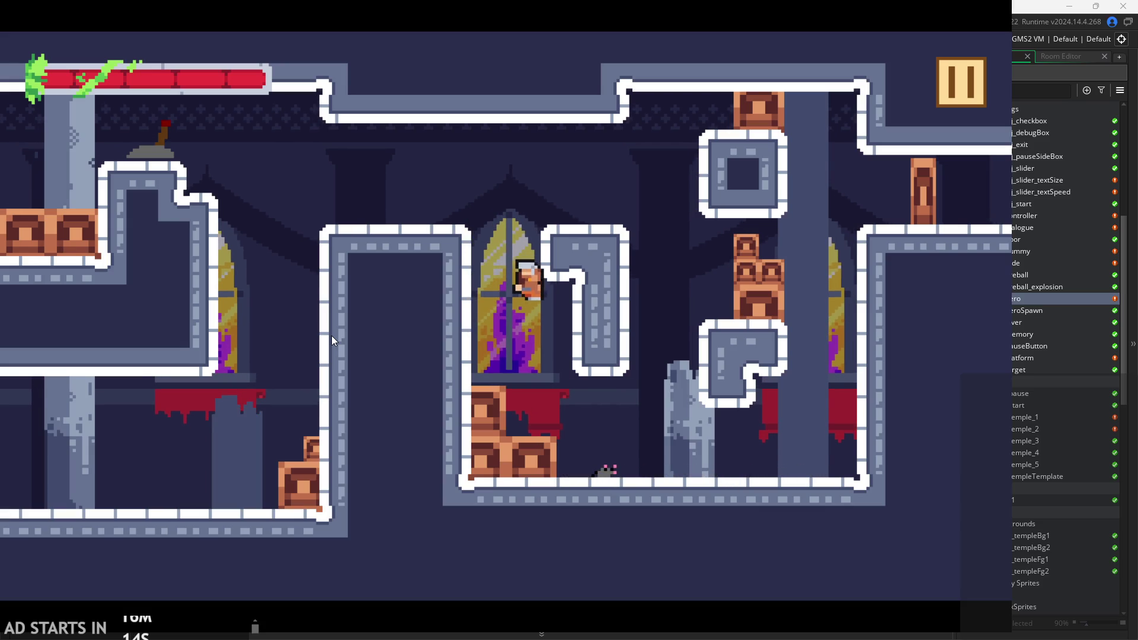
pyautogui.press('Left')
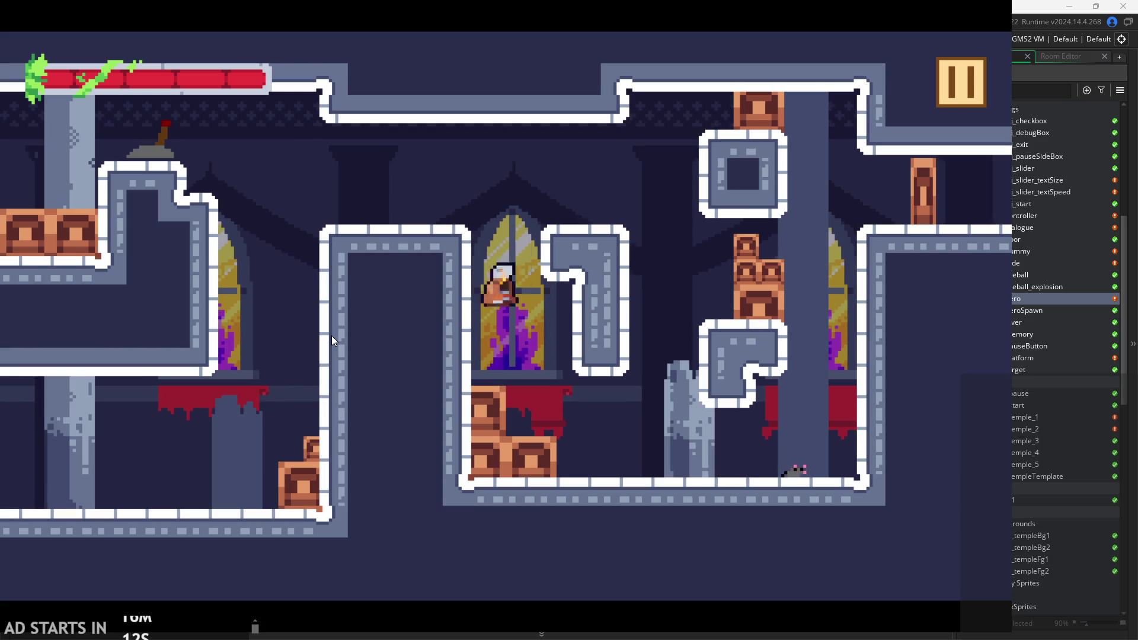
pyautogui.press('space')
pyautogui.press('Left')
pyautogui.press('Right')
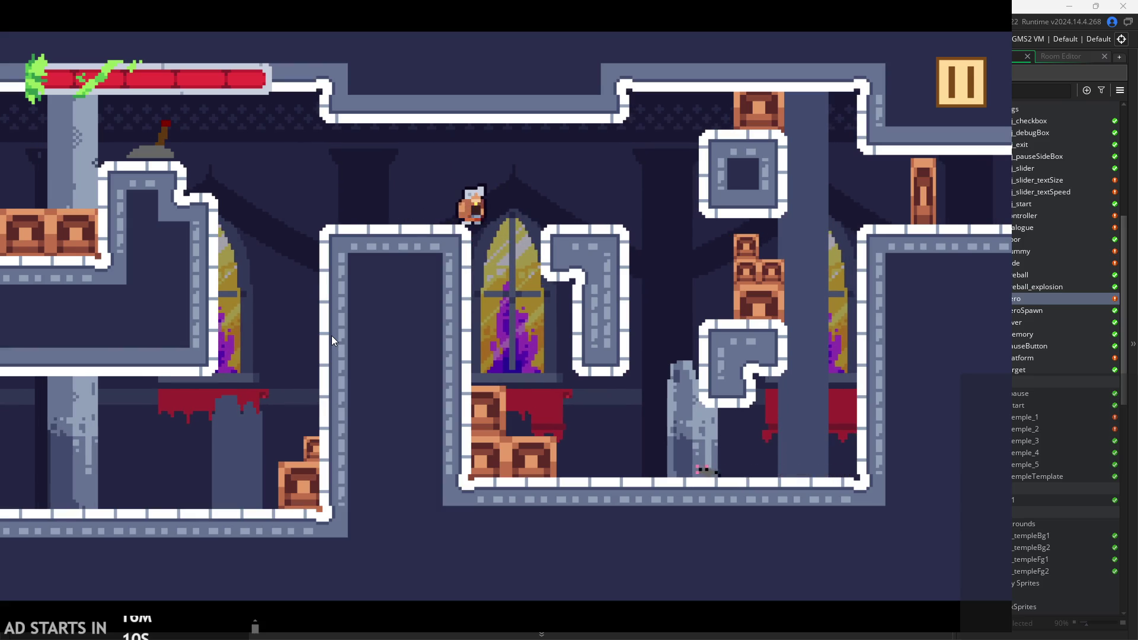
pyautogui.press('Left')
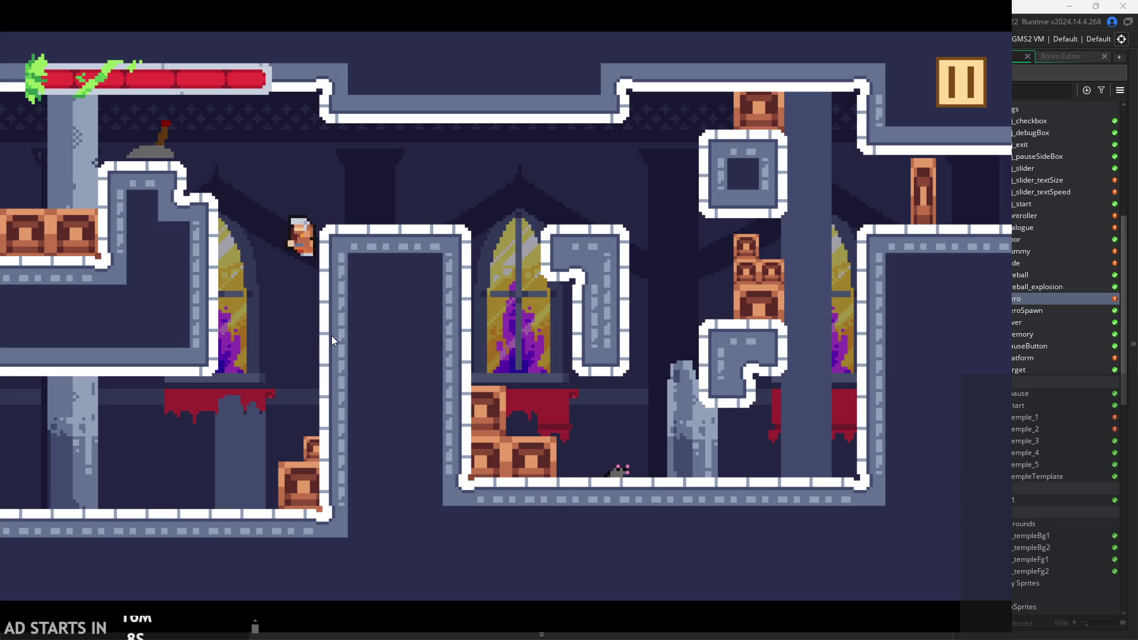
# Zigzag wall-jump the hero between the two walls up to the middle platform.
pyautogui.press('space')
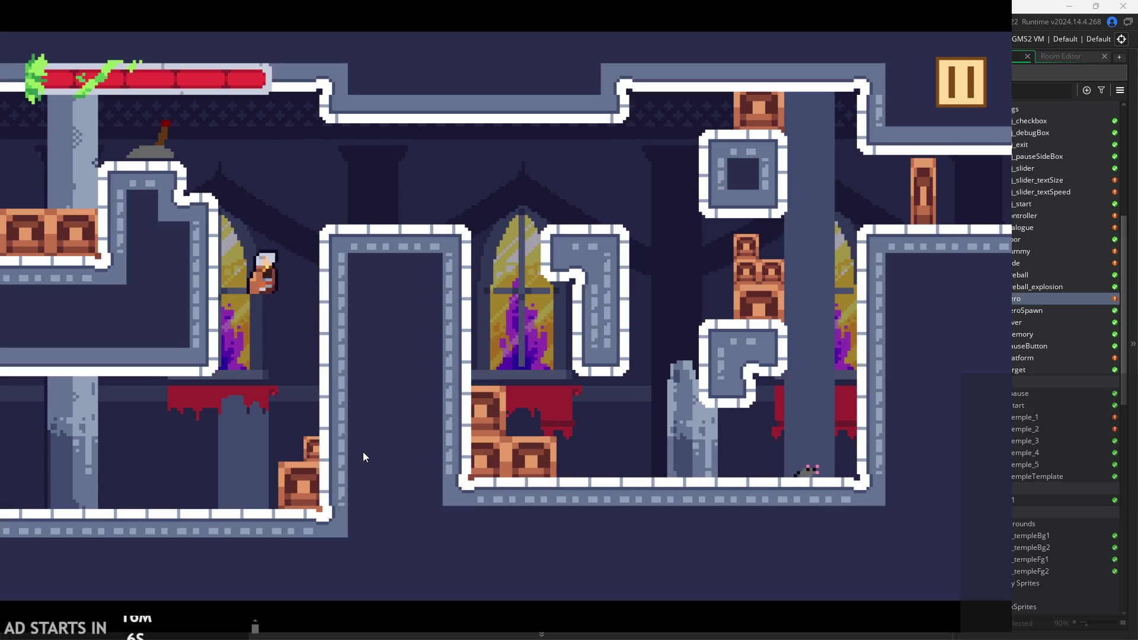
pyautogui.press('Right')
pyautogui.press('space')
pyautogui.press('Right')
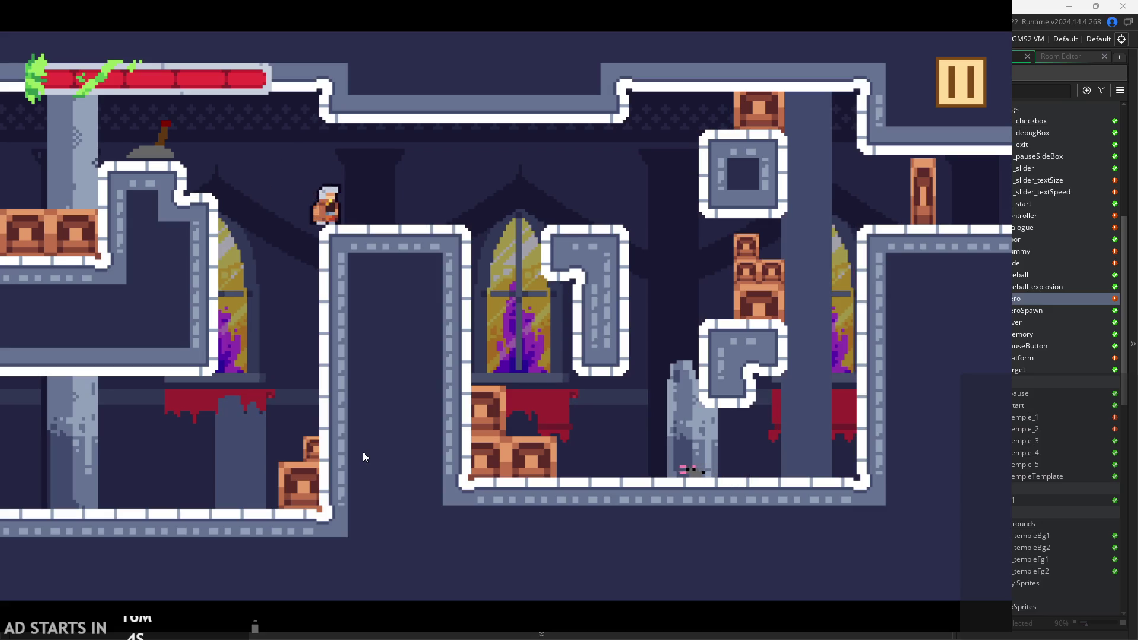
pyautogui.press('space')
pyautogui.press('Left')
pyautogui.press('space')
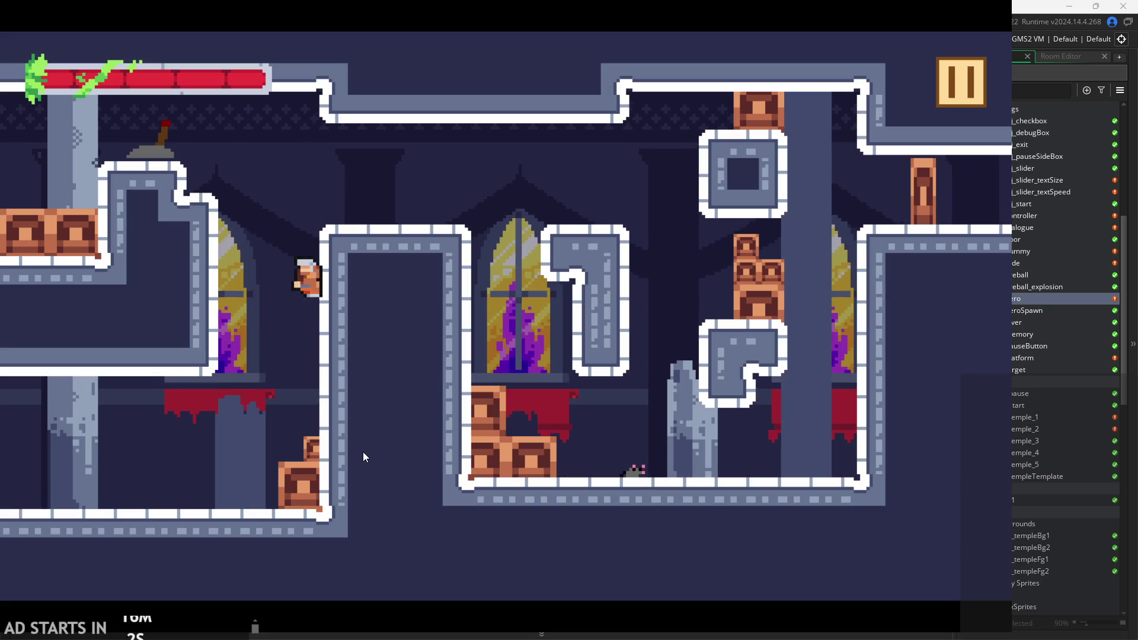
pyautogui.press('space')
pyautogui.press('space')
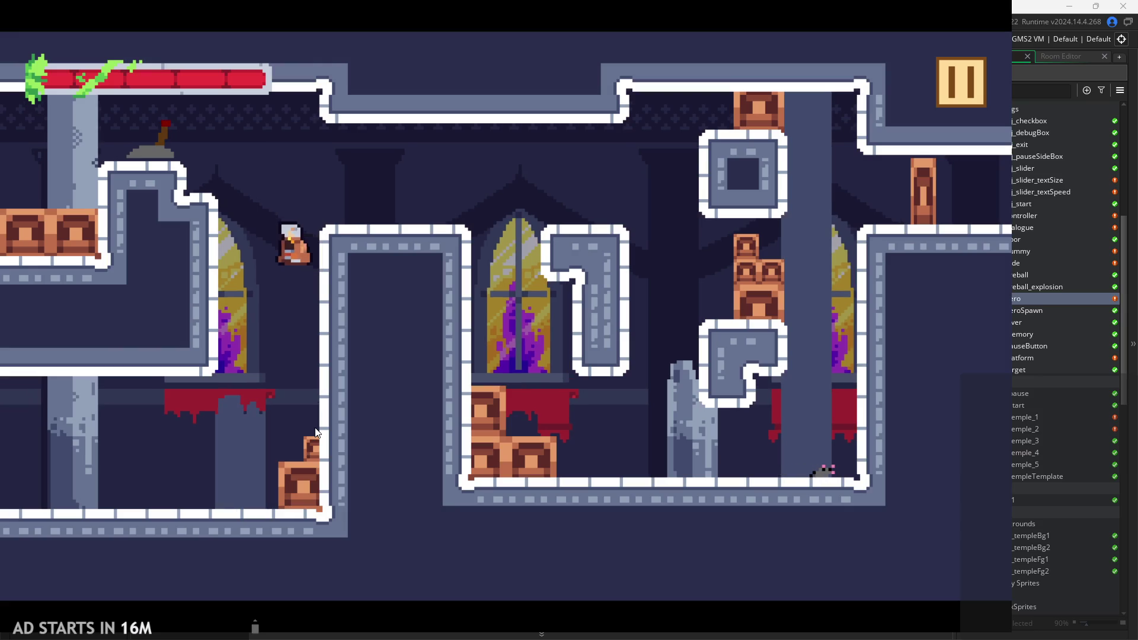
pyautogui.press('space')
pyautogui.press('space')
pyautogui.press('space')
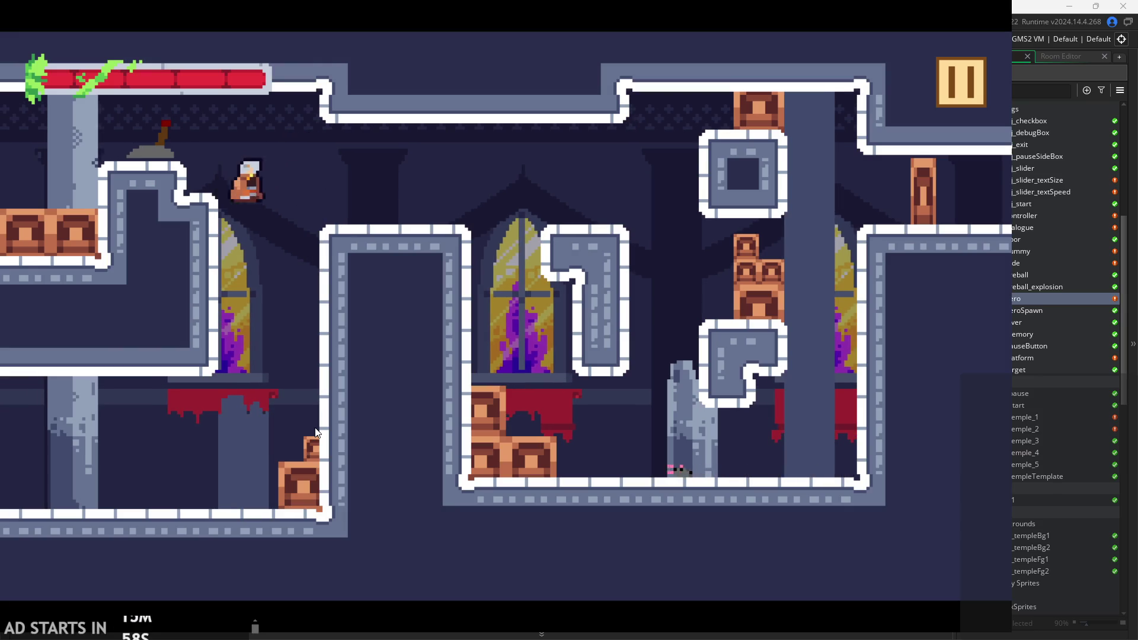
pyautogui.press('space')
pyautogui.press('space')
pyautogui.press('space')
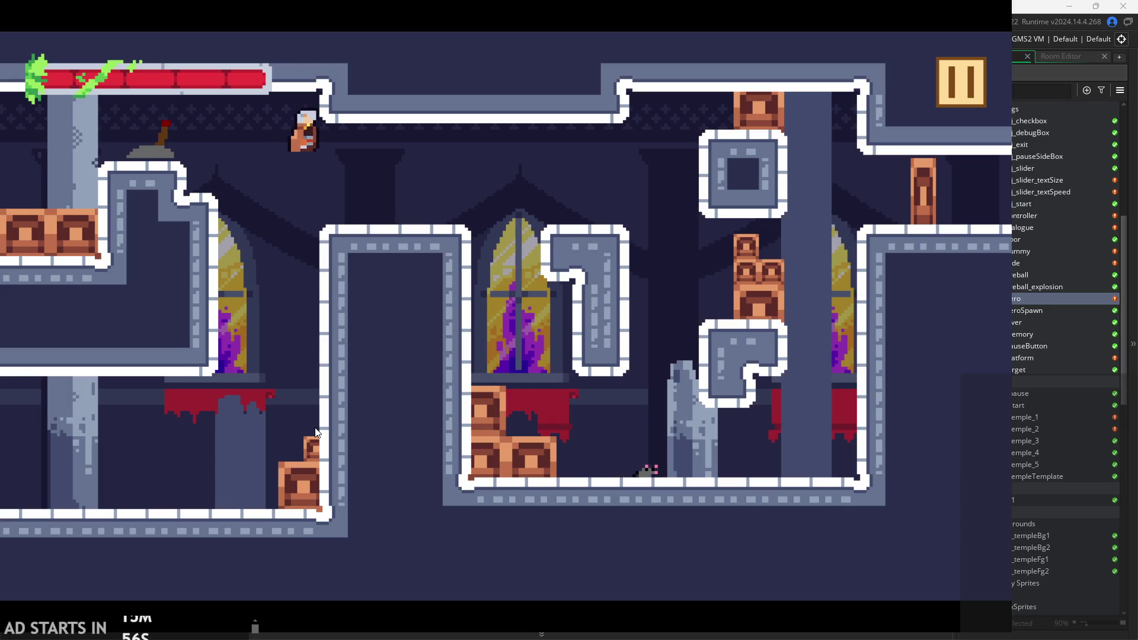
pyautogui.press('space')
pyautogui.press('space')
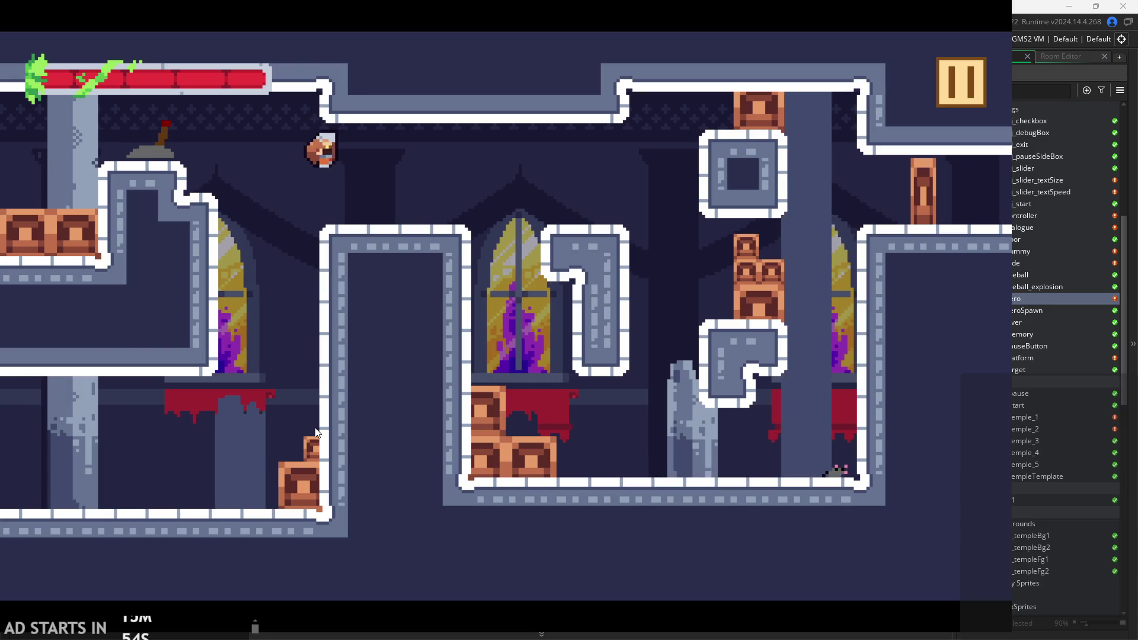
# Repeatedly test wall-jumping off and clinging to the walls.
pyautogui.press('space')
pyautogui.press('space')
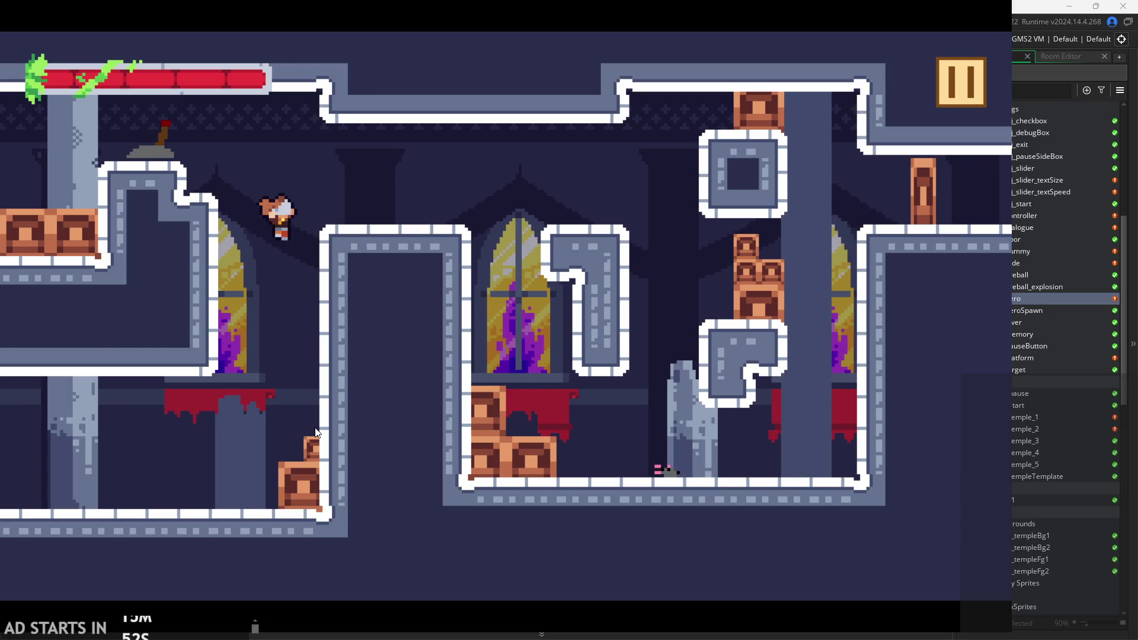
pyautogui.press('space')
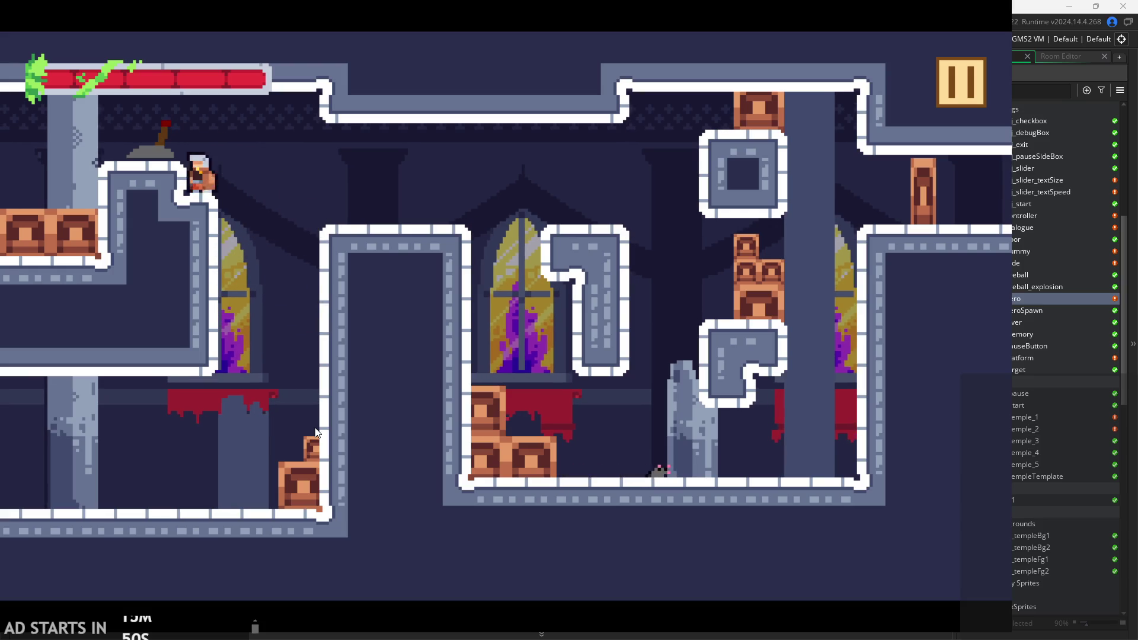
pyautogui.press('space')
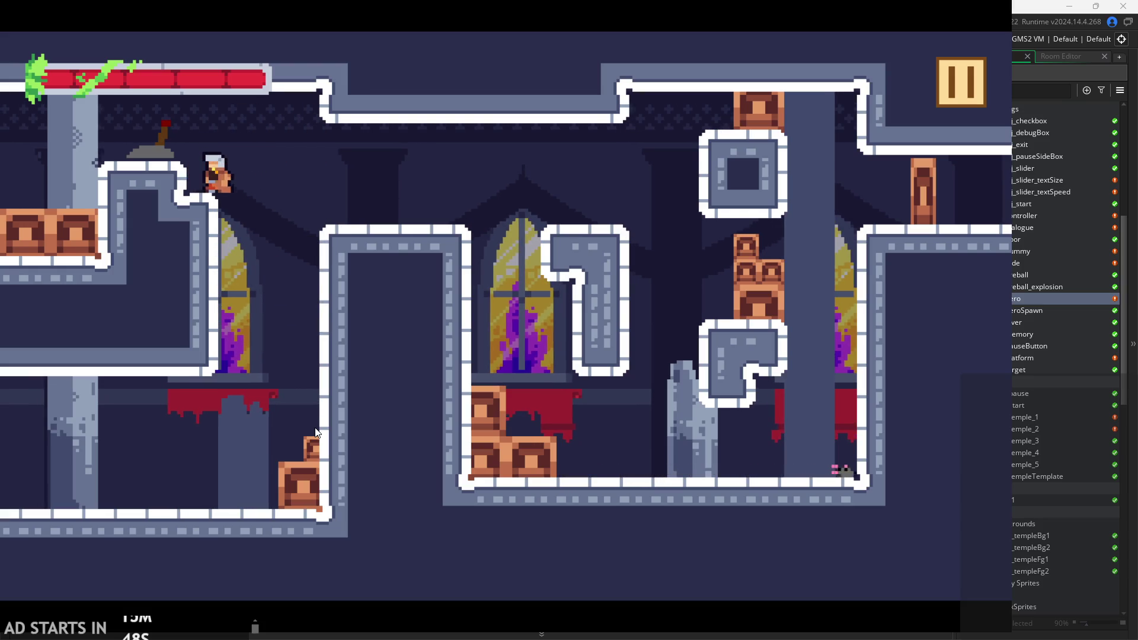
pyautogui.press('space')
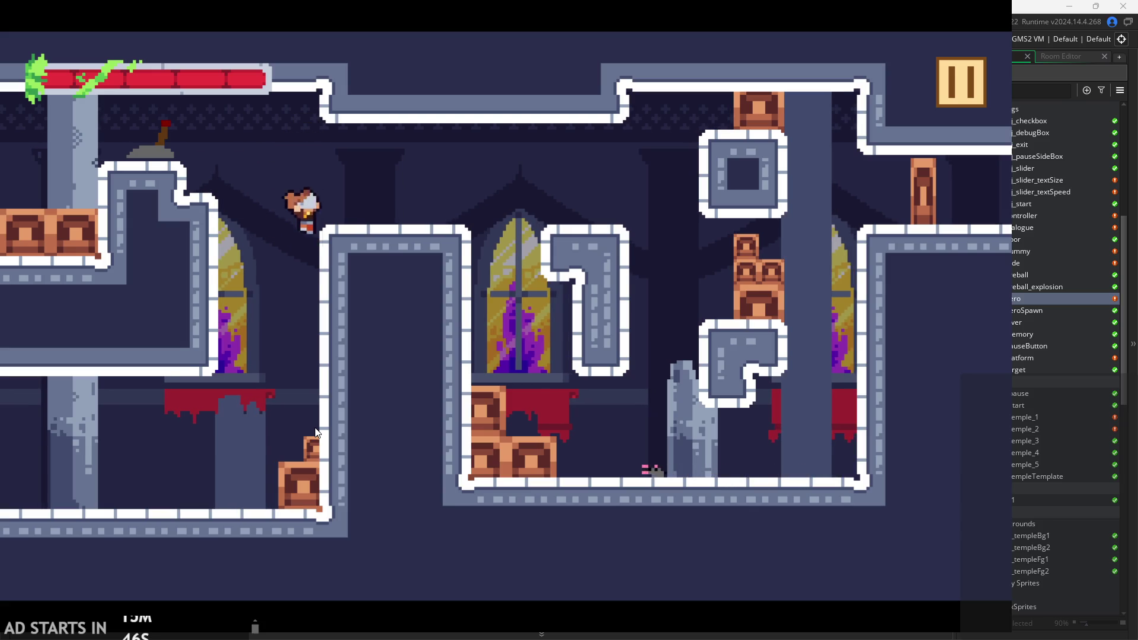
pyautogui.press('space')
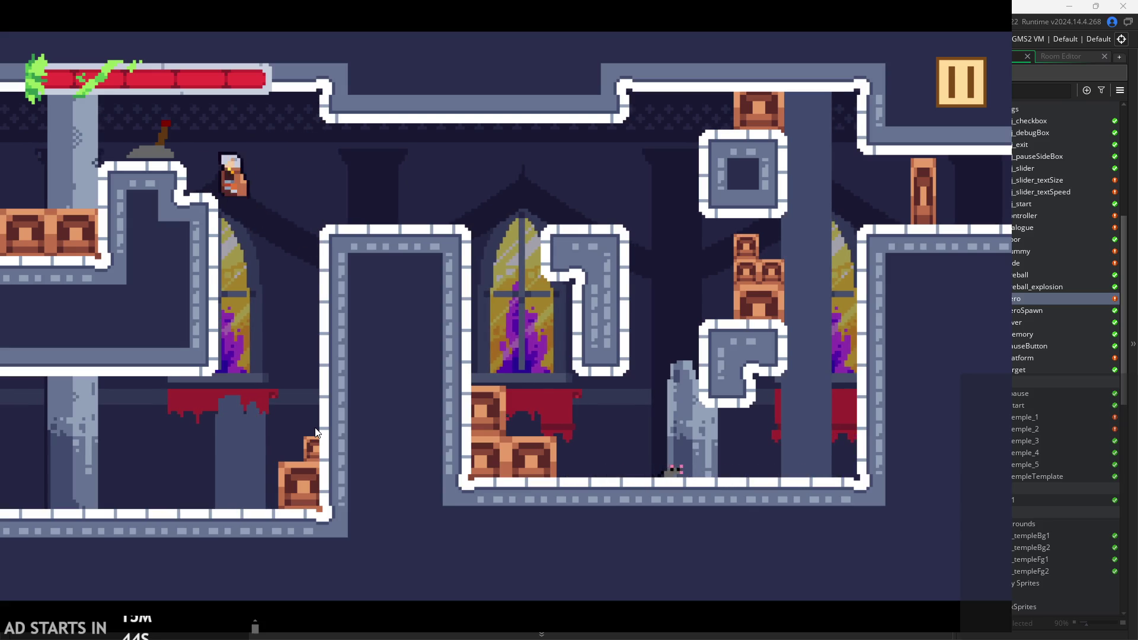
pyautogui.press('space')
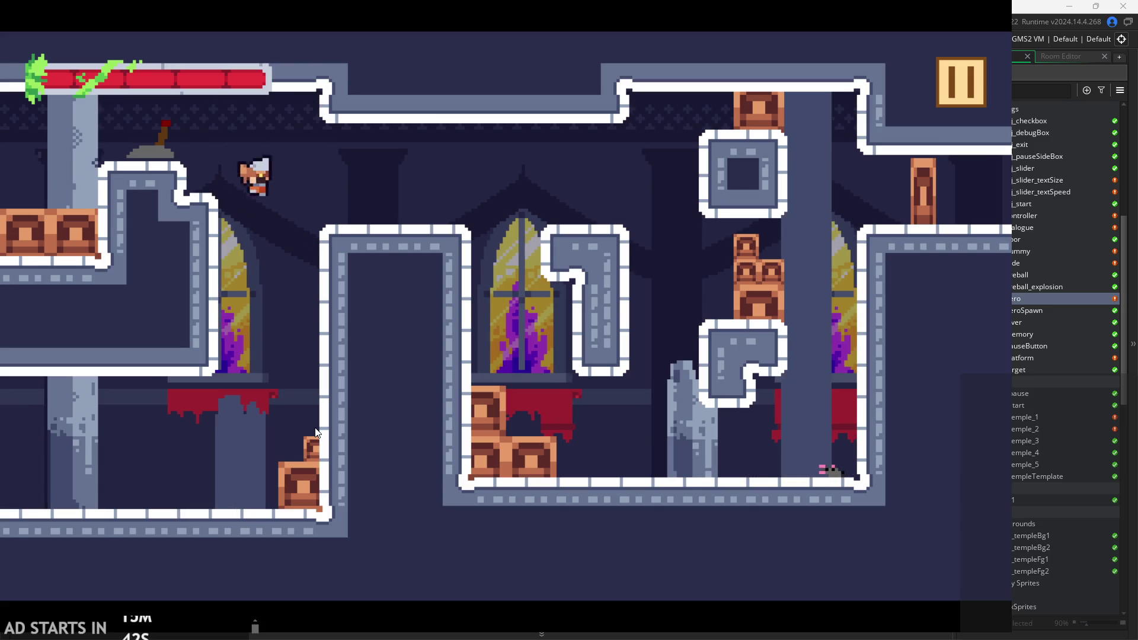
pyautogui.press('space')
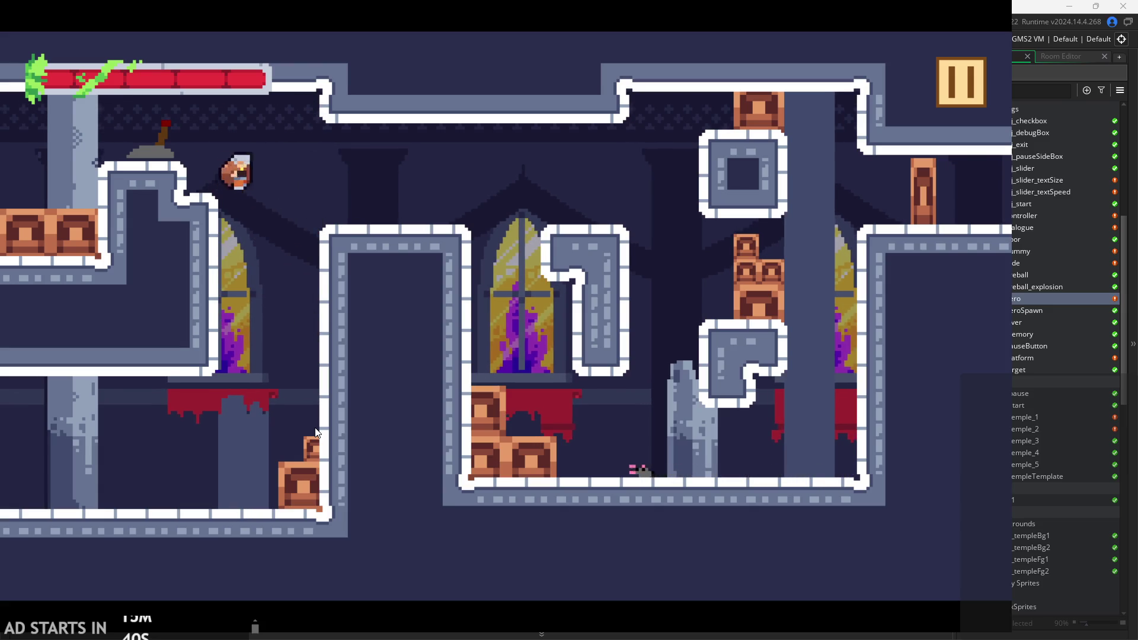
pyautogui.press('space')
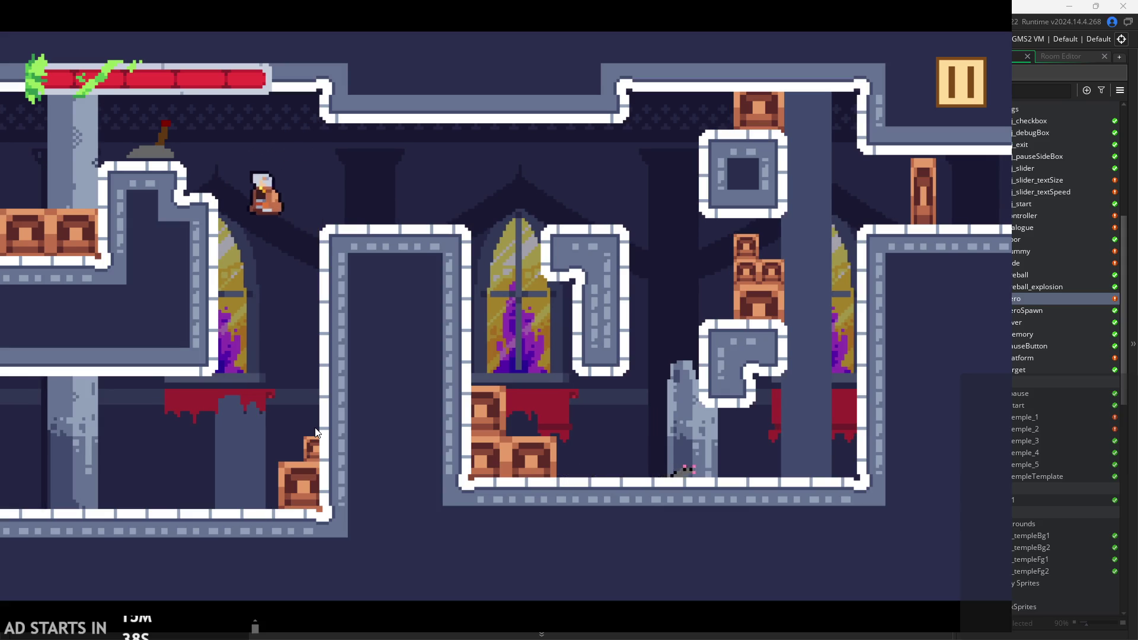
pyautogui.press('space')
pyautogui.press('space')
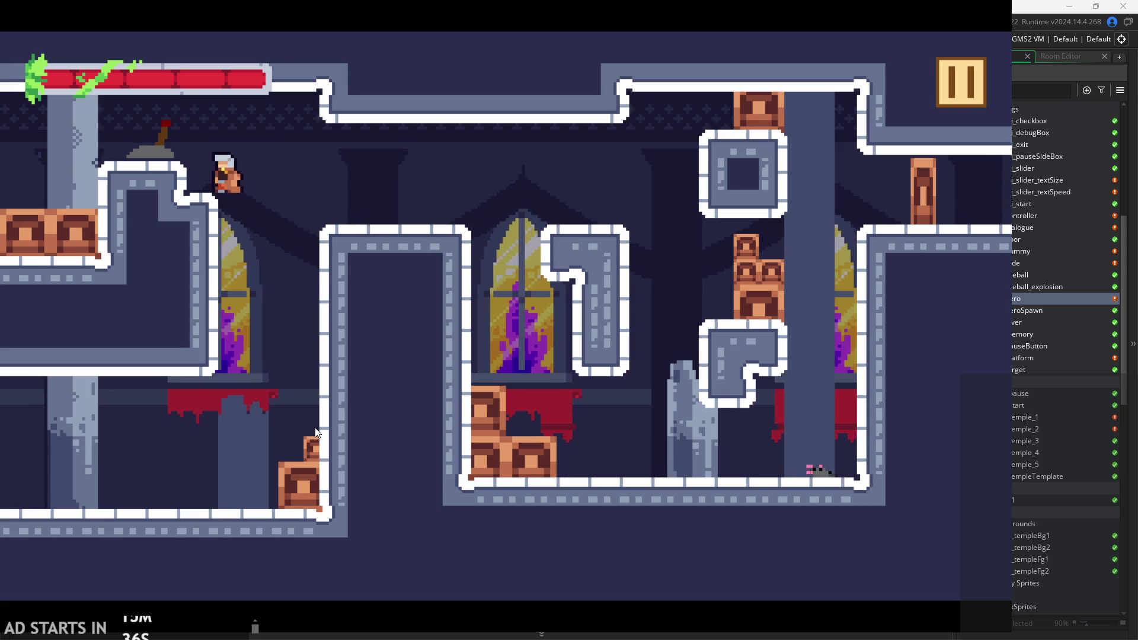
pyautogui.press('space')
pyautogui.press('space')
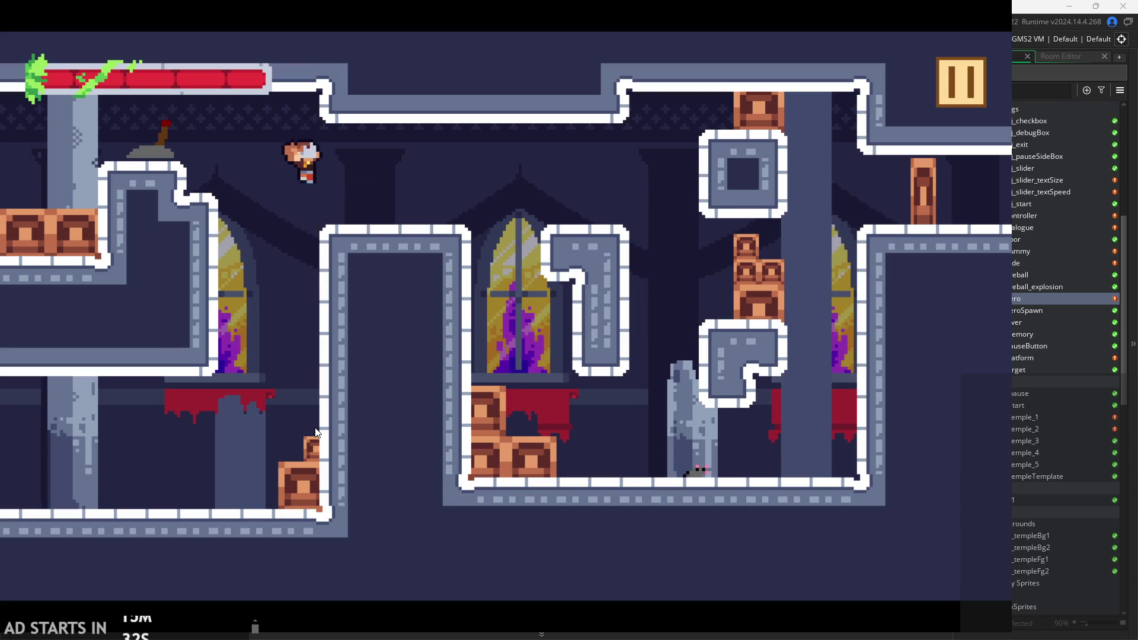
pyautogui.press('space')
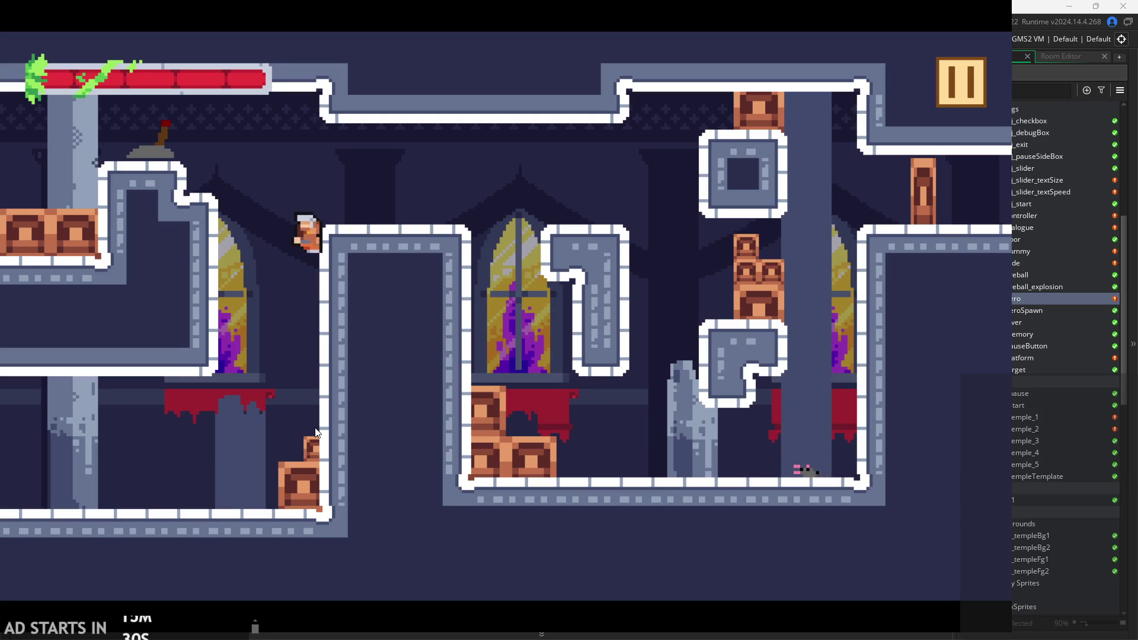
pyautogui.press('space')
pyautogui.press('space')
pyautogui.press('space')
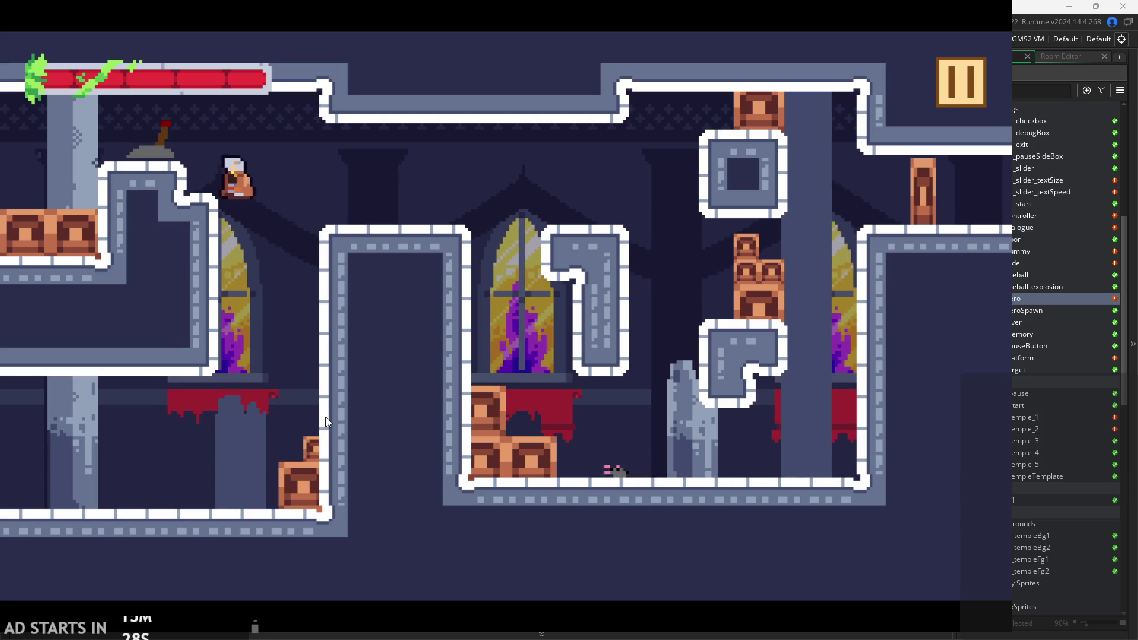
pyautogui.press('space')
pyautogui.press('space')
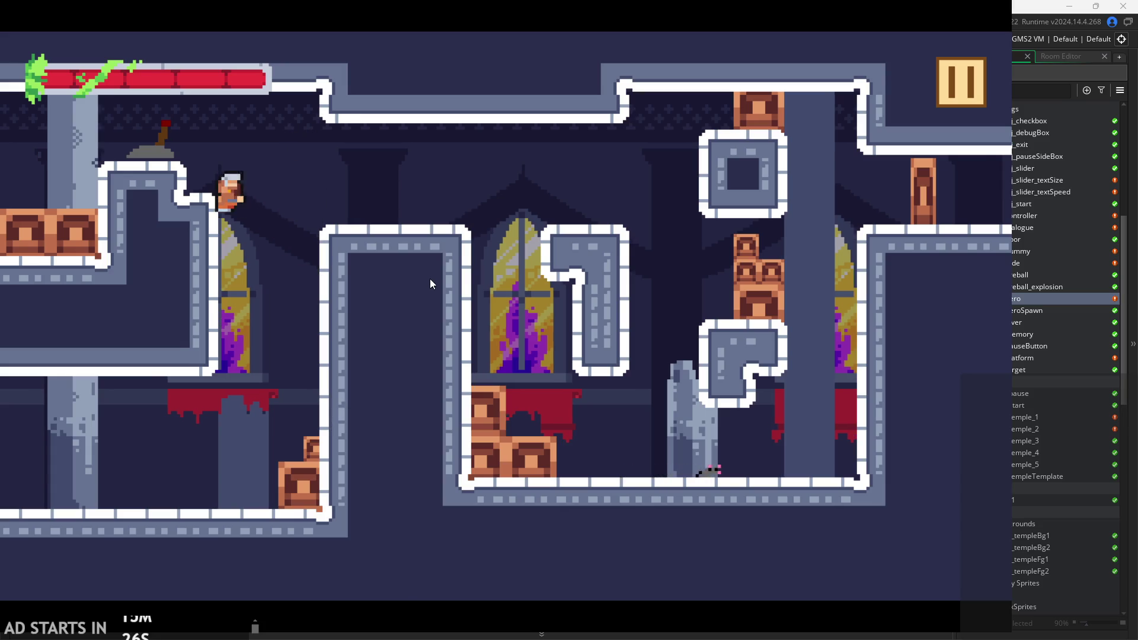
pyautogui.press('space')
# Pause the game and exit back to the editor.
pyautogui.click(954, 86)
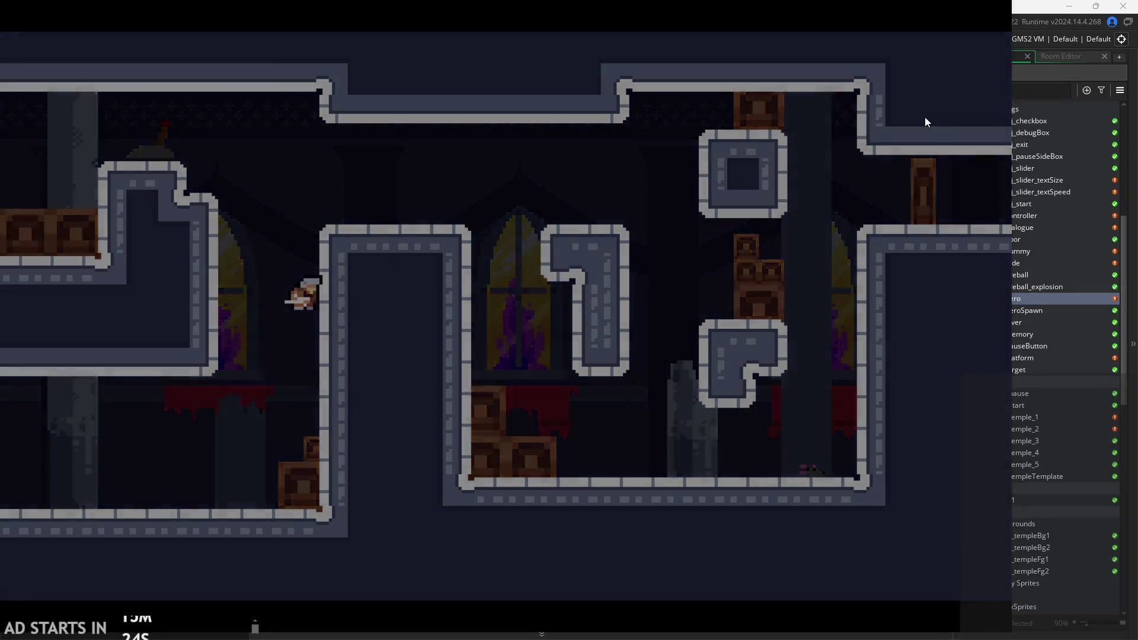
pyautogui.click(776, 499)
pyautogui.click(587, 252)
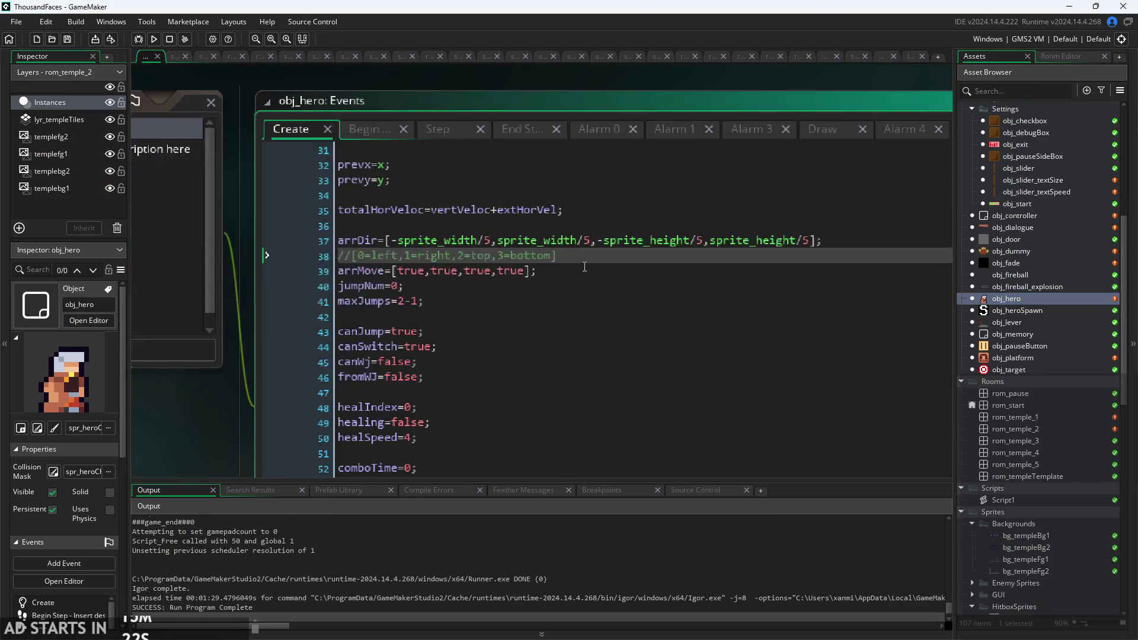
# Review obj_hero's Alarm 0, Alarm 1, Alarm 3, Draw and Alarm 5 code.
pyautogui.click(584, 130)
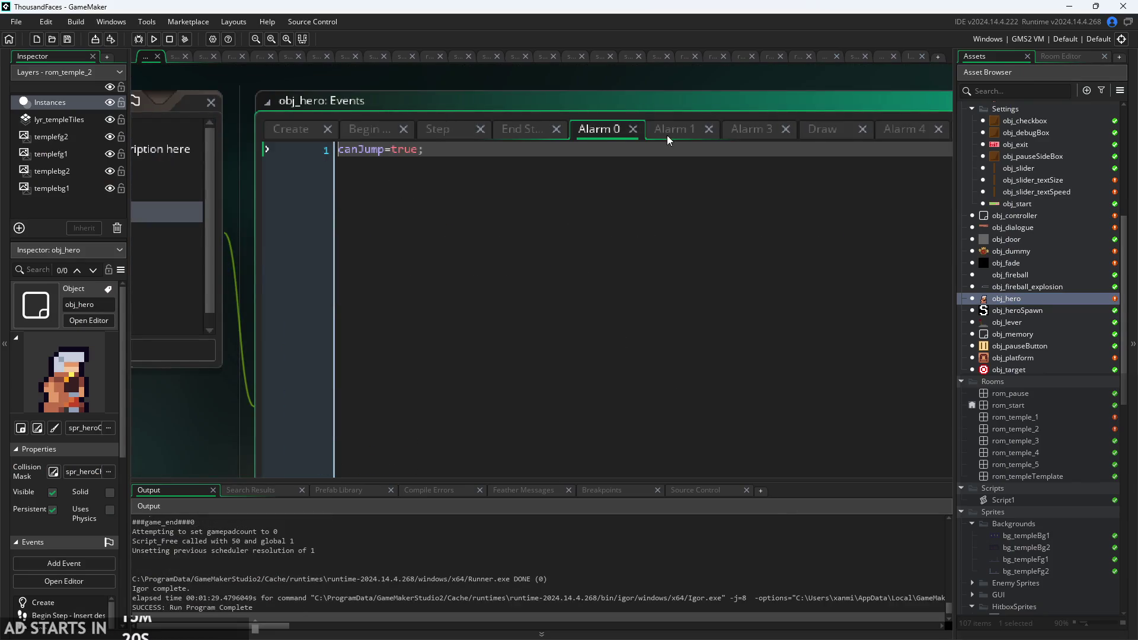
pyautogui.click(670, 132)
pyautogui.click(749, 134)
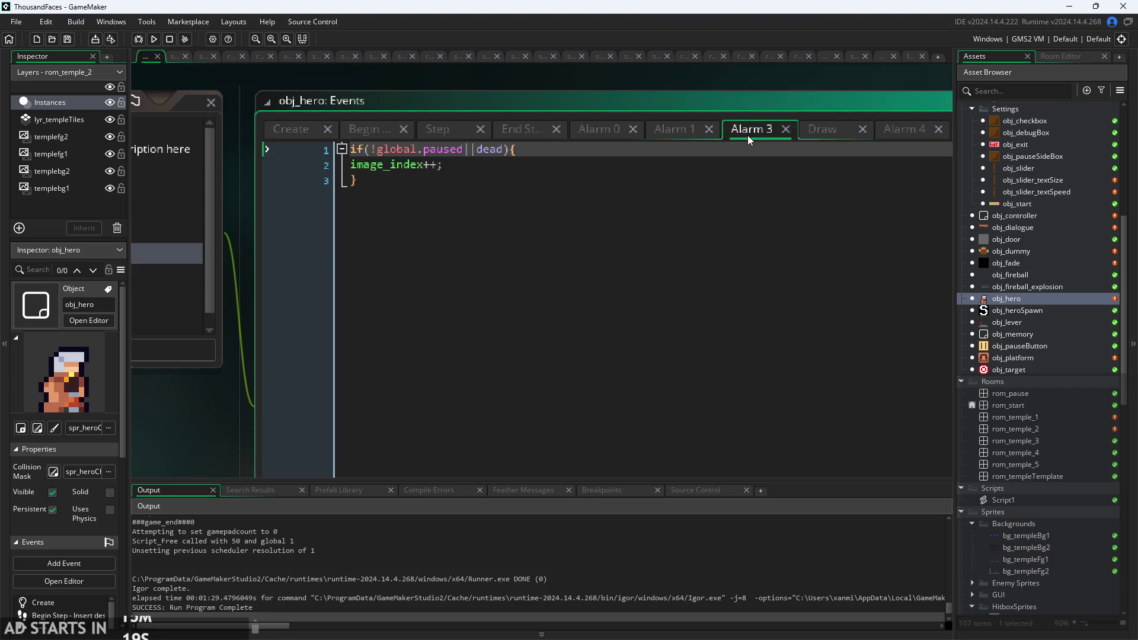
pyautogui.click(831, 132)
pyautogui.click(574, 133)
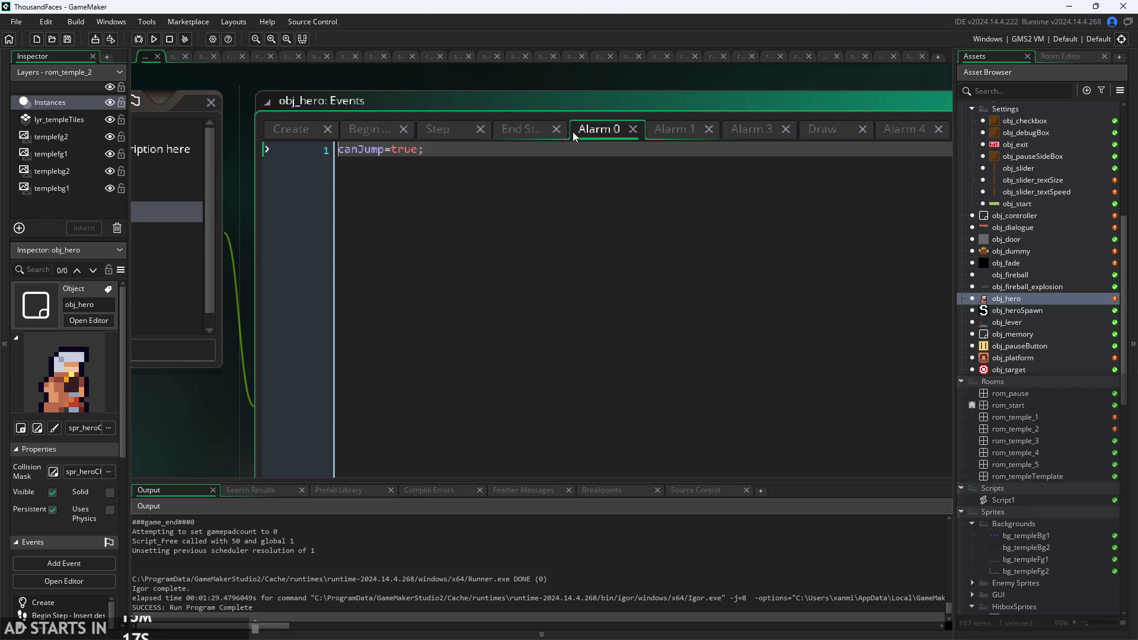
pyautogui.click(681, 131)
pyautogui.scroll(-2, 660, 287)
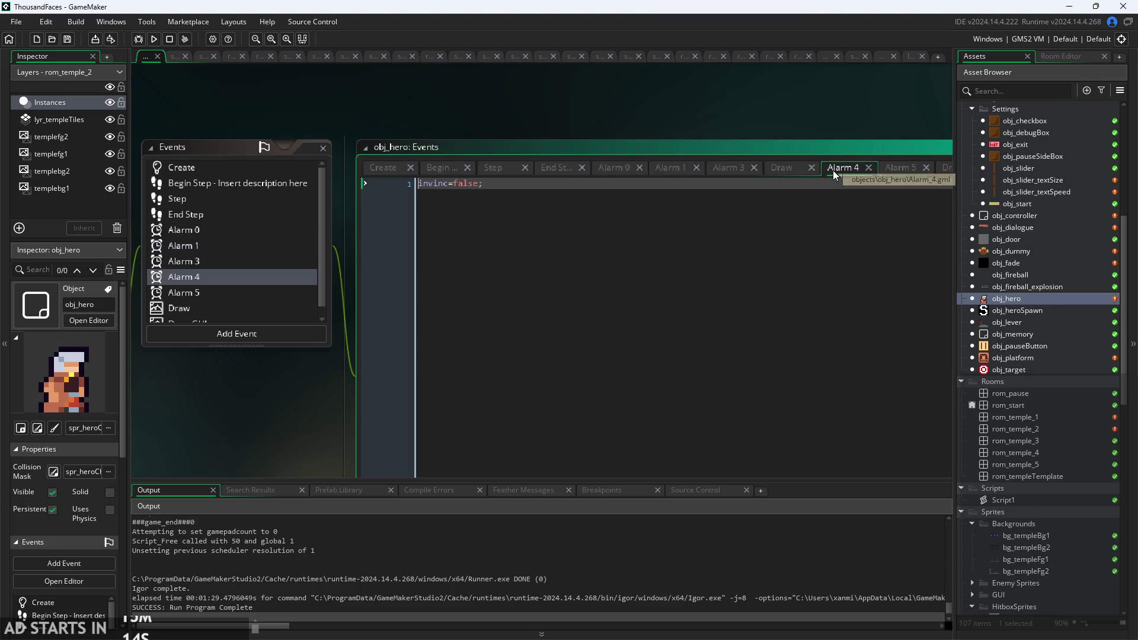
pyautogui.moveTo(889, 167); pyautogui.dragTo(744, 148)
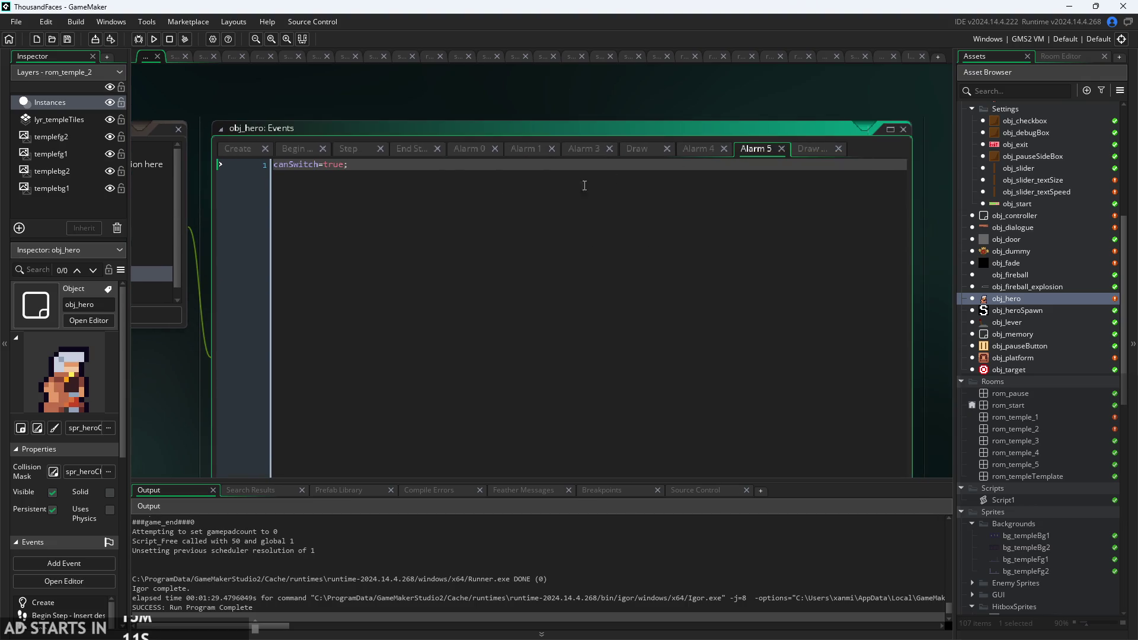
# Open the End Step event and place the caret at the end of line 90.
pyautogui.click(347, 151)
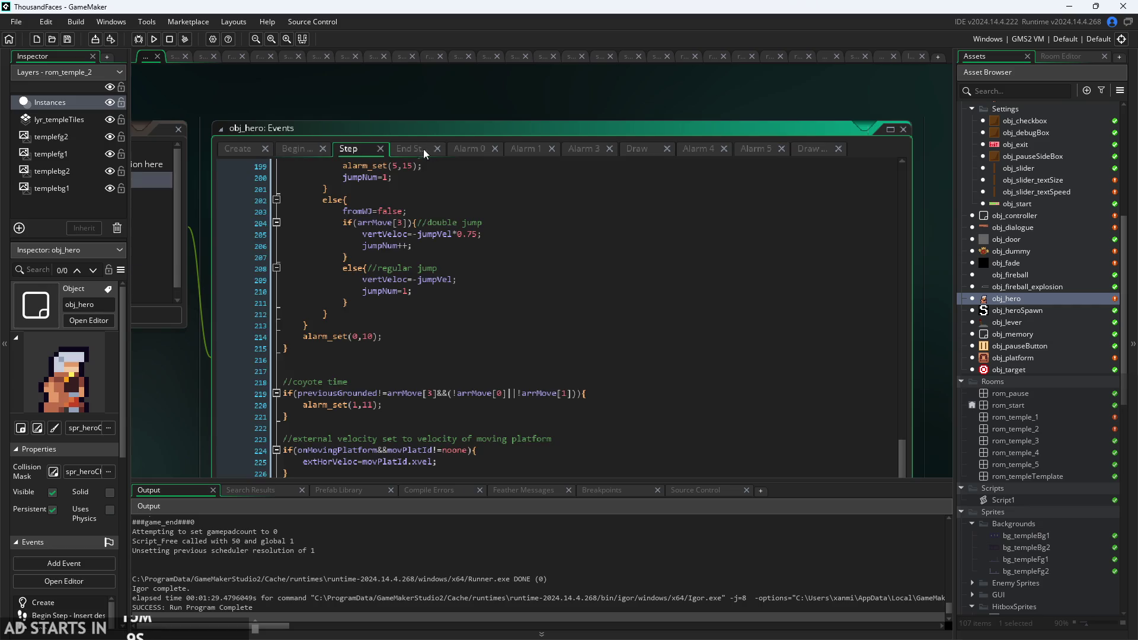
pyautogui.click(421, 151)
pyautogui.click(389, 268)
pyautogui.scroll(1, 388, 269)
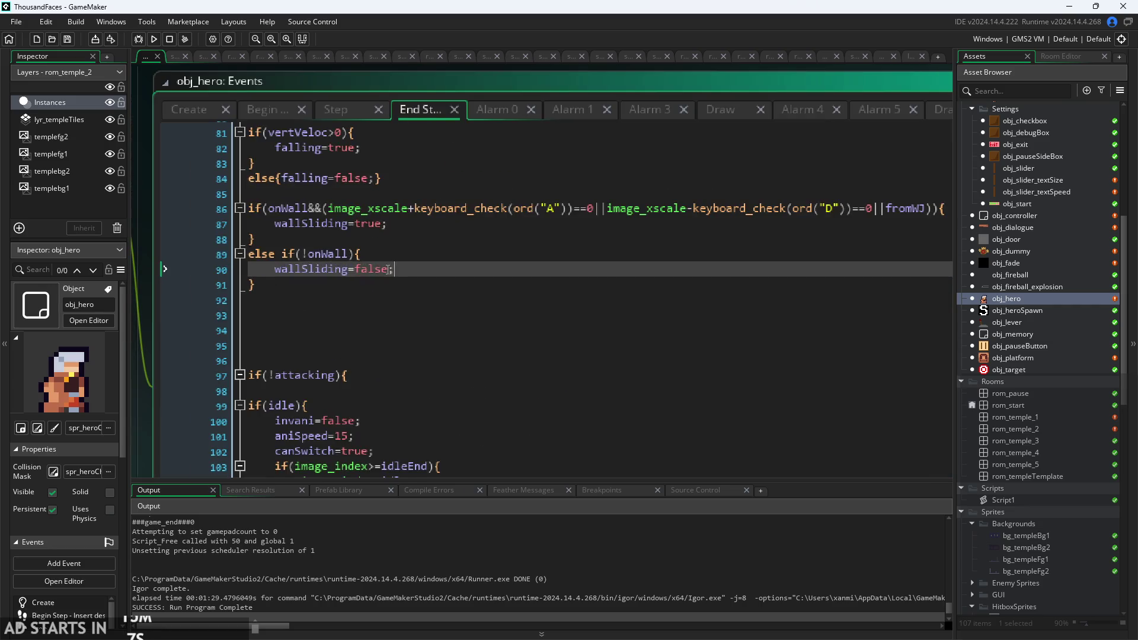
pyautogui.scroll(1, 388, 269)
pyautogui.press('Up')
pyautogui.scroll(2, 394, 269)
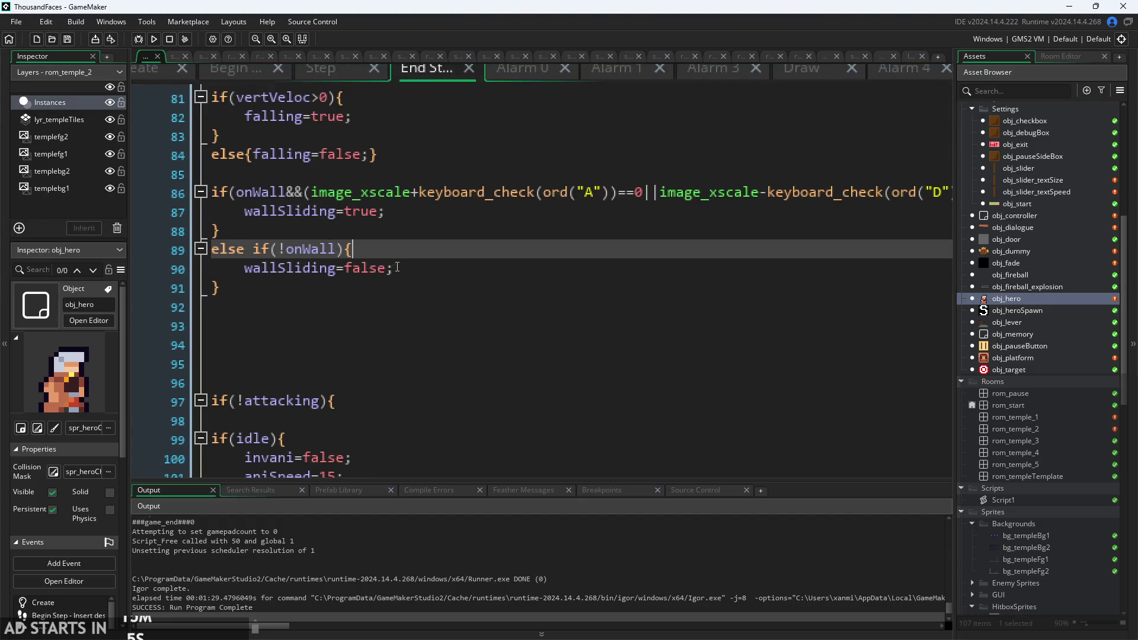
pyautogui.click(397, 267)
pyautogui.scroll(2, 451, 279)
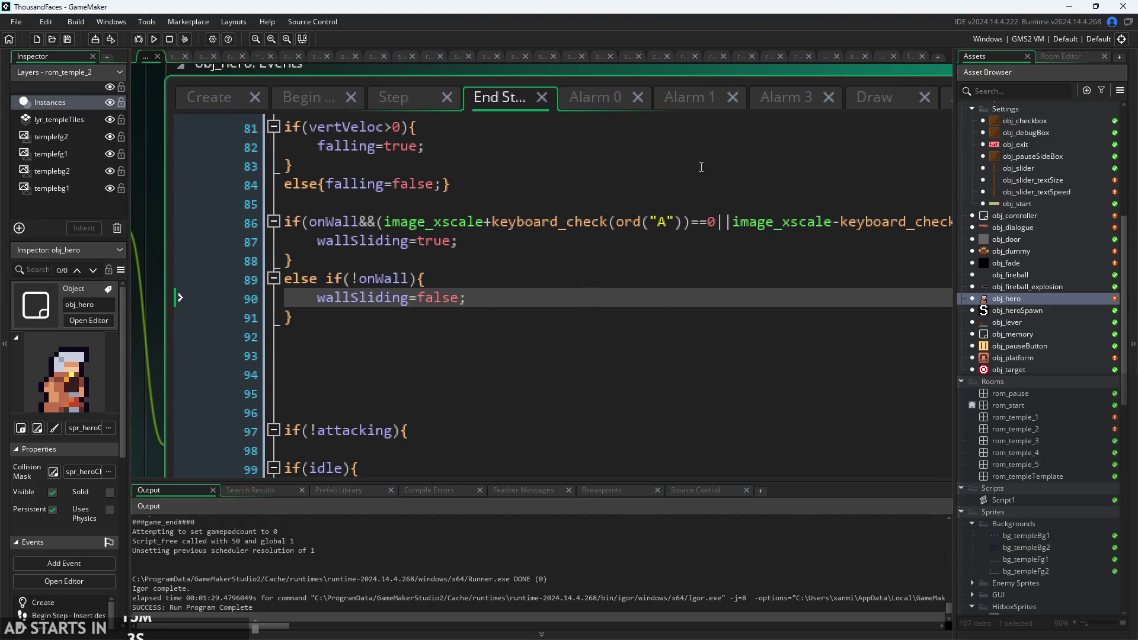
# Insert alarm_set(5,5); on line 91 via autocomplete and launch a test run.
pyautogui.press('Return')
pyautogui.write('alarm')
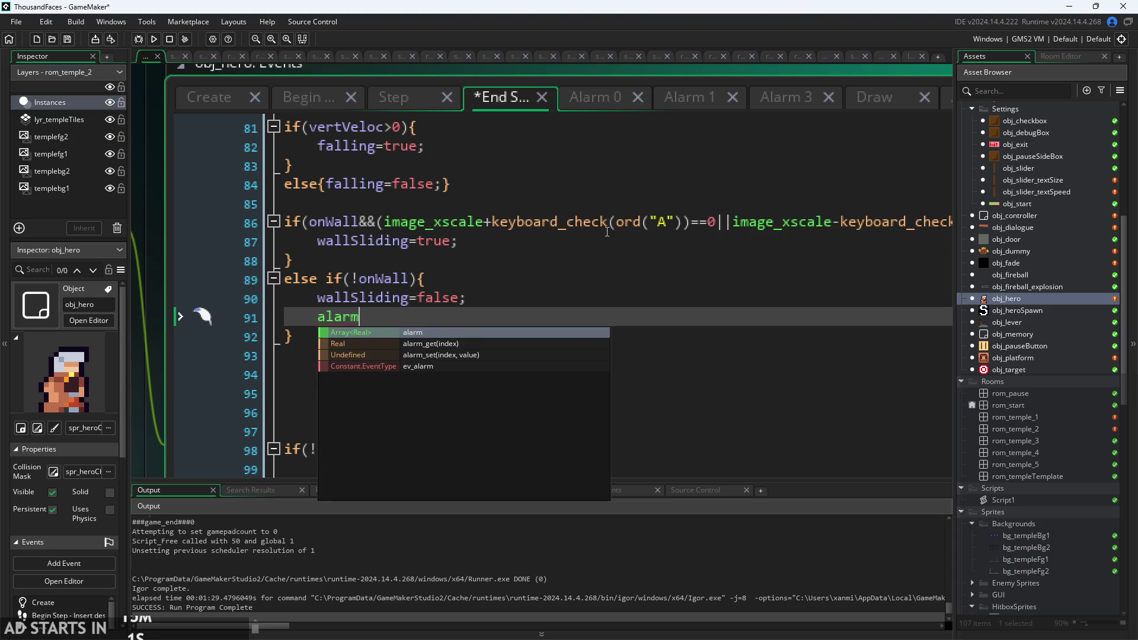
pyautogui.press('Down')
pyautogui.press('Return')
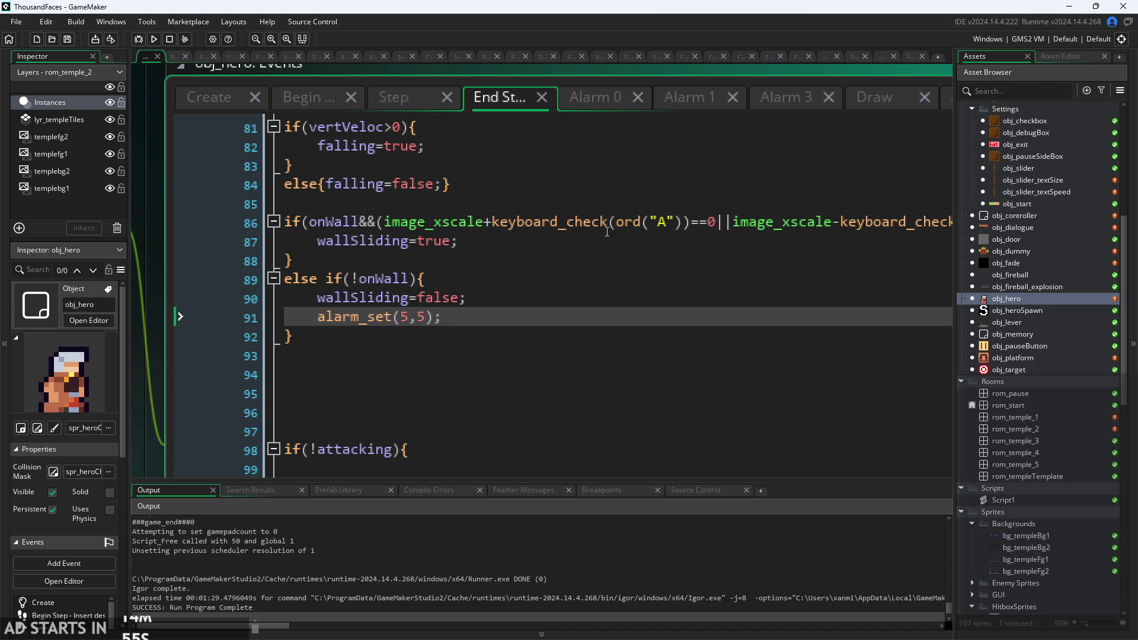
pyautogui.click(154, 40)
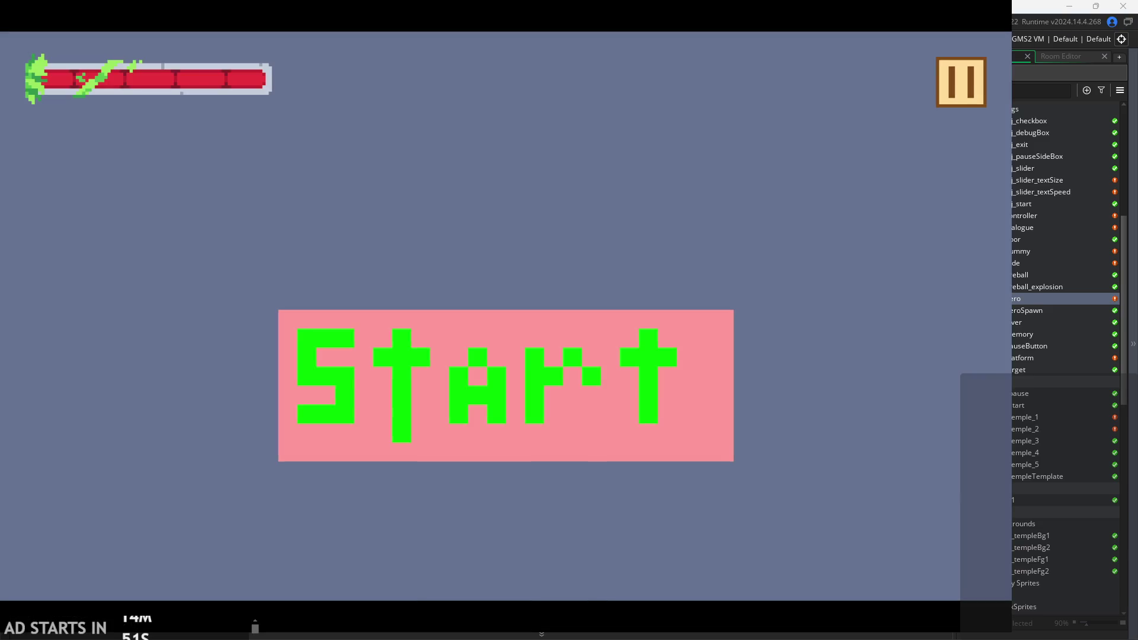
# Start the game and move the hero right and left with jumps.
pyautogui.click(595, 433)
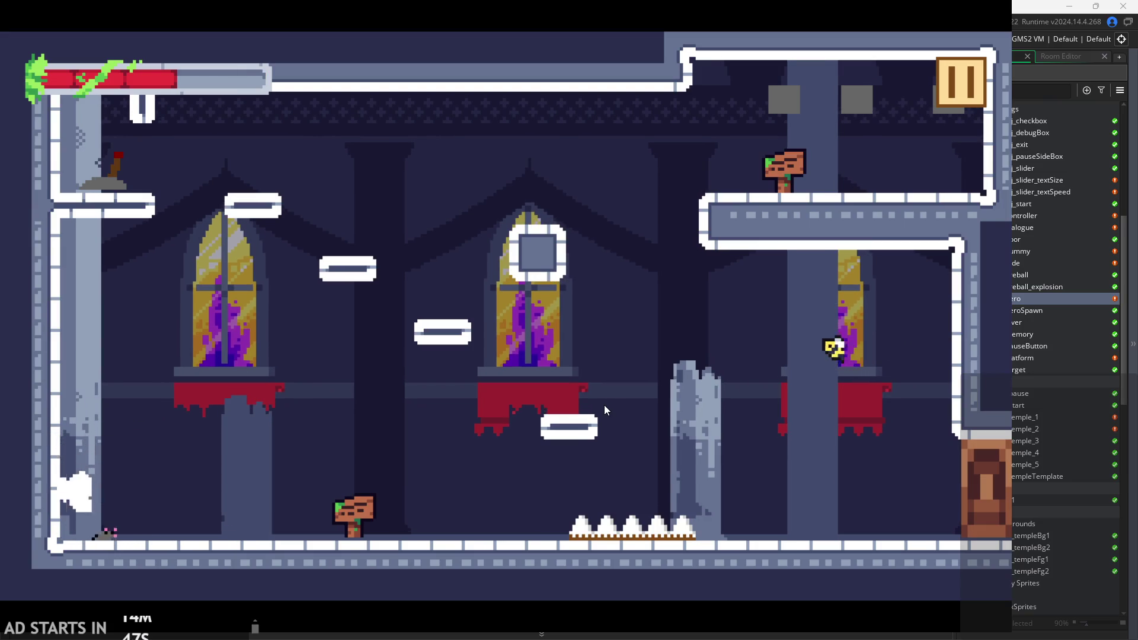
pyautogui.press('Right')
pyautogui.press('space')
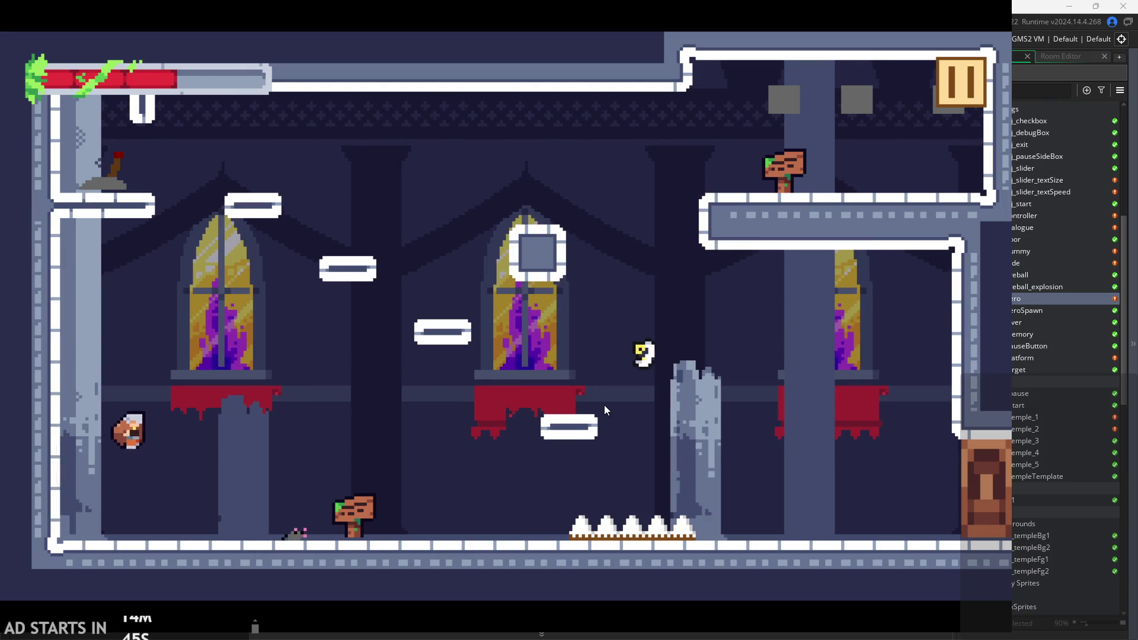
pyautogui.press('Left')
pyautogui.press('space')
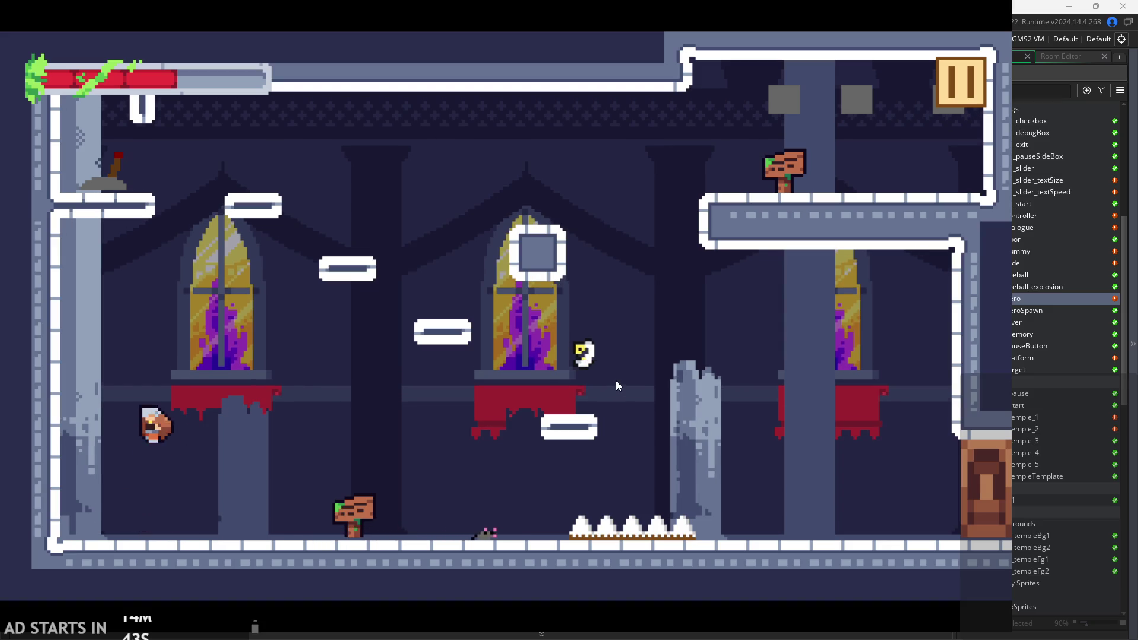
# Quit via the pause menu and select the alarm_set(5,5) line in End Step.
pyautogui.click(952, 78)
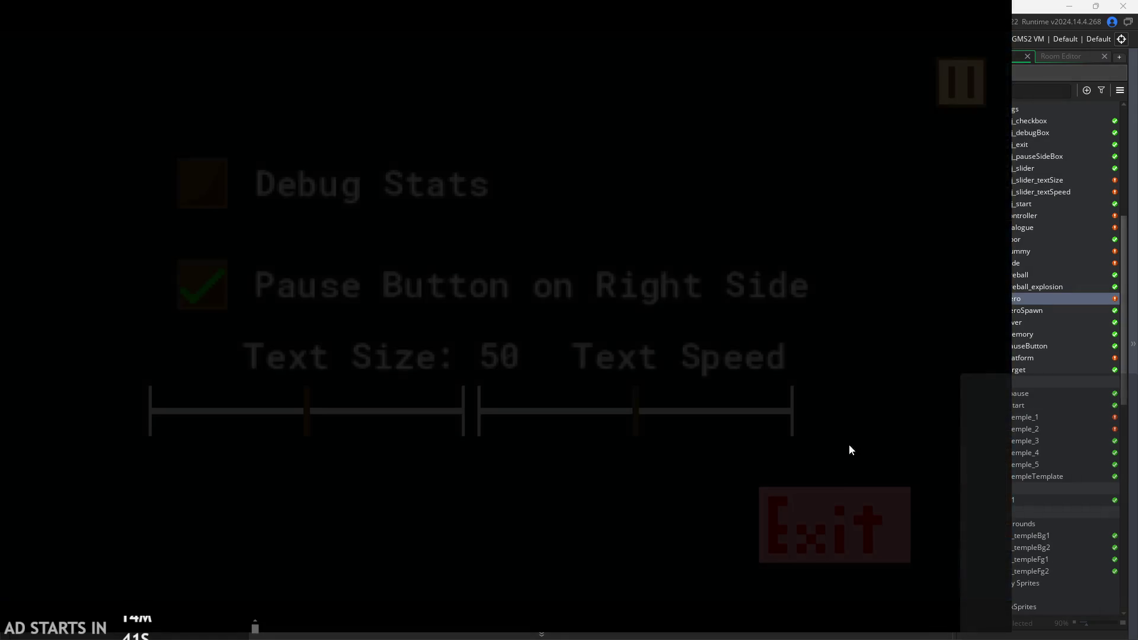
pyautogui.click(818, 519)
pyautogui.moveTo(456, 307)
pyautogui.mouseDown()
pyautogui.moveTo(321, 300)
pyautogui.moveTo(328, 318)
pyautogui.mouseUp()
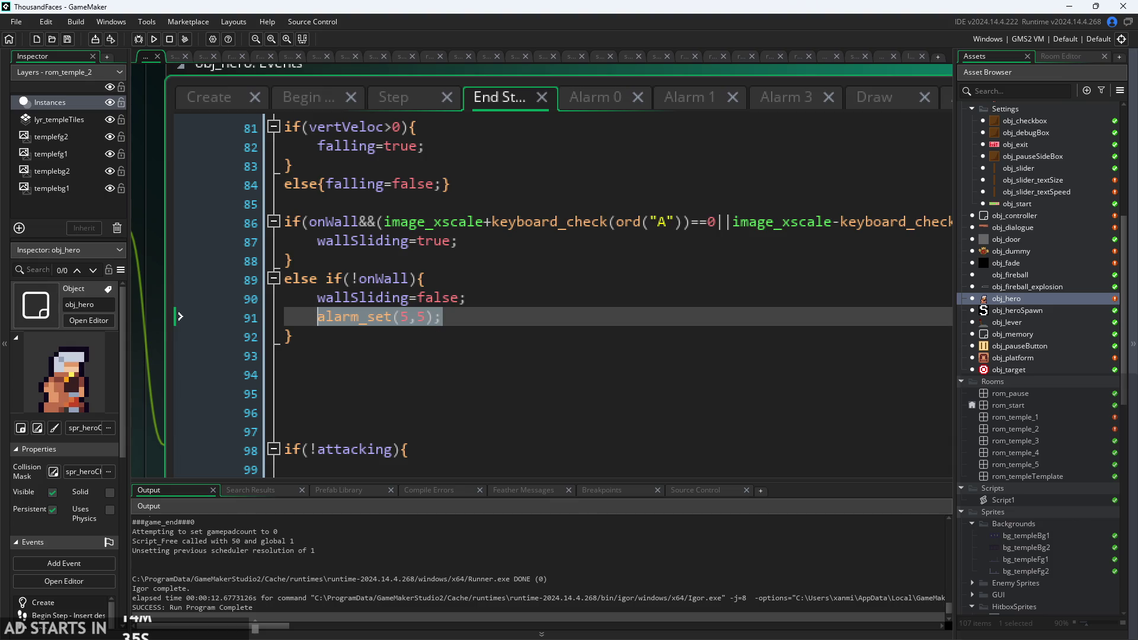
# Look over the Alarm 1, Alarm 3 and Draw code, moving the Alarm 5 tab earlier.
pyautogui.click(468, 328)
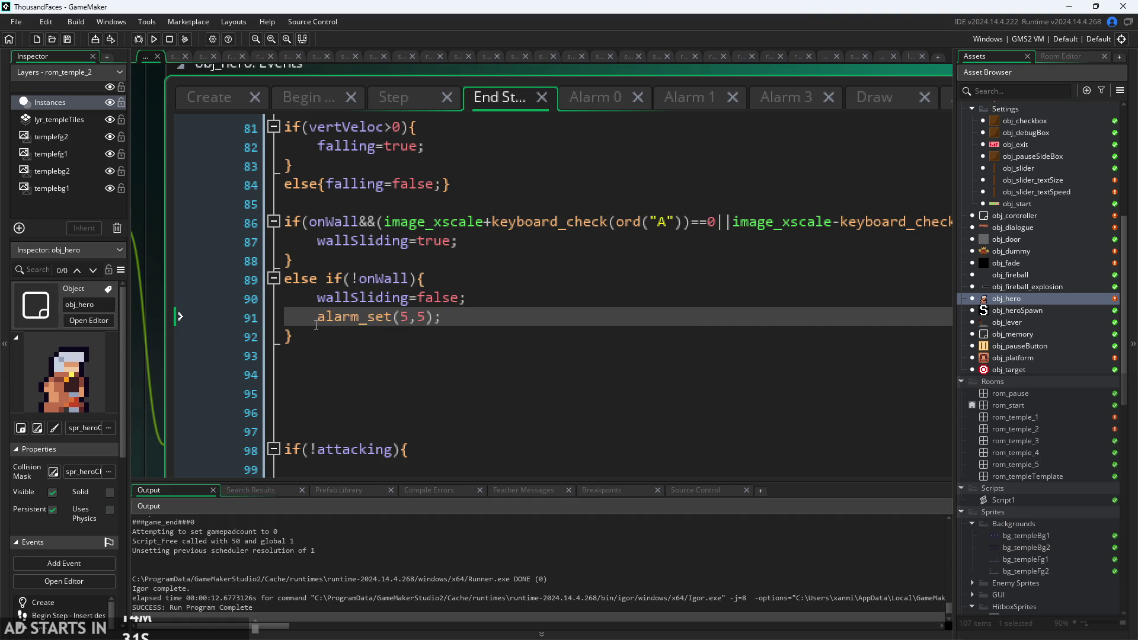
pyautogui.write('//')
pyautogui.click(681, 97)
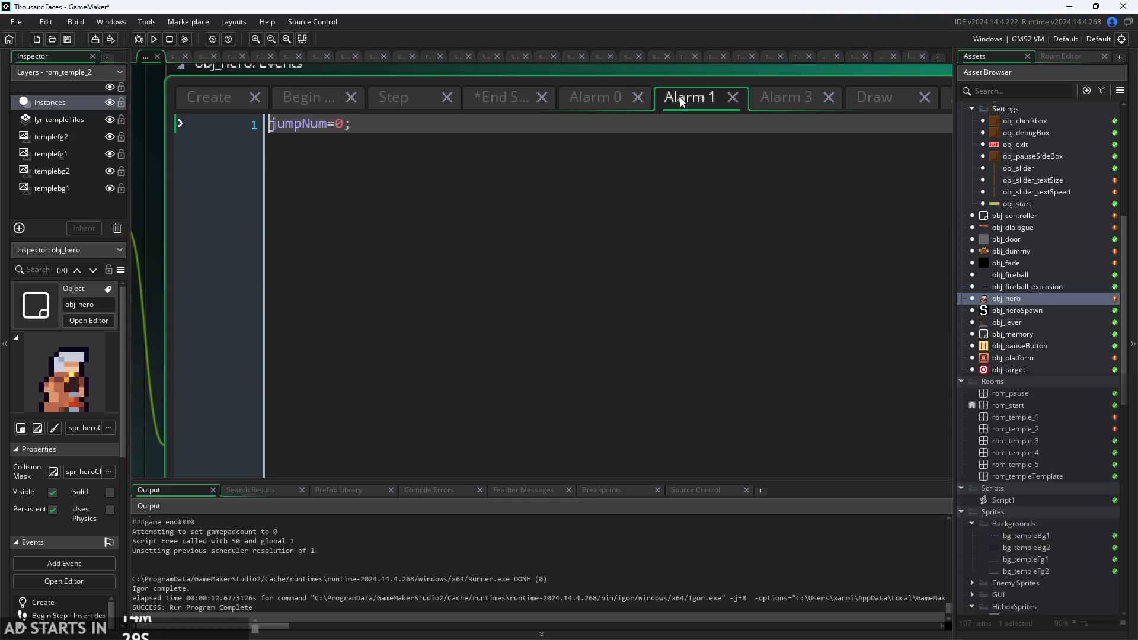
pyautogui.click(783, 101)
pyautogui.click(858, 100)
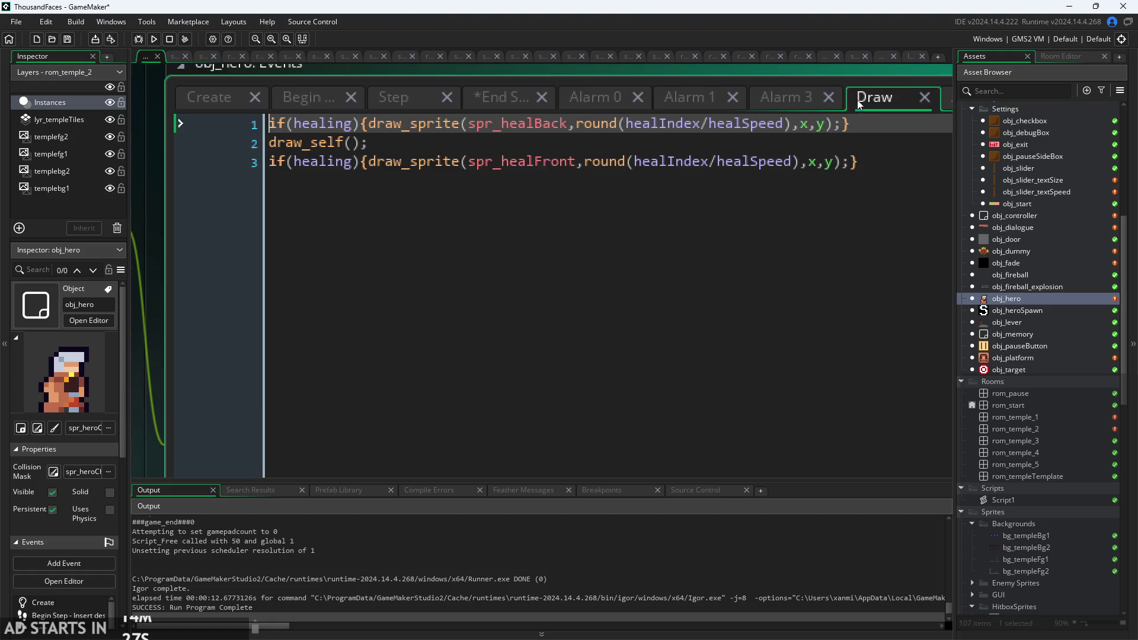
pyautogui.click(695, 104)
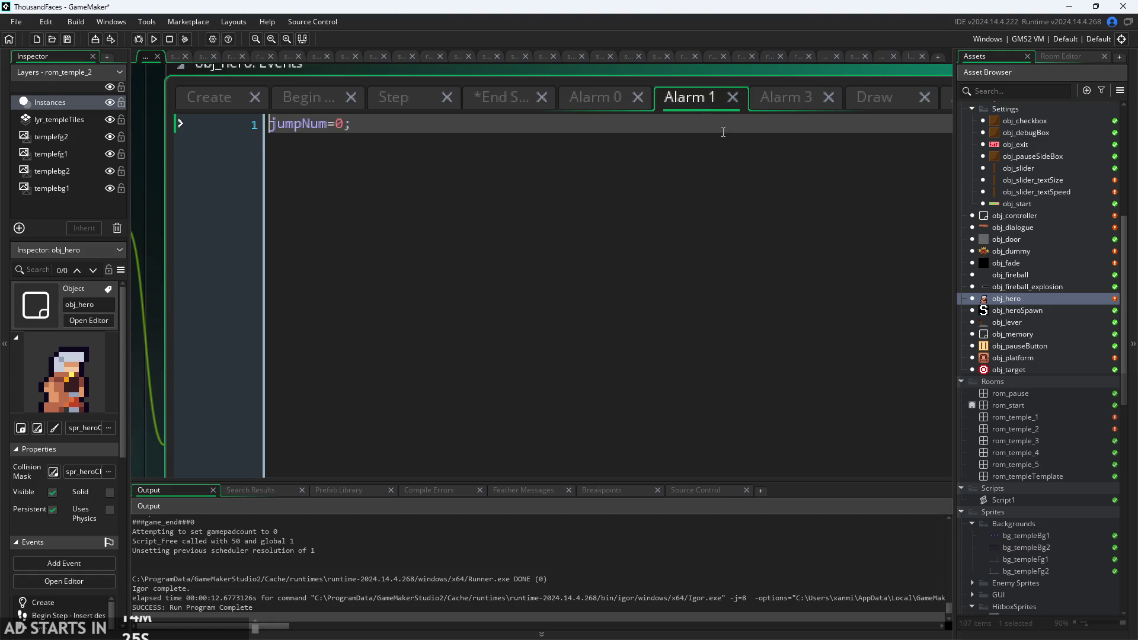
pyautogui.scroll(-3, 811, 110)
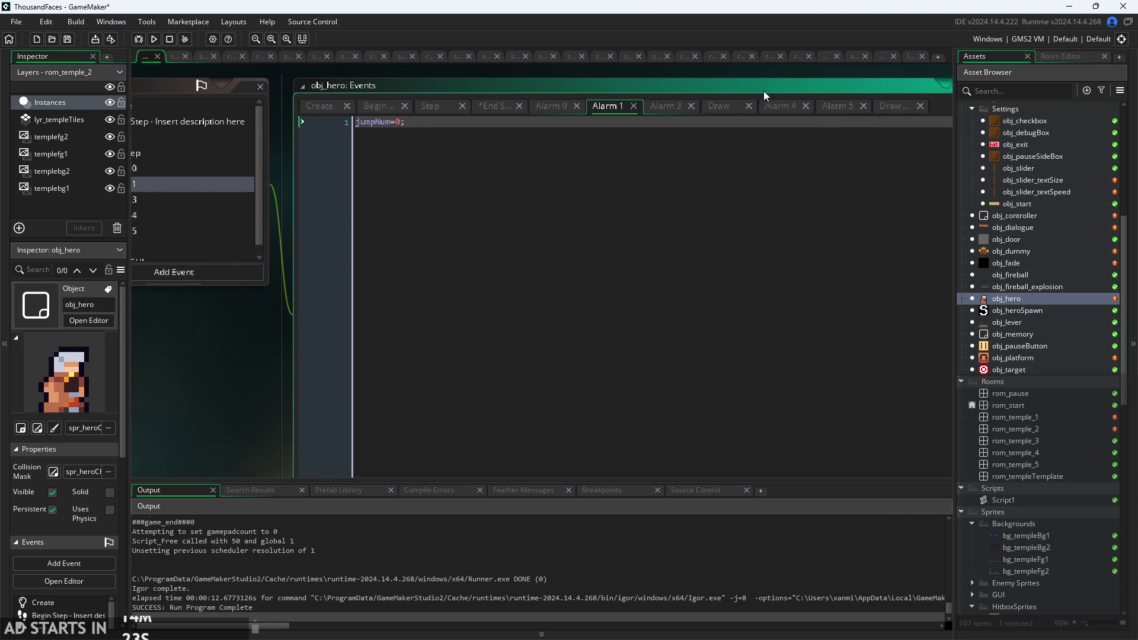
pyautogui.moveTo(841, 109); pyautogui.dragTo(612, 138)
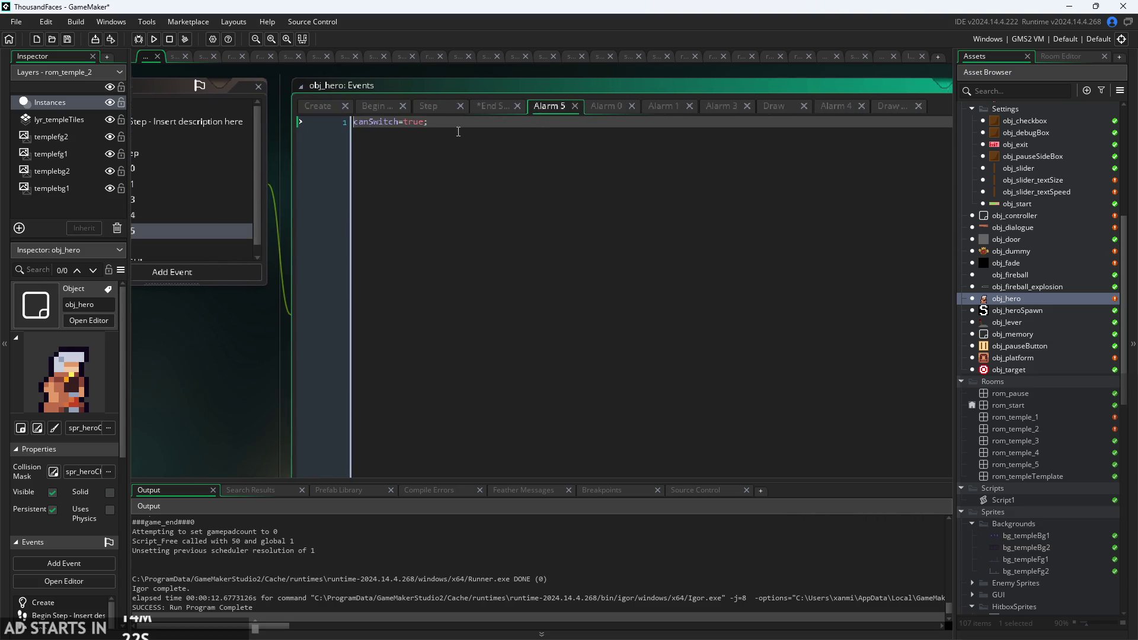
pyautogui.scroll(3, 458, 132)
# Check the End Step and Alarm 5 code, then start a fresh test run.
pyautogui.click(516, 89)
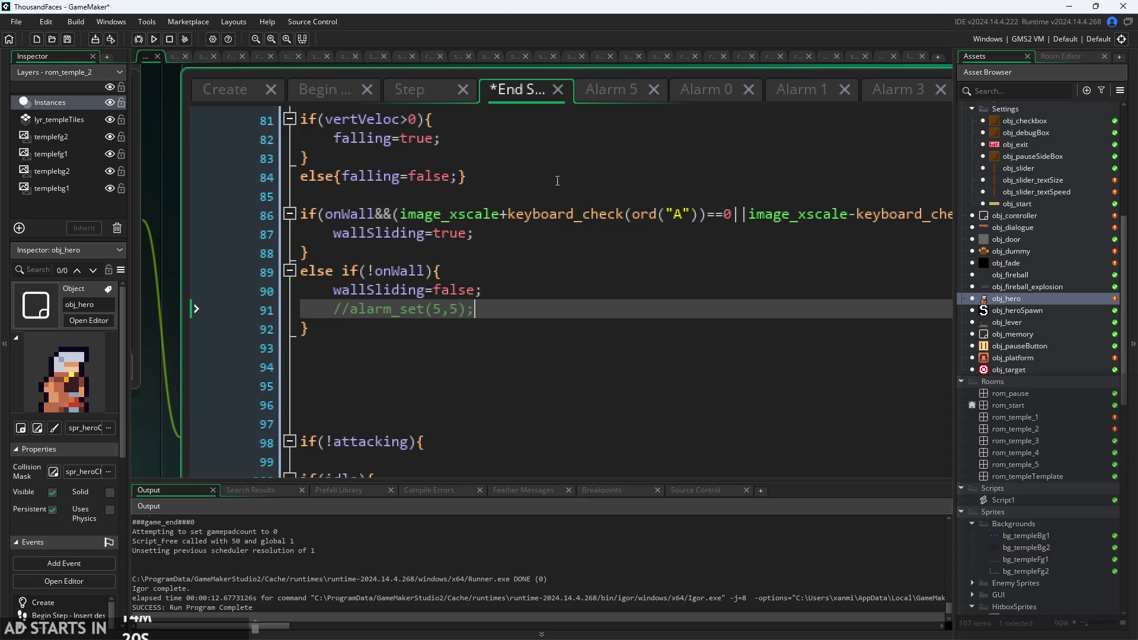
pyautogui.click(614, 91)
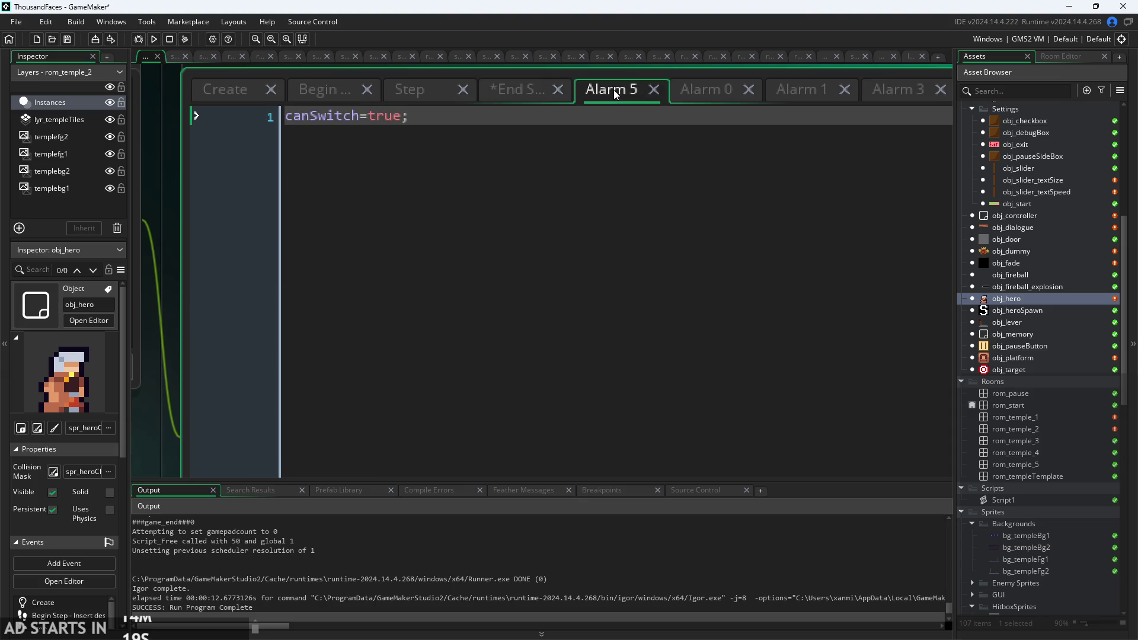
pyautogui.click(154, 39)
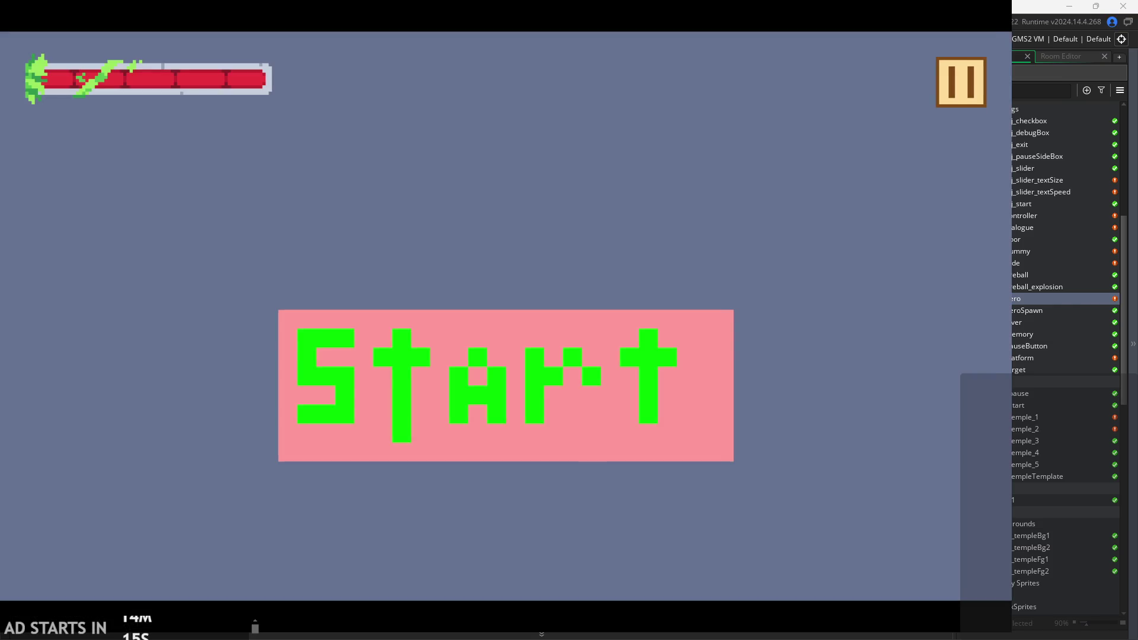
# Start the game, jump the hero onto the left wall, then run right past the sign and dash.
pyautogui.click(668, 327)
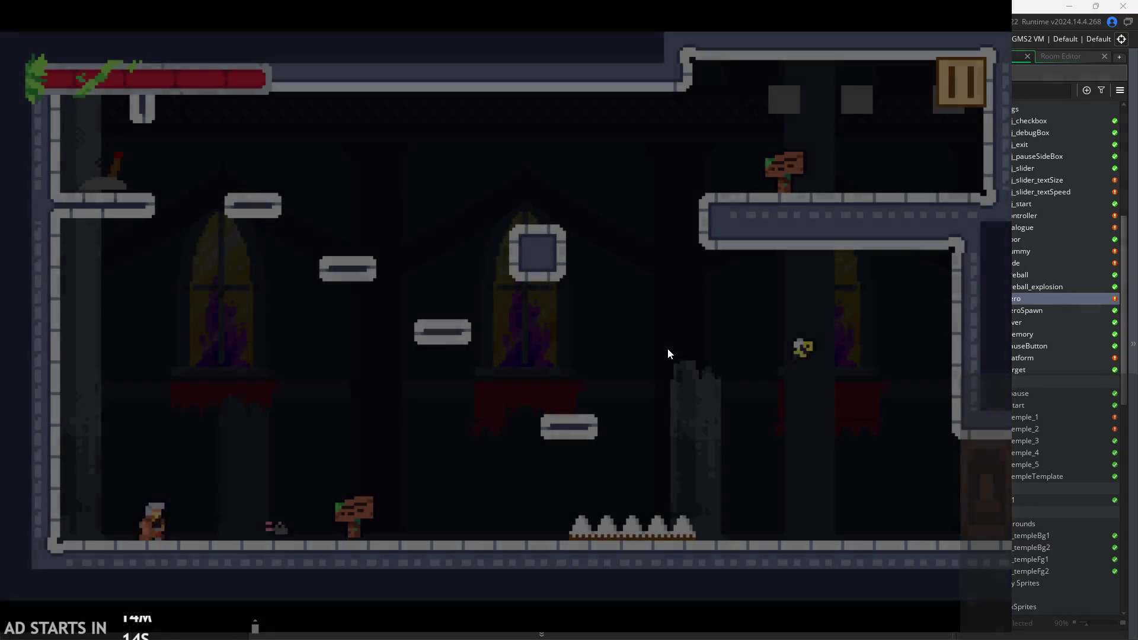
pyautogui.press('Right')
pyautogui.press('space')
pyautogui.press('Left')
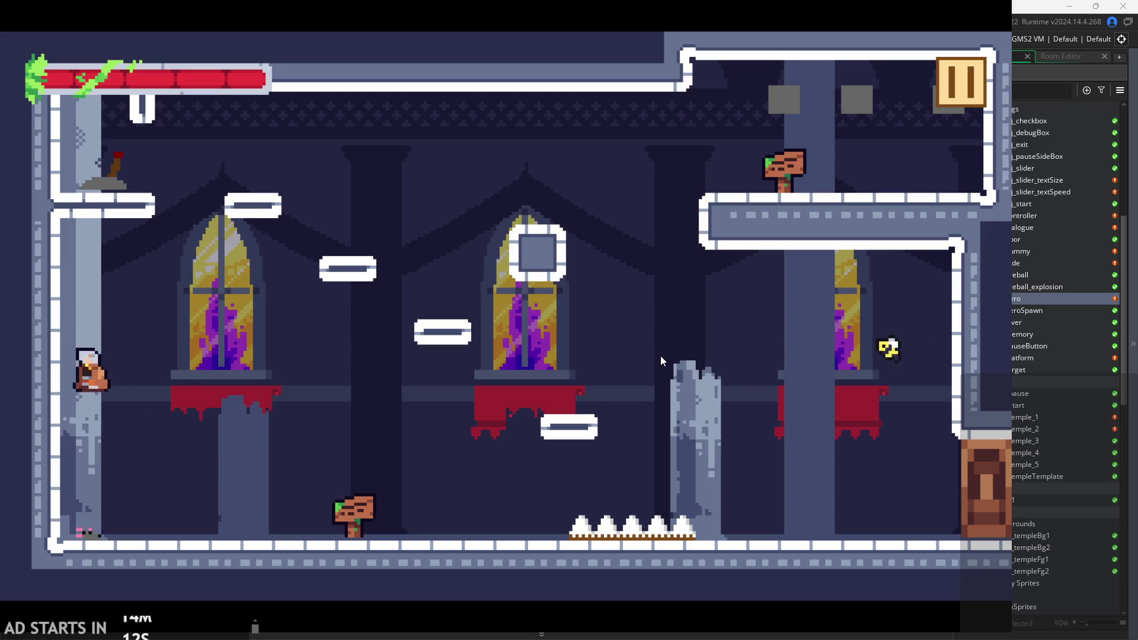
pyautogui.press('space')
pyautogui.press('Right')
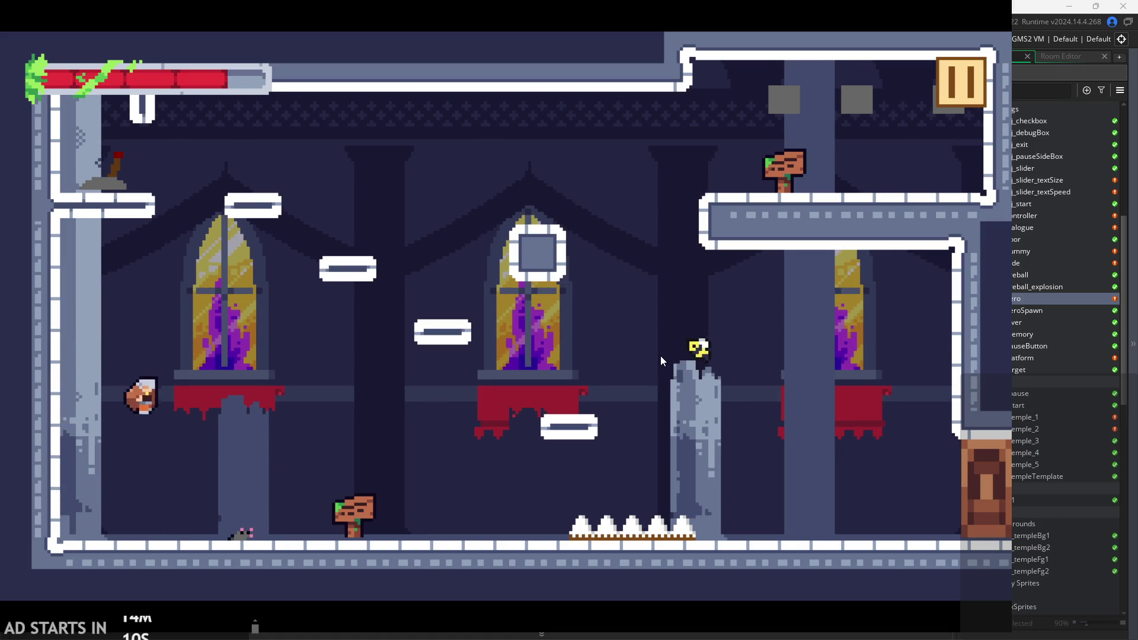
pyautogui.press('space')
pyautogui.press('Left')
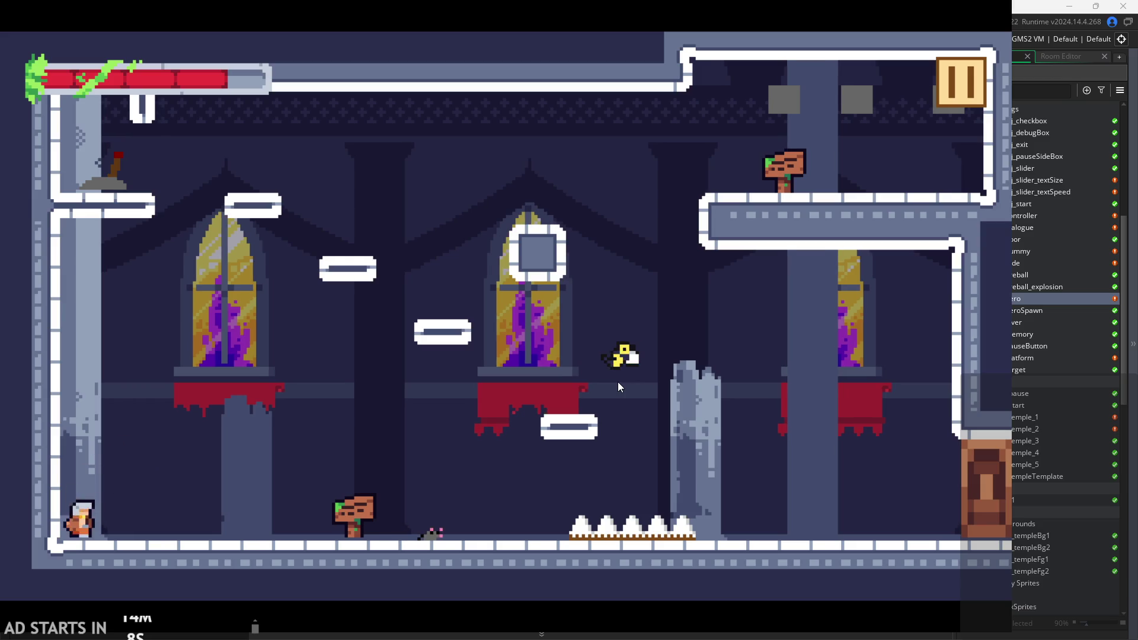
pyautogui.press('Right')
pyautogui.press('Right')
pyautogui.press('space')
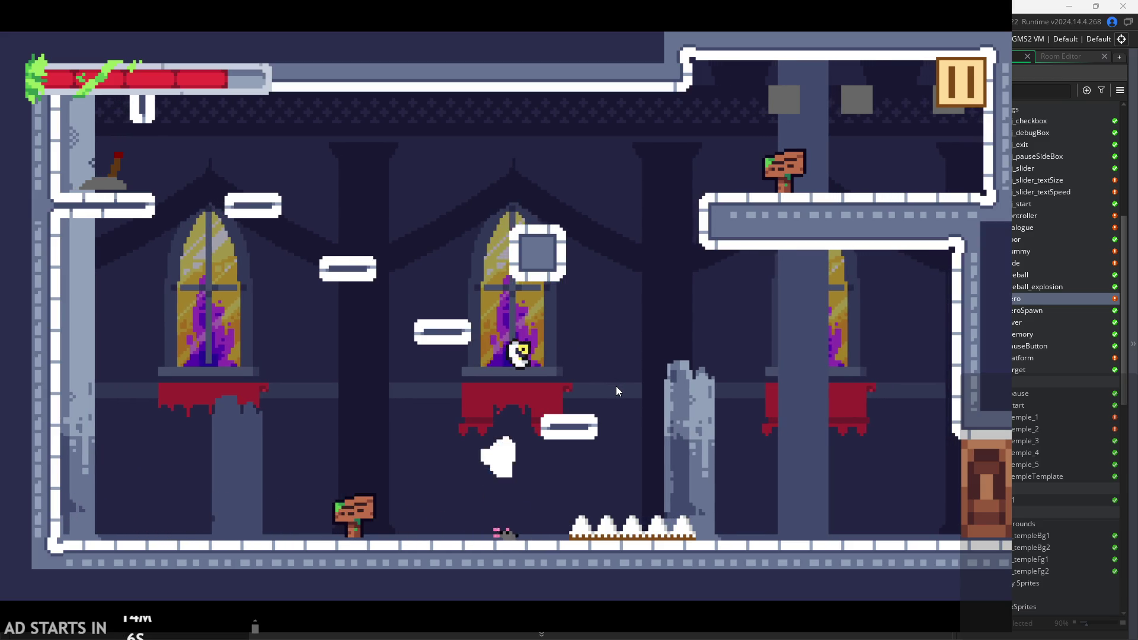
# Jump the hero between the platform, the floor and the pillar top, slashing along the way.
pyautogui.press('Left')
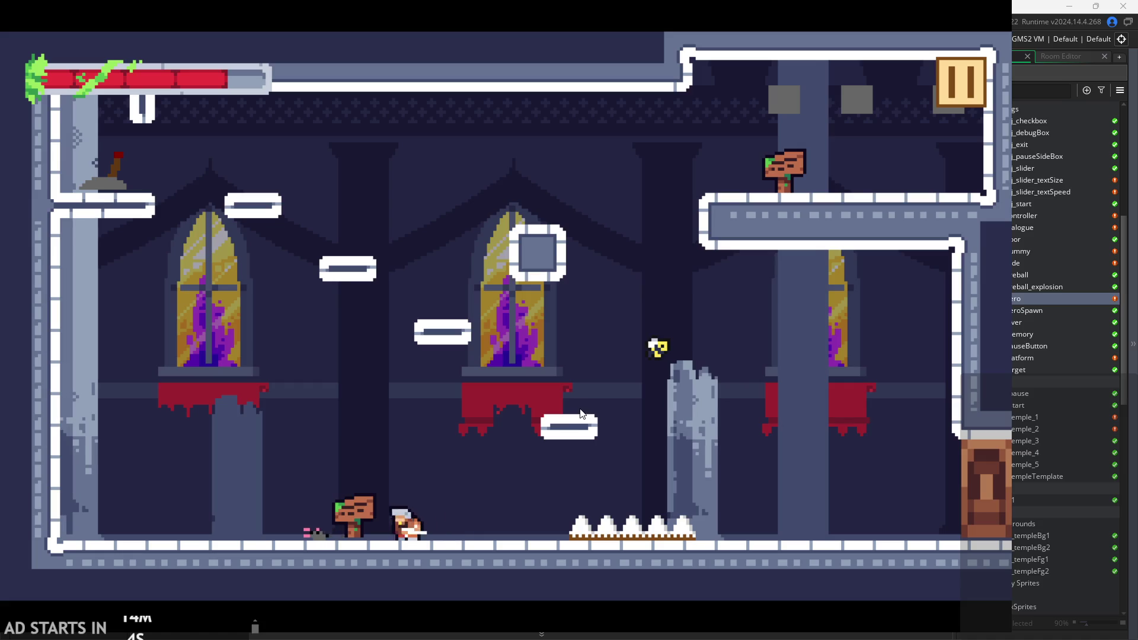
pyautogui.press('space')
pyautogui.press('Right')
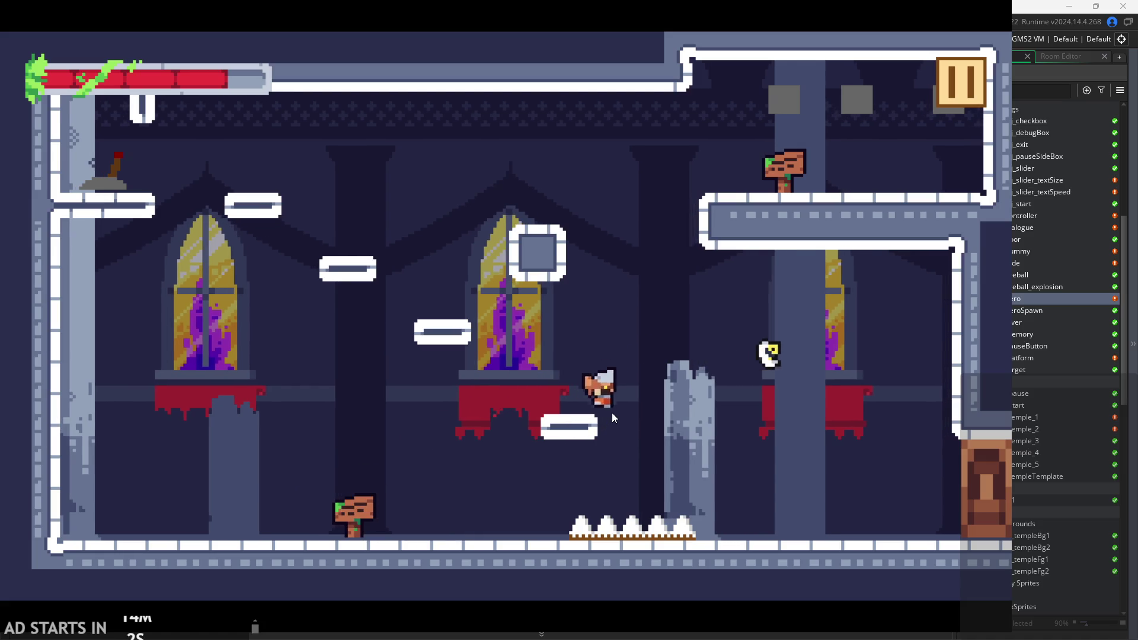
pyautogui.press('Left')
pyautogui.press('Right')
pyautogui.press('space')
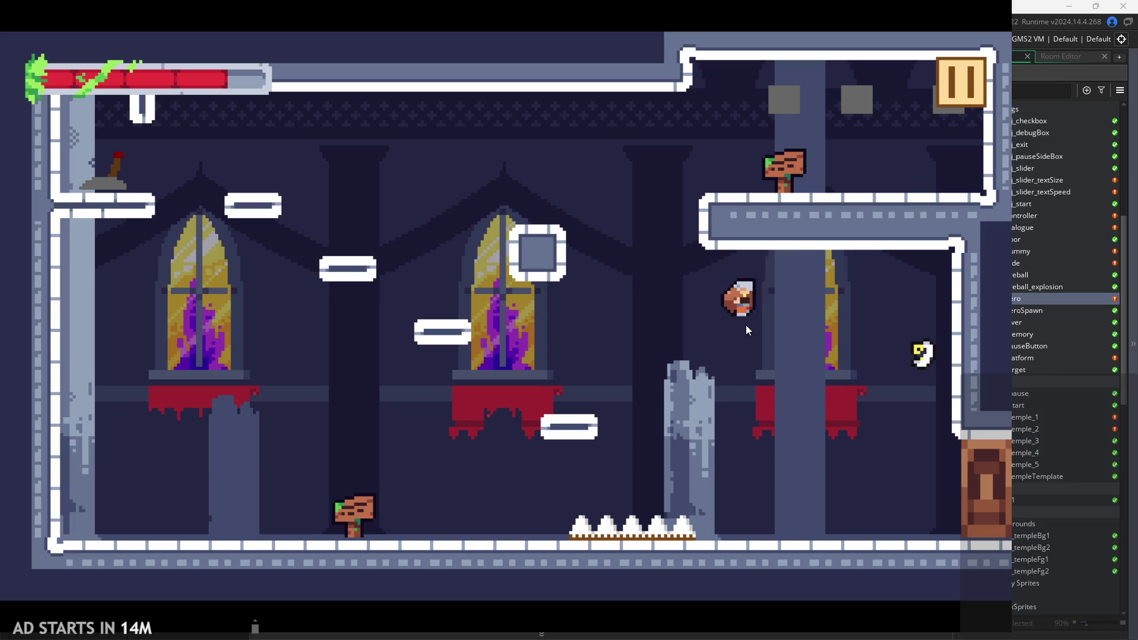
pyautogui.press('space')
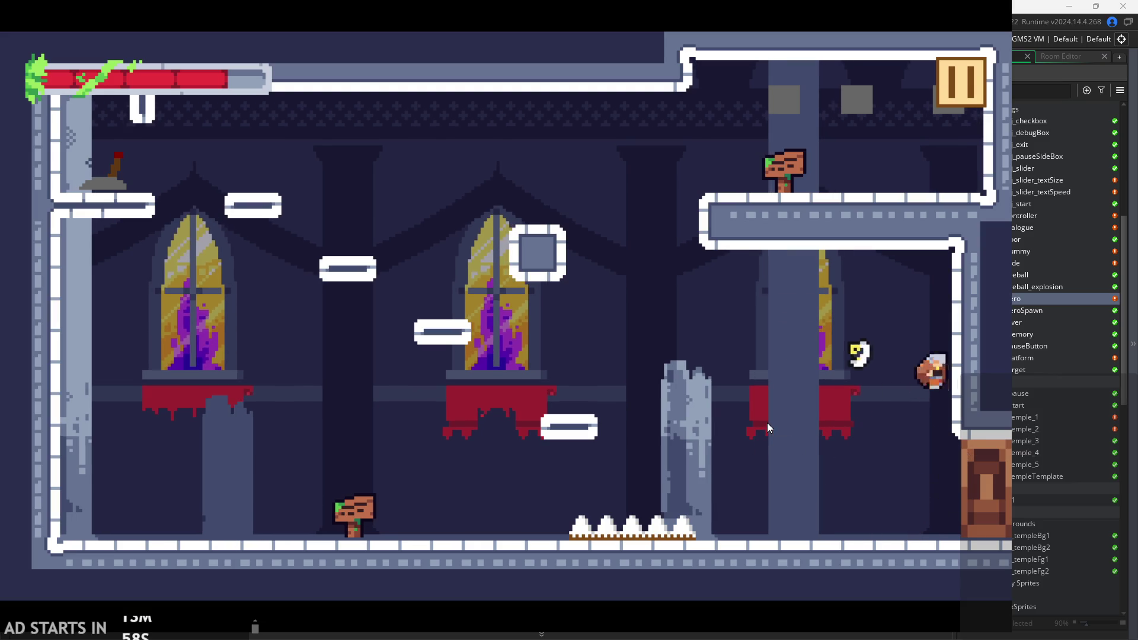
pyautogui.press('Left')
pyautogui.press('space')
pyautogui.press('Left')
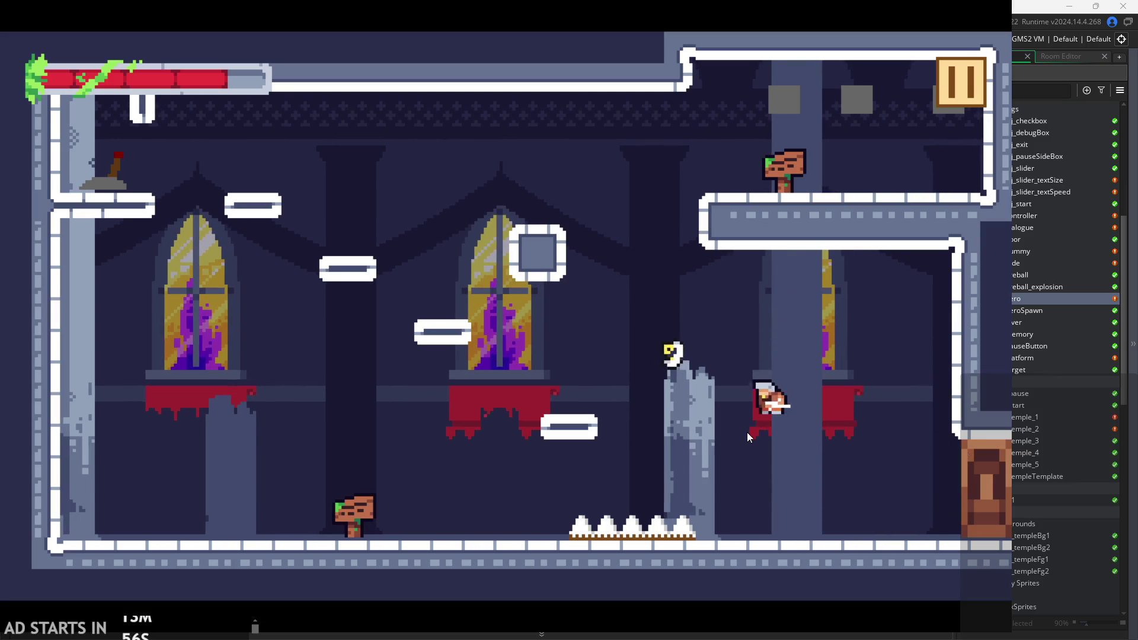
pyautogui.press('space')
pyautogui.press('Left')
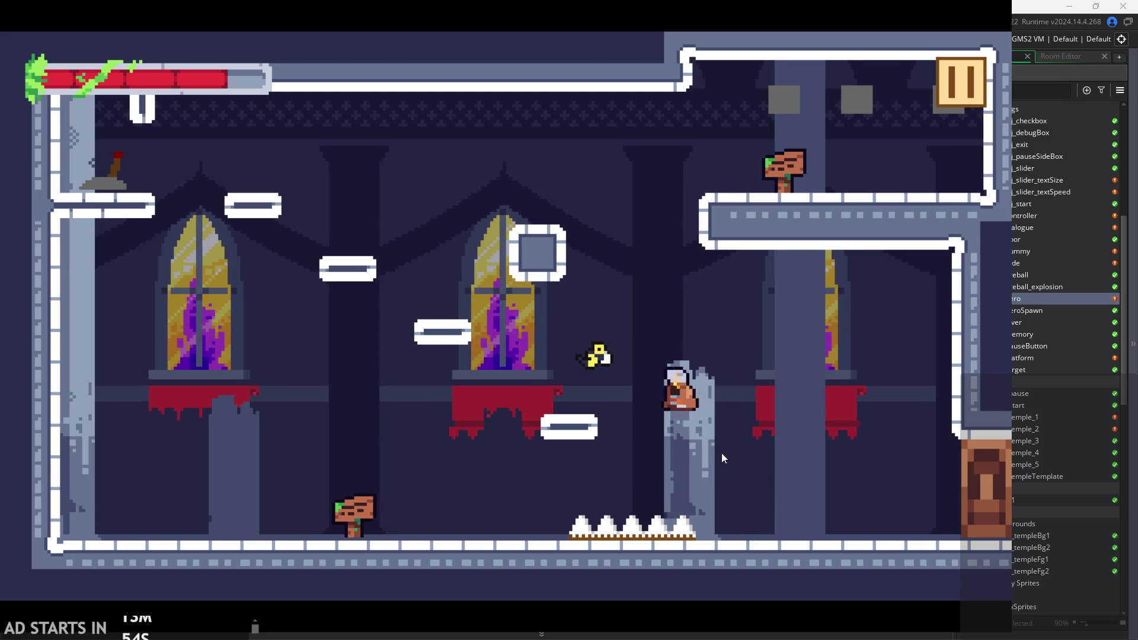
pyautogui.press('space')
pyautogui.press('Right')
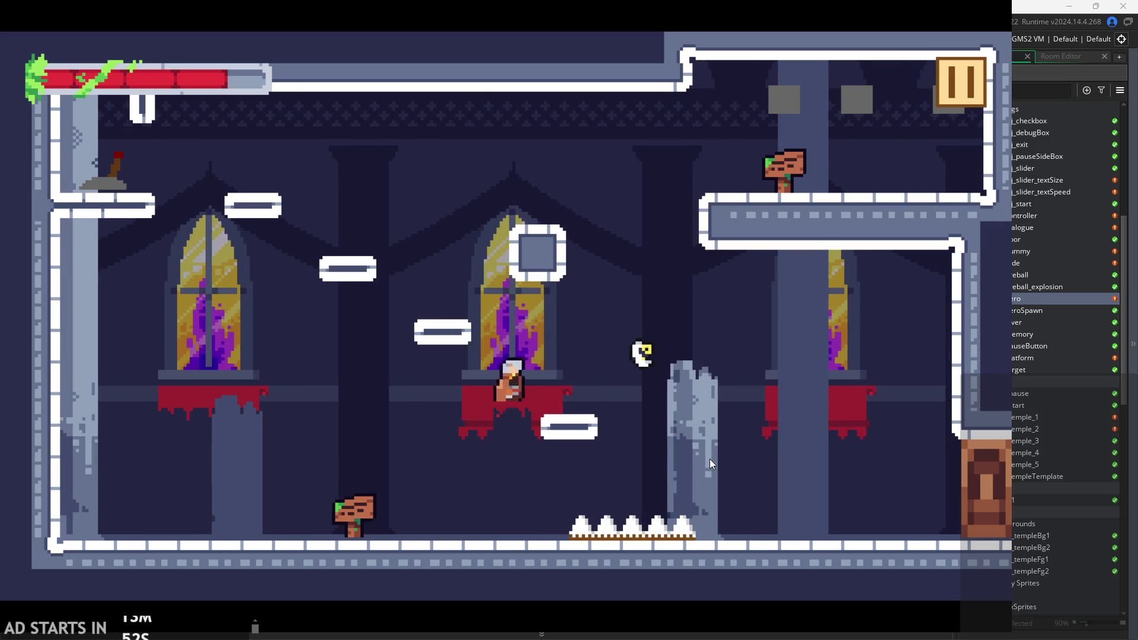
# Cling to the pillar, chain air bursts and dashes, then land on the small platform and square block.
pyautogui.press('space')
pyautogui.press('Left')
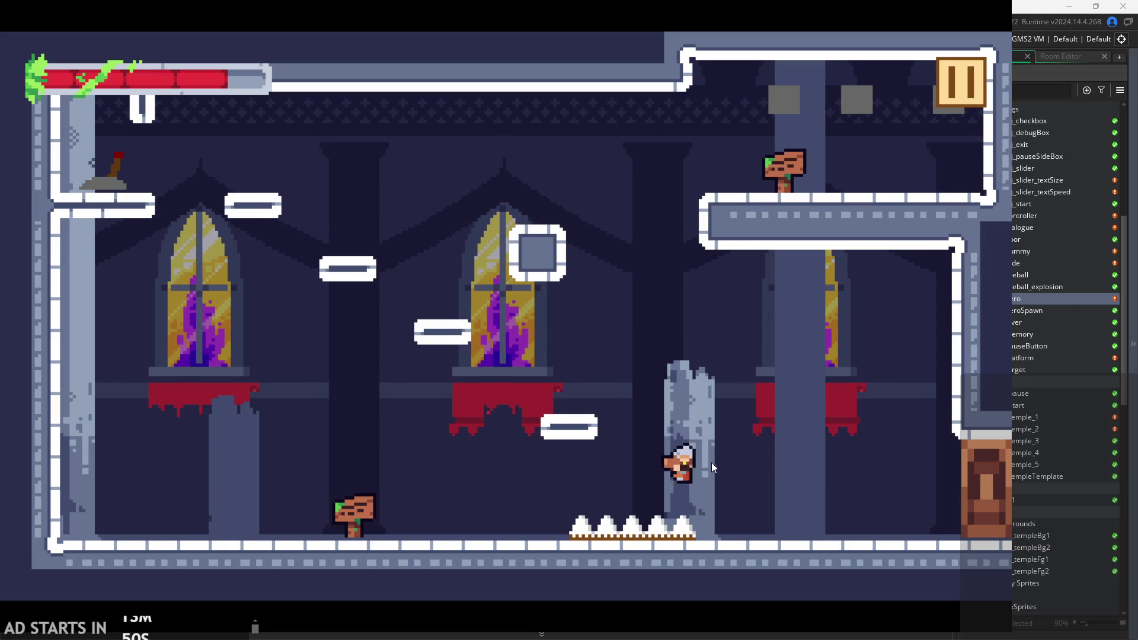
pyautogui.press('space')
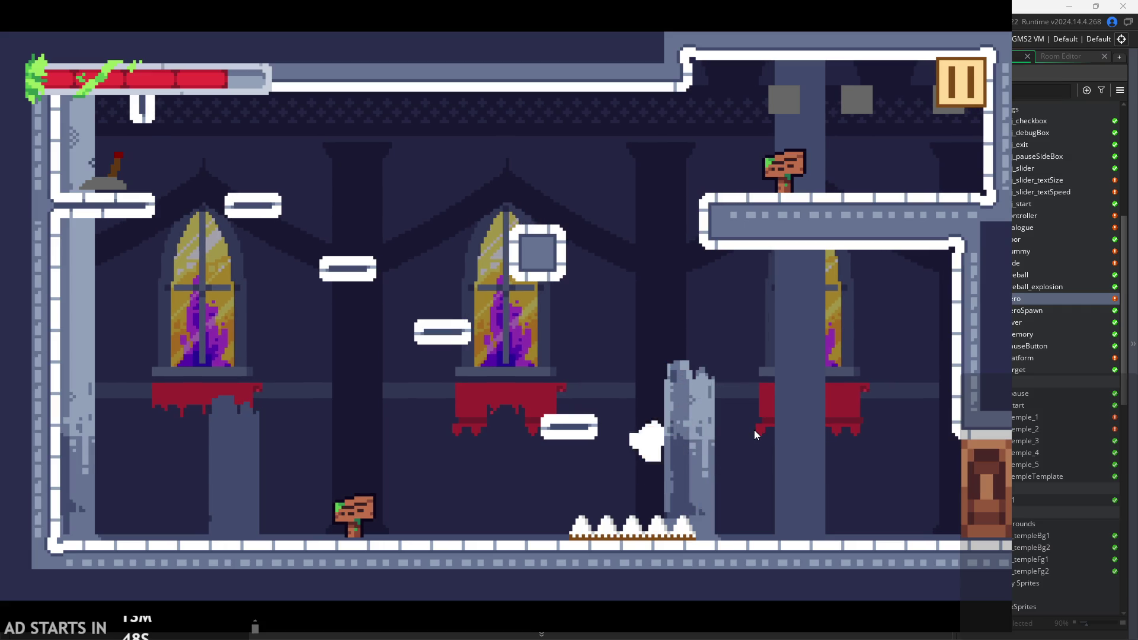
pyautogui.press('space')
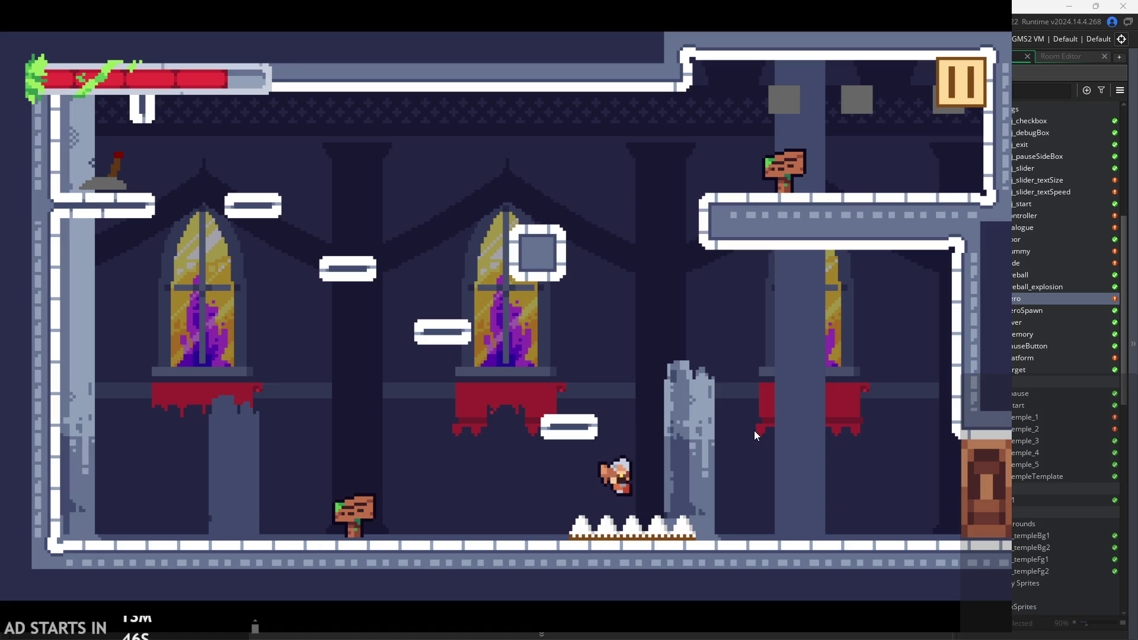
pyautogui.press('space')
pyautogui.press('space')
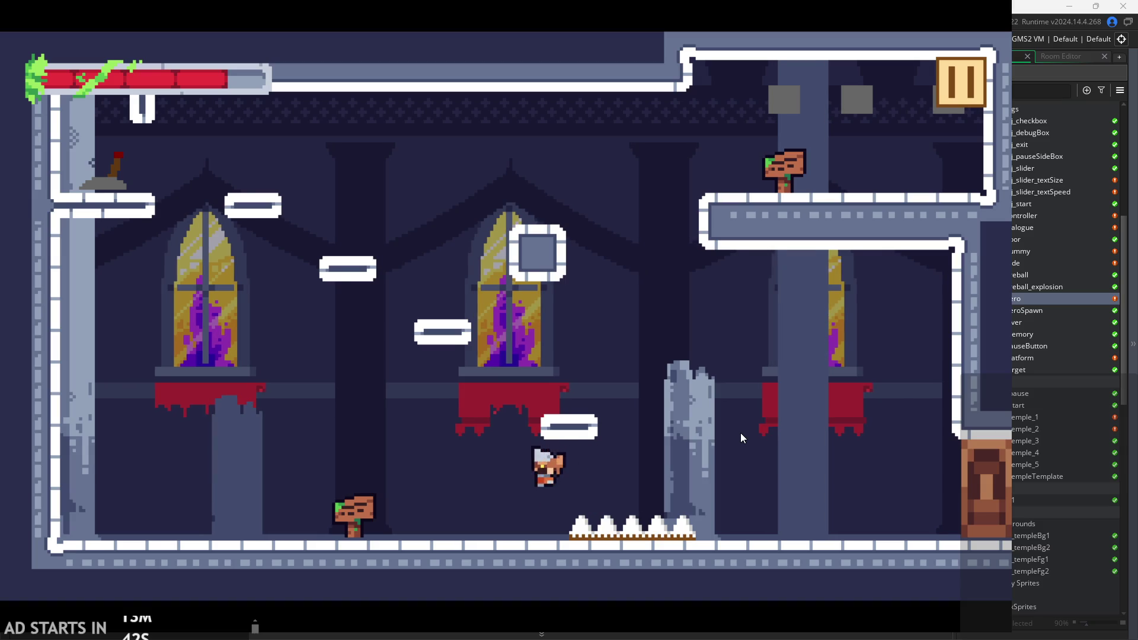
pyautogui.press('space')
pyautogui.press('space')
pyautogui.press('space')
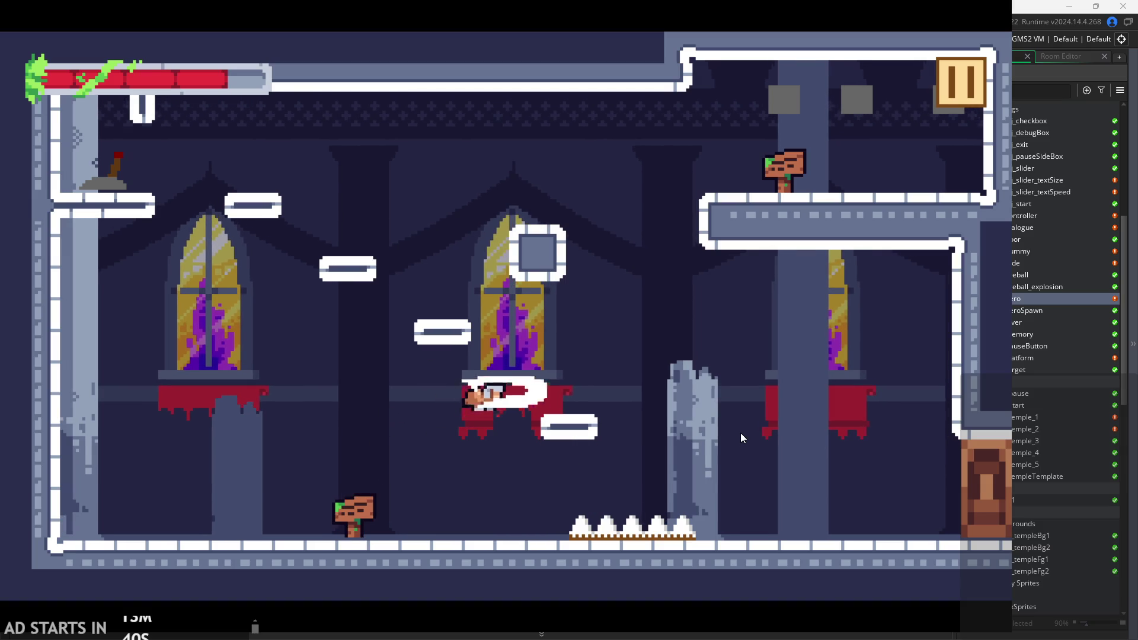
pyautogui.press('space')
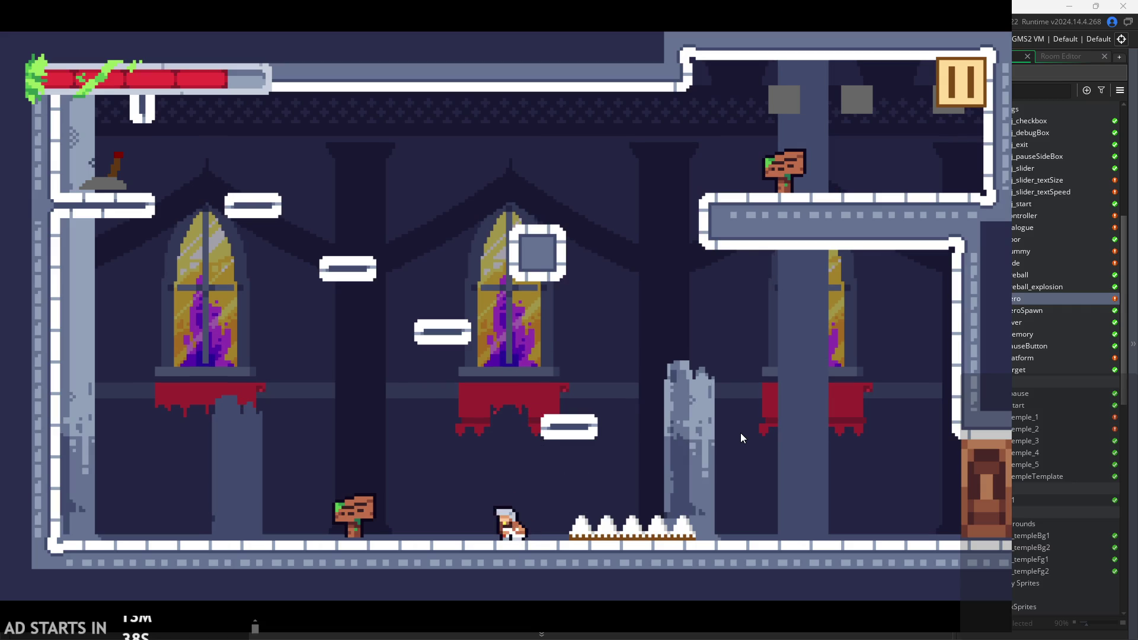
pyautogui.press('space')
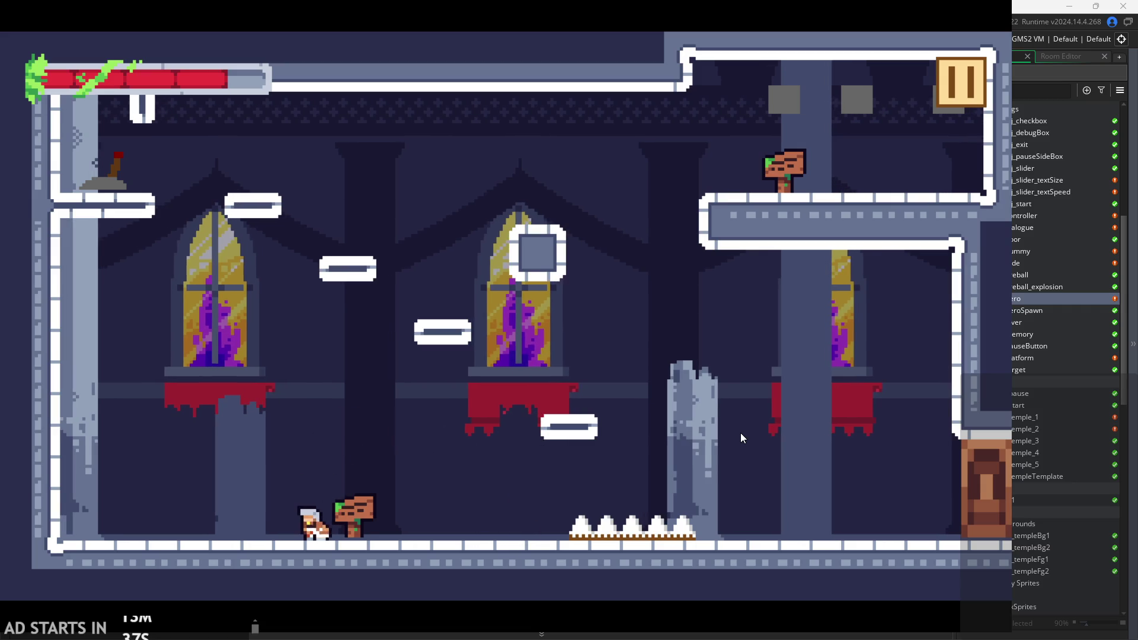
pyautogui.press('space')
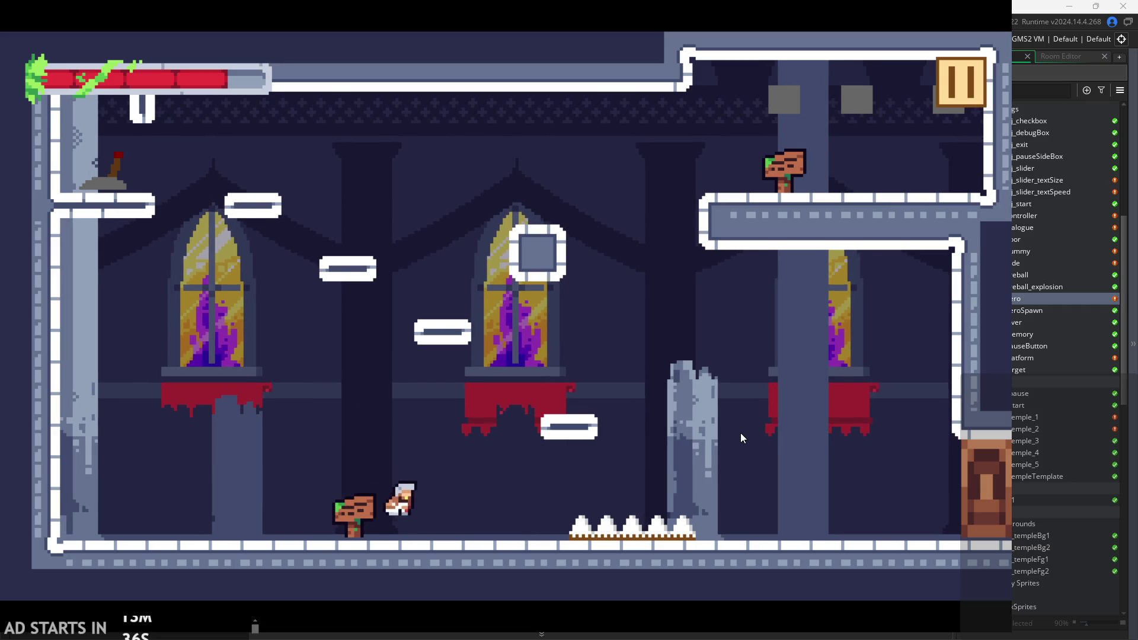
pyautogui.press('space')
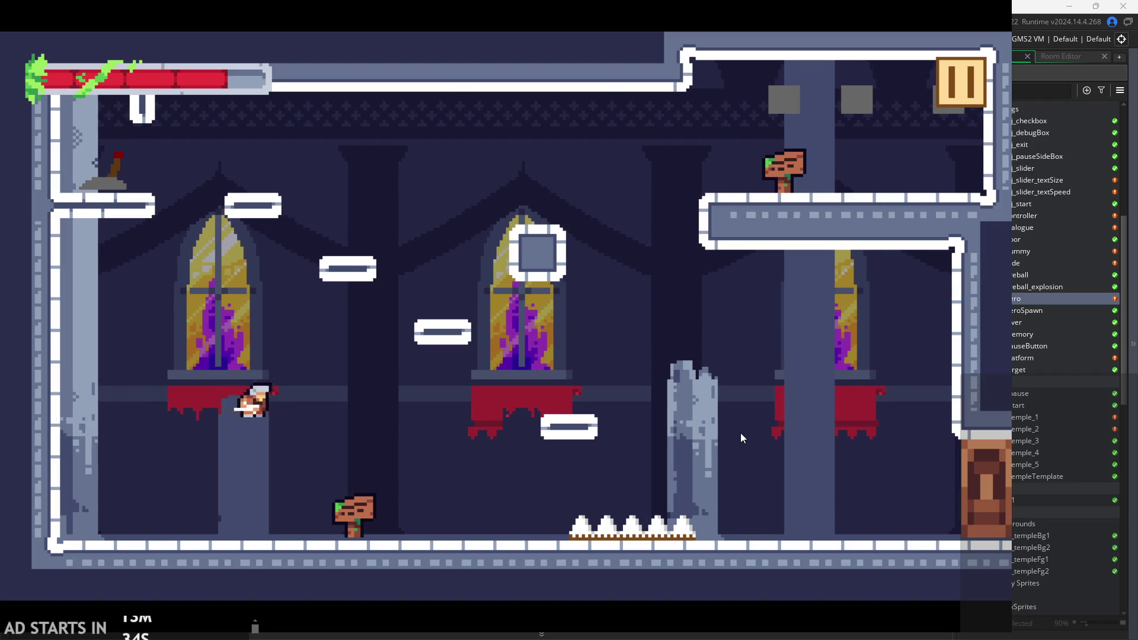
pyautogui.press('space')
pyautogui.press('space')
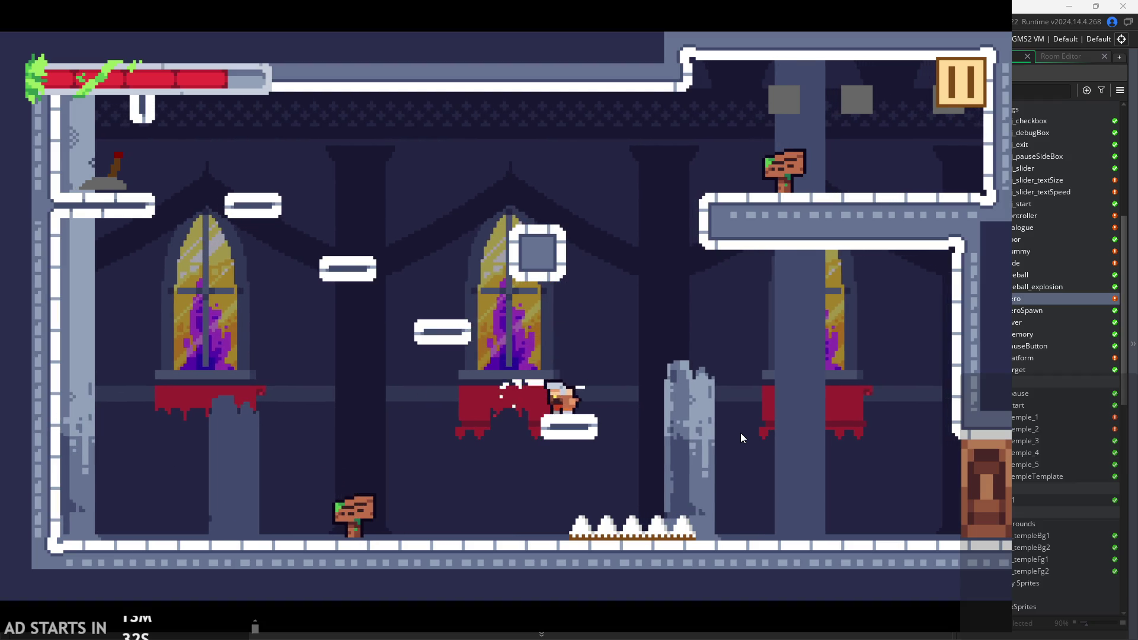
pyautogui.press('space')
pyautogui.press('space')
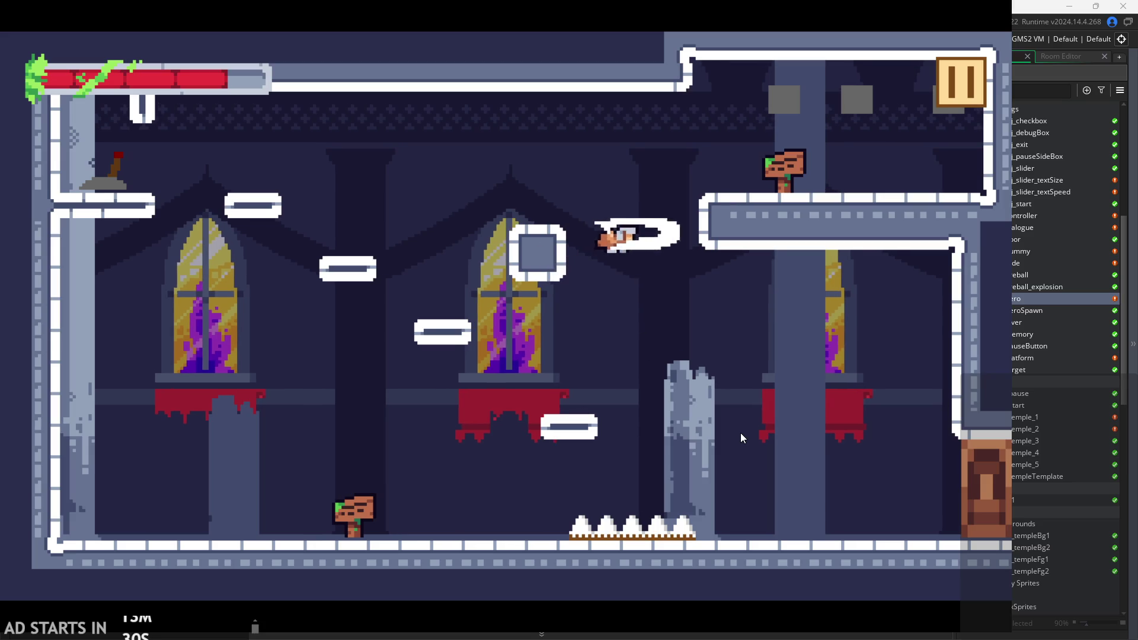
pyautogui.press('space')
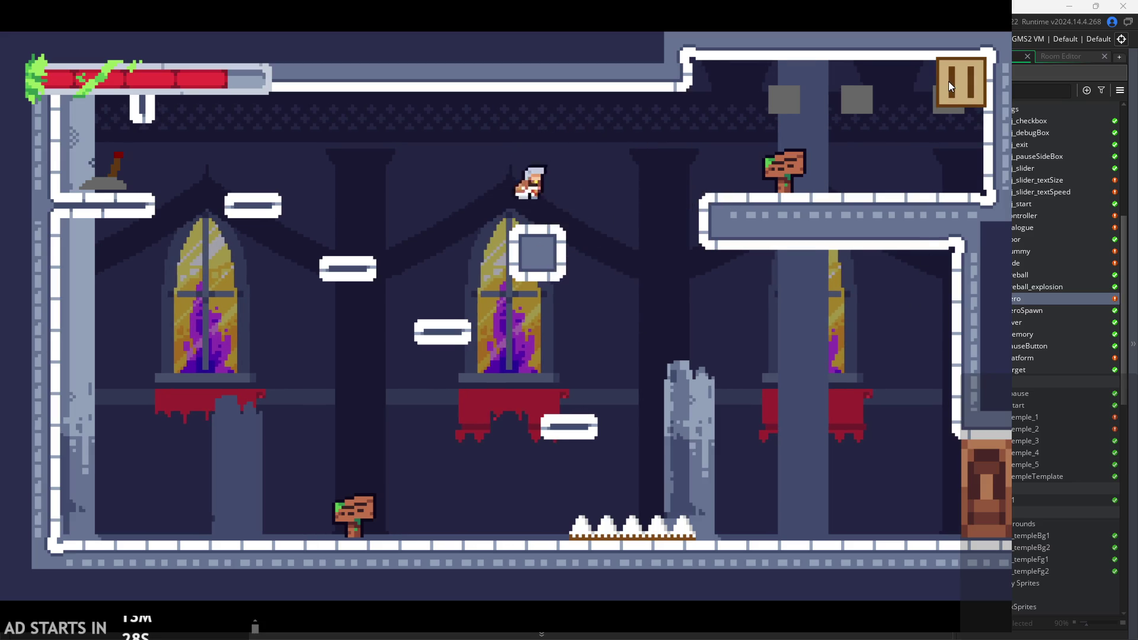
# Quit the running game and go to the if(!attacking){ line in obj_hero's End Step code.
pyautogui.click(956, 84)
pyautogui.click(841, 550)
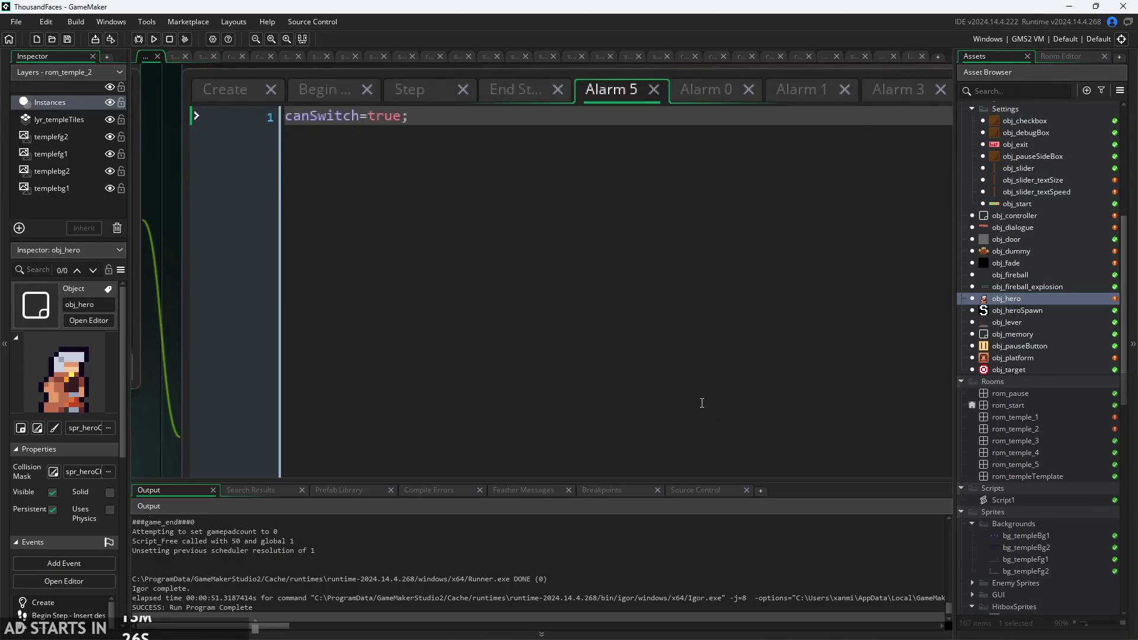
pyautogui.click(570, 185)
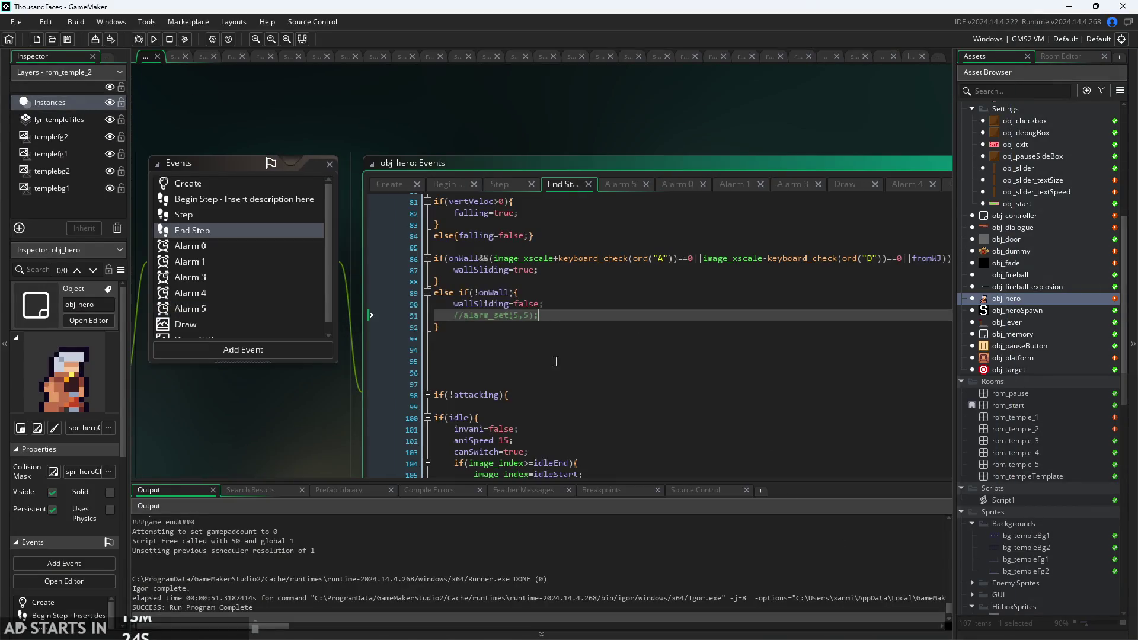
pyautogui.moveTo(298, 436); pyautogui.dragTo(190, 397)
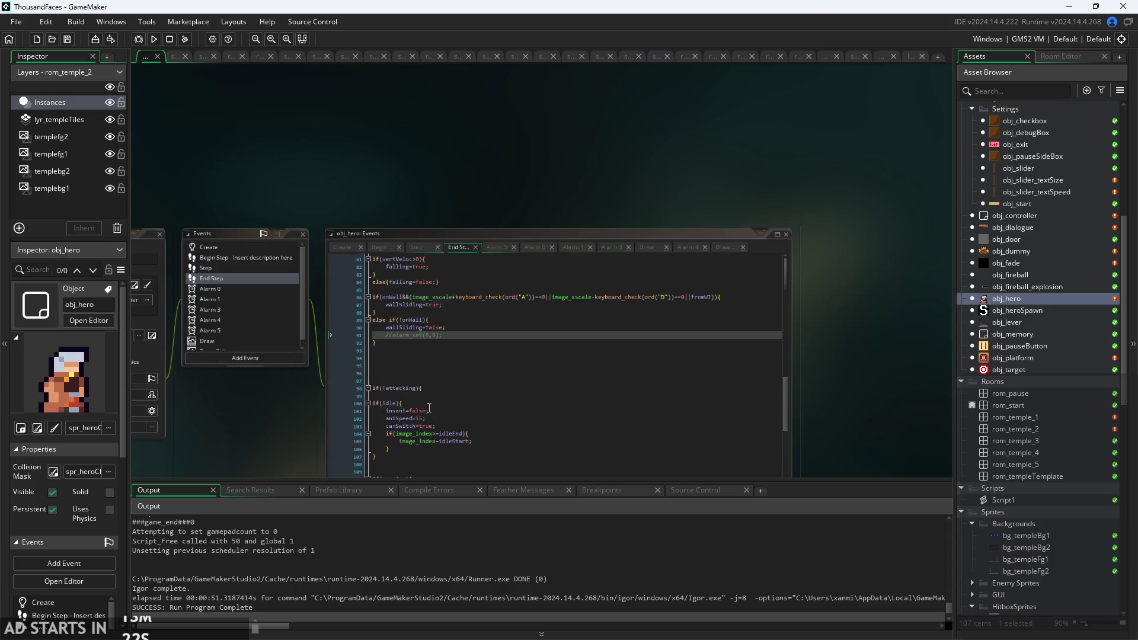
pyautogui.click(437, 373)
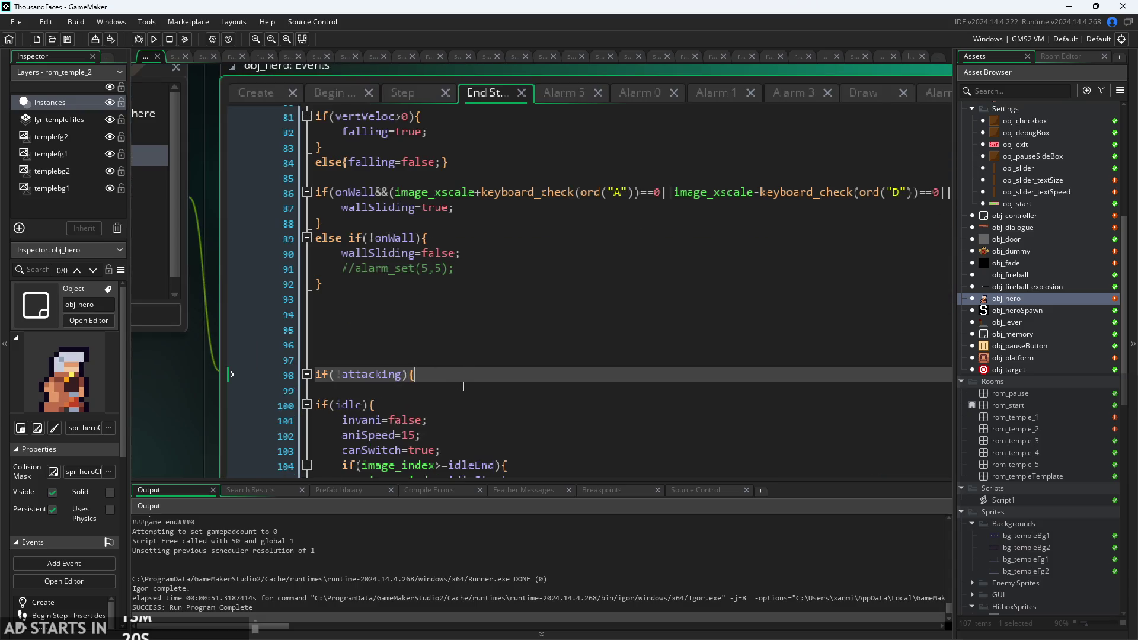
# Add 'sprite_index=spr_heroCharacter;' on new line 99 inside if(!attacking), then run the game.
pyautogui.press('Return')
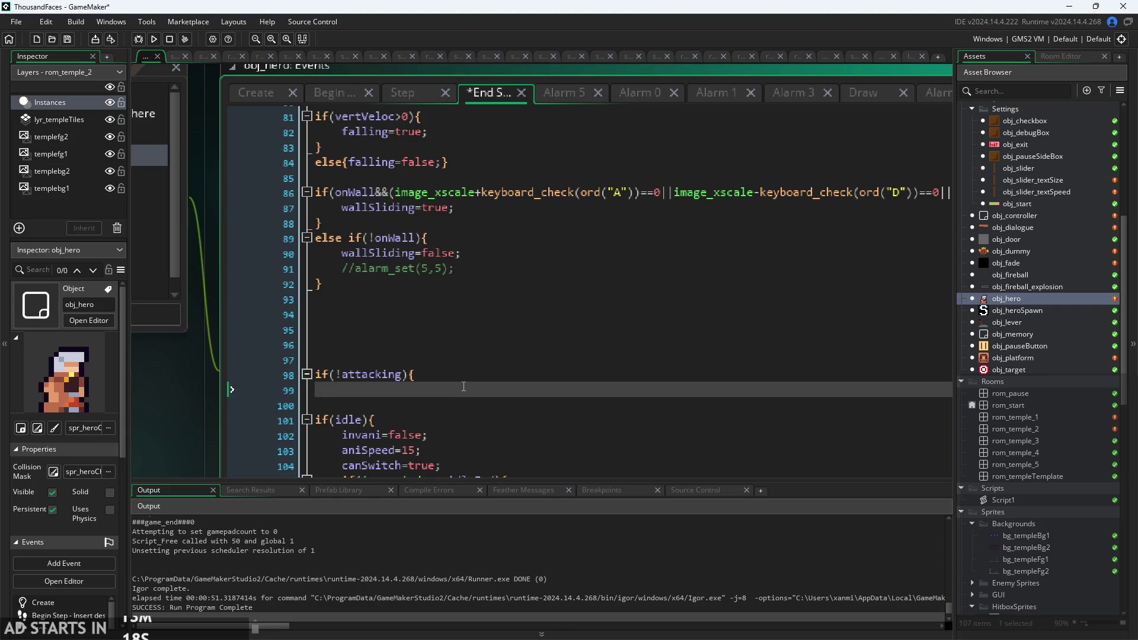
pyautogui.write('im')
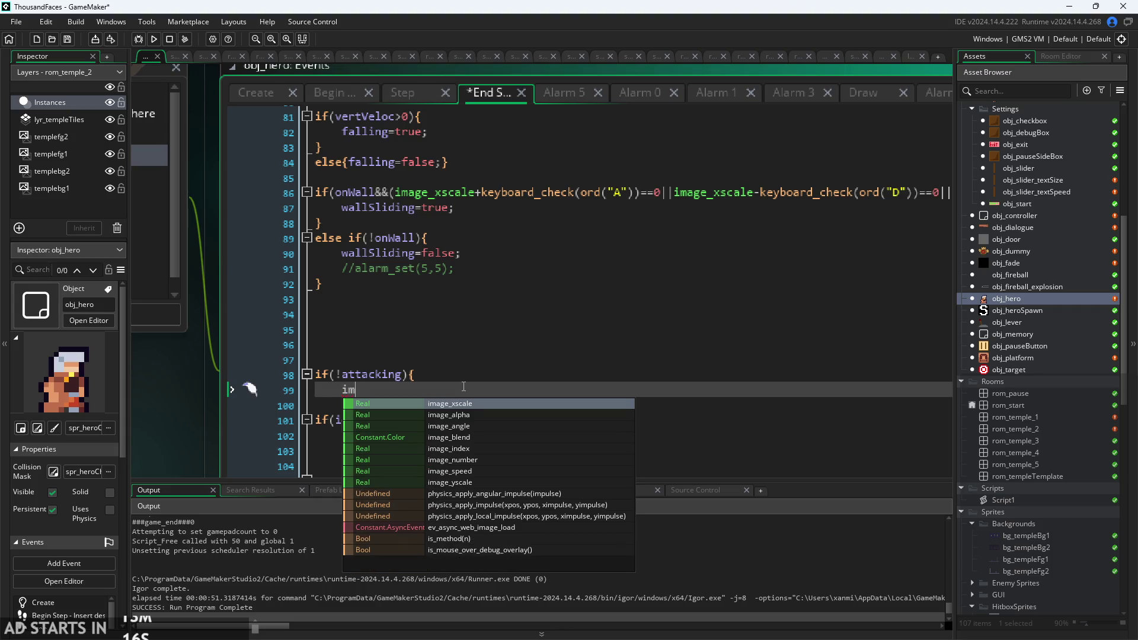
pyautogui.press('BackSpace')
pyautogui.press('BackSpace')
pyautogui.write('sprite_')
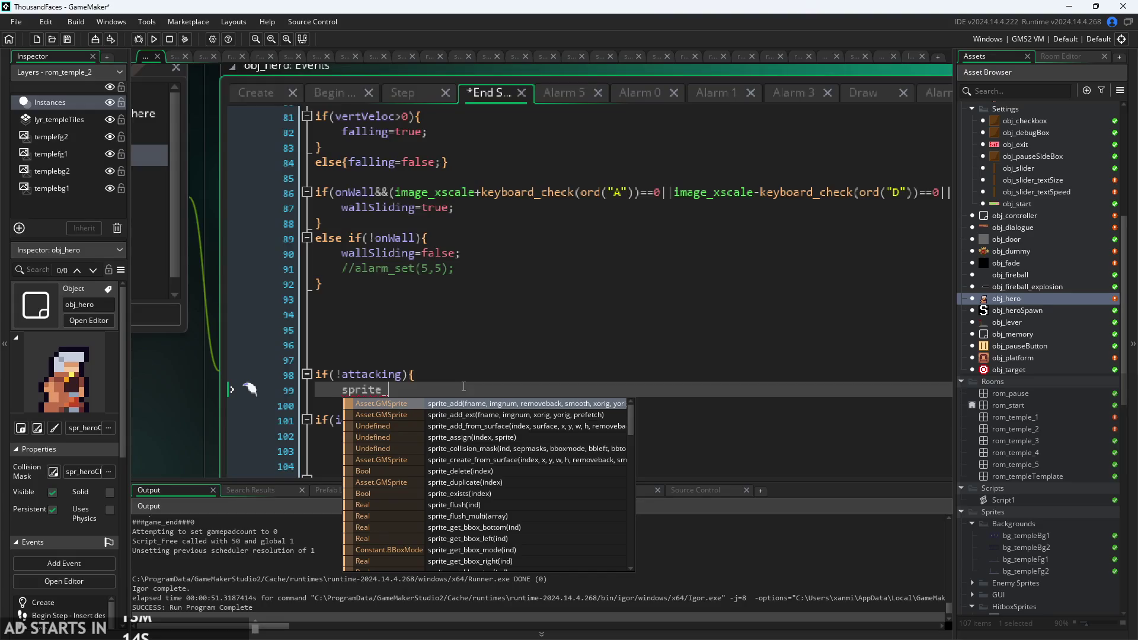
pyautogui.write('index')
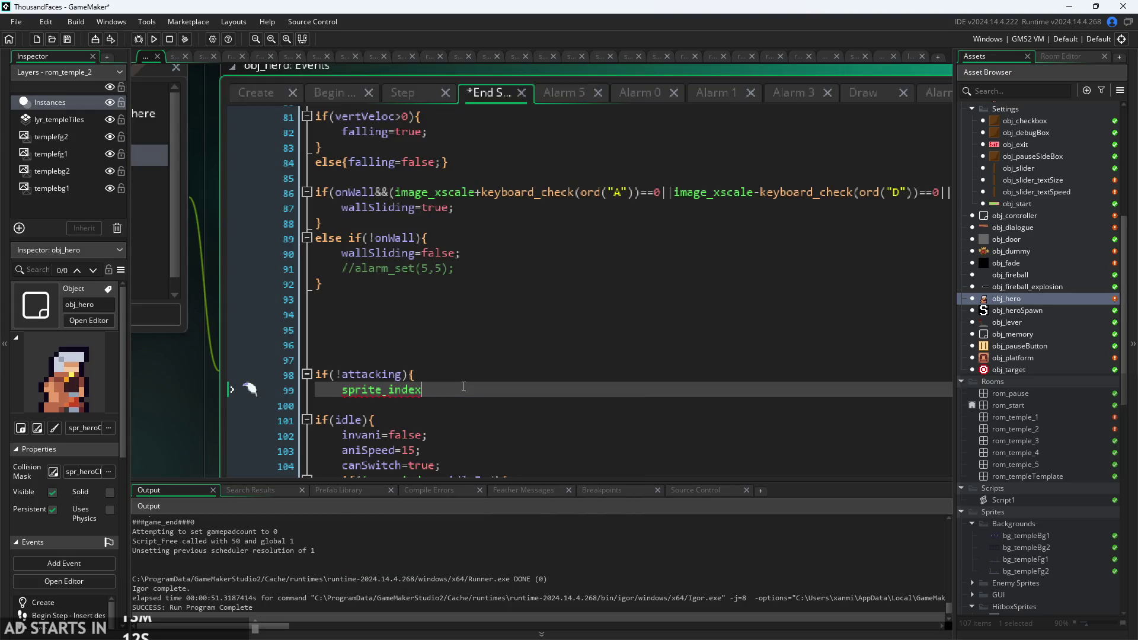
pyautogui.write('=spr_her')
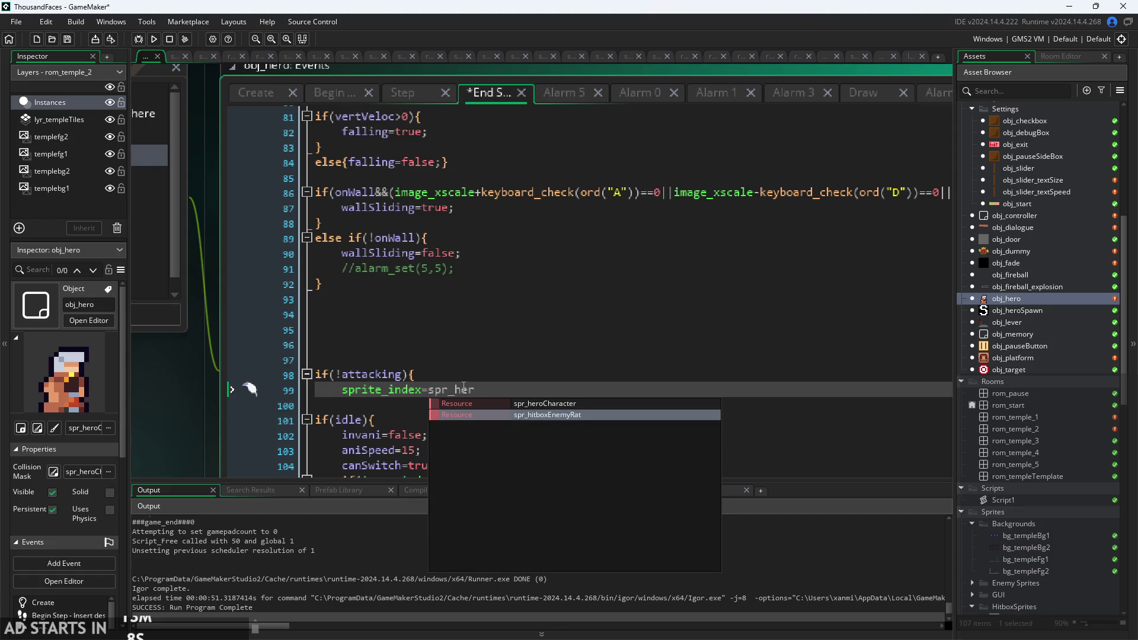
pyautogui.press('Return')
pyautogui.write(';')
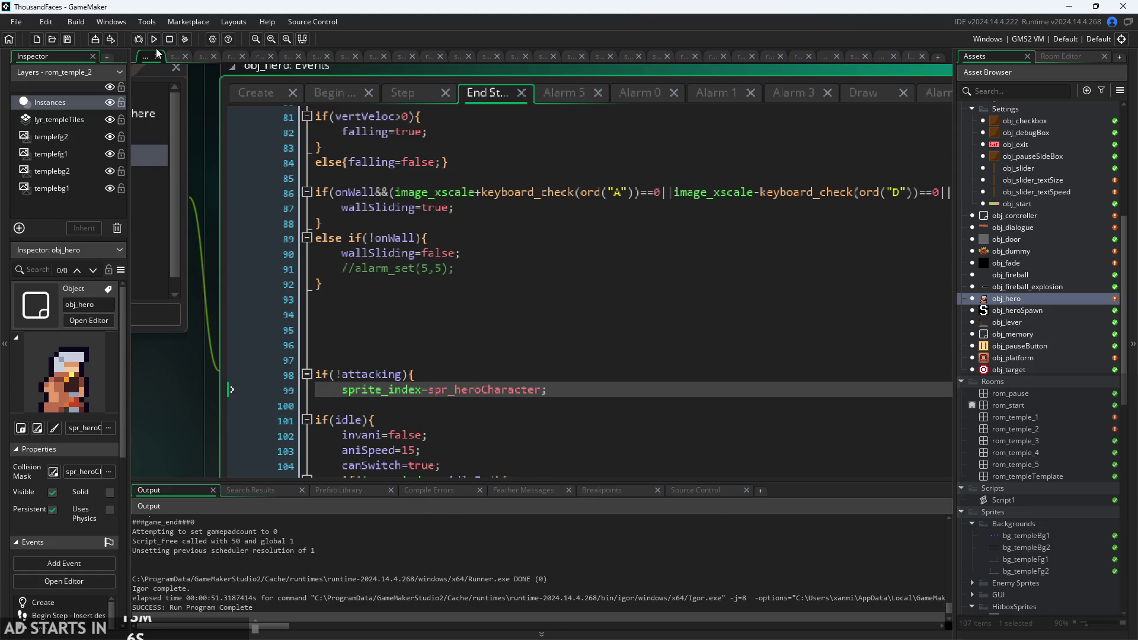
pyautogui.click(155, 43)
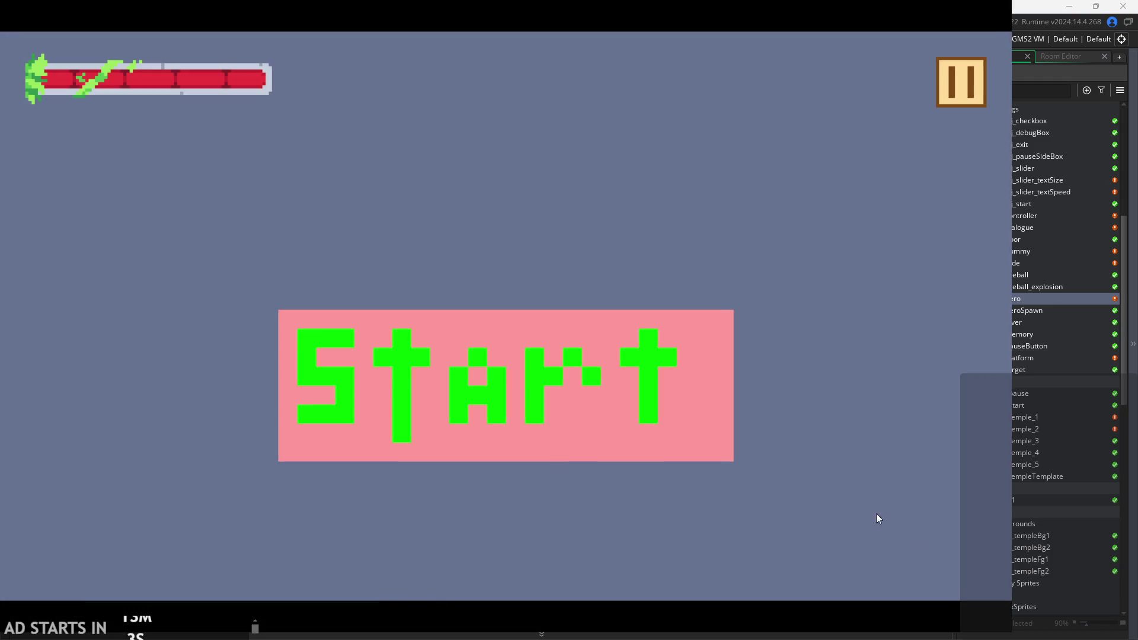
# Start the first level and run, jump and swing the sword back and forth across the room.
pyautogui.click(624, 397)
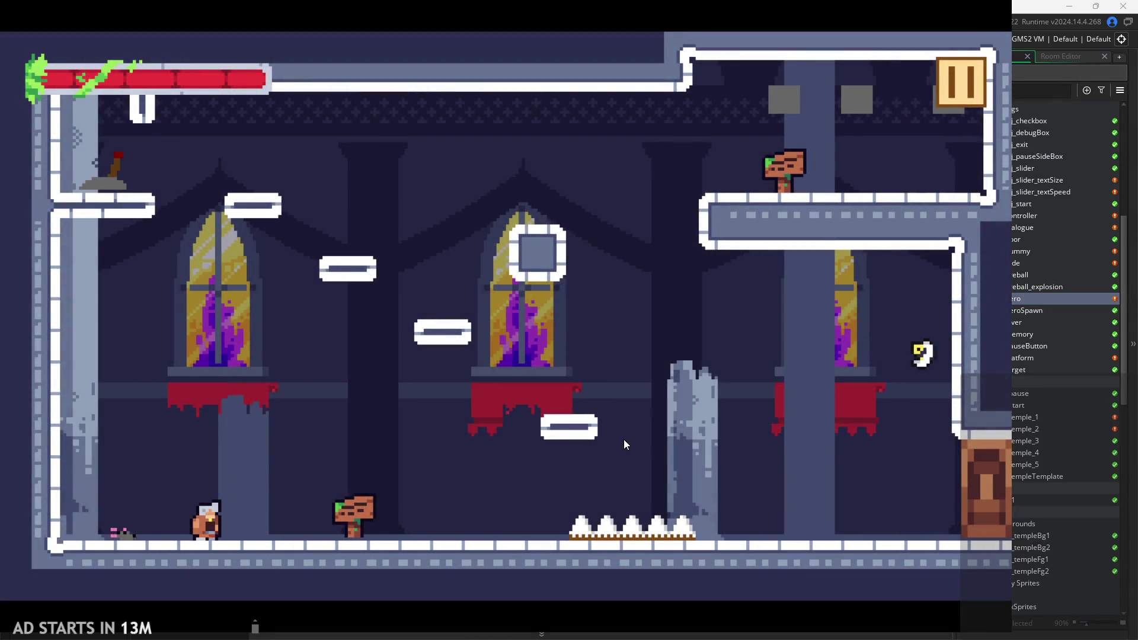
pyautogui.press('Right')
pyautogui.press('x')
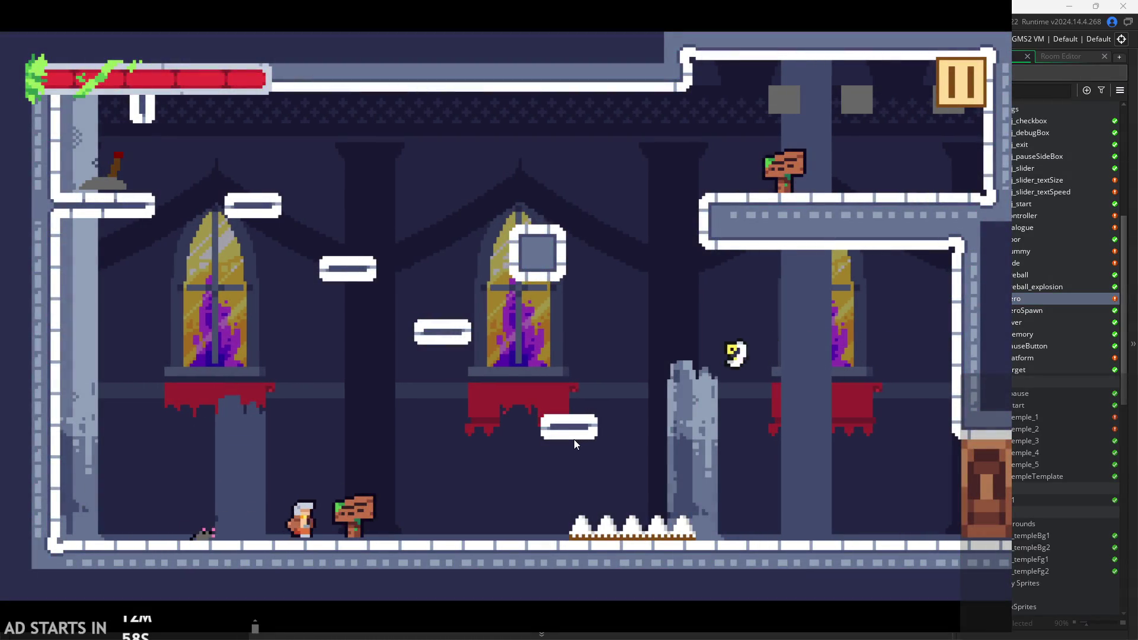
pyautogui.press('Right')
pyautogui.press('space')
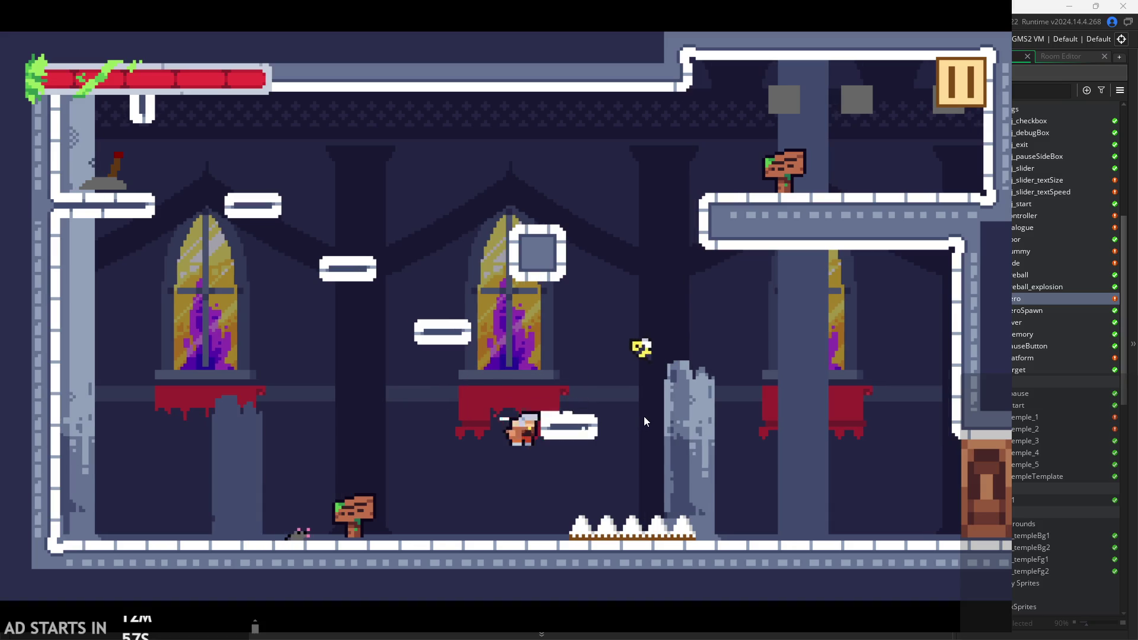
pyautogui.press('x')
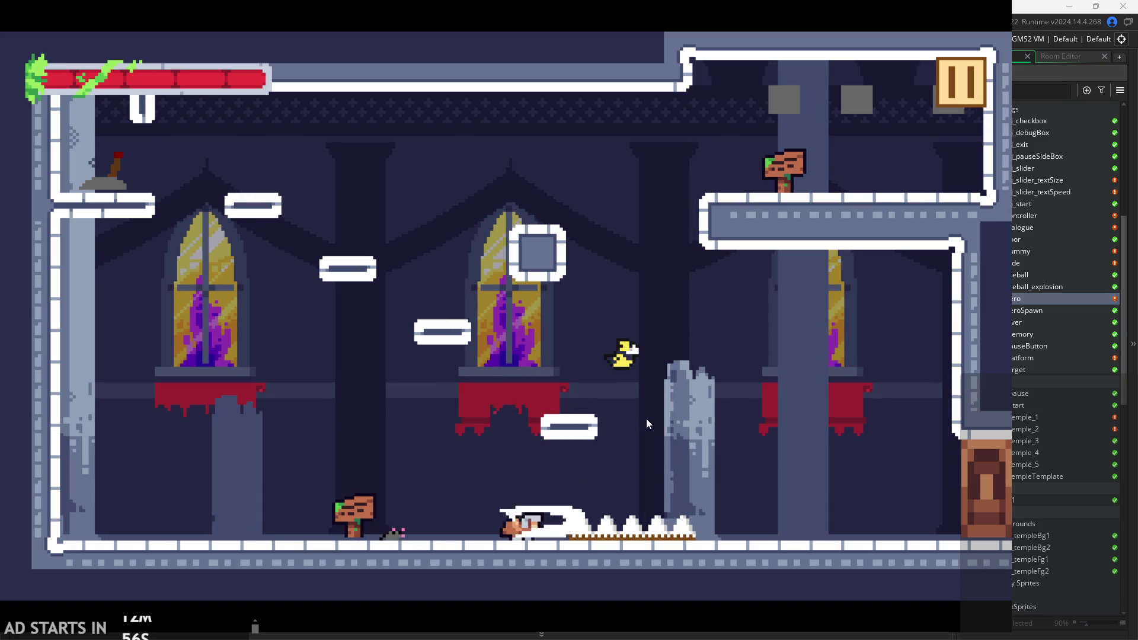
pyautogui.press('Left')
pyautogui.press('x')
pyautogui.press('Left')
pyautogui.press('space')
pyautogui.press('x')
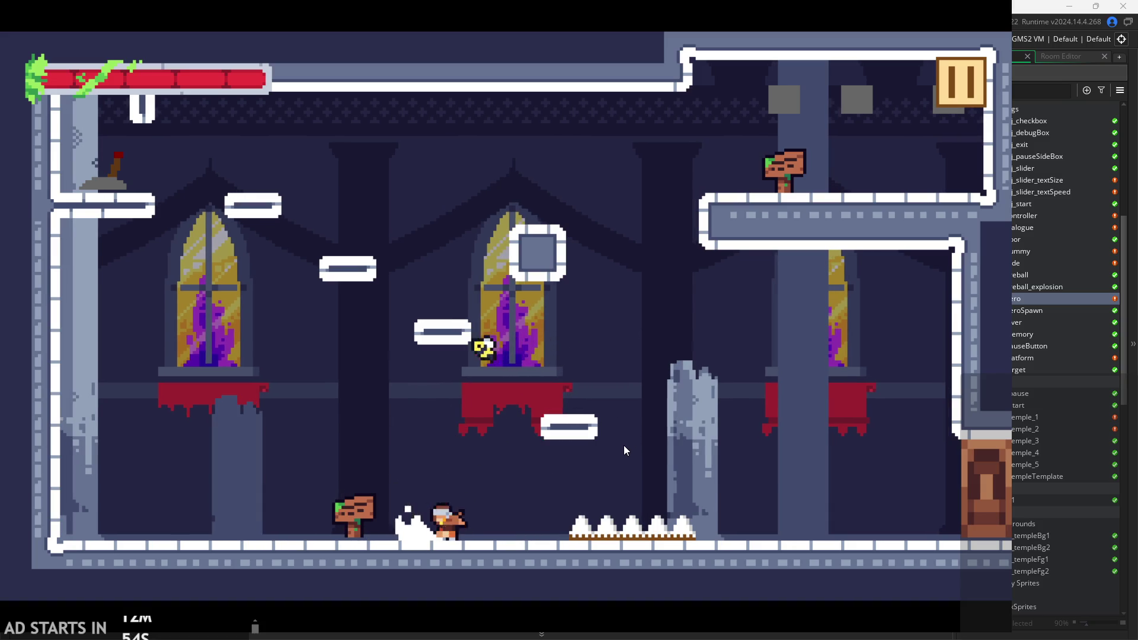
pyautogui.press('x')
pyautogui.press('Right')
pyautogui.press('x')
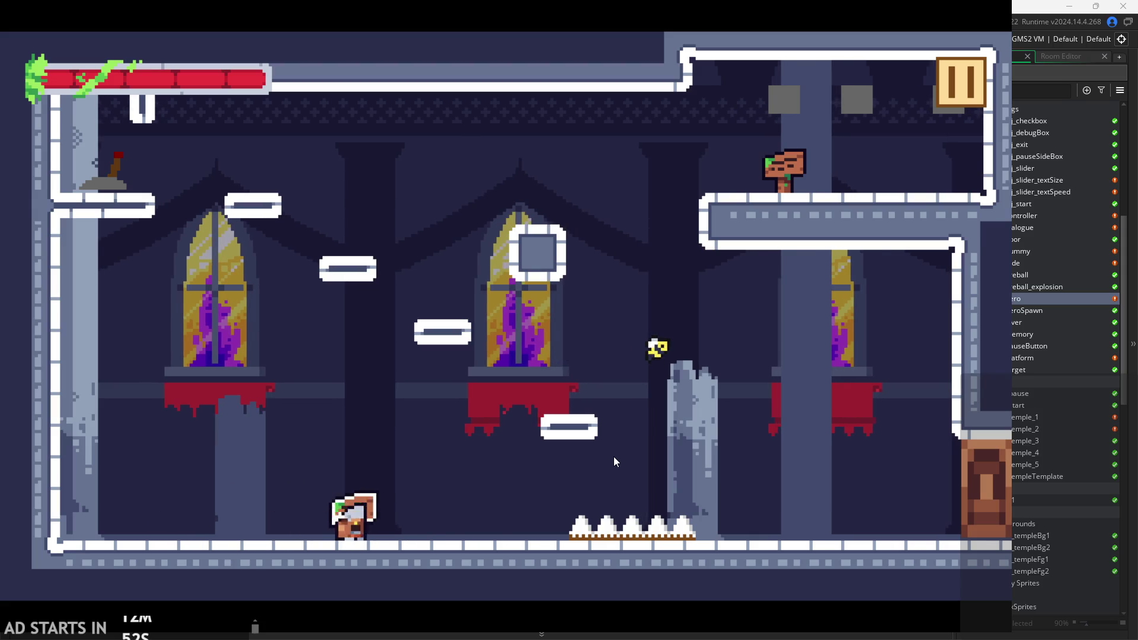
pyautogui.press('space')
pyautogui.press('x')
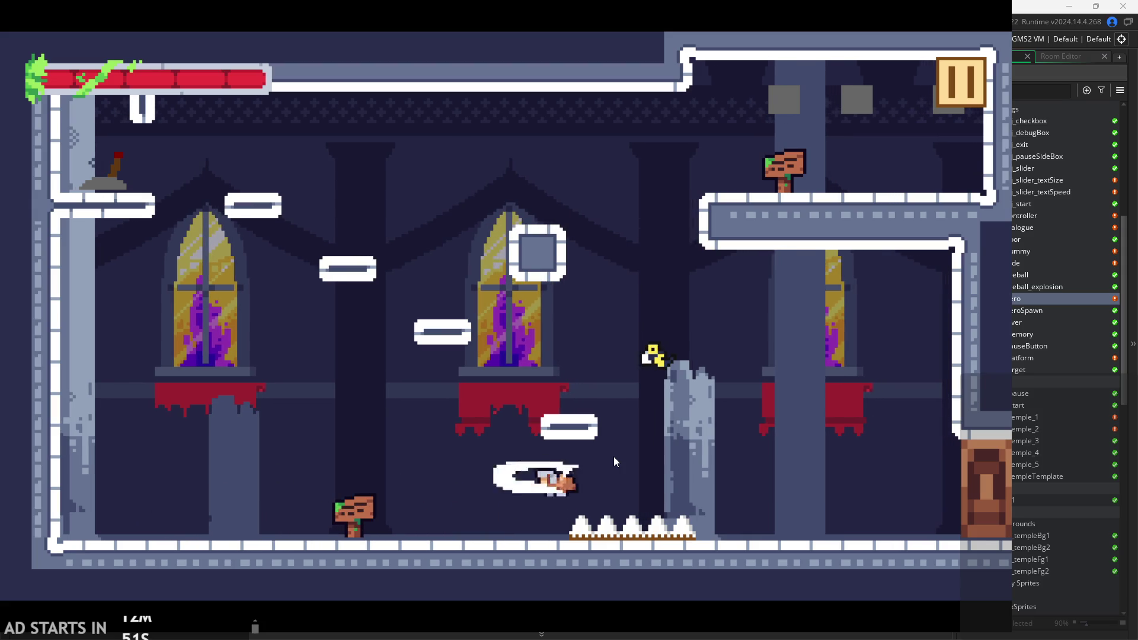
pyautogui.press('Left')
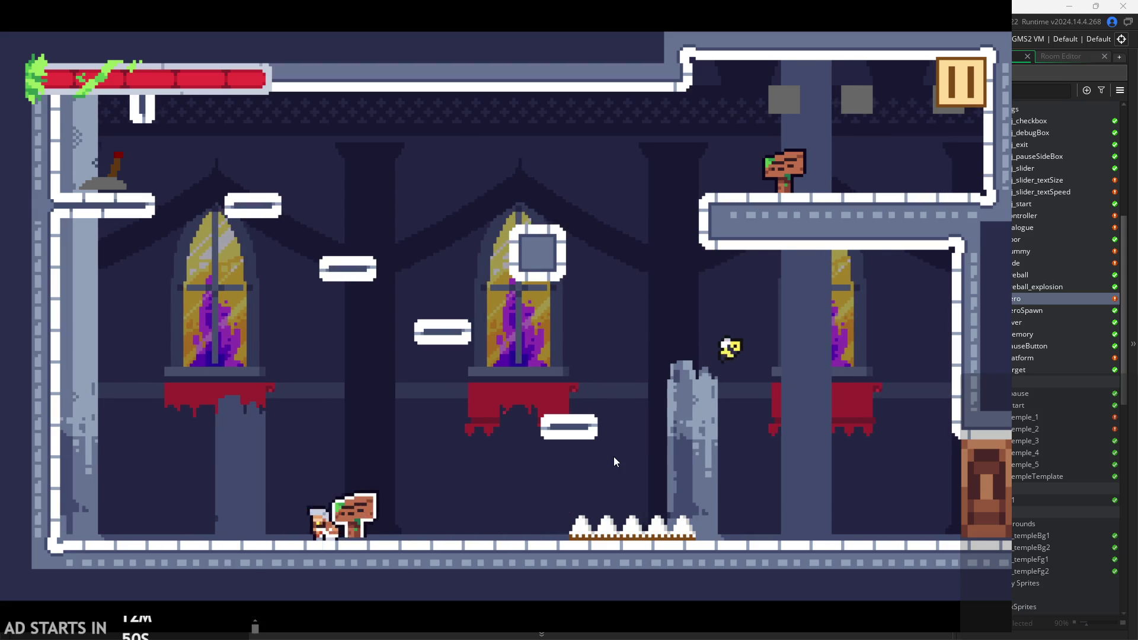
pyautogui.press('x')
pyautogui.press('Right')
pyautogui.press('Left')
pyautogui.press('x')
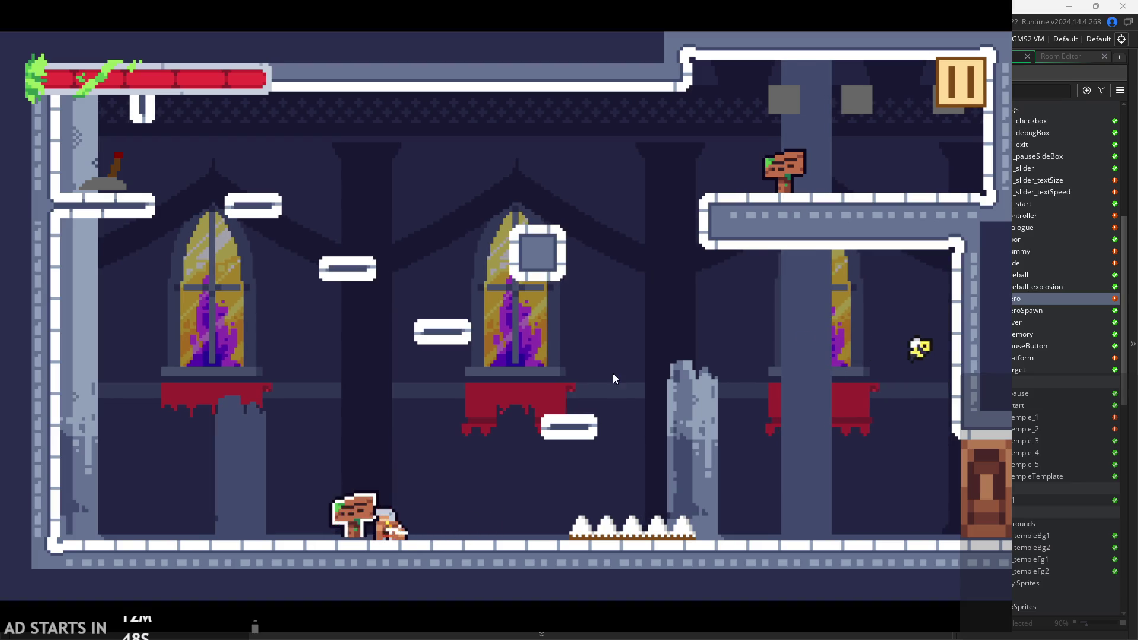
pyautogui.press('x')
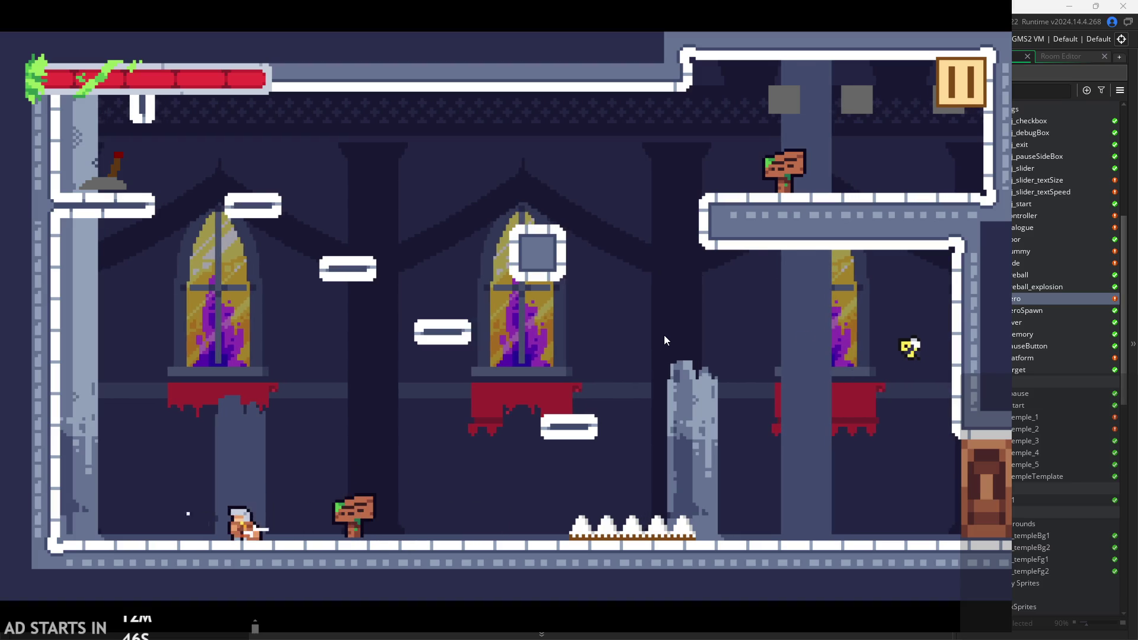
pyautogui.press('Left')
pyautogui.press('Right')
pyautogui.press('x')
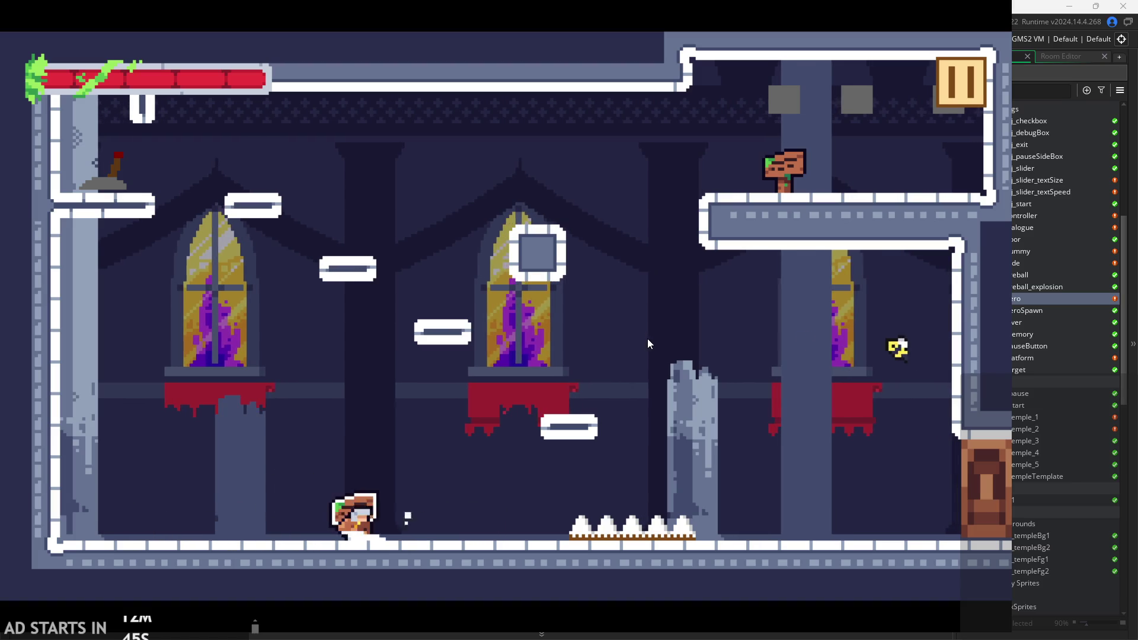
pyautogui.press('x')
pyautogui.press('Left')
pyautogui.press('Right')
pyautogui.press('space')
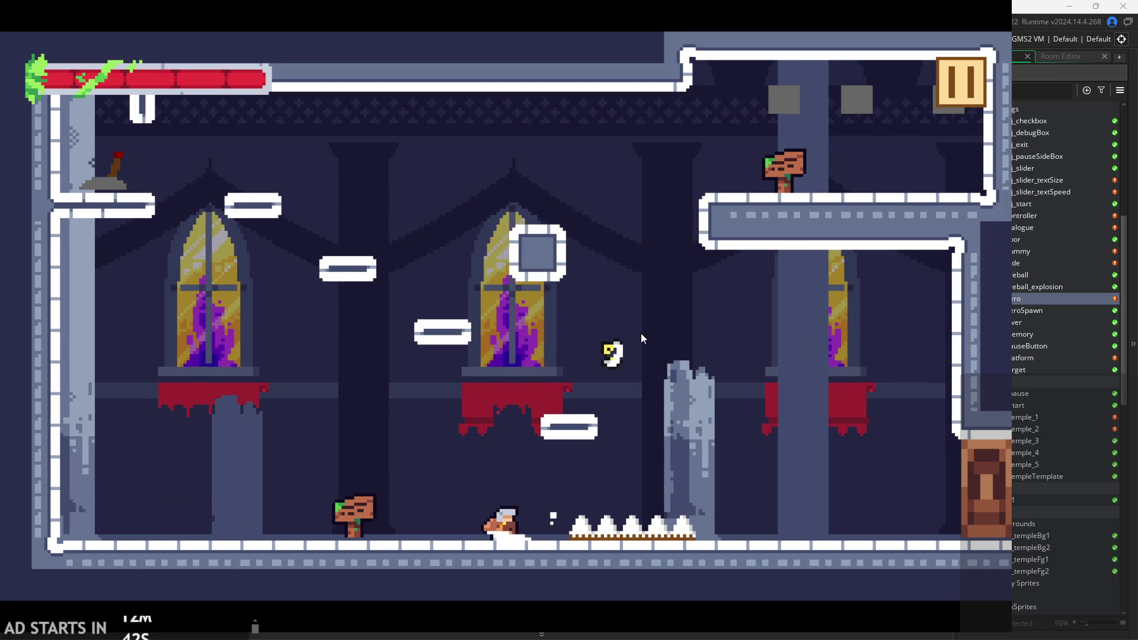
pyautogui.press('Left')
pyautogui.press('space')
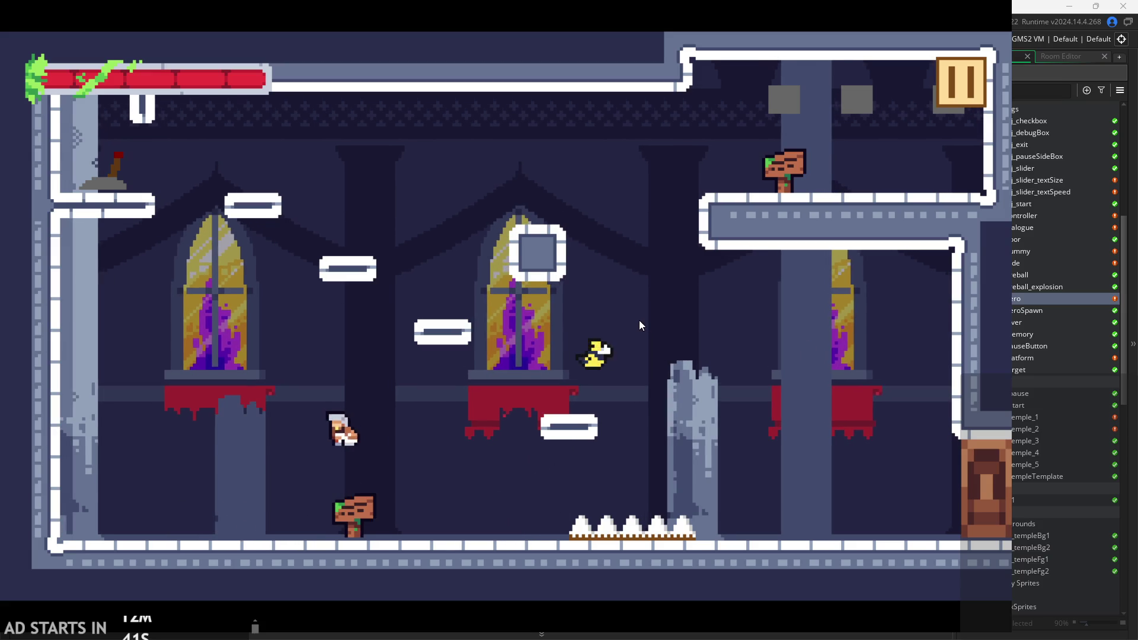
pyautogui.press('Right')
pyautogui.press('space')
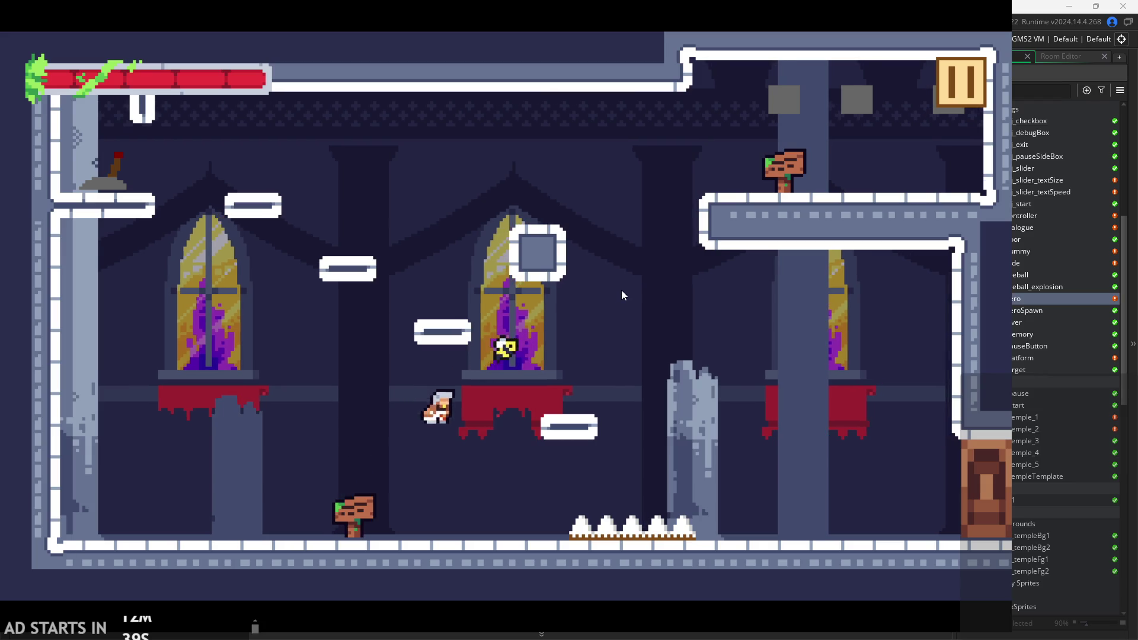
pyautogui.press('x')
# Jump toward the broken pillar, strike the floating ghost, and flip the lever on the top-left ledge.
pyautogui.press('Right')
pyautogui.press('space')
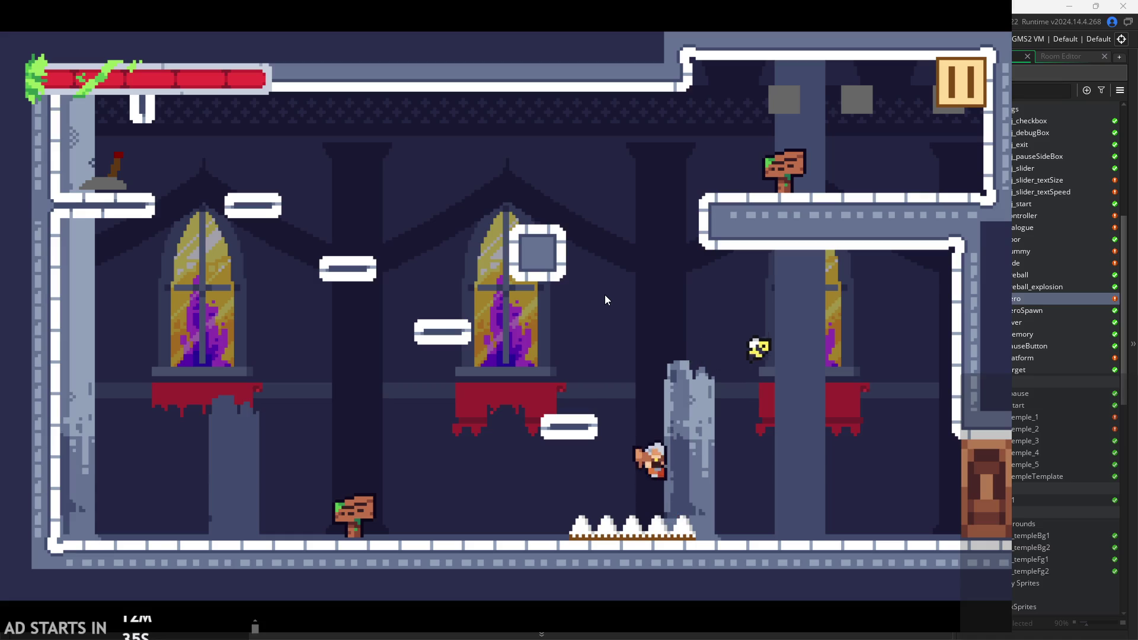
pyautogui.press('Left')
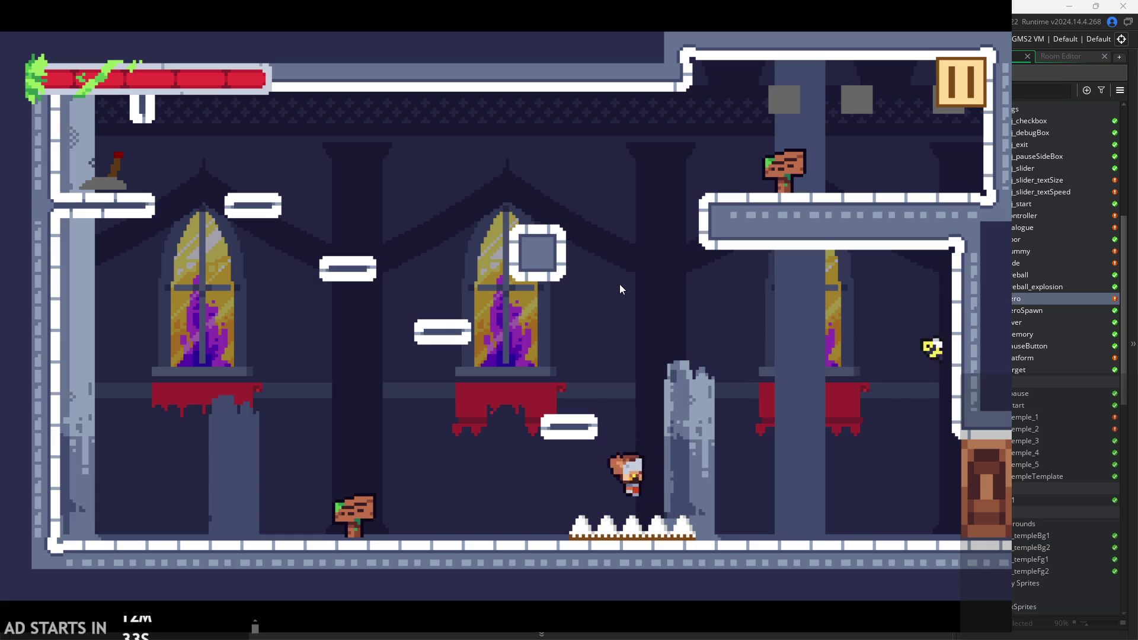
pyautogui.press('Left')
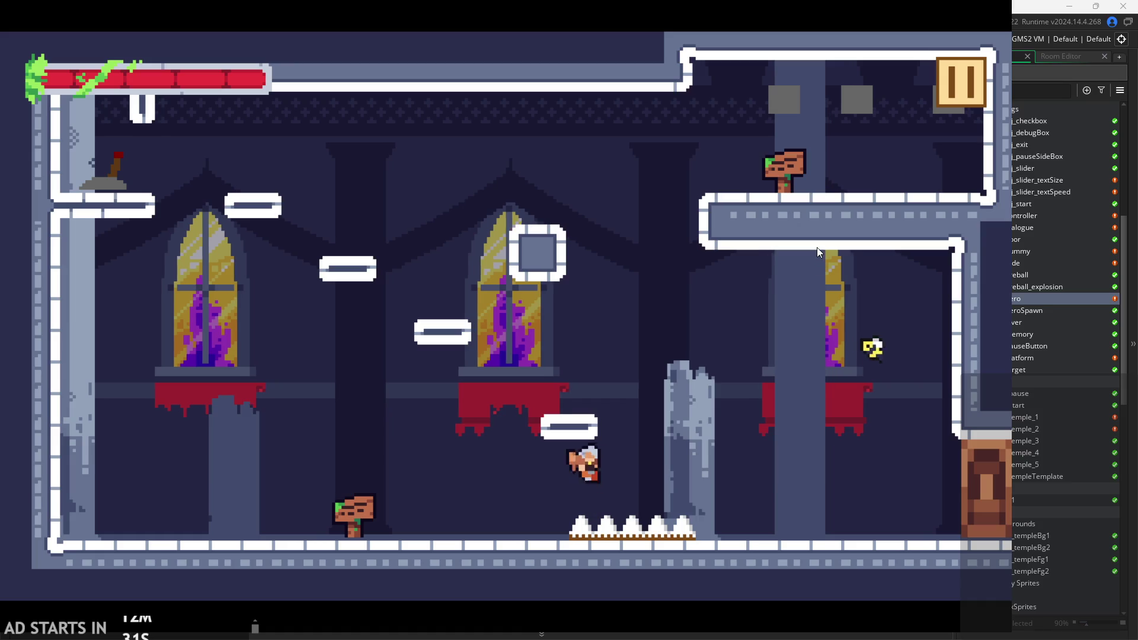
pyautogui.press('space')
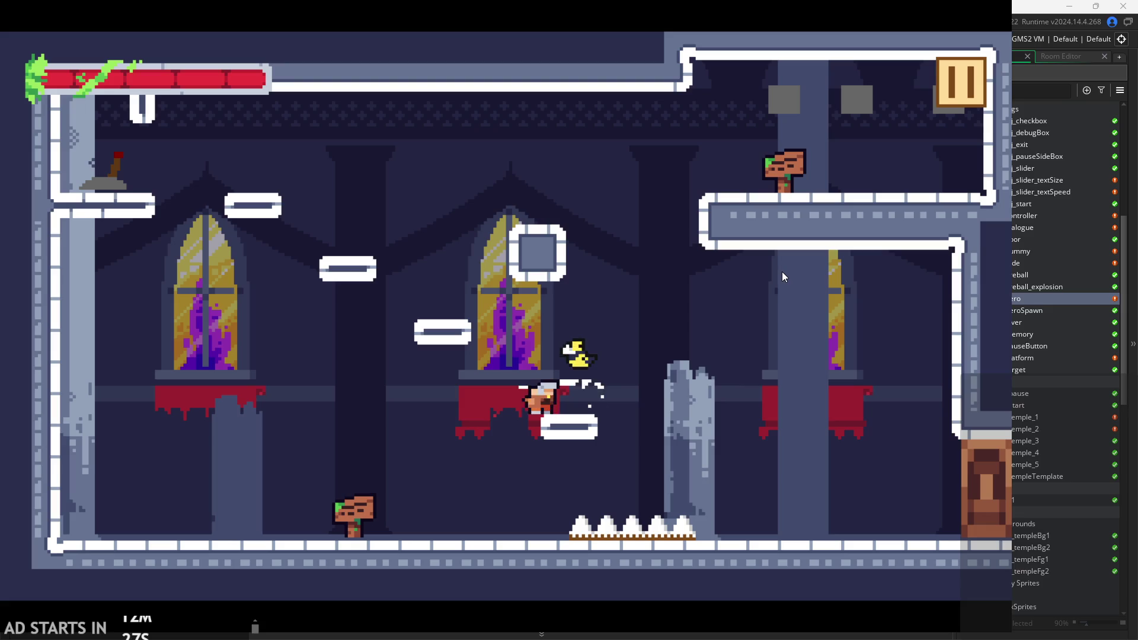
pyautogui.press('x')
pyautogui.press('space')
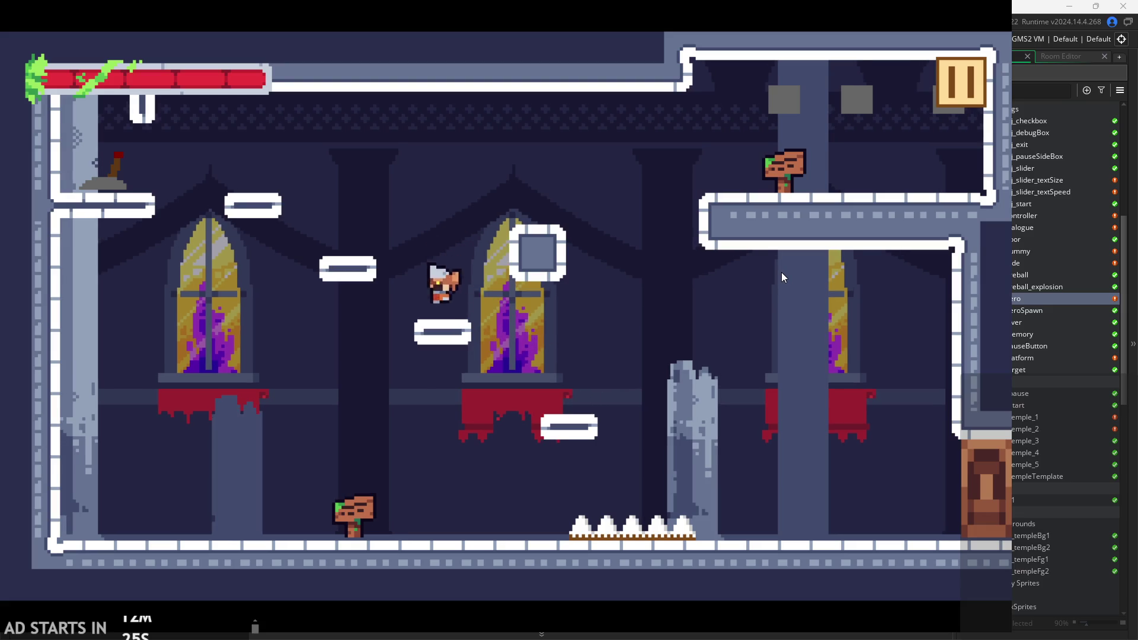
pyautogui.press('space')
pyautogui.press('Left')
pyautogui.press('space')
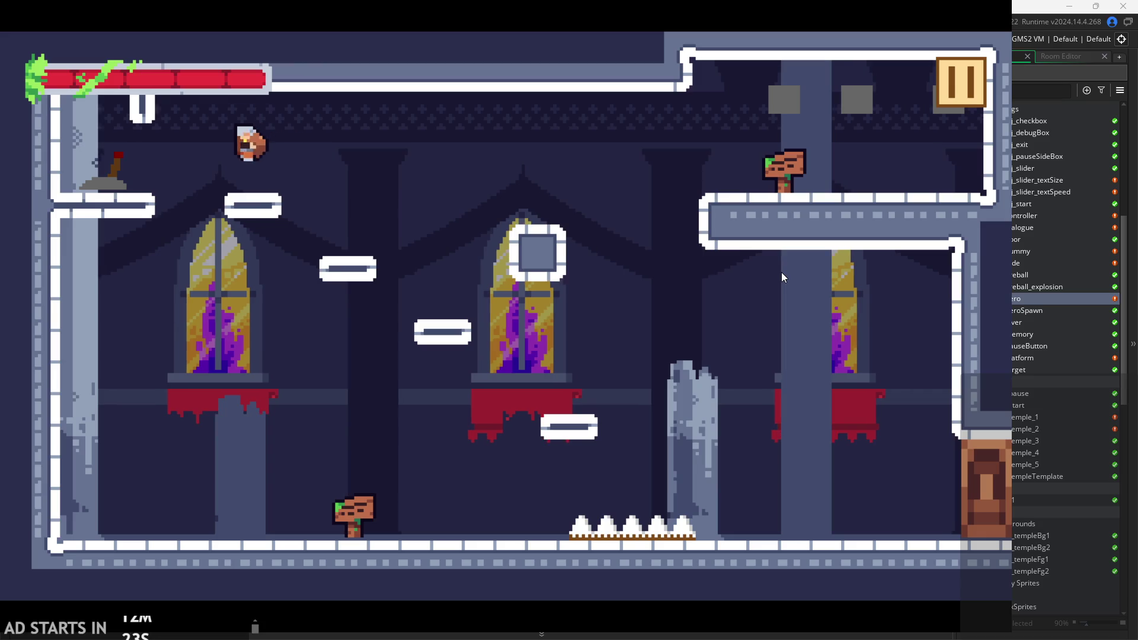
pyautogui.press('space')
pyautogui.press('Right')
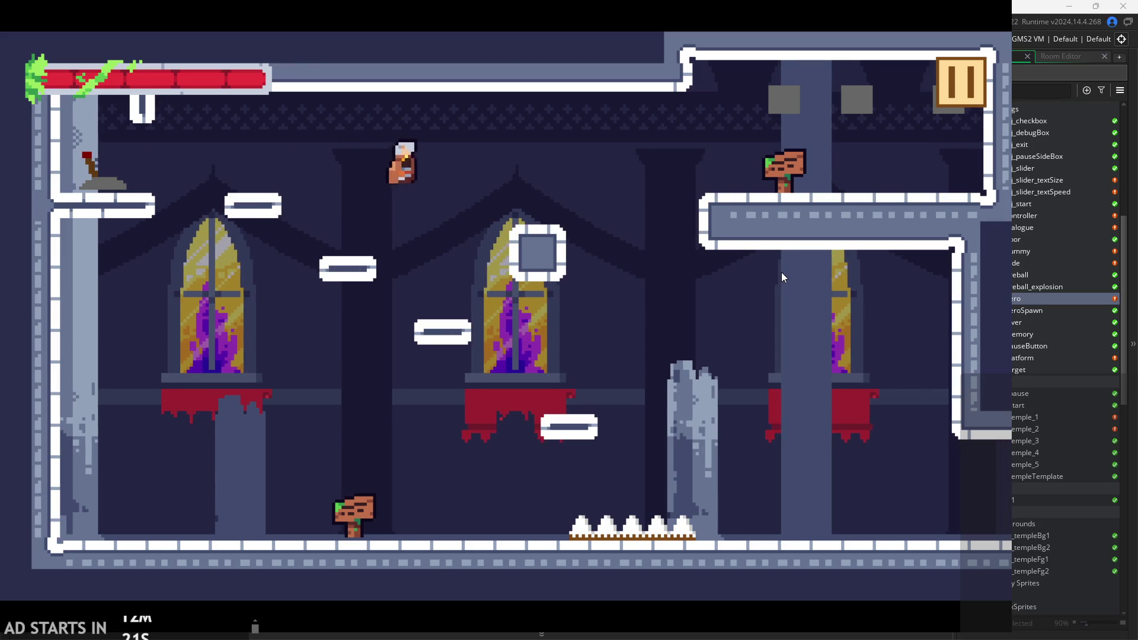
# Run right into the next room, knocking out the targets, and hop onto the crates.
pyautogui.press('Right')
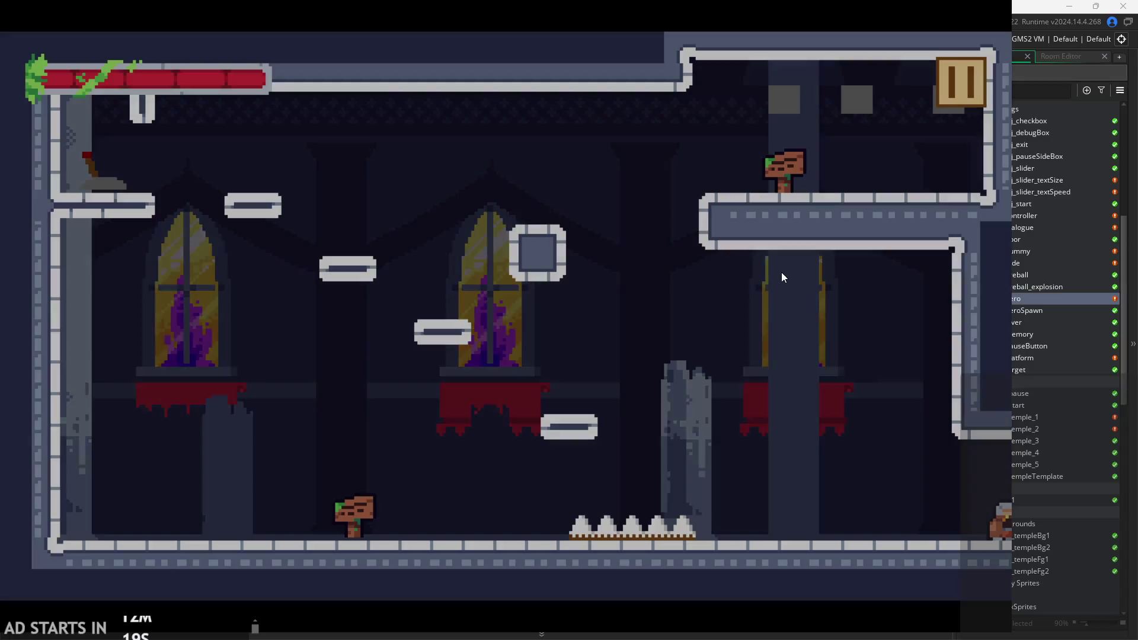
pyautogui.press('Right')
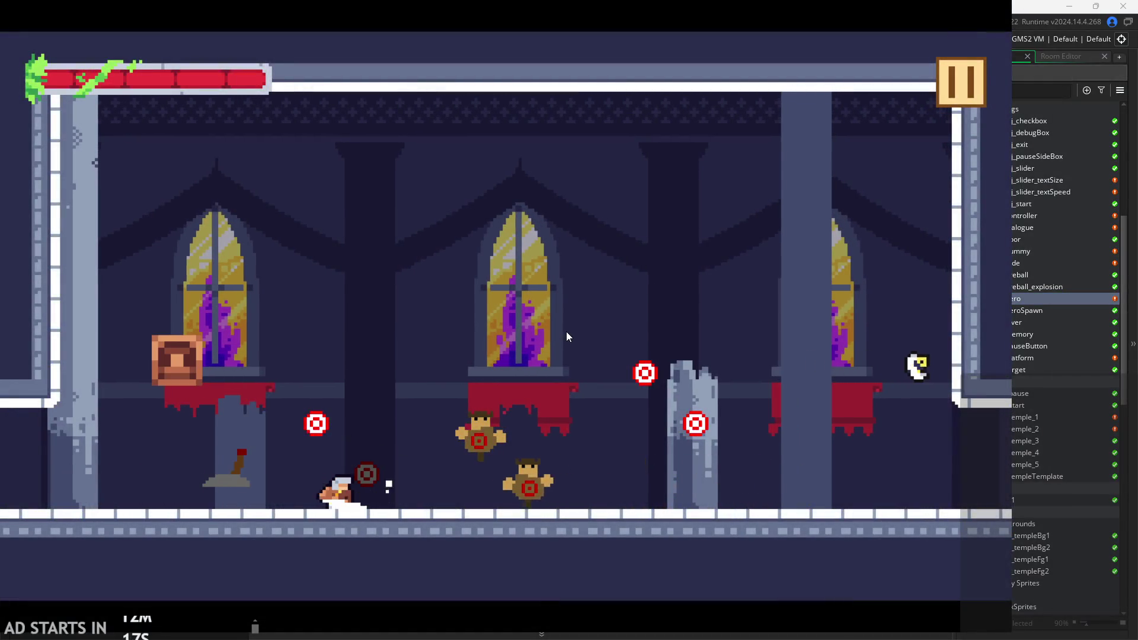
pyautogui.press('Right')
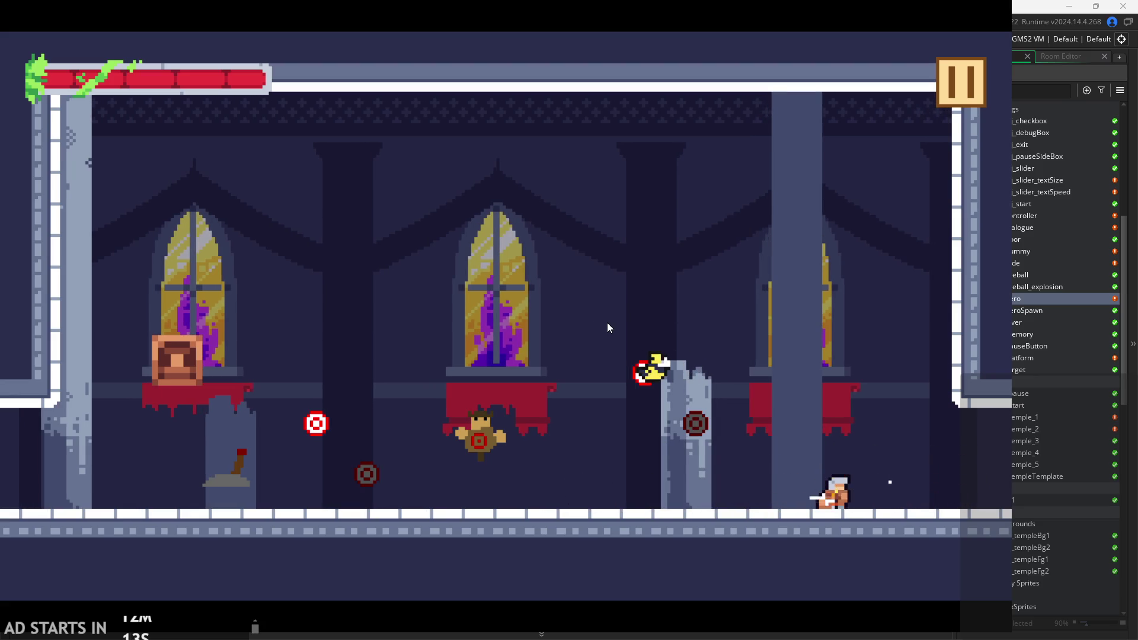
pyautogui.press('Right')
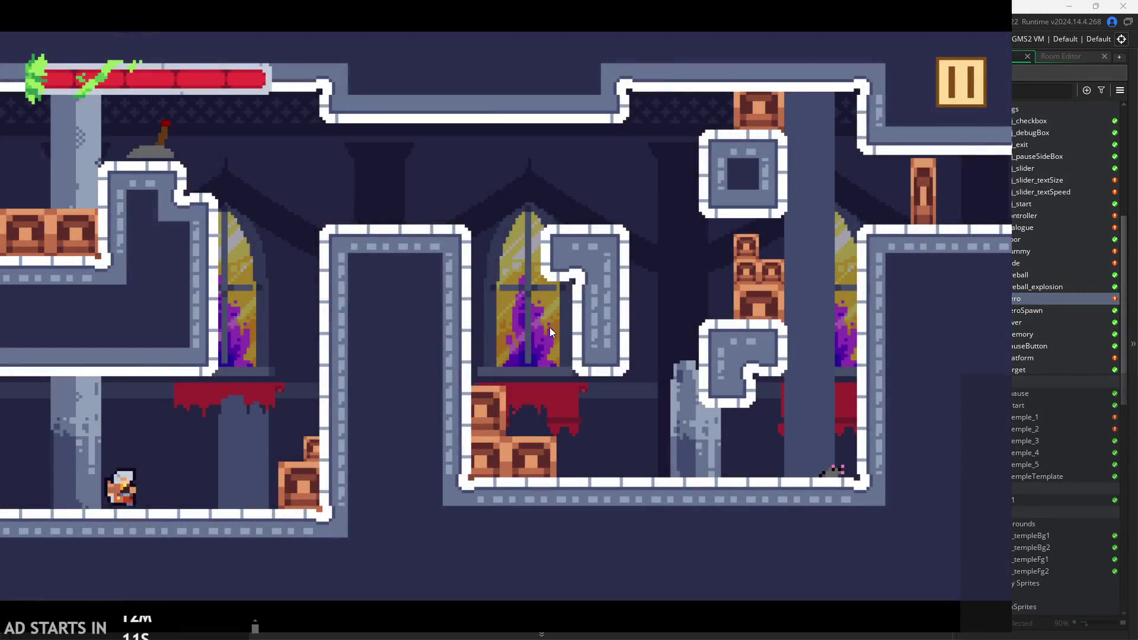
pyautogui.press('Right')
pyautogui.press('space')
# Climb from the crates to the upper ledge and wall-jump repeatedly up the room's walls.
pyautogui.press('space')
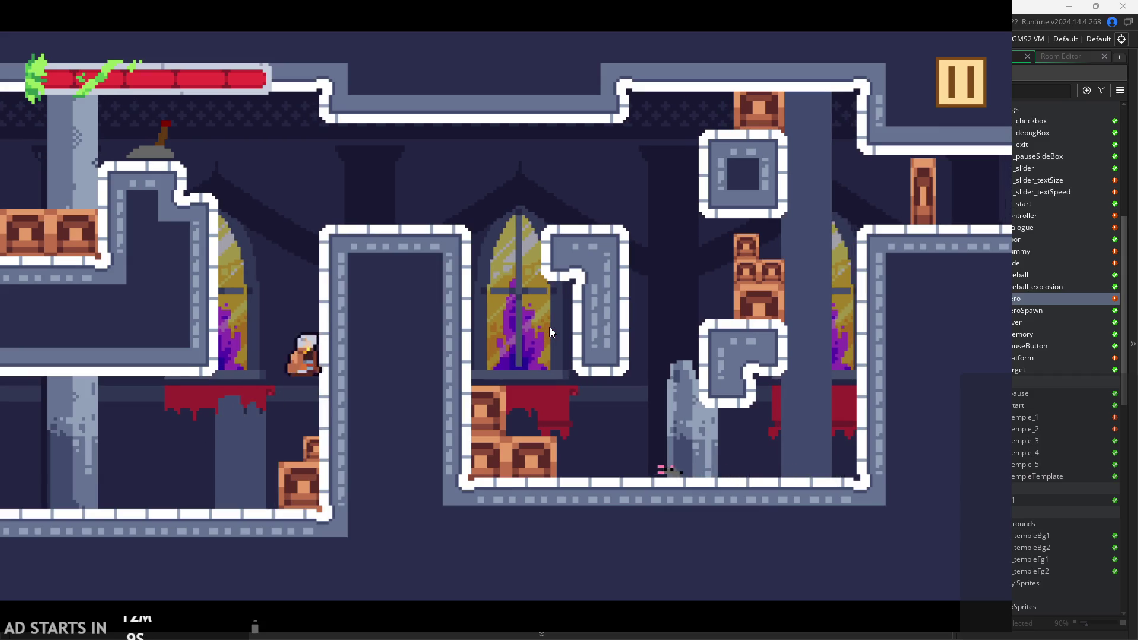
pyautogui.press('Left')
pyautogui.press('space')
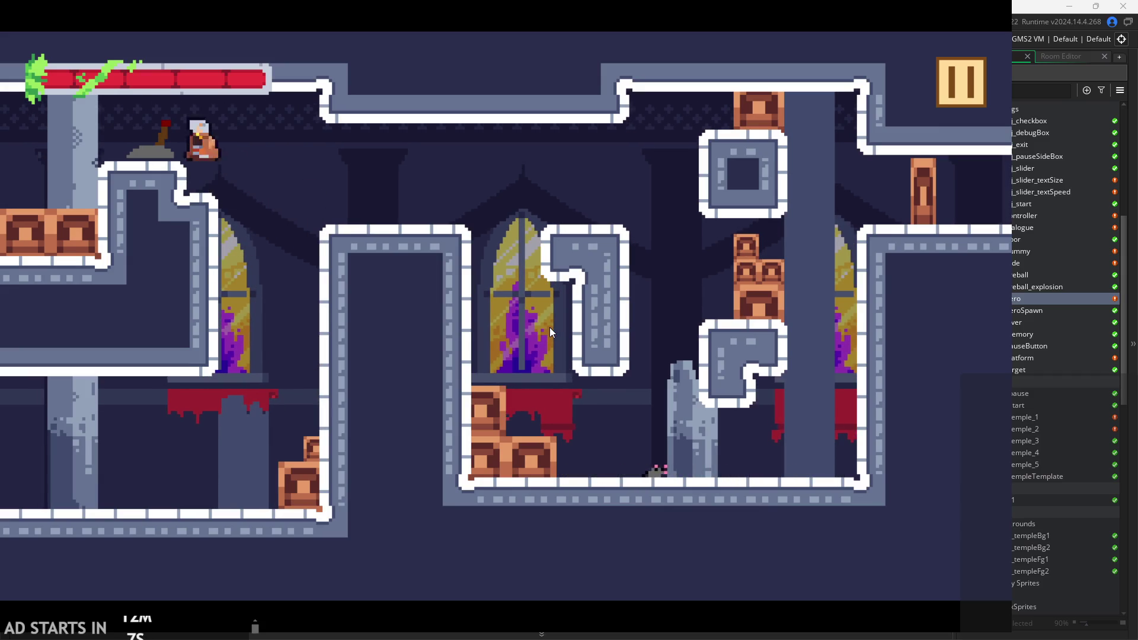
pyautogui.press('Right')
pyautogui.press('Right')
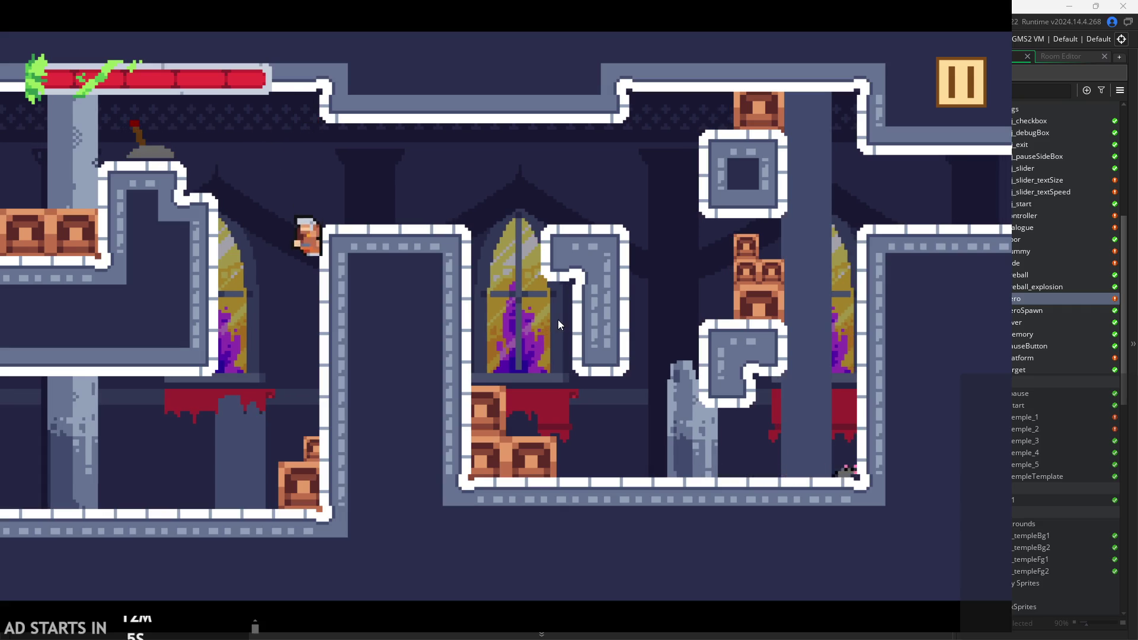
pyautogui.press('space')
pyautogui.press('space')
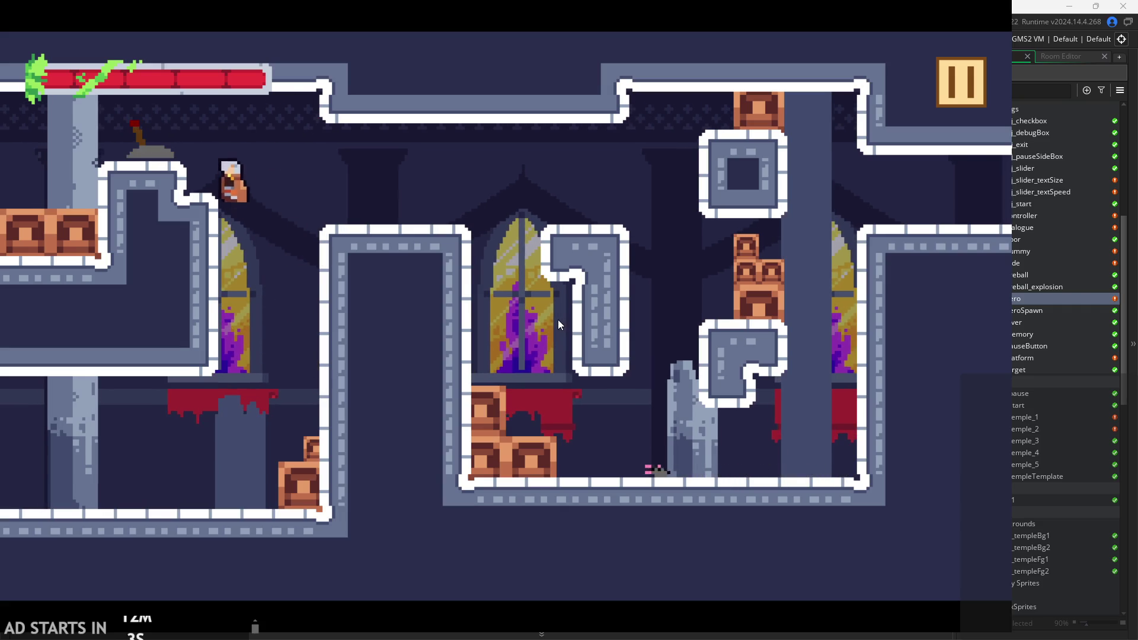
pyautogui.press('Right')
pyautogui.press('space')
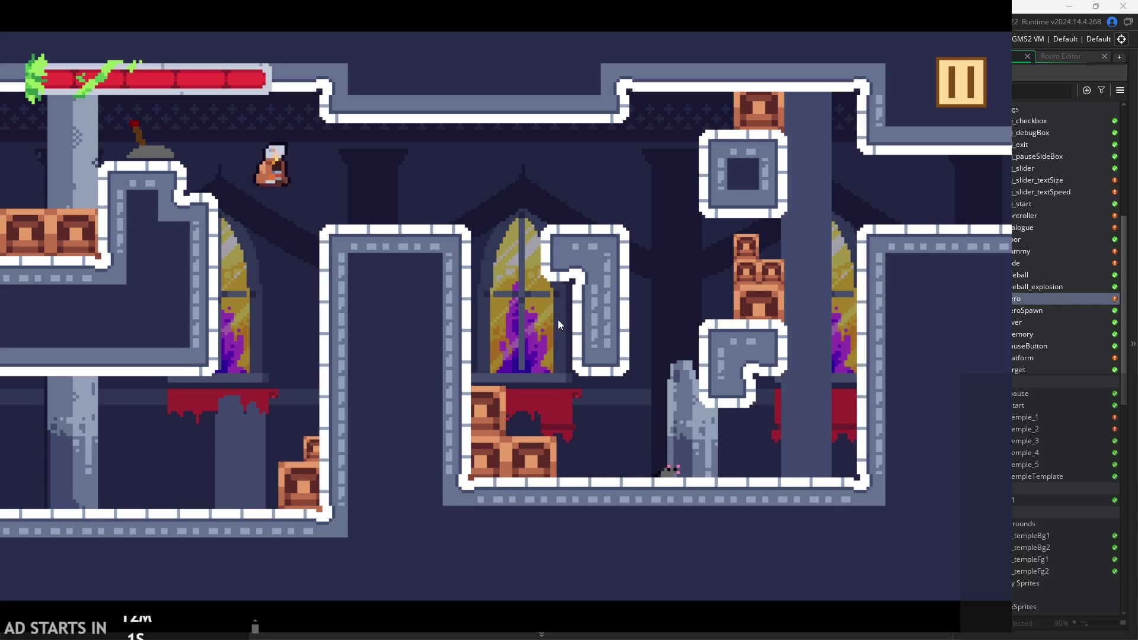
pyautogui.press('Right')
pyautogui.press('Left')
pyautogui.press('space')
pyautogui.press('Right')
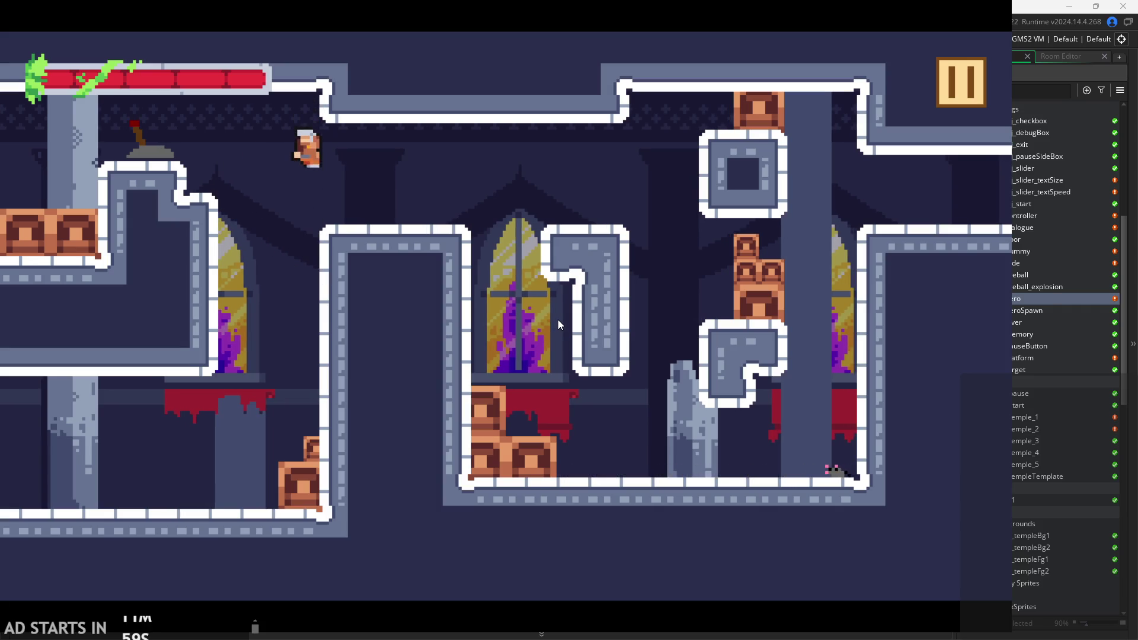
pyautogui.press('space')
pyautogui.press('Right')
pyautogui.press('space')
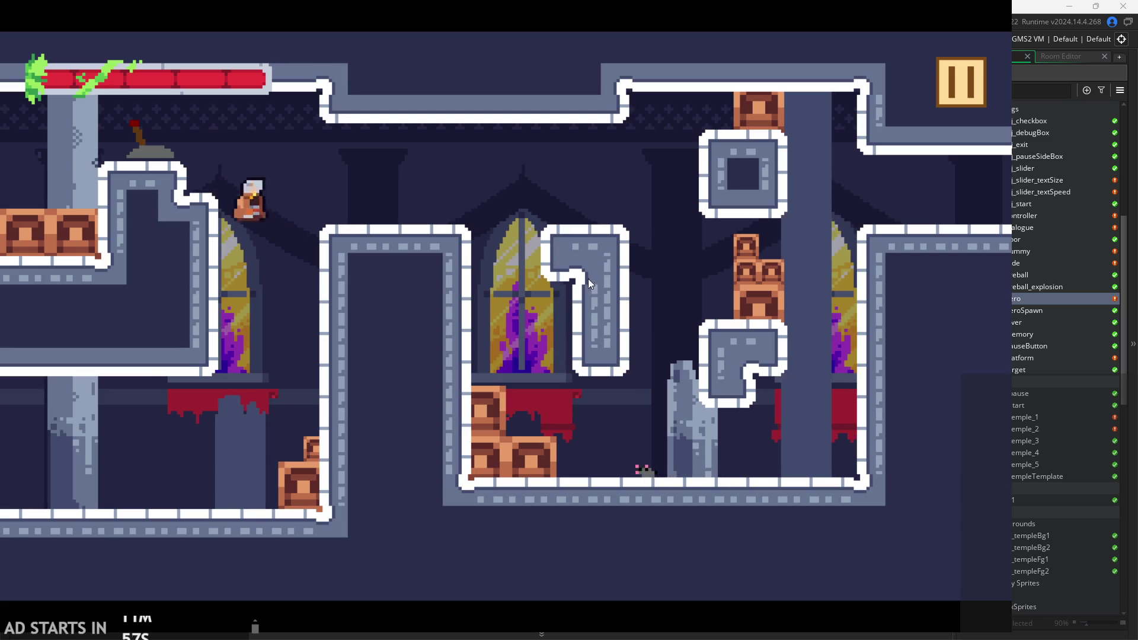
pyautogui.press('Right')
# Tick Debug Stats in the pause menu, attack to watch the overlay values, then exit the game.
pyautogui.click(969, 73)
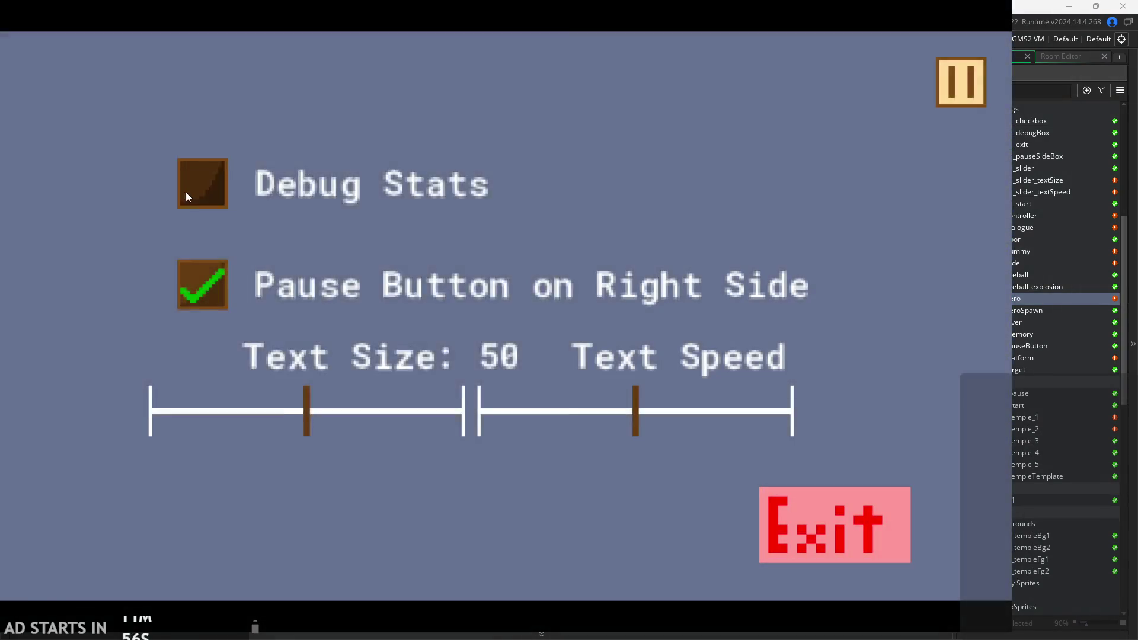
pyautogui.click(196, 184)
pyautogui.press('Escape')
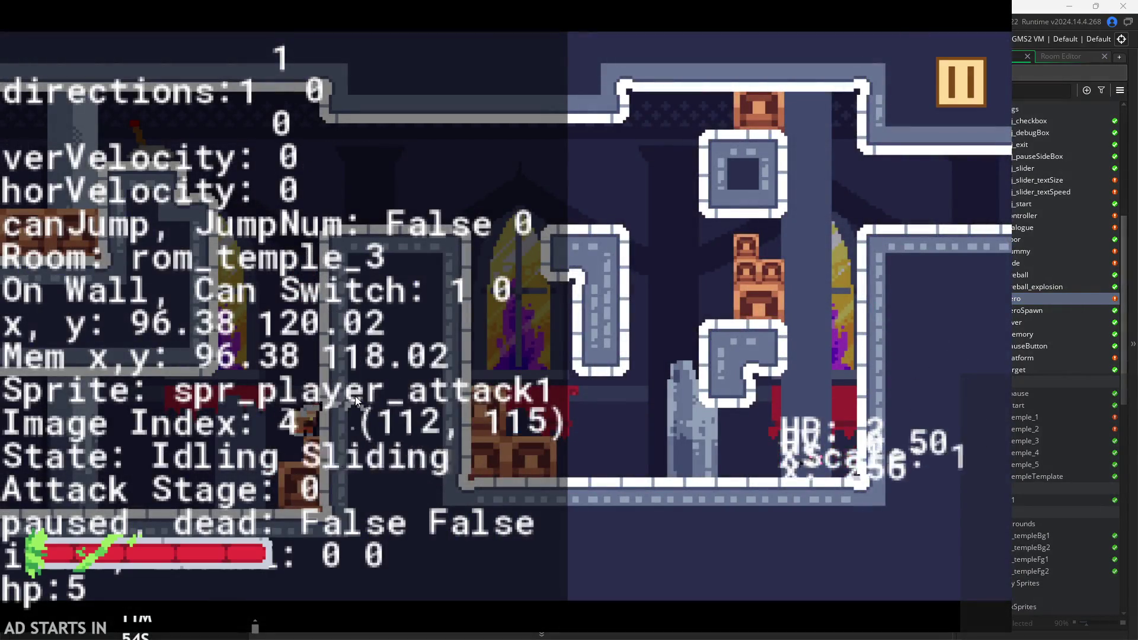
pyautogui.click(601, 237)
pyautogui.click(948, 67)
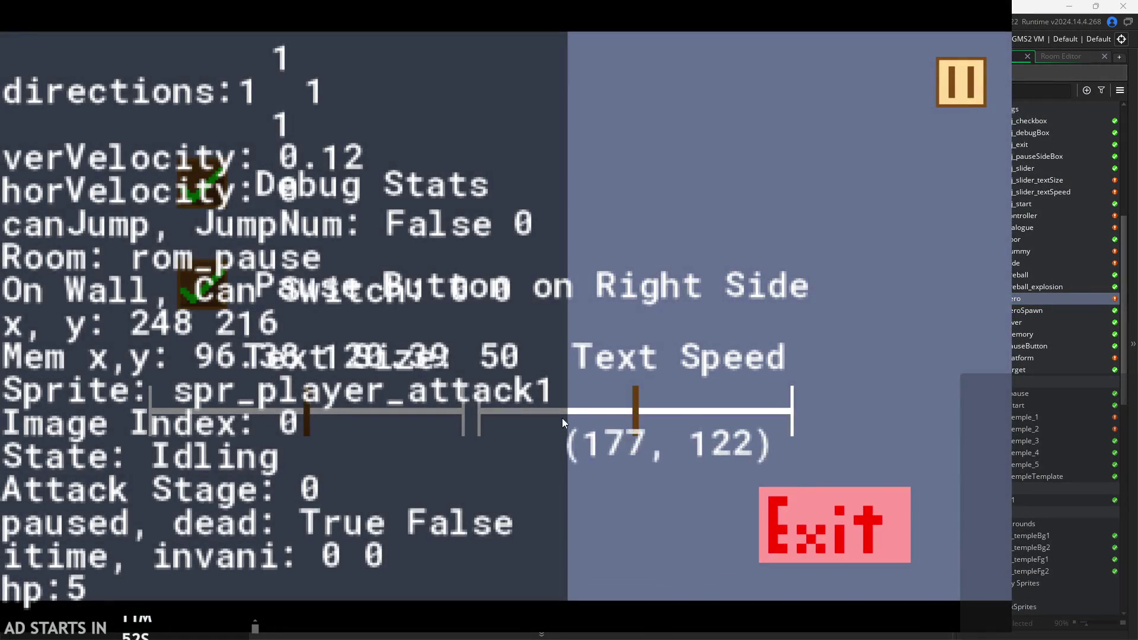
pyautogui.click(801, 512)
# Open obj_slider_textSize from the Settings group and scroll to its global.textSize Step code.
pyautogui.click(564, 225)
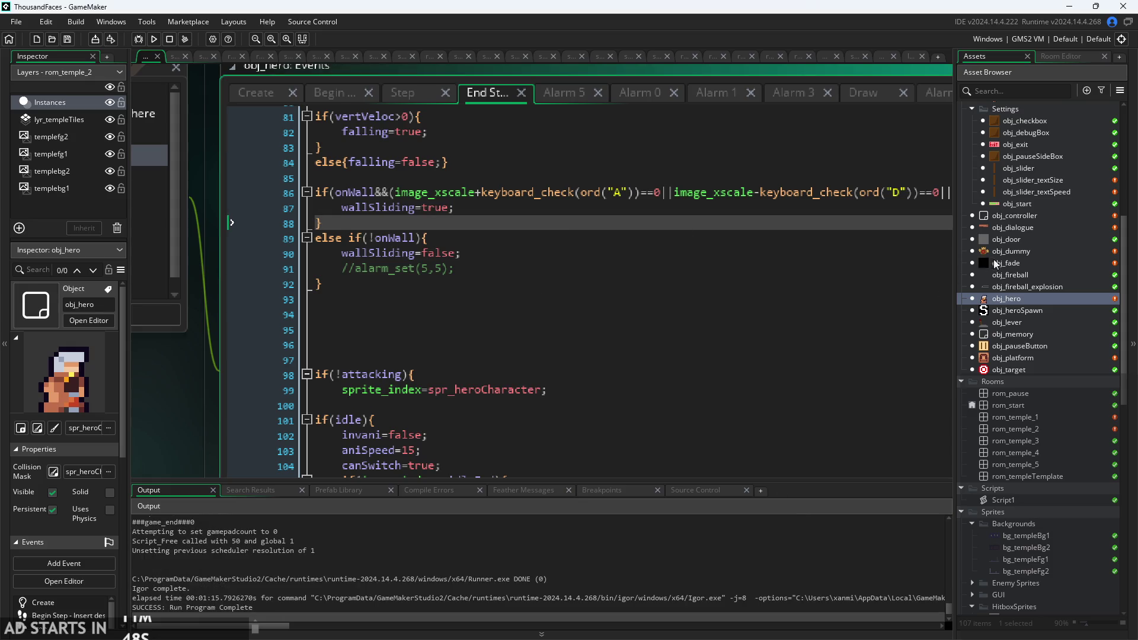
pyautogui.scroll(5, 1034, 358)
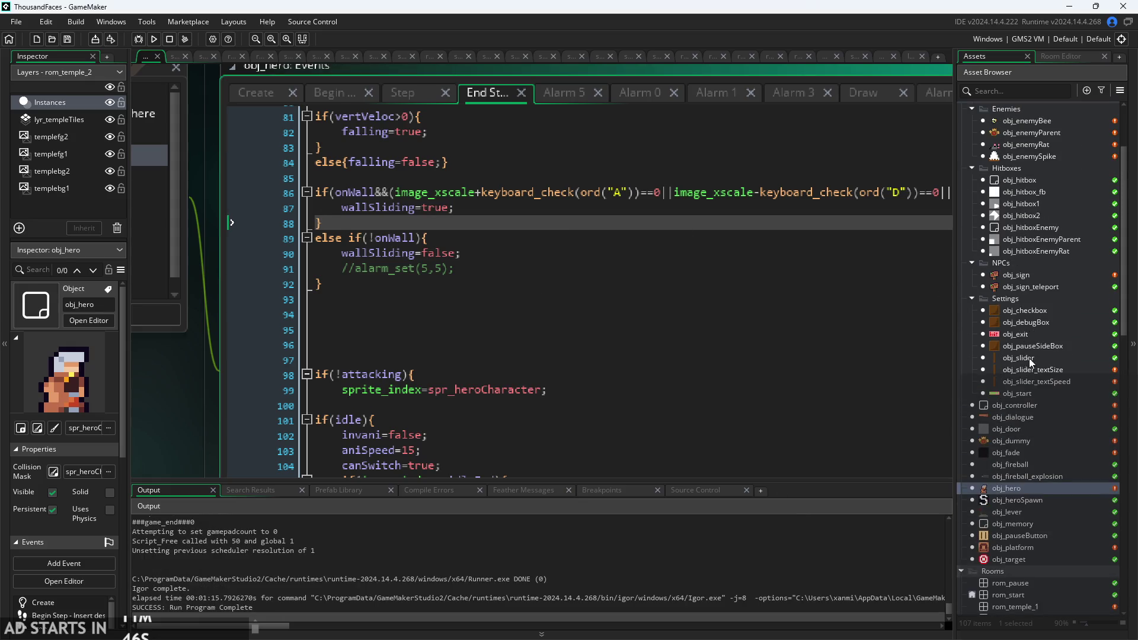
pyautogui.doubleClick(1050, 370)
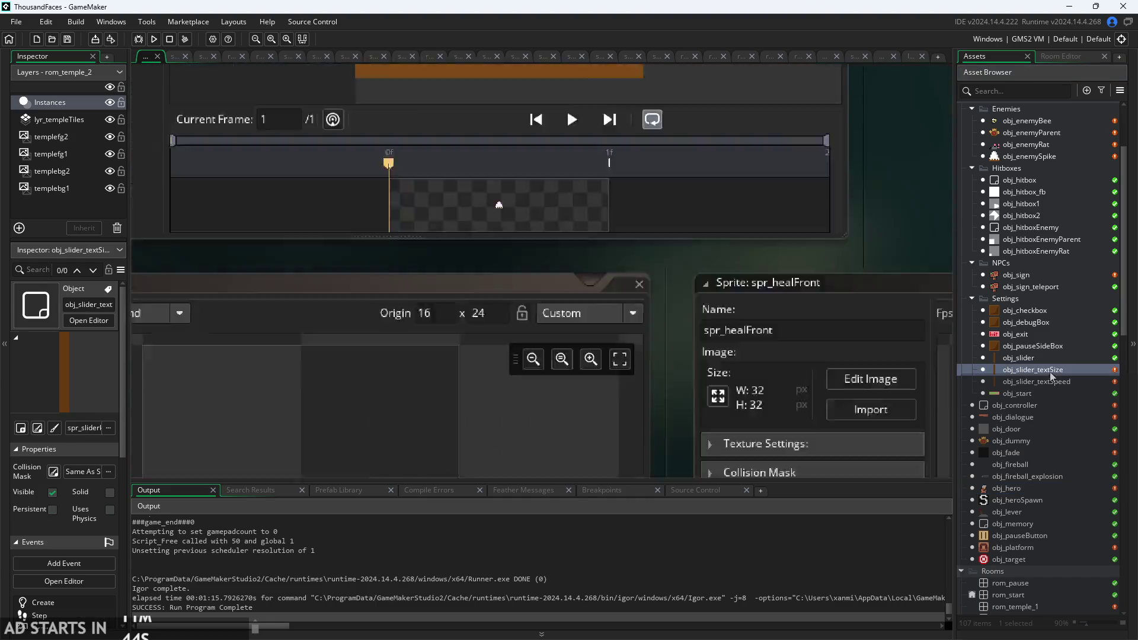
pyautogui.scroll(5, 461, 317)
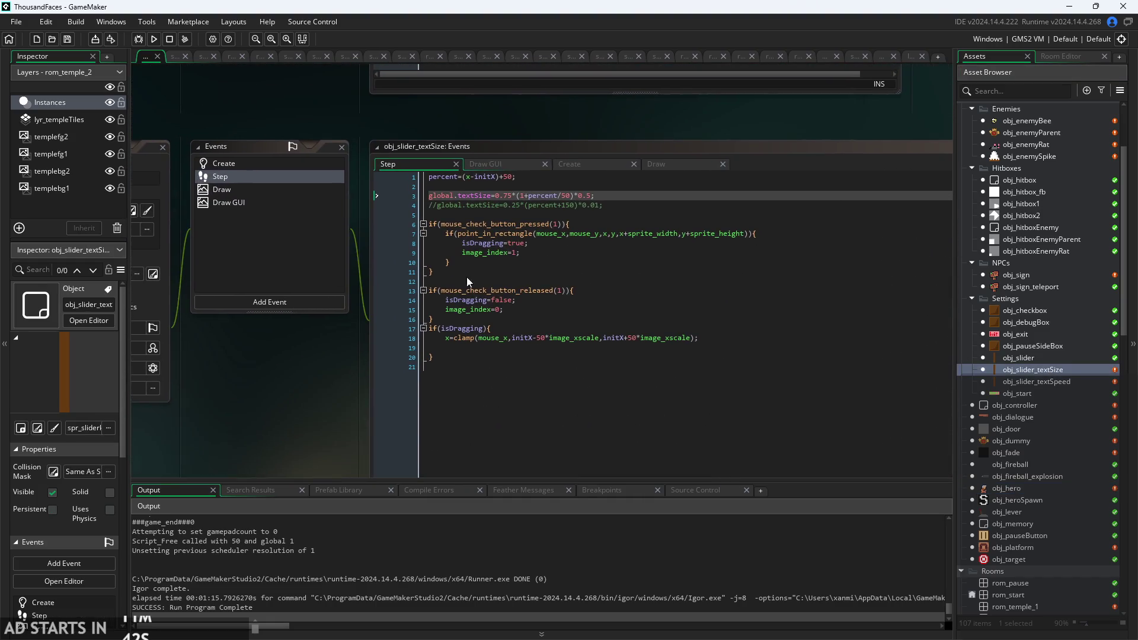
pyautogui.scroll(1, 597, 195)
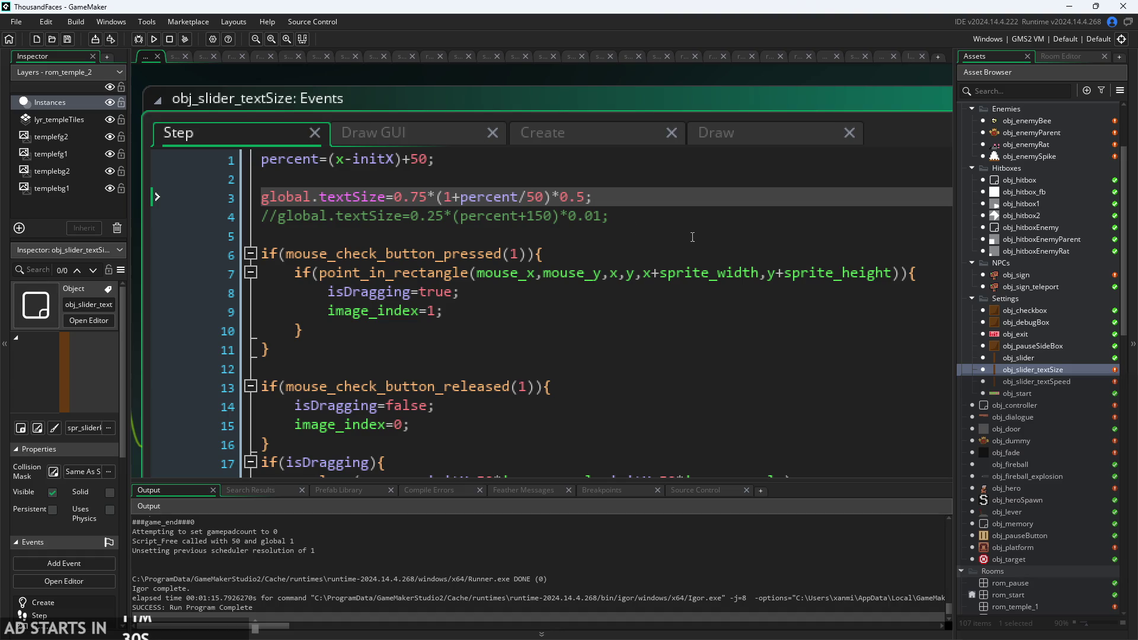
pyautogui.scroll(3, 1082, 386)
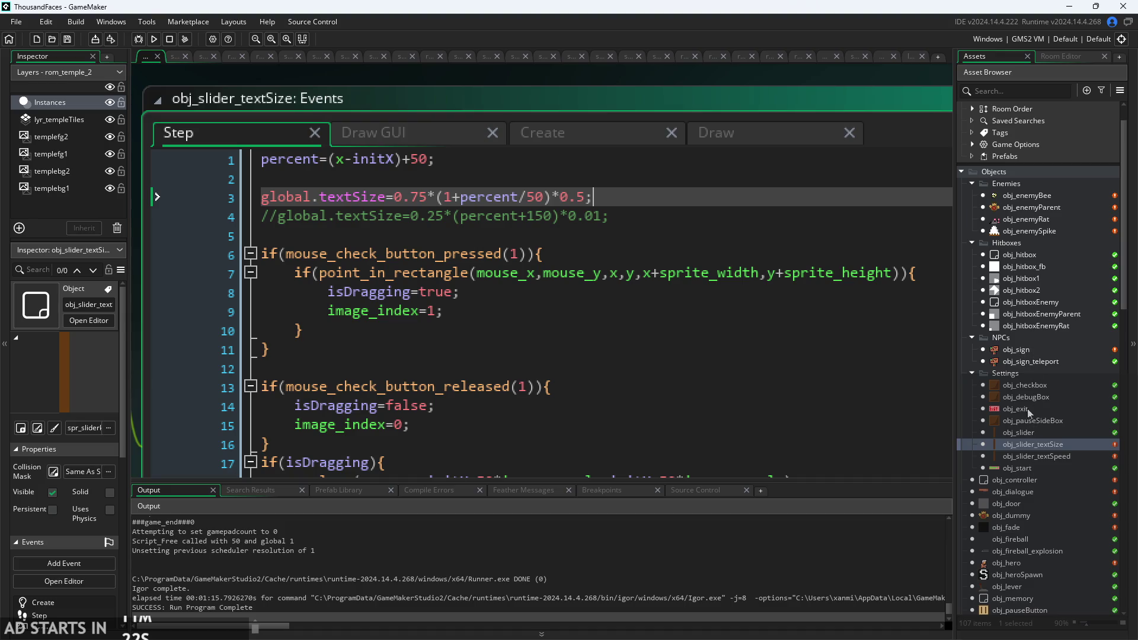
pyautogui.doubleClick(1028, 480)
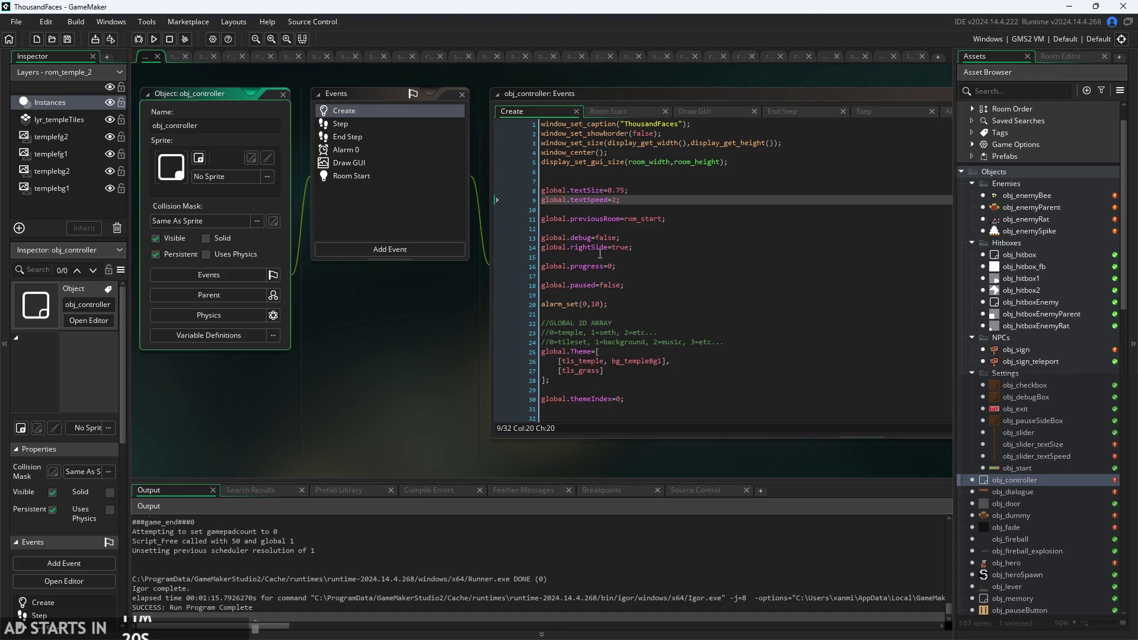
pyautogui.click(648, 196)
pyautogui.scroll(3, 649, 189)
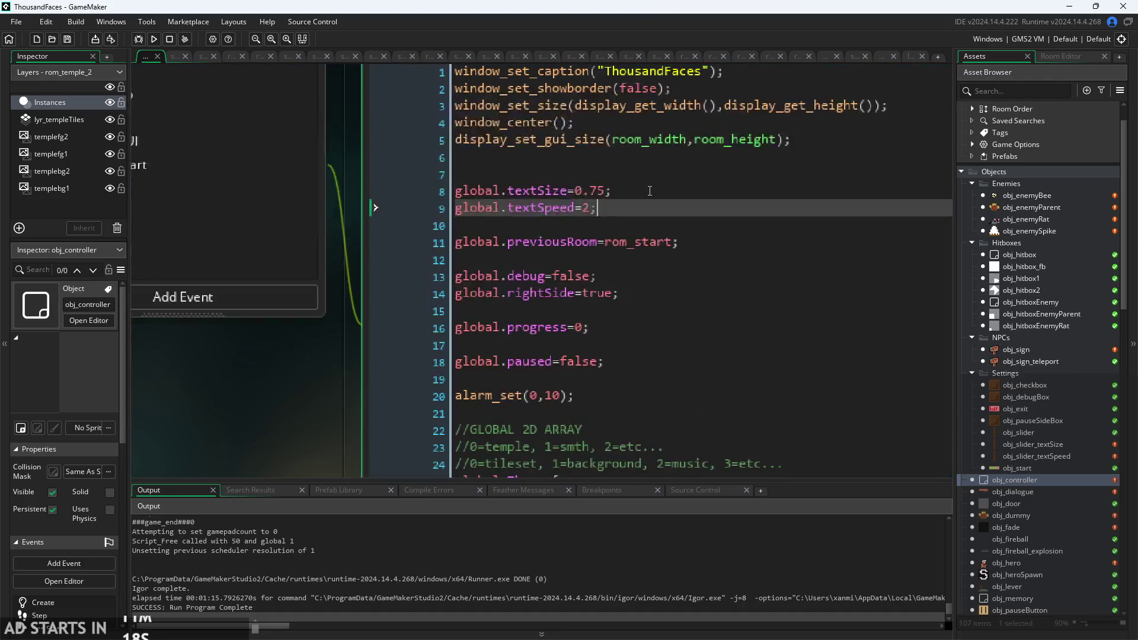
pyautogui.click(650, 190)
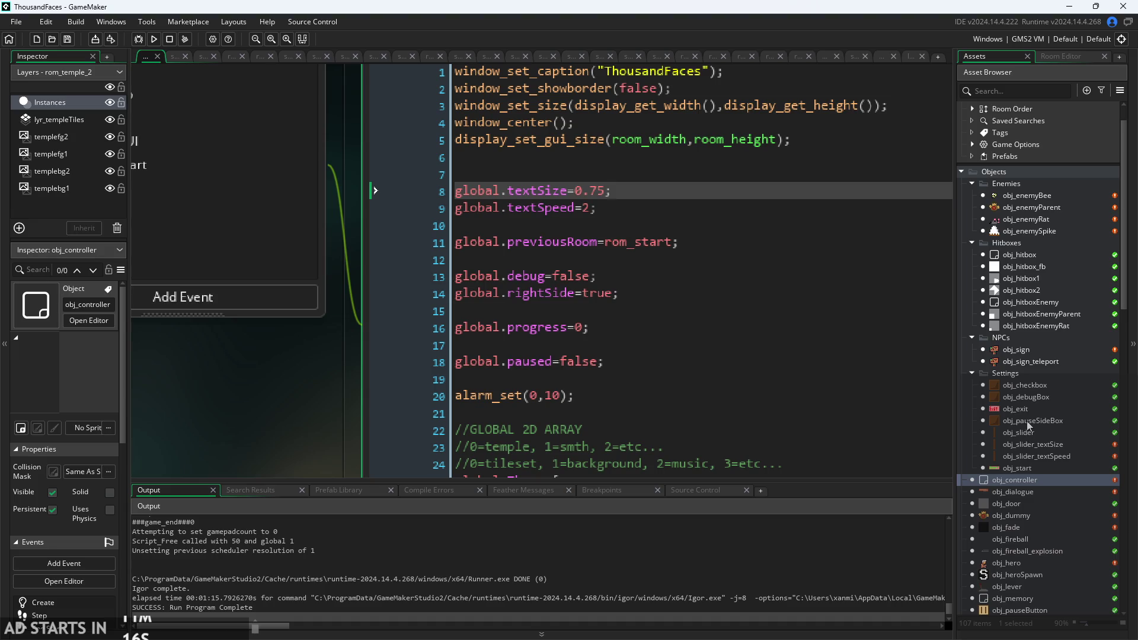
pyautogui.doubleClick(1026, 444)
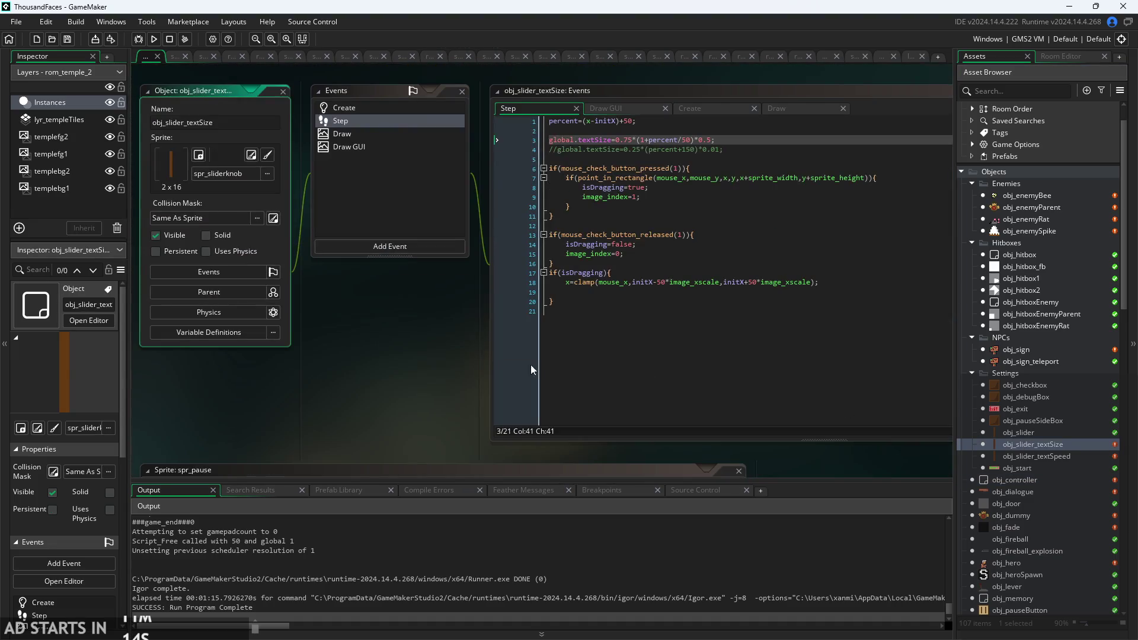
pyautogui.scroll(5, 500, 183)
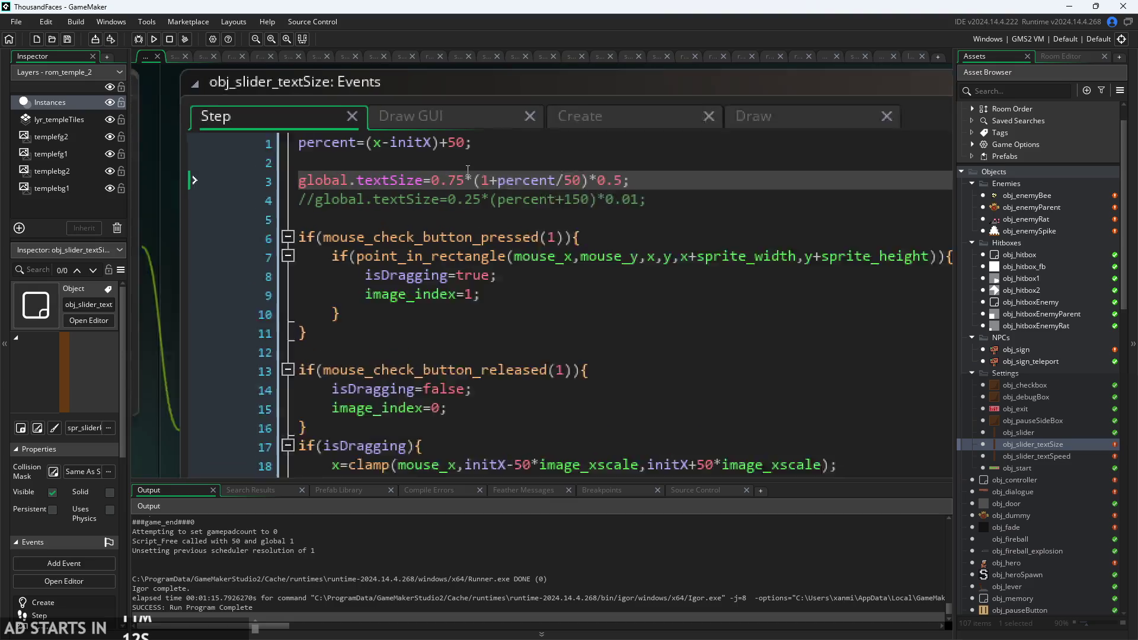
pyautogui.click(535, 182)
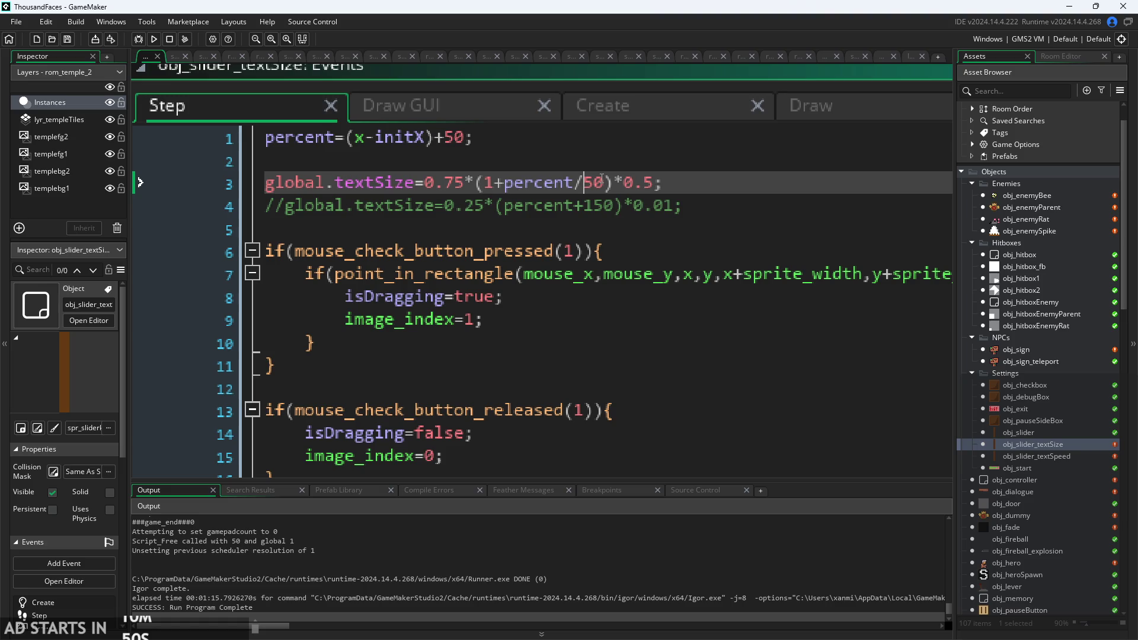
pyautogui.scroll(-3, 602, 177)
pyautogui.click(509, 178)
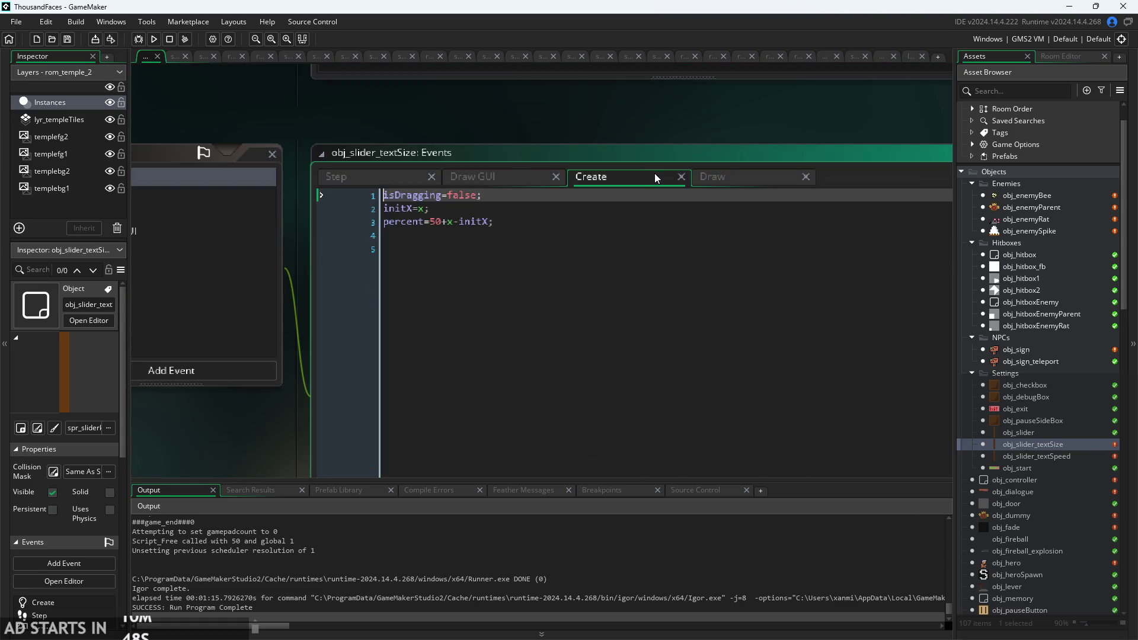
pyautogui.moveTo(867, 143); pyautogui.dragTo(539, 142)
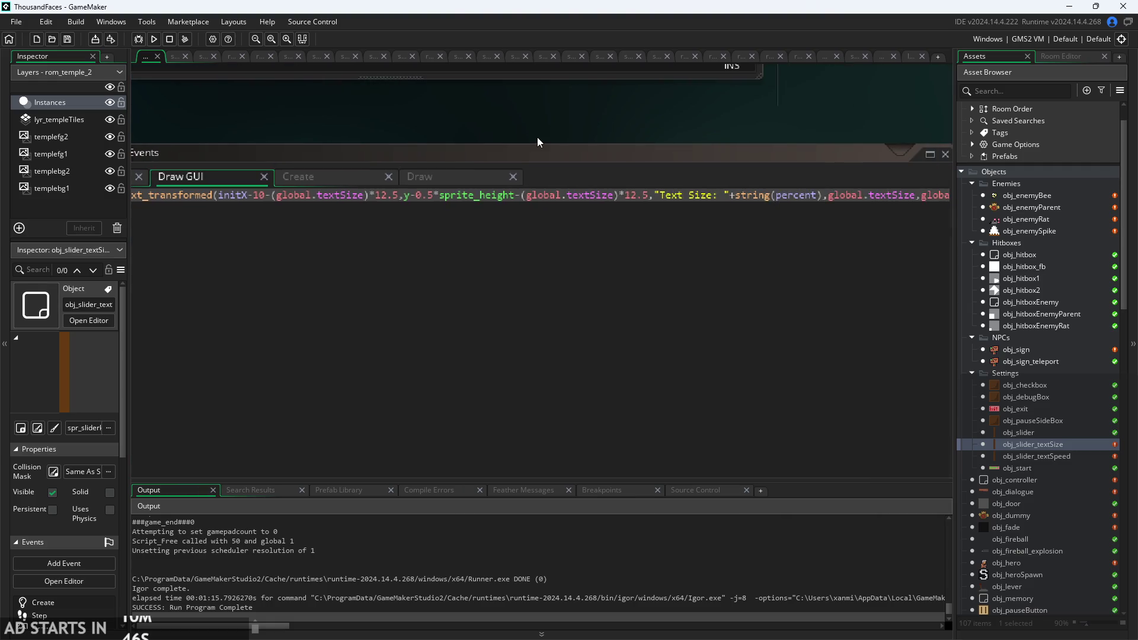
pyautogui.click(539, 143)
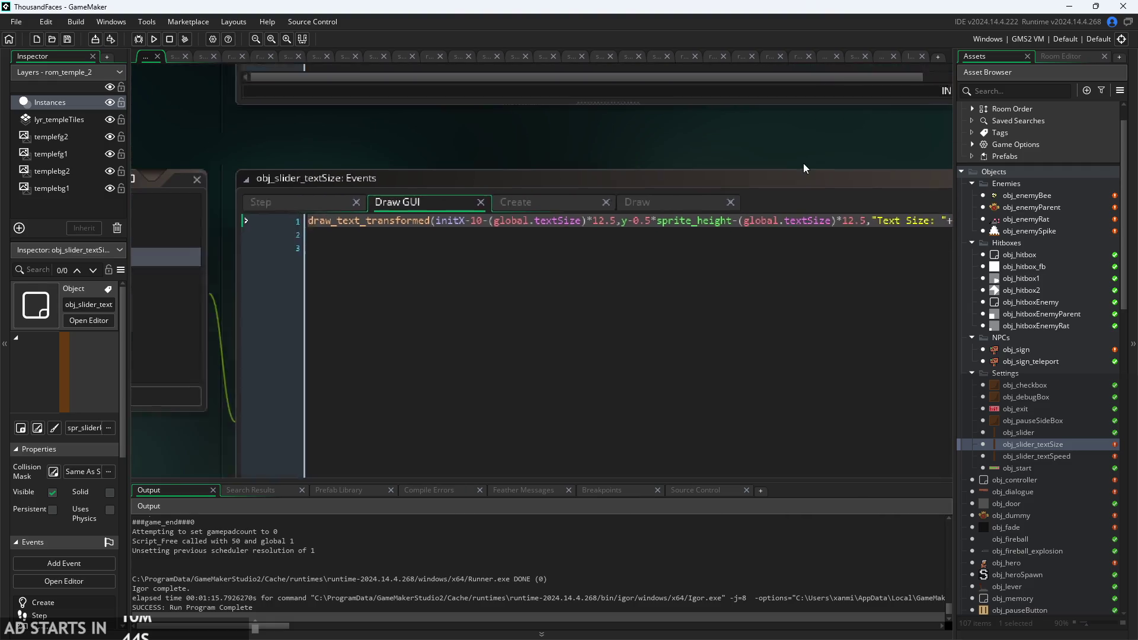
pyautogui.click(361, 210)
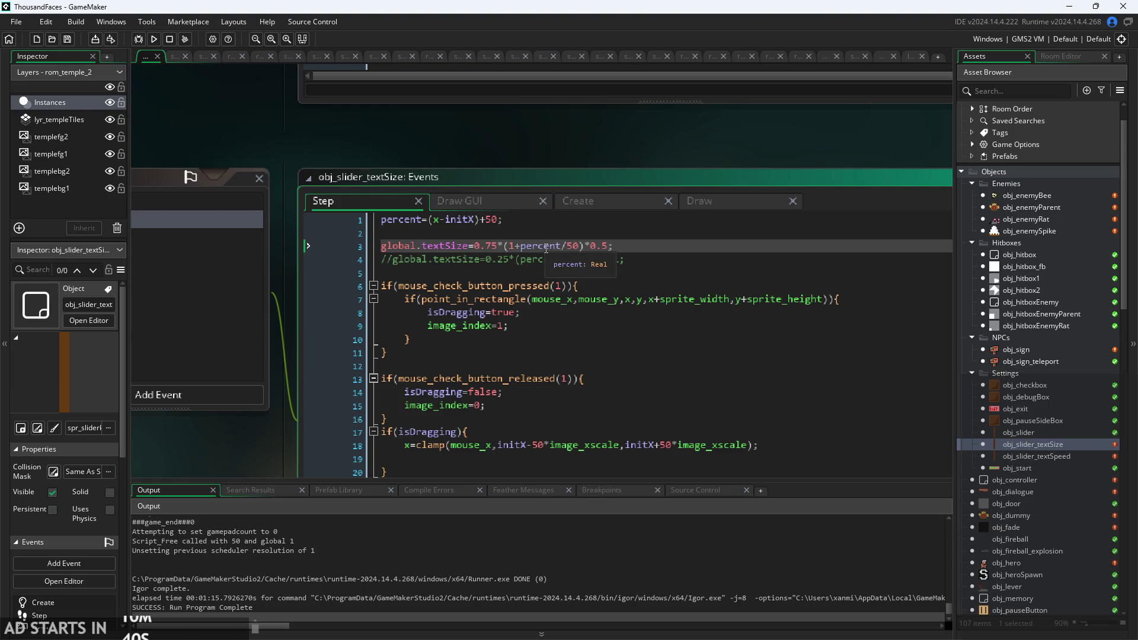
pyautogui.keyDown('ctrl'); pyautogui.scroll(-1, 548, 250); pyautogui.keyUp('ctrl')
pyautogui.keyDown('ctrl'); pyautogui.scroll(2, 568, 256); pyautogui.keyUp('ctrl')
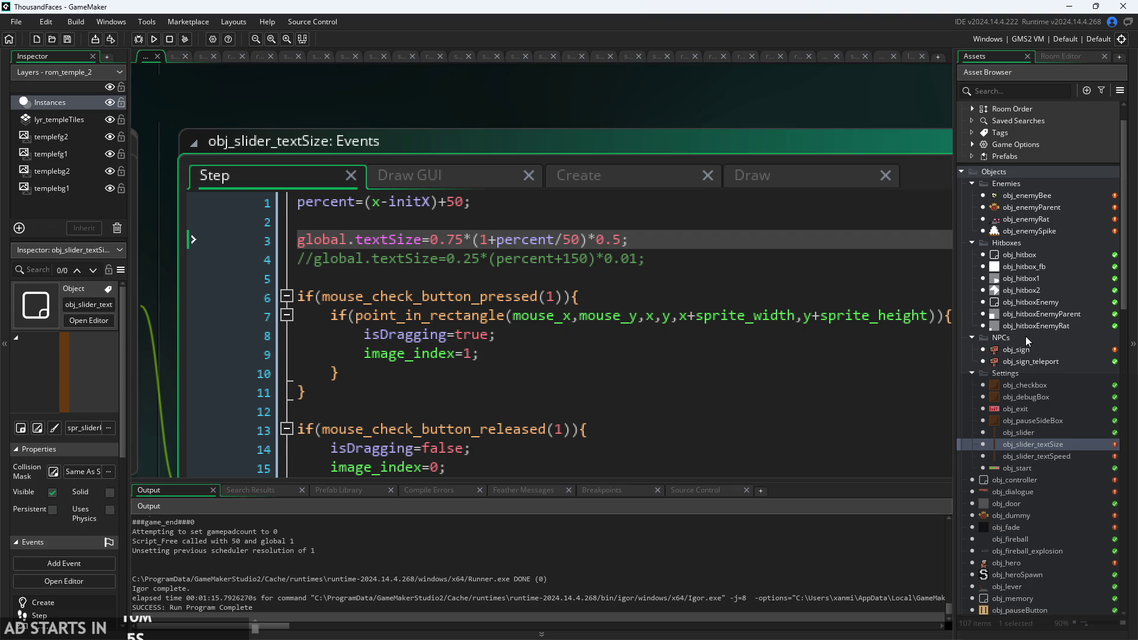
# Reopen obj_controller's Create event code and scroll back to the top.
pyautogui.doubleClick(1057, 483)
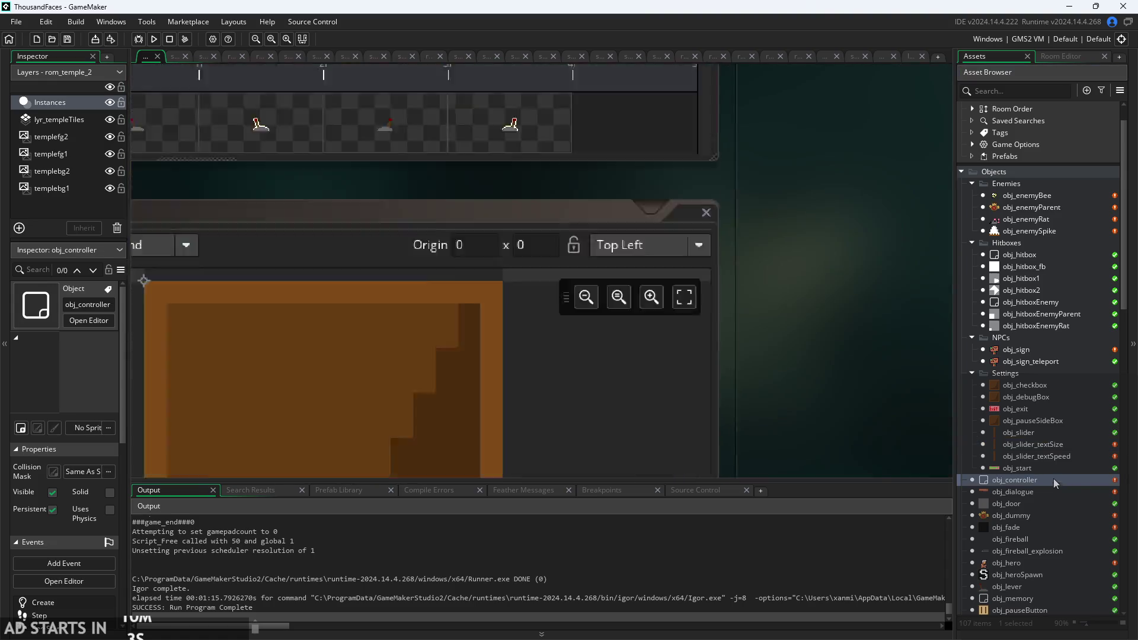
pyautogui.click(646, 194)
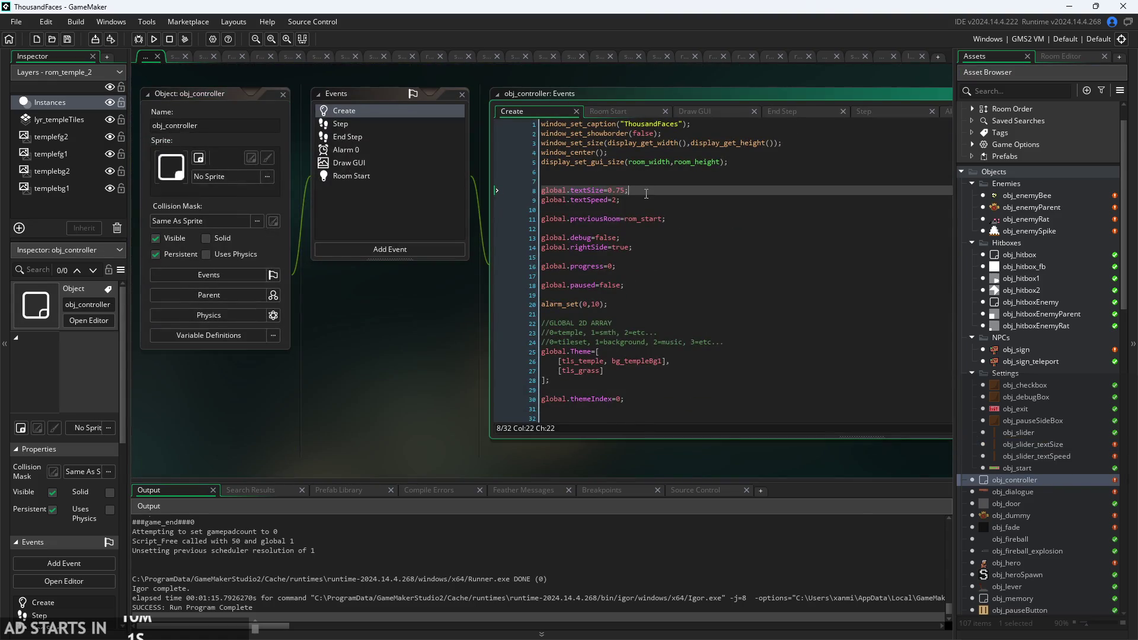
pyautogui.keyDown('ctrl'); pyautogui.scroll(2, 644, 194); pyautogui.keyUp('ctrl')
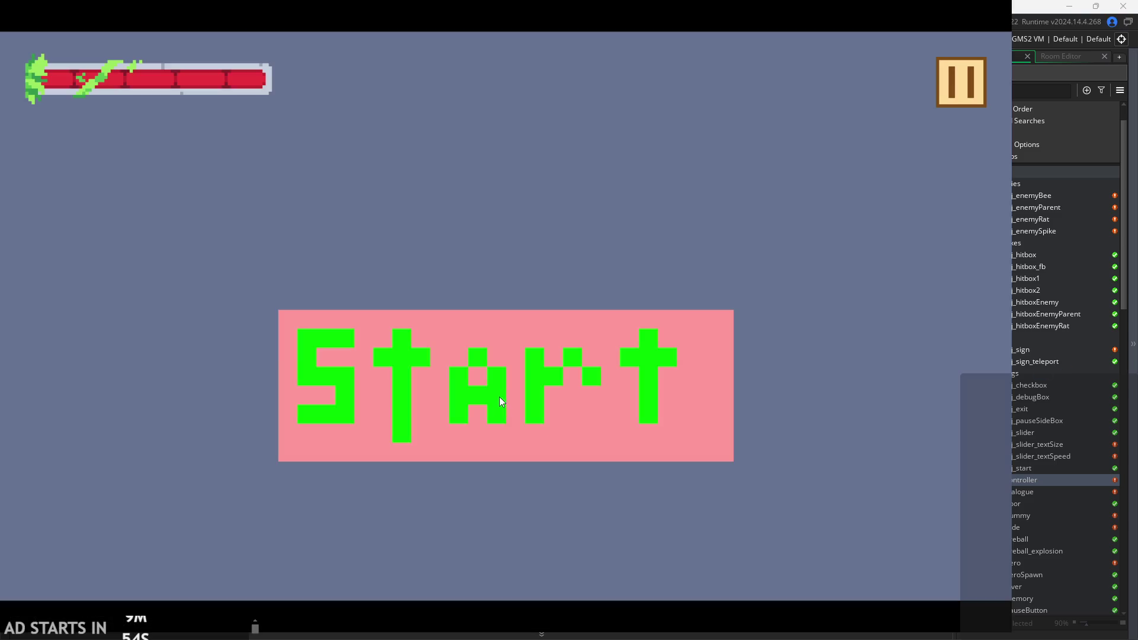
# Start the game, dismiss the welcome dialogue, and toggle Debug Stats on then off in the pause menu.
pyautogui.click(499, 397)
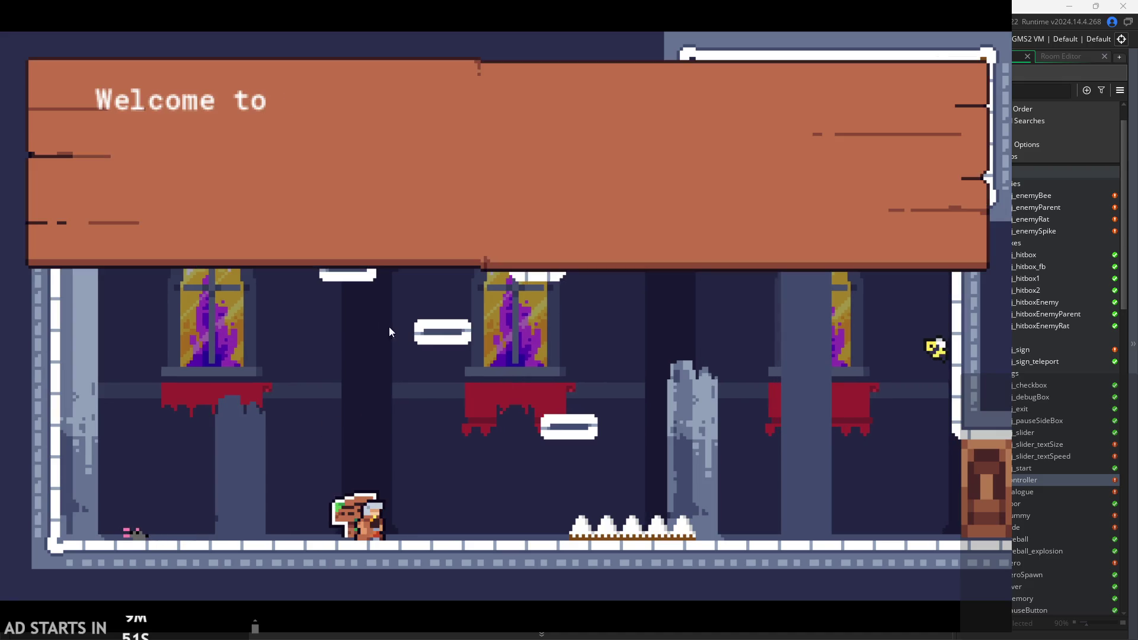
pyautogui.click(504, 234)
pyautogui.click(755, 202)
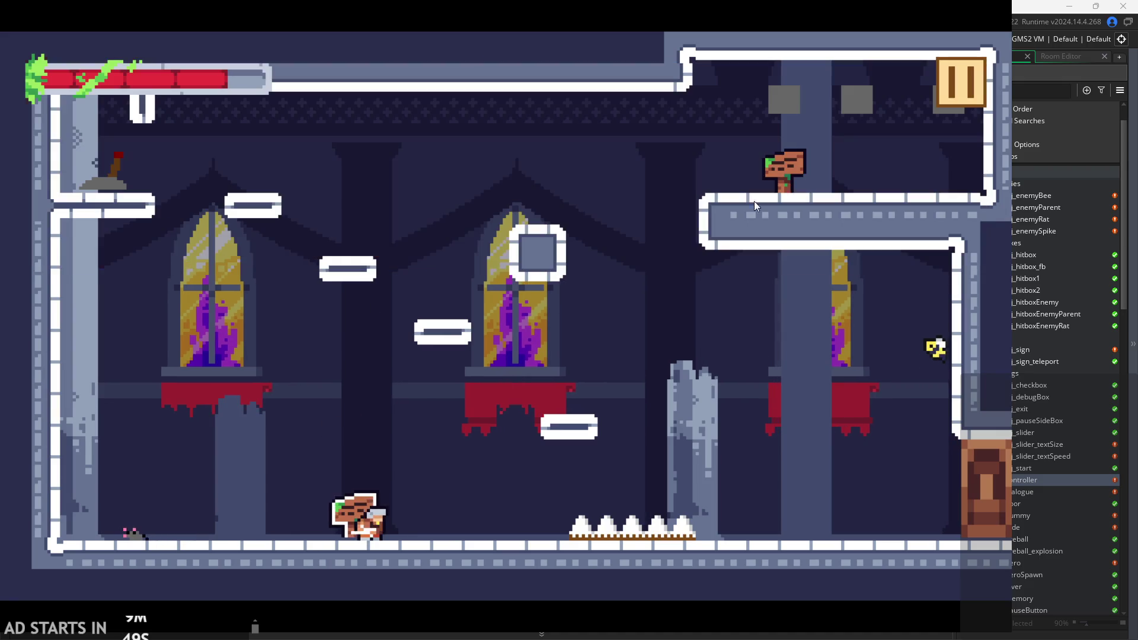
pyautogui.click(957, 61)
pyautogui.click(202, 190)
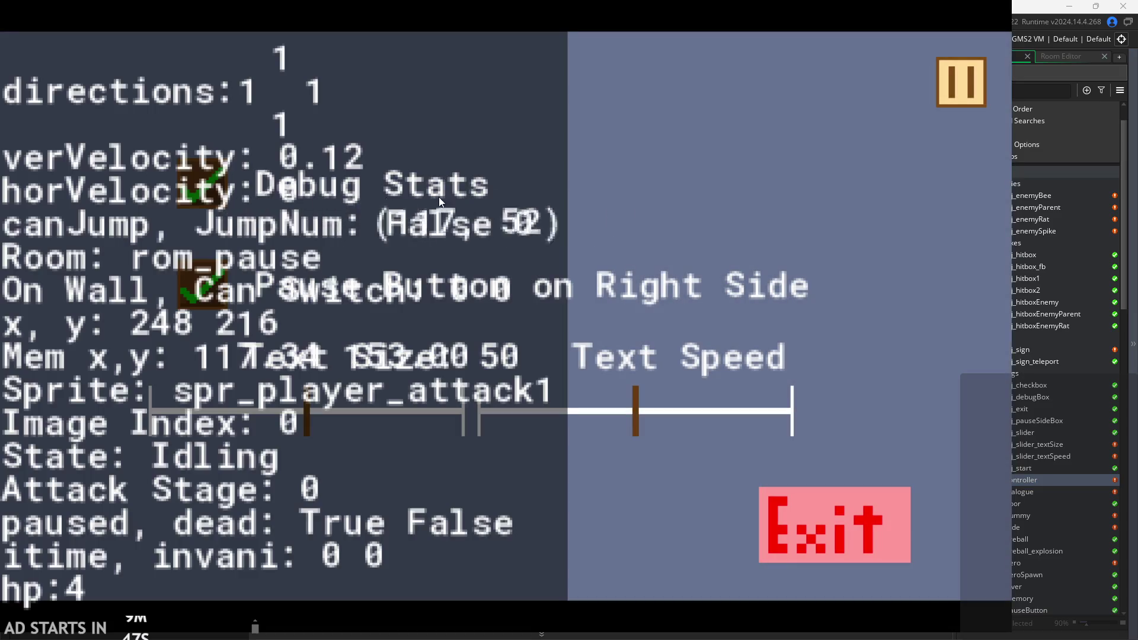
pyautogui.click(178, 163)
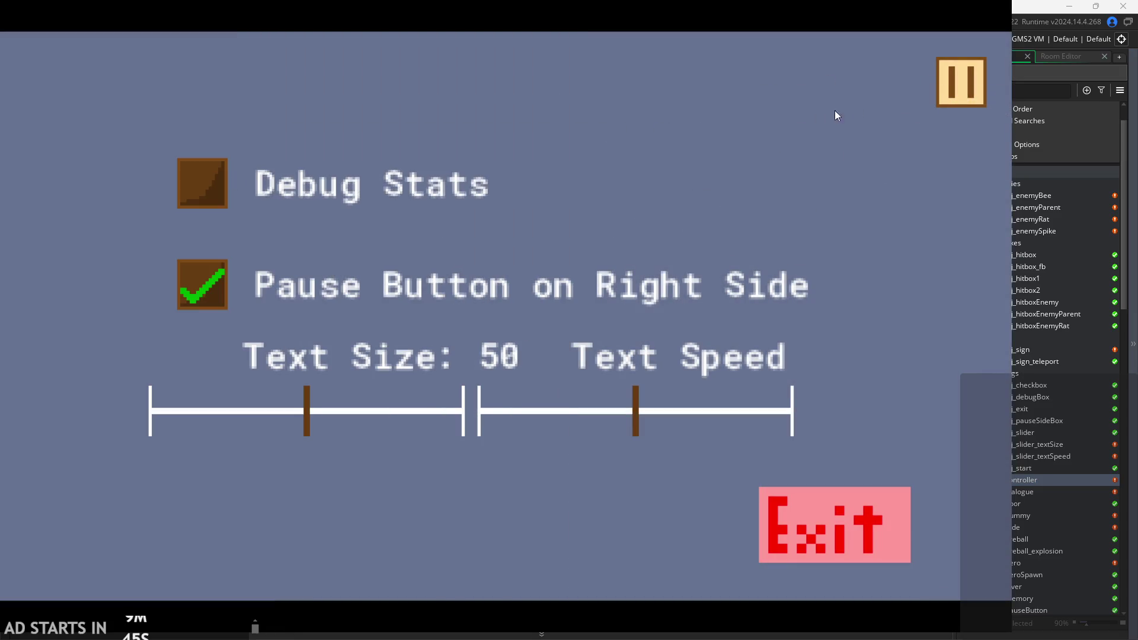
pyautogui.click(960, 81)
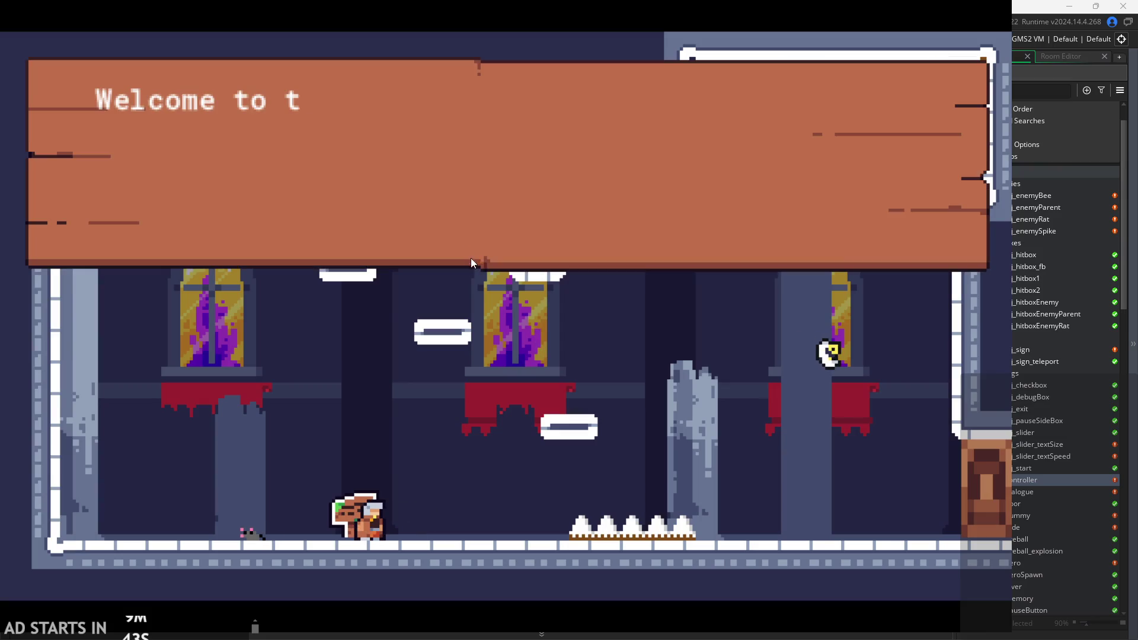
# Read the sign, then jump around the first temple room, attacking near the spikes.
pyautogui.click(463, 237)
pyautogui.click(463, 236)
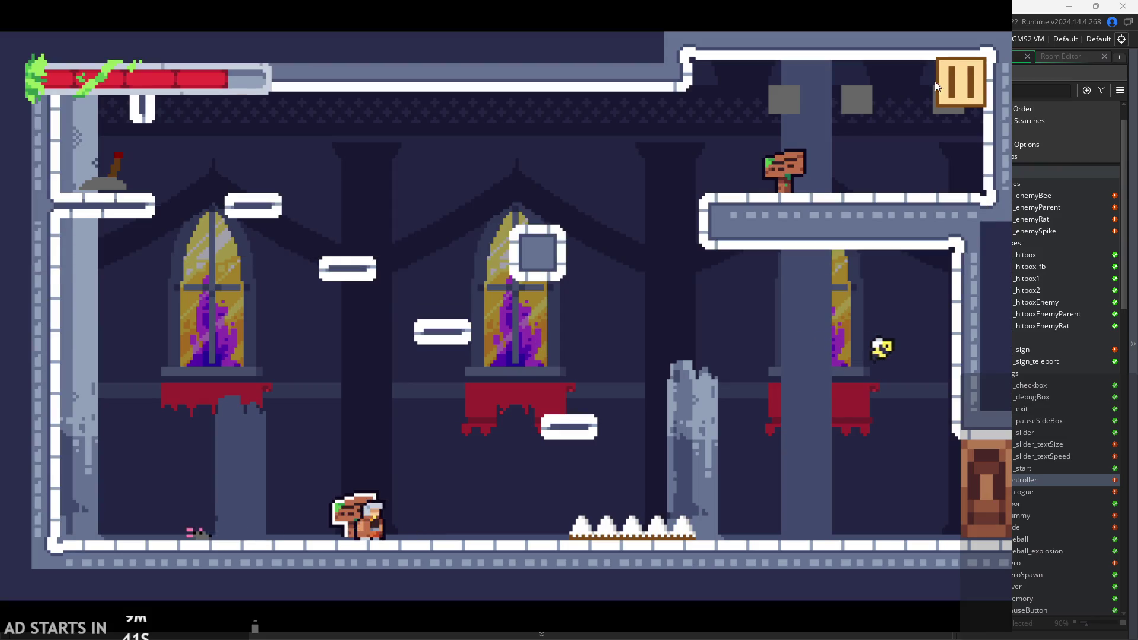
pyautogui.press('Right')
pyautogui.press('space')
pyautogui.press('Left')
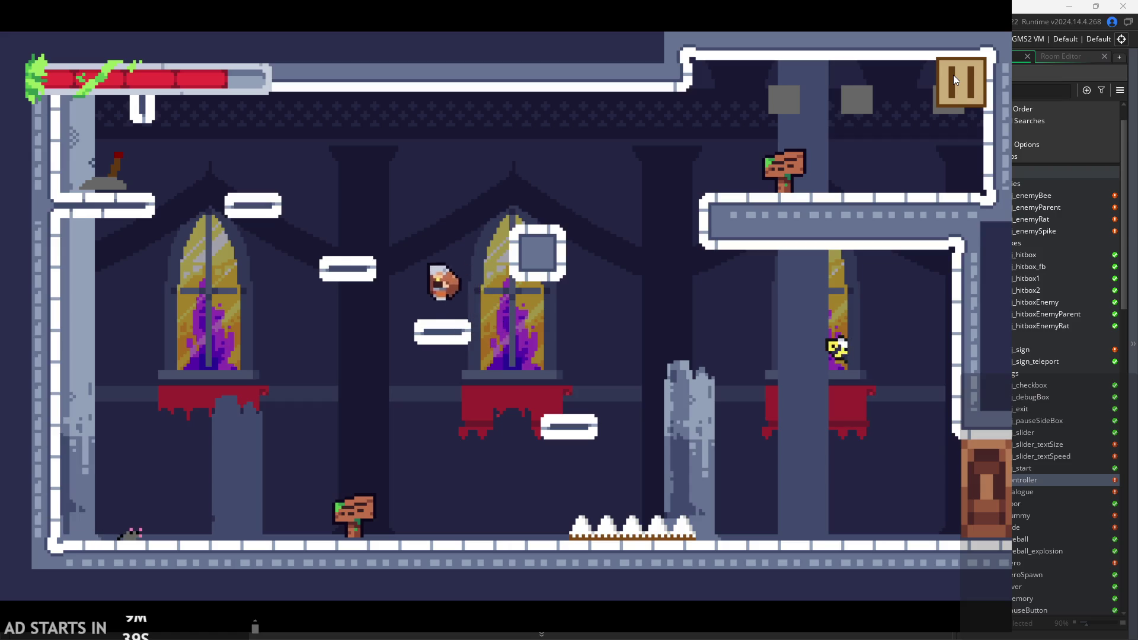
pyautogui.press('space')
pyautogui.press('space')
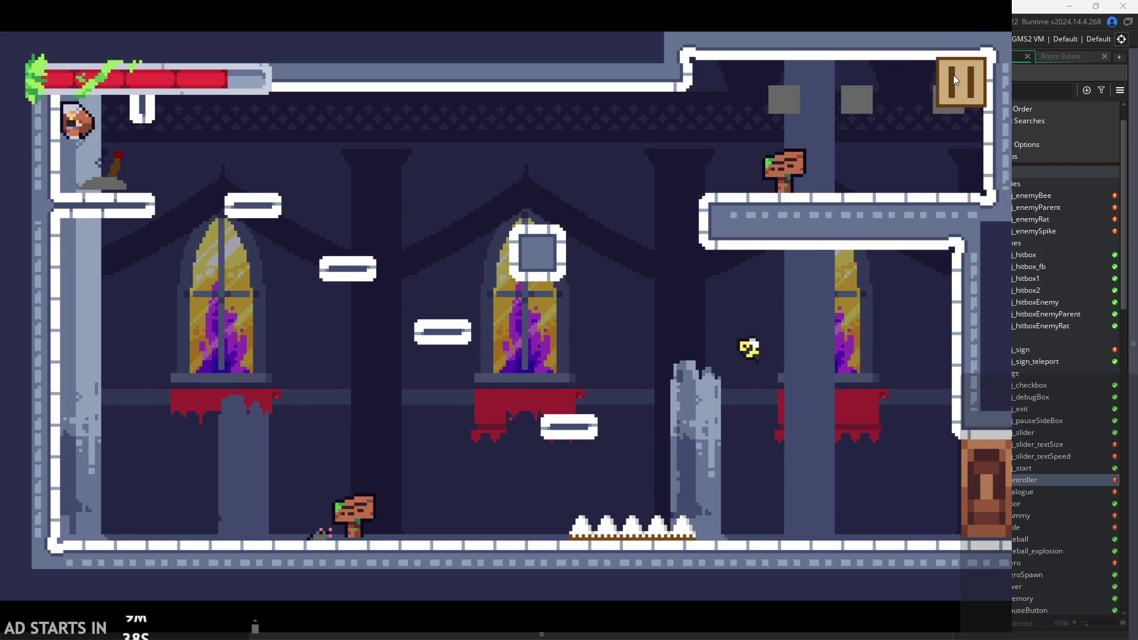
pyautogui.press('Right')
pyautogui.press('space')
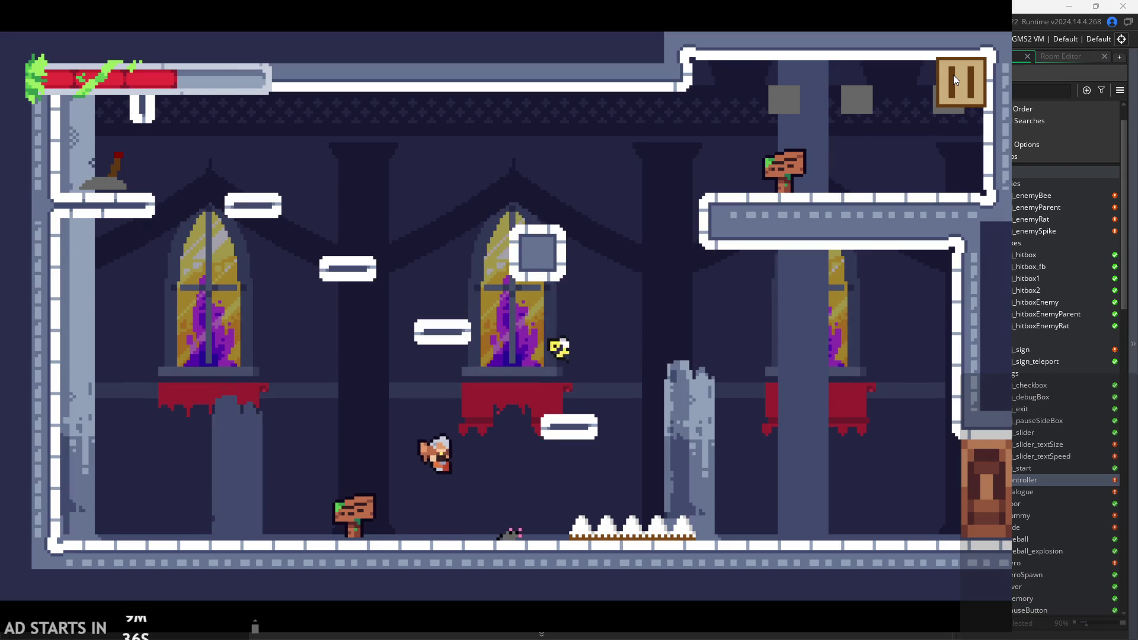
pyautogui.press('Right')
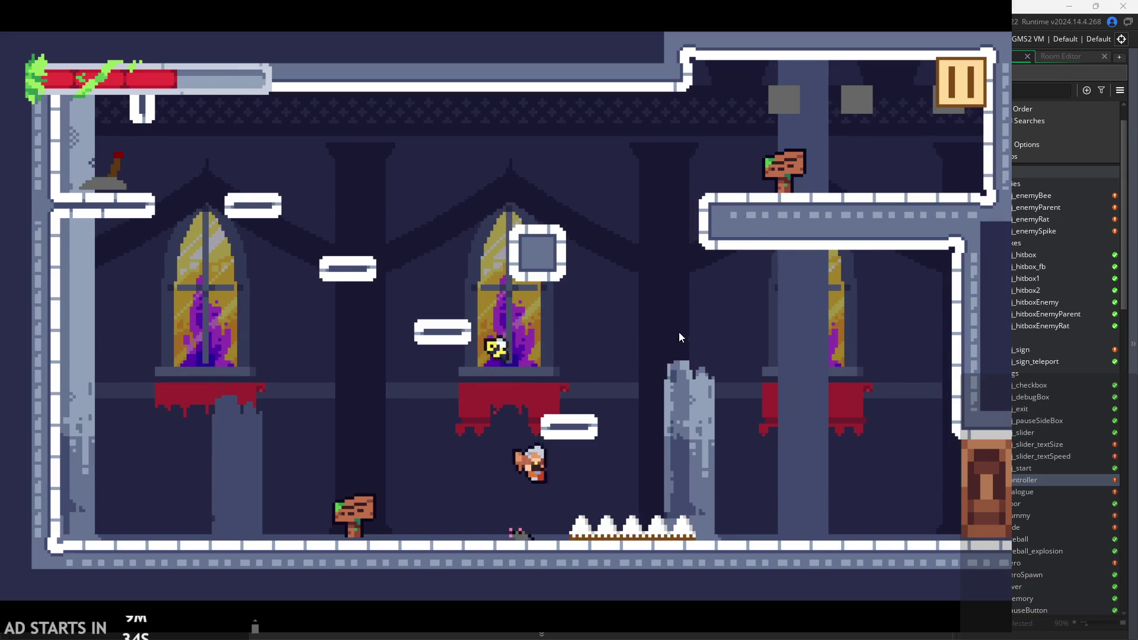
pyautogui.click(655, 372)
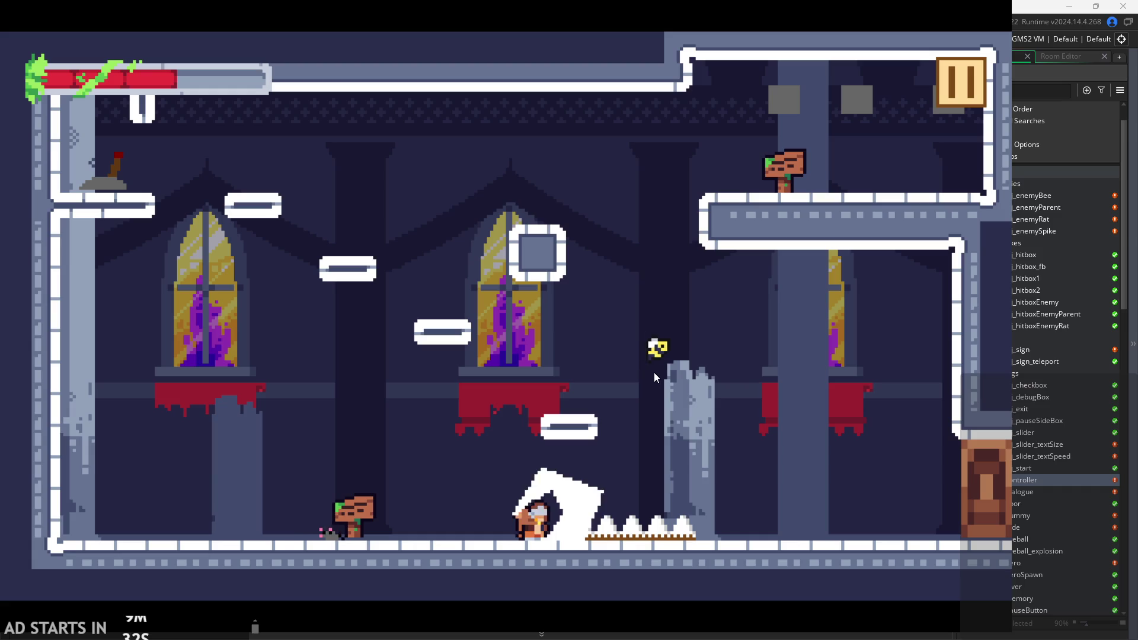
pyautogui.press('Left')
pyautogui.click(405, 489)
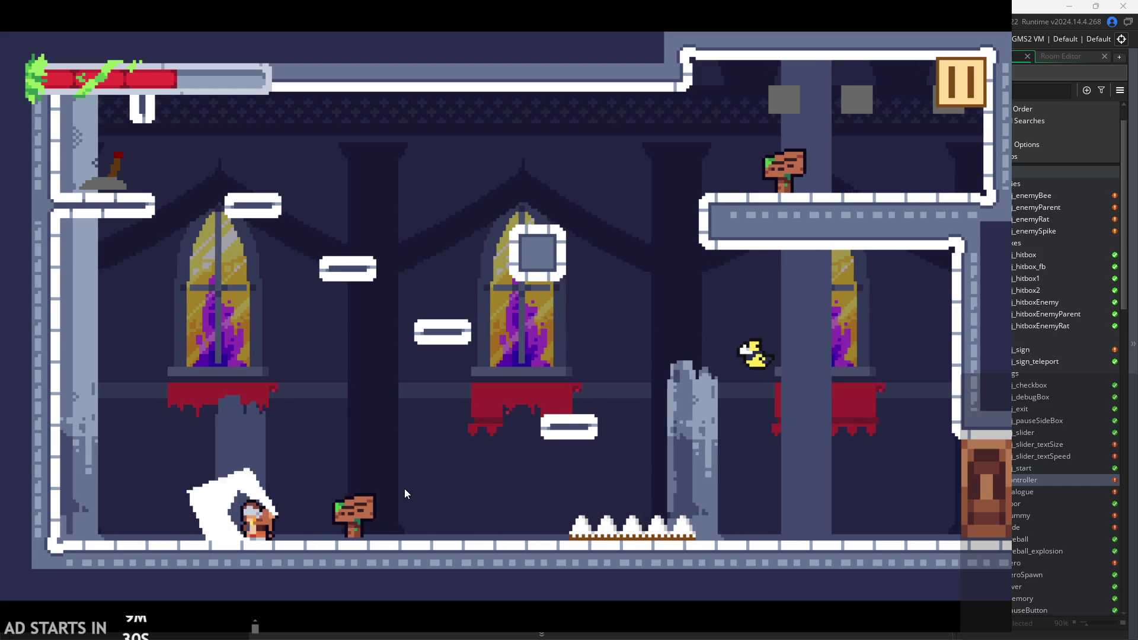
# Run toward the door, wall-jump the right wall and attack while heading back left.
pyautogui.press('Right')
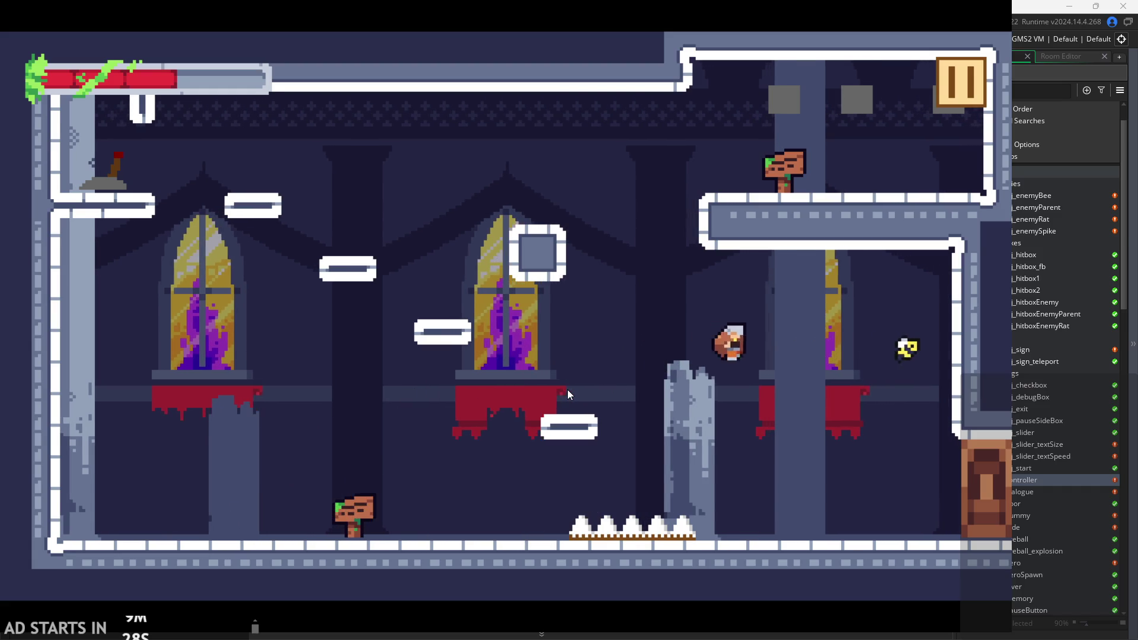
pyautogui.click(567, 386)
pyautogui.press('Right')
pyautogui.press('space')
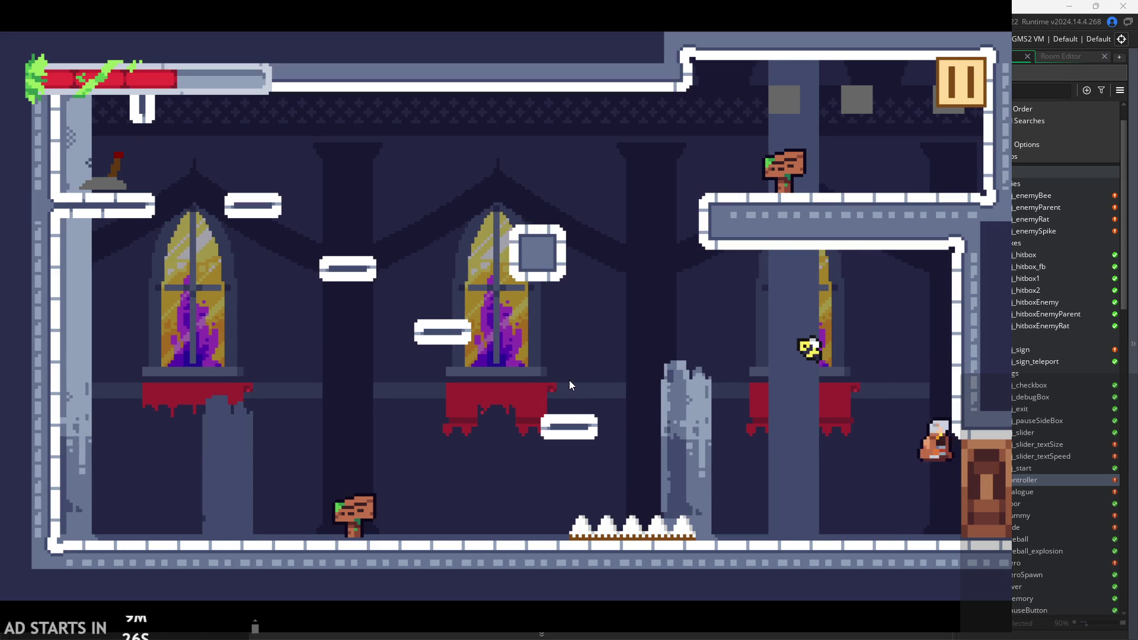
pyautogui.click(528, 366)
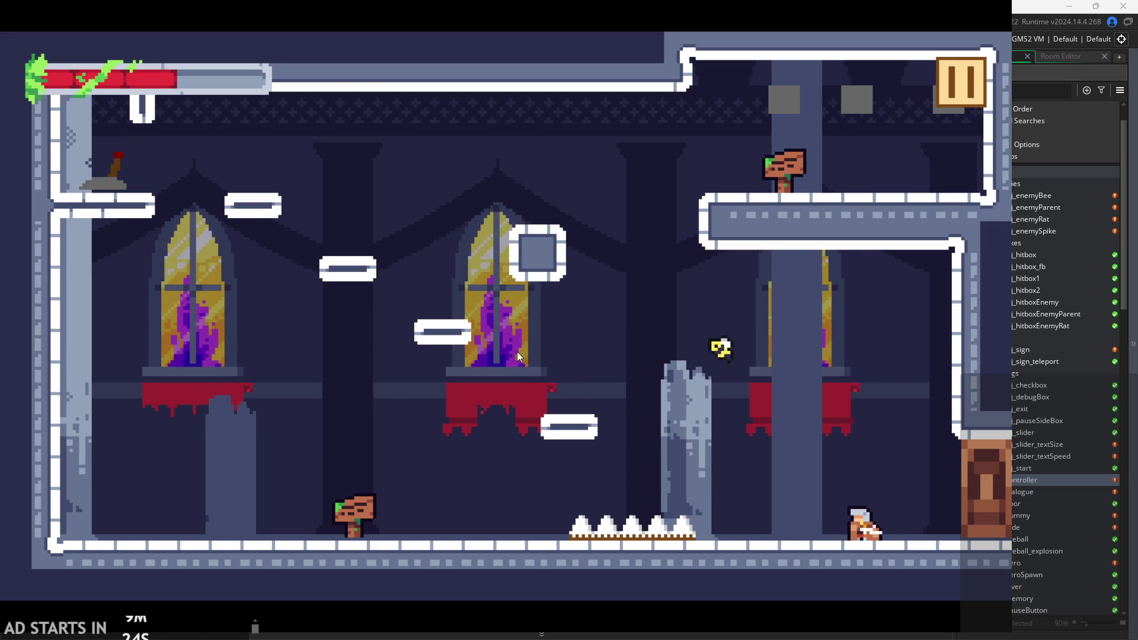
pyautogui.press('space')
pyautogui.press('Left')
pyautogui.press('Left')
pyautogui.click(515, 349)
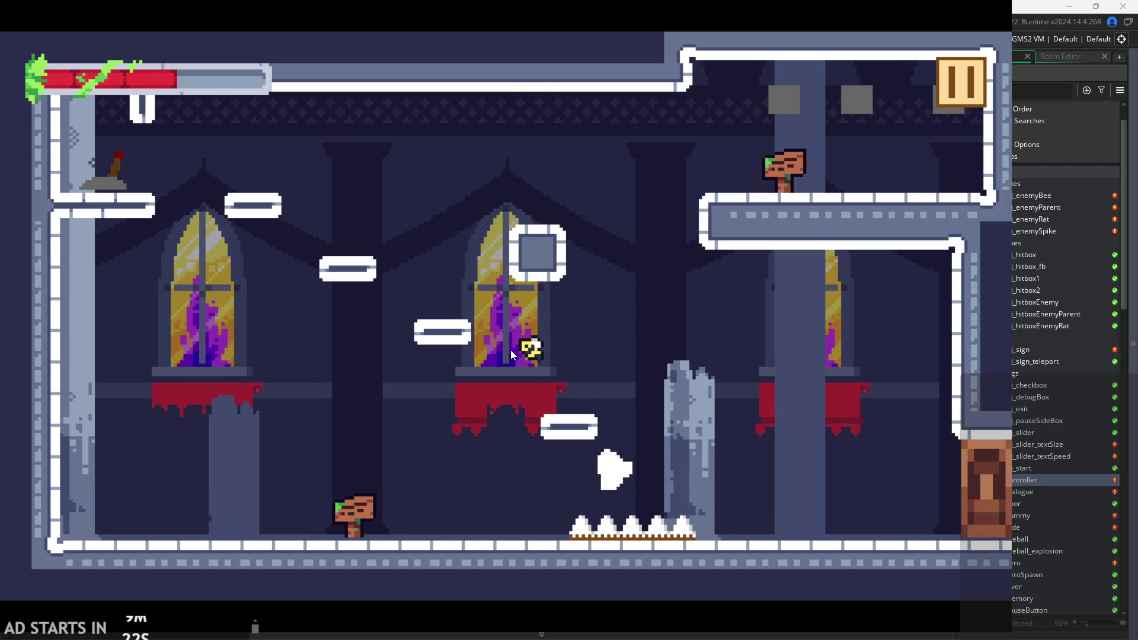
pyautogui.press('Left')
pyautogui.press('space')
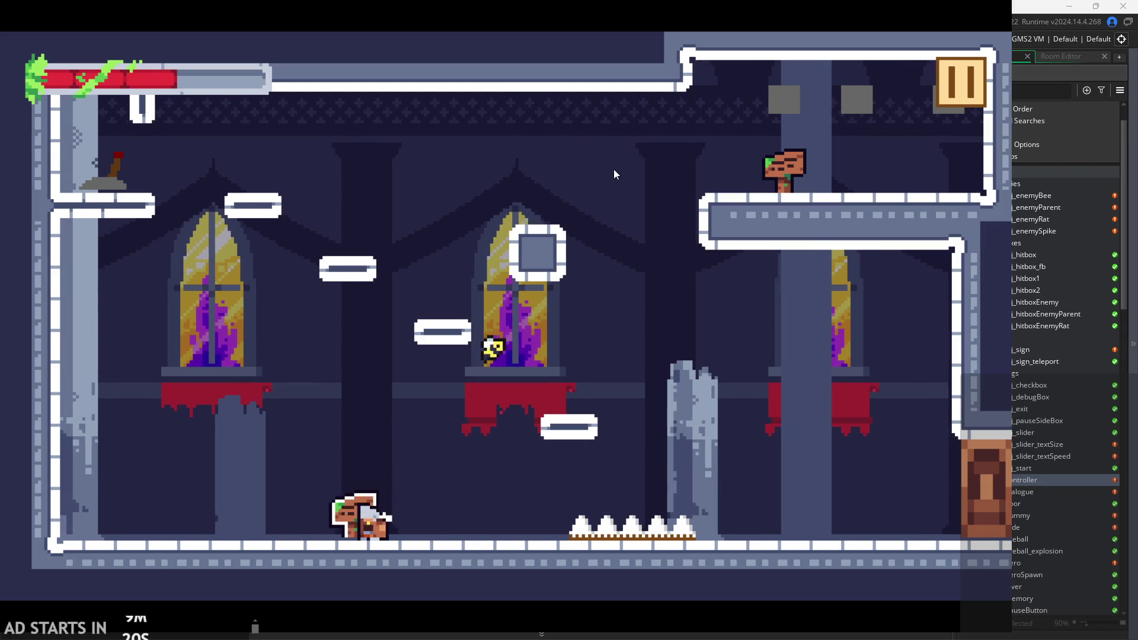
pyautogui.press('Right')
# Jump across the platforms to the upper ledge and walk right into the dummy room.
pyautogui.press('space')
pyautogui.press('space')
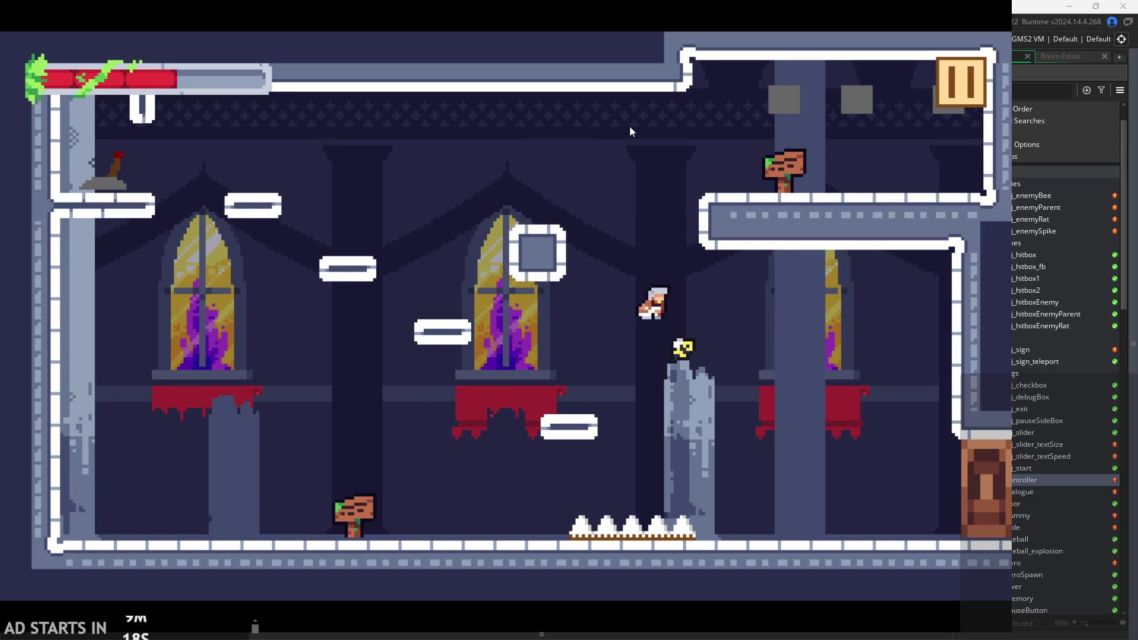
pyautogui.press('space')
pyautogui.press('Left')
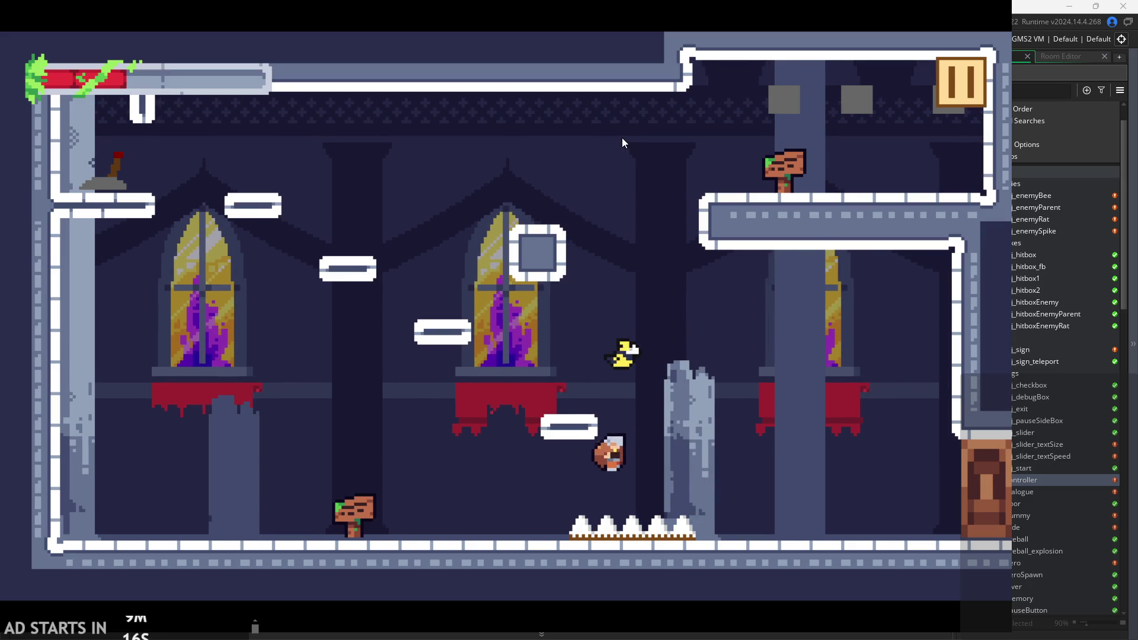
pyautogui.press('Left')
pyautogui.press('space')
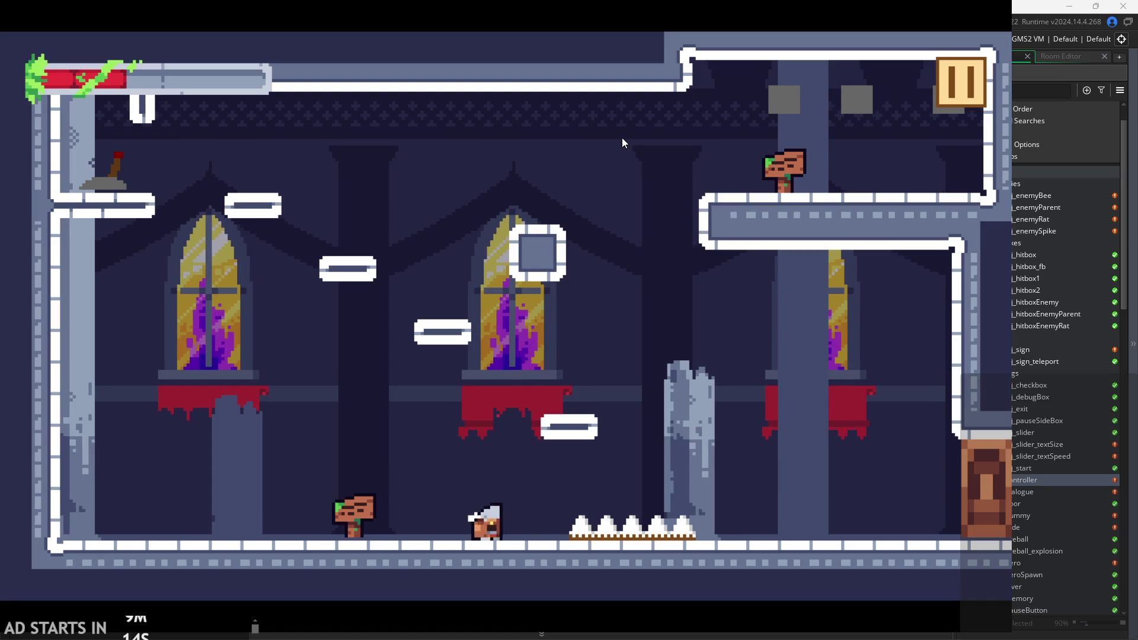
pyautogui.press('space')
pyautogui.press('Right')
pyautogui.press('space')
pyautogui.press('Left')
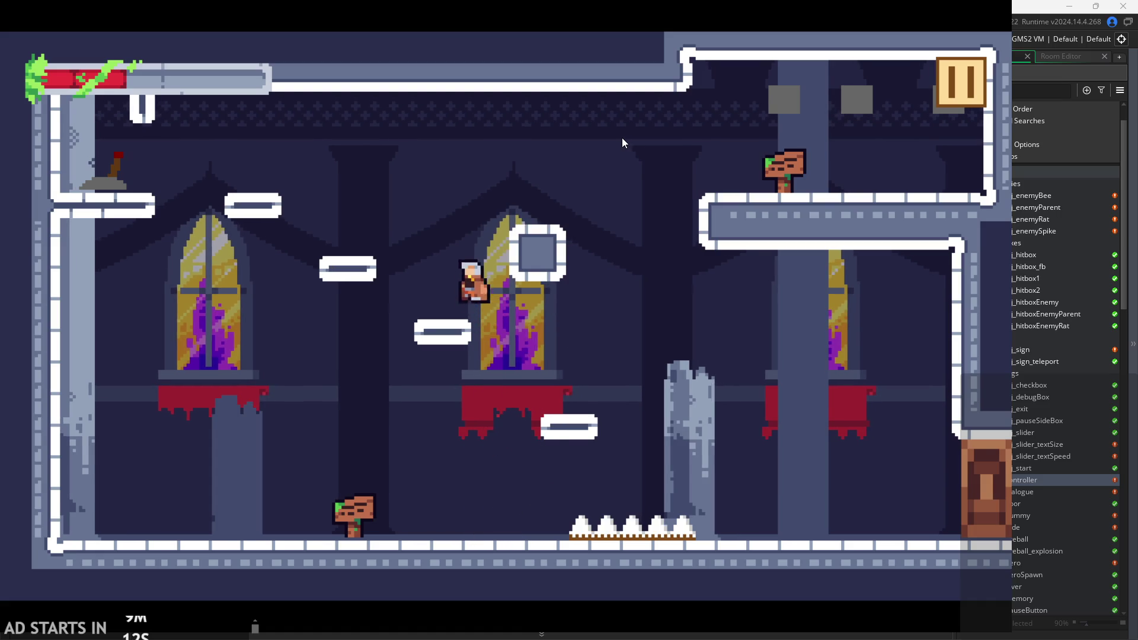
pyautogui.press('Right')
pyautogui.press('space')
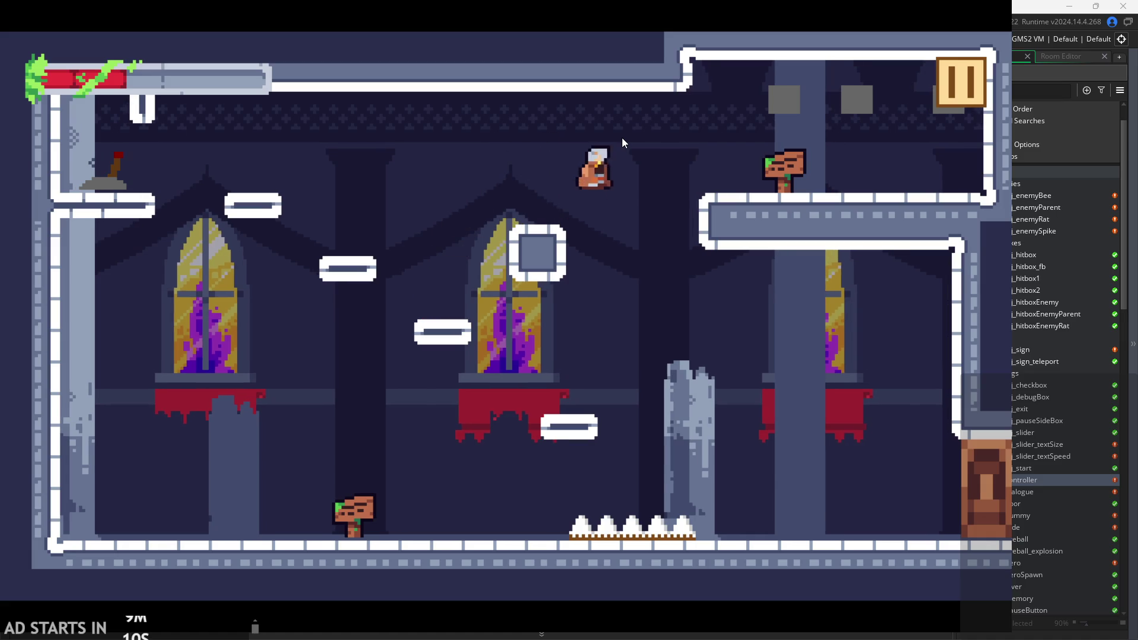
pyautogui.press('Right')
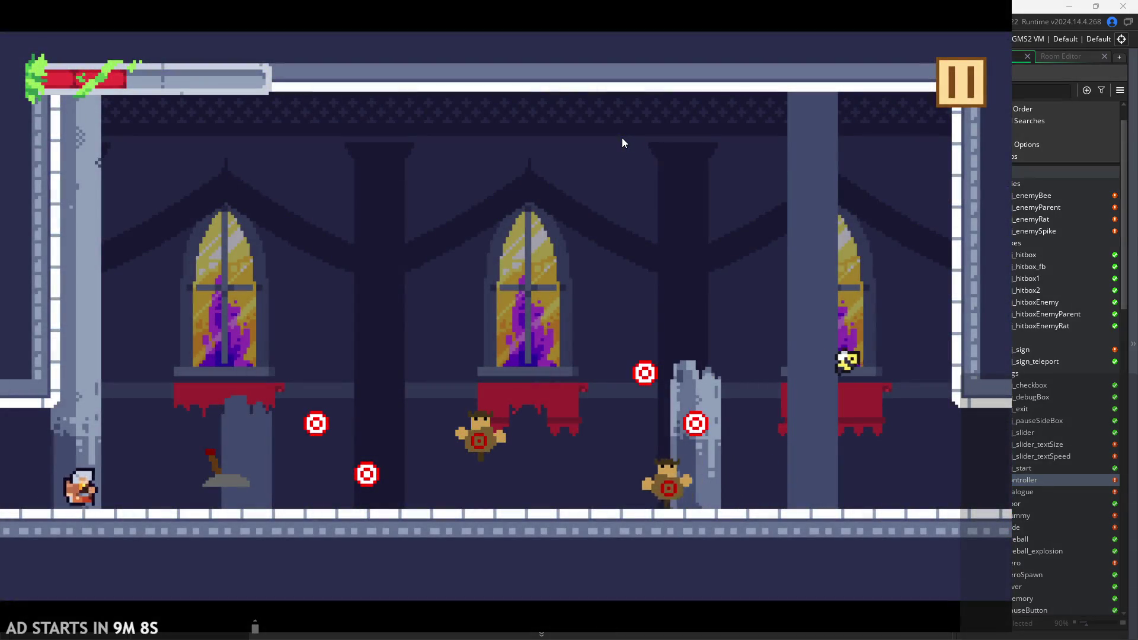
# Run right and slash the training dummies with X, jumping with Z.
pyautogui.press('Right')
pyautogui.press('x')
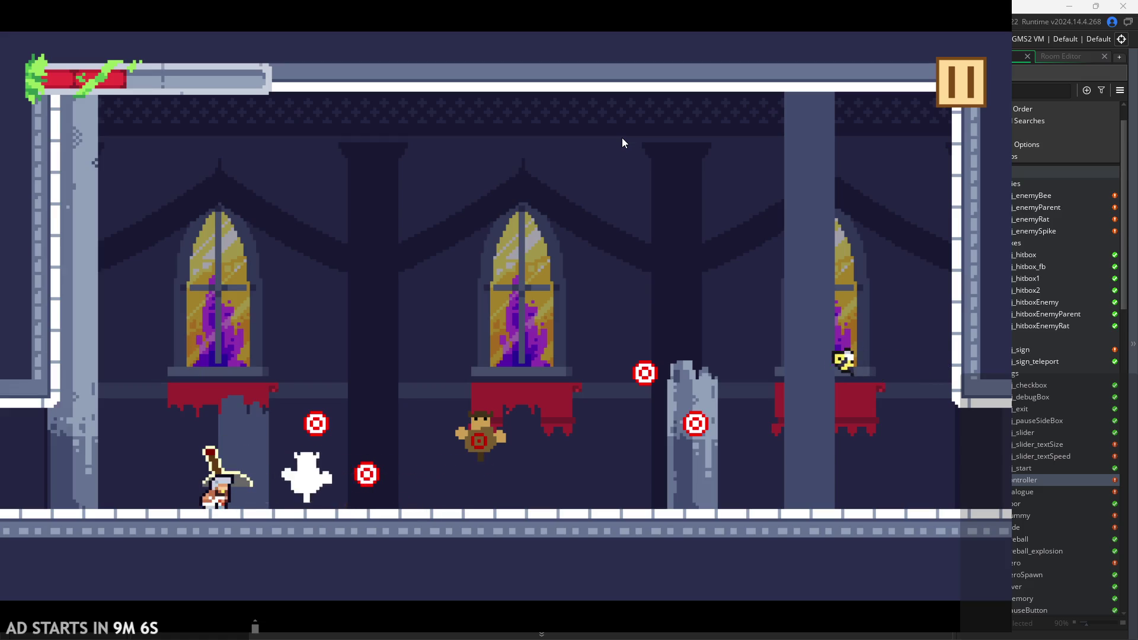
pyautogui.press('Right')
pyautogui.press('x')
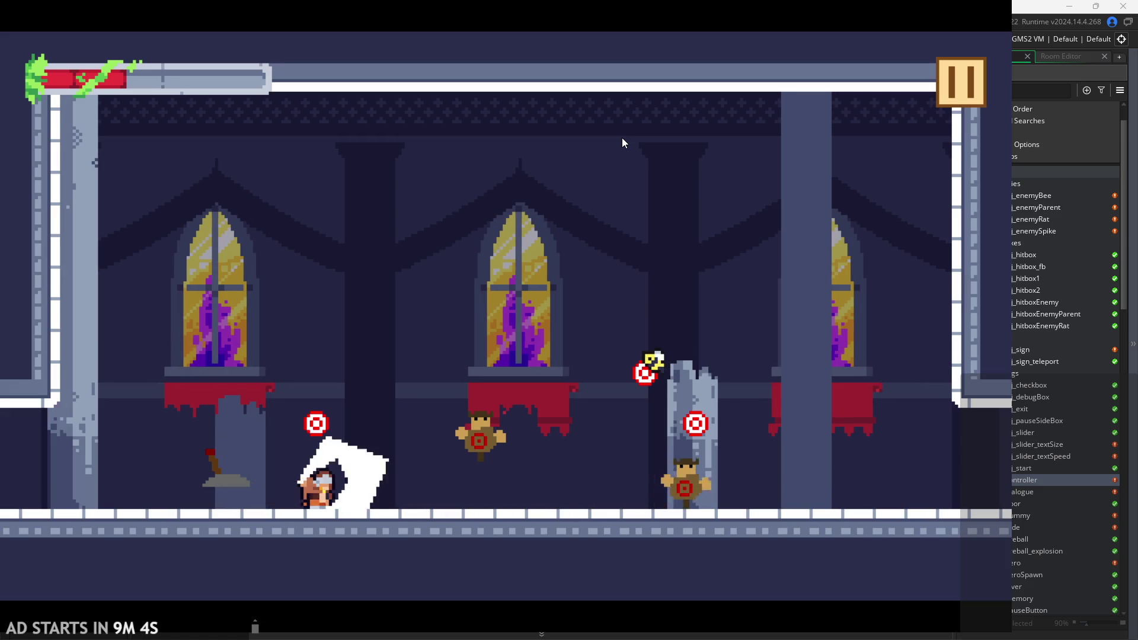
pyautogui.press('Left')
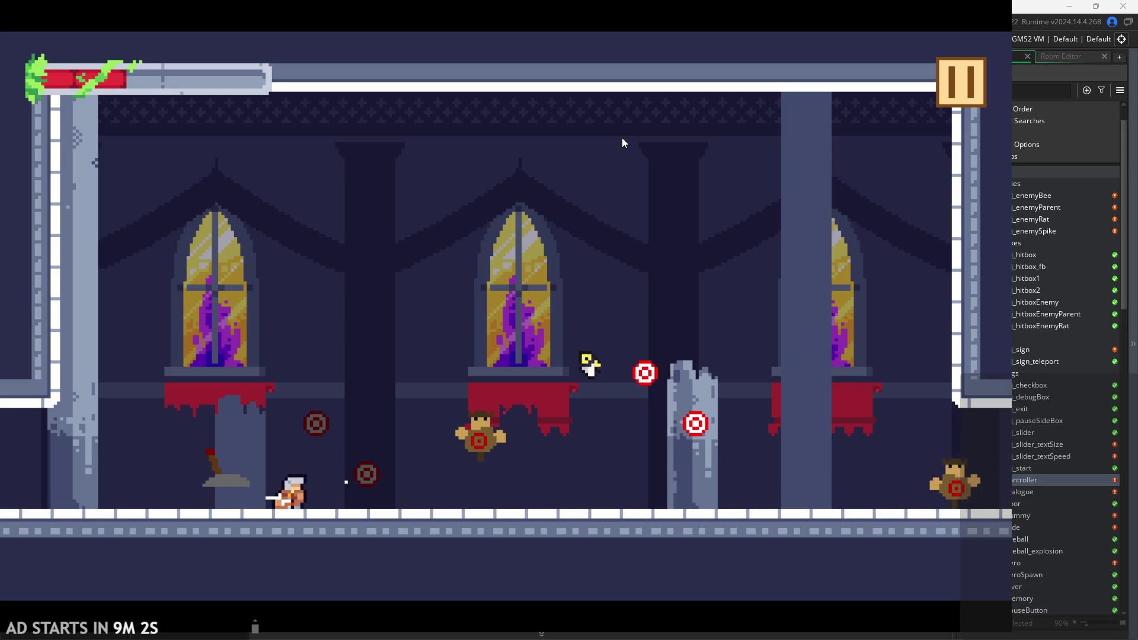
pyautogui.press('Right')
pyautogui.press('z')
pyautogui.press('x')
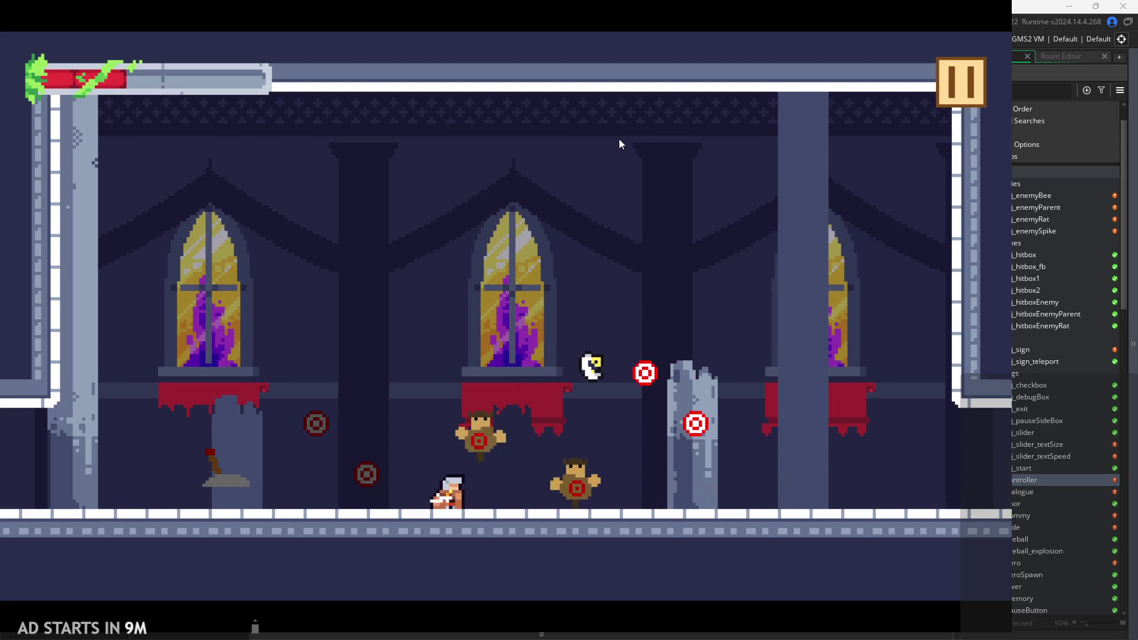
pyautogui.press('x')
# Jump, dash-slash forward, then jump back left and slash the dummy there.
pyautogui.press('z')
pyautogui.press('Right')
pyautogui.press('x')
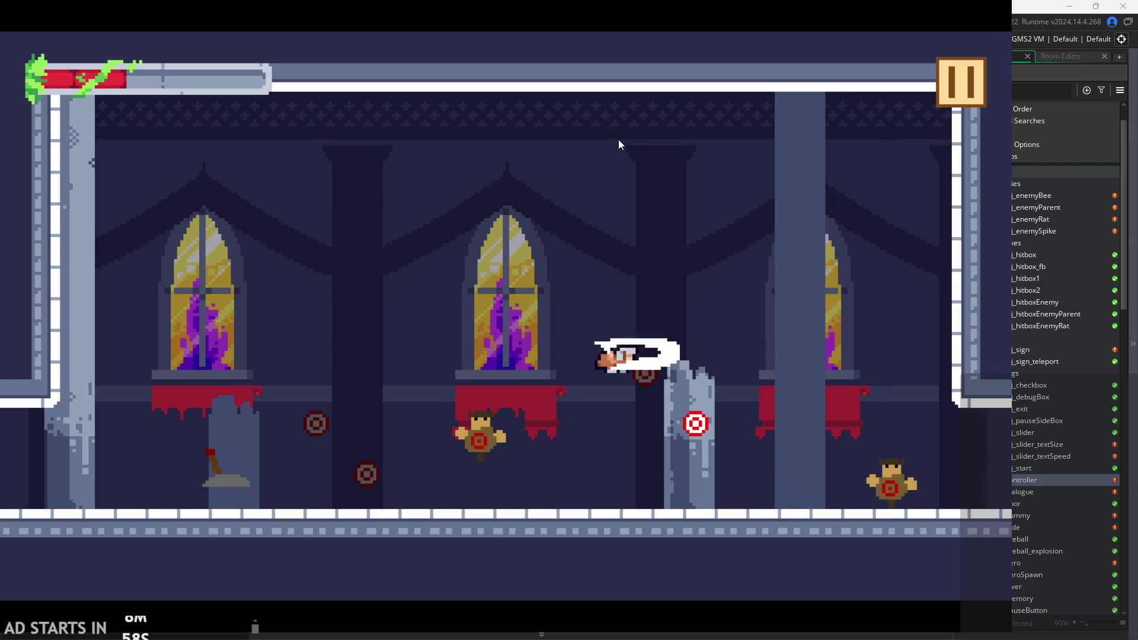
pyautogui.press('x')
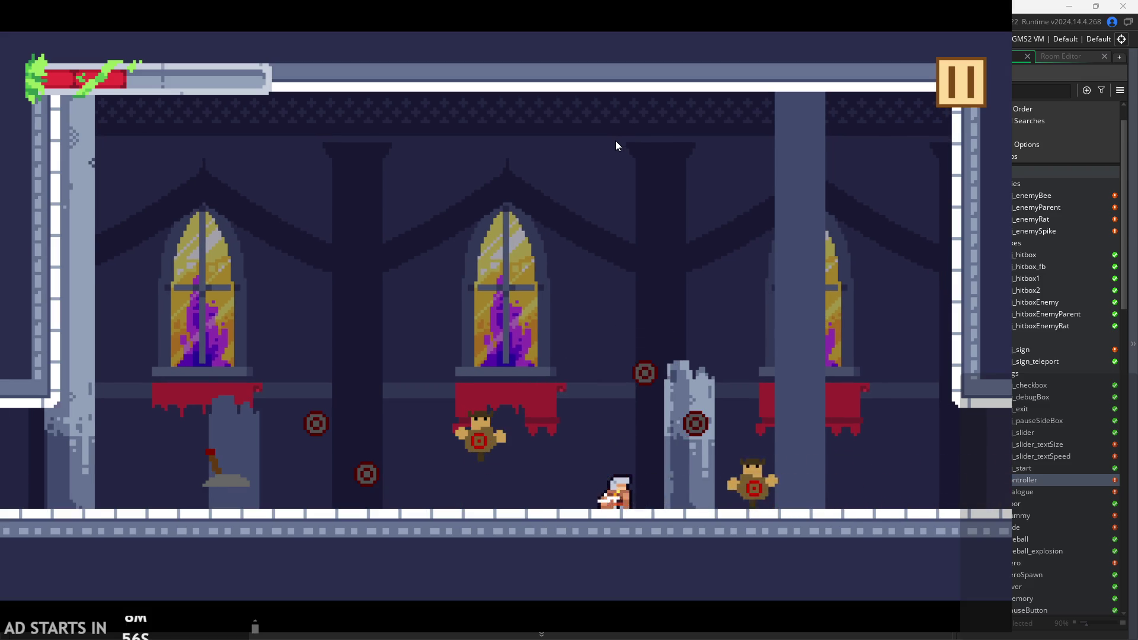
pyautogui.press('z')
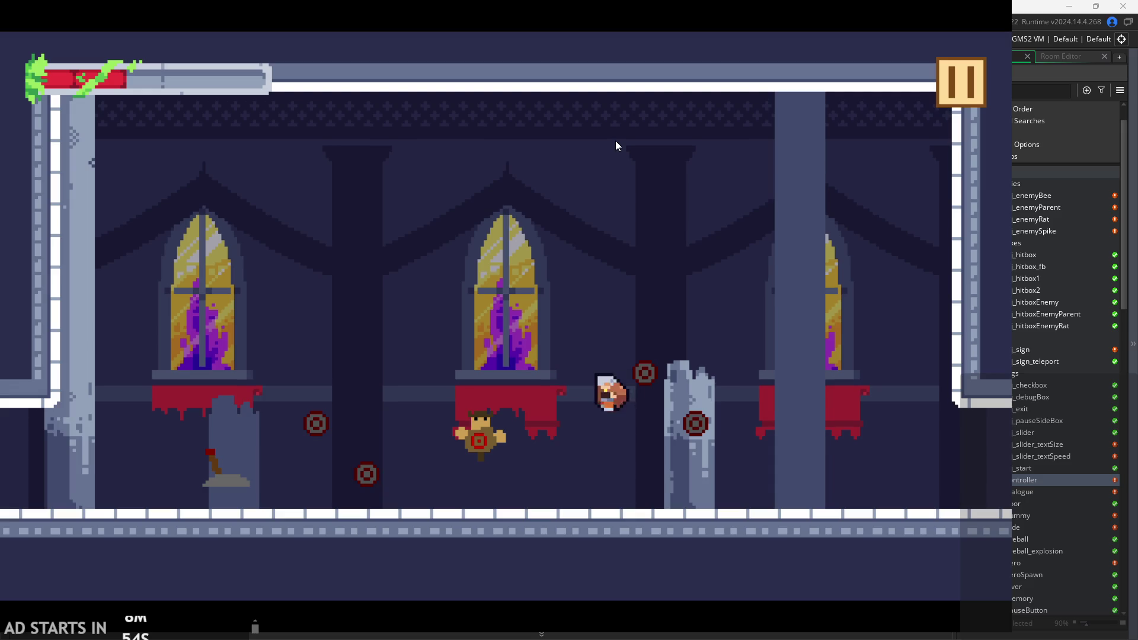
pyautogui.press('Left')
pyautogui.press('x')
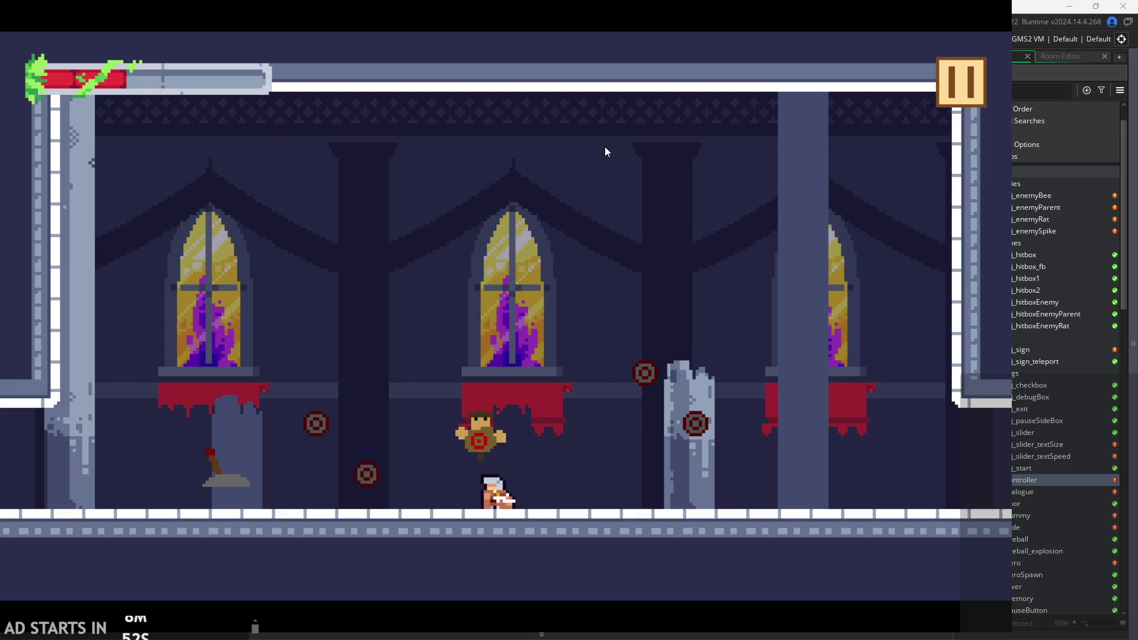
# Run into the next room, wall-jump up to the upper platform, and pause with Escape.
pyautogui.press('Left')
pyautogui.press('Right')
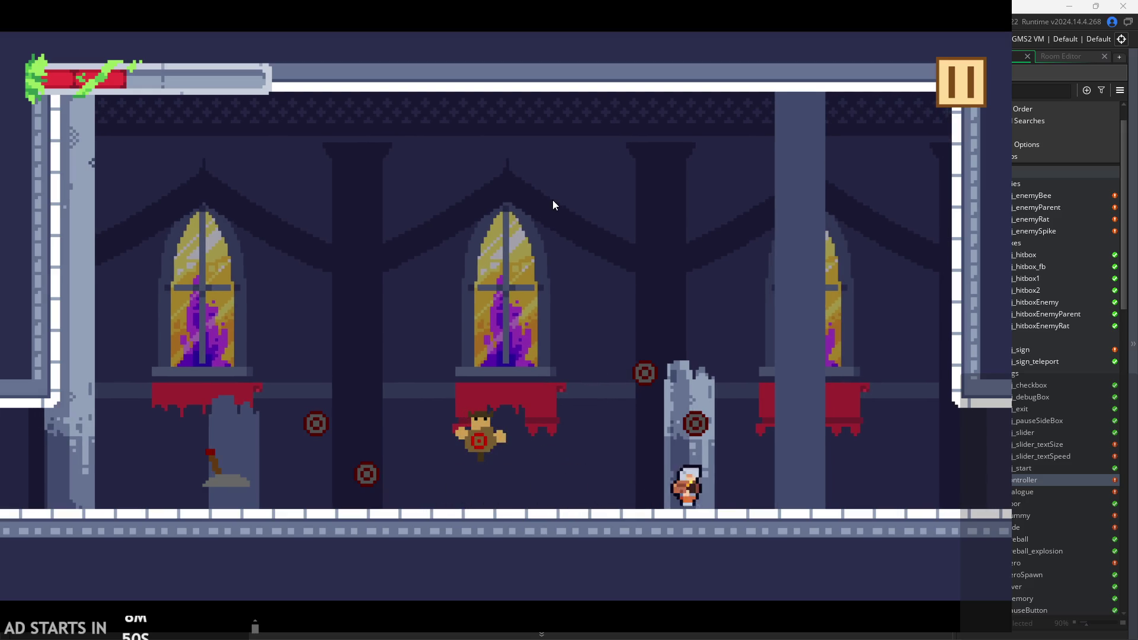
pyautogui.press('Right')
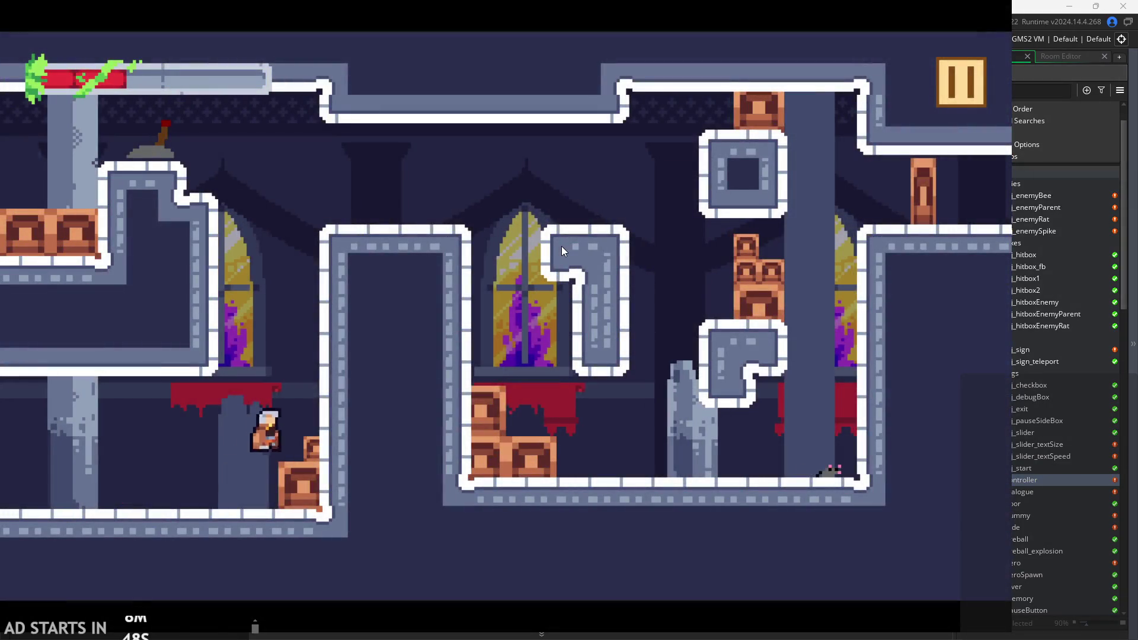
pyautogui.press('Right')
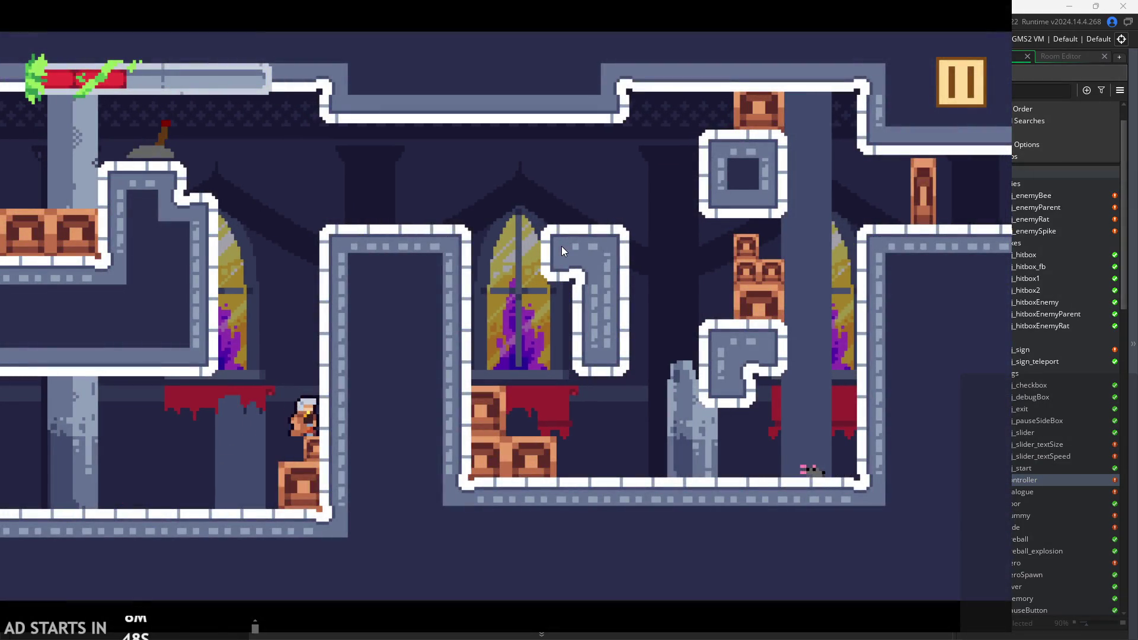
pyautogui.press('space')
pyautogui.press('space')
pyautogui.press('space')
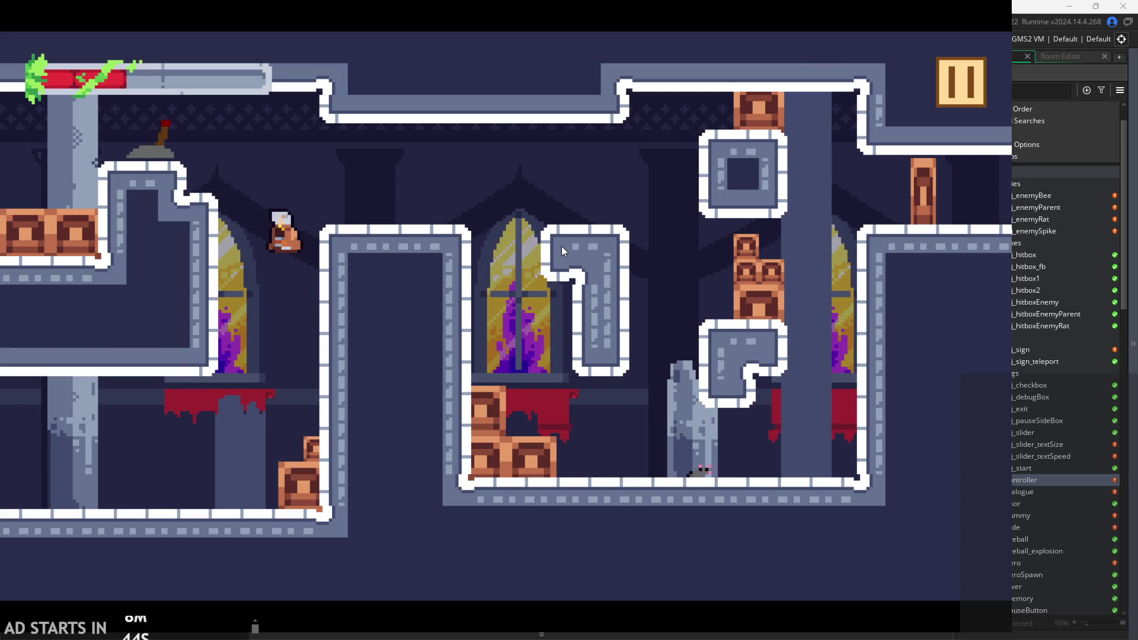
pyautogui.press('space')
pyautogui.press('space')
pyautogui.press('space')
pyautogui.press('space')
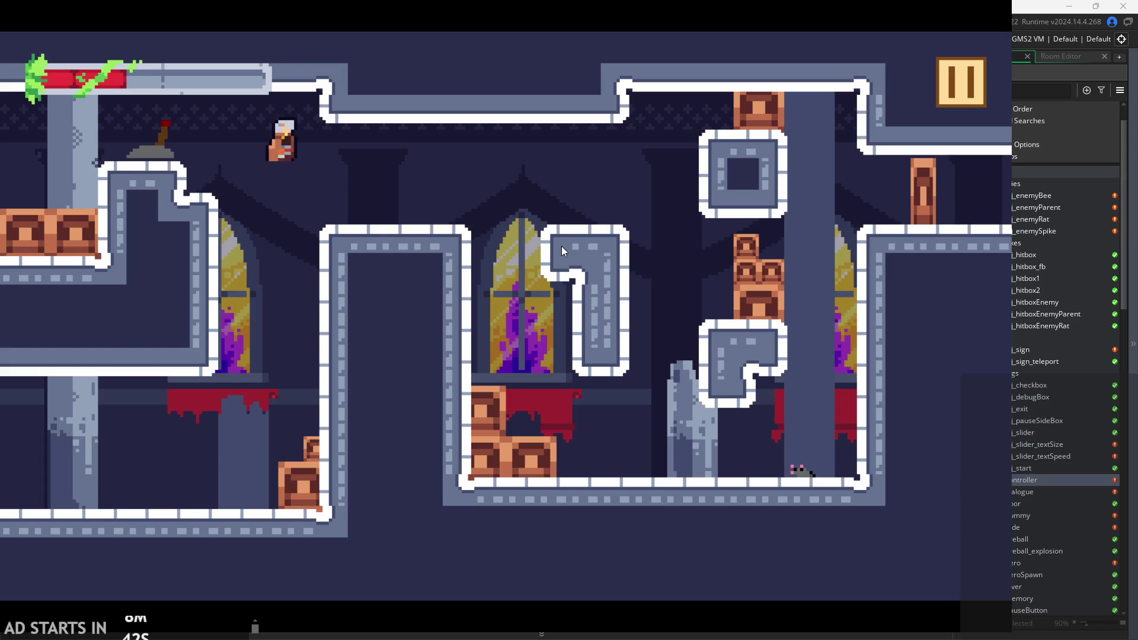
pyautogui.press('space')
pyautogui.press('space')
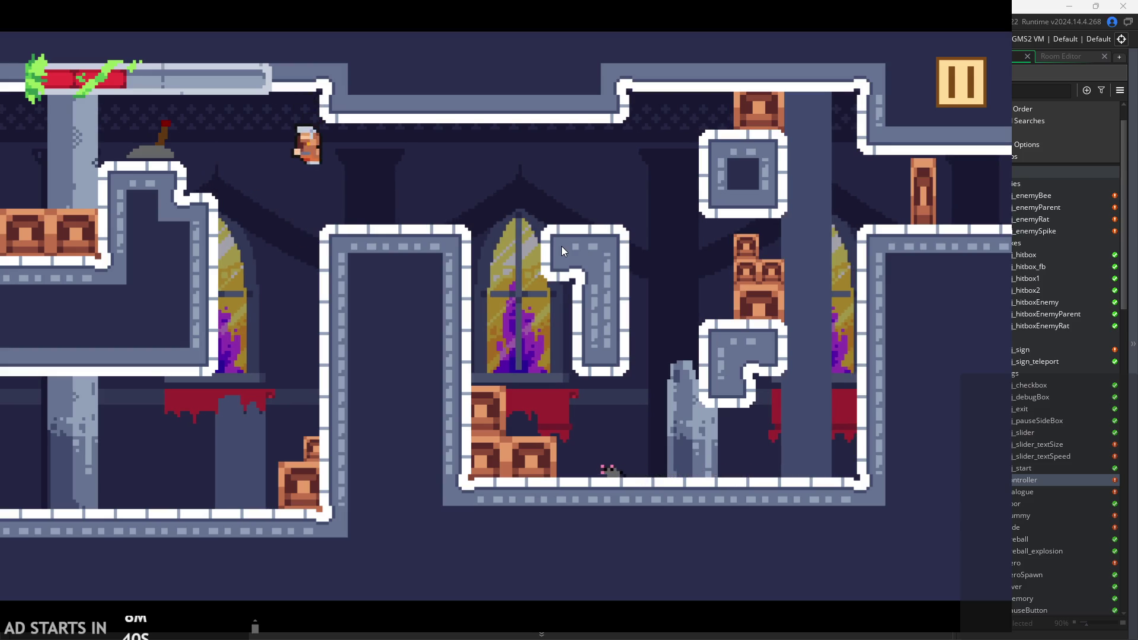
pyautogui.press('space')
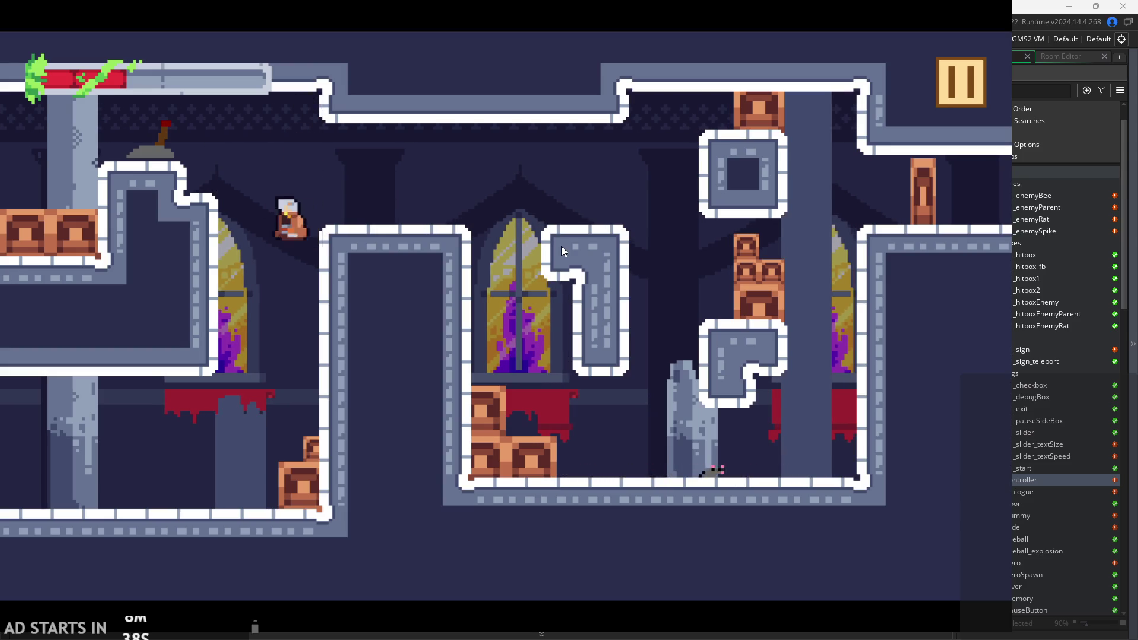
pyautogui.press('space')
pyautogui.press('space')
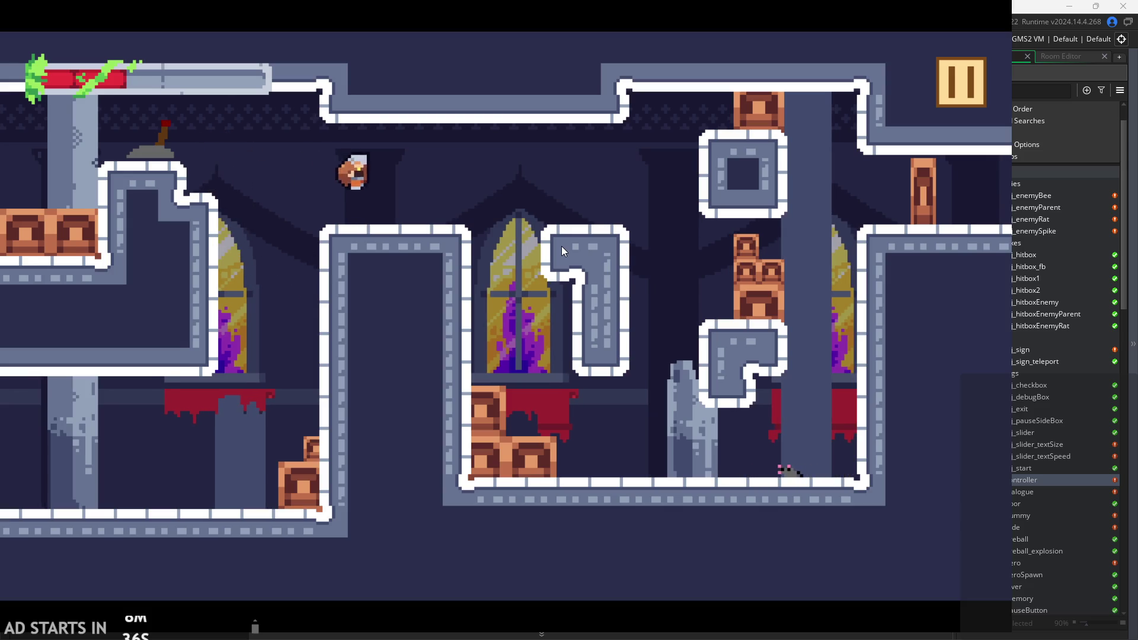
pyautogui.press('Escape')
# Exit the game and switch obj_controller's code view to the Draw GUI event.
pyautogui.click(817, 536)
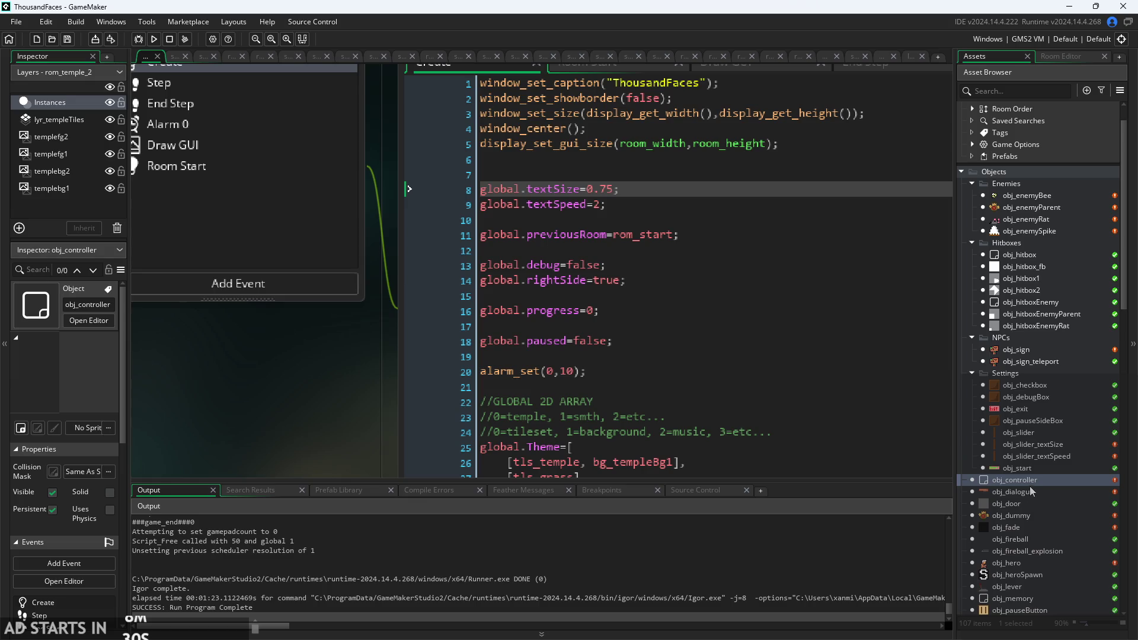
pyautogui.doubleClick(1015, 479)
pyautogui.click(714, 126)
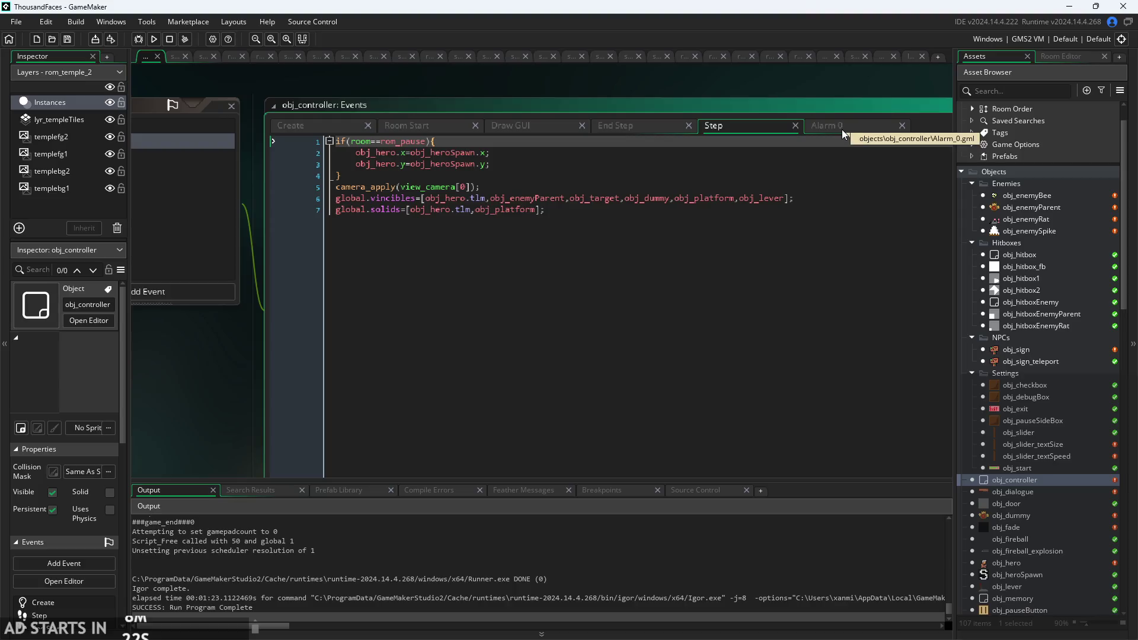
pyautogui.click(528, 129)
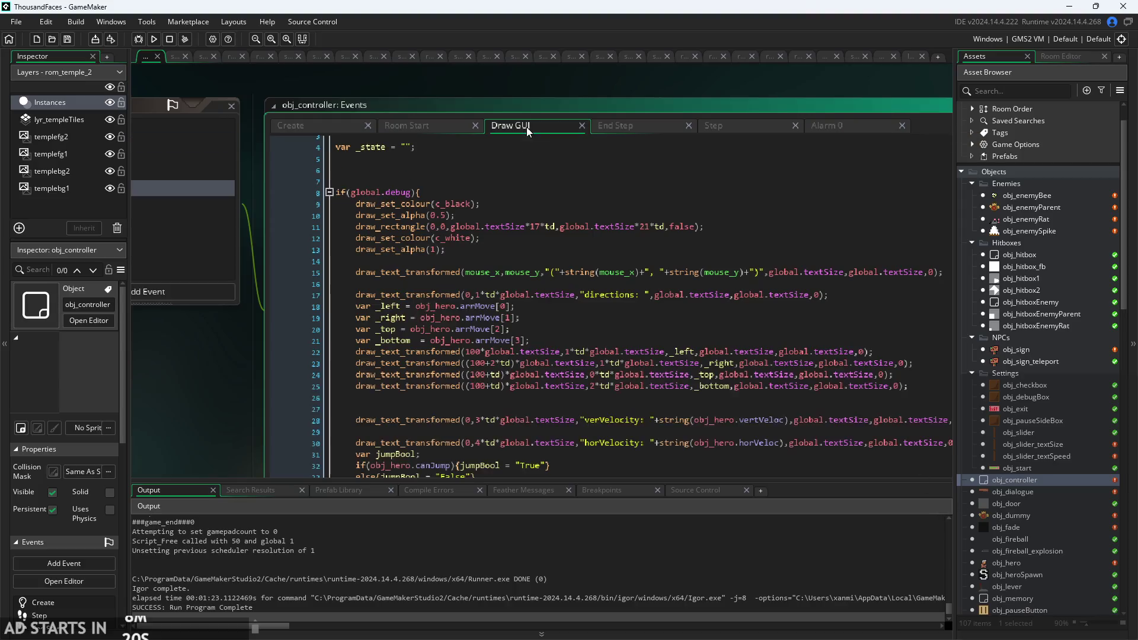
# Review Draw GUI lines 9–38, reposition the code window, and run the game again.
pyautogui.scroll(-1, 579, 333)
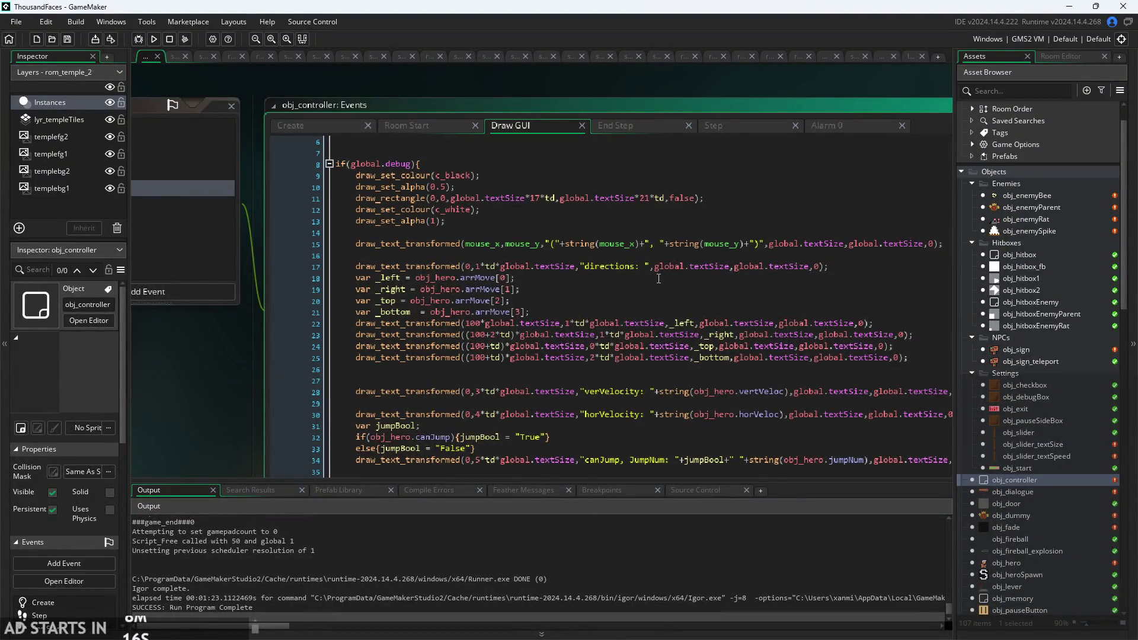
pyautogui.moveTo(243, 354)
pyautogui.mouseDown()
pyautogui.moveTo(198, 267)
pyautogui.moveTo(172, 246)
pyautogui.mouseUp()
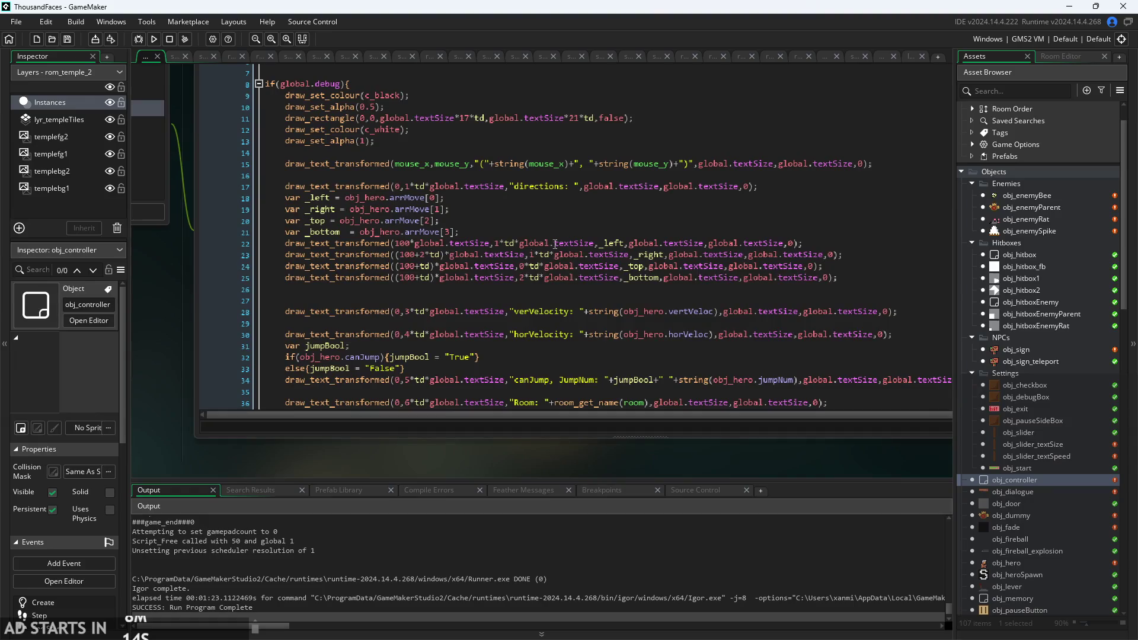
pyautogui.moveTo(627, 453); pyautogui.dragTo(558, 474)
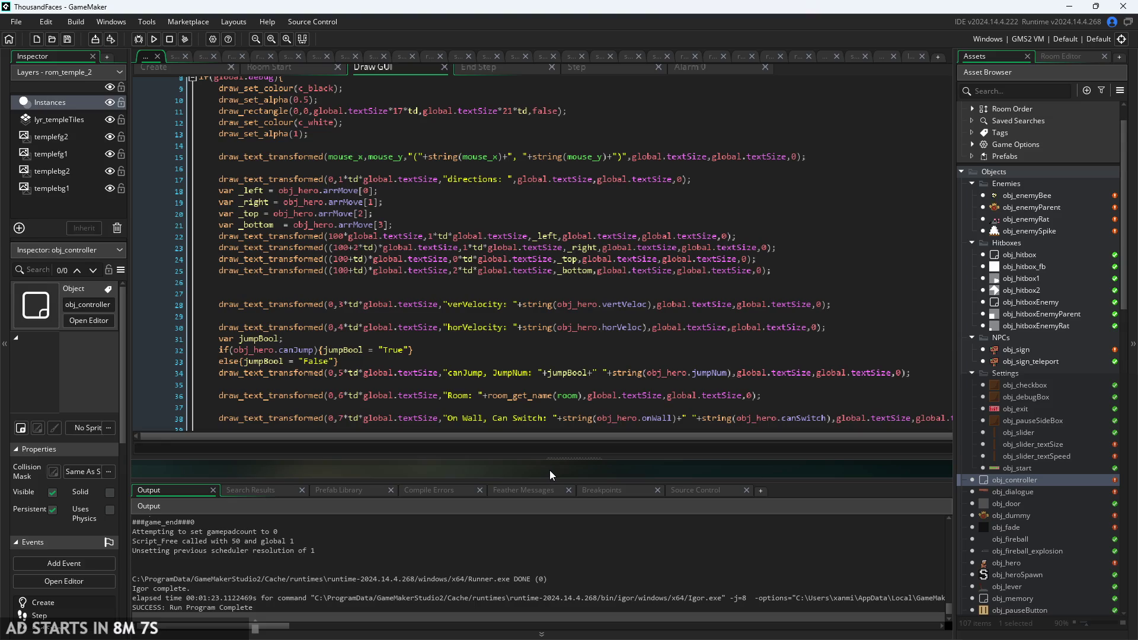
pyautogui.moveTo(550, 475); pyautogui.dragTo(652, 478)
pyautogui.click(159, 39)
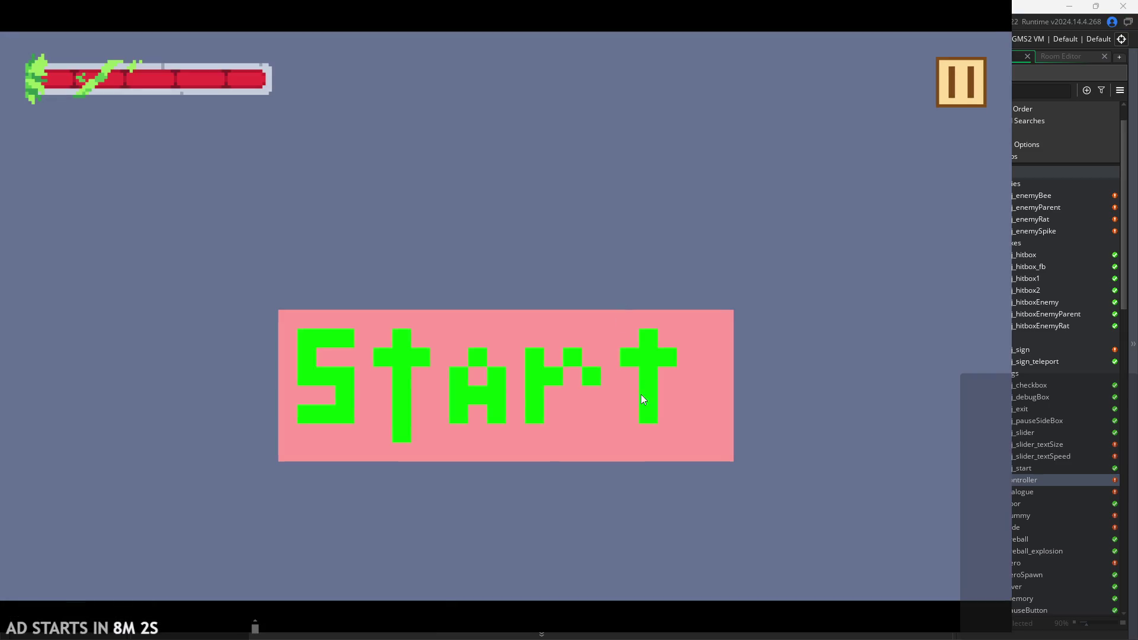
# Start the game, enable Debug Stats with Text Size 0 in the pause menu, and resume.
pyautogui.click(641, 394)
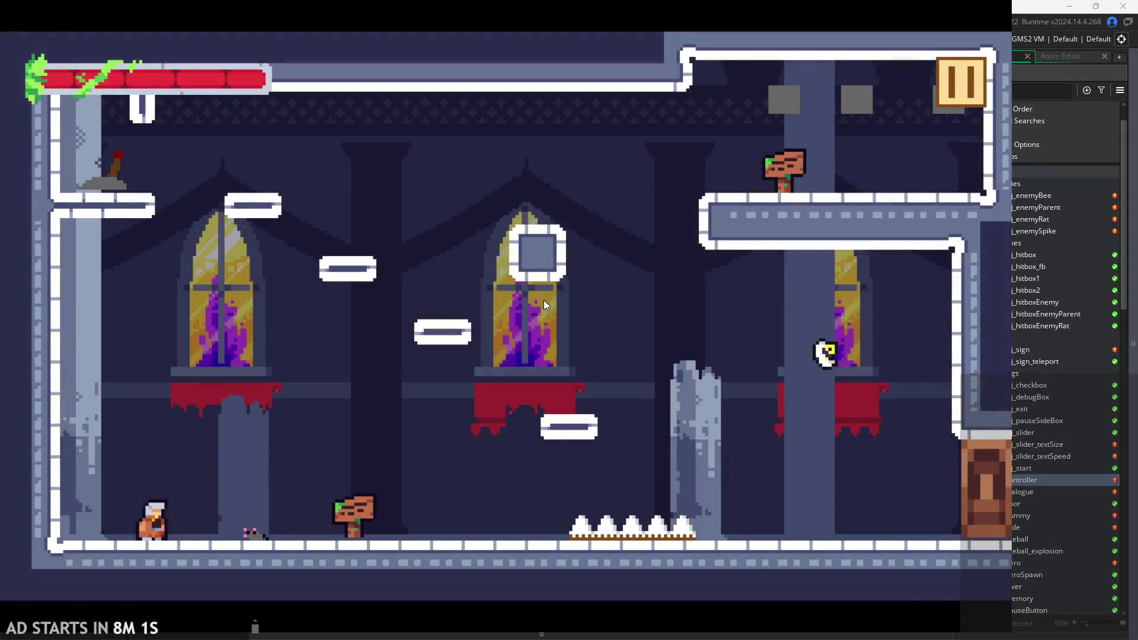
pyautogui.press('space')
pyautogui.press('Escape')
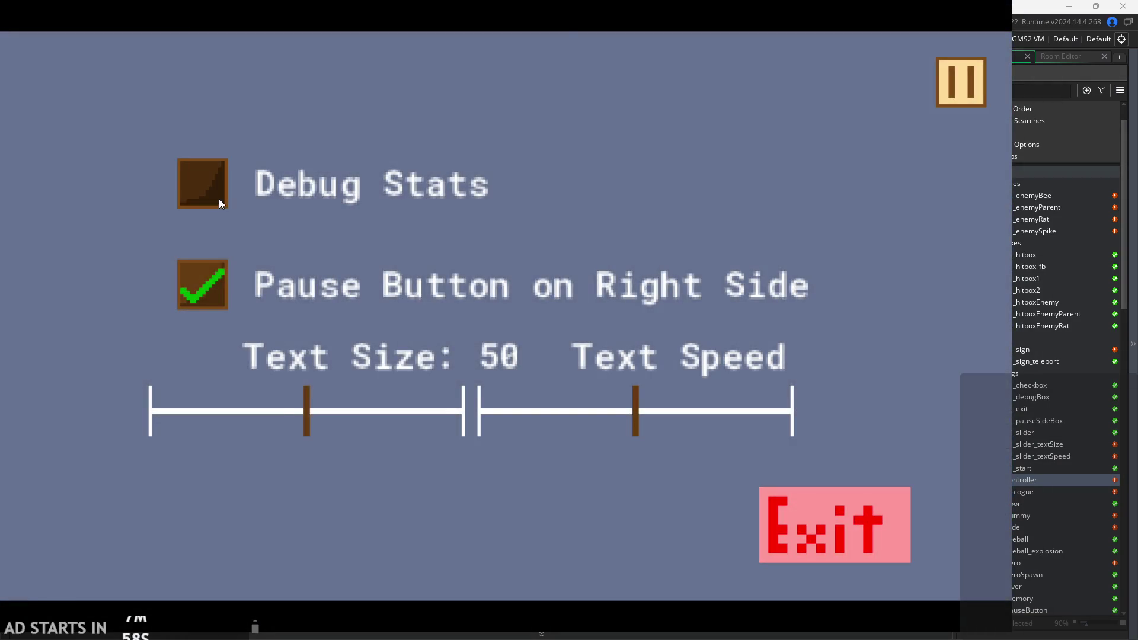
pyautogui.click(219, 198)
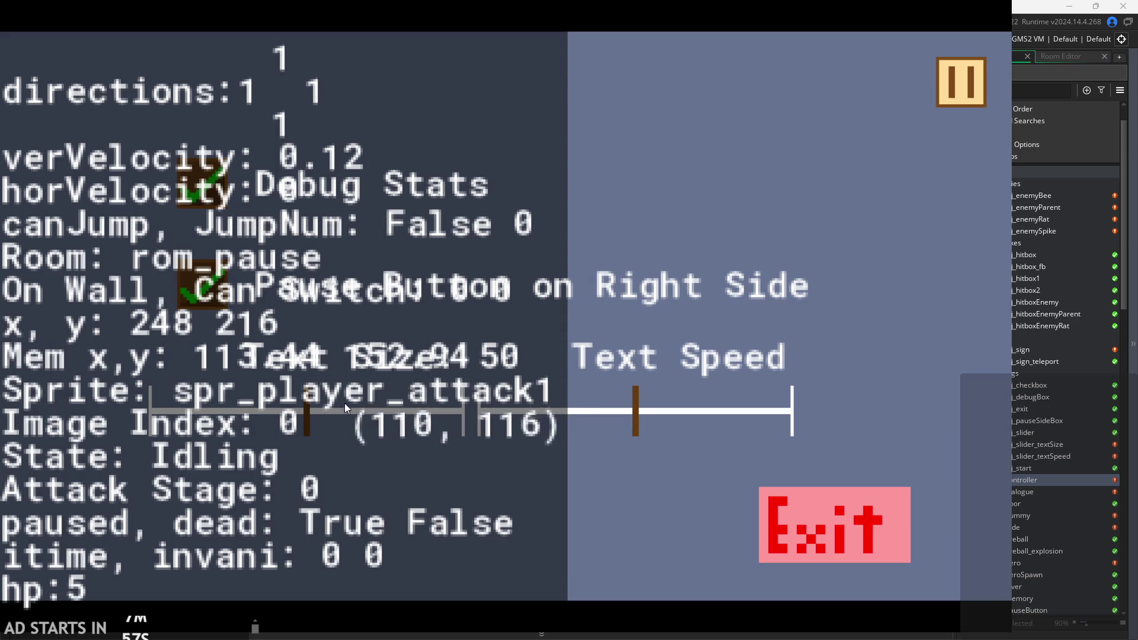
pyautogui.moveTo(307, 425); pyautogui.dragTo(66, 429)
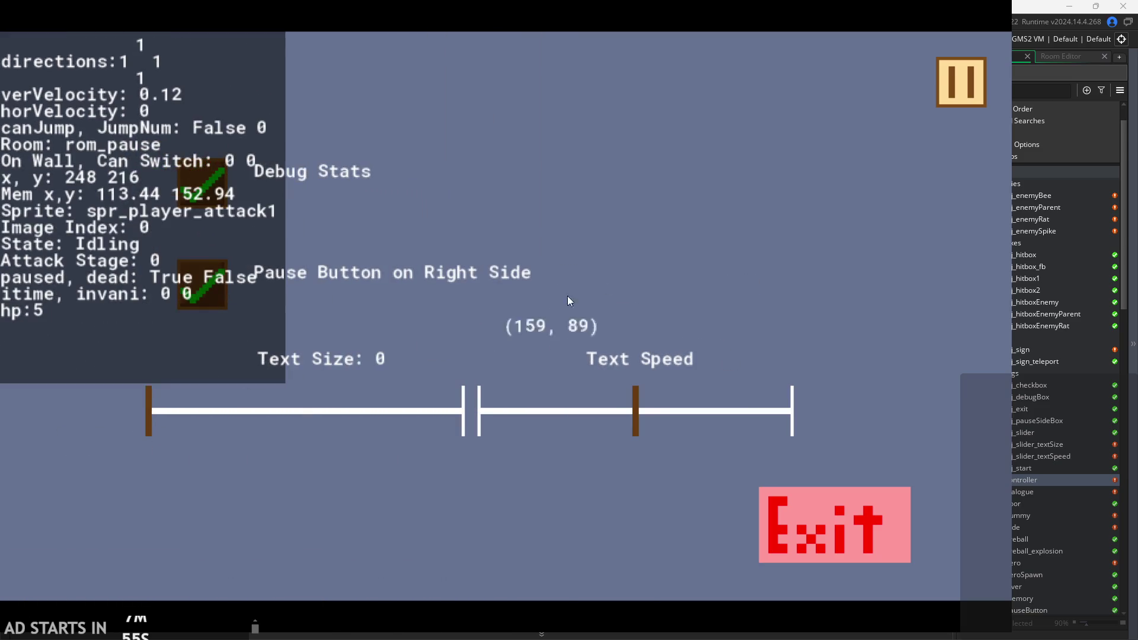
pyautogui.click(942, 86)
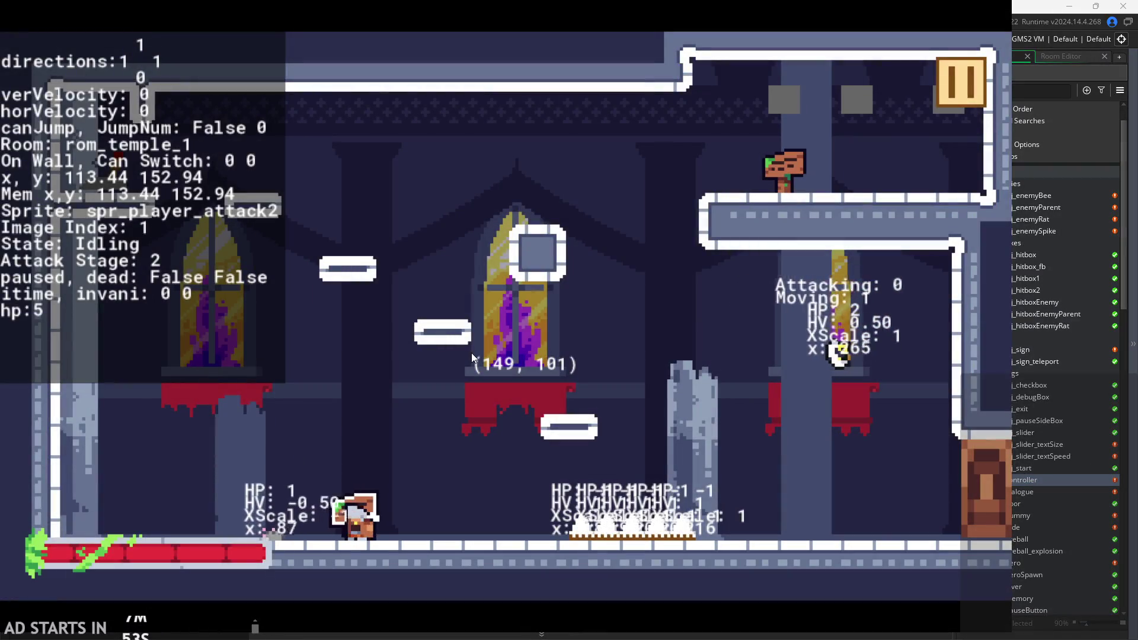
# Jump the hero between the left platforms and attack after walking off.
pyautogui.press('Right')
pyautogui.press('space')
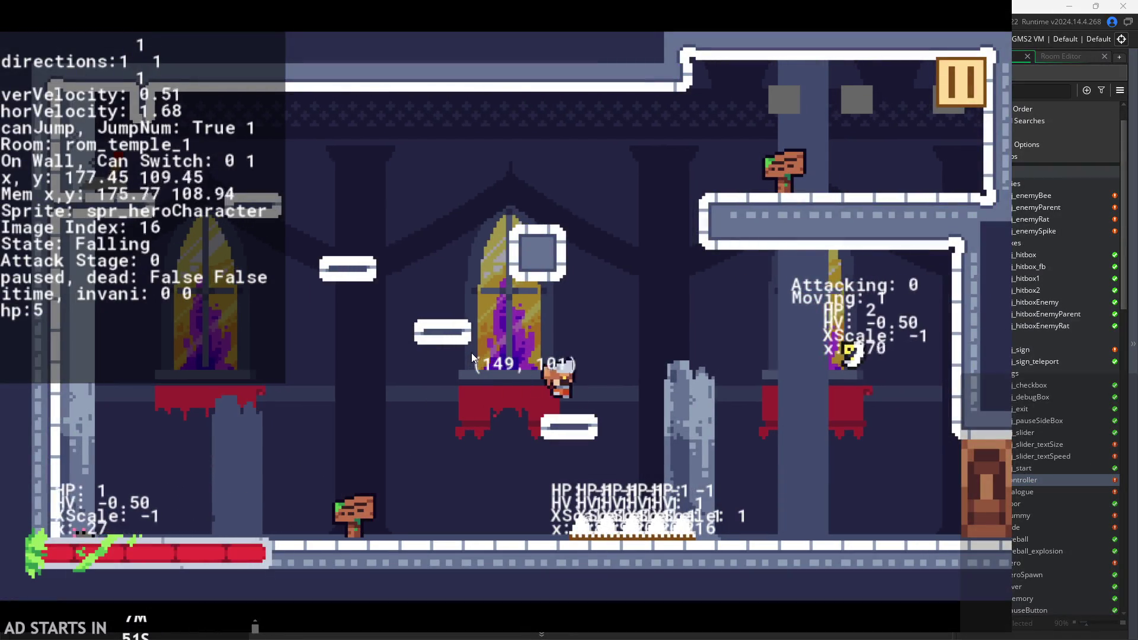
pyautogui.press('Left')
pyautogui.press('space')
pyautogui.press('space')
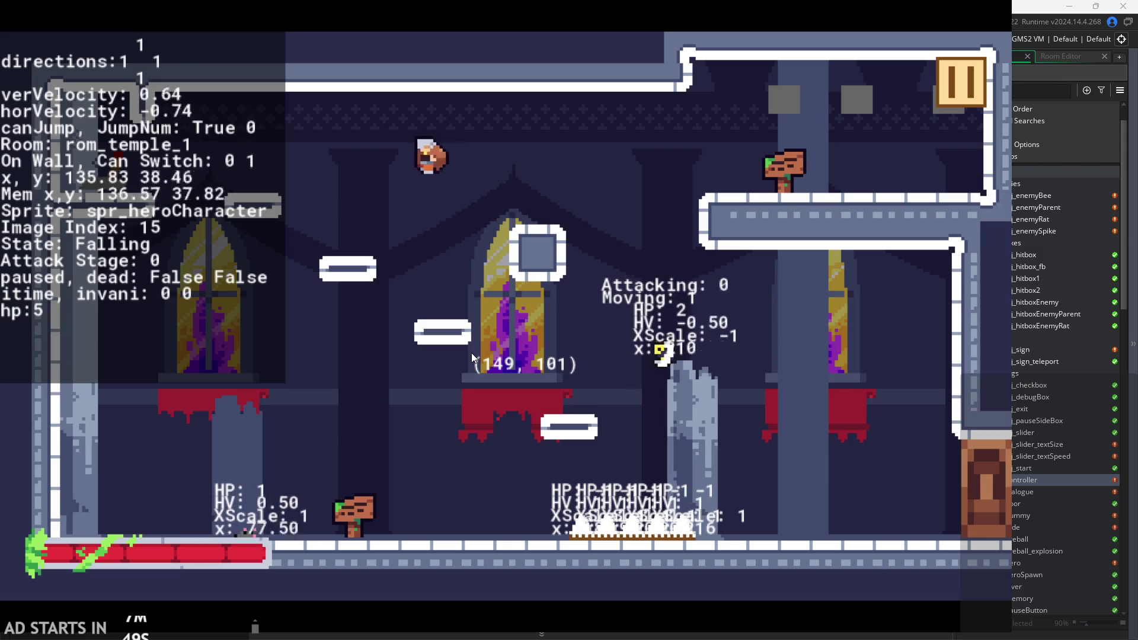
pyautogui.press('space')
pyautogui.press('Right')
pyautogui.click(473, 357)
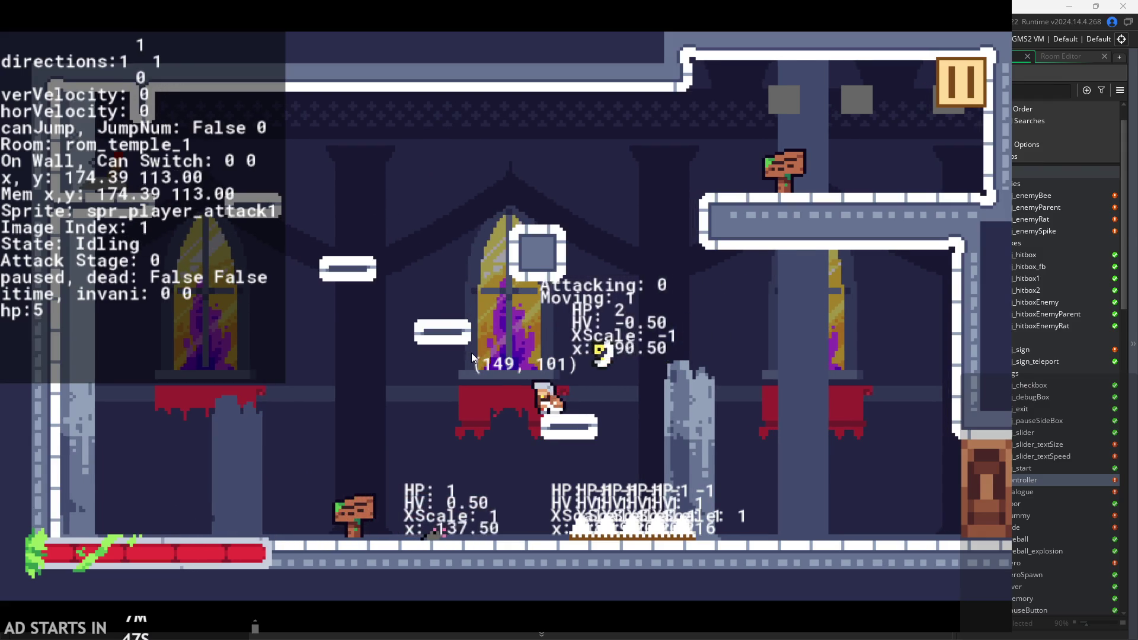
# Climb via the middle and square platforms to the upper-right ledge, reaching rom_temple_3.
pyautogui.press('Left')
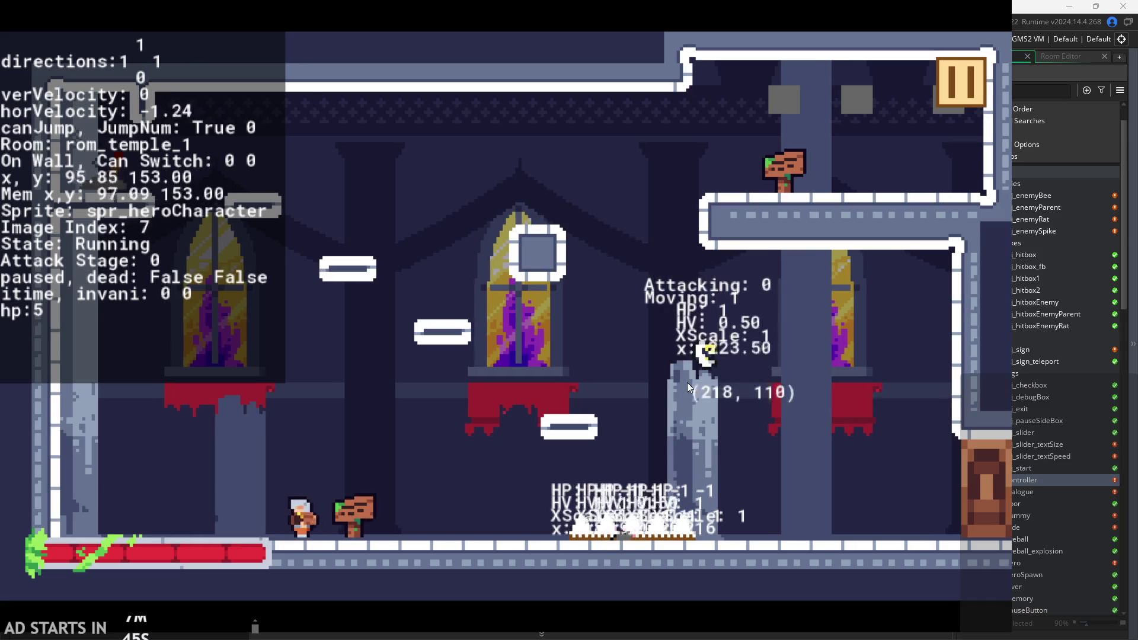
pyautogui.press('Left')
pyautogui.press('space')
pyautogui.press('Right')
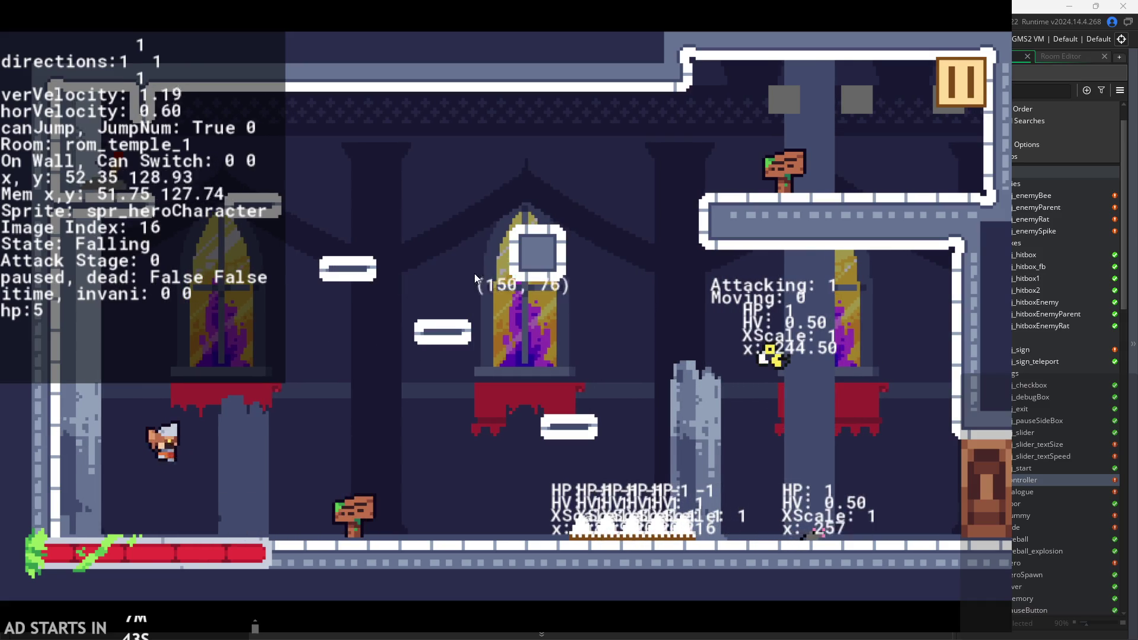
pyautogui.press('space')
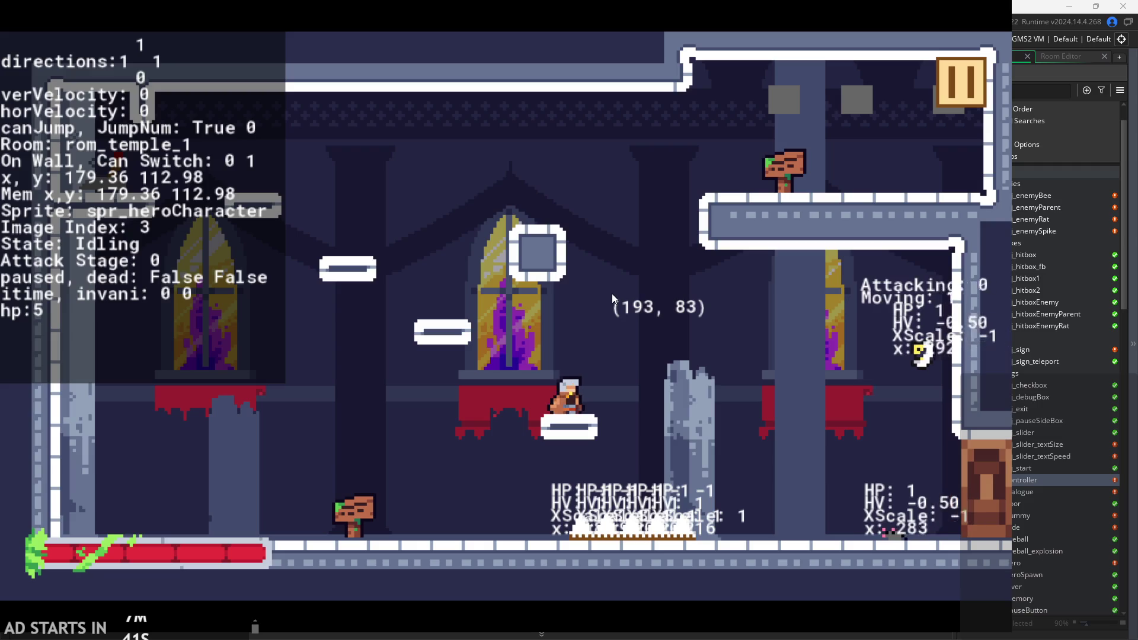
pyautogui.press('Right')
pyautogui.press('space')
pyautogui.press('Right')
pyautogui.press('Left')
pyautogui.press('Right')
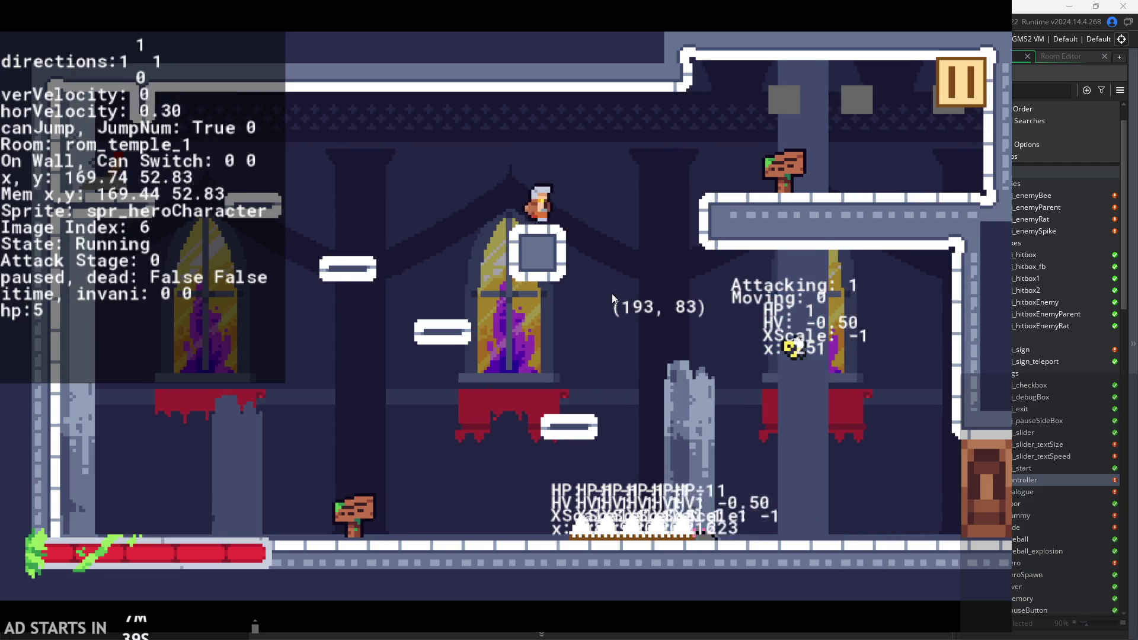
pyautogui.press('space')
pyautogui.press('space')
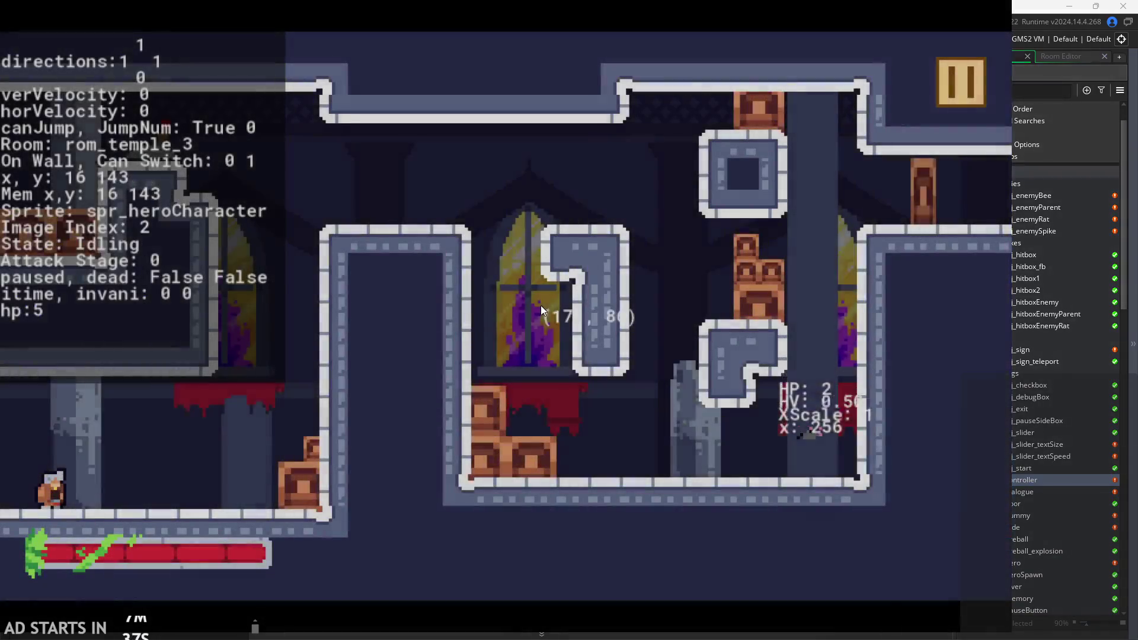
# Drop into rom_temple_3, slide down the left wall and make the first wall-jump.
pyautogui.press('Right')
pyautogui.press('space')
pyautogui.press('space')
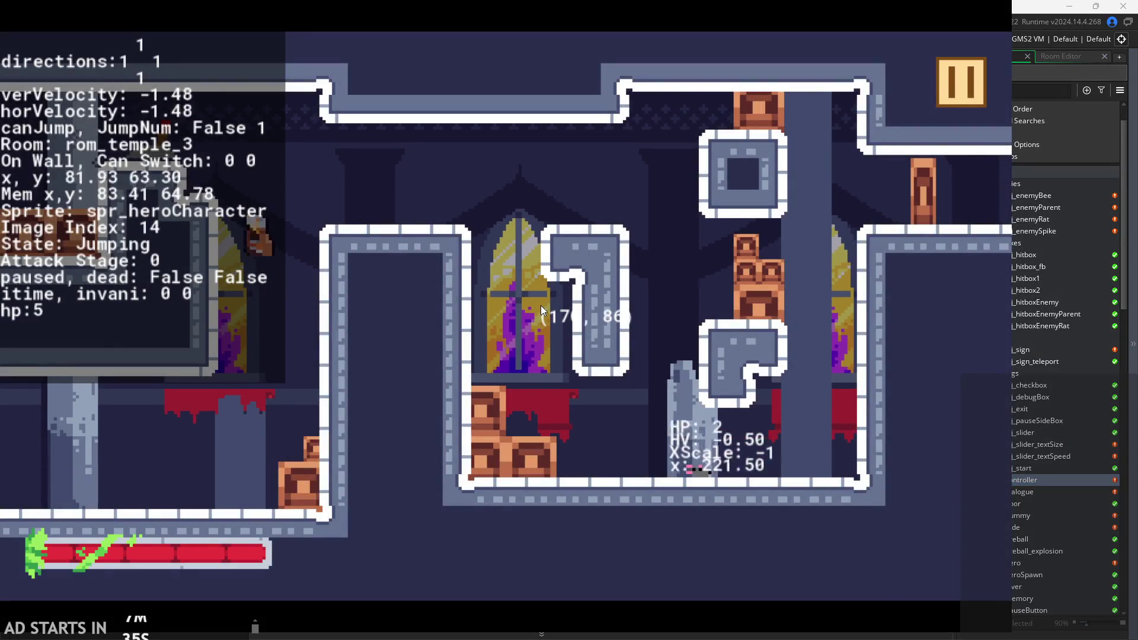
pyautogui.press('Left')
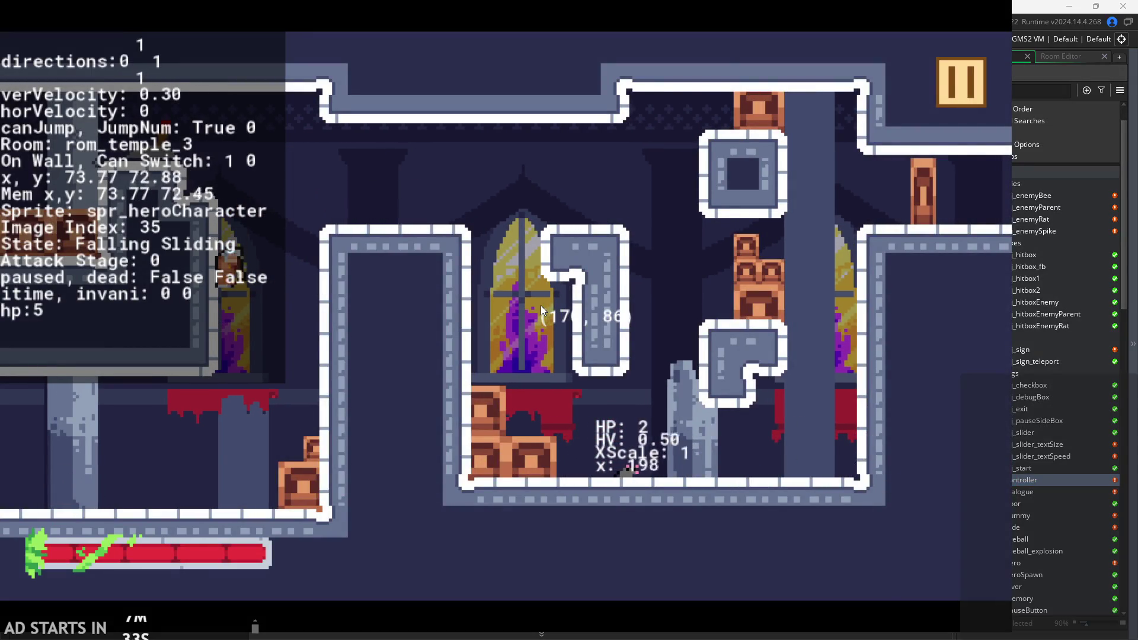
pyautogui.press('space')
pyautogui.press('Right')
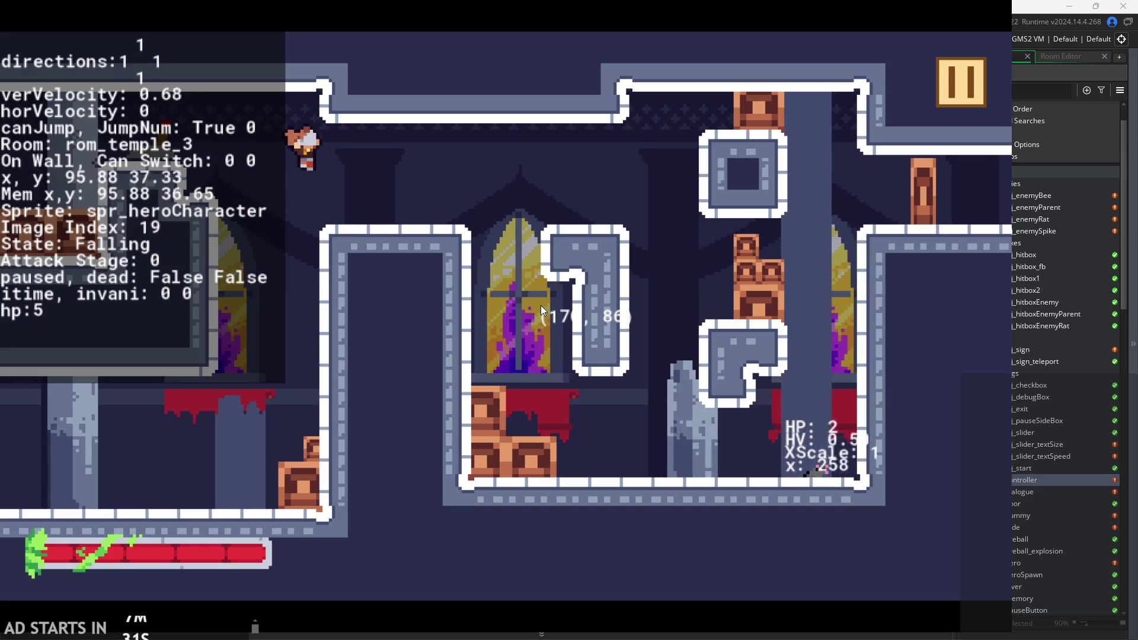
# Chain several wall-jumps off the left wall, dropping down and jumping again.
pyautogui.press('space')
pyautogui.press('Right')
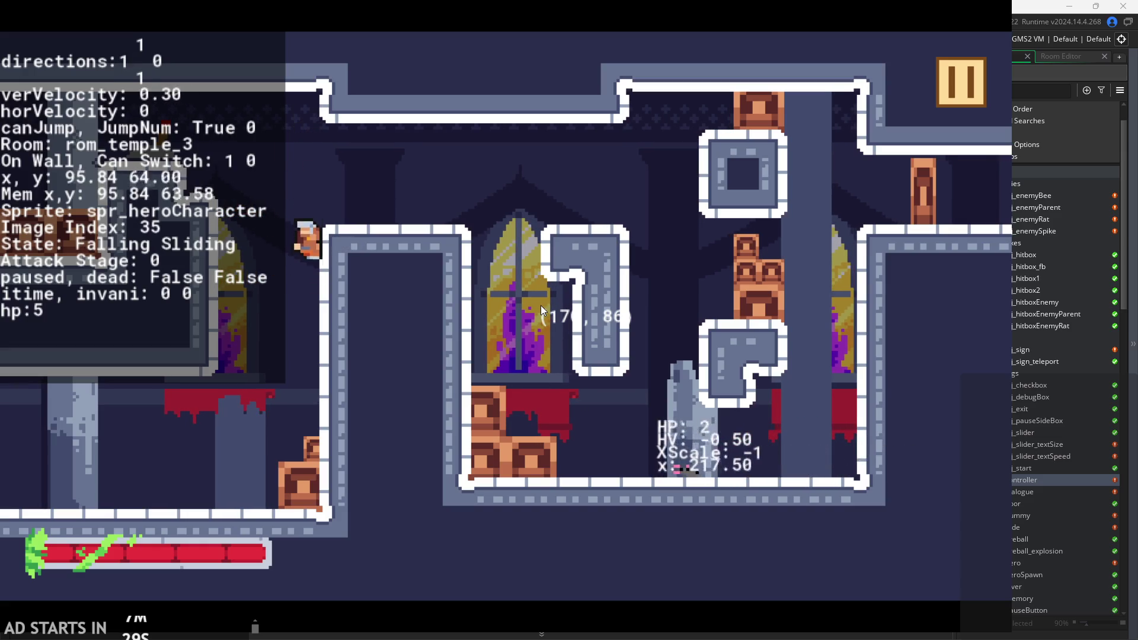
pyautogui.press('space')
pyautogui.press('Right')
pyautogui.press('space')
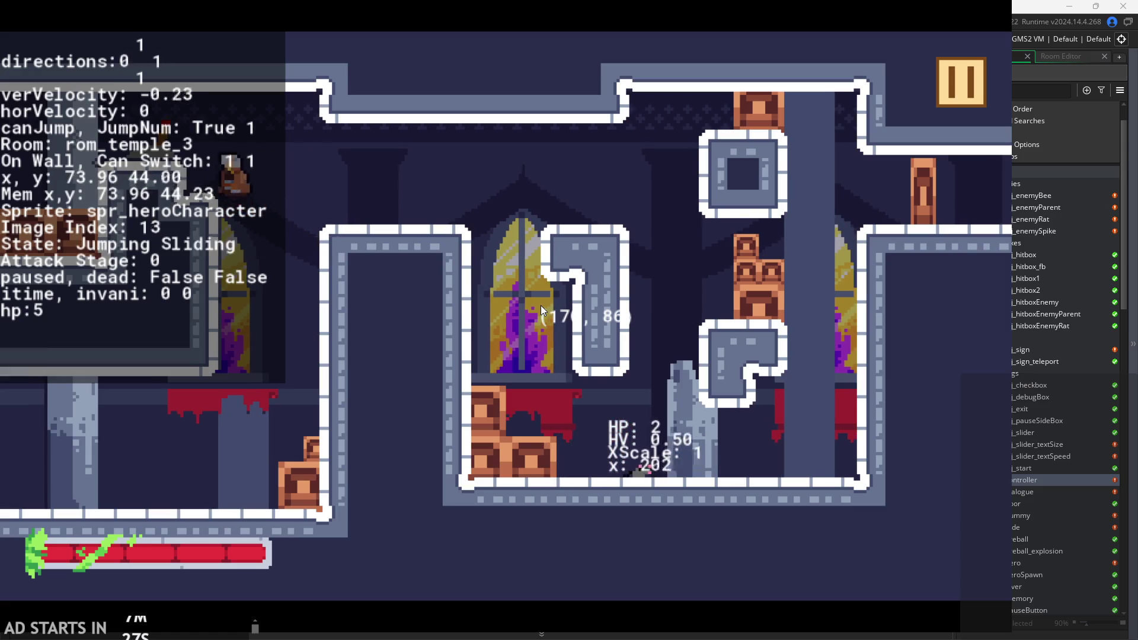
pyautogui.press('Right')
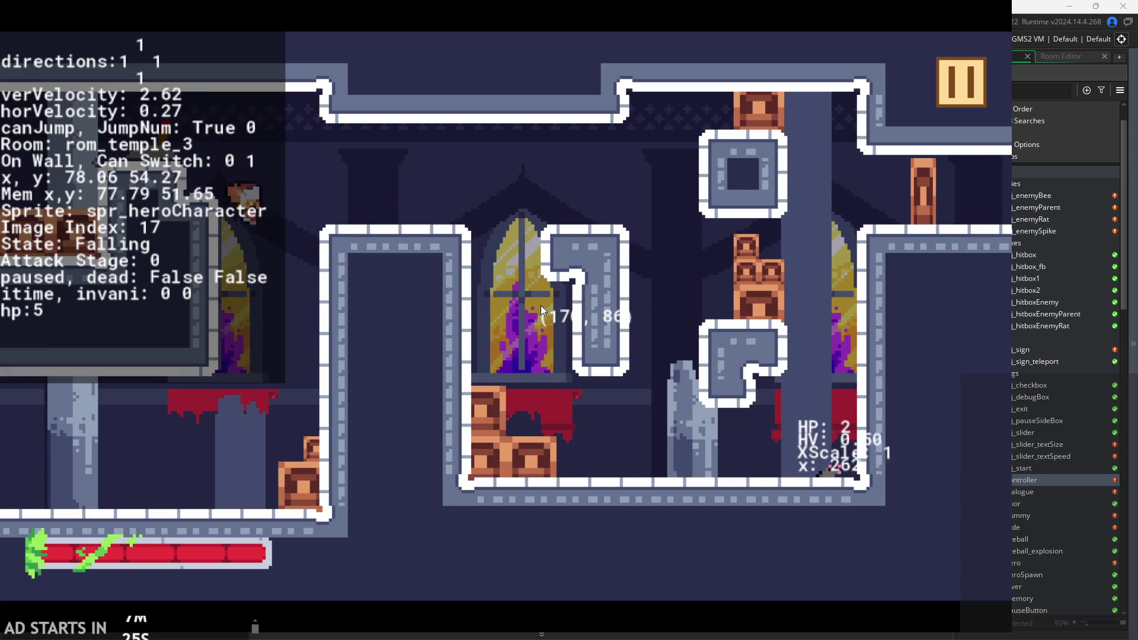
pyautogui.press('space')
pyautogui.press('space')
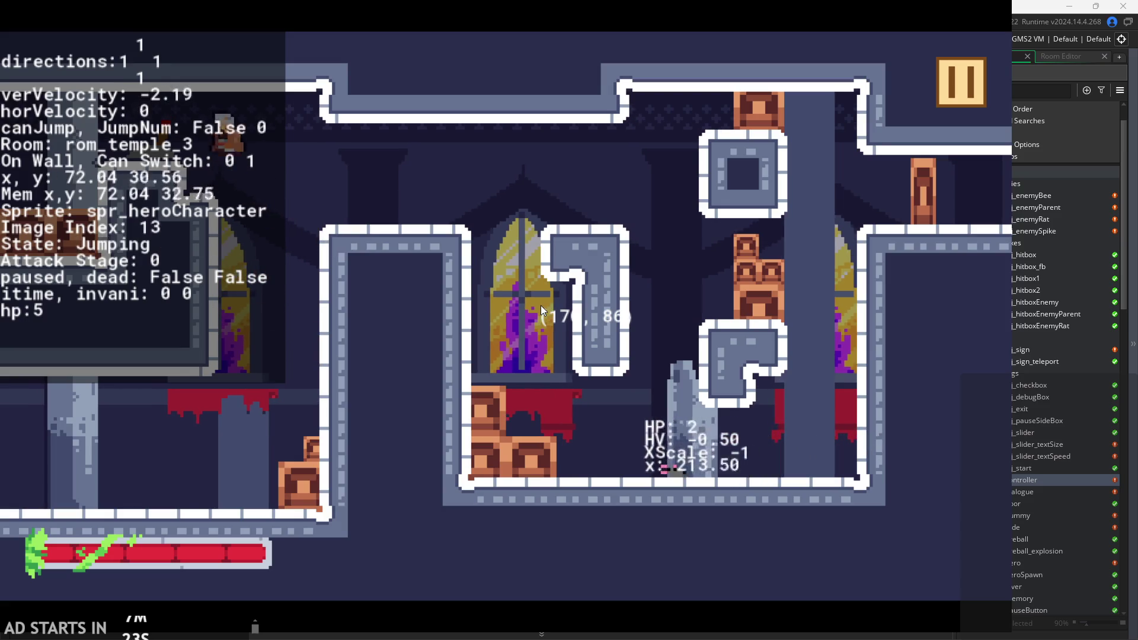
# Jump back onto the left wall and wall-jump back and forth toward the pillar.
pyautogui.press('space')
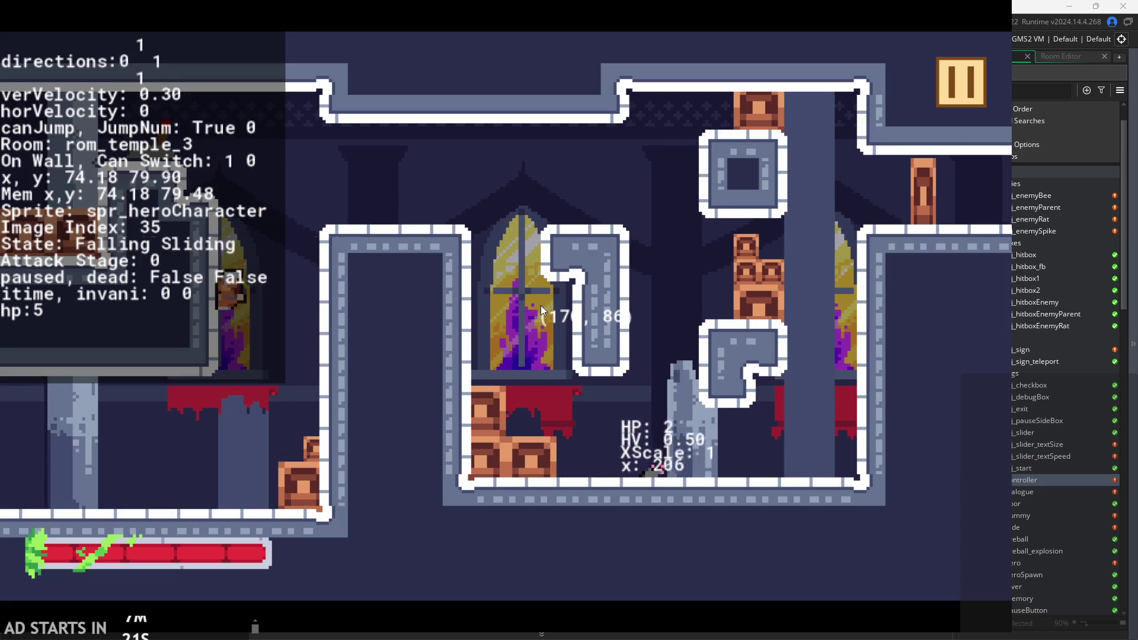
pyautogui.press('space')
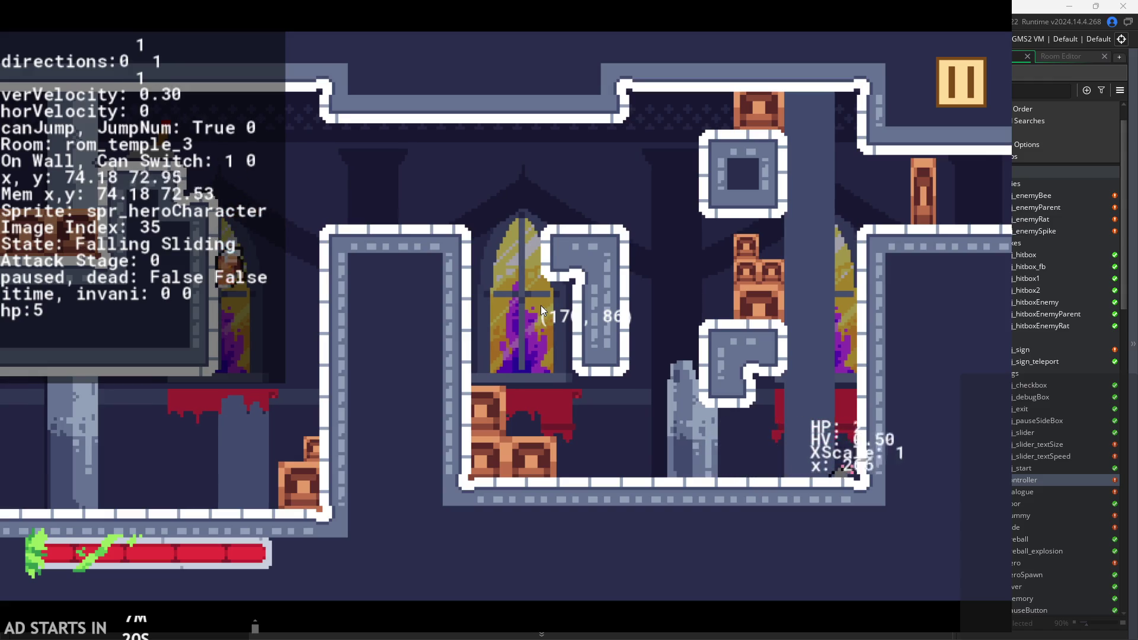
pyautogui.press('space')
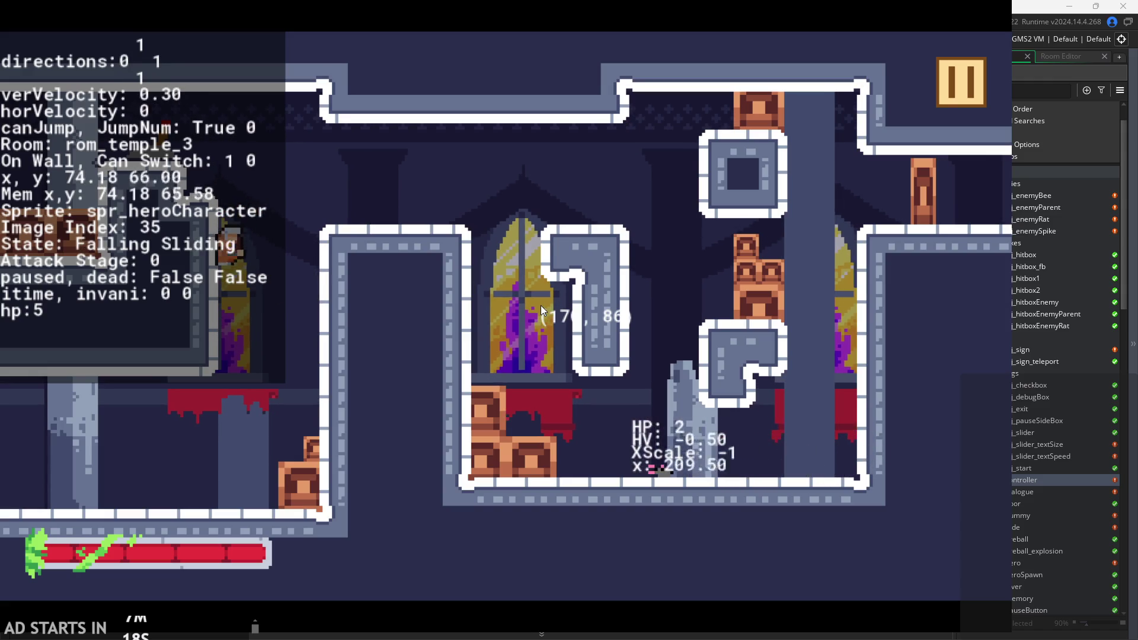
pyautogui.press('space')
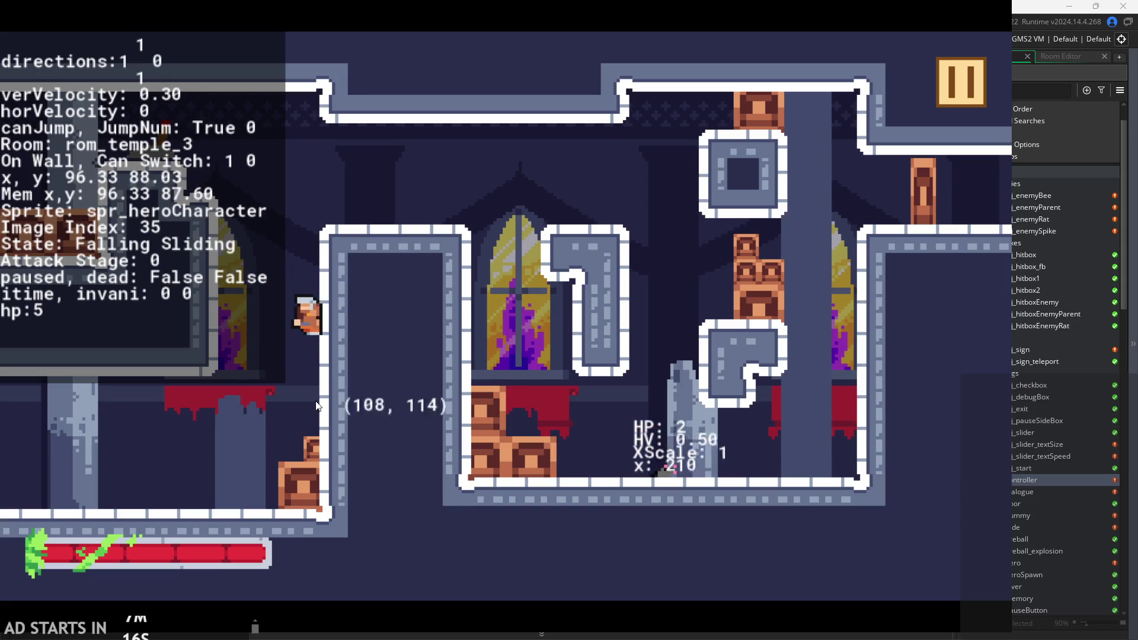
pyautogui.press('space')
pyautogui.press('space')
pyautogui.press('space')
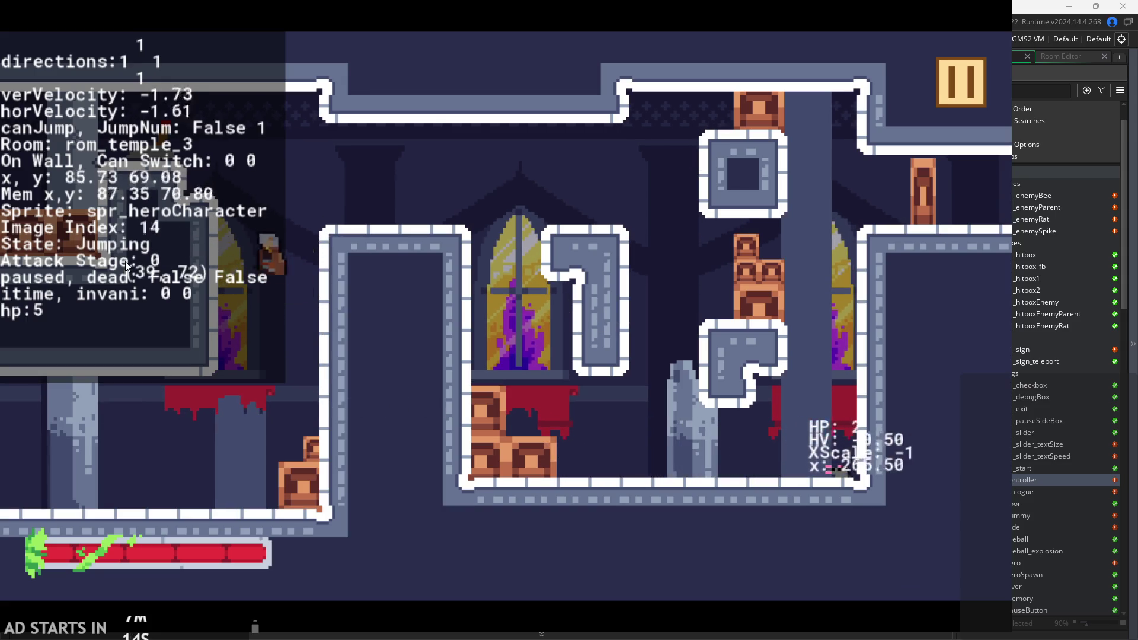
pyautogui.press('space')
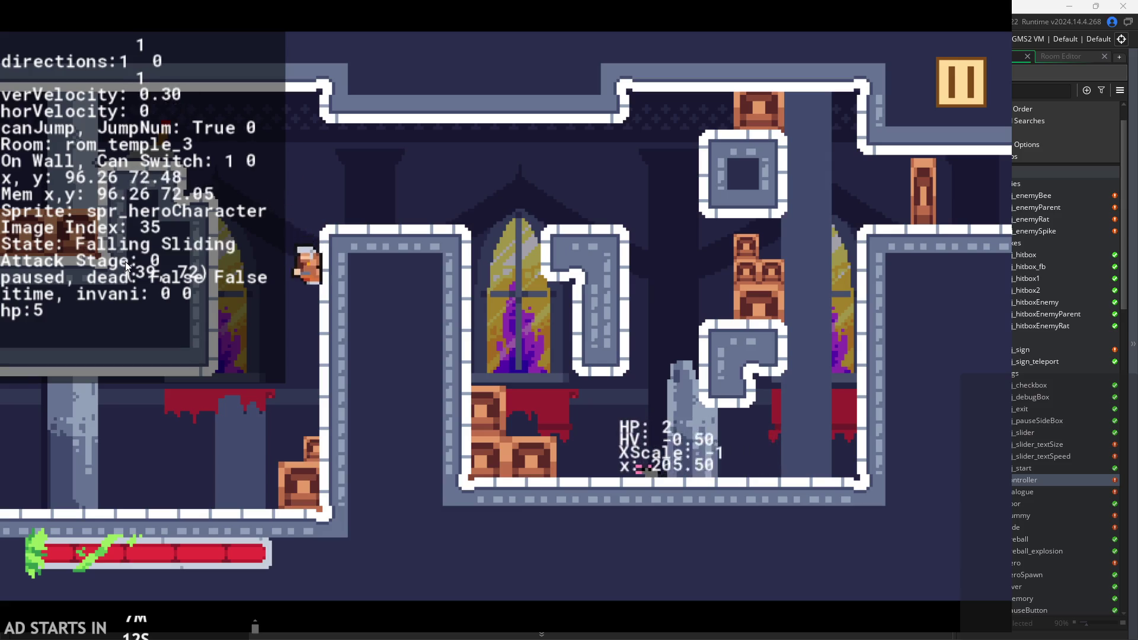
pyautogui.press('space')
pyautogui.press('space')
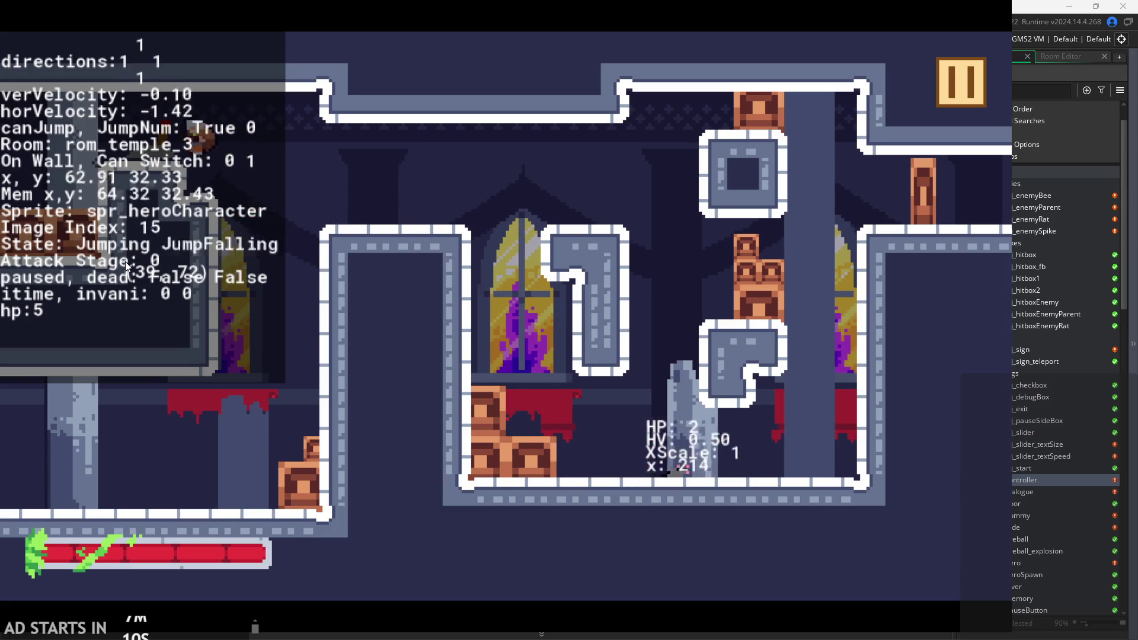
pyautogui.press('space')
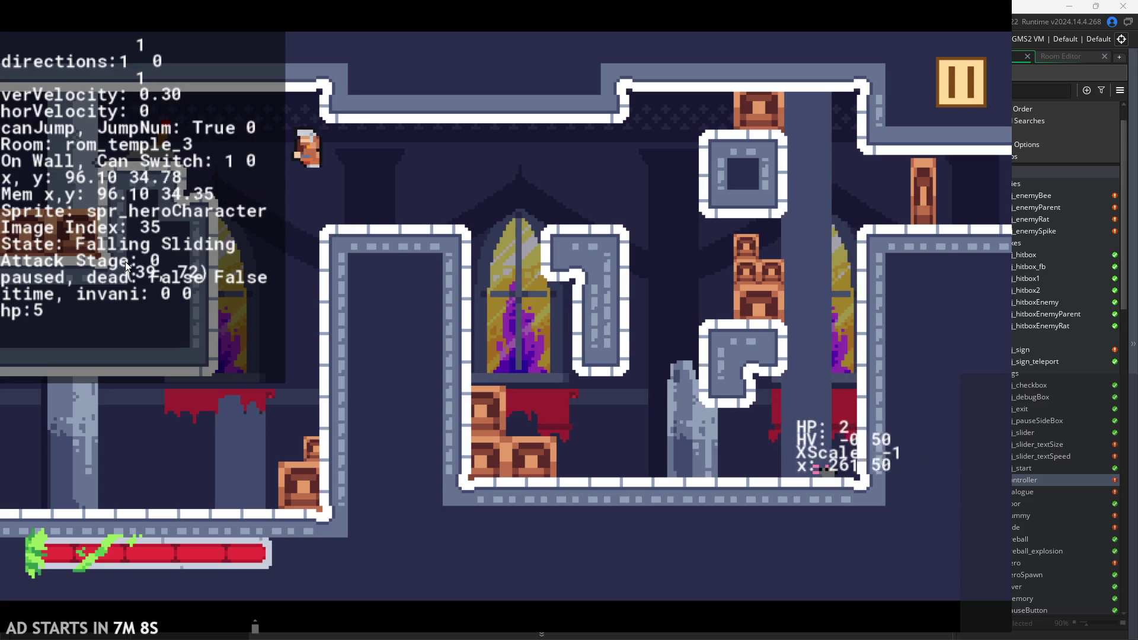
pyautogui.press('space')
# Land on the ledge, leap to the wall, and wall-jump up onto the upper ledge.
pyautogui.press('space')
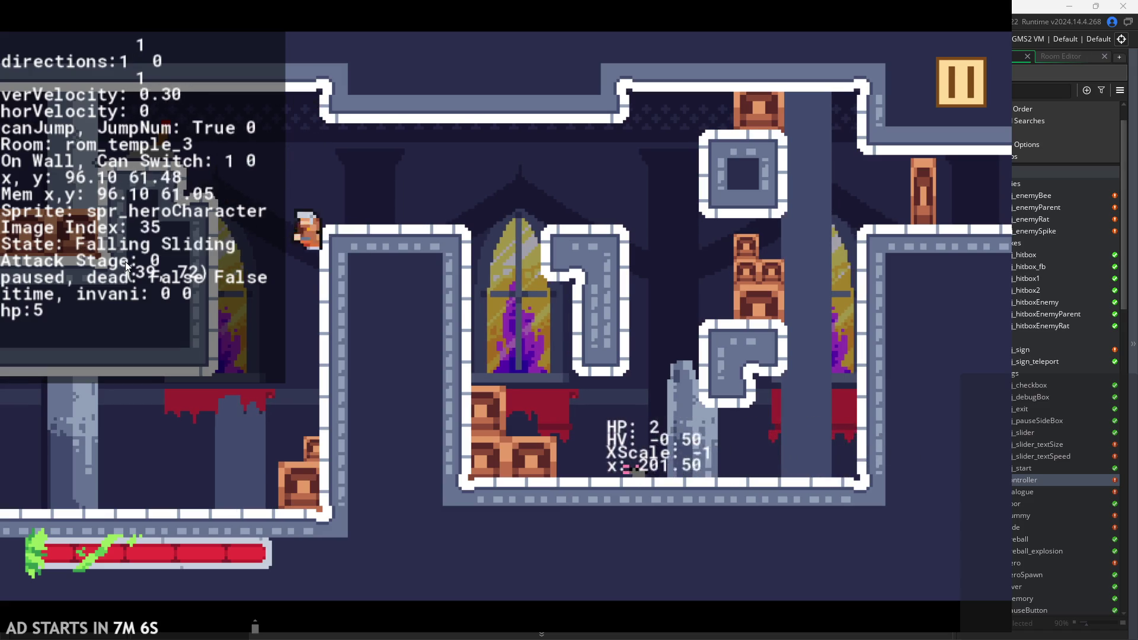
pyautogui.press('space')
pyautogui.press('space')
pyautogui.press('space')
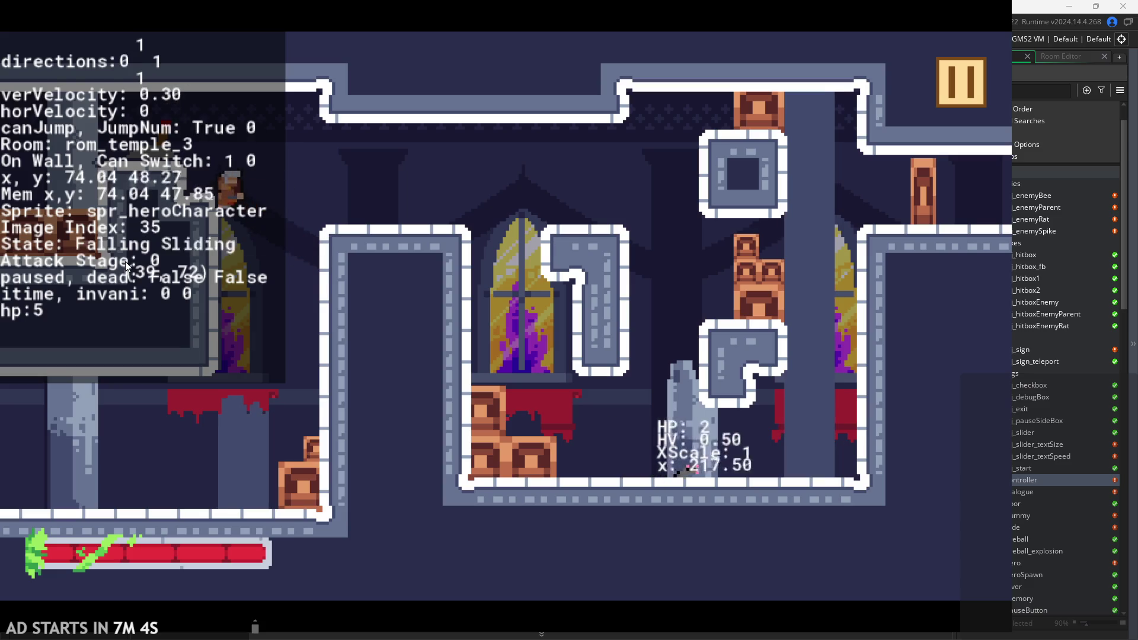
pyautogui.press('space')
pyautogui.press('space')
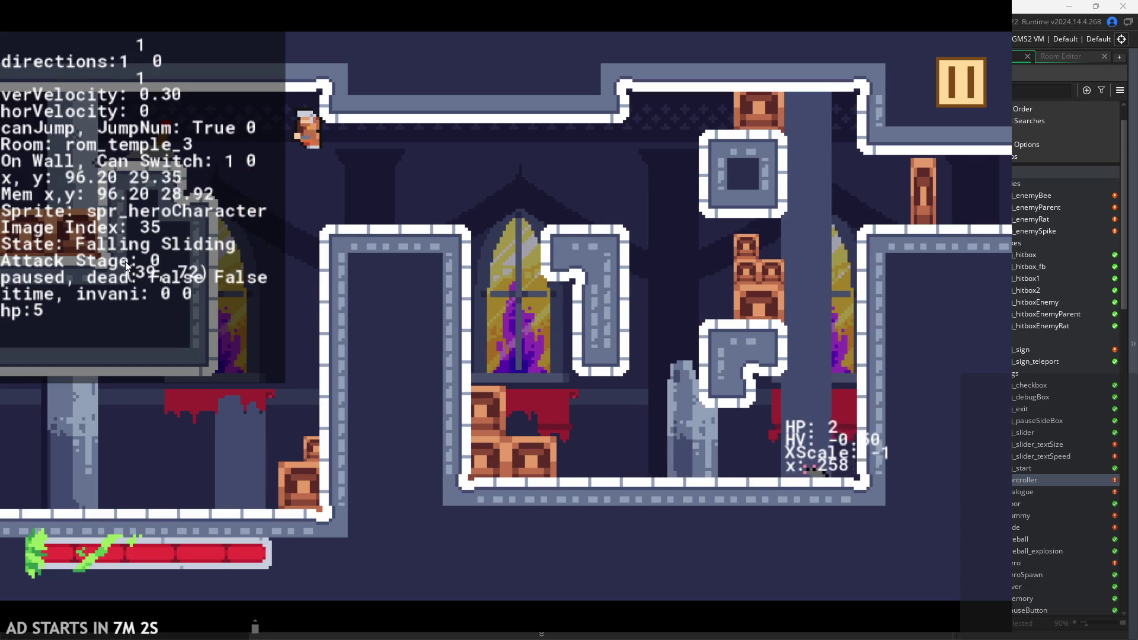
pyautogui.press('space')
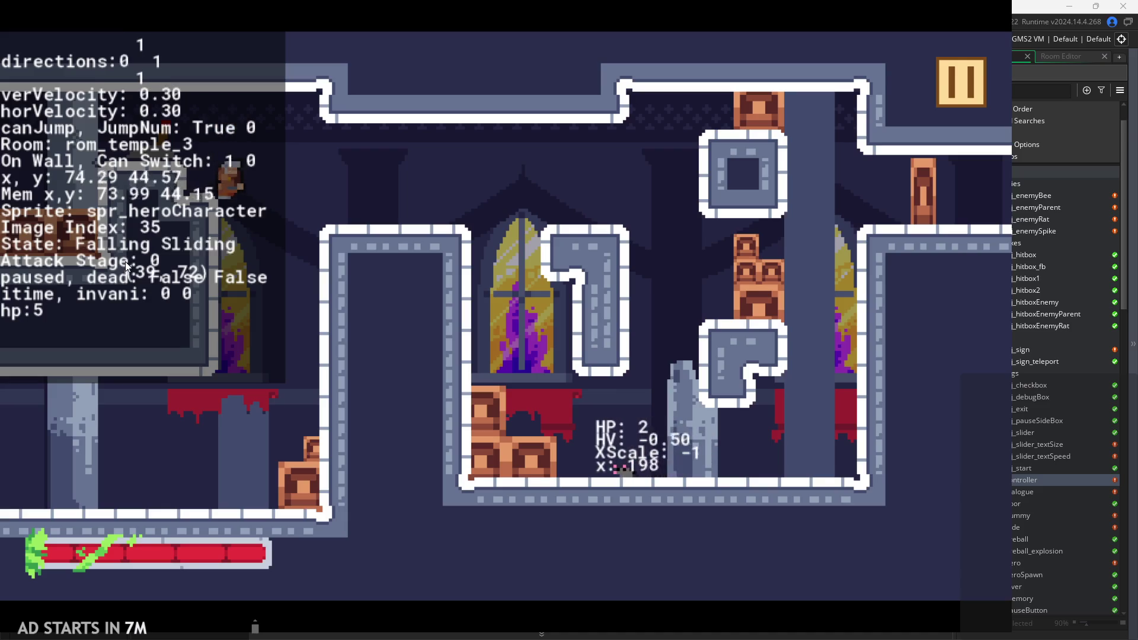
pyautogui.press('space')
pyautogui.press('space')
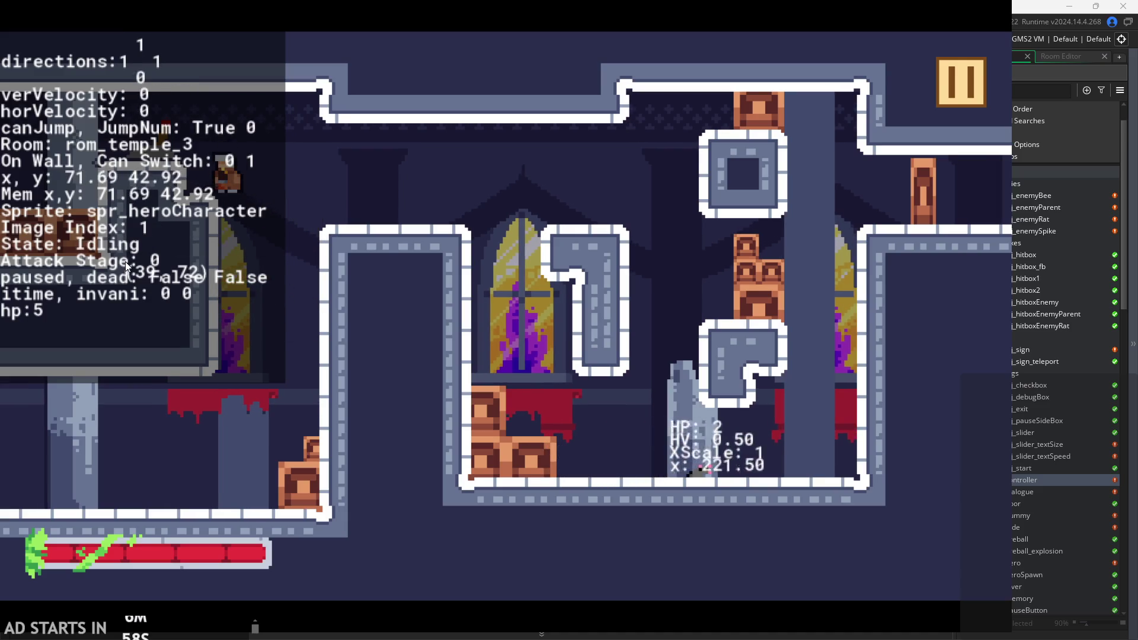
pyautogui.press('Right')
pyautogui.press('space')
# Walk off the ledge, wall-jump back up onto it, and halt against the wall.
pyautogui.press('Left')
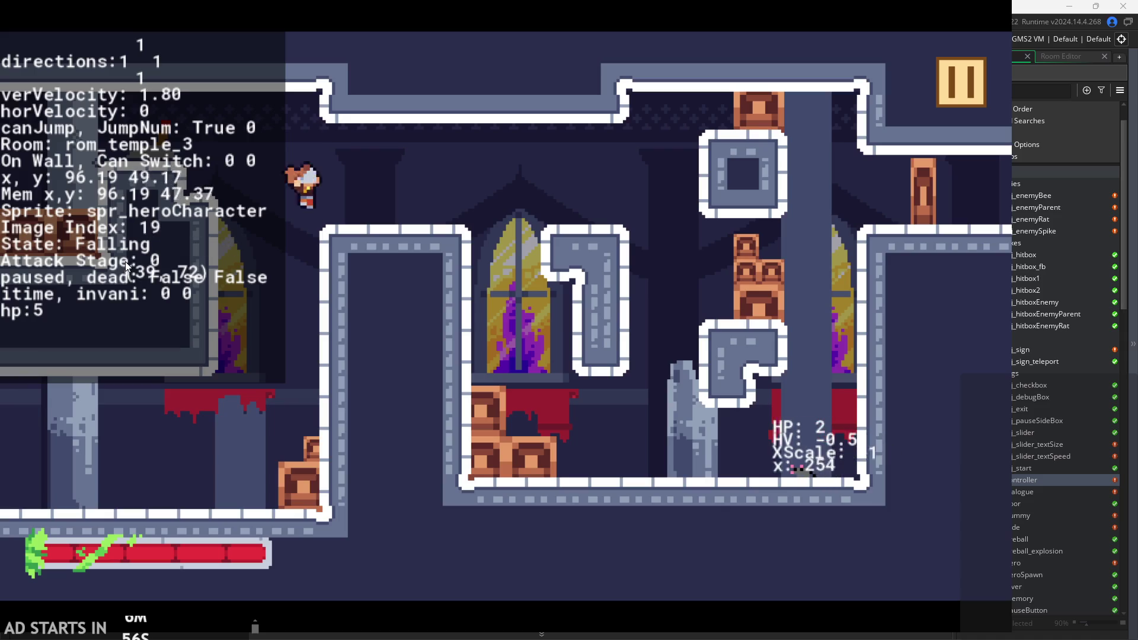
pyautogui.press('Right')
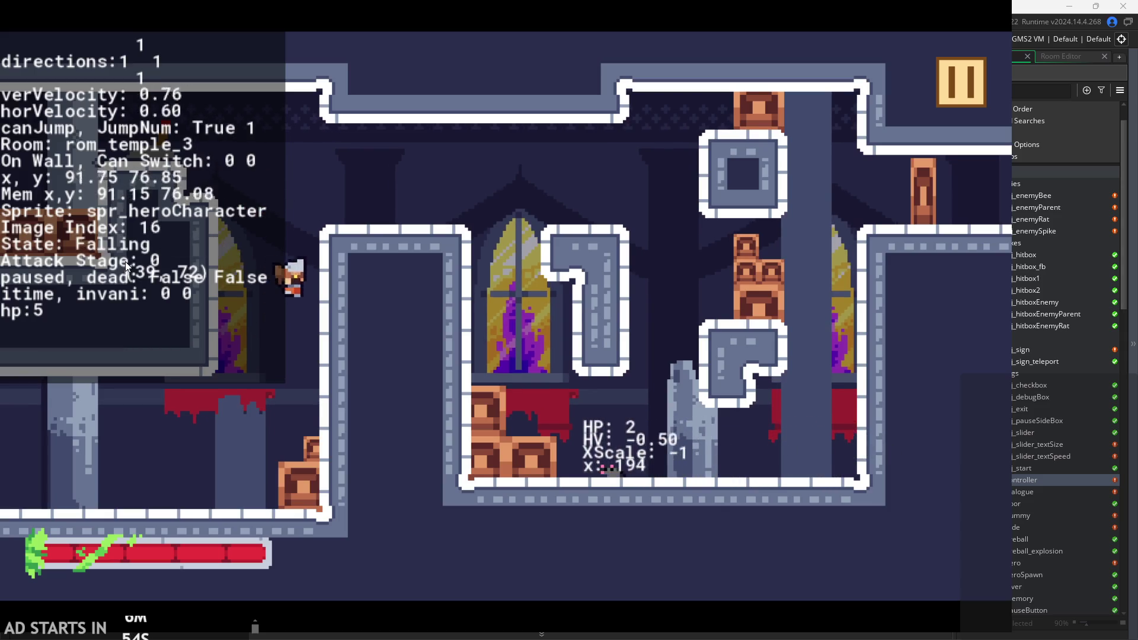
pyautogui.press('space')
pyautogui.press('space')
pyautogui.press('Left')
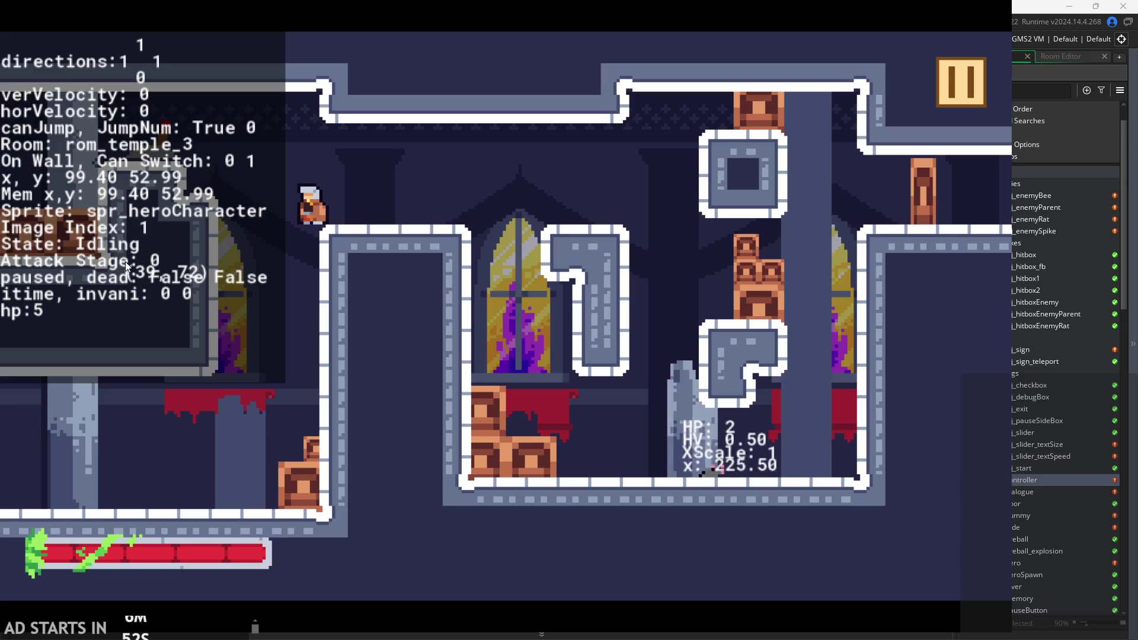
pyautogui.press('Left')
pyautogui.press('space')
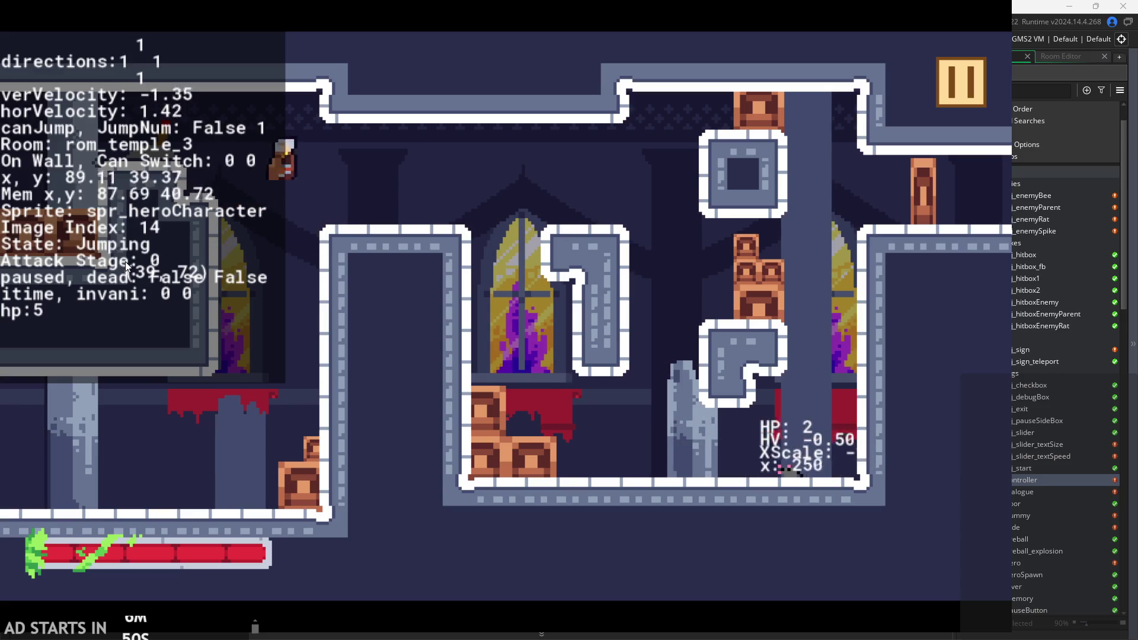
pyautogui.press('space')
pyautogui.press('space')
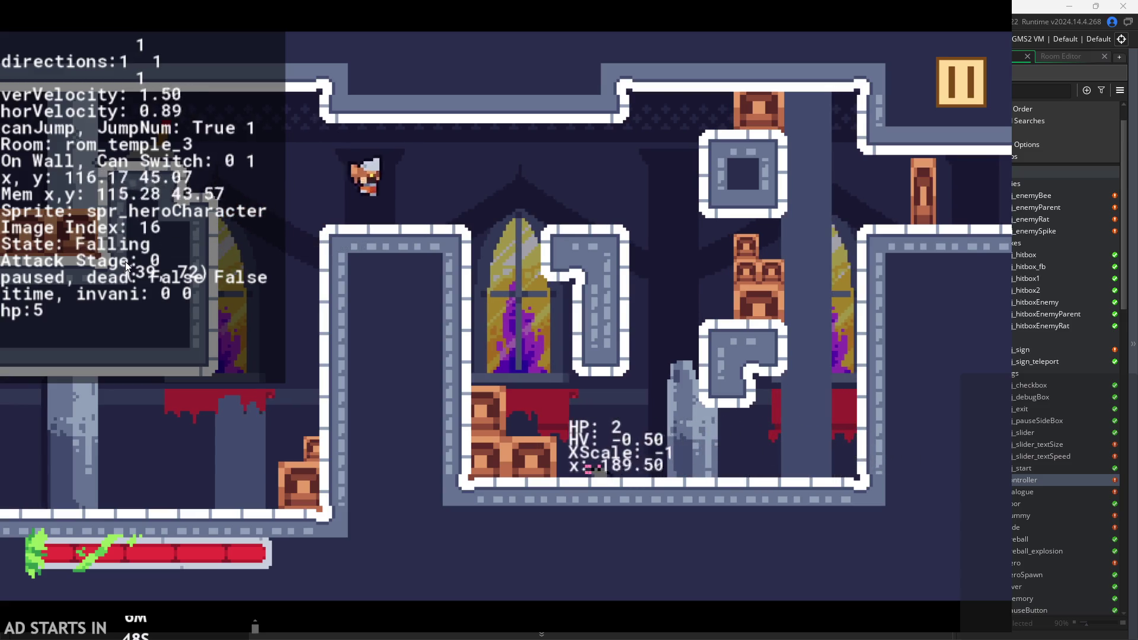
pyautogui.press('Left')
pyautogui.press('Left')
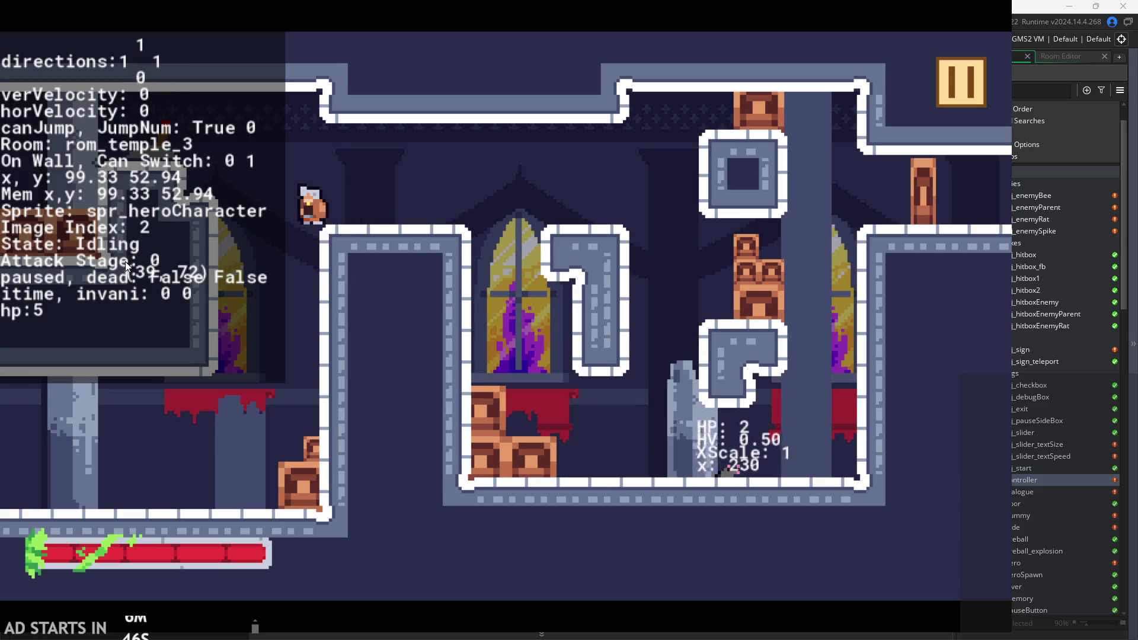
# Run off the ledge, jump left and right, then wall-jump back onto the ledge to idle.
pyautogui.press('Left')
pyautogui.press('space')
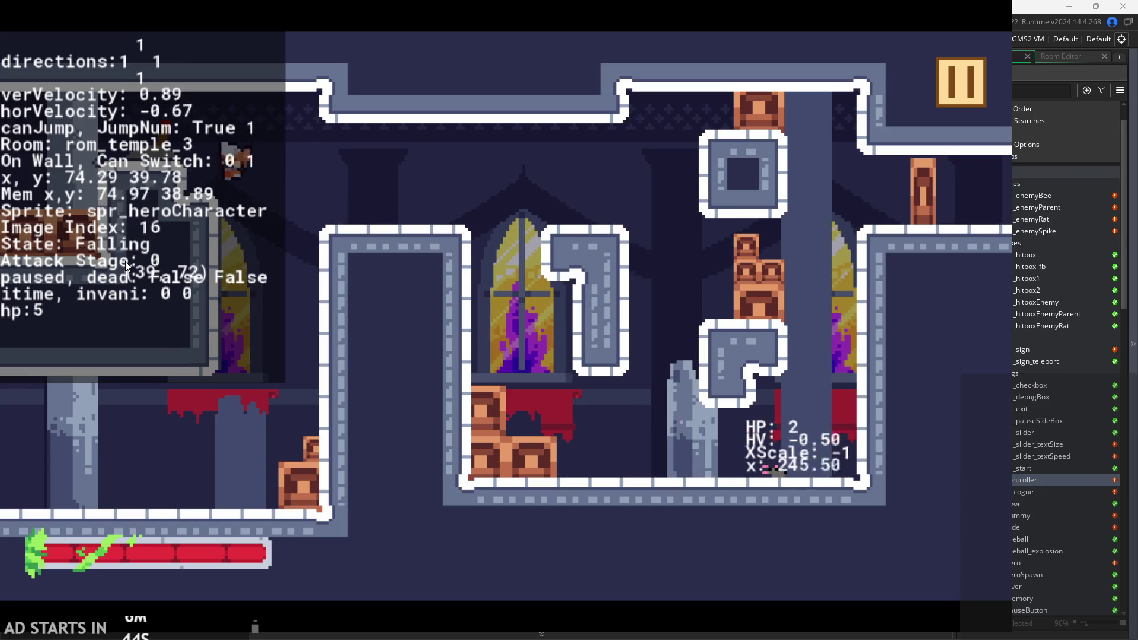
pyautogui.press('space')
pyautogui.press('Right')
pyautogui.press('Left')
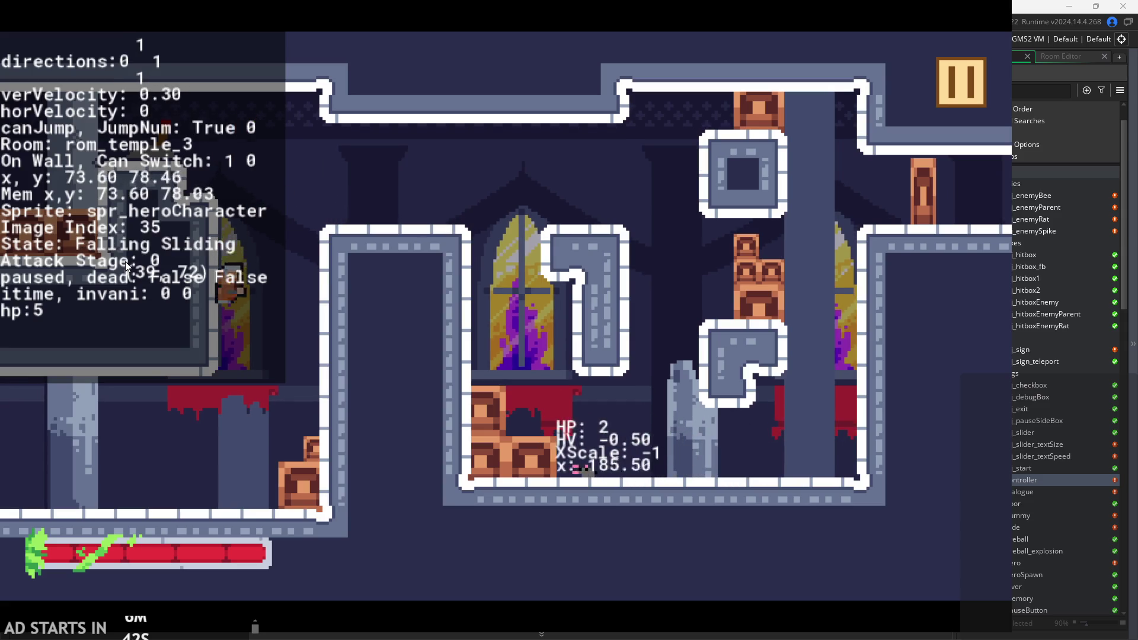
pyautogui.press('space')
pyautogui.press('Right')
pyautogui.press('space')
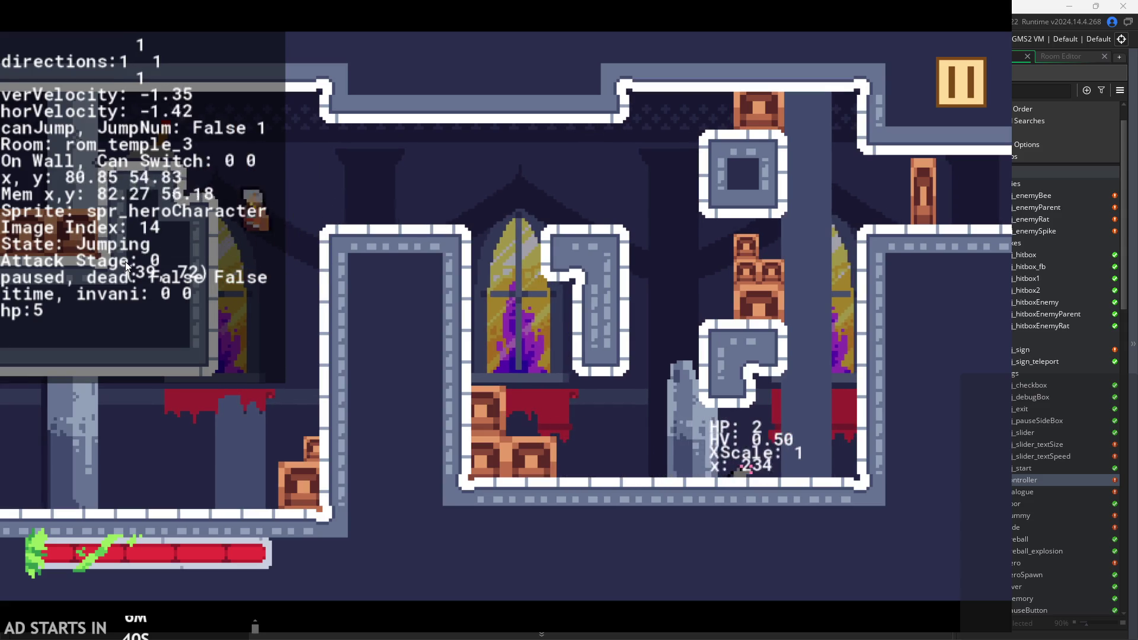
pyautogui.press('Right')
pyautogui.press('Left')
pyautogui.press('Left')
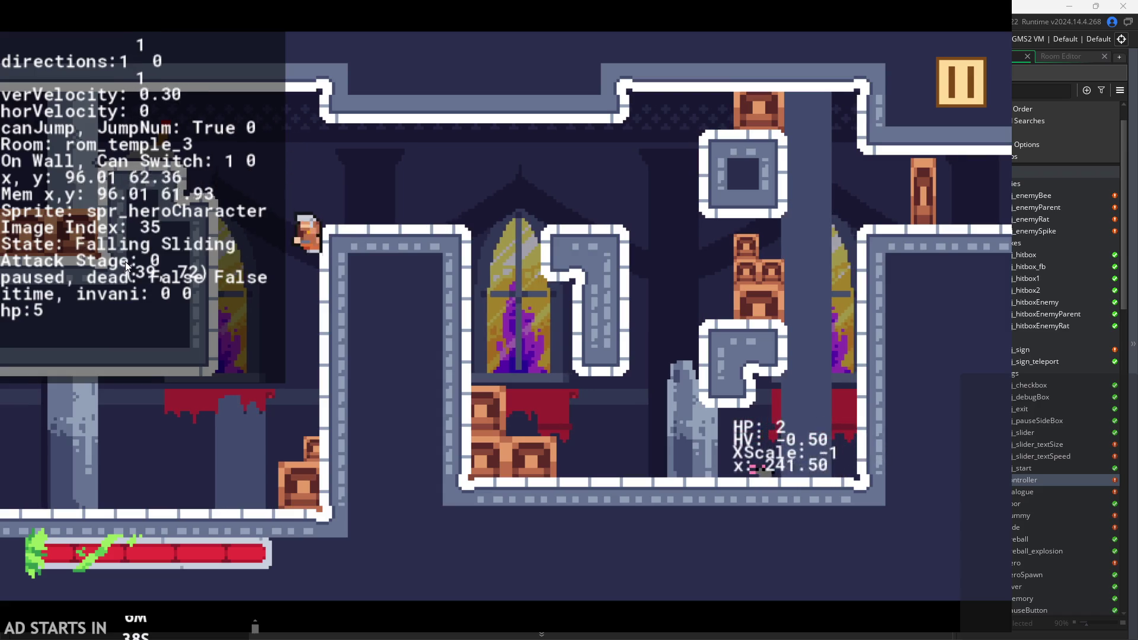
pyautogui.press('space')
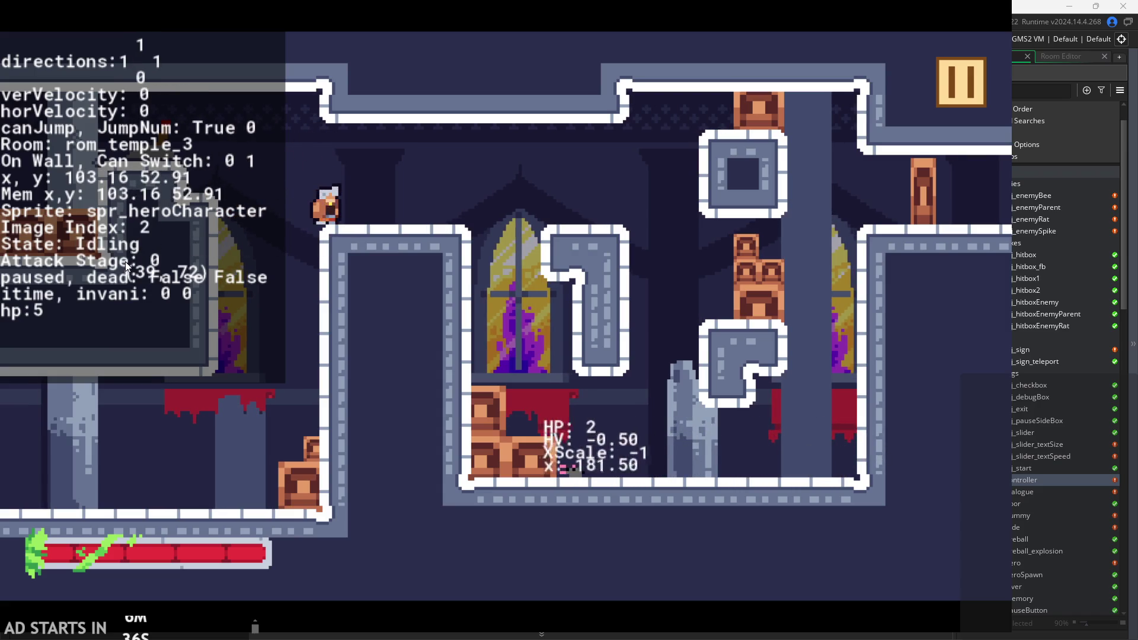
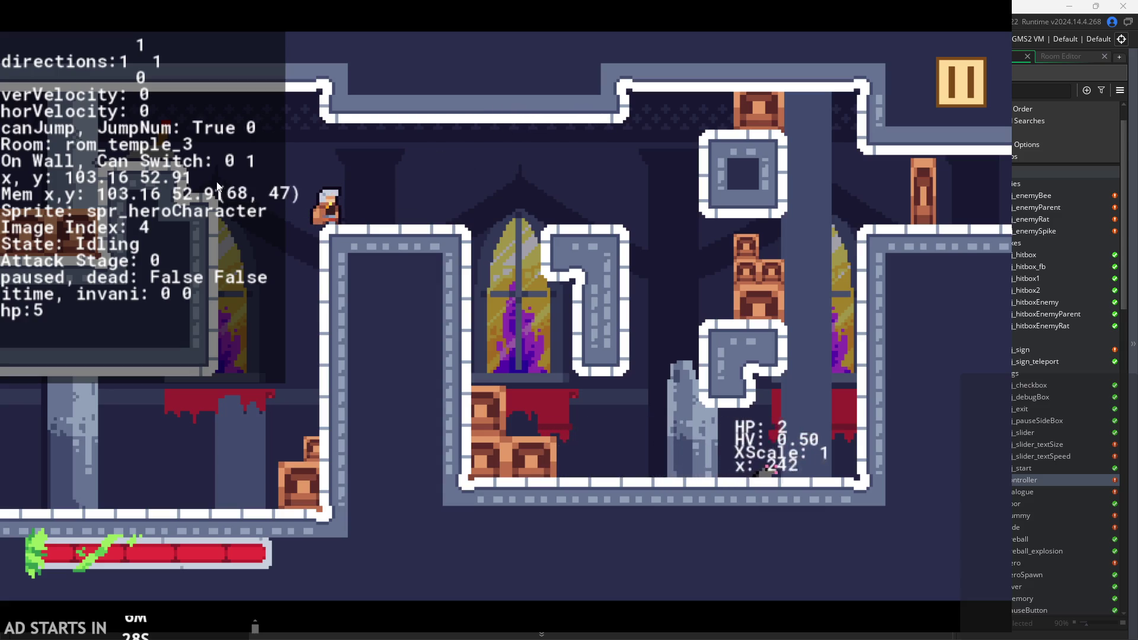
# Walk and jump the hero off the ledge into the narrow shaft, against the right wall.
pyautogui.press('Left')
pyautogui.press('space')
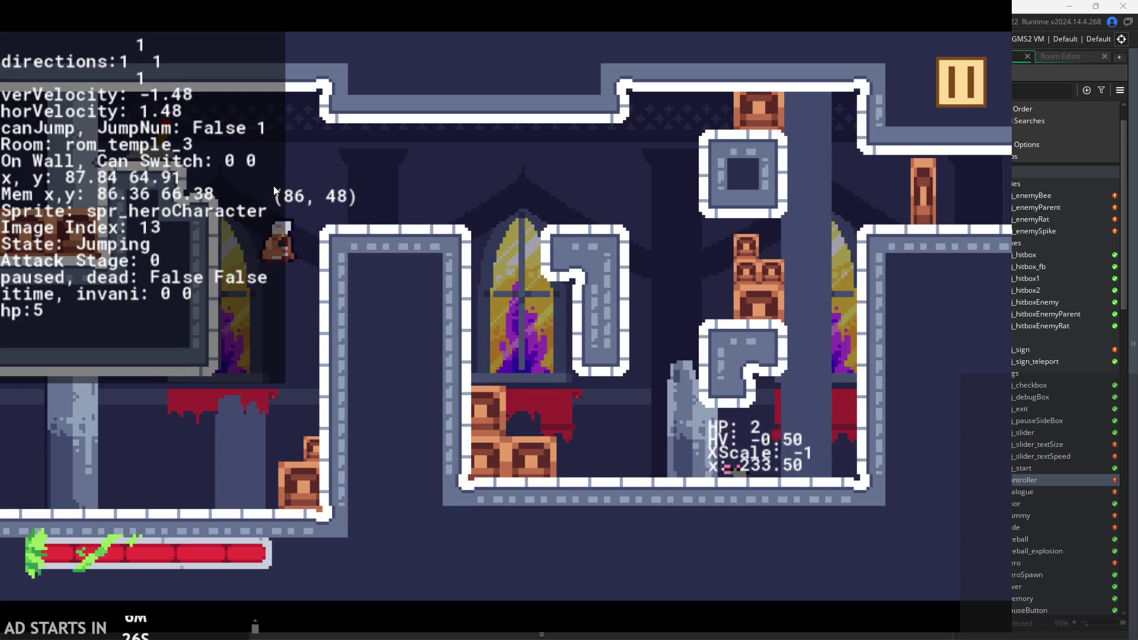
pyautogui.press('Right')
pyautogui.press('space')
pyautogui.press('Left')
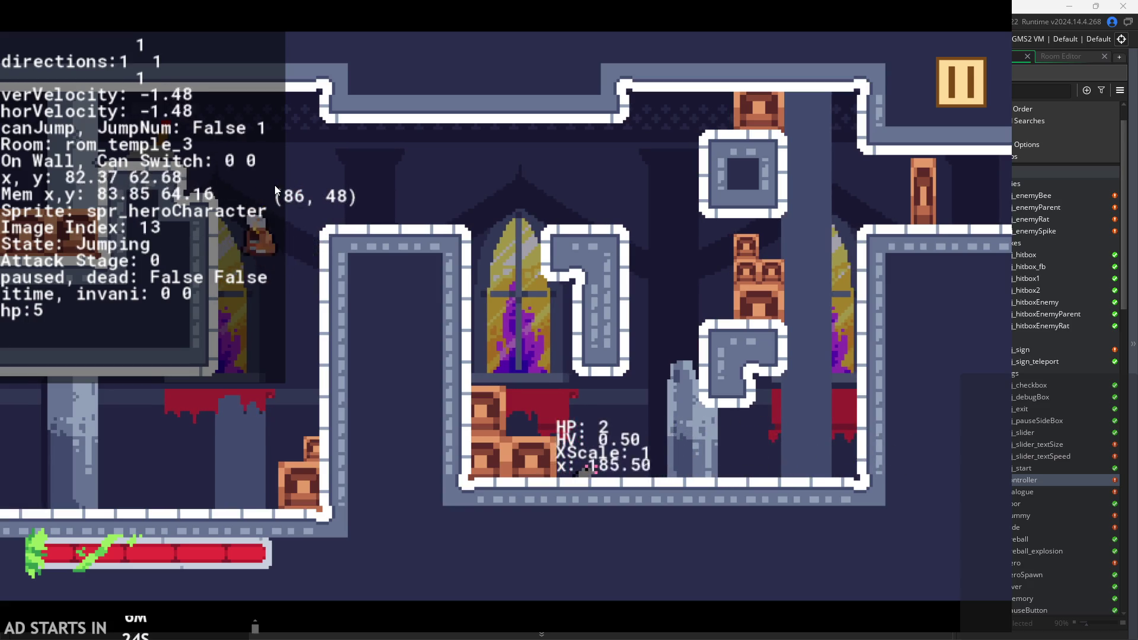
pyautogui.press('Right')
pyautogui.press('Left')
pyautogui.press('Right')
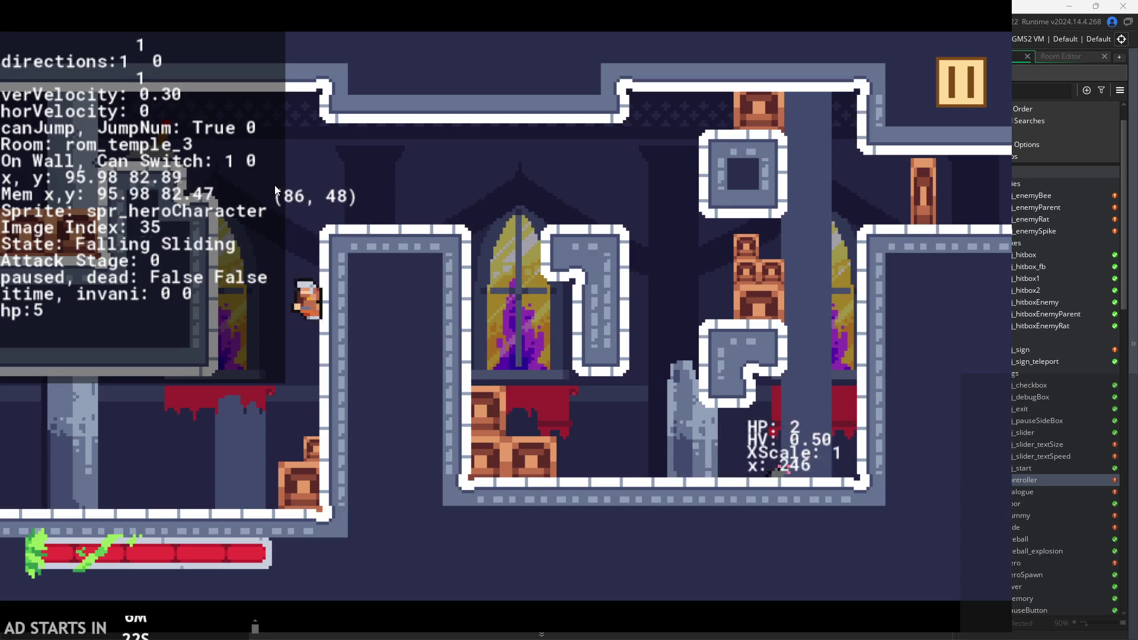
# Wall-jump the hero back and forth between the left and right shaft walls.
pyautogui.press('space')
pyautogui.press('space')
pyautogui.press('space')
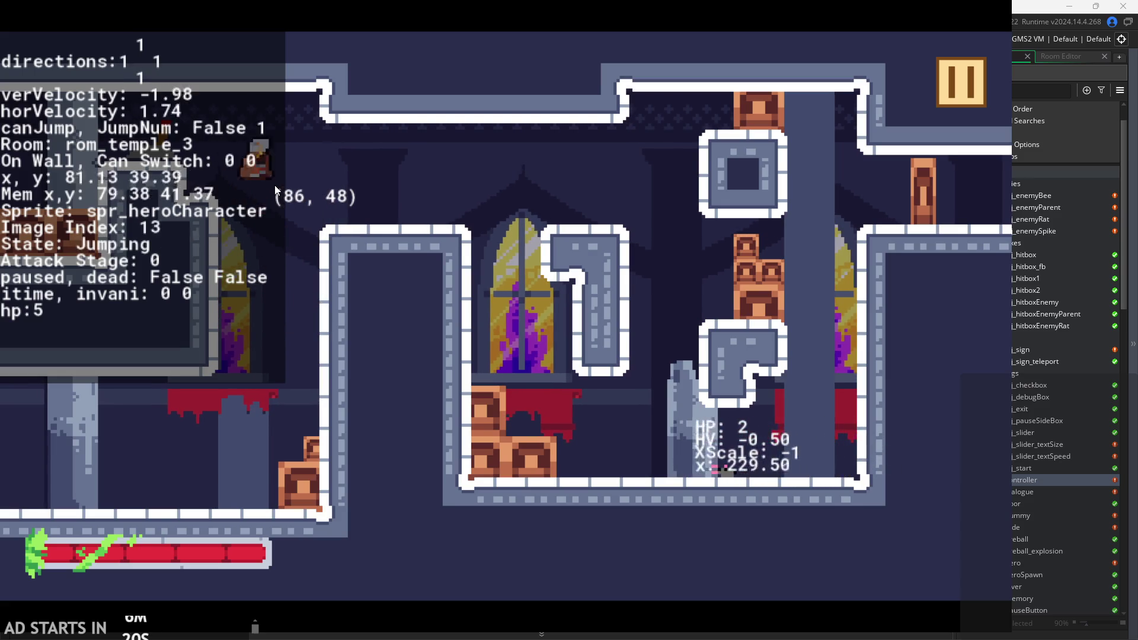
pyautogui.press('space')
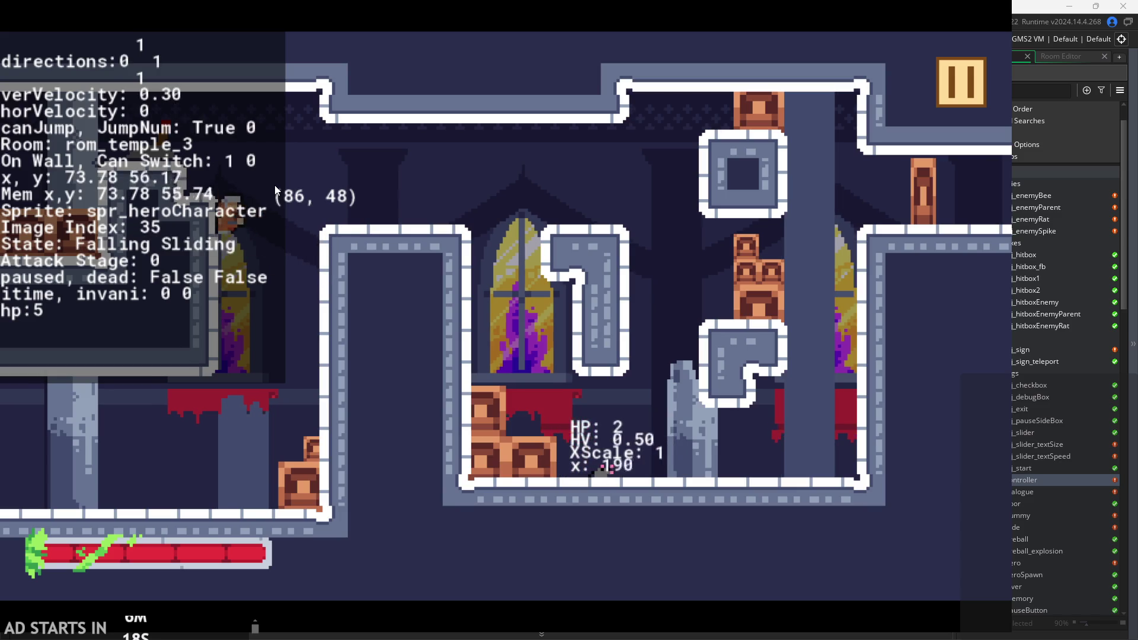
pyautogui.press('space')
pyautogui.press('Left')
pyautogui.press('space')
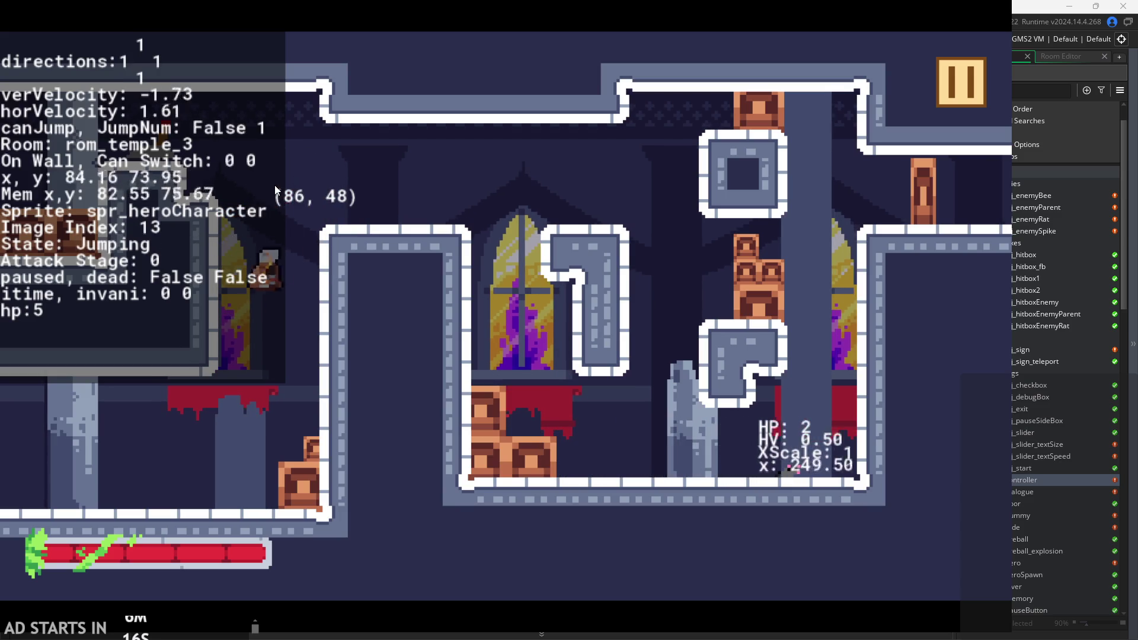
pyautogui.press('space')
pyautogui.press('space')
pyautogui.press('space')
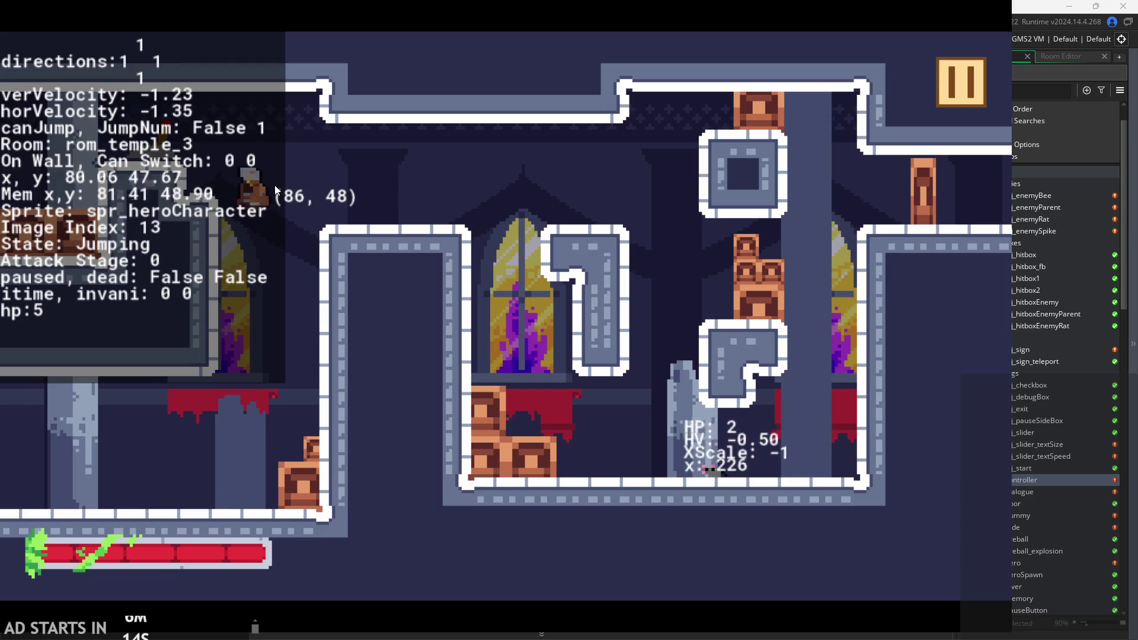
pyautogui.press('space')
pyautogui.press('space')
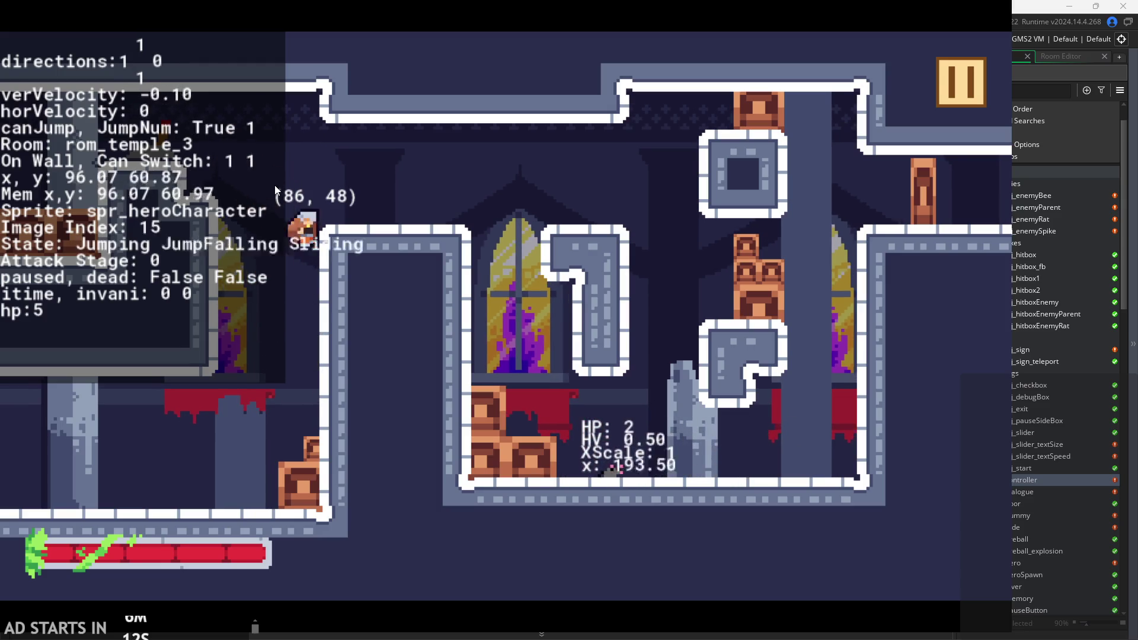
pyautogui.press('Right')
pyautogui.press('space')
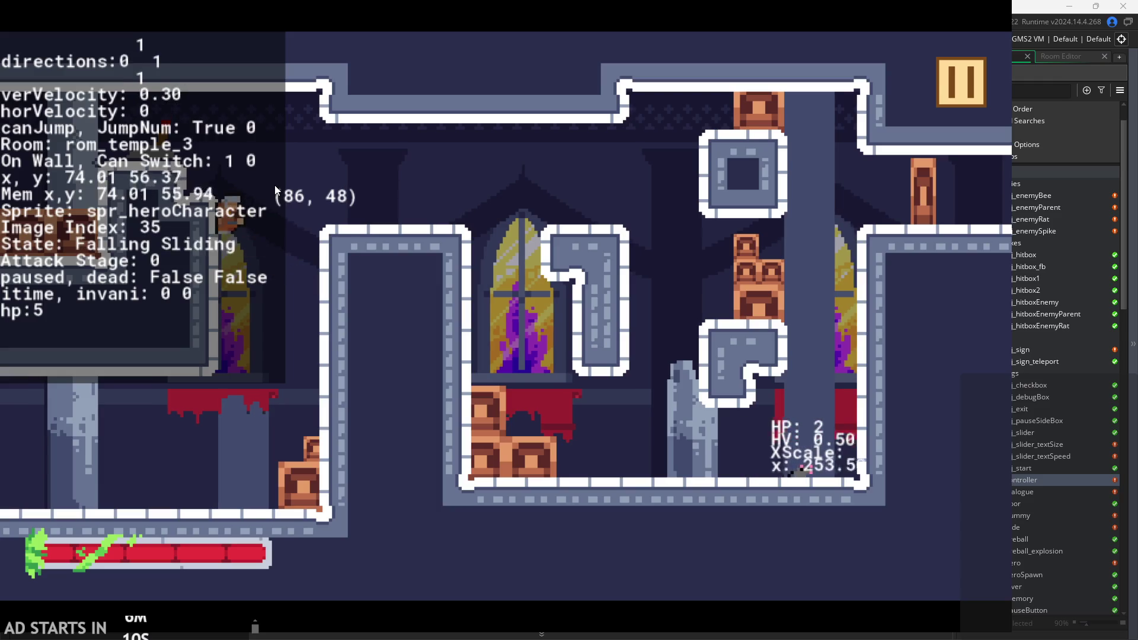
pyautogui.press('space')
pyautogui.press('Left')
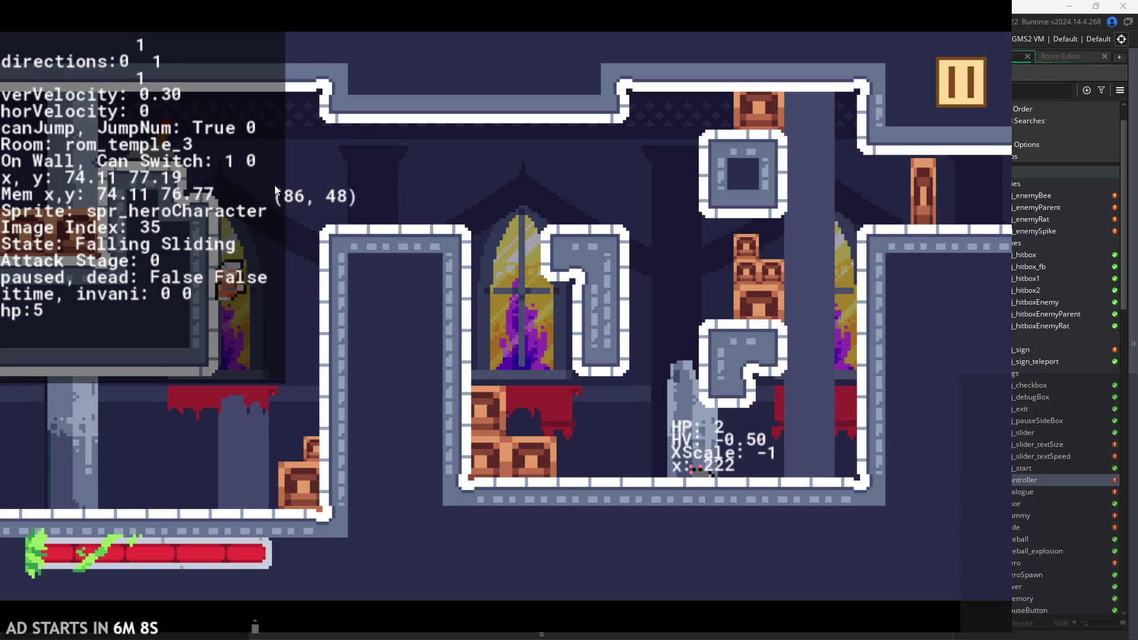
pyautogui.press('space')
pyautogui.press('space')
pyautogui.press('space')
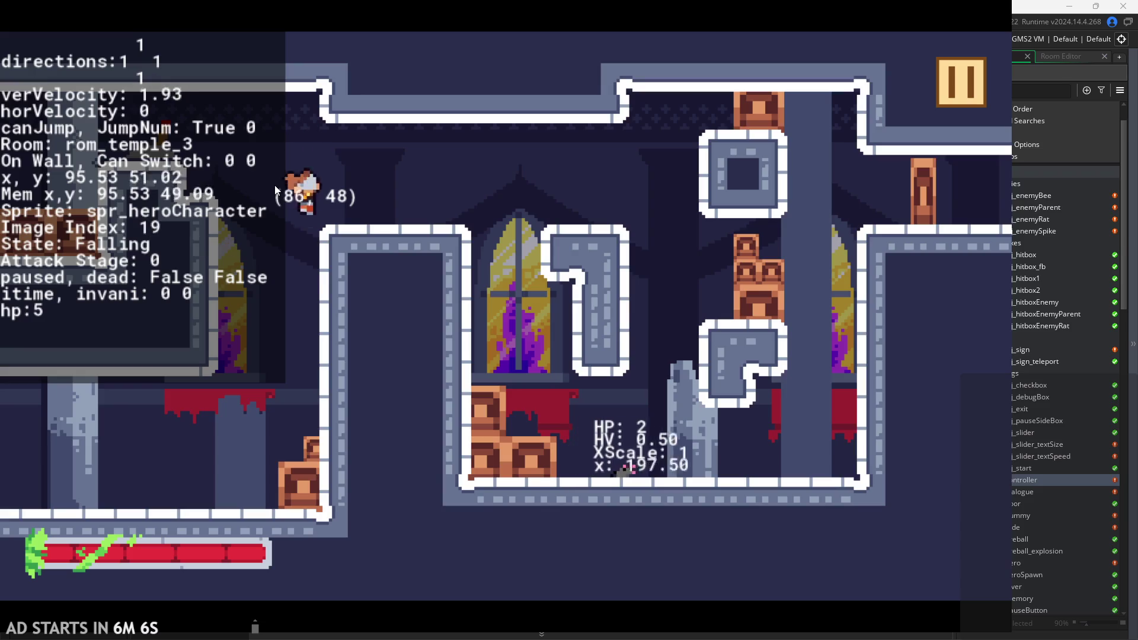
pyautogui.press('space')
pyautogui.press('space')
pyautogui.press('space')
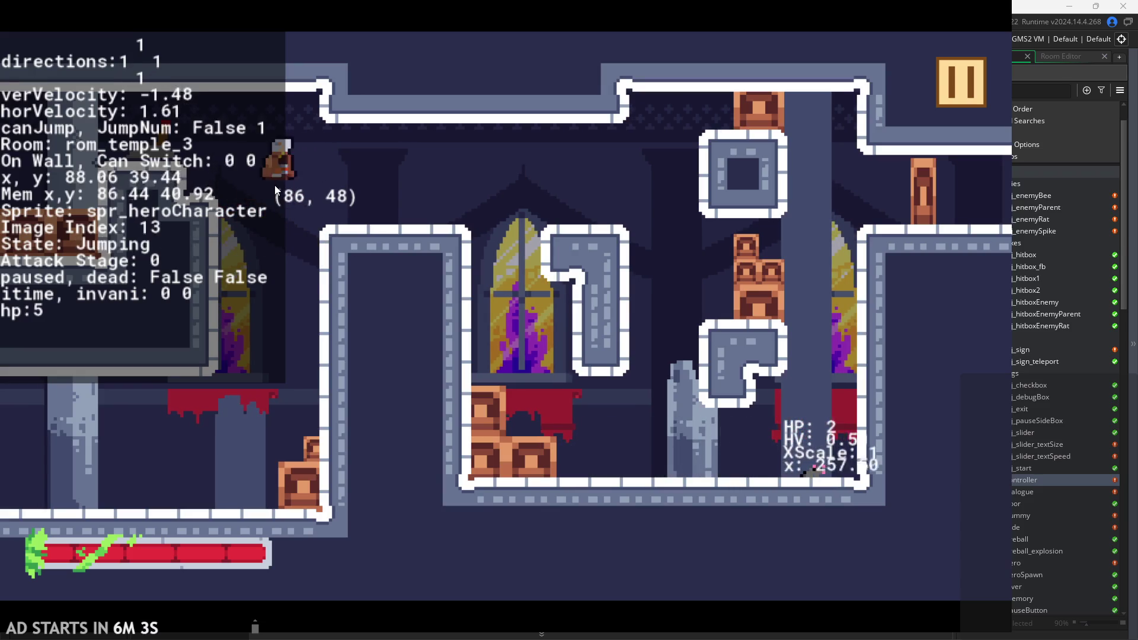
# Keep bouncing the hero up the shaft walls, then pause the game.
pyautogui.press('space')
pyautogui.press('Right')
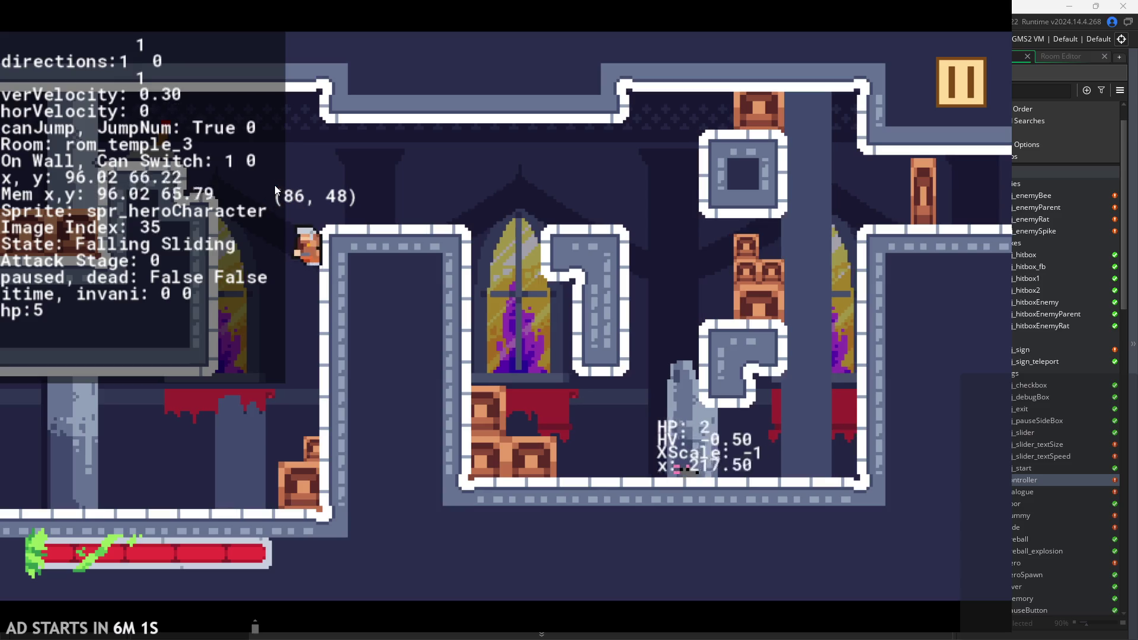
pyautogui.press('space')
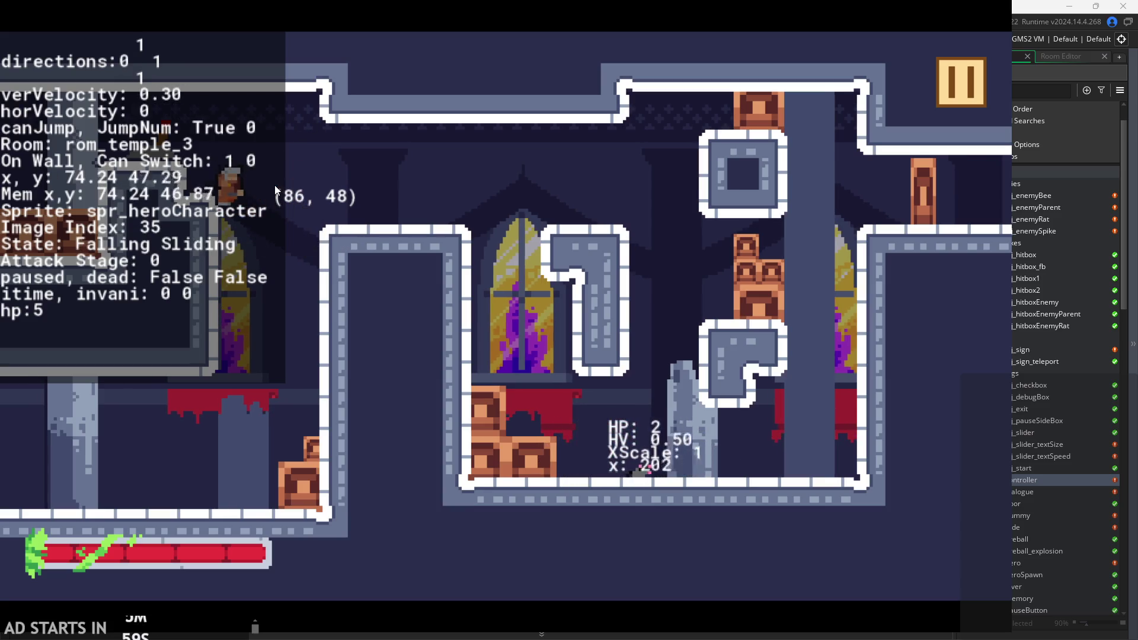
pyautogui.press('space')
pyautogui.press('space')
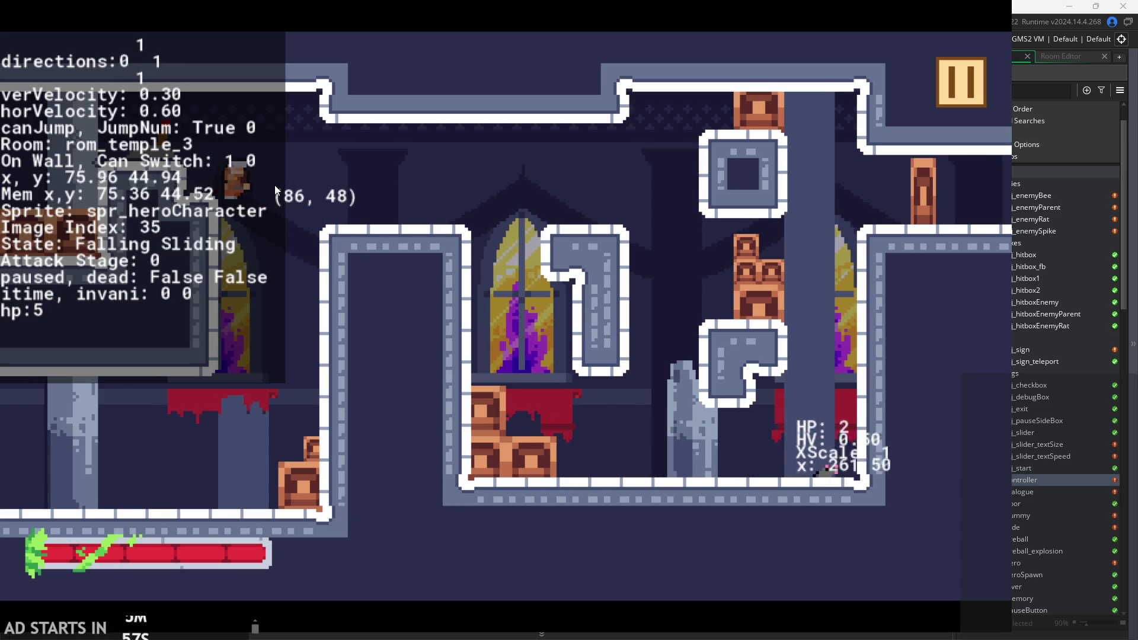
pyautogui.press('space')
pyautogui.press('space')
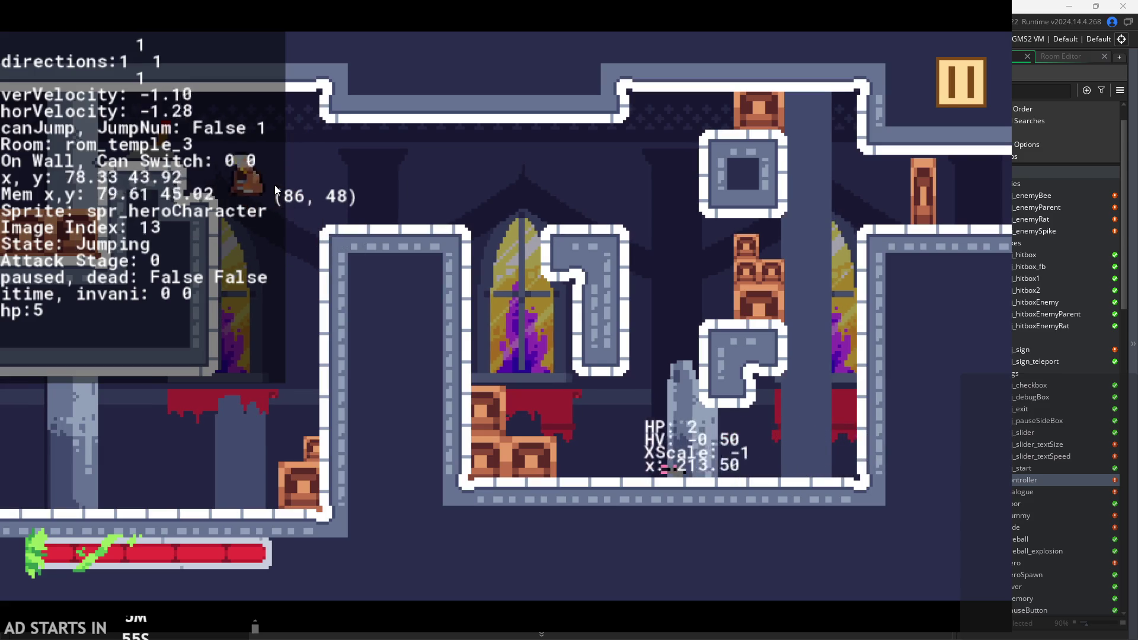
pyautogui.press('space')
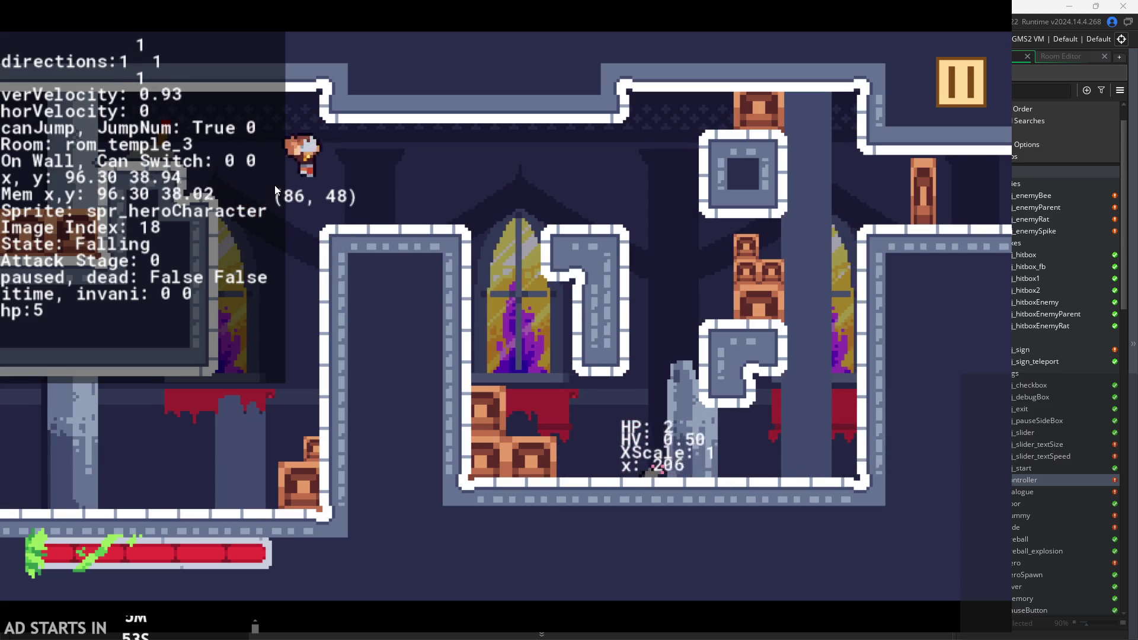
pyautogui.press('space')
pyautogui.press('space')
pyautogui.press('space')
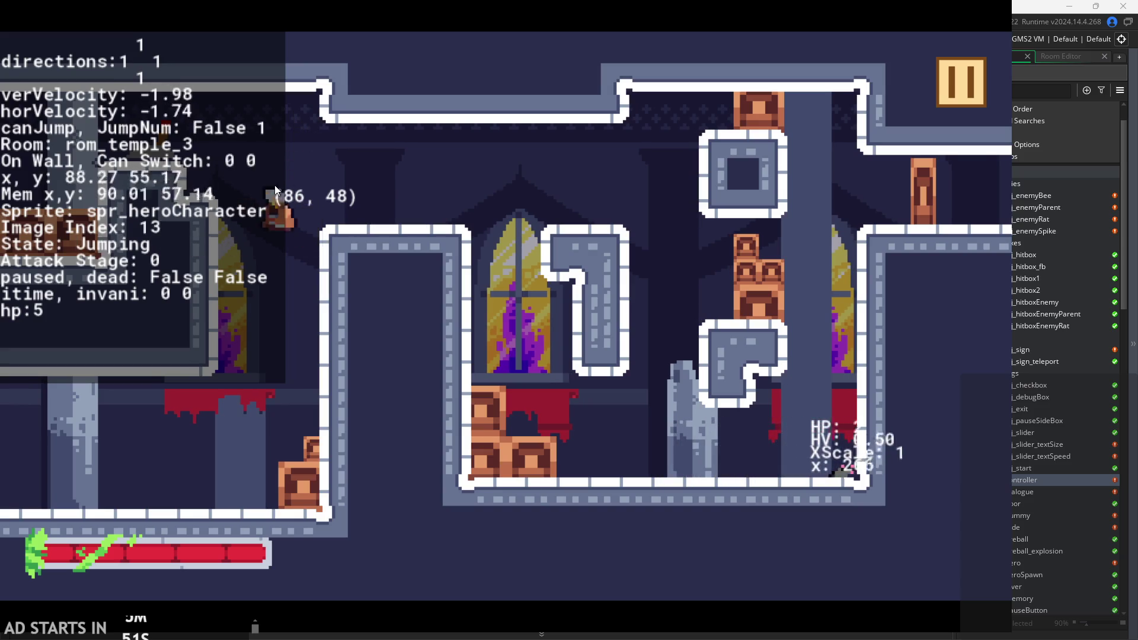
pyautogui.press('space')
pyautogui.press('space')
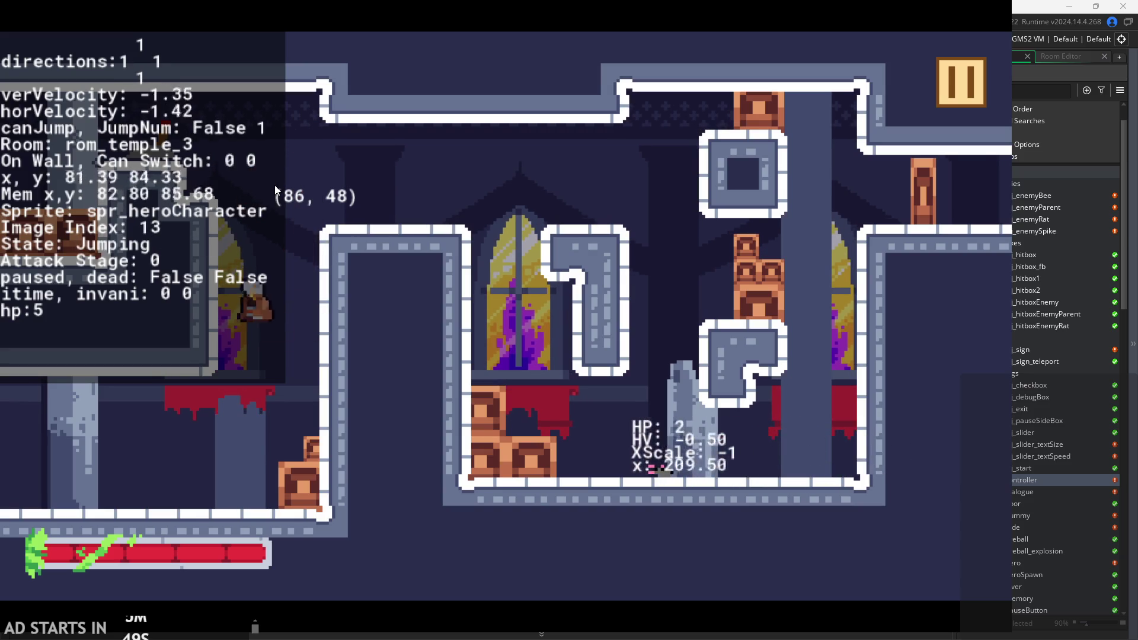
pyautogui.press('space')
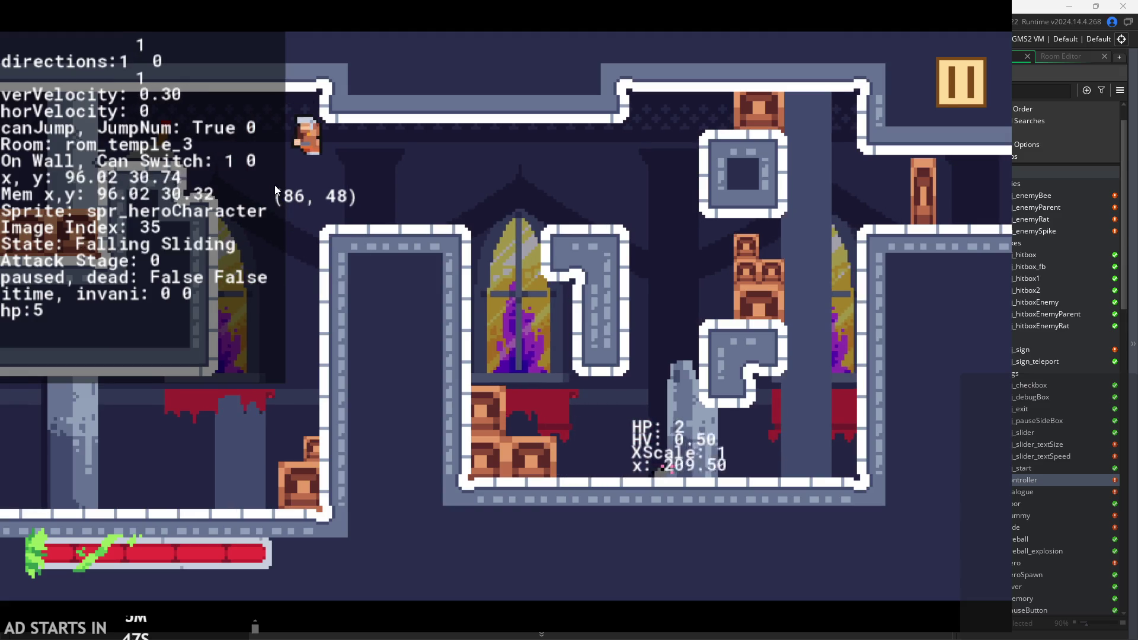
pyautogui.press('space')
pyautogui.press('space')
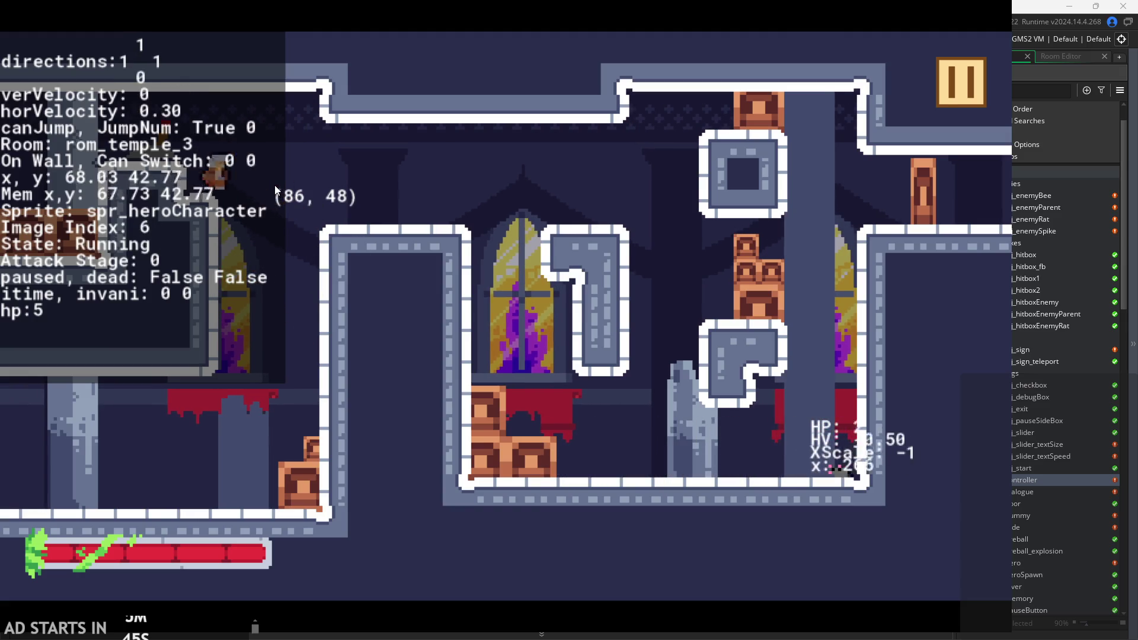
pyautogui.press('space')
pyautogui.press('space')
pyautogui.press('space')
pyautogui.press('space')
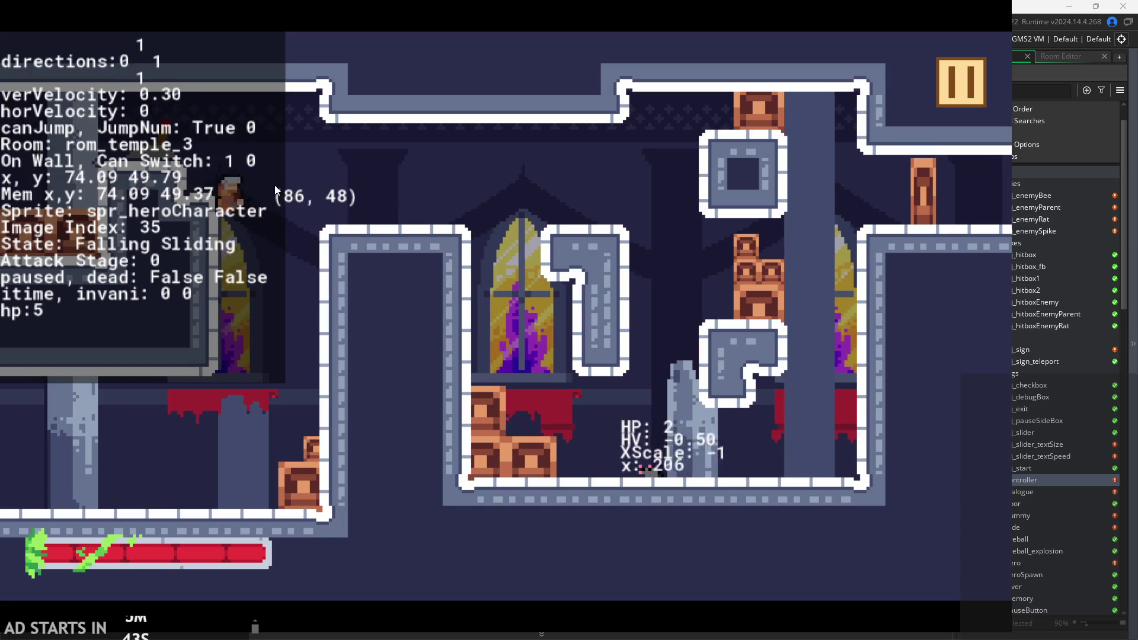
pyautogui.press('space')
pyautogui.press('space')
pyautogui.press('space')
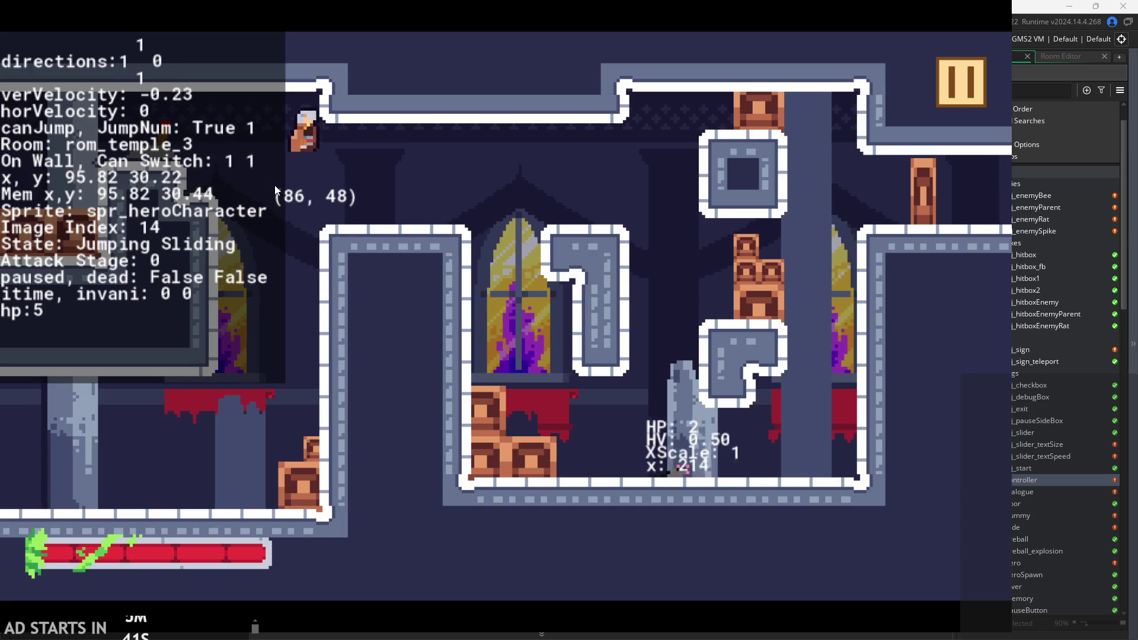
pyautogui.press('space')
pyautogui.press('space')
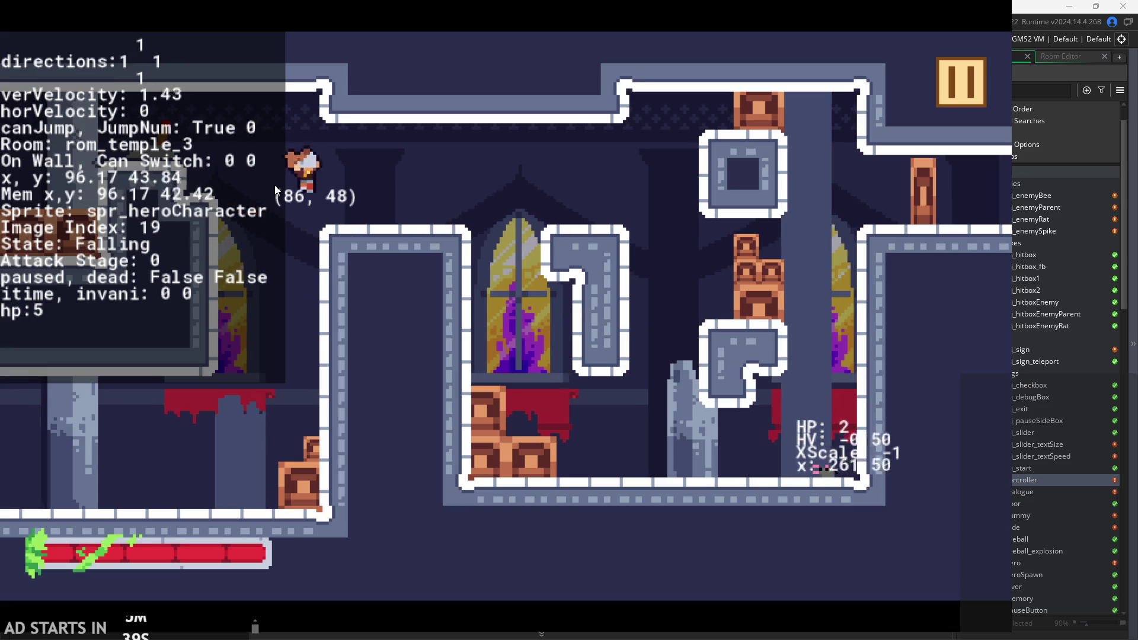
pyautogui.press('space')
pyautogui.press('space')
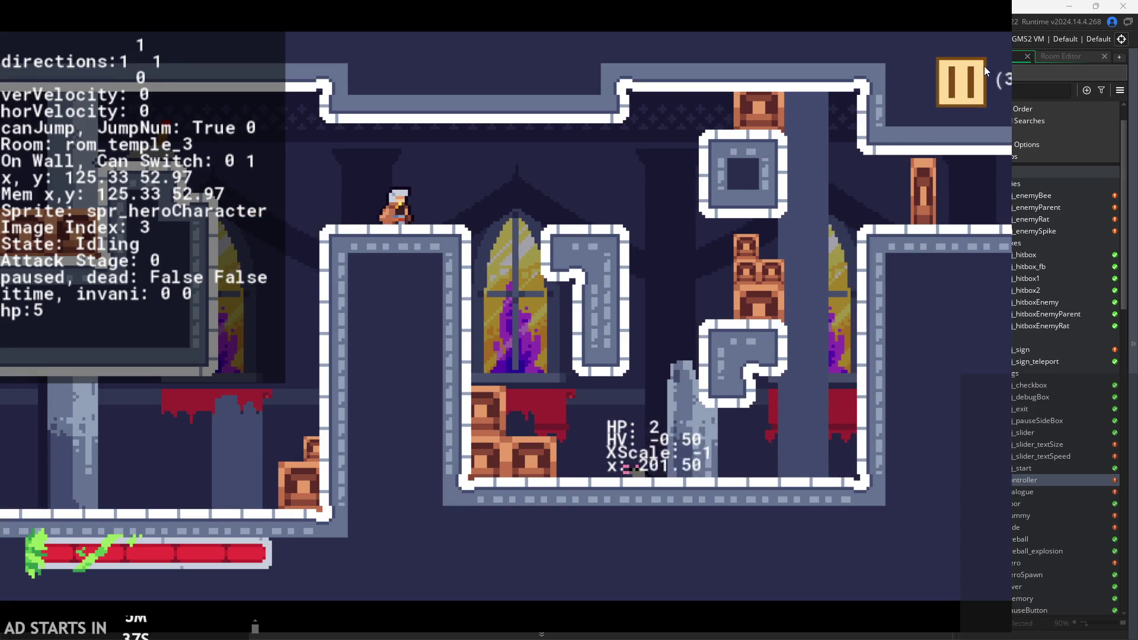
pyautogui.click(981, 68)
# Quit the game and return obj_controller's Draw GUI code editor to the workspace view.
pyautogui.click(802, 519)
pyautogui.click(552, 217)
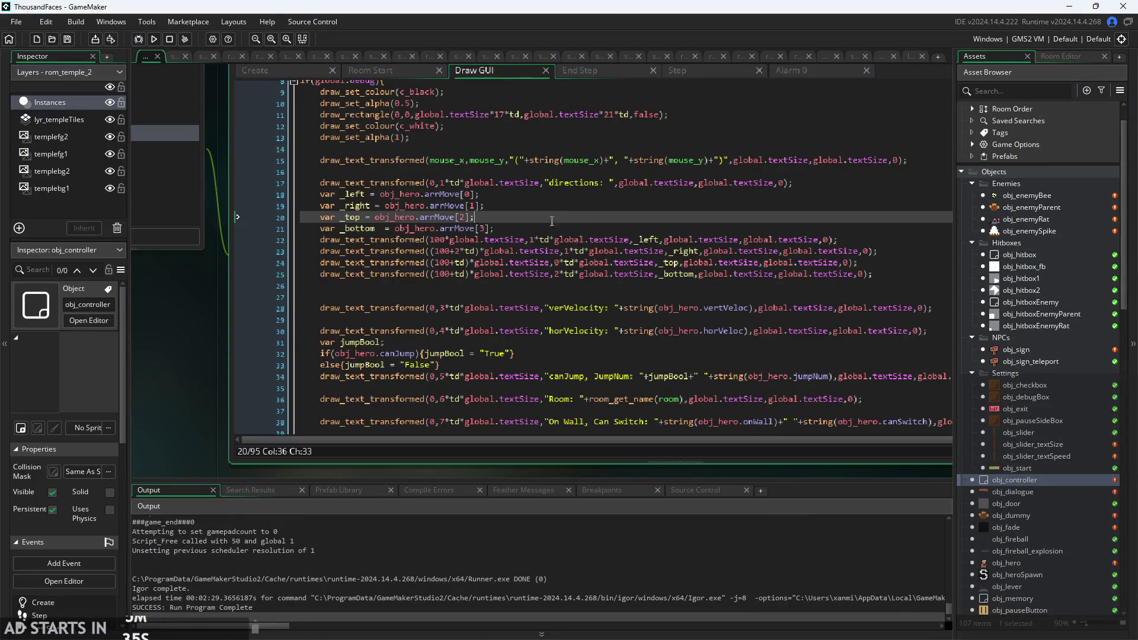
pyautogui.hotkey('alt', 'Return')
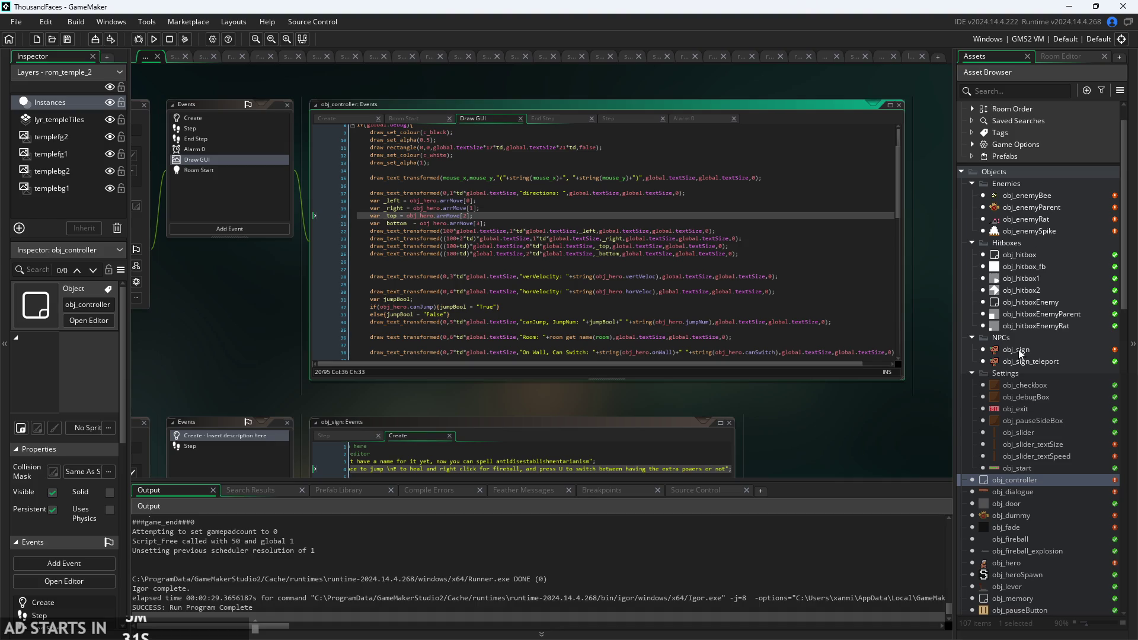
# Open obj_hero's Begin Step code and select line 13, the previousGrounded assignment.
pyautogui.doubleClick(1032, 563)
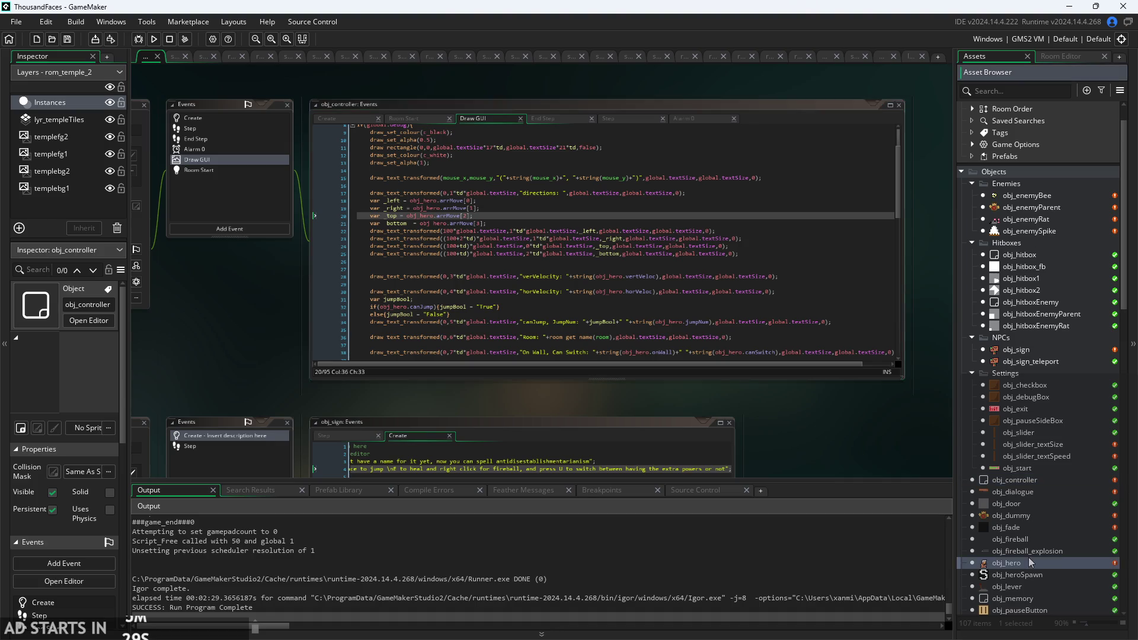
pyautogui.keyDown('ctrl'); pyautogui.scroll(2, 445, 281); pyautogui.keyUp('ctrl')
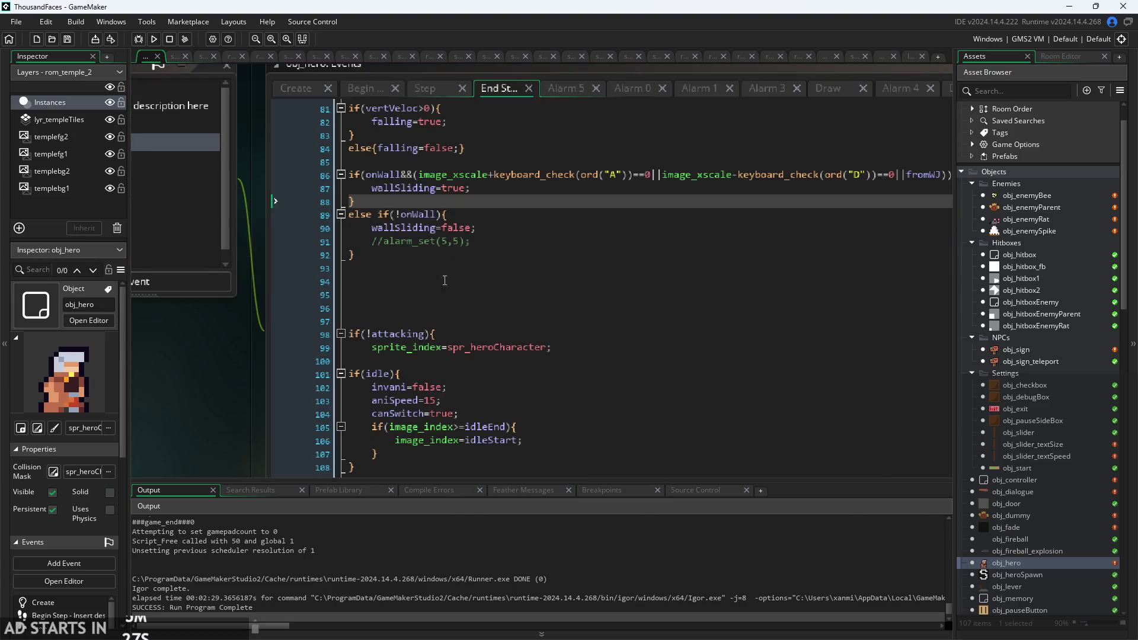
pyautogui.click(362, 89)
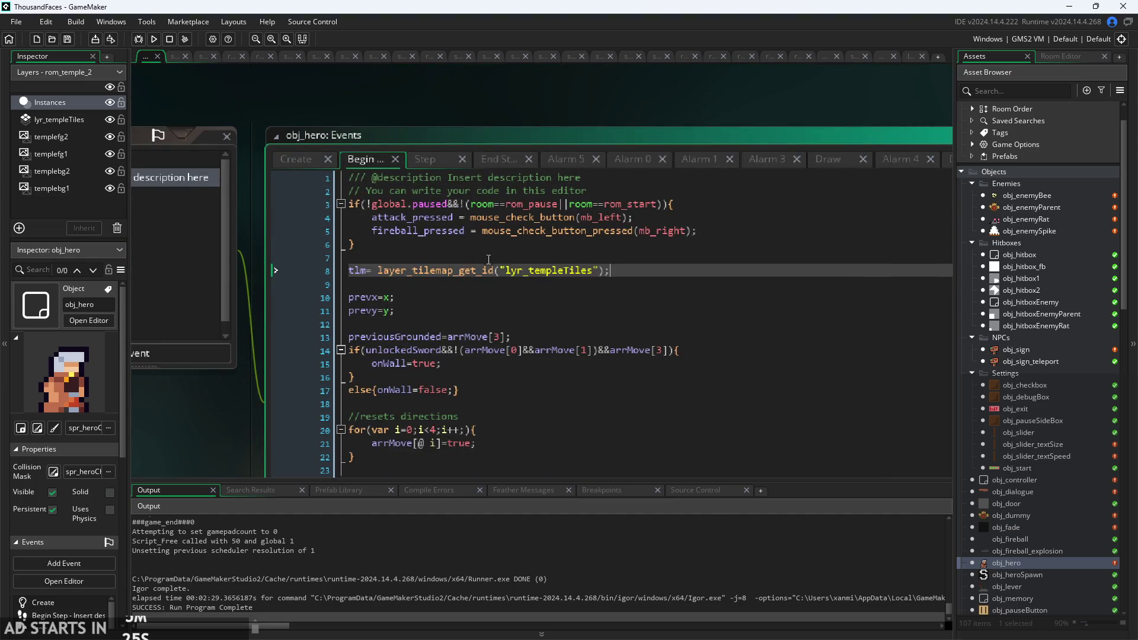
pyautogui.click(480, 382)
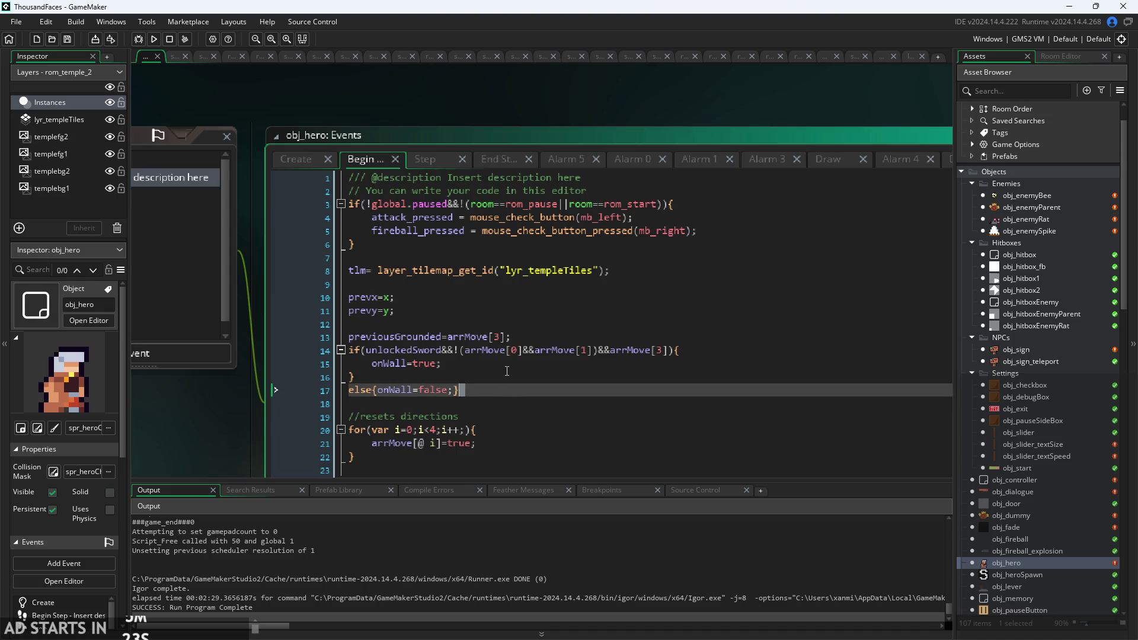
pyautogui.click(526, 378)
pyautogui.click(551, 364)
pyautogui.click(582, 337)
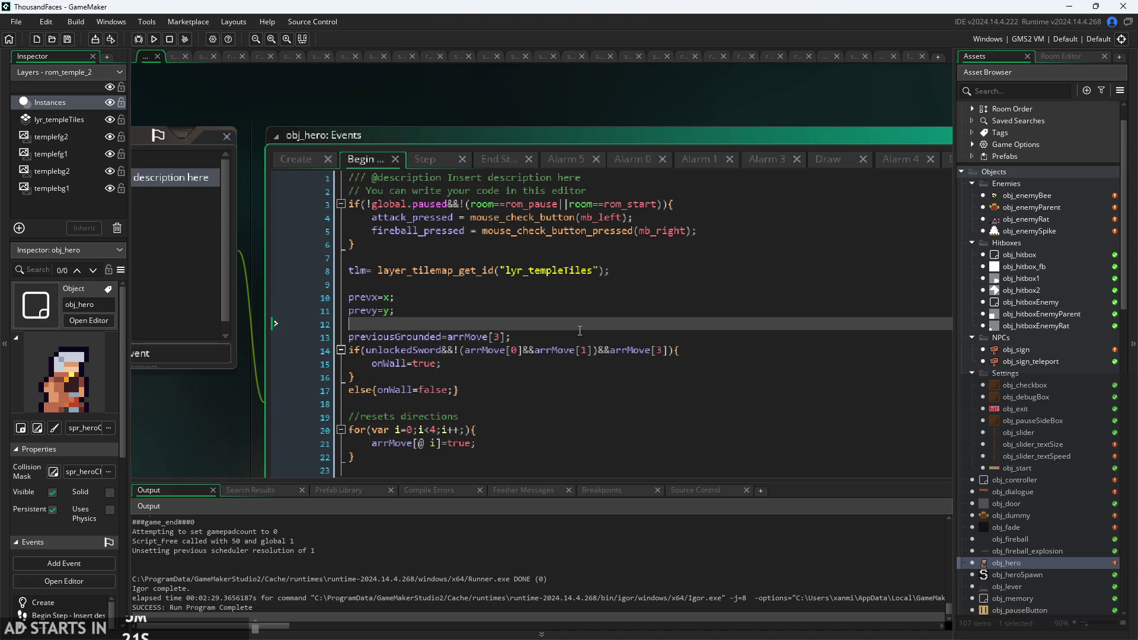
pyautogui.tripleClick(582, 340)
# Add previousOnWall=onWall; on a new line 14 of obj_hero's Begin Step code.
pyautogui.press('Return')
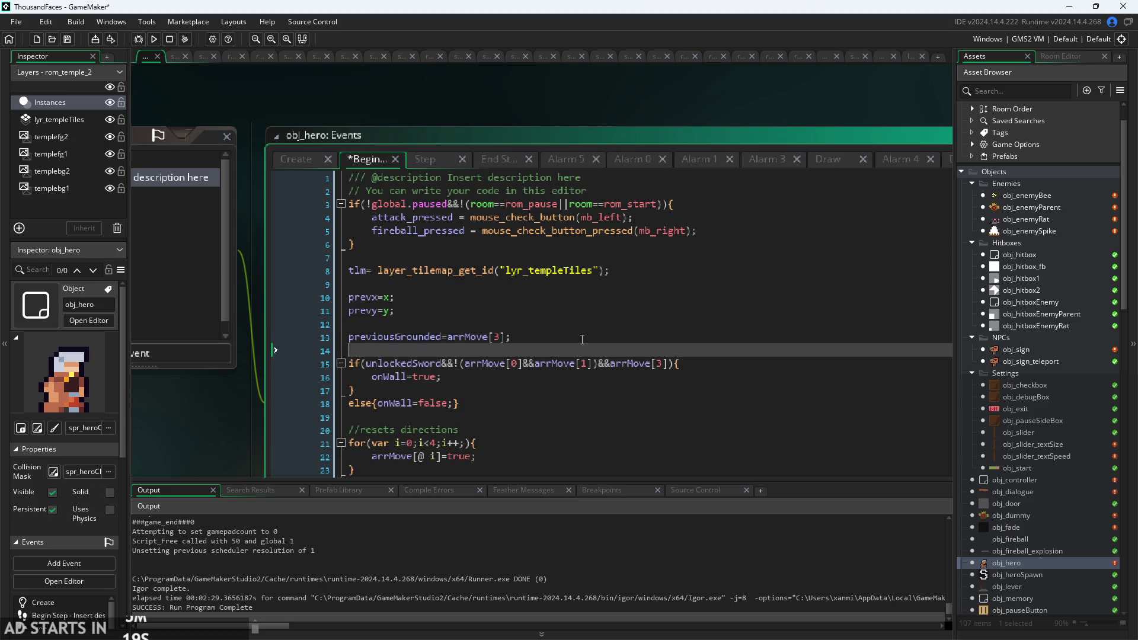
pyautogui.write('previ')
pyautogui.write('ObW')
pyautogui.write('onW')
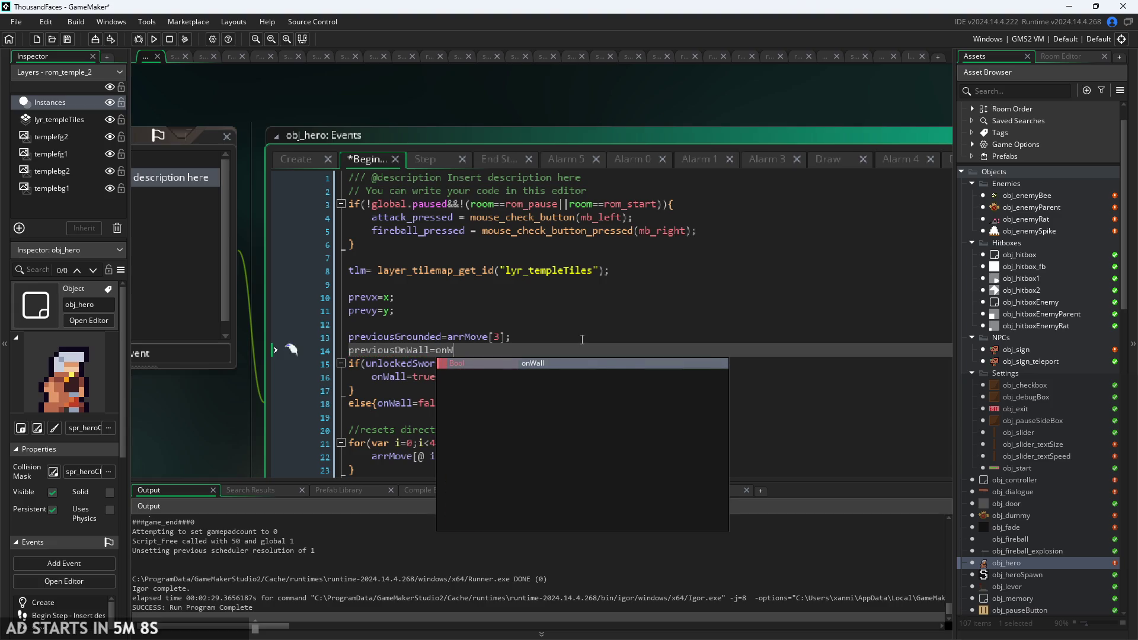
pyautogui.press('Return')
pyautogui.write(';')
pyautogui.click(506, 404)
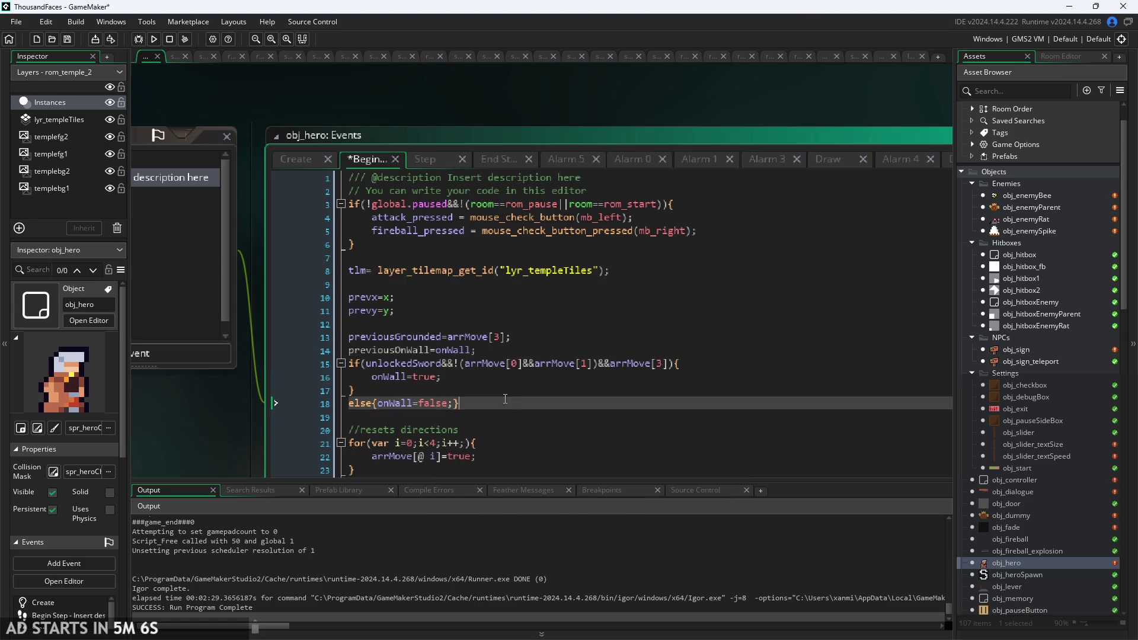
pyautogui.click(506, 377)
pyautogui.scroll(-2, 505, 373)
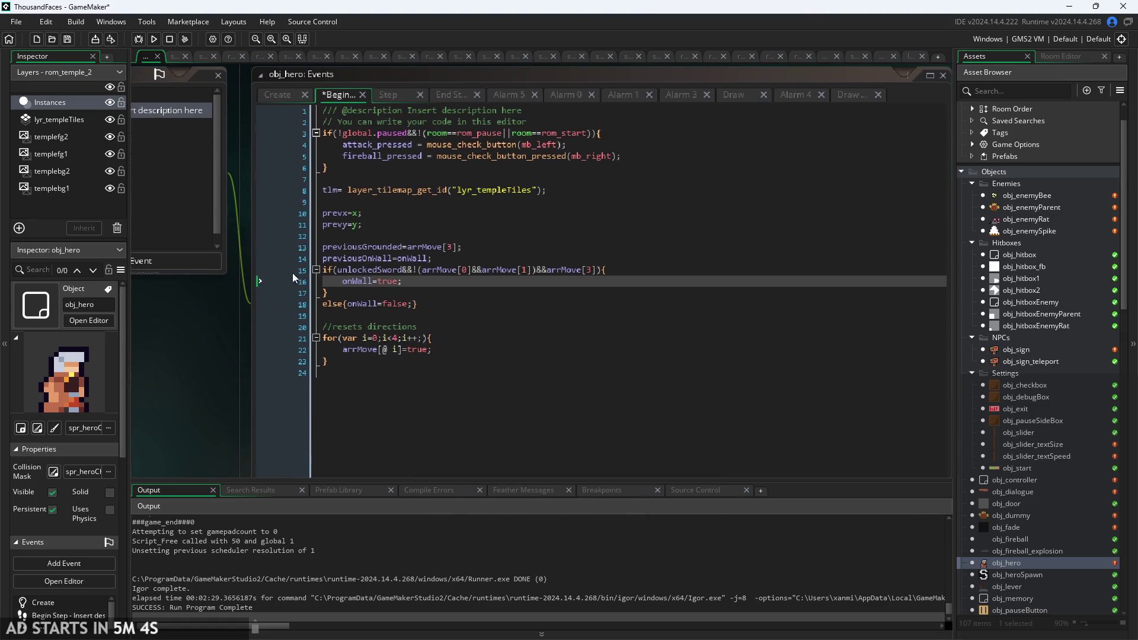
# In obj_hero's End Step, delete the commented-out alarm_set line.
pyautogui.click(444, 95)
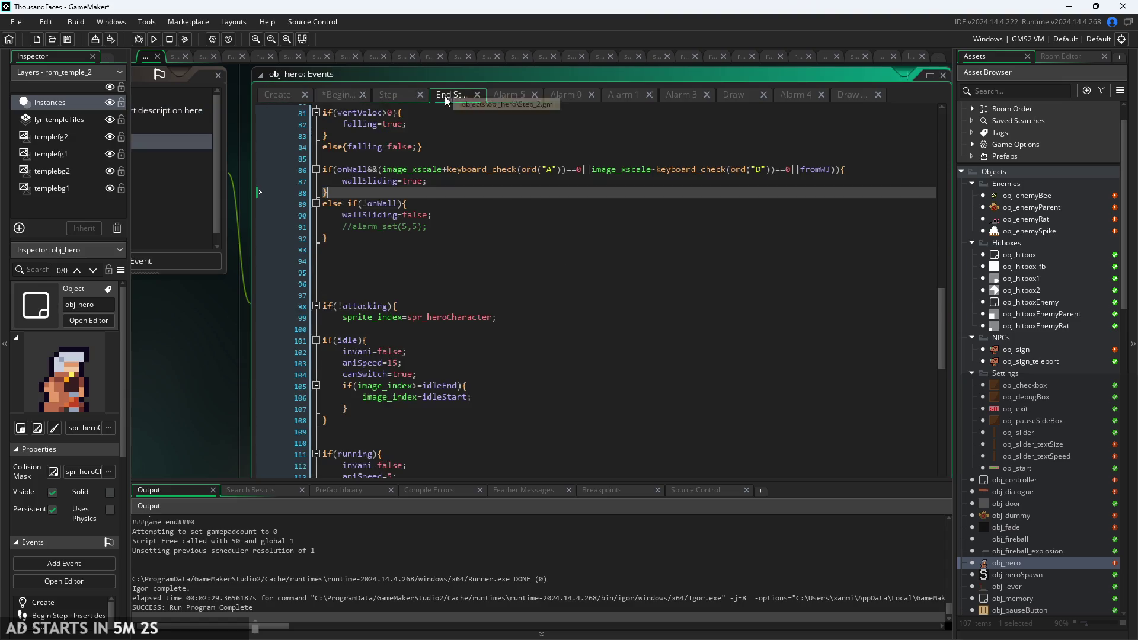
pyautogui.scroll(2, 456, 193)
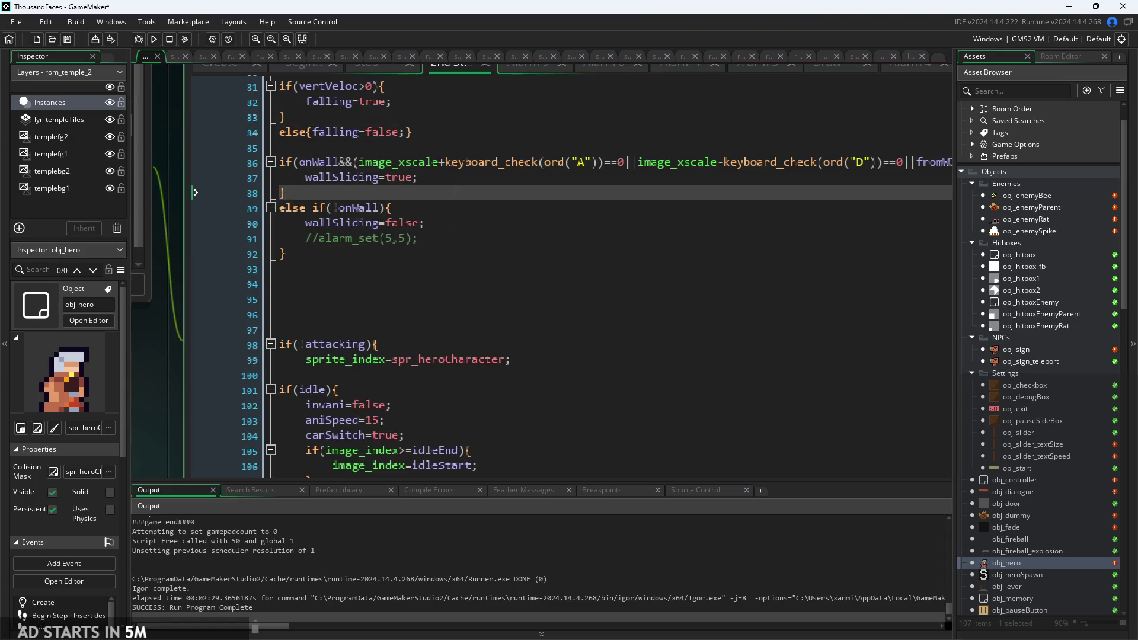
pyautogui.scroll(-2, 451, 236)
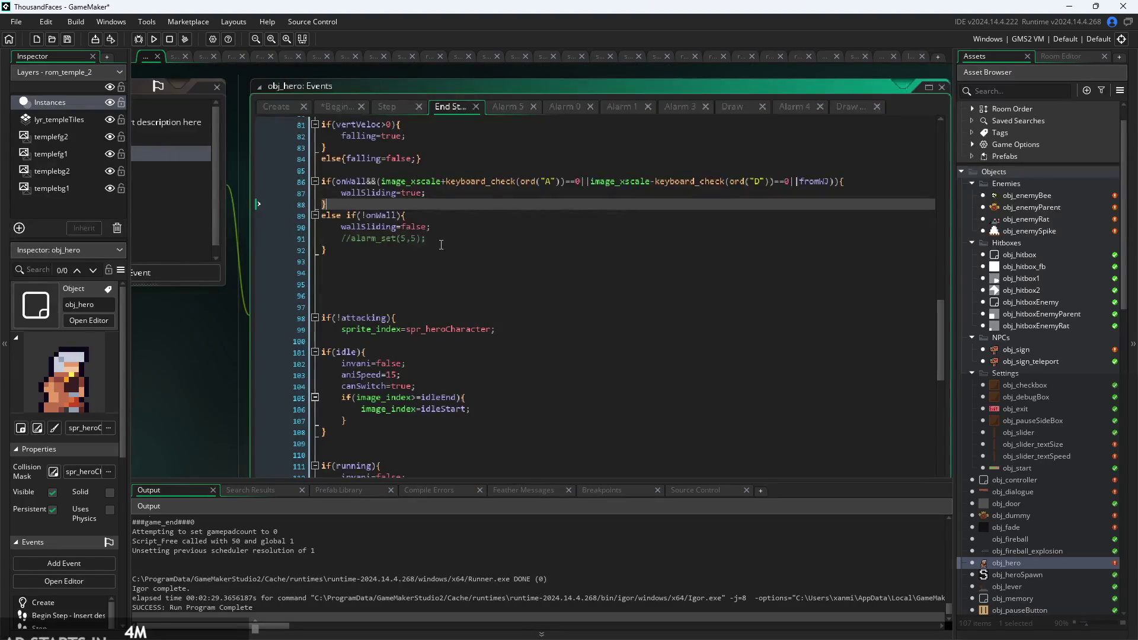
pyautogui.click(420, 239)
pyautogui.press('BackSpace')
pyautogui.press('BackSpace')
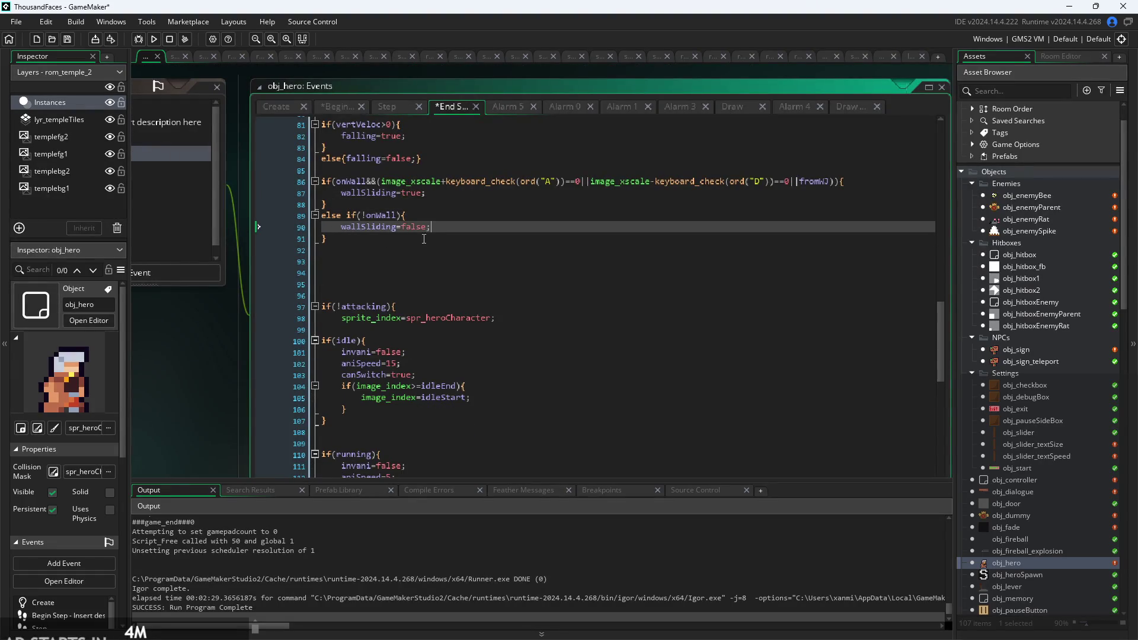
# Write the condition if(previousOnWall&&!onWall) on line 94.
pyautogui.click(427, 272)
pyautogui.write('if(pre')
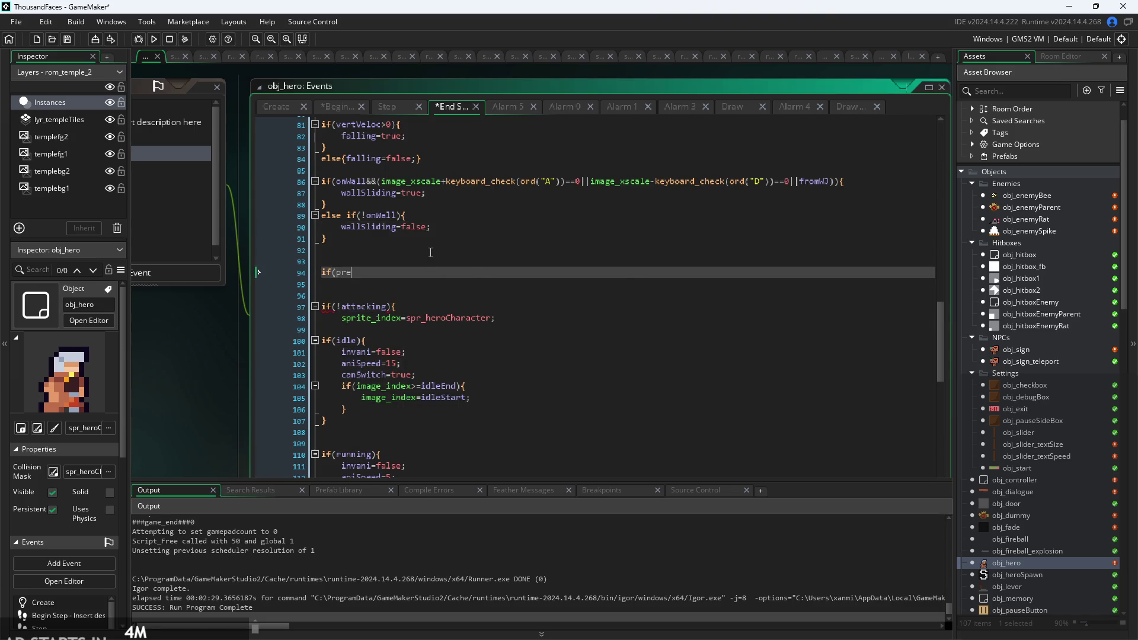
pyautogui.write('viousOnWall&&!')
pyautogui.write('On')
pyautogui.press('Down')
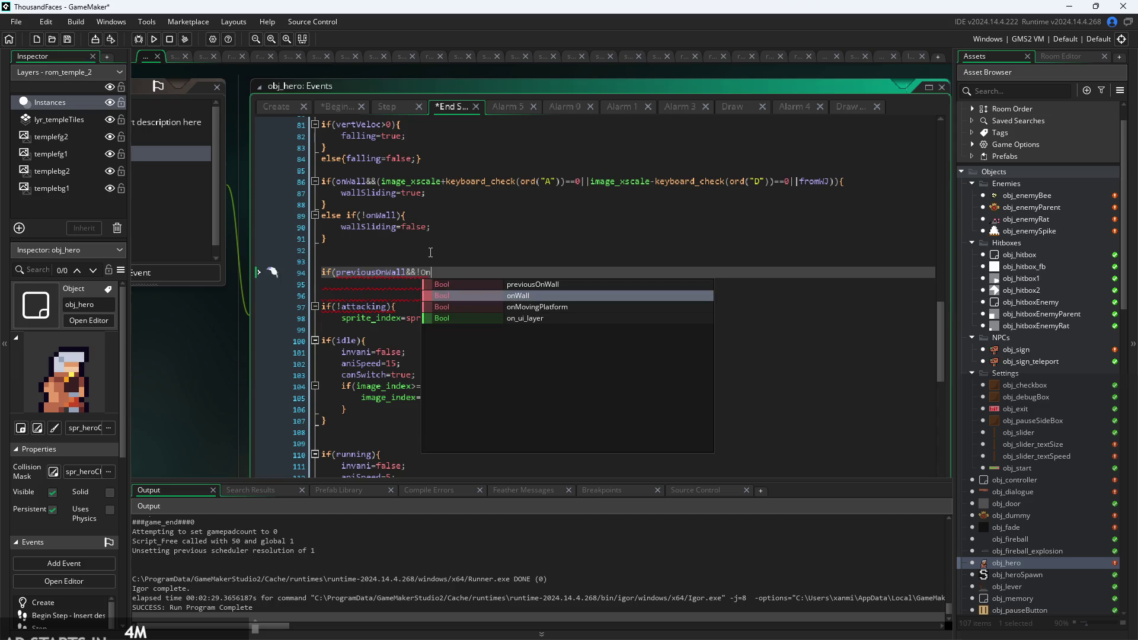
pyautogui.press('Return')
pyautogui.press('Return')
pyautogui.press('Return')
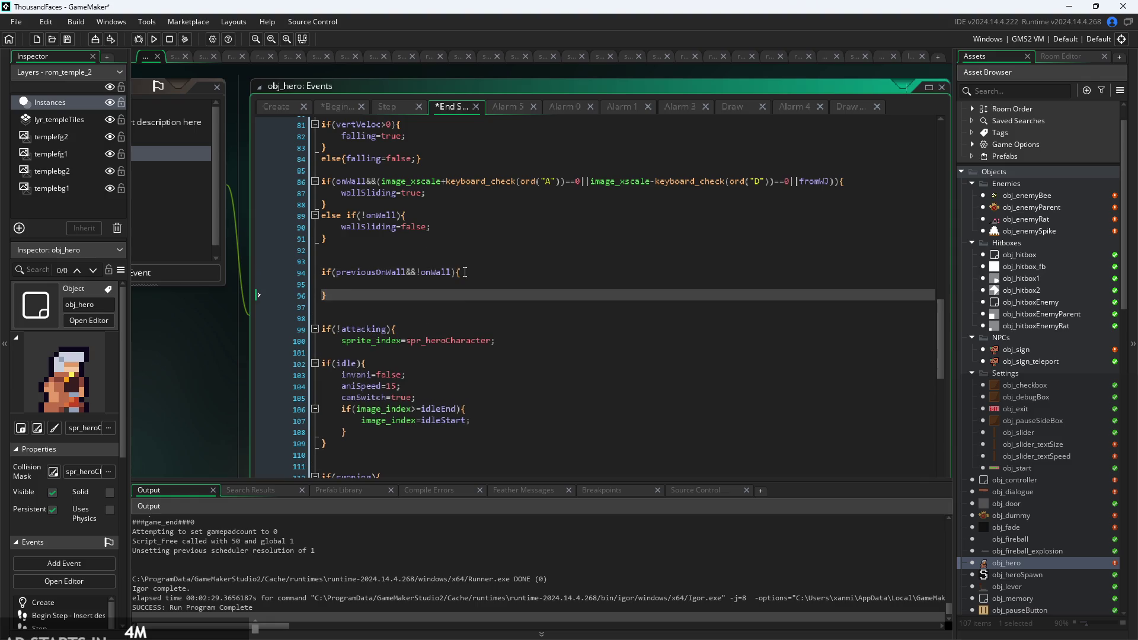
pyautogui.click(466, 272)
pyautogui.keyDown('ctrl'); pyautogui.scroll(3, 498, 316); pyautogui.keyUp('ctrl')
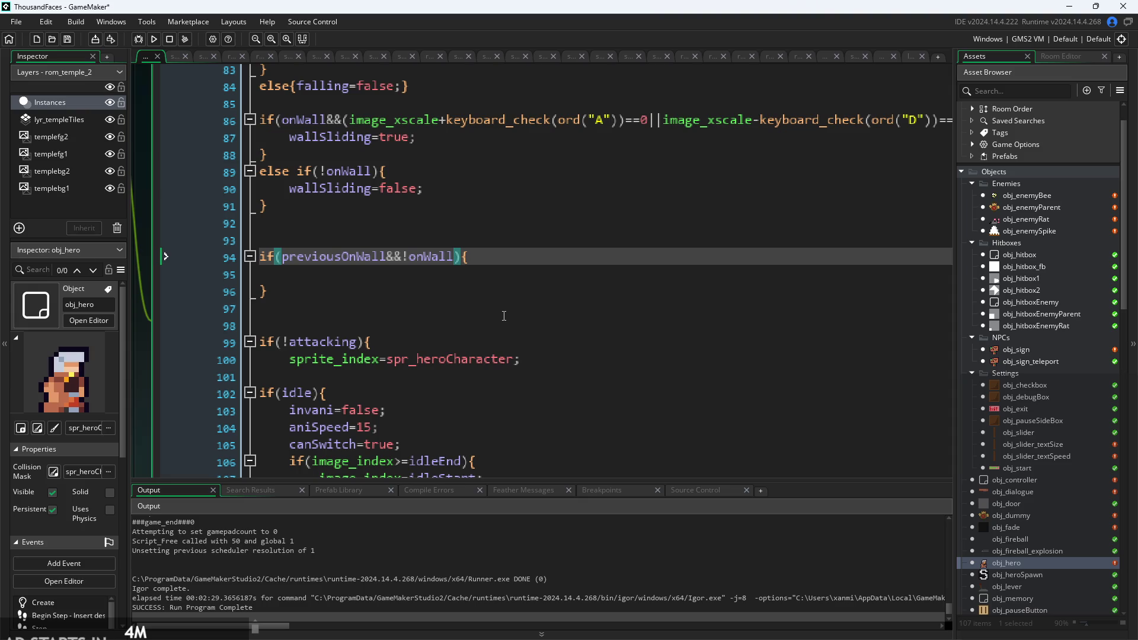
pyautogui.click(515, 280)
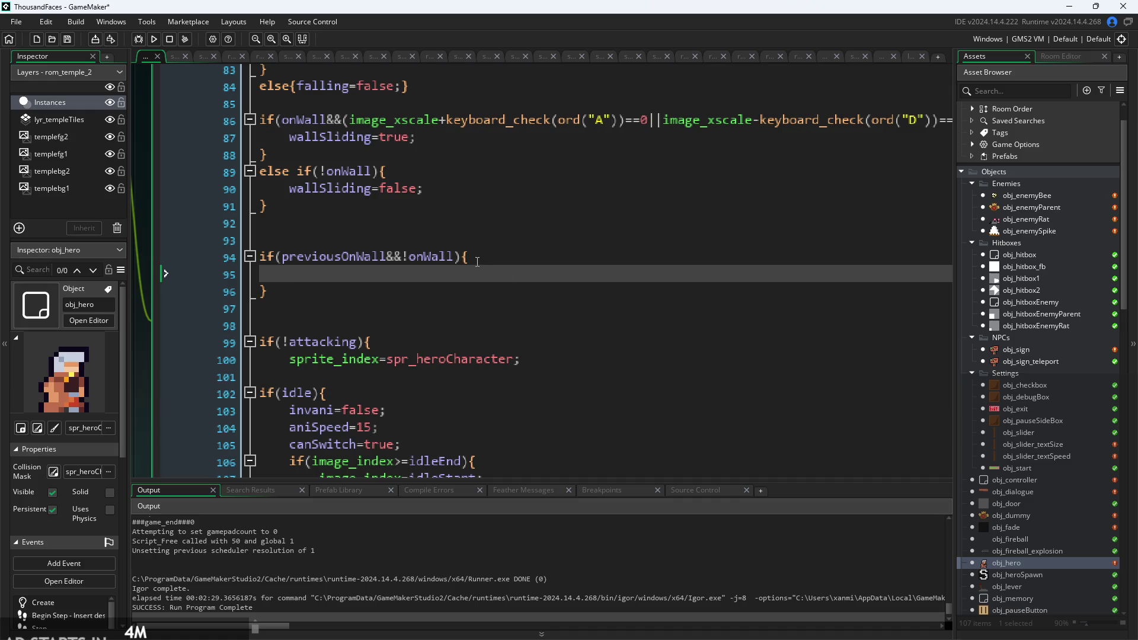
# Set canSwitch=true inside the new if block and run the game.
pyautogui.write('on')
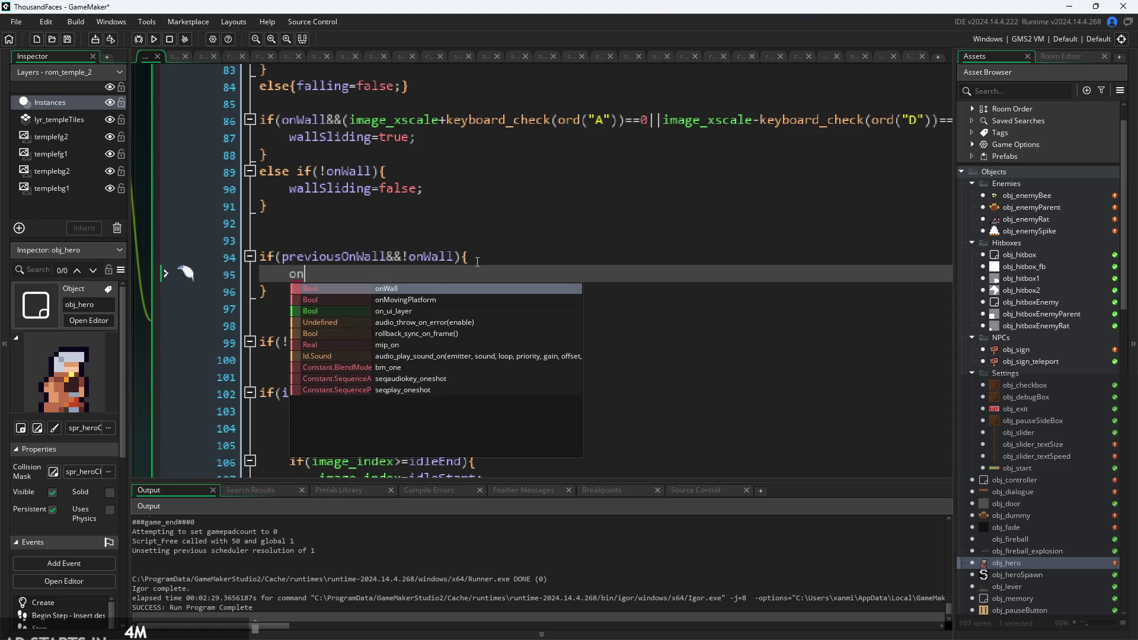
pyautogui.press('BackSpace')
pyautogui.press('BackSpace')
pyautogui.write('ca')
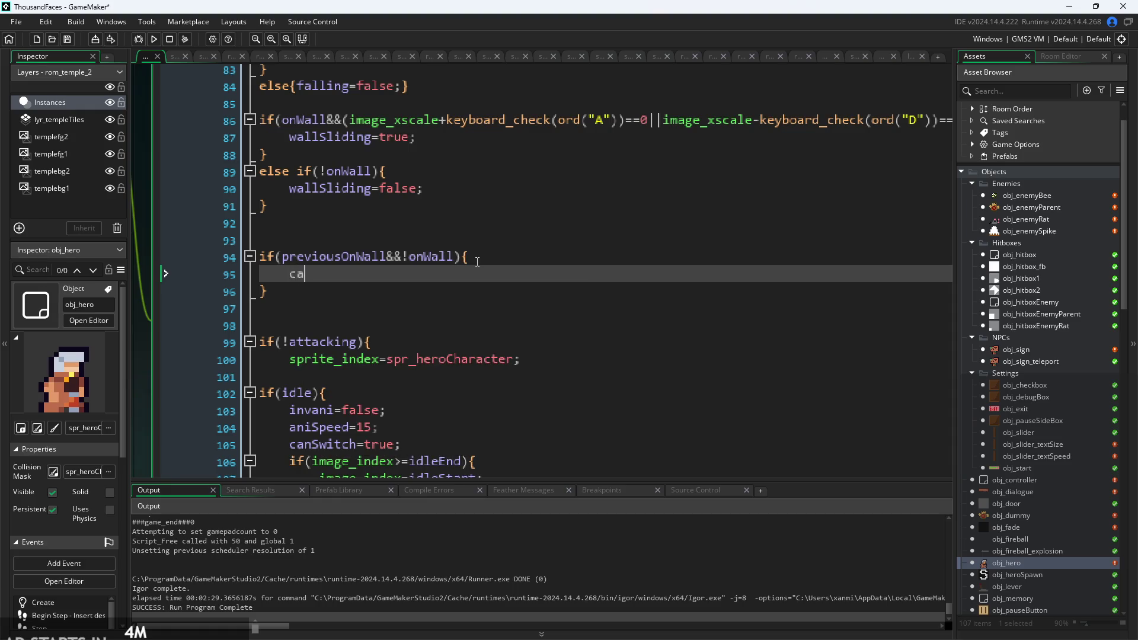
pyautogui.write('n')
pyautogui.press('Return')
pyautogui.click(154, 39)
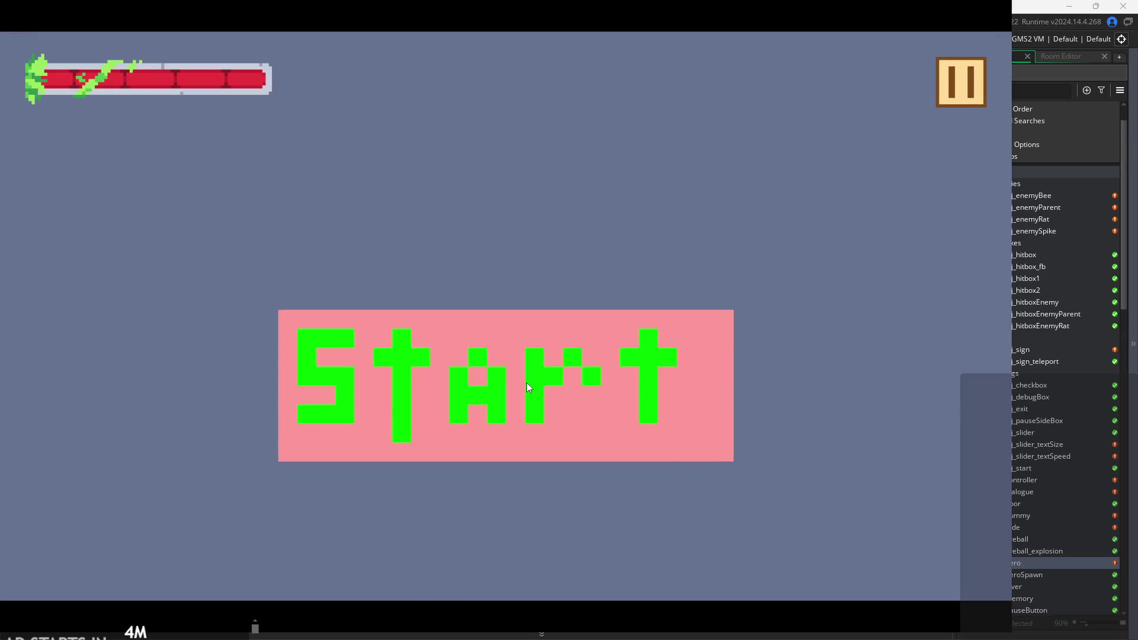
# Start the game, wall-jump the hero on and off the left wall several times, then quit.
pyautogui.click(529, 379)
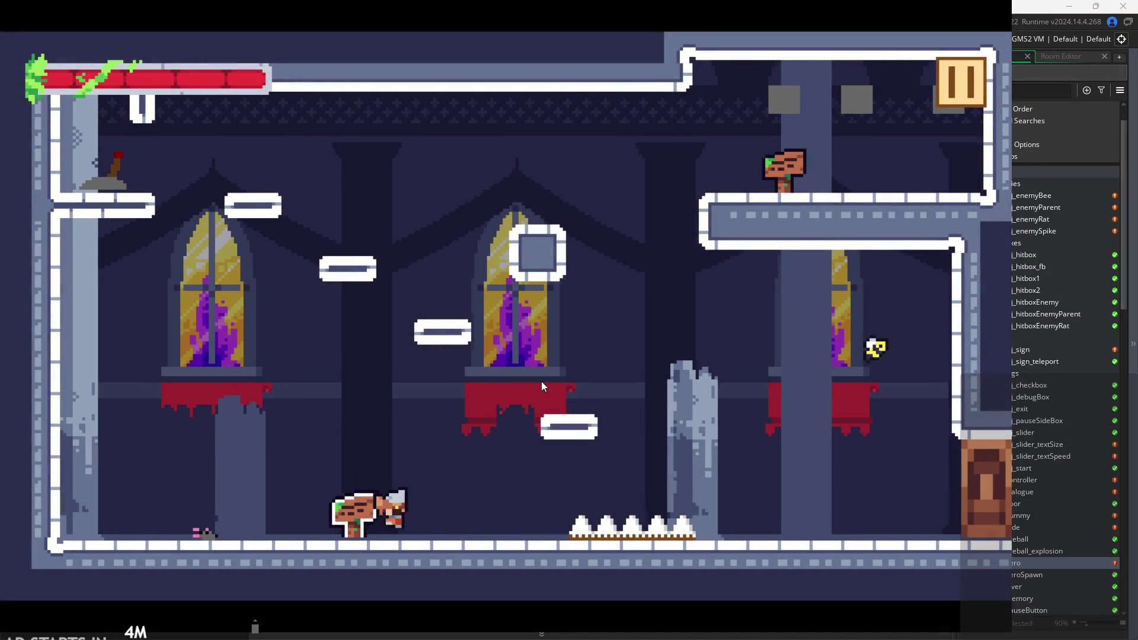
pyautogui.press('Left')
pyautogui.press('space')
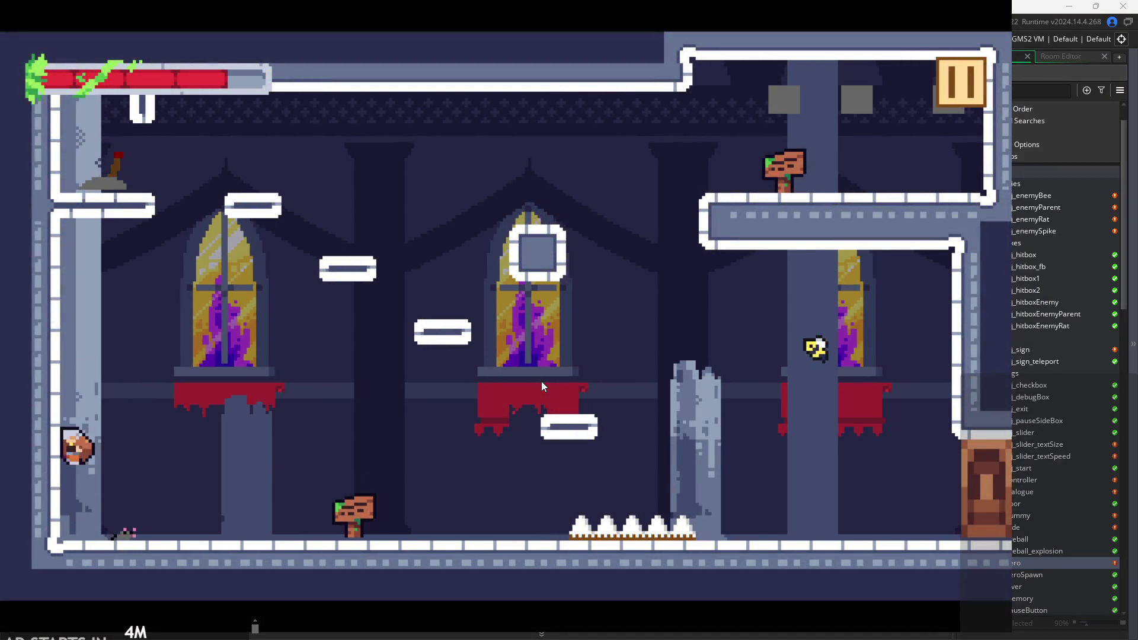
pyautogui.press('space')
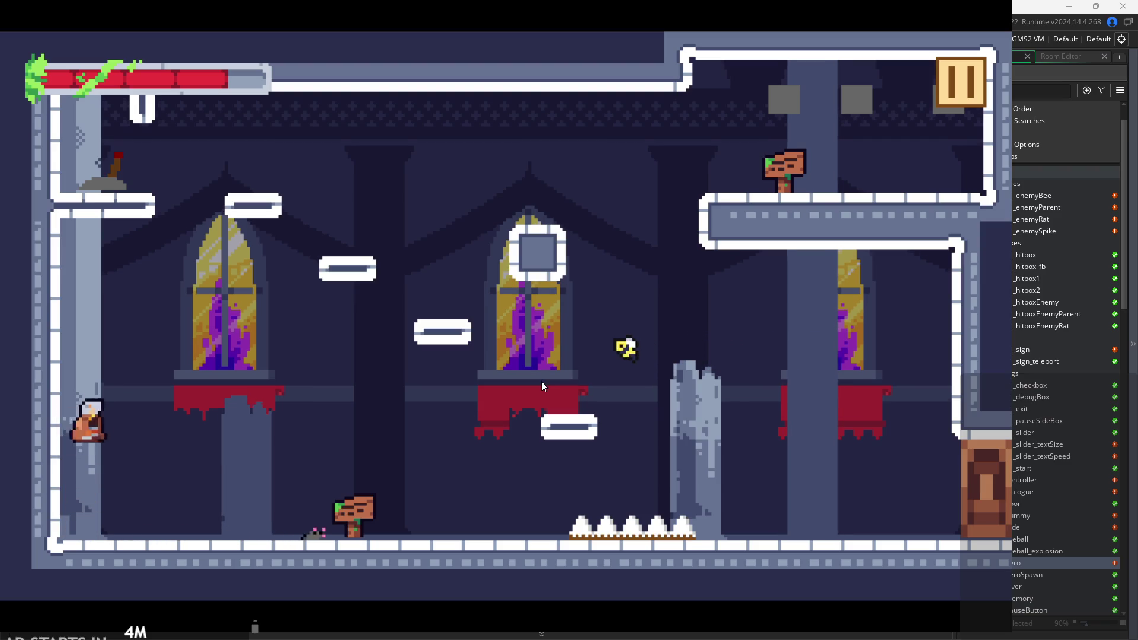
pyautogui.press('space')
pyautogui.press('space')
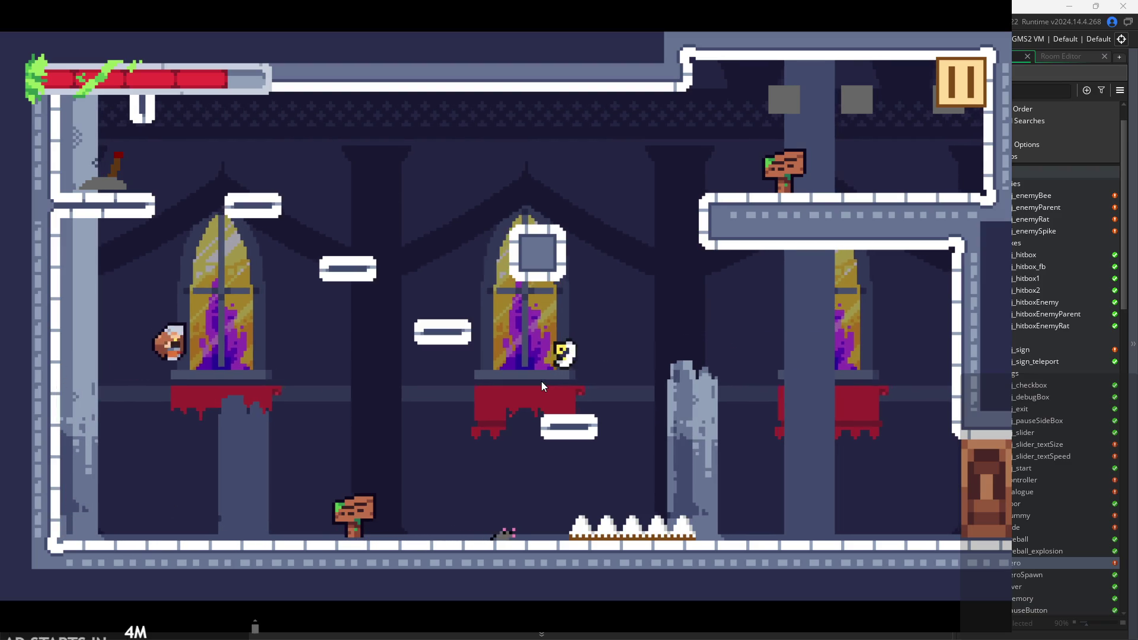
pyautogui.press('Right')
pyautogui.press('Left')
pyautogui.press('space')
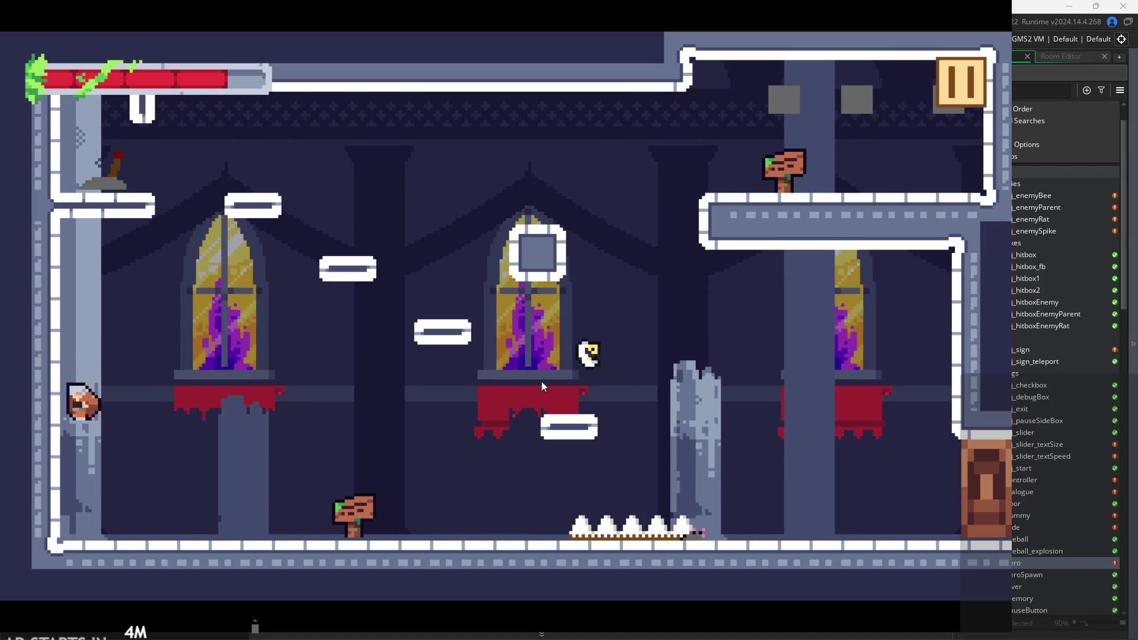
pyautogui.press('space')
pyautogui.press('space')
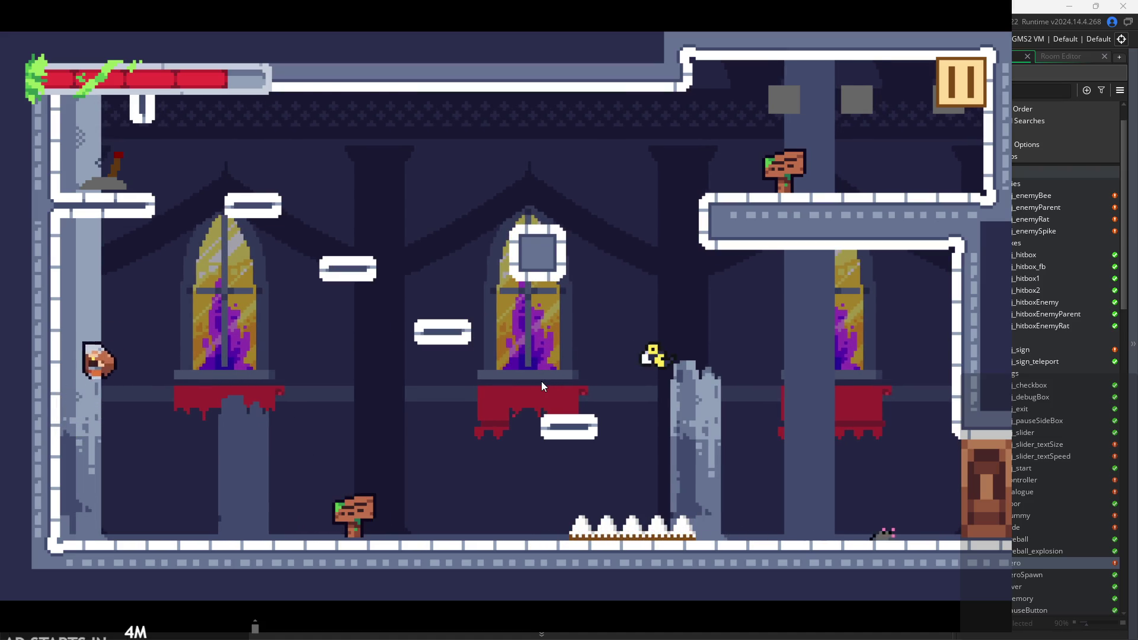
pyautogui.press('space')
pyautogui.press('space')
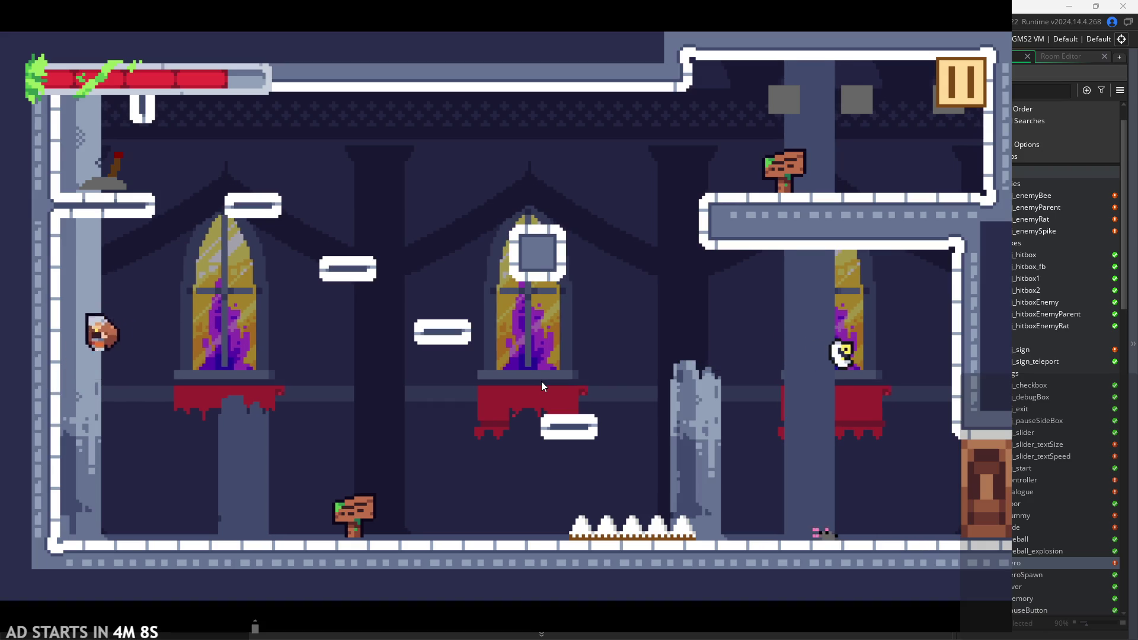
pyautogui.press('space')
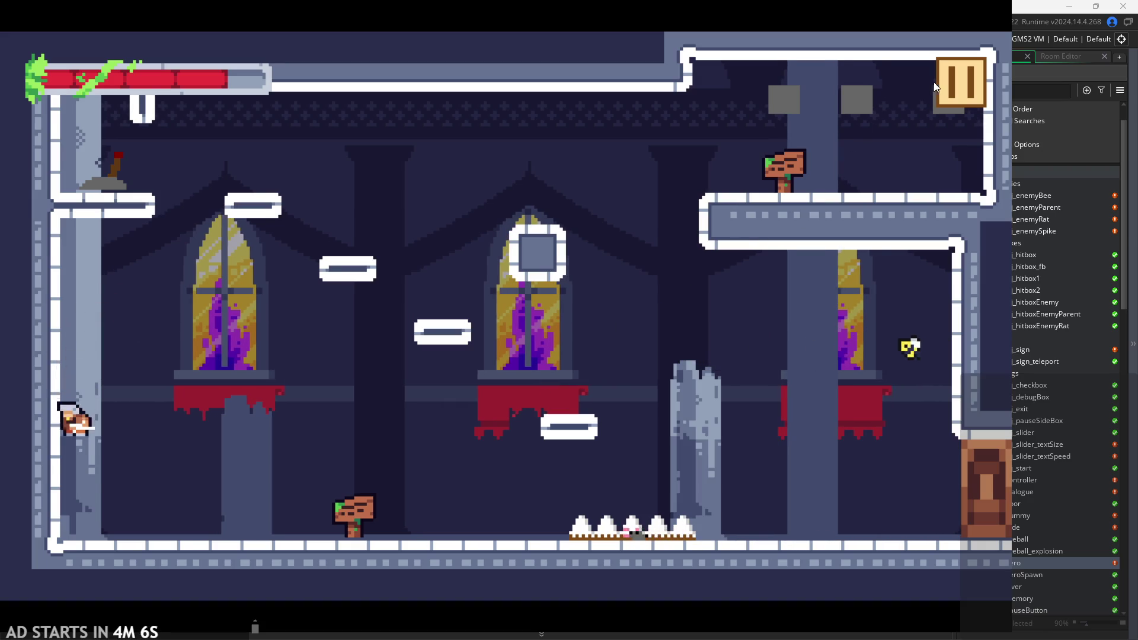
pyautogui.click(934, 81)
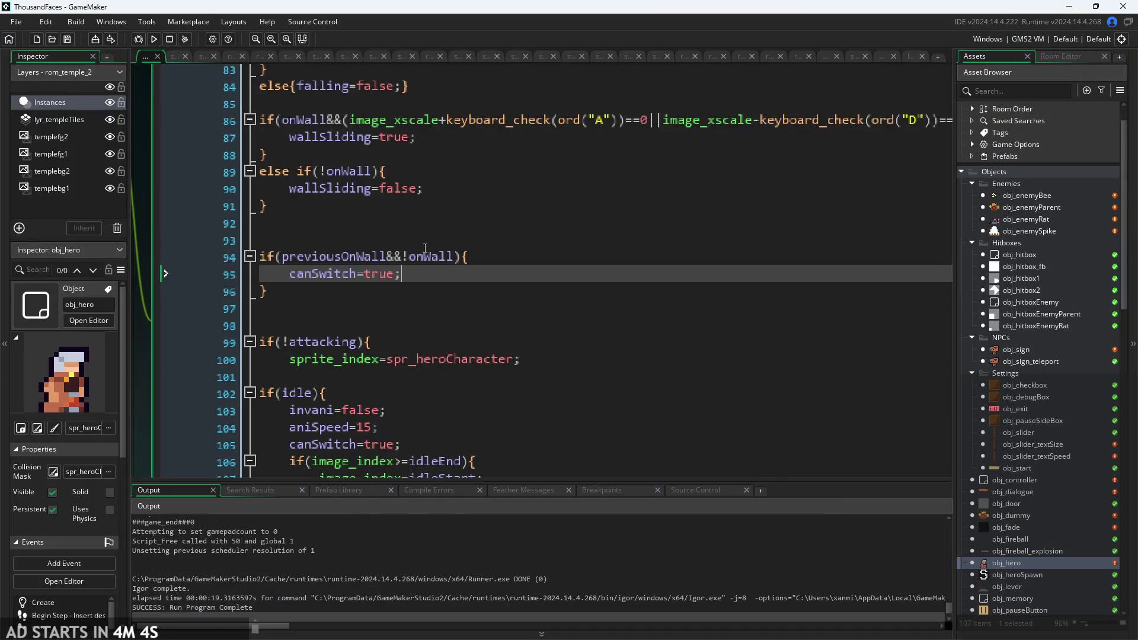
# Add &&falling to line 94's condition after onWall and launch a test run.
pyautogui.click(453, 261)
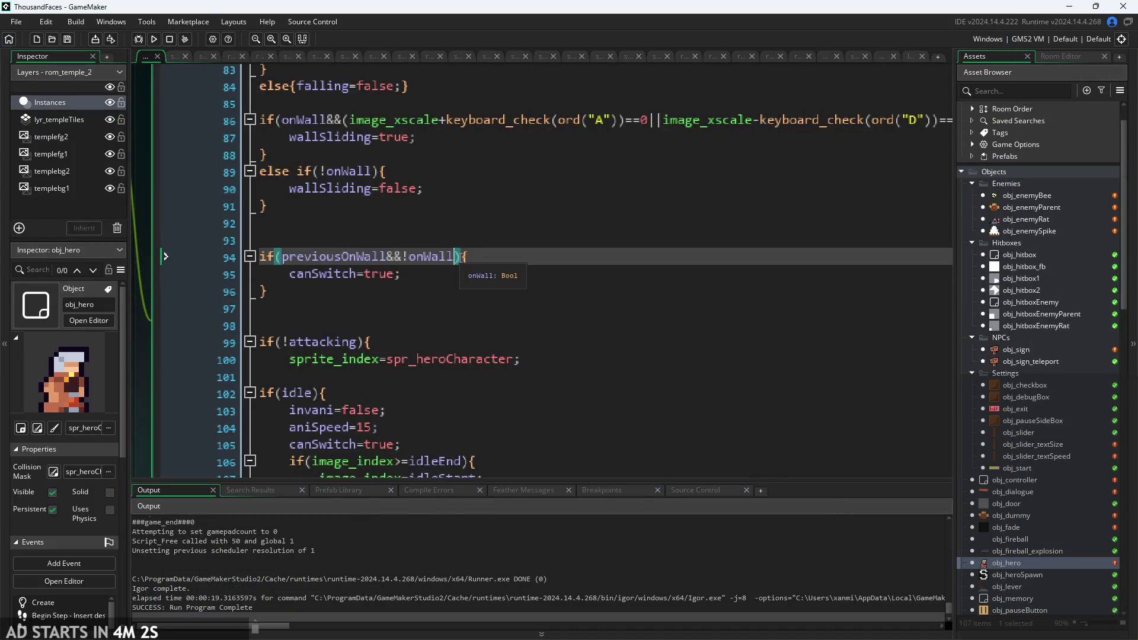
pyautogui.write('&&fall')
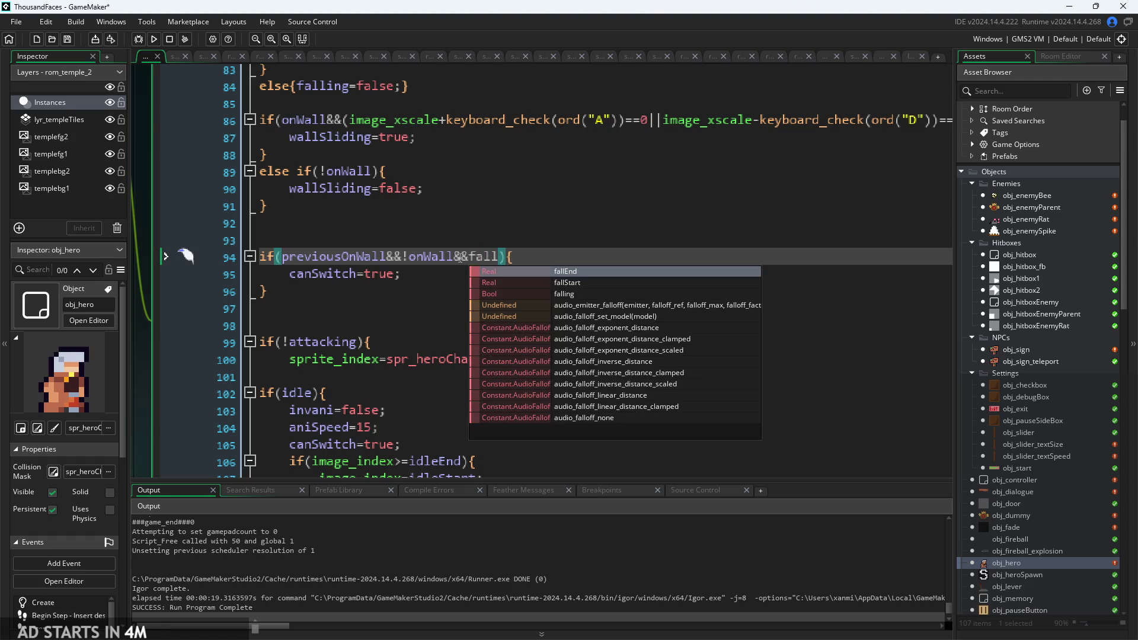
pyautogui.press('Down')
pyautogui.press('Down')
pyautogui.press('Return')
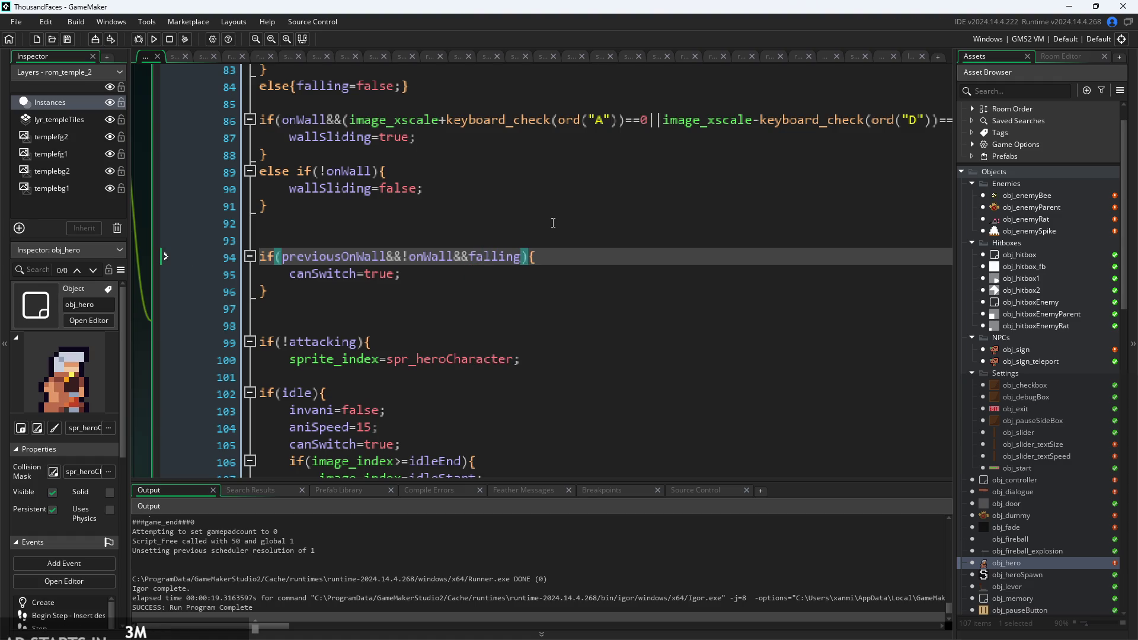
pyautogui.click(155, 39)
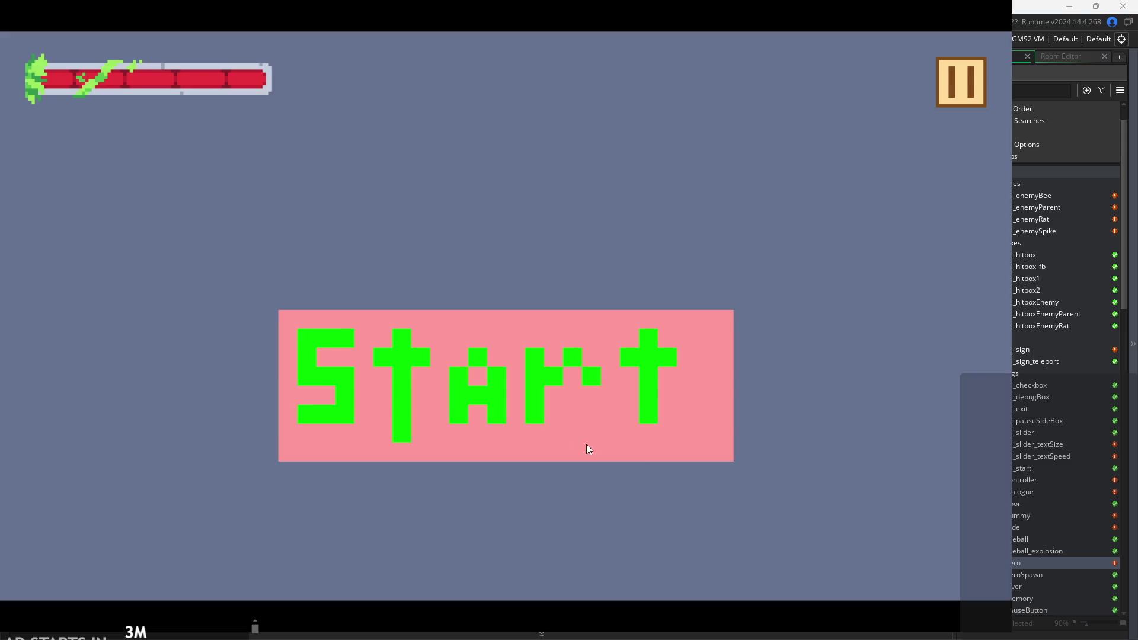
# Start the game from the title screen and wall-jump up the left wall past the bee.
pyautogui.click(585, 443)
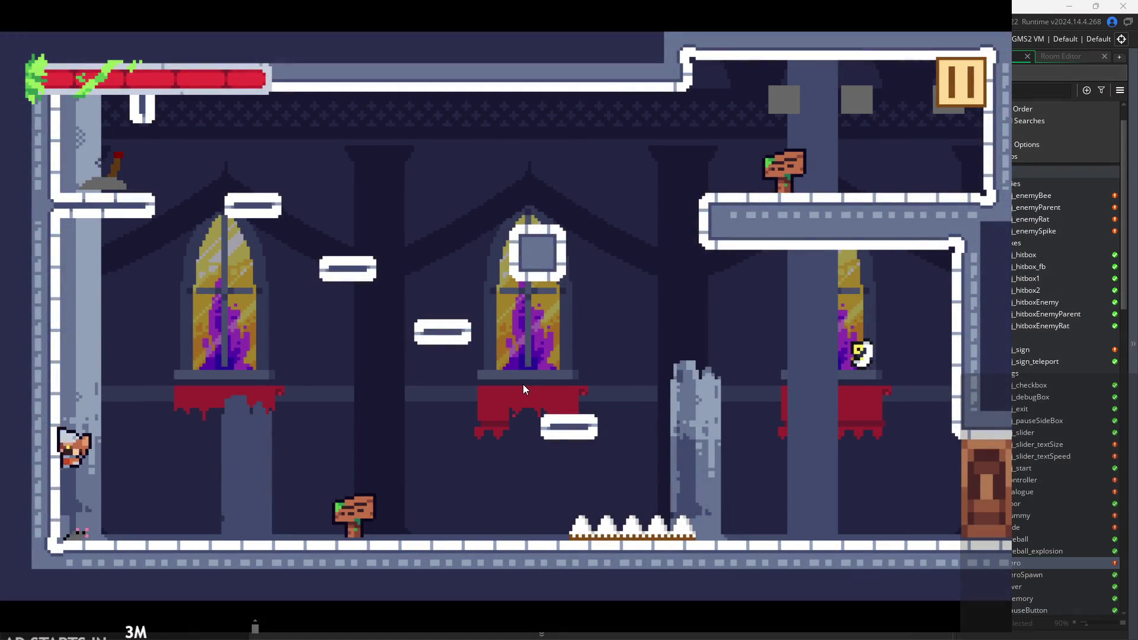
pyautogui.press('space')
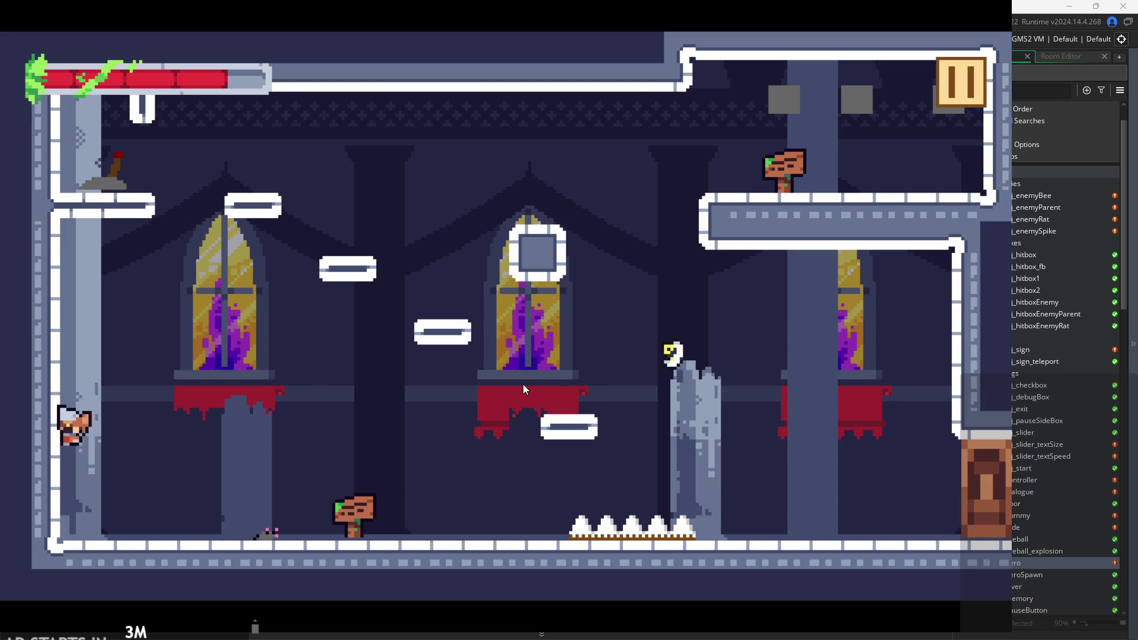
pyautogui.press('space')
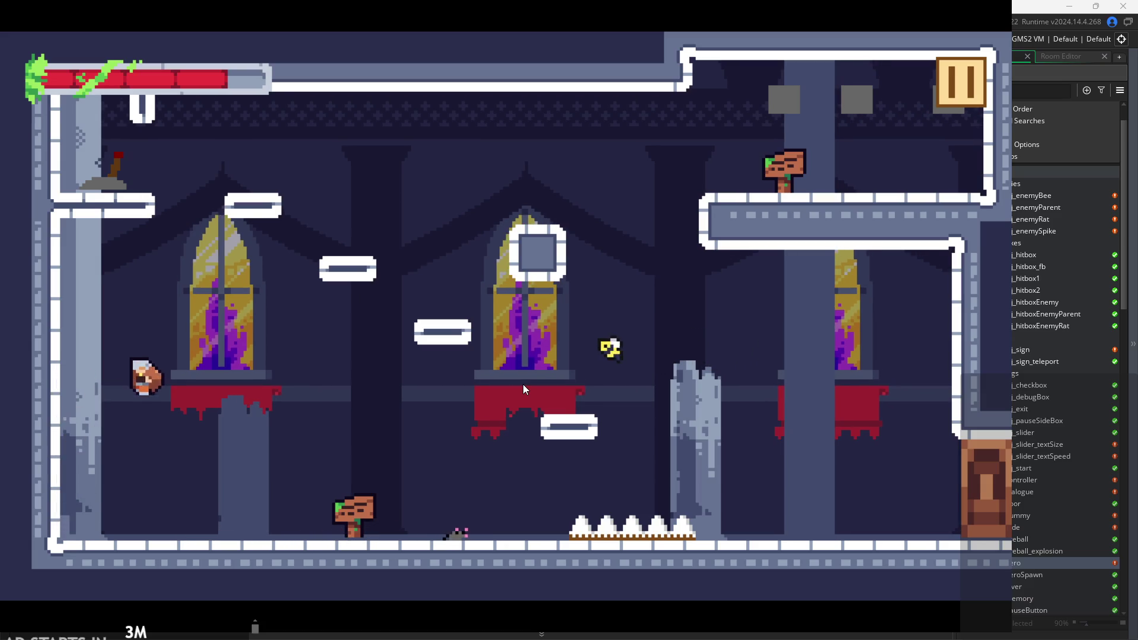
pyautogui.press('space')
pyautogui.press('space')
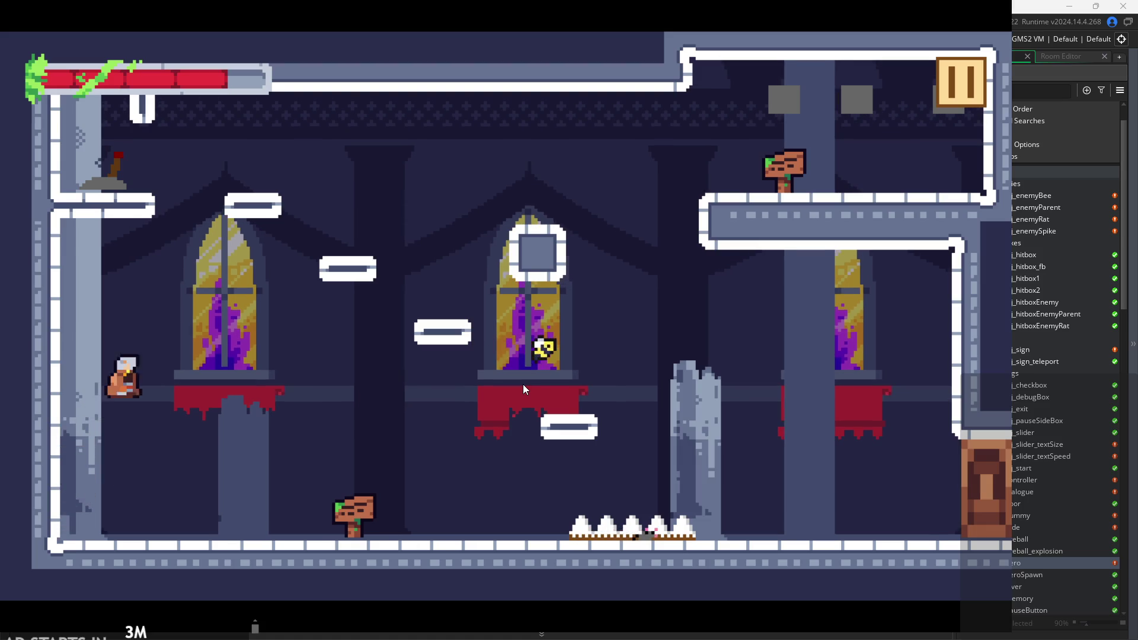
pyautogui.press('Right')
pyautogui.press('space')
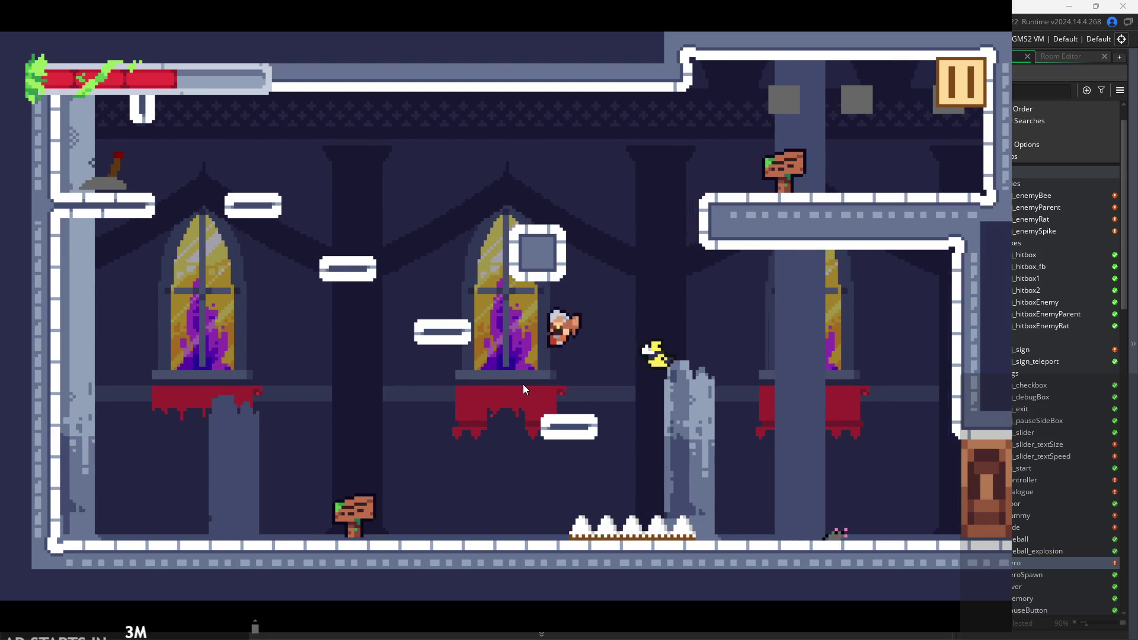
pyautogui.press('space')
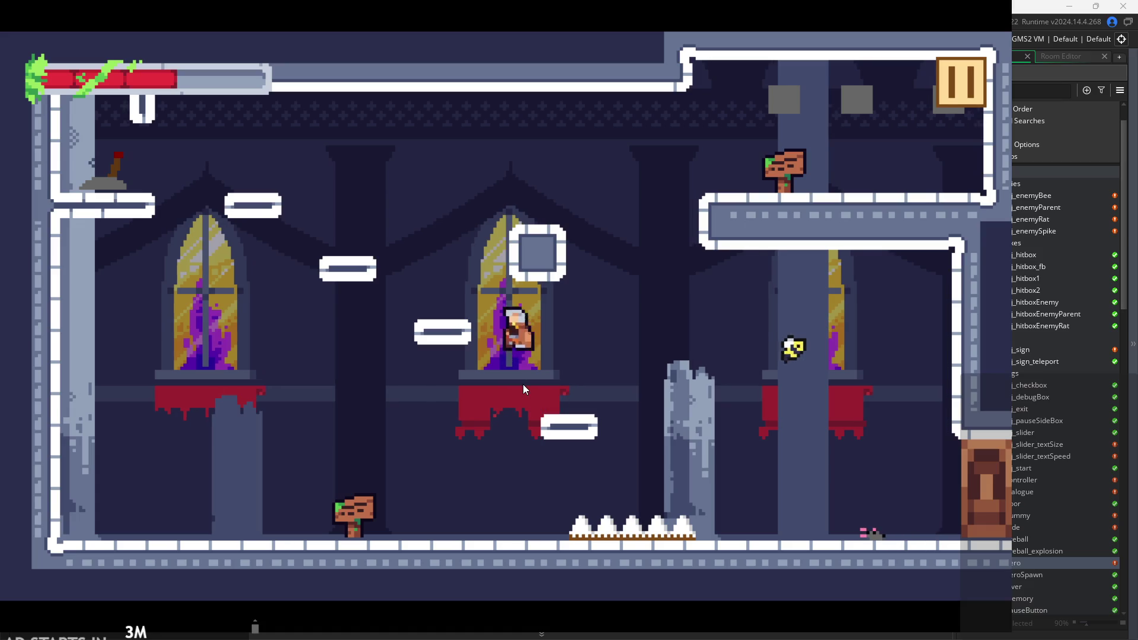
pyautogui.press('space')
# Climb to the upper-left lever ledge, then run right through the training-dummy room.
pyautogui.press('Left')
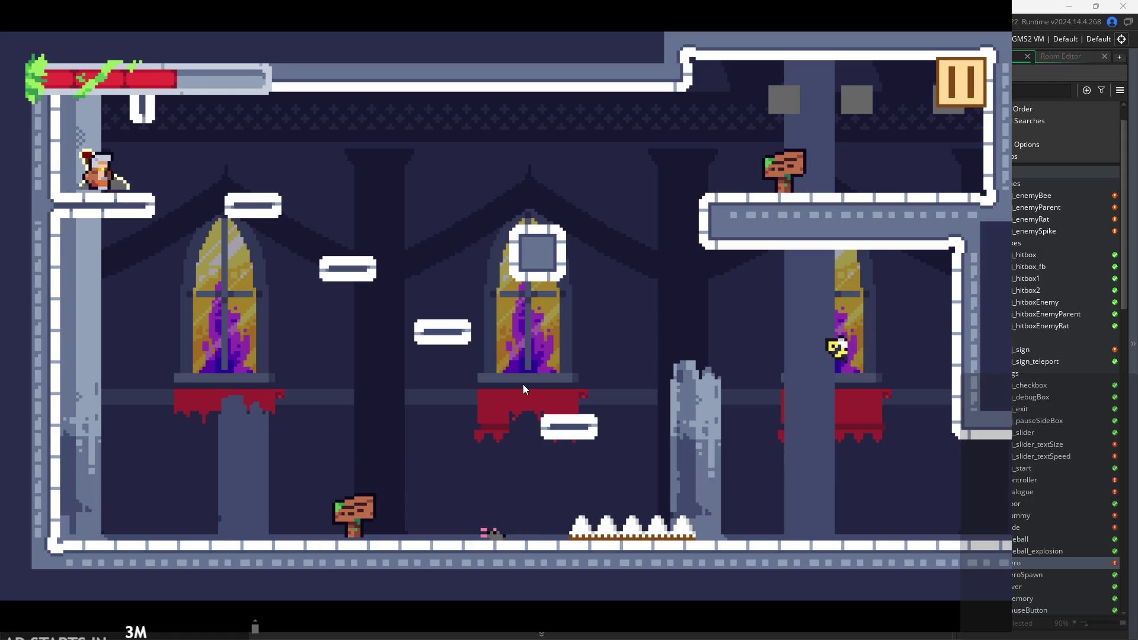
pyautogui.press('Right')
pyautogui.press('space')
pyautogui.press('Right')
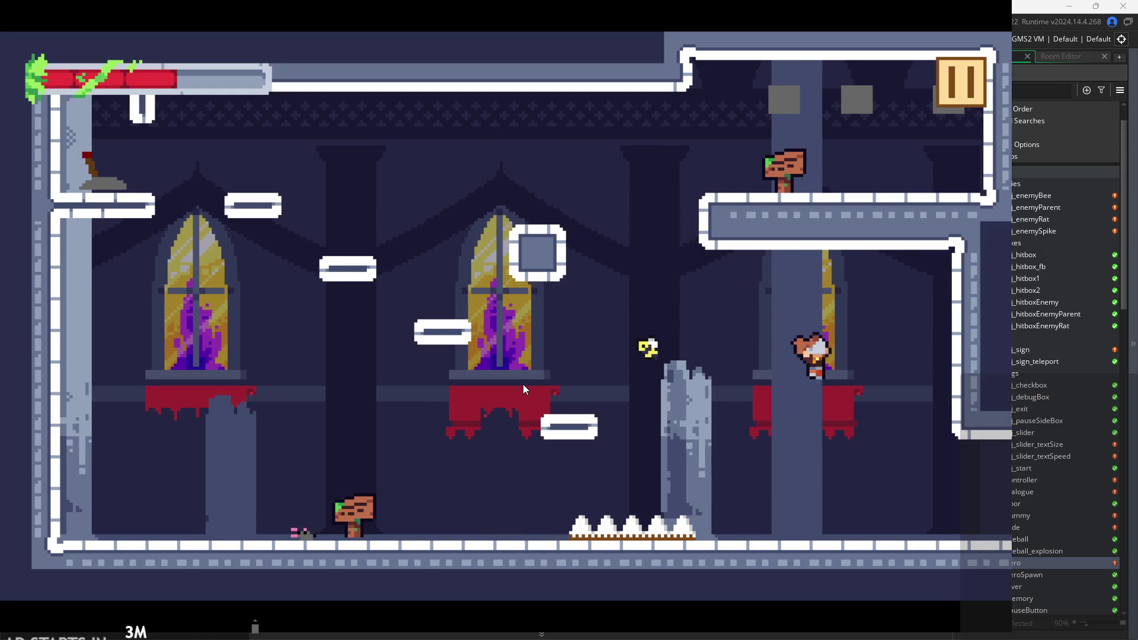
pyautogui.press('Right')
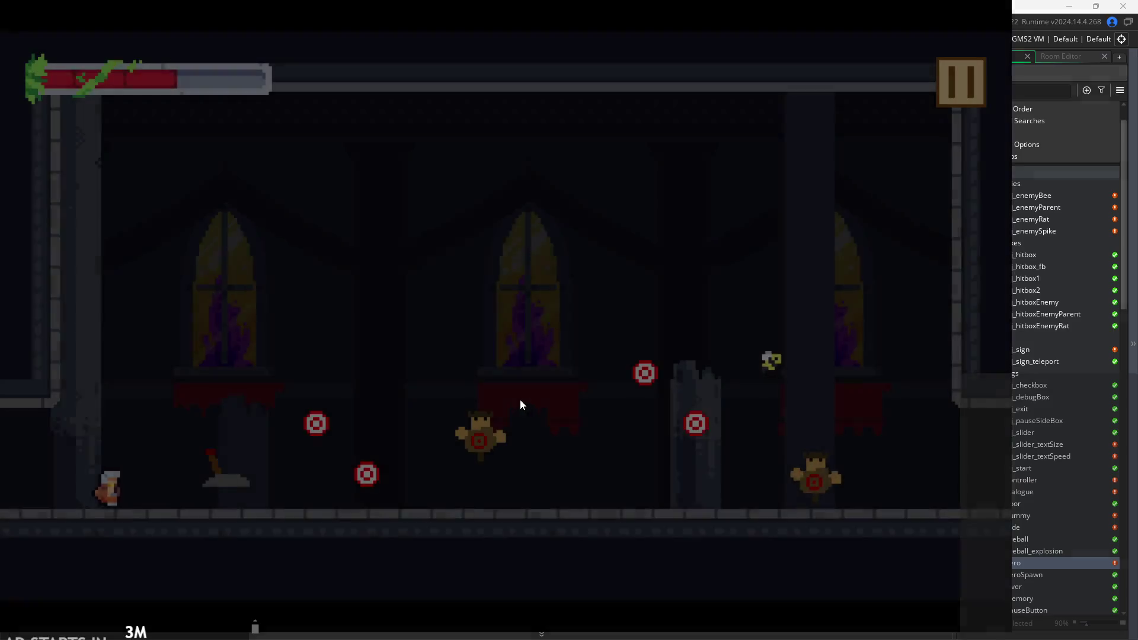
pyautogui.press('Right')
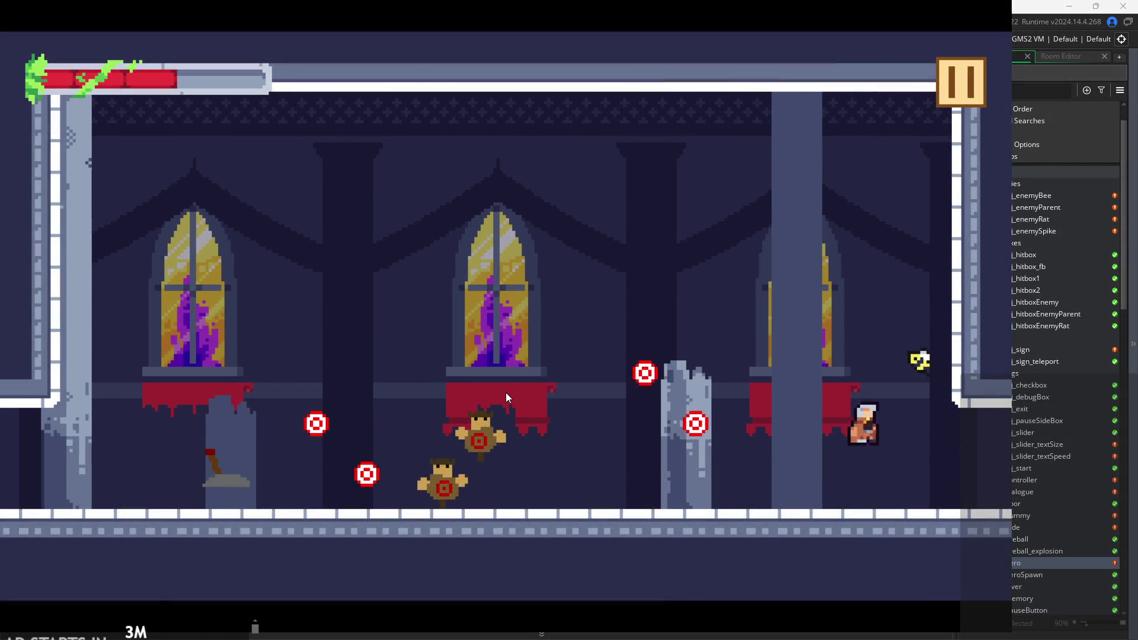
pyautogui.press('Right')
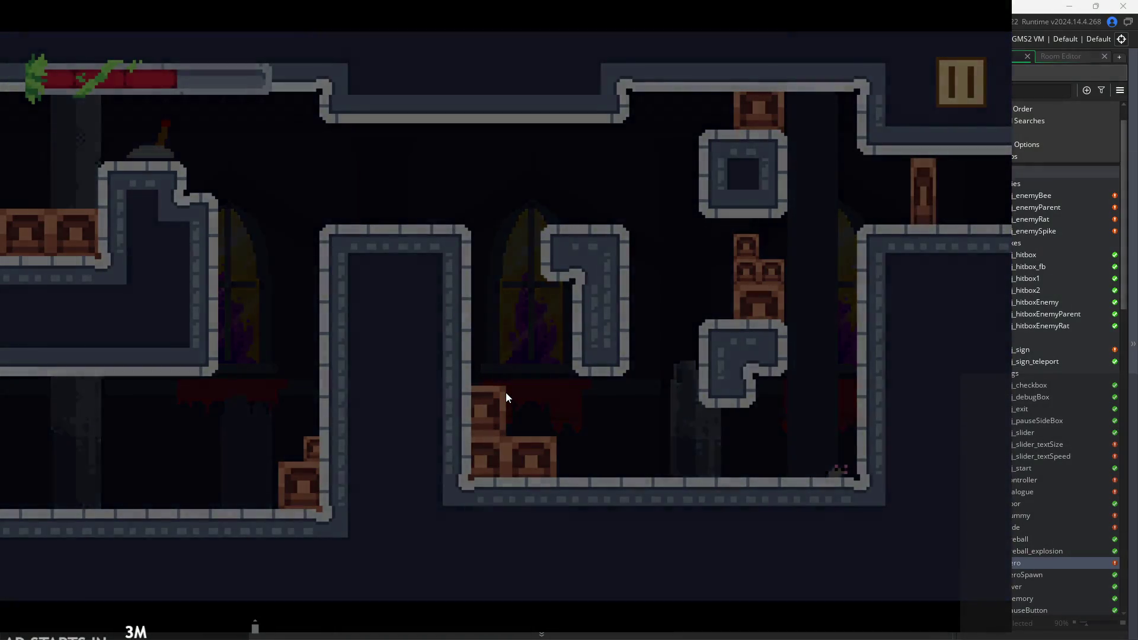
pyautogui.press('Right')
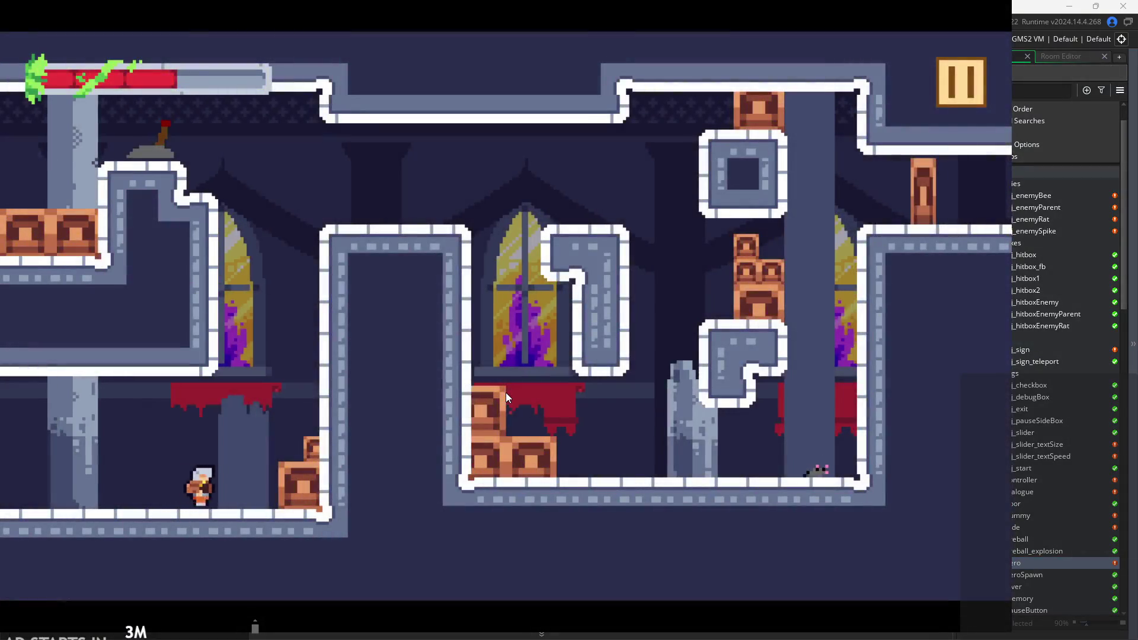
# Jump onto the central wall's top, drop off and jump back, steering mid-air.
pyautogui.press('space')
pyautogui.press('Right')
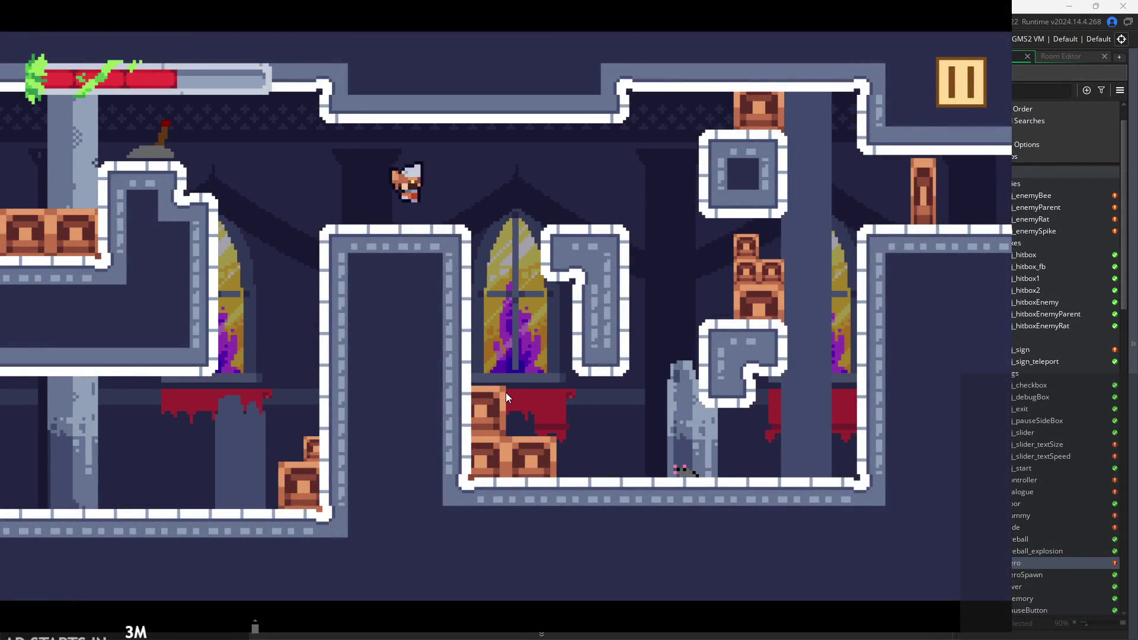
pyautogui.press('Left')
pyautogui.press('space')
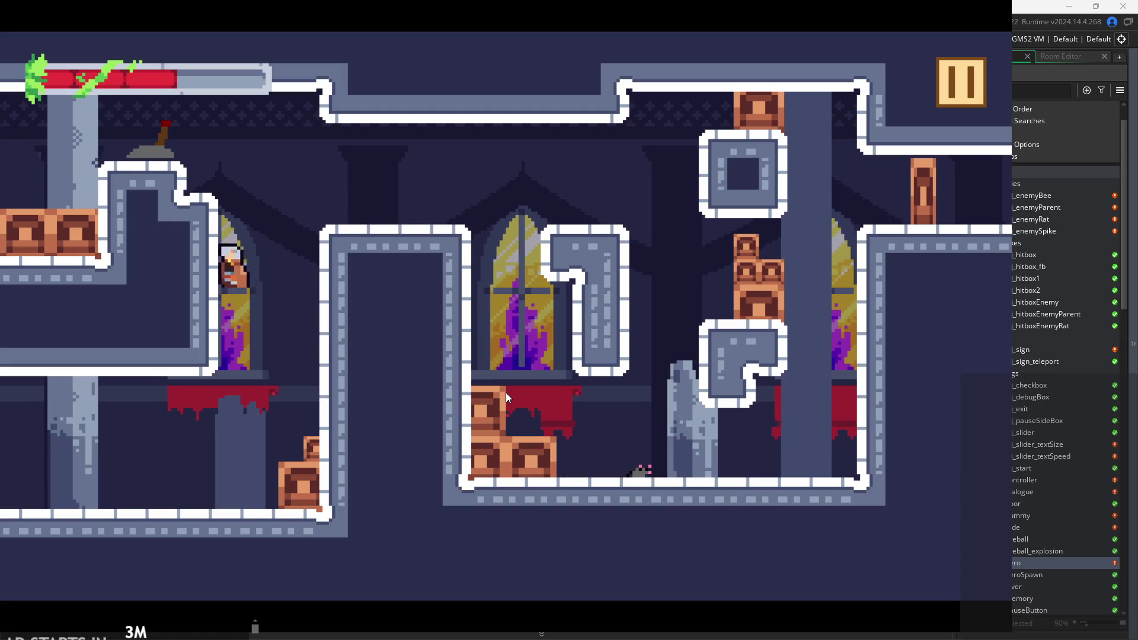
pyautogui.press('Right')
pyautogui.press('space')
pyautogui.press('Left')
pyautogui.press('Right')
pyautogui.press('Left')
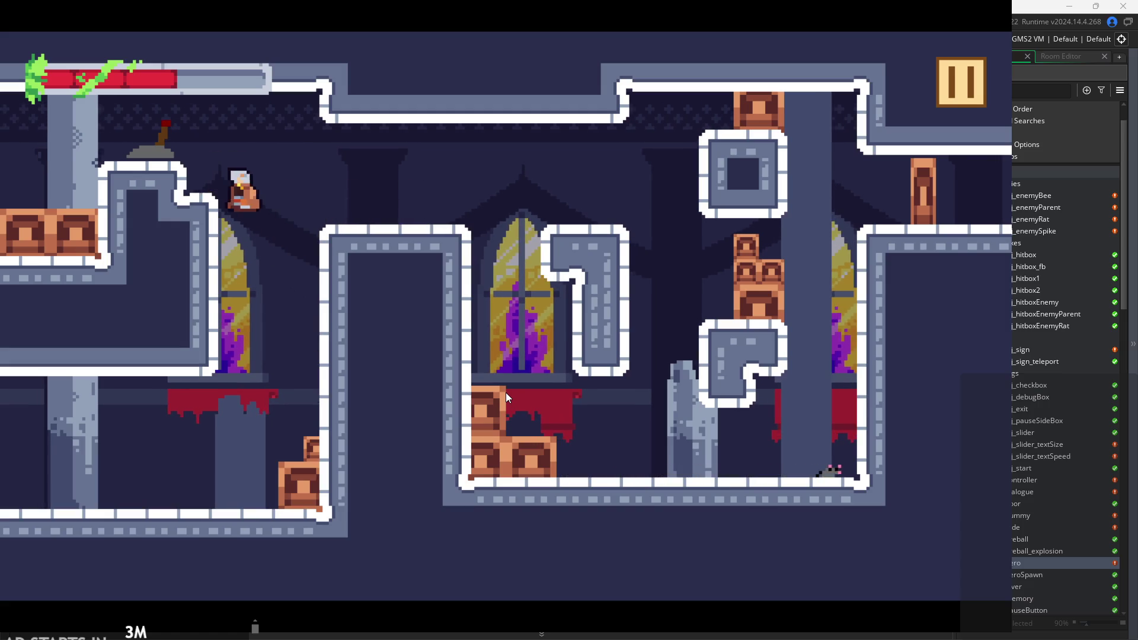
# Land against the central wall's side and wall-jump up-left off it and back.
pyautogui.press('space')
pyautogui.press('Right')
pyautogui.press('Left')
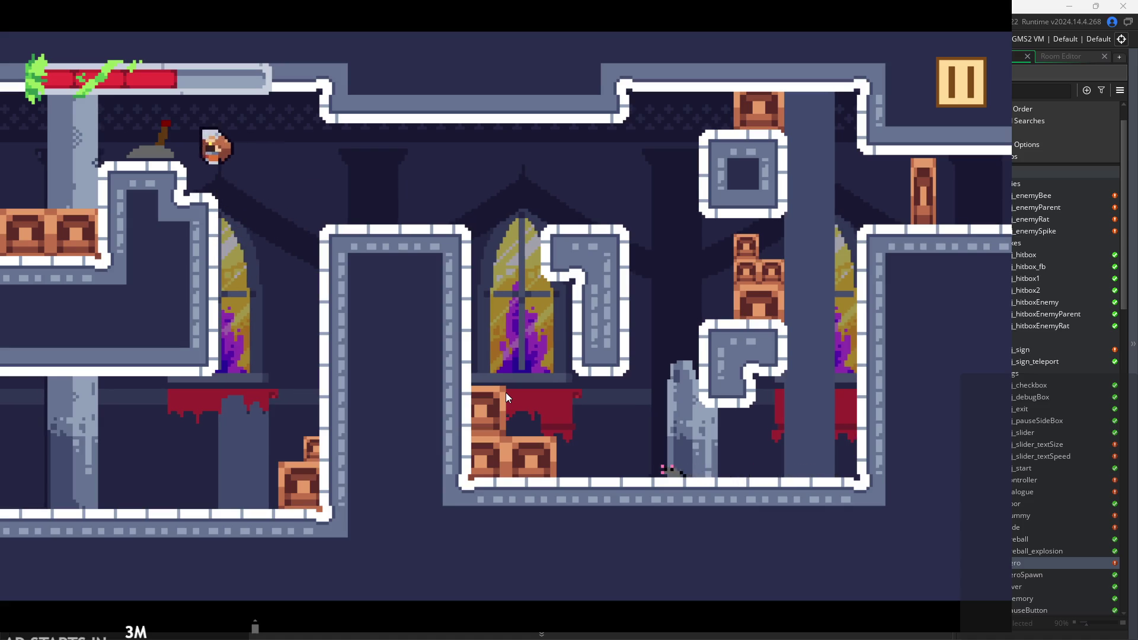
pyautogui.press('Right')
pyautogui.press('space')
pyautogui.press('Left')
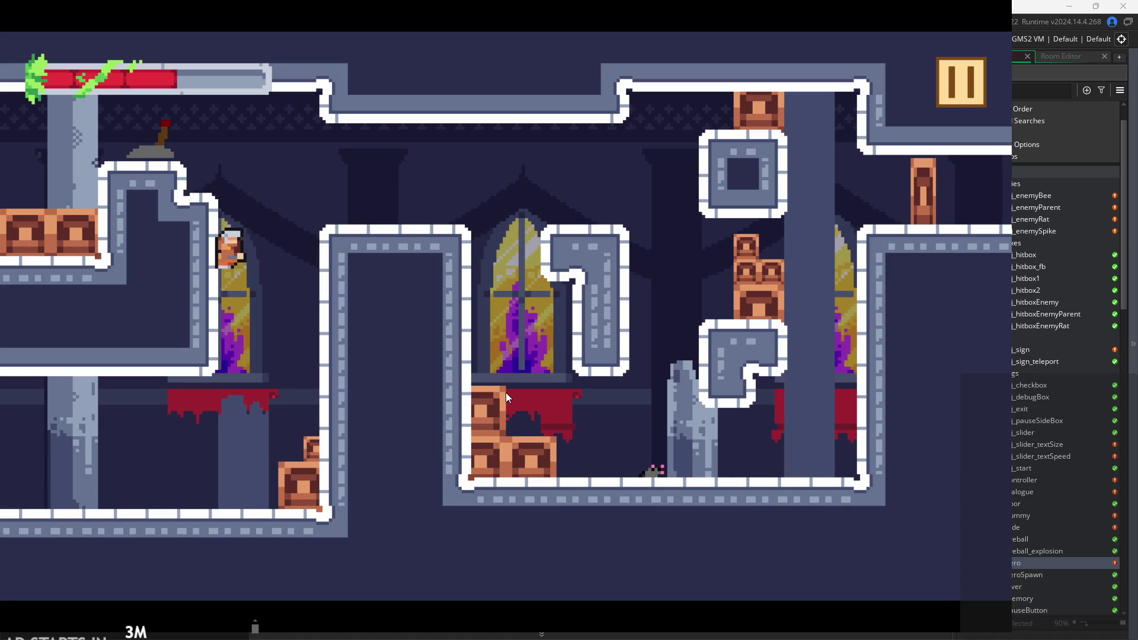
pyautogui.press('Right')
pyautogui.press('space')
# Move along the ledge, jump up-right and fall back down.
pyautogui.press('Right')
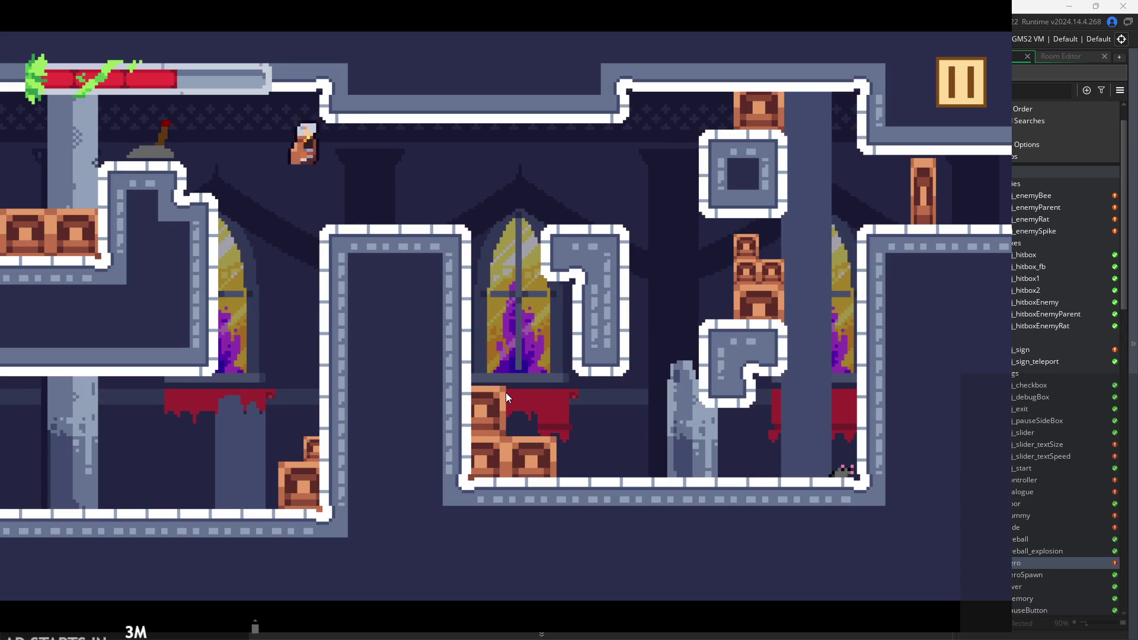
pyautogui.press('Left')
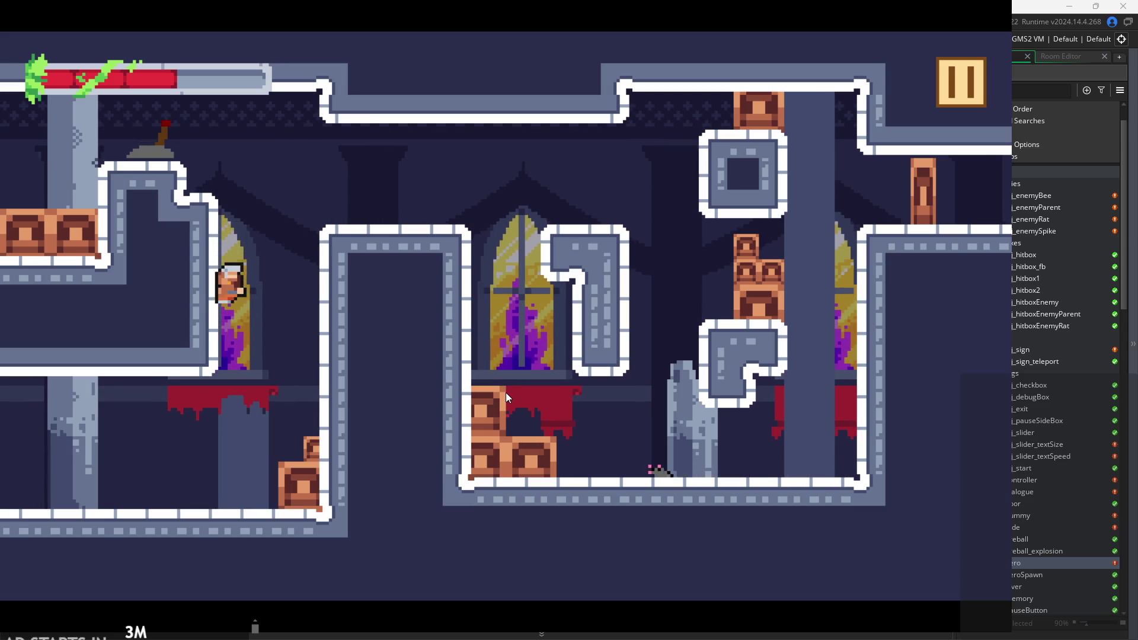
pyautogui.press('Right')
pyautogui.press('Up')
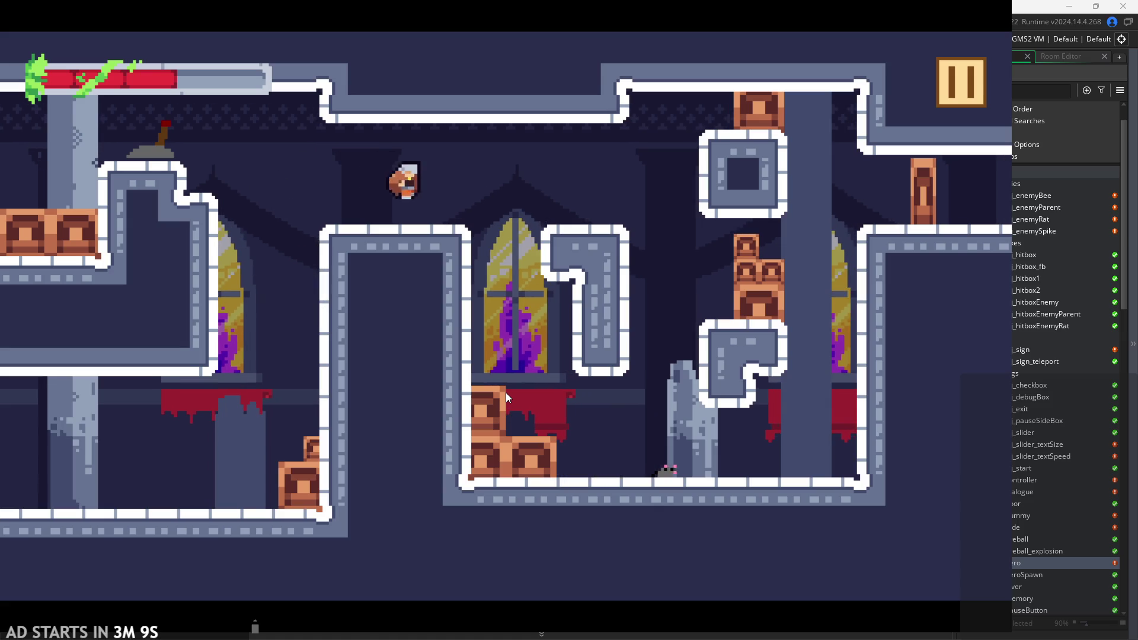
pyautogui.press('Left')
# Wall-jump up-right off the left wall repeatedly and land on the platform top.
pyautogui.press('Up')
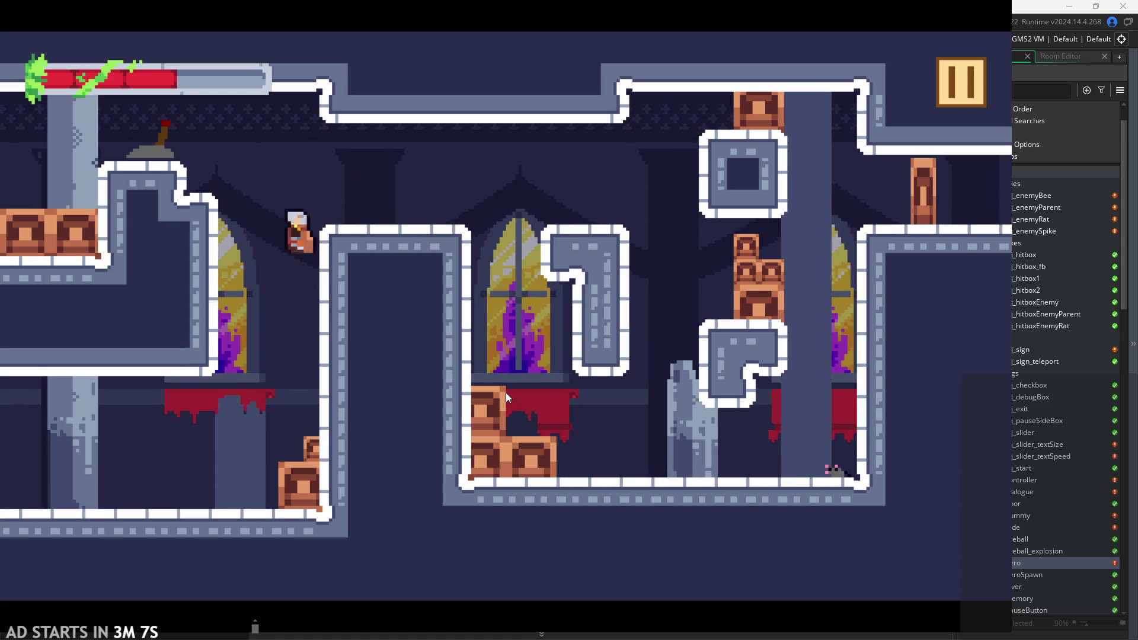
pyautogui.press('Left')
pyautogui.press('Up')
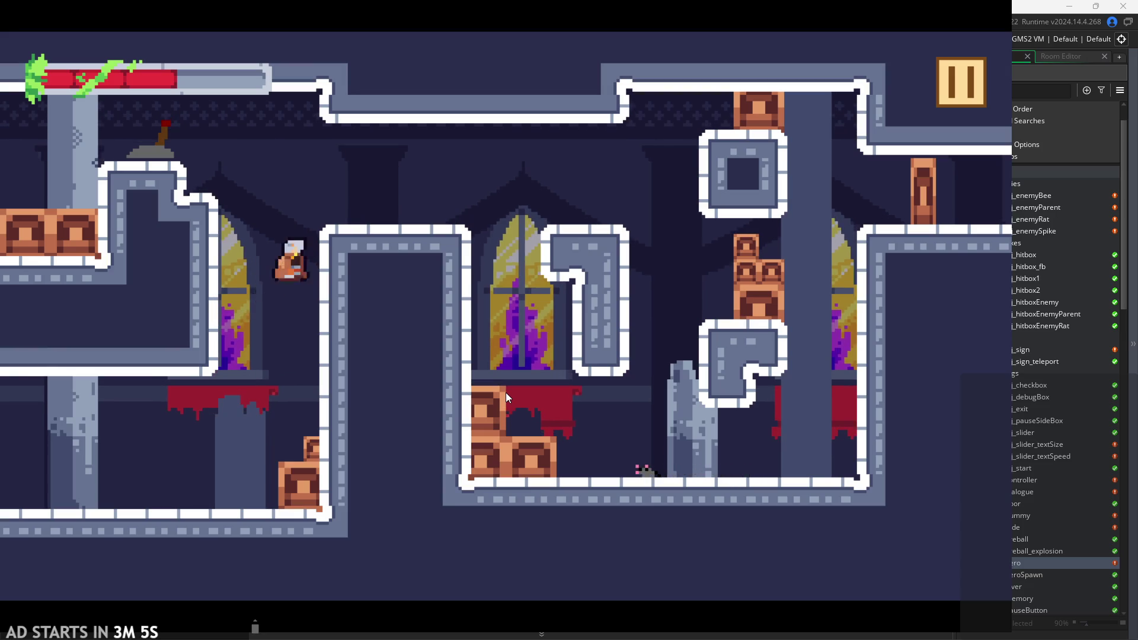
pyautogui.press('Left')
pyautogui.press('Up')
pyautogui.press('Left')
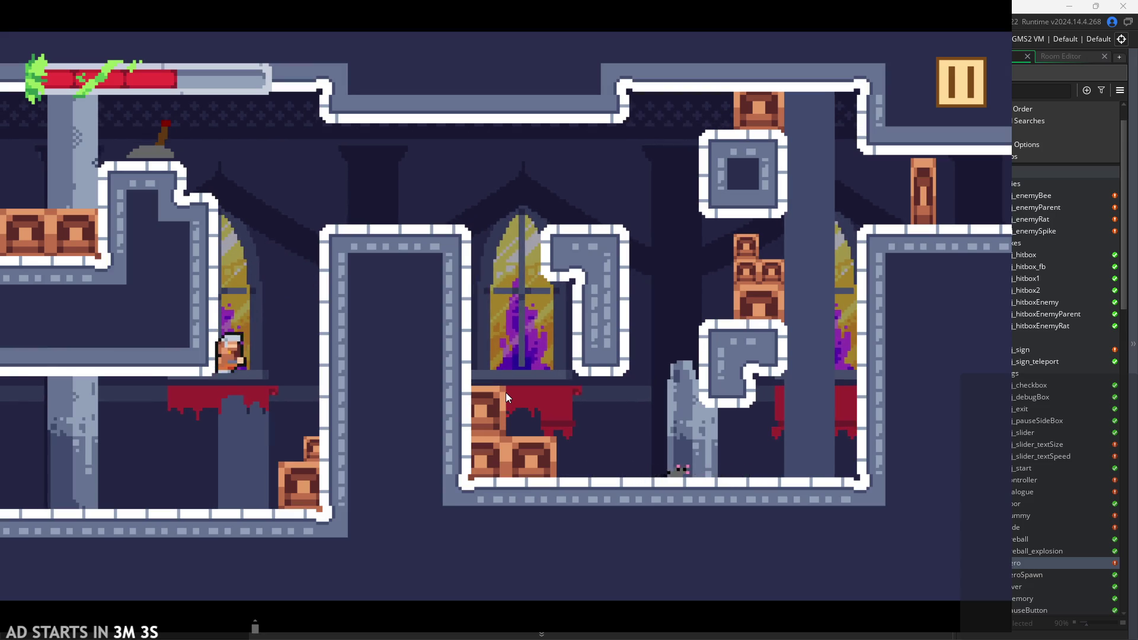
pyautogui.press('Up')
pyautogui.press('Left')
pyautogui.press('Right')
pyautogui.press('Right')
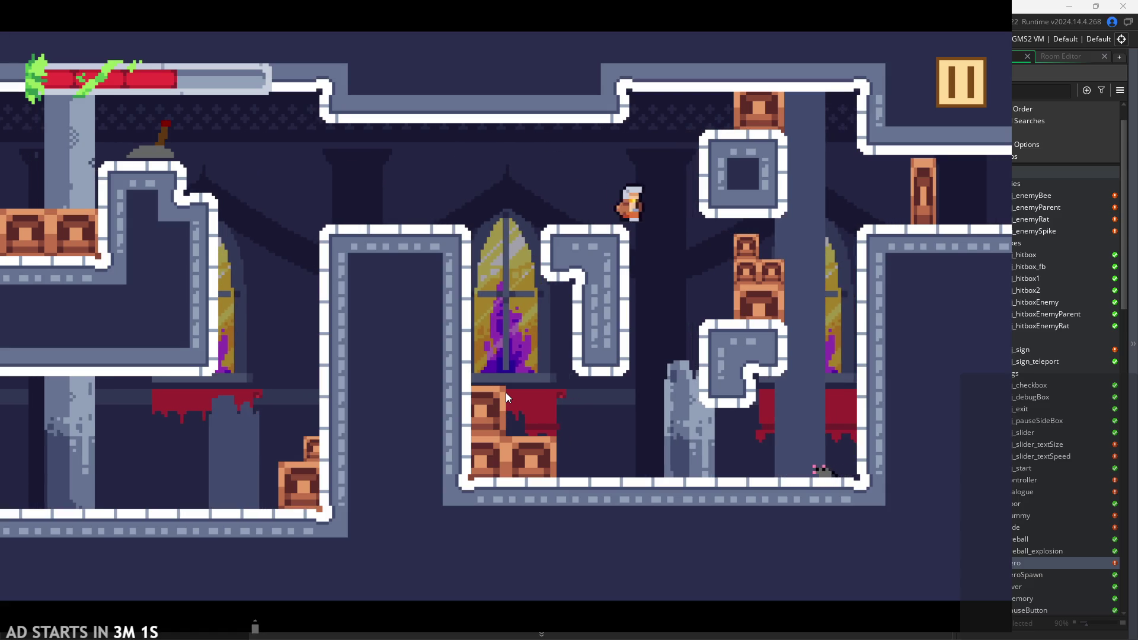
# Climb the left wall, wall-jump off the stone block and window wall, then run right.
pyautogui.press('Up')
pyautogui.press('Left')
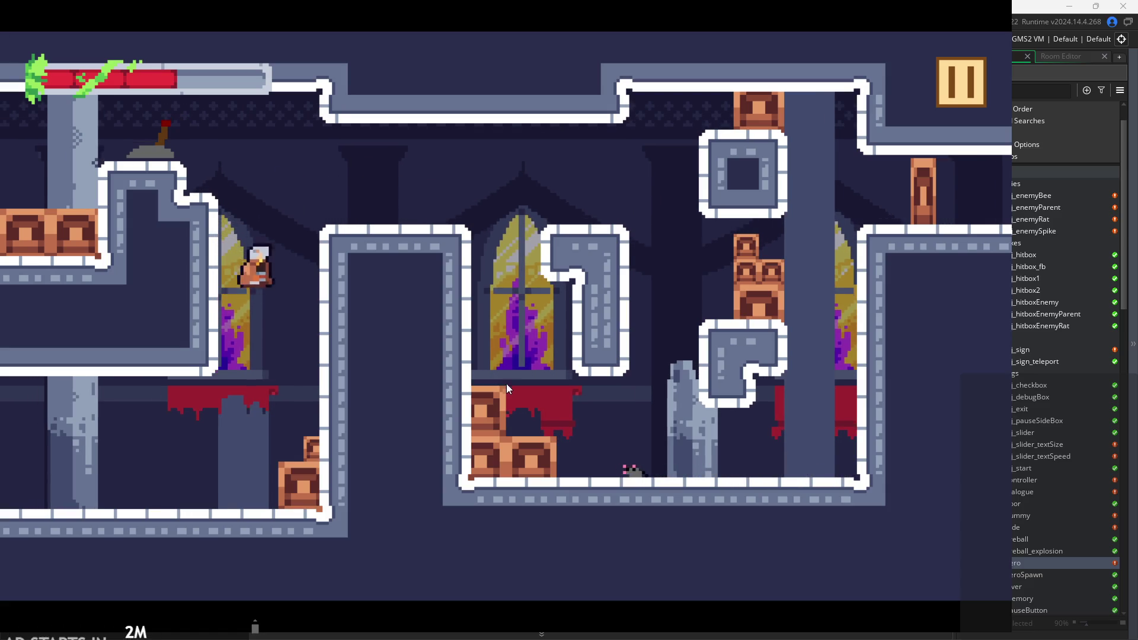
pyautogui.press('Up')
pyautogui.press('Right')
pyautogui.press('Right')
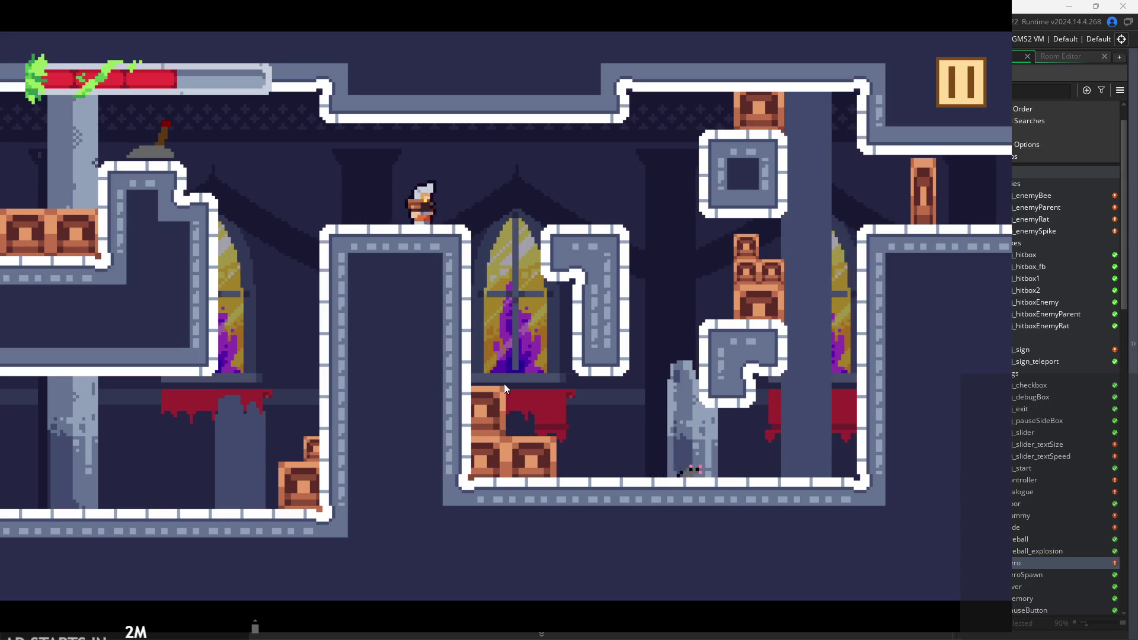
pyautogui.press('Up')
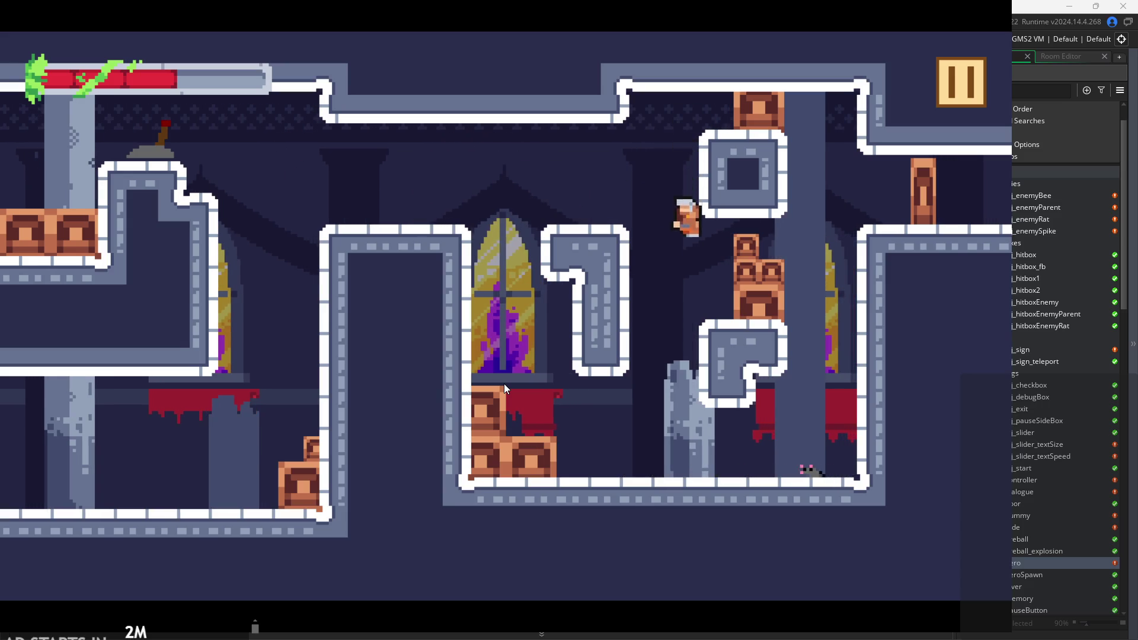
pyautogui.press('Up')
pyautogui.press('Left')
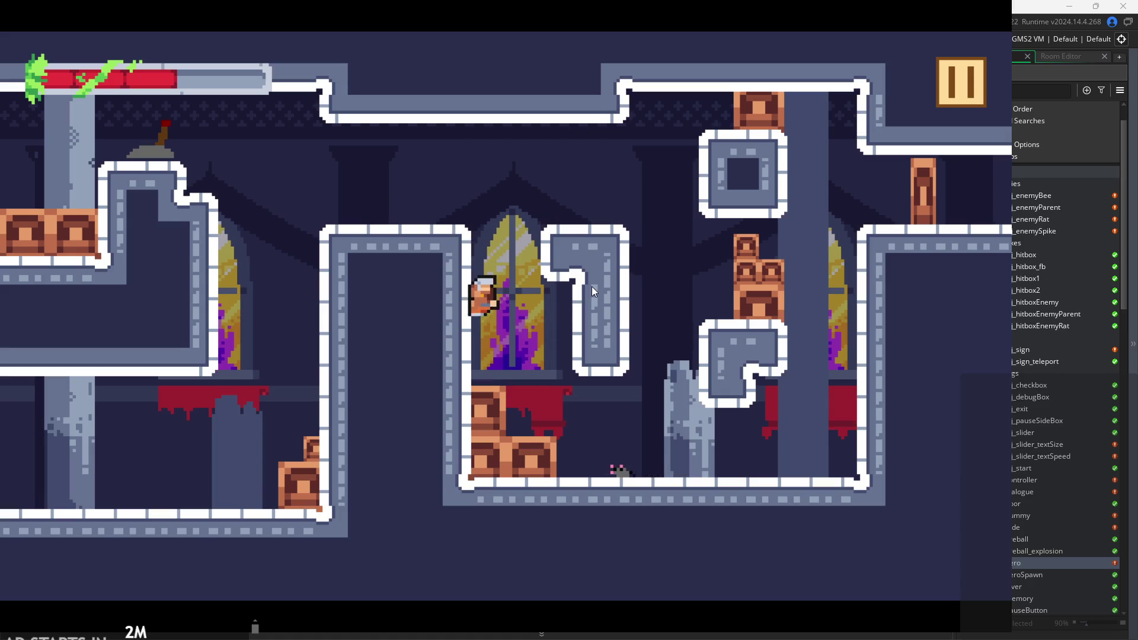
pyautogui.press('Right')
pyautogui.press('Up')
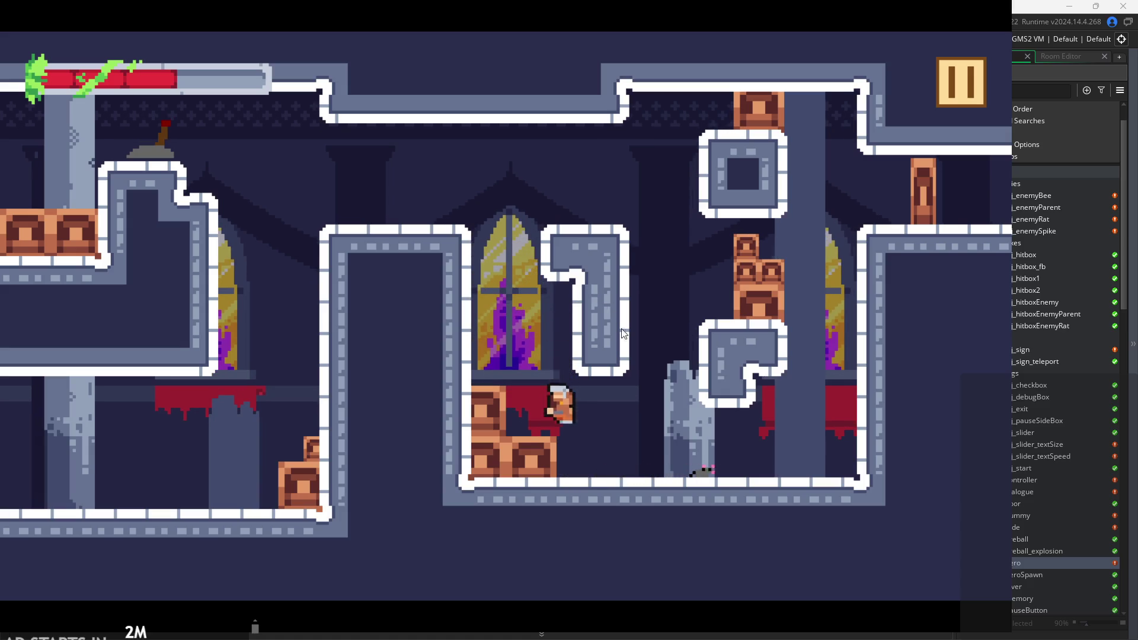
pyautogui.press('Right')
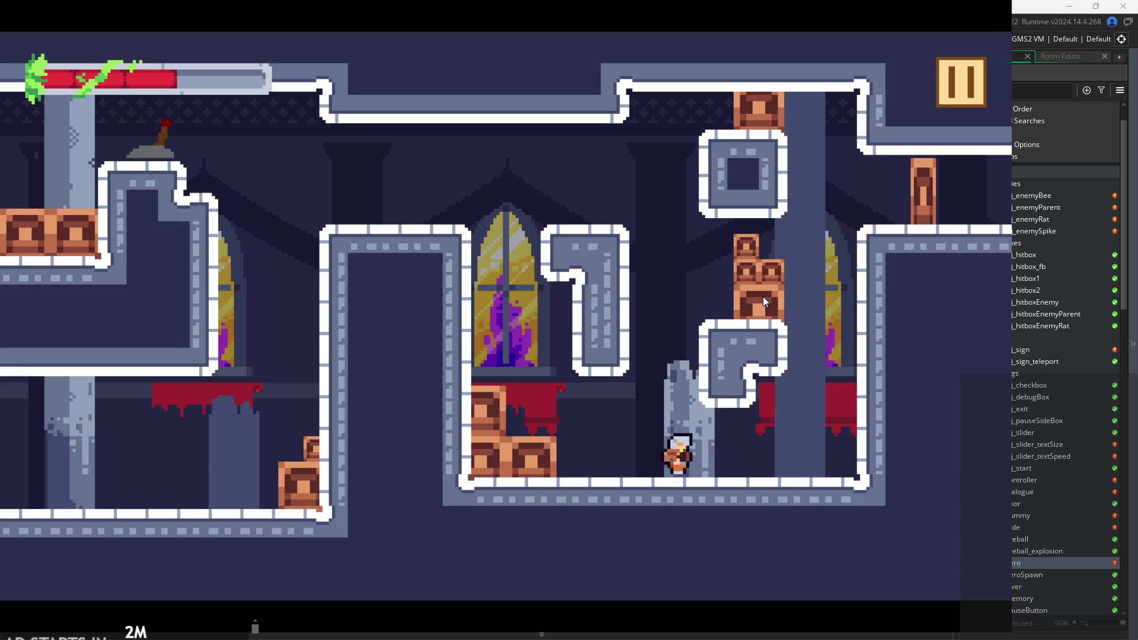
# Cling to the block's right wall, scale the right pillar, and hop between ledge and block.
pyautogui.press('Up')
pyautogui.press('Left')
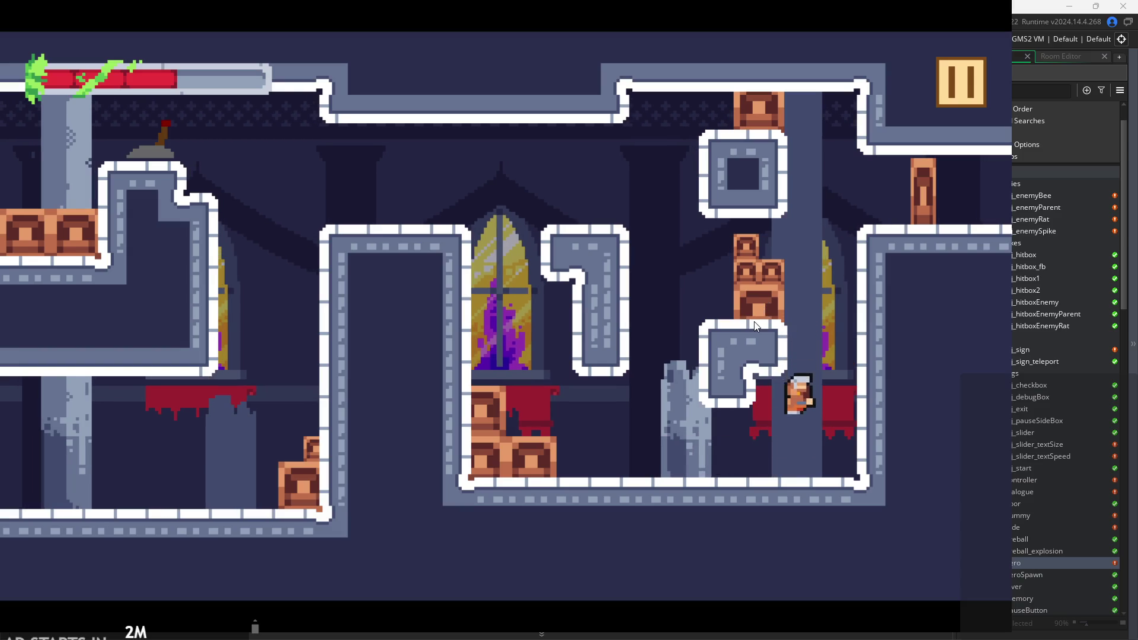
pyautogui.press('Right')
pyautogui.press('Up')
pyautogui.press('Left')
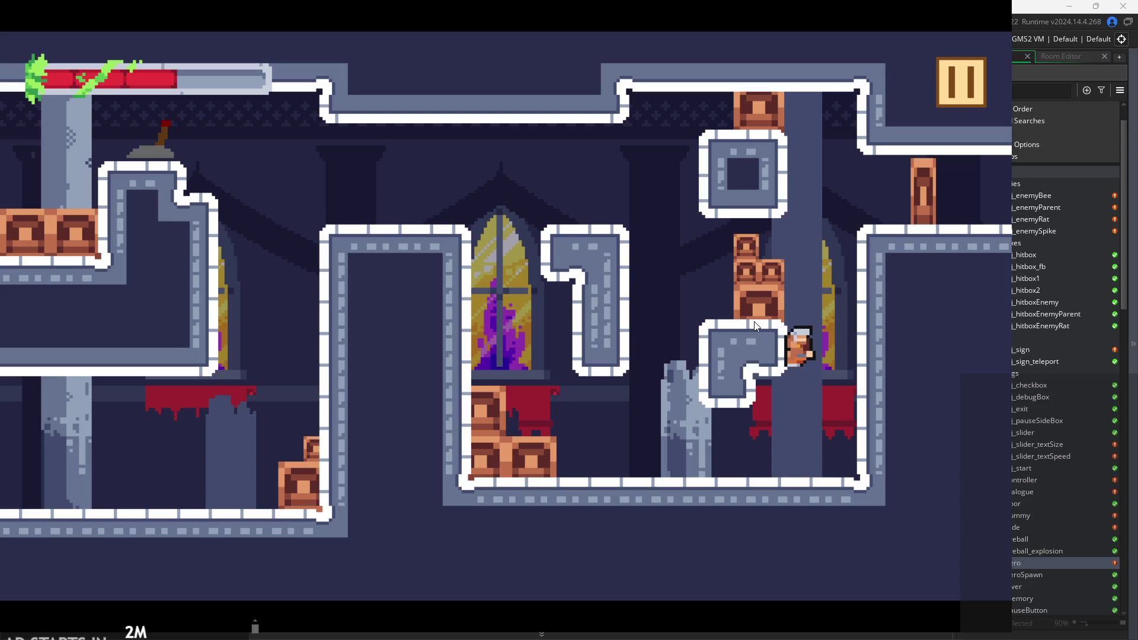
pyautogui.press('Right')
pyautogui.press('Up')
pyautogui.press('Right')
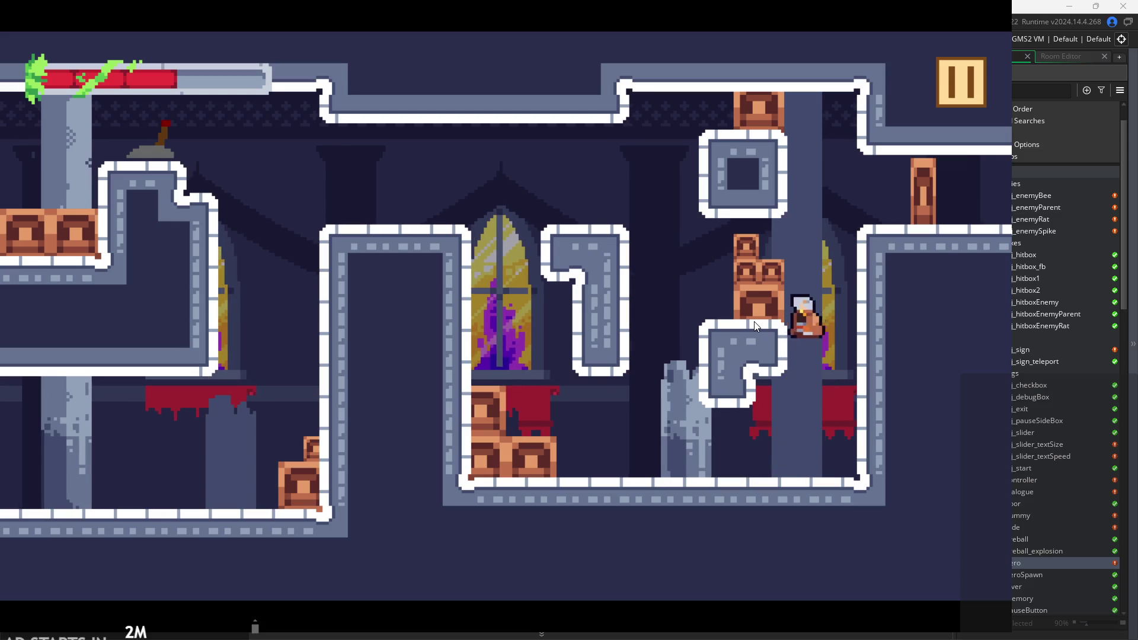
pyautogui.press('Up')
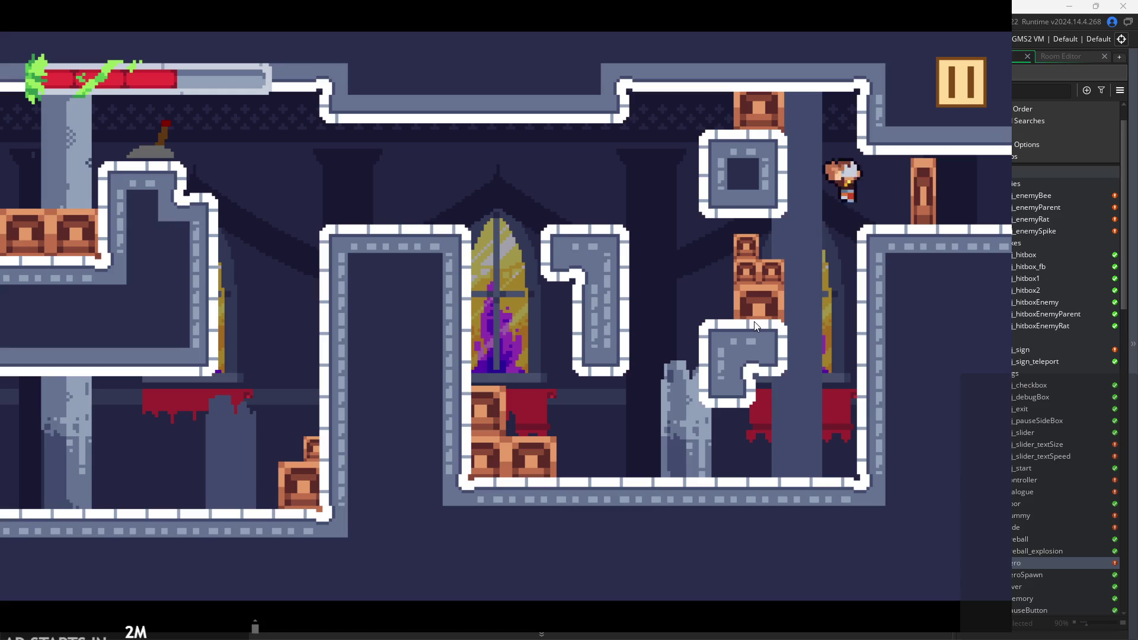
pyautogui.press('Right')
pyautogui.press('Left')
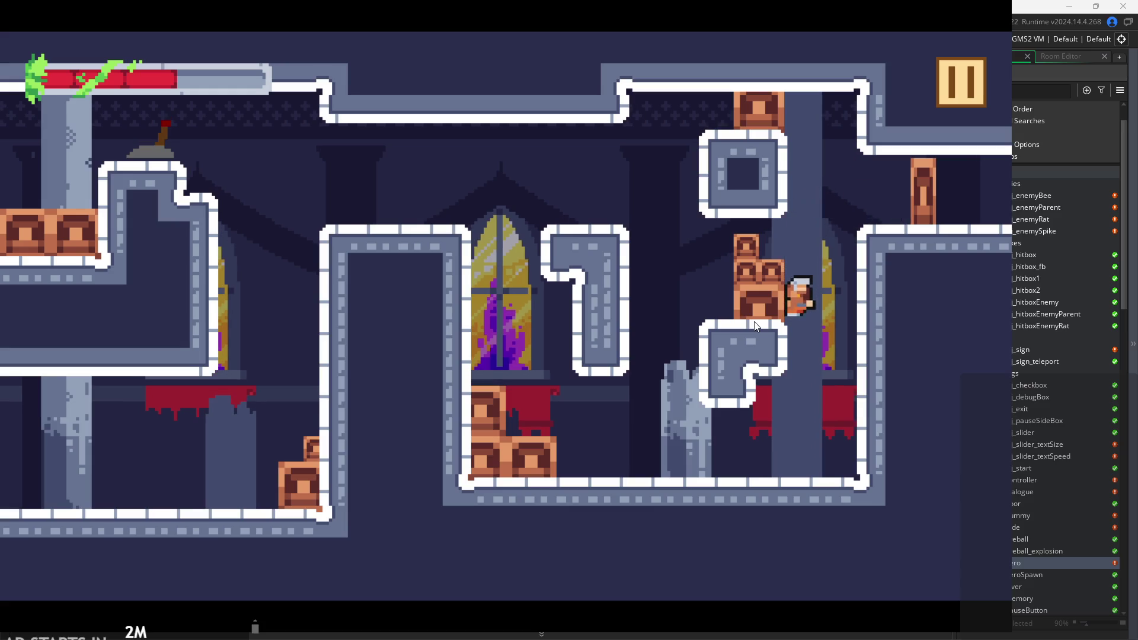
# Climb the boxes above the window, leap left across the upper room and flip the lever.
pyautogui.press('Left')
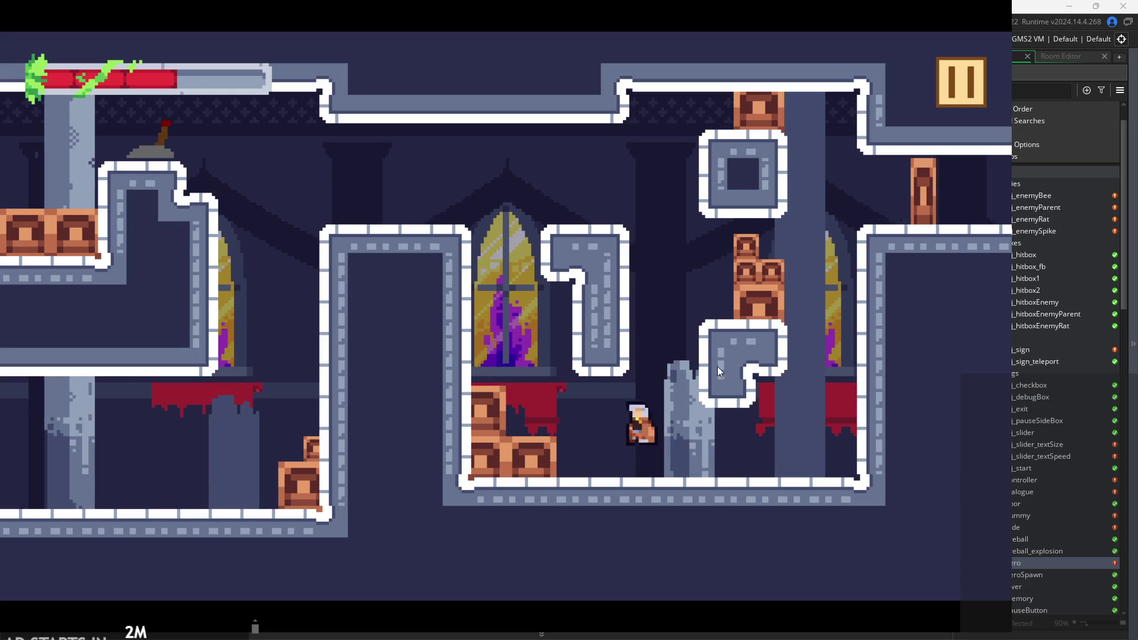
pyautogui.press('Up')
pyautogui.press('Right')
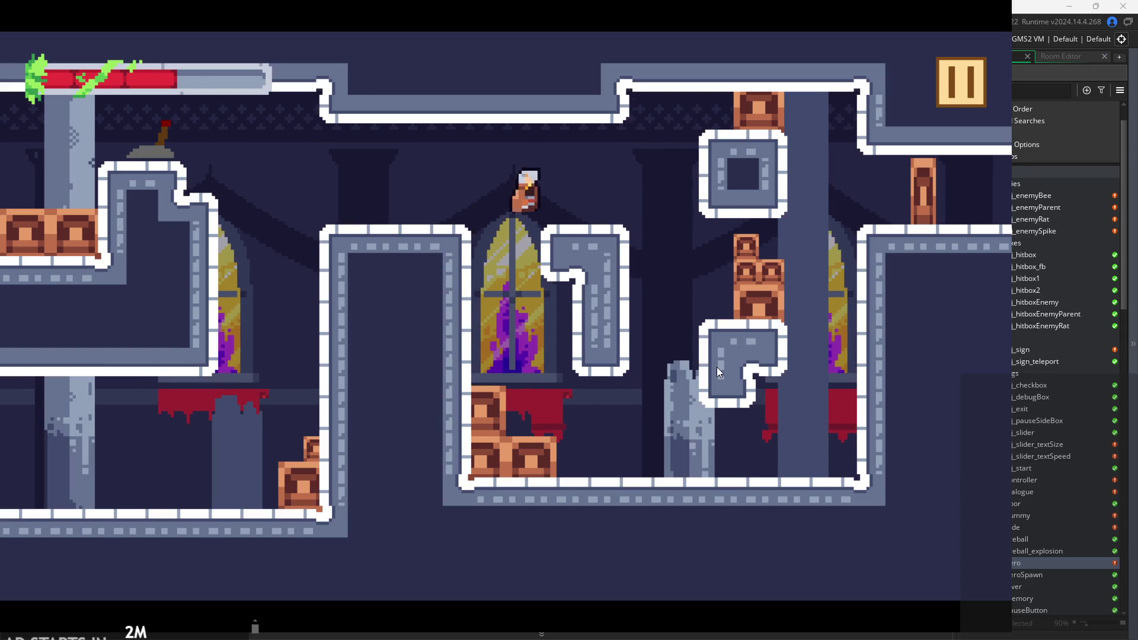
pyautogui.press('Left')
pyautogui.press('Right')
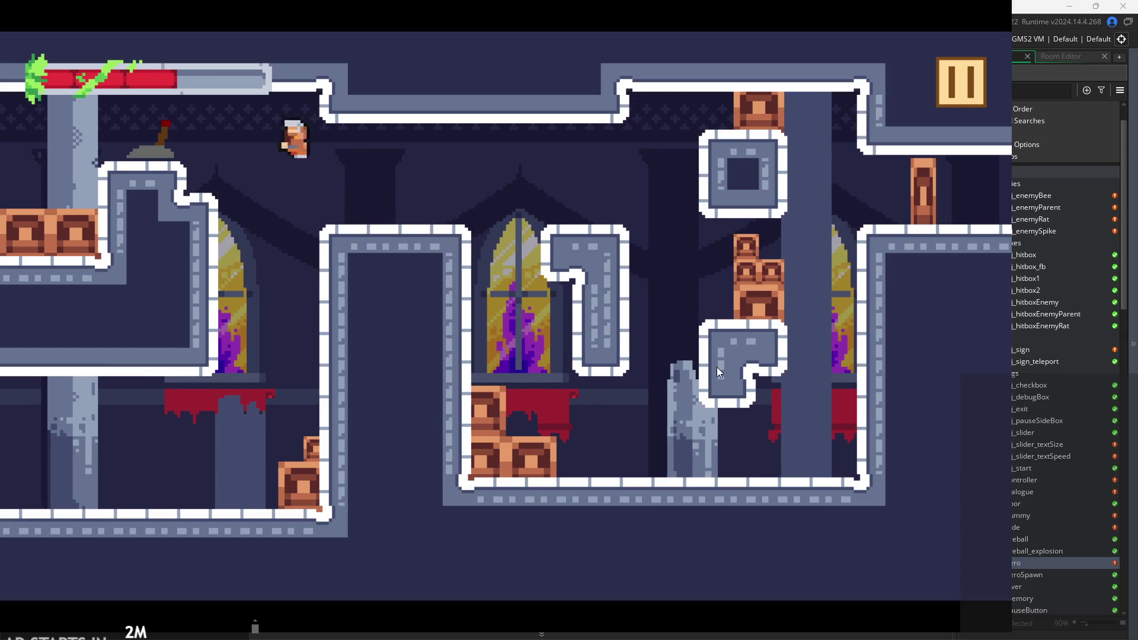
pyautogui.press('Left')
pyautogui.press('Right')
# Wall-jump up the shaft to the upper right and run off the right edge.
pyautogui.press('Right')
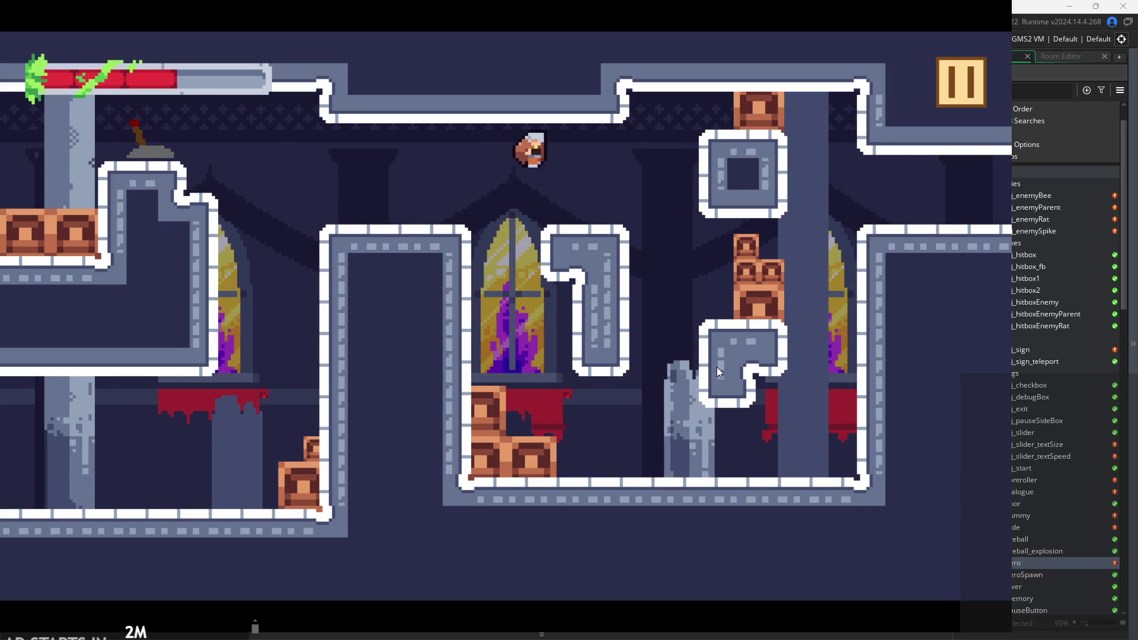
pyautogui.press('space')
pyautogui.press('Right')
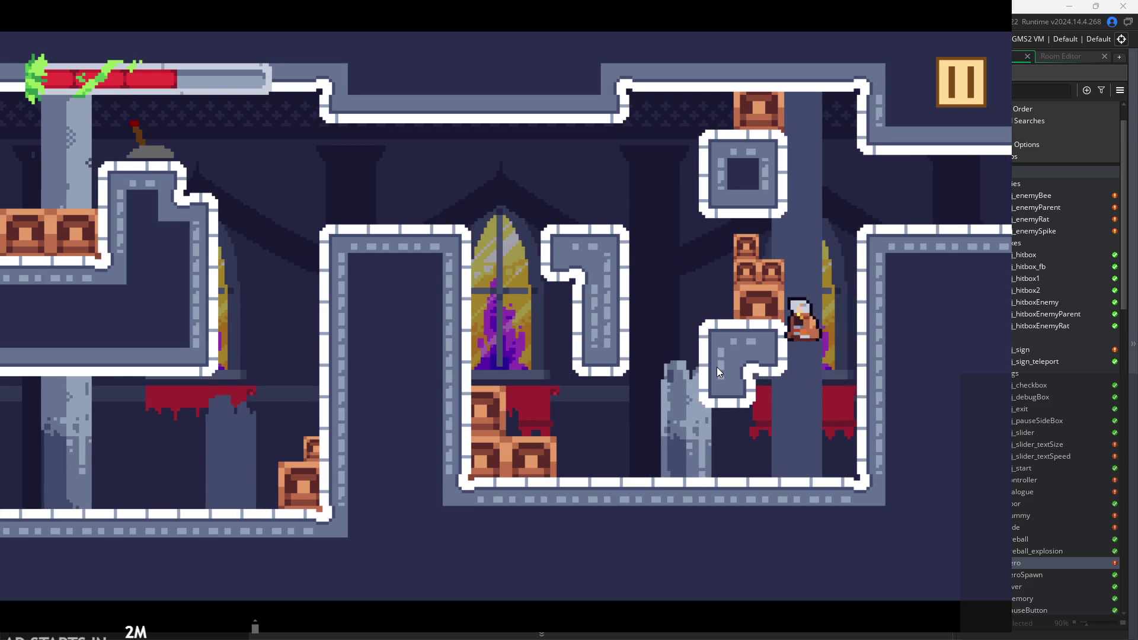
pyautogui.press('Left')
pyautogui.press('Right')
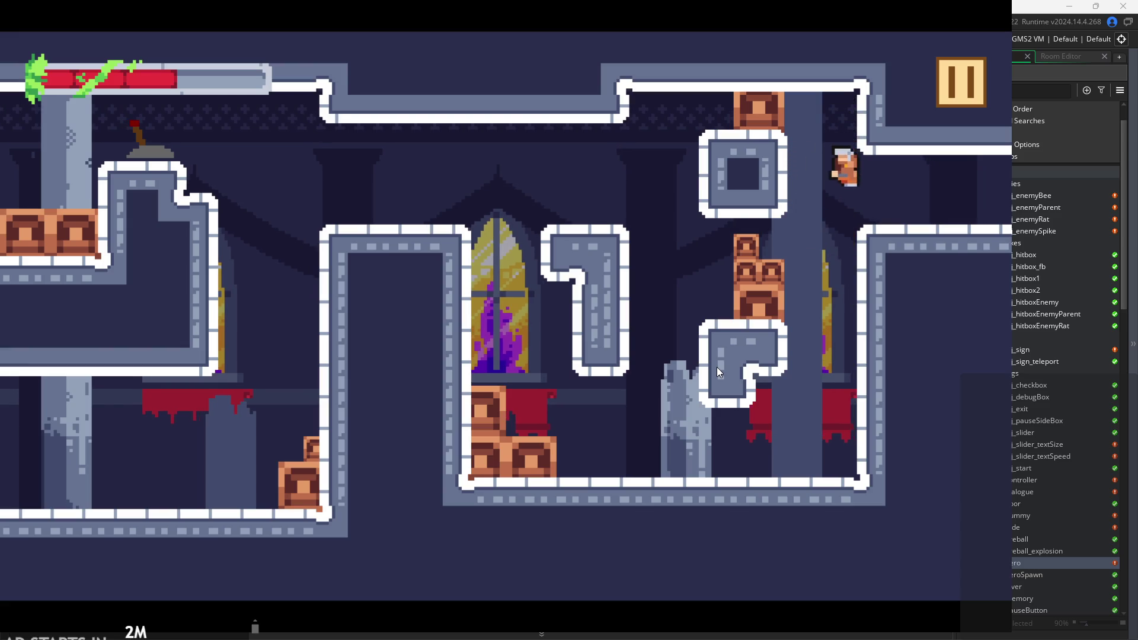
pyautogui.press('Right')
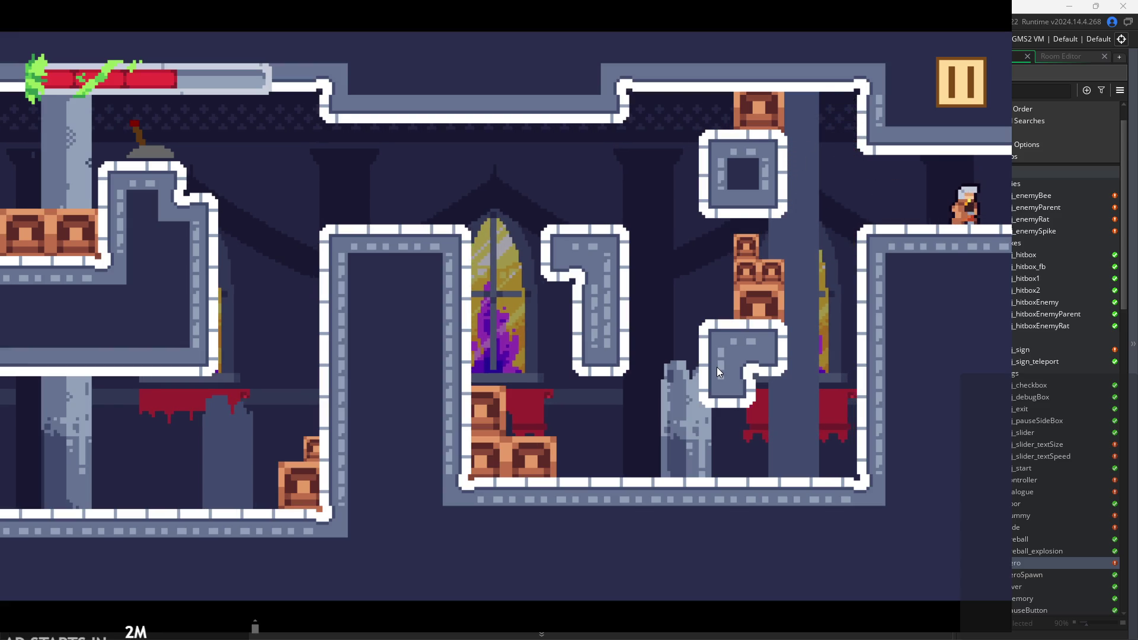
pyautogui.press('Left')
pyautogui.press('space')
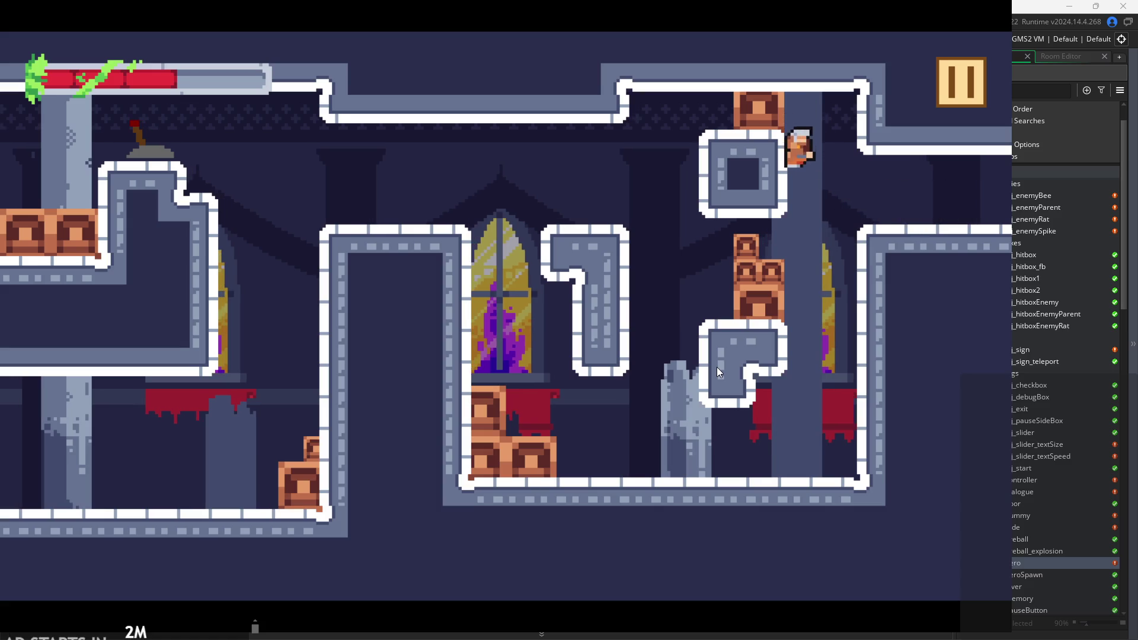
pyautogui.press('Right')
pyautogui.press('Right')
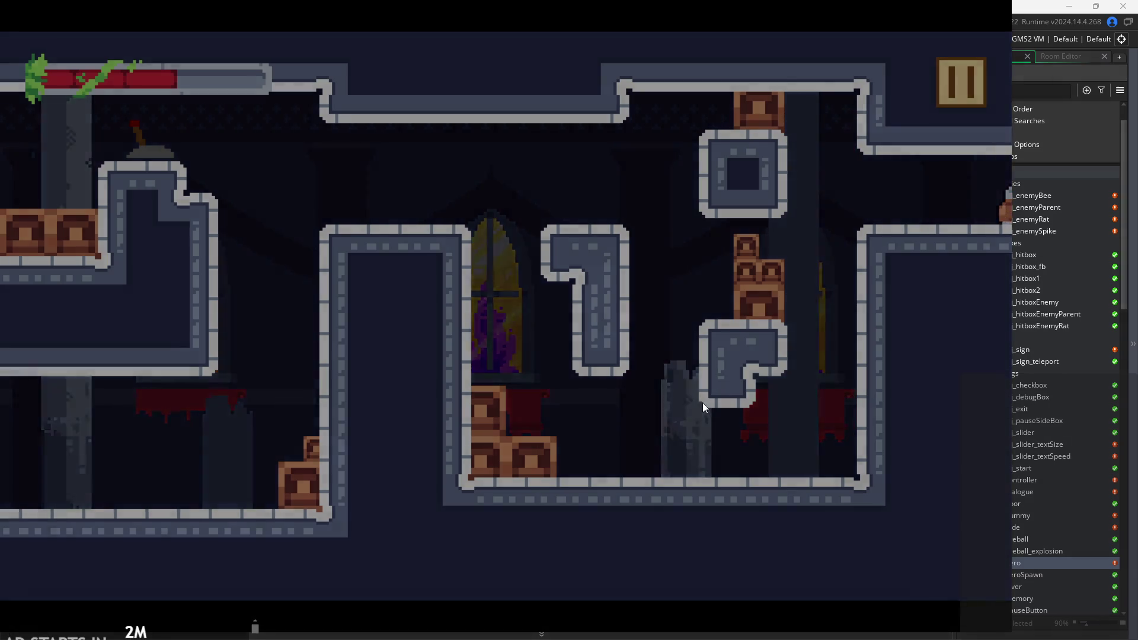
# Run the hero across the room, jumping onto the red ledge and toward the window.
pyautogui.press('Right')
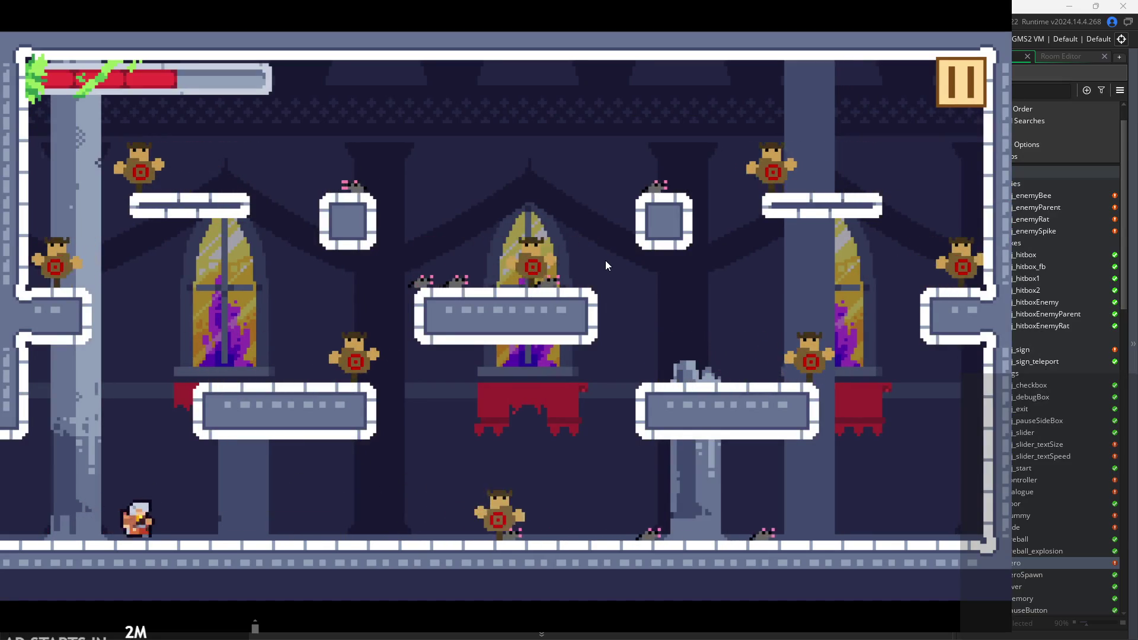
pyautogui.press('Right')
pyautogui.press('space')
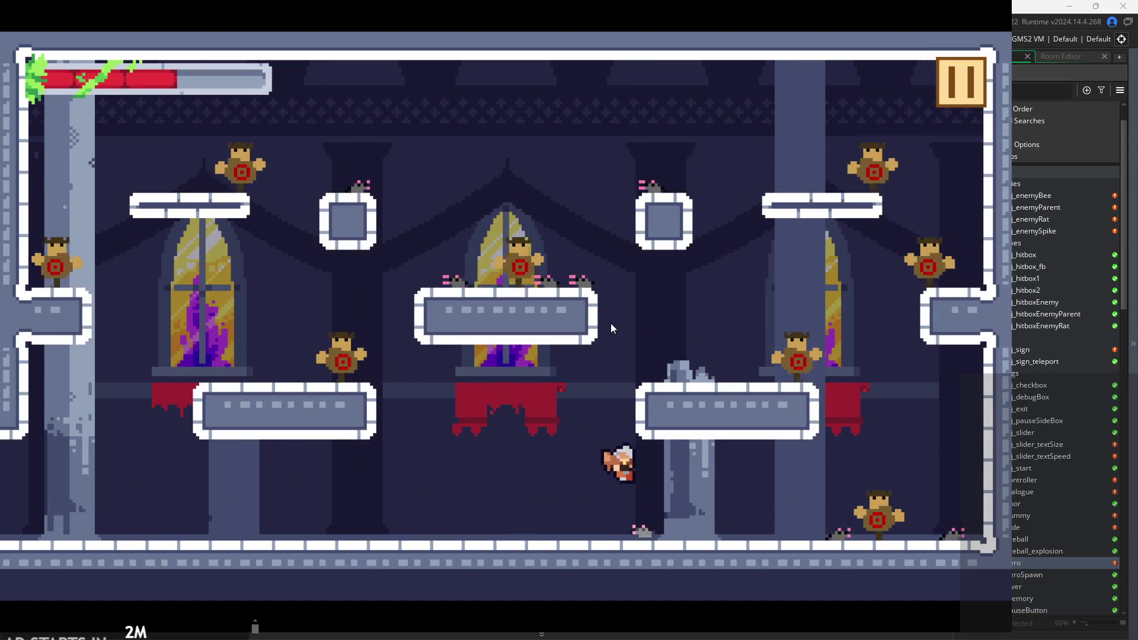
pyautogui.press('Right')
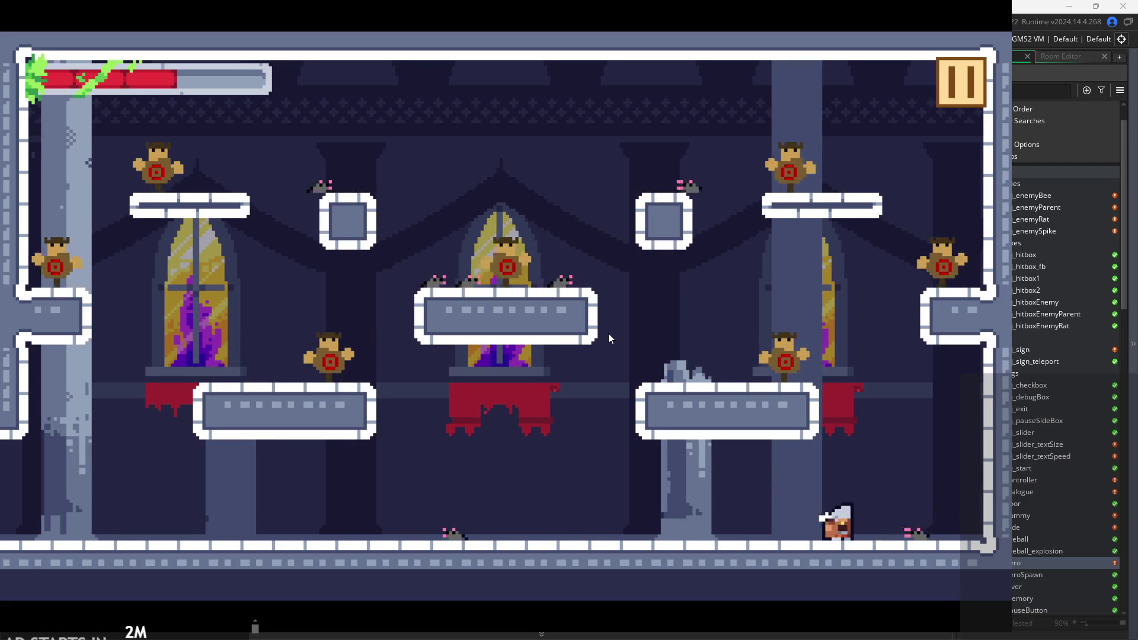
pyautogui.press('space')
pyautogui.press('Left')
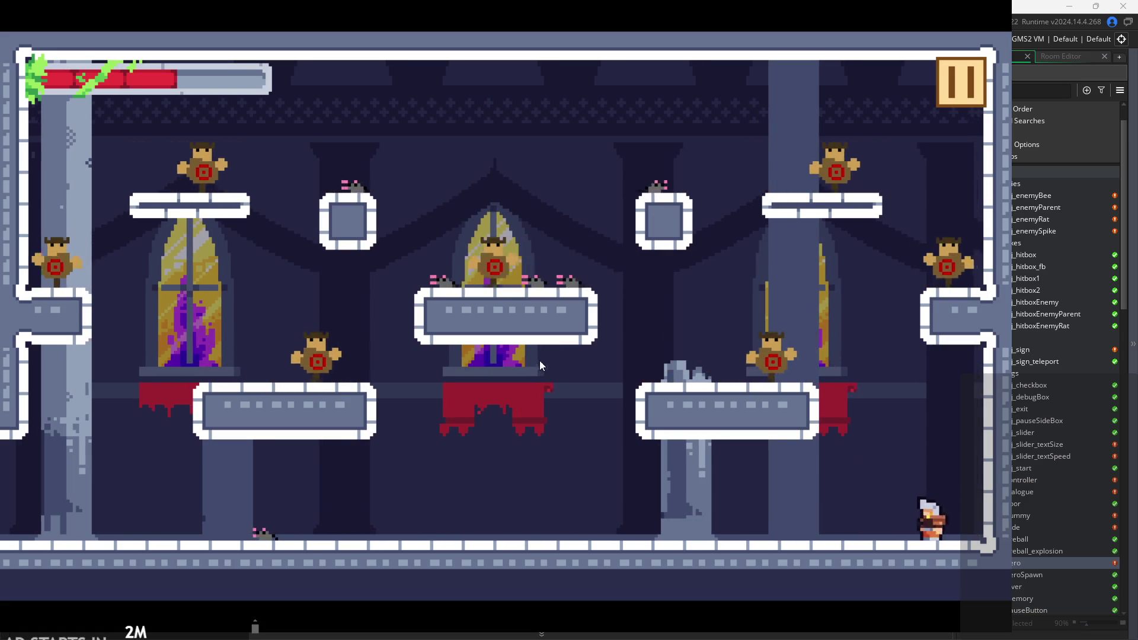
pyautogui.press('space')
pyautogui.press('Right')
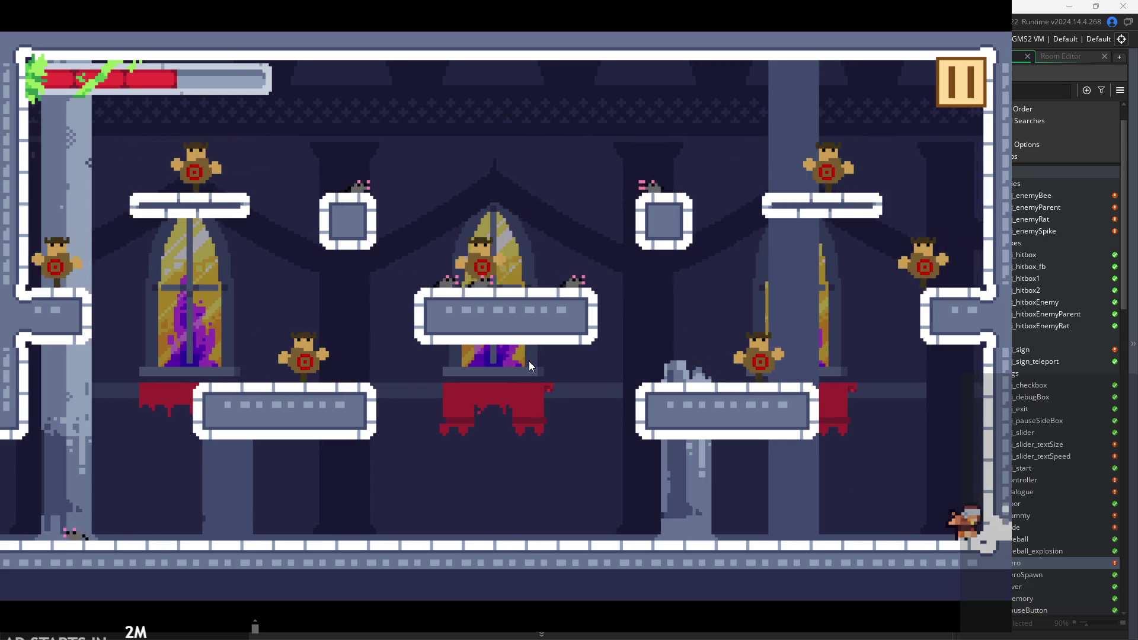
pyautogui.press('Left')
pyautogui.press('space')
pyautogui.press('Left')
pyautogui.press('space')
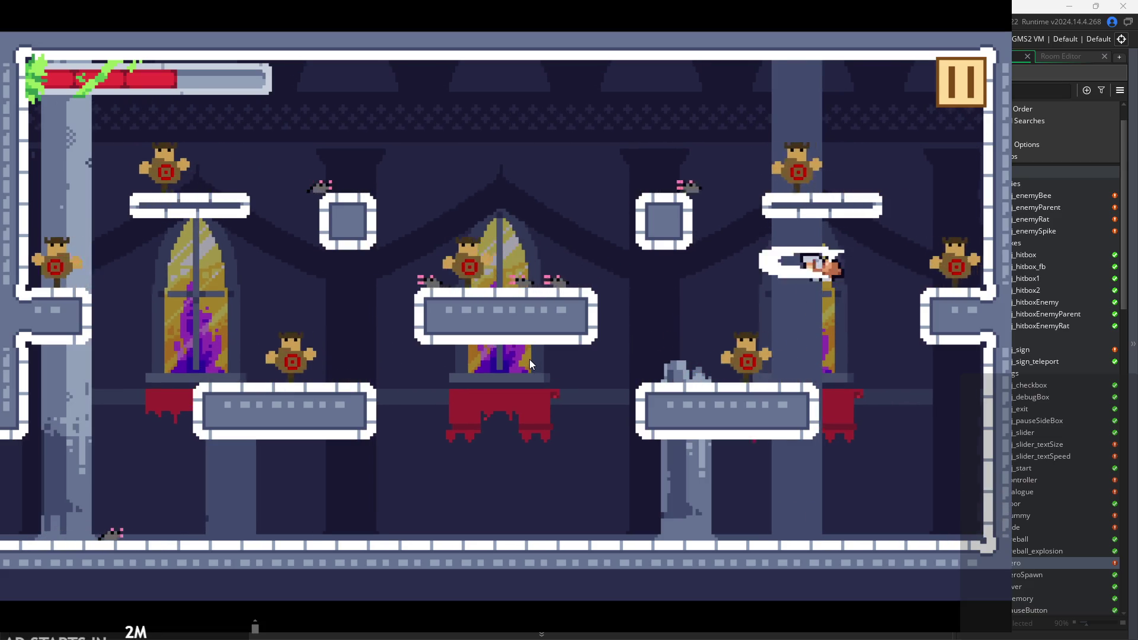
pyautogui.press('Left')
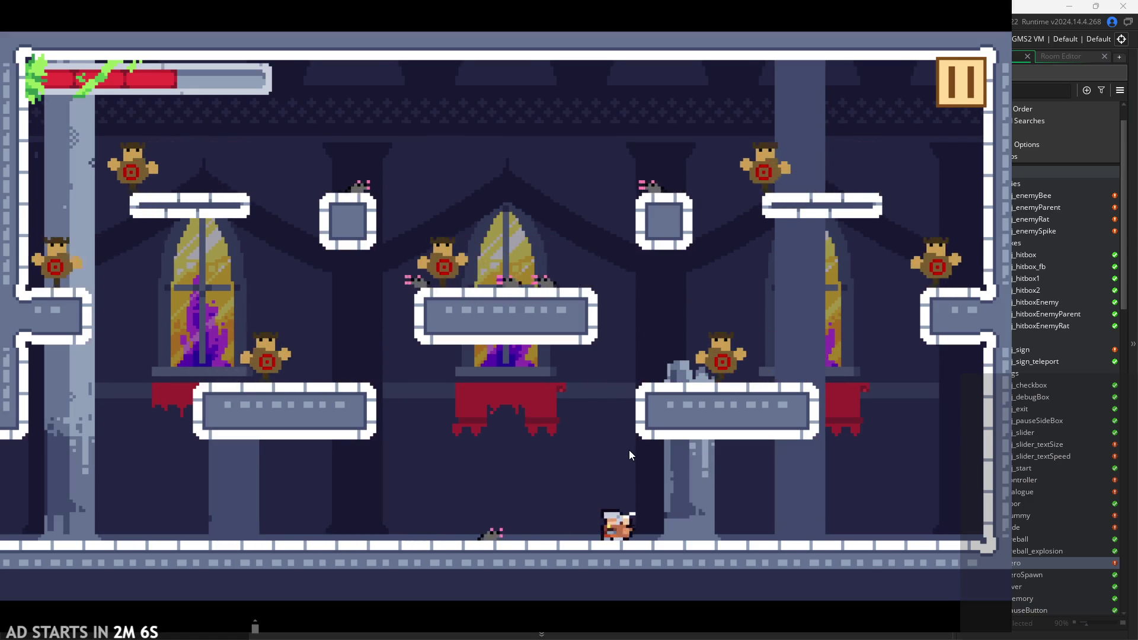
pyautogui.press('Left')
pyautogui.press('space')
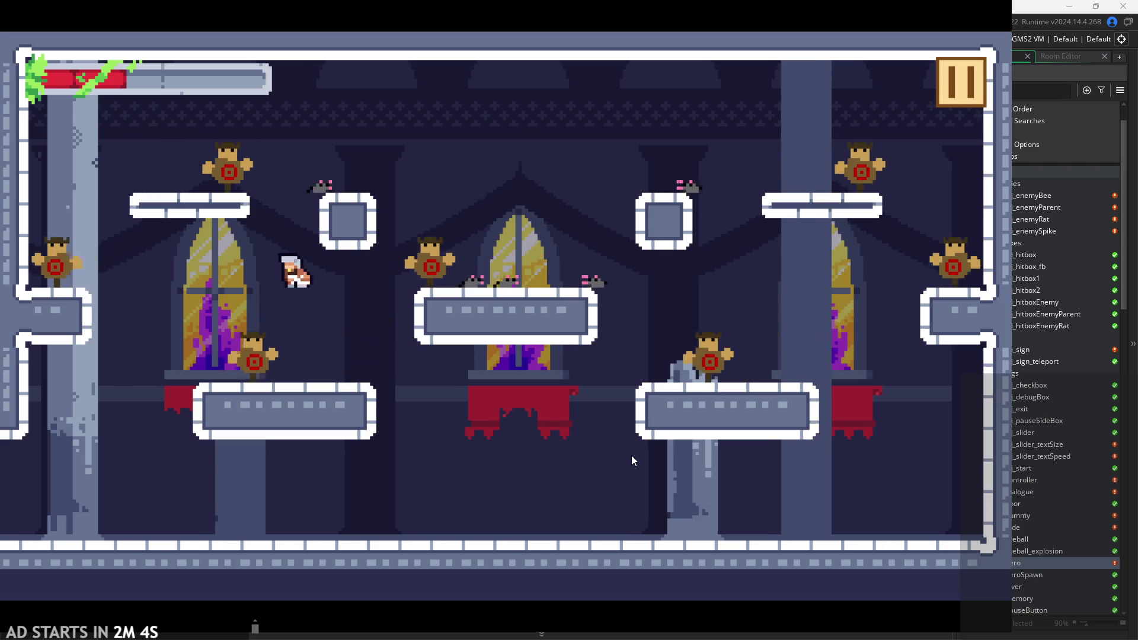
pyautogui.press('space')
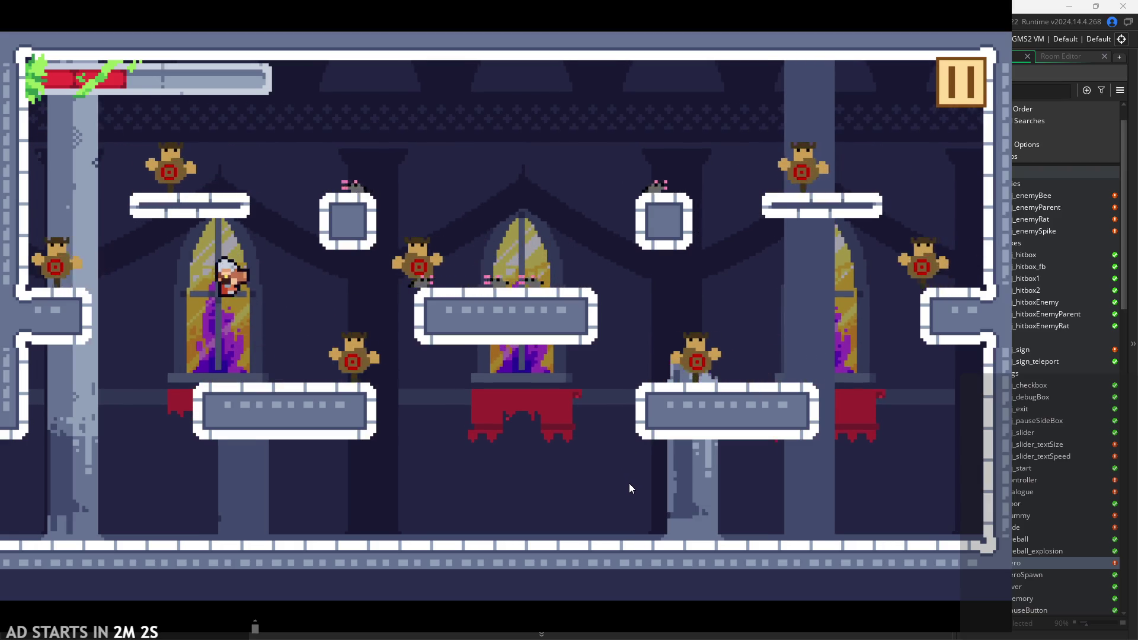
pyautogui.press('Left')
pyautogui.press('Right')
pyautogui.press('Right')
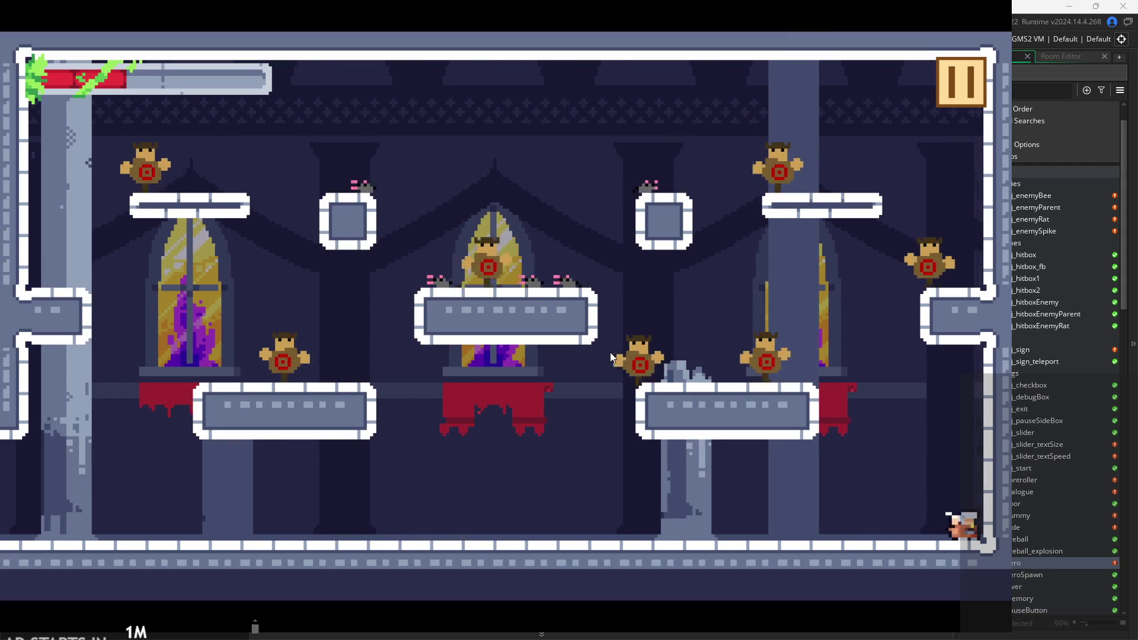
# Test the hero's wall-jumps up the walls and platforms, steering in mid-air.
pyautogui.press('Left')
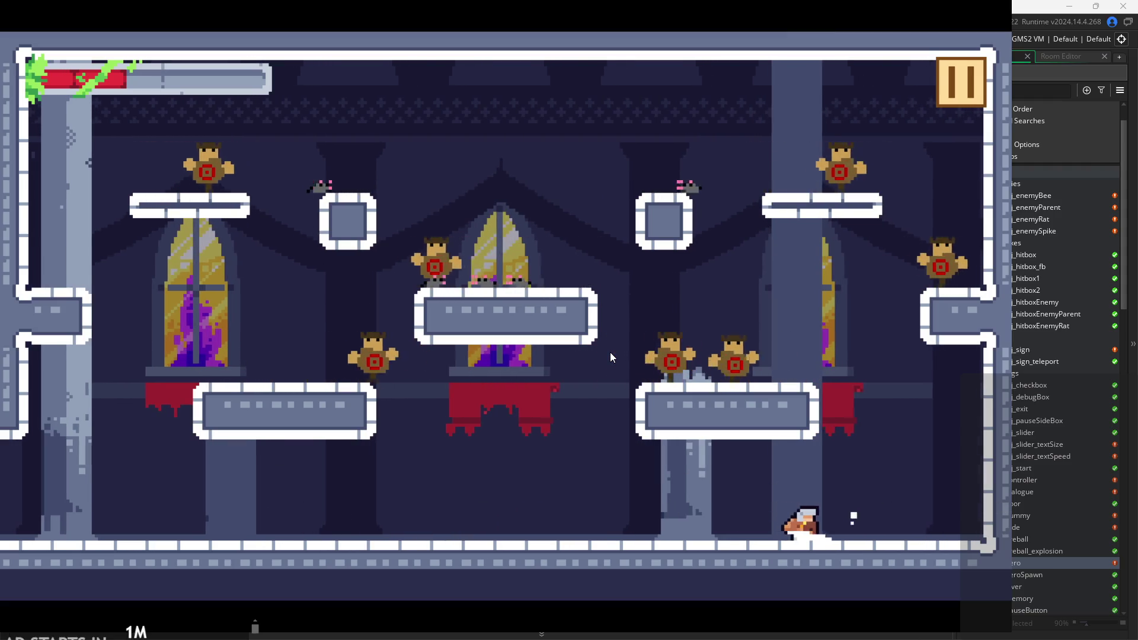
pyautogui.press('Right')
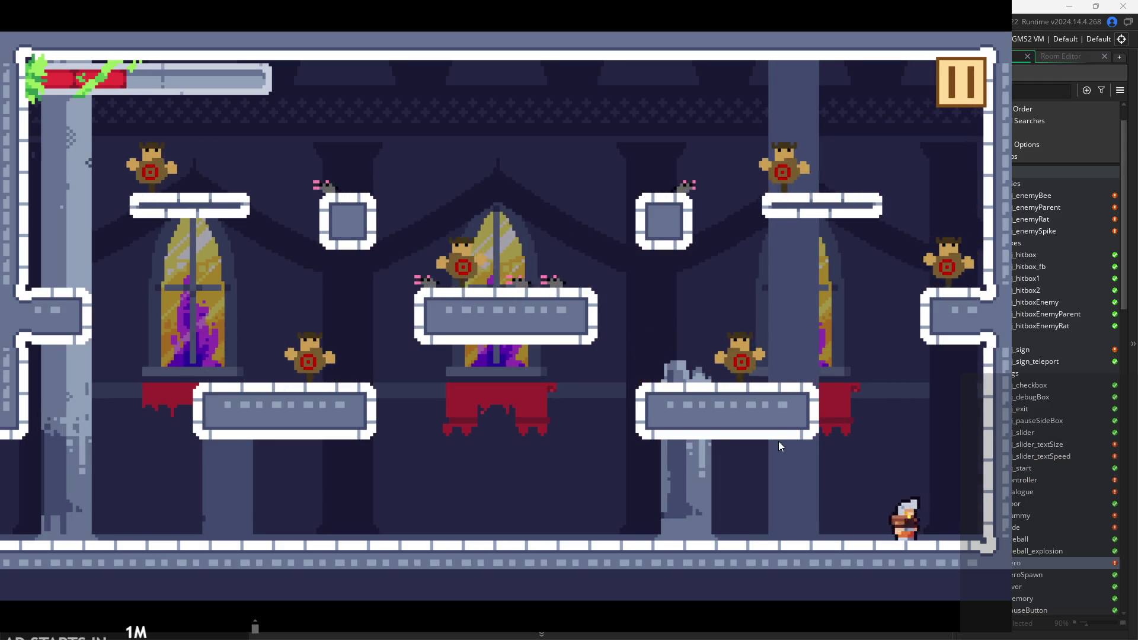
pyautogui.press('space')
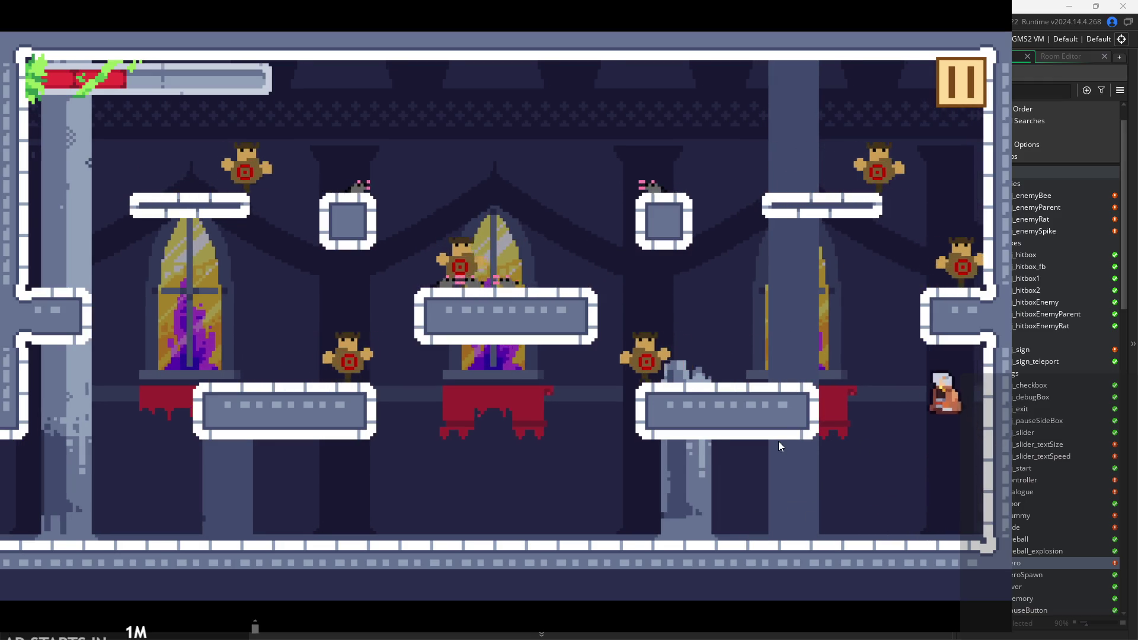
pyautogui.press('Left')
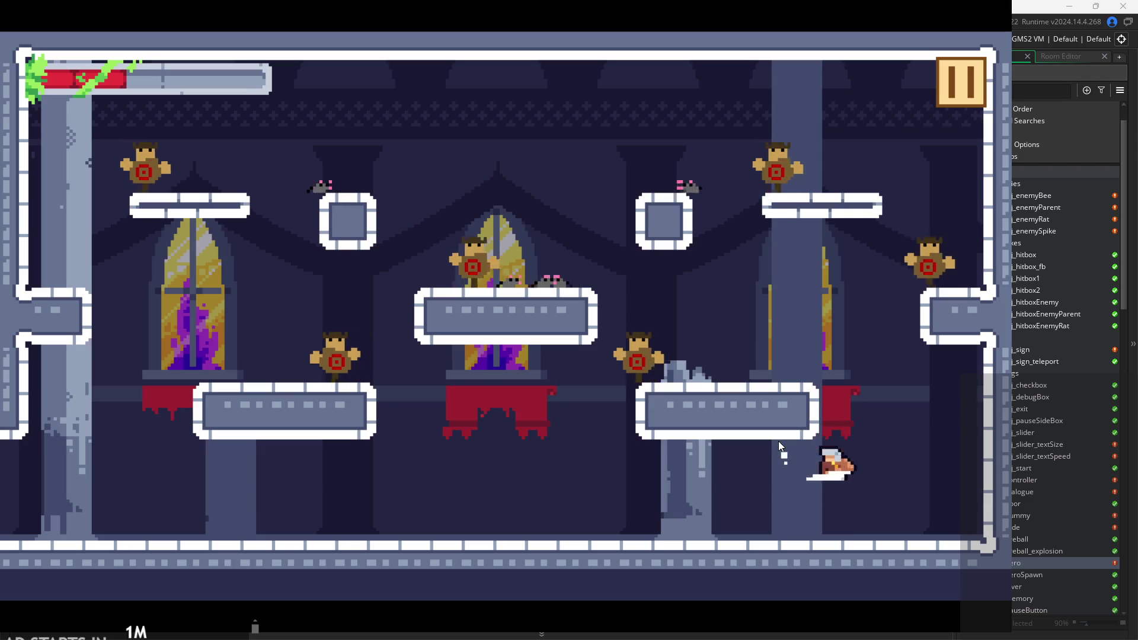
pyautogui.press('space')
pyautogui.press('Left')
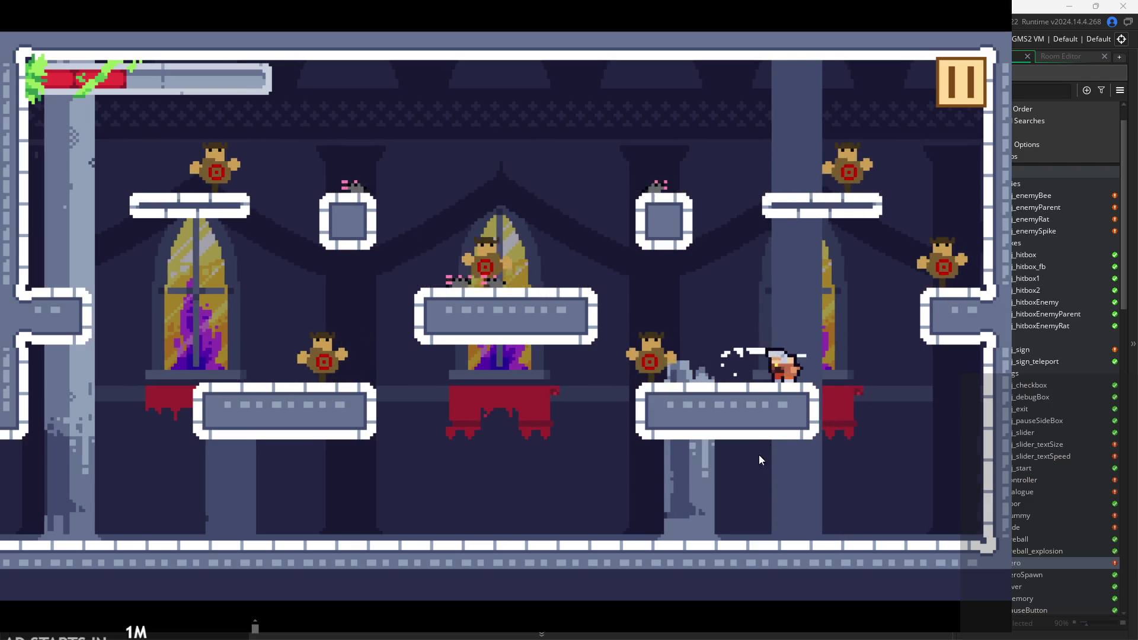
pyautogui.press('space')
pyautogui.press('Left')
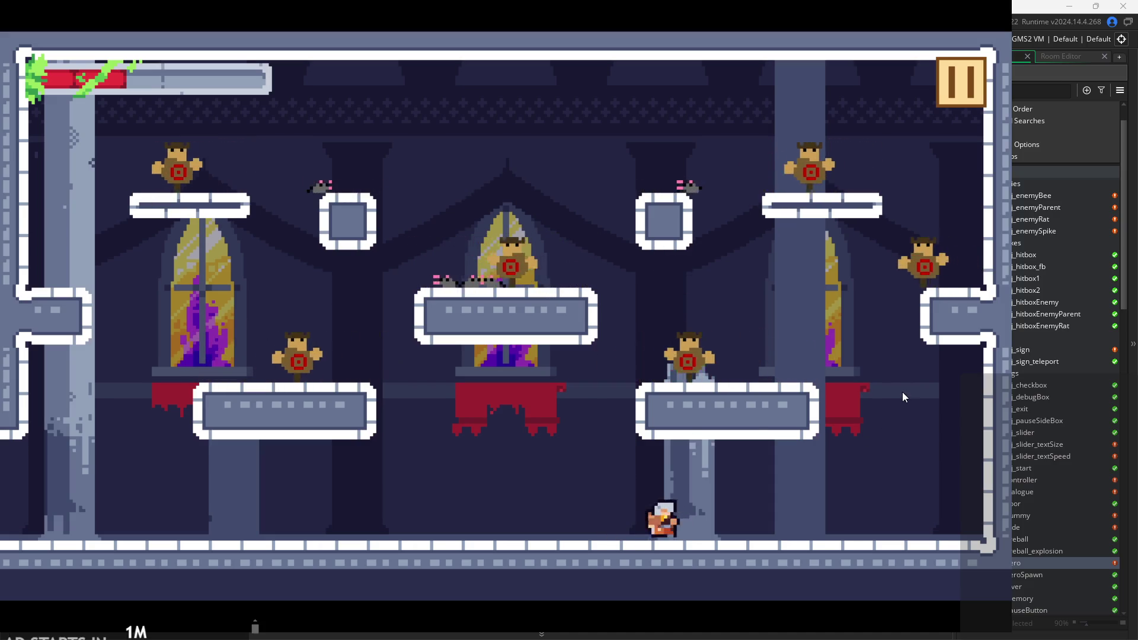
pyautogui.press('Right')
pyautogui.press('space')
pyautogui.press('Left')
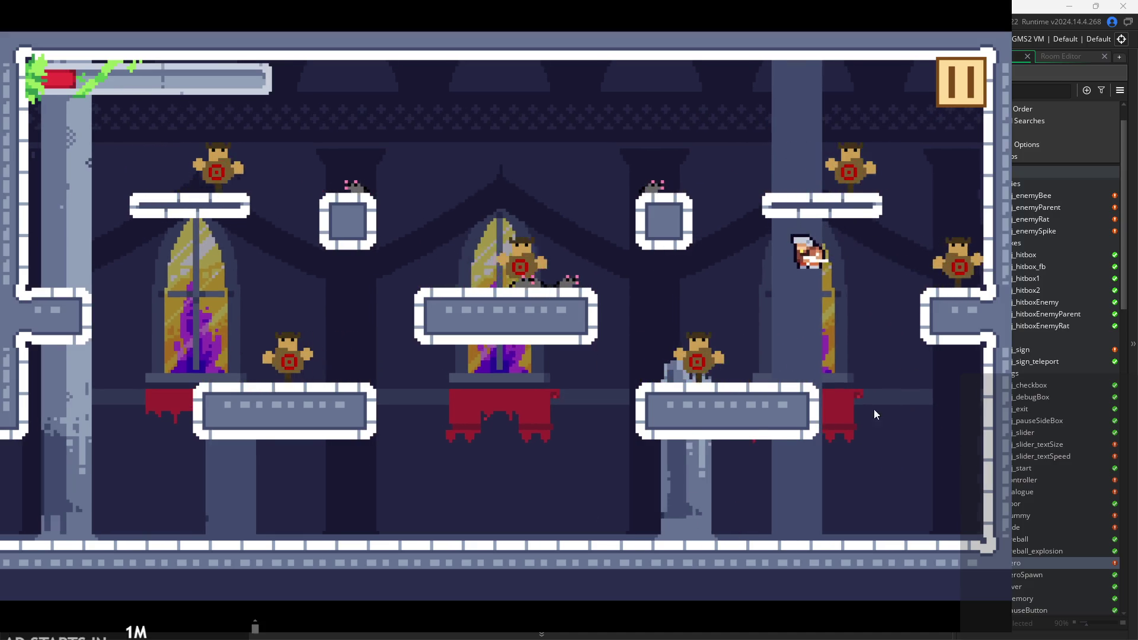
pyautogui.press('Left')
pyautogui.press('Right')
pyautogui.press('space')
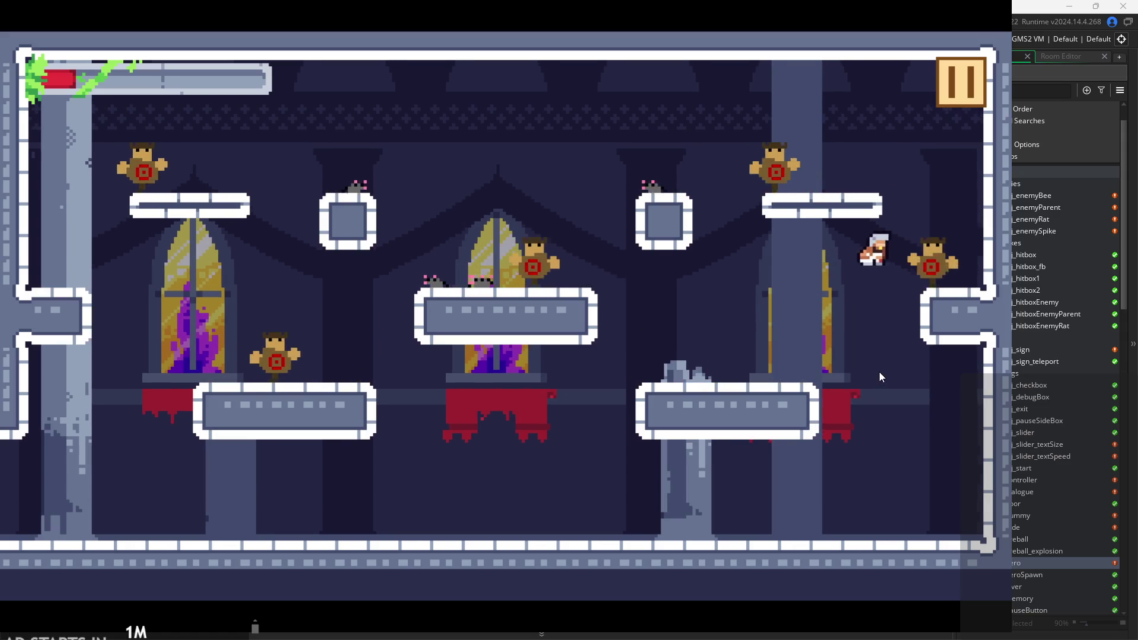
pyautogui.press('Right')
pyautogui.press('space')
# Wall-jump the hero repeatedly up the column and right wall, then onto a ledge.
pyautogui.press('Left')
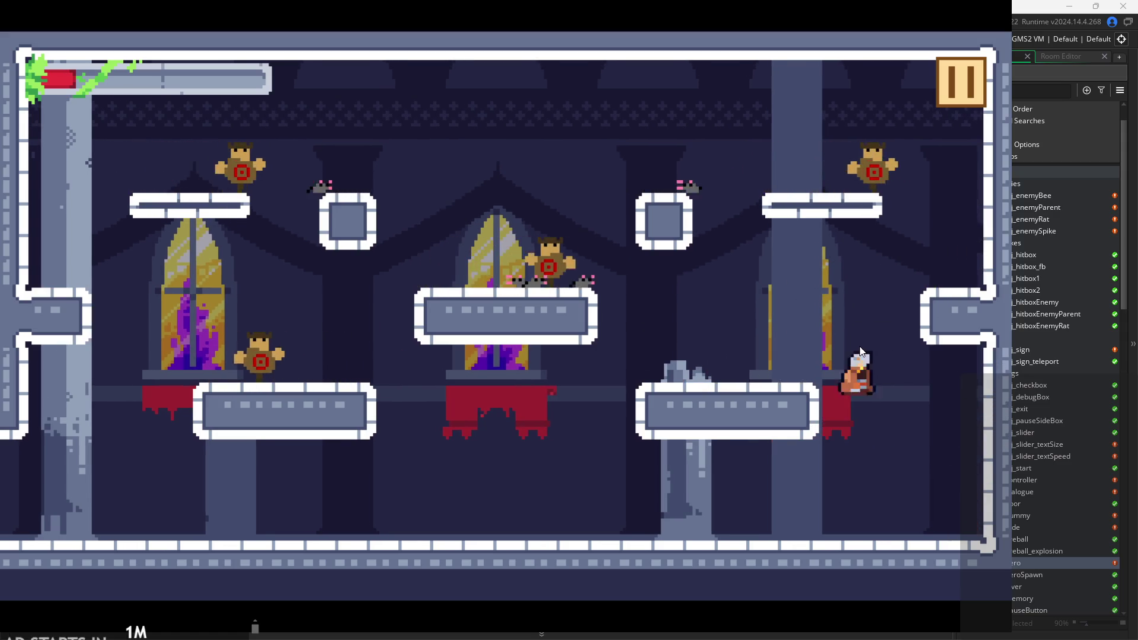
pyautogui.press('space')
pyautogui.press('Left')
pyautogui.press('space')
pyautogui.press('Right')
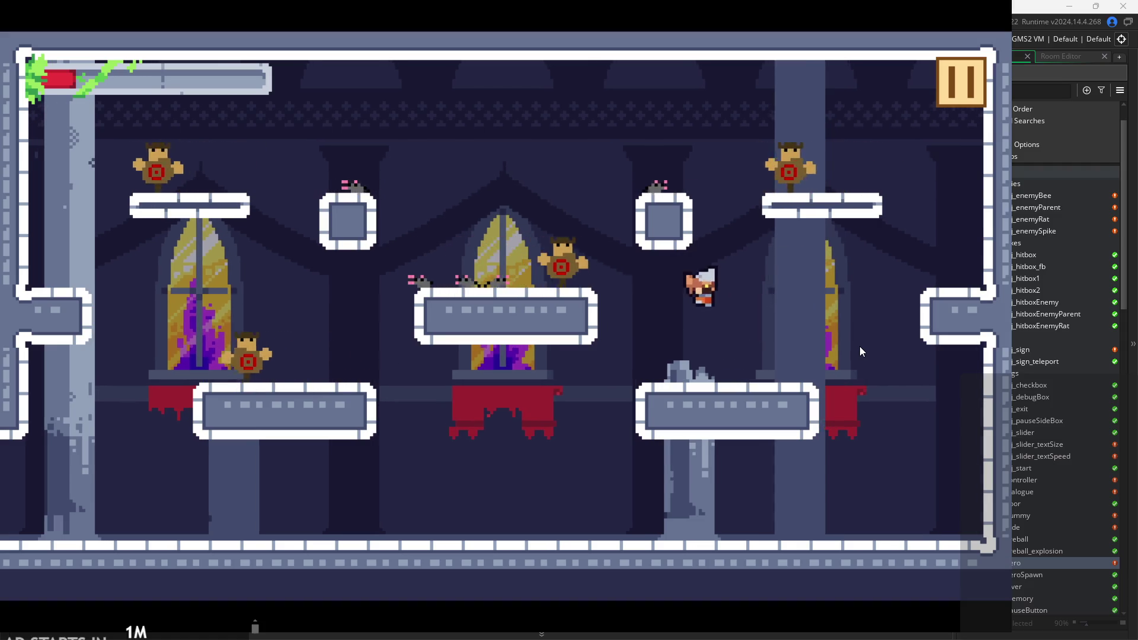
pyautogui.press('Right')
pyautogui.press('space')
pyautogui.press('Left')
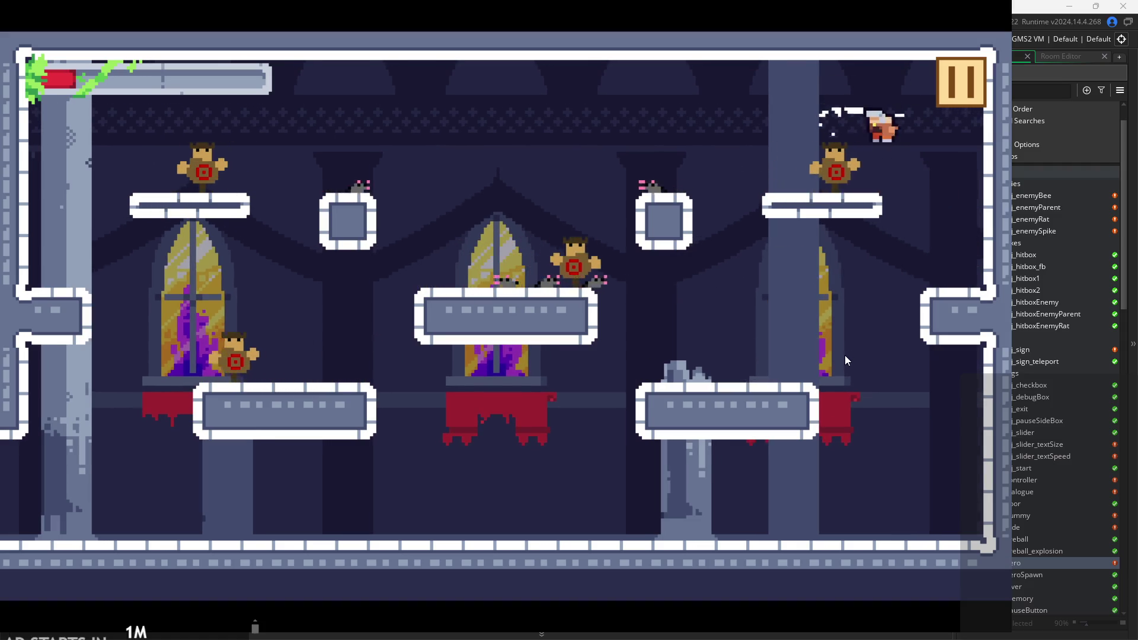
pyautogui.press('Left')
pyautogui.press('space')
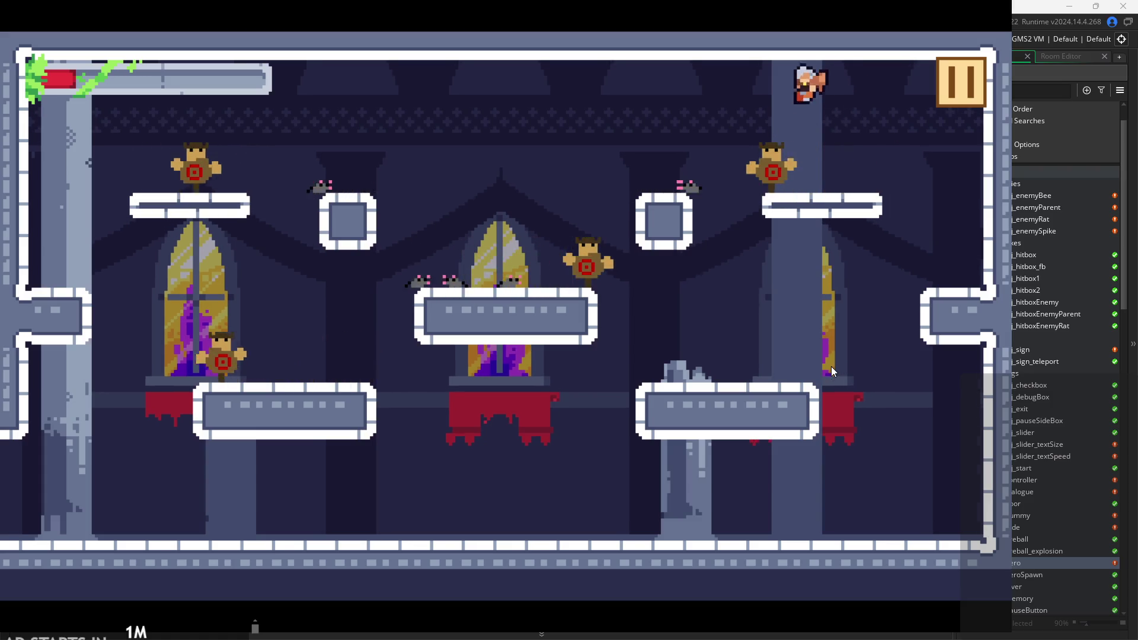
pyautogui.press('Left')
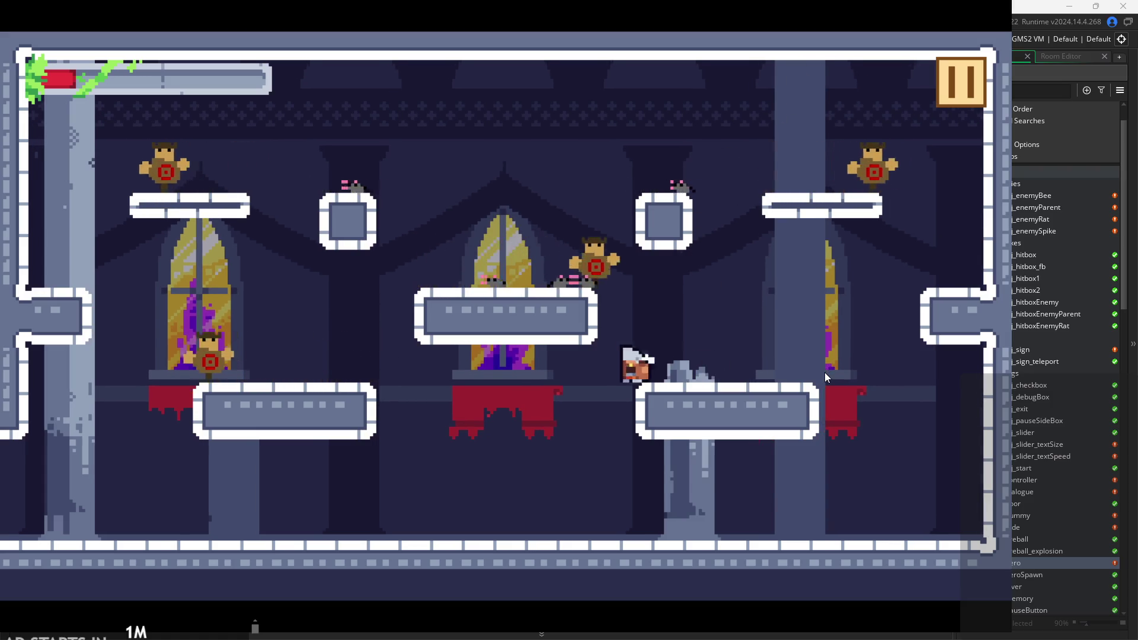
pyautogui.press('Left')
pyautogui.press('Left')
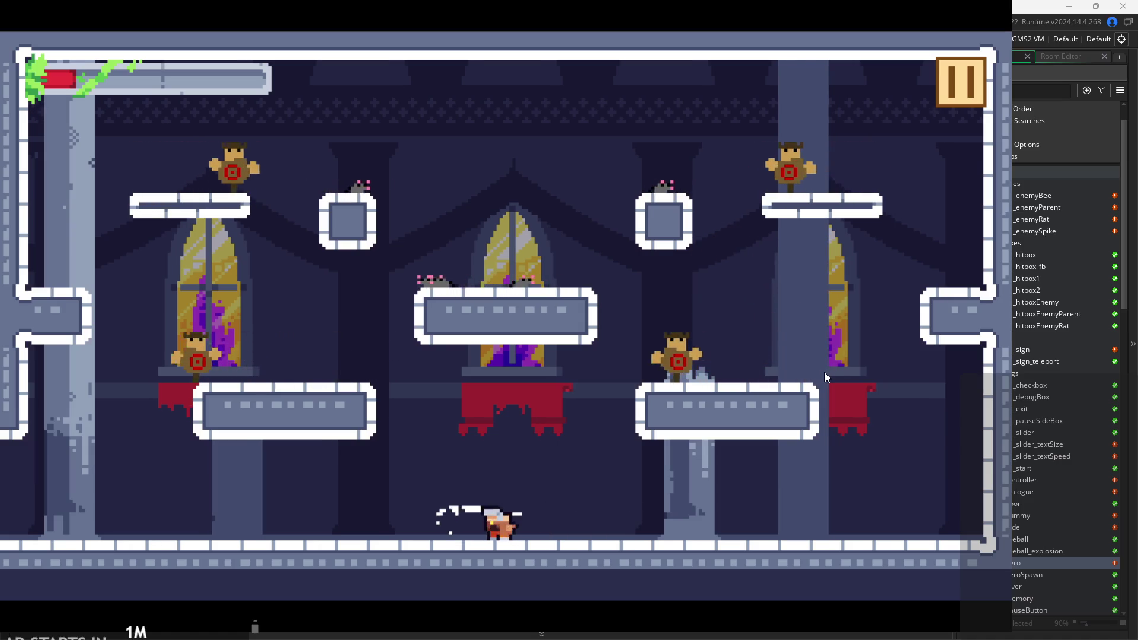
pyautogui.press('Right')
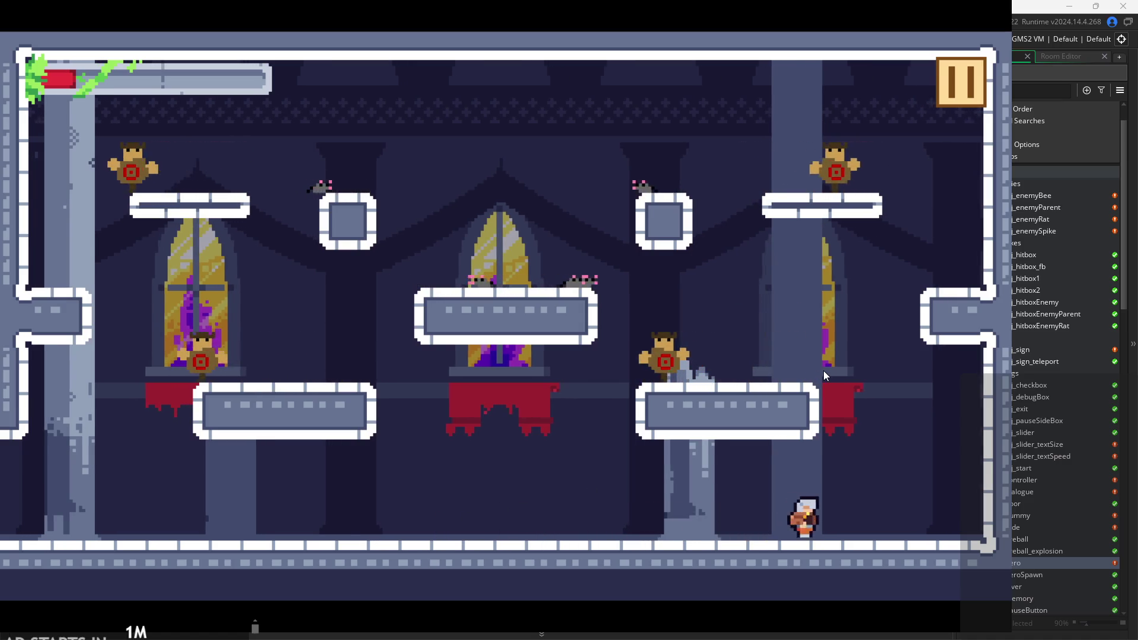
pyautogui.press('space')
pyautogui.press('Left')
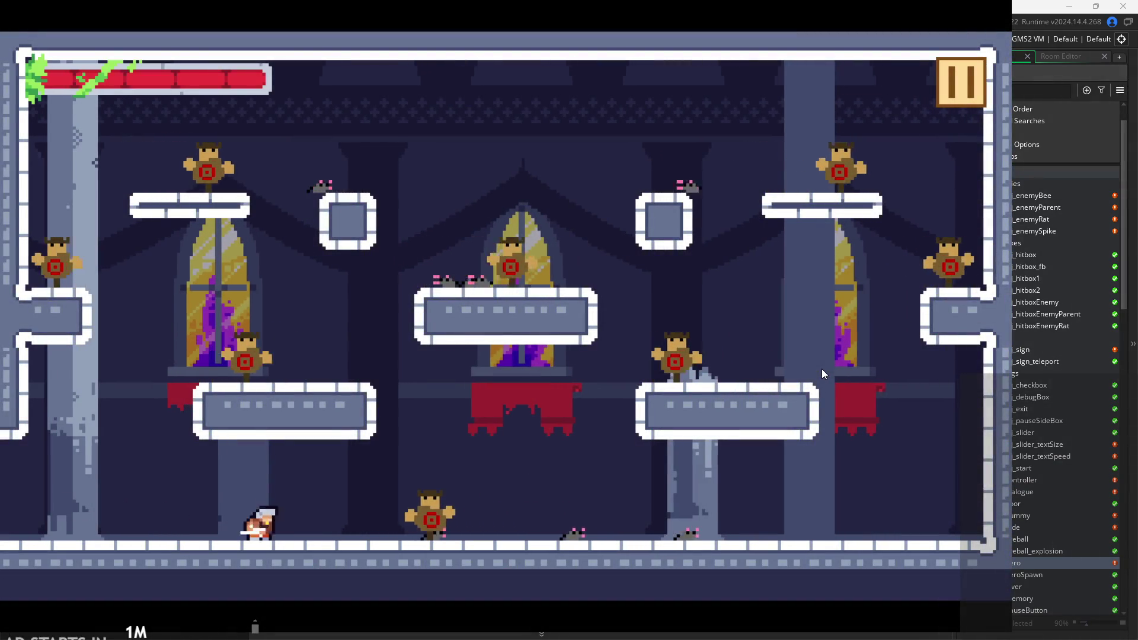
# Slash at the rats and dummies with x, mixing in wall-jumps and mid-air attacks.
pyautogui.press('Right')
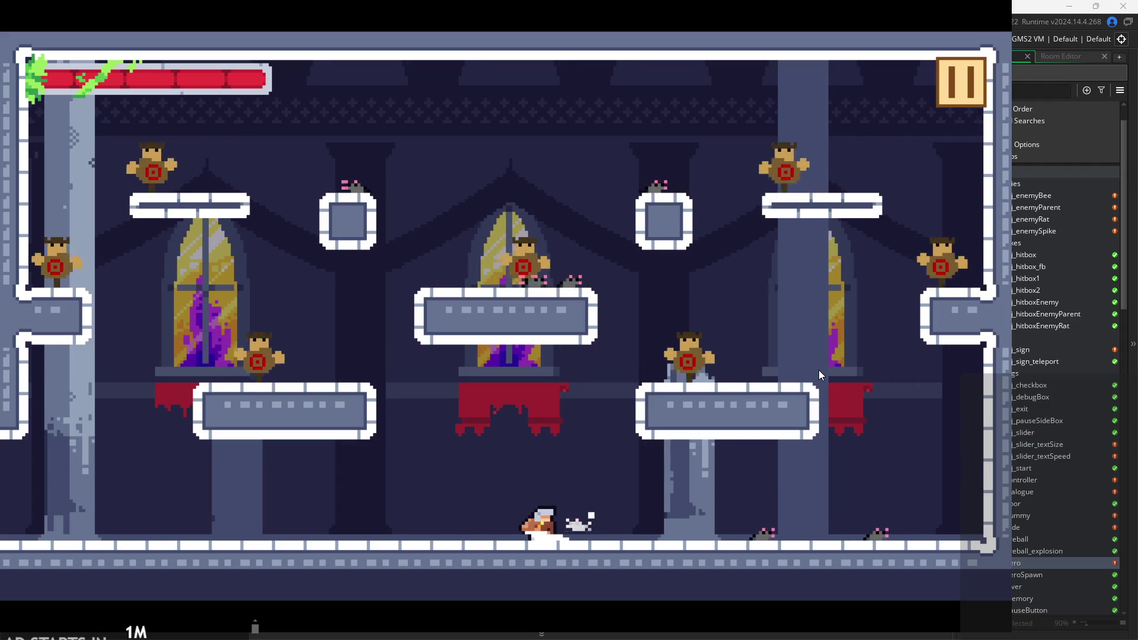
pyautogui.press('space')
pyautogui.press('Right')
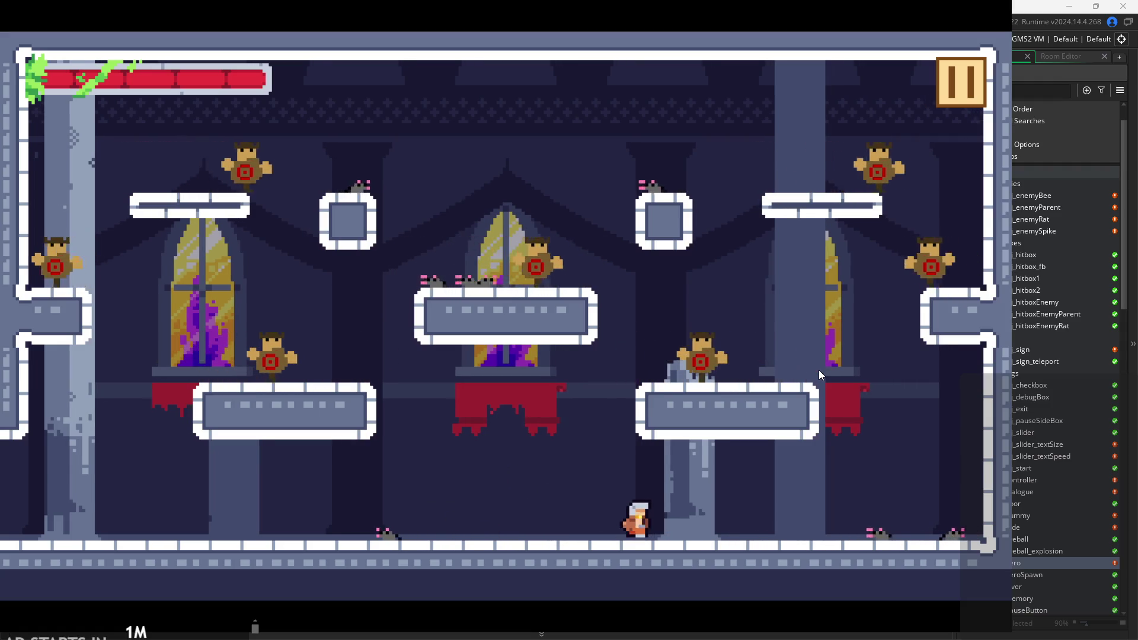
pyautogui.press('Right')
pyautogui.press('x')
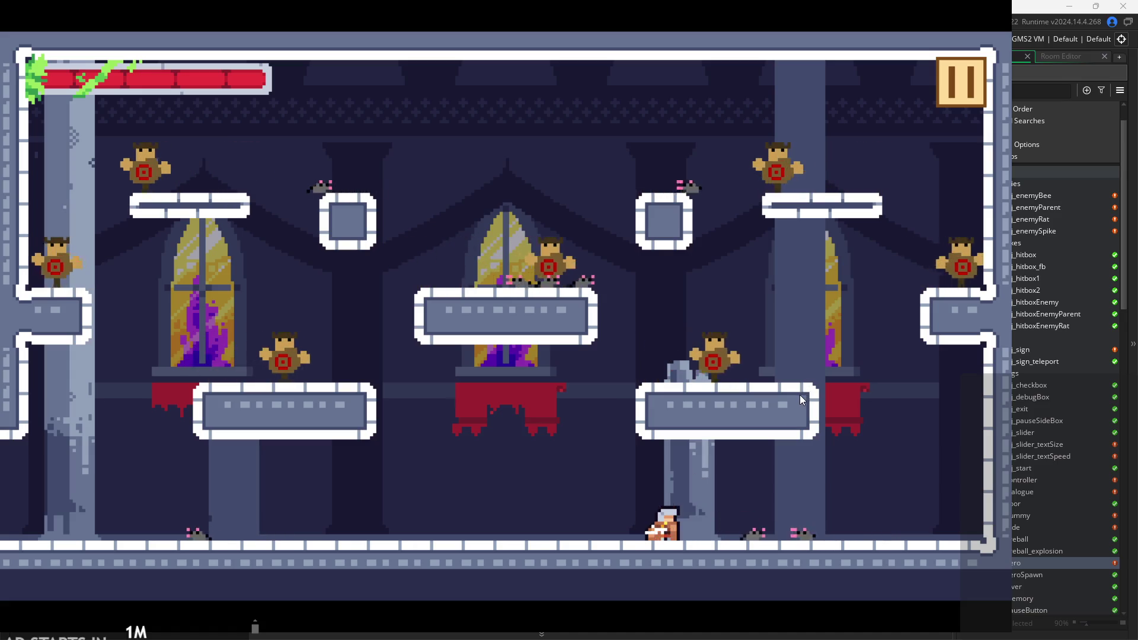
pyautogui.press('x')
pyautogui.press('x')
pyautogui.press('x')
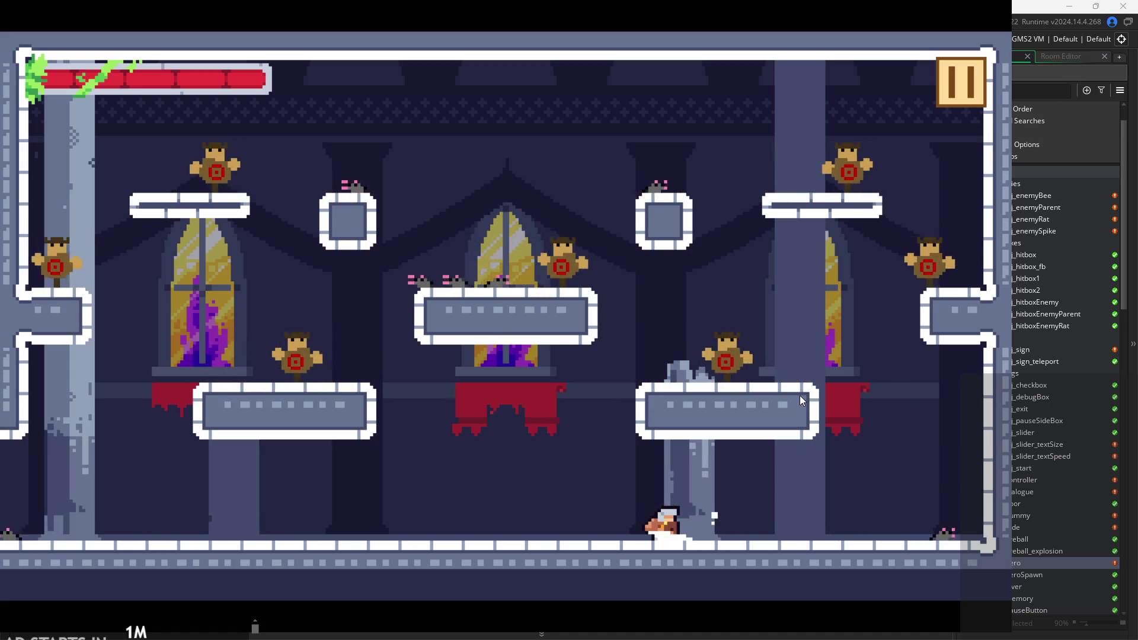
pyautogui.press('Right')
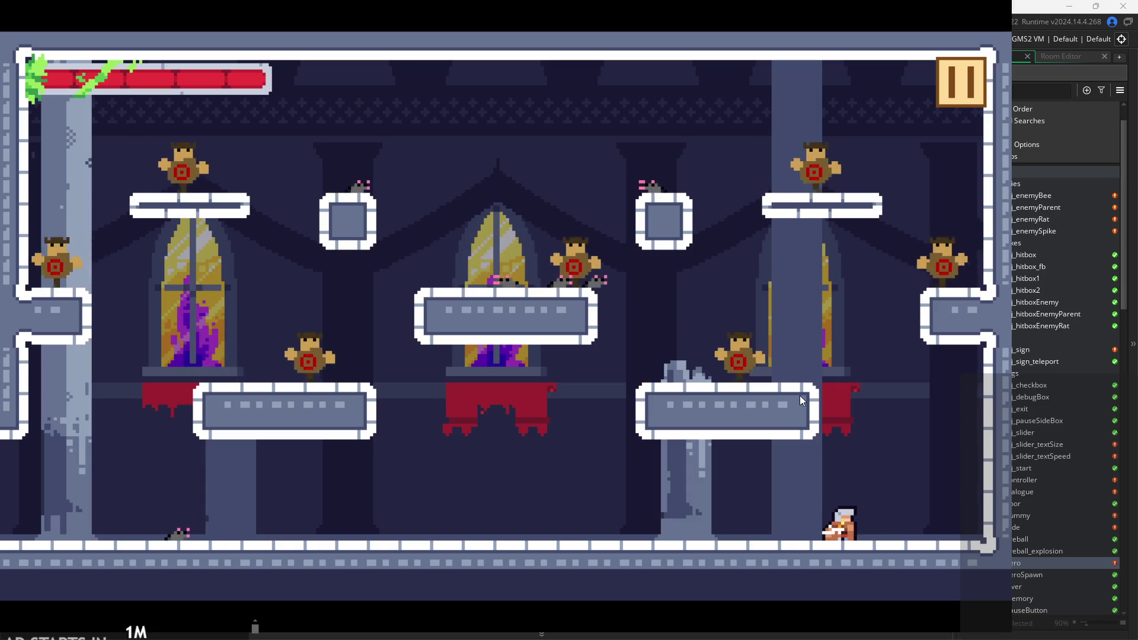
pyautogui.press('Left')
pyautogui.press('x')
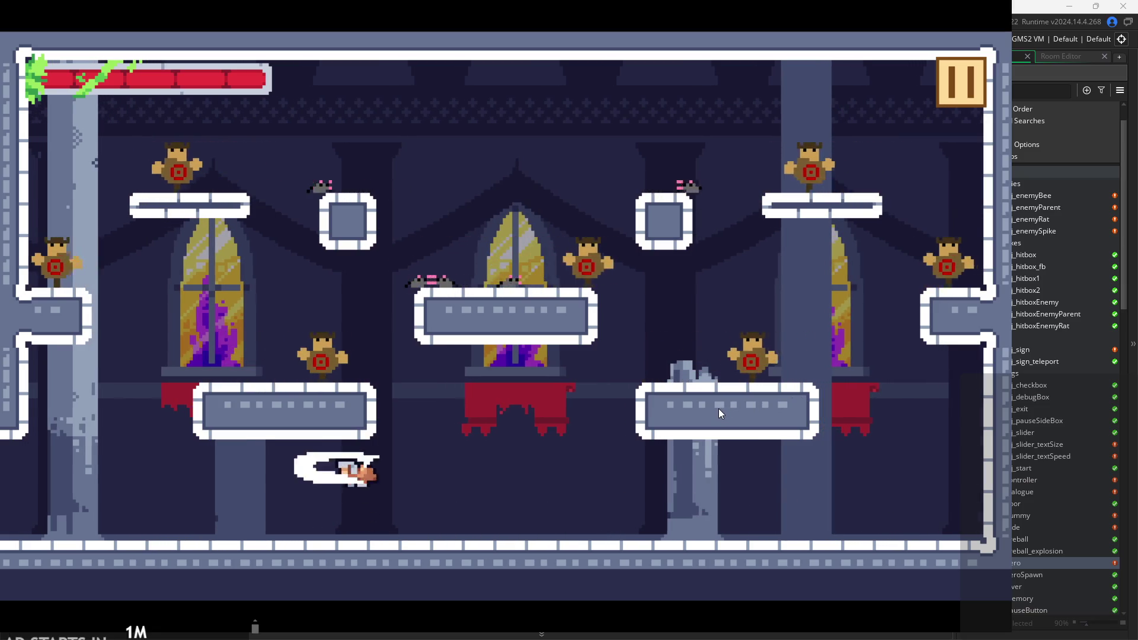
pyautogui.press('Right')
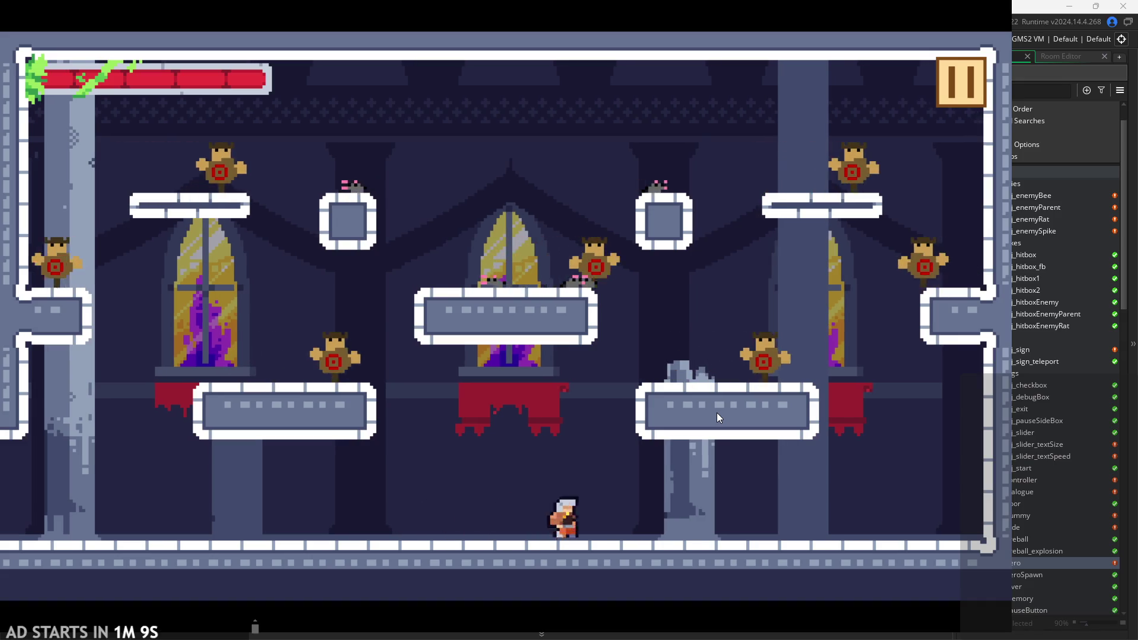
pyautogui.press('Right')
pyautogui.press('space')
pyautogui.press('Left')
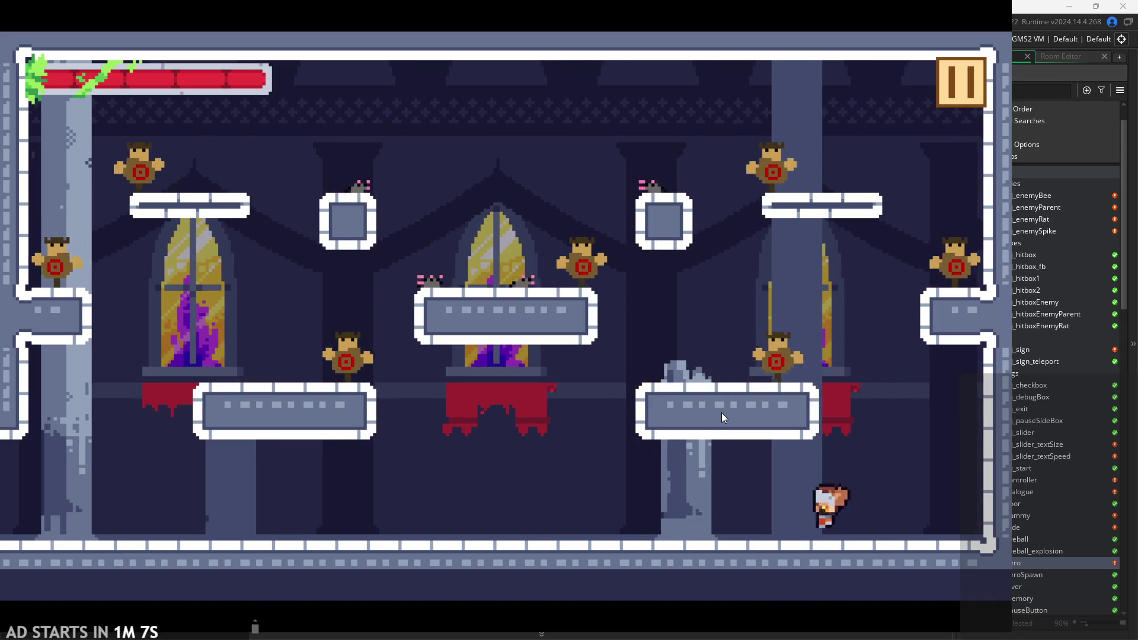
pyautogui.press('Right')
pyautogui.press('space')
pyautogui.press('Left')
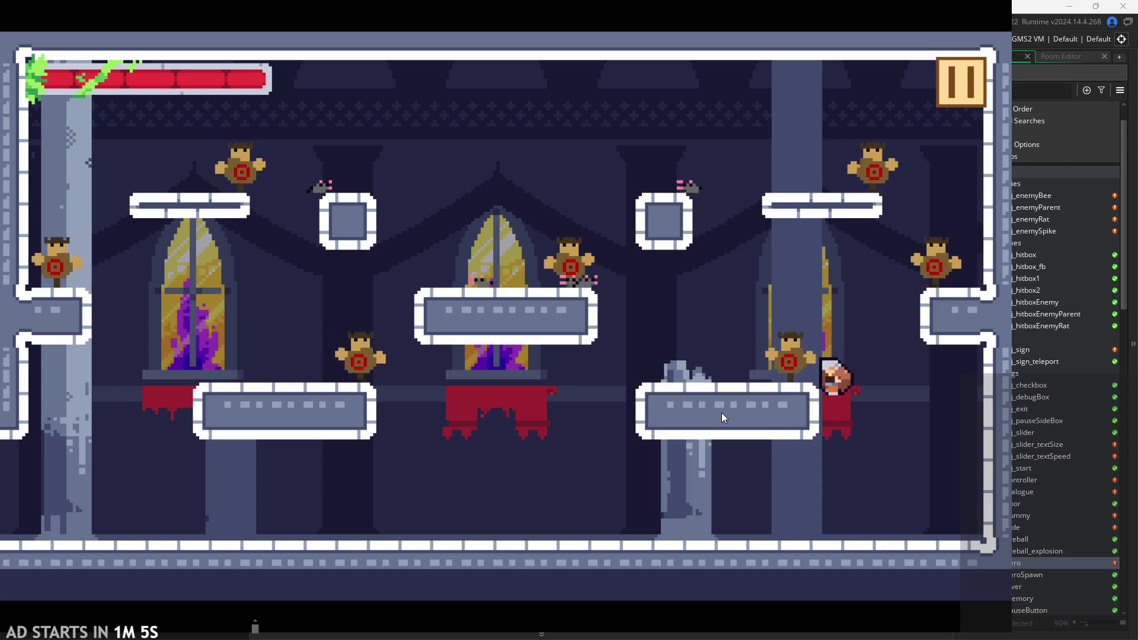
pyautogui.press('Left')
pyautogui.press('space')
pyautogui.press('x')
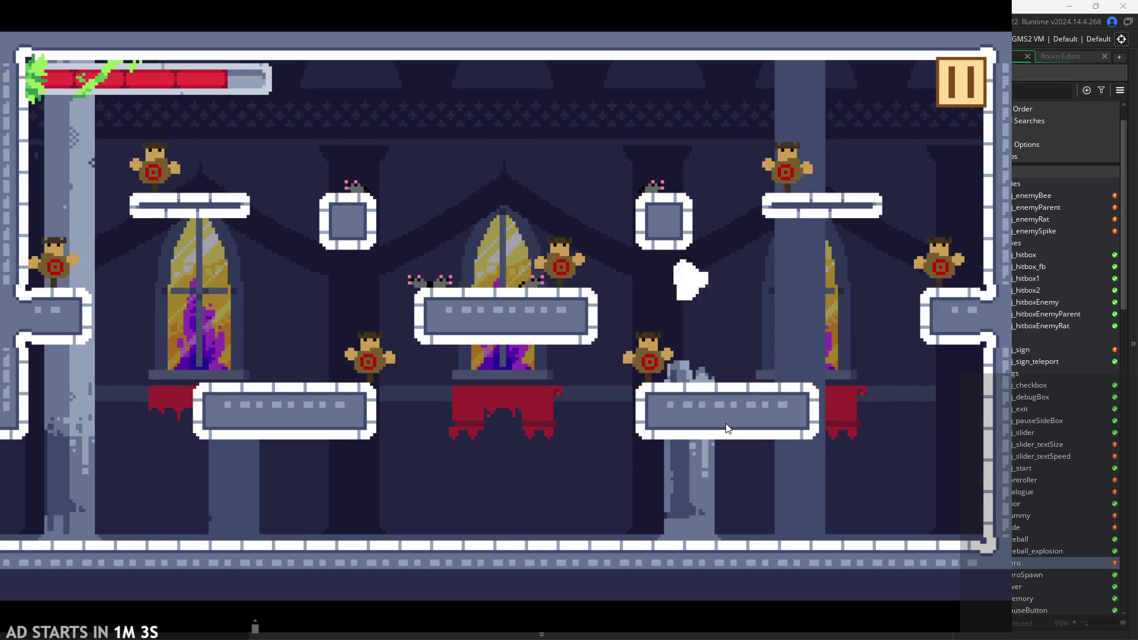
pyautogui.press('Left')
pyautogui.press('space')
pyautogui.press('x')
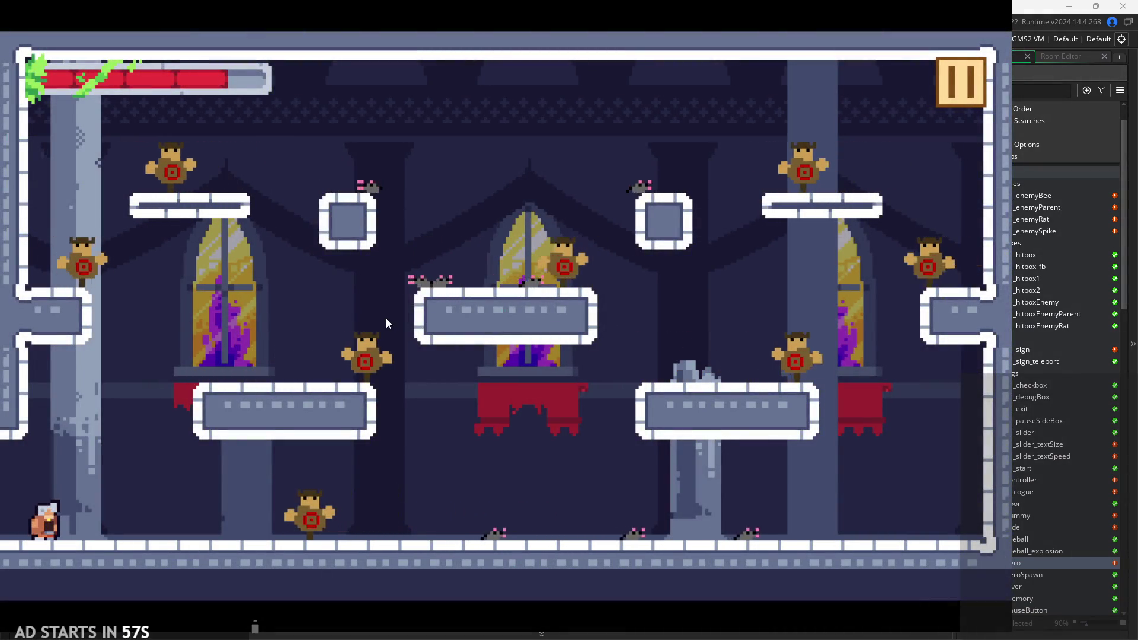
pyautogui.press('space')
pyautogui.press('x')
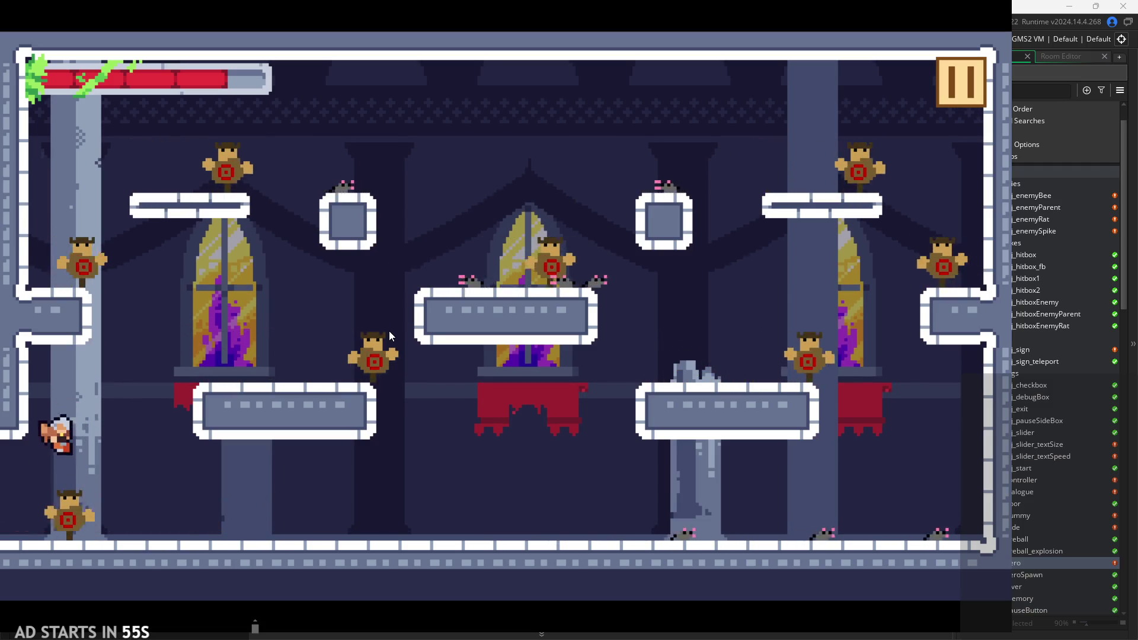
# Turn on Debug Stats in the game's pause menu.
pyautogui.click(961, 81)
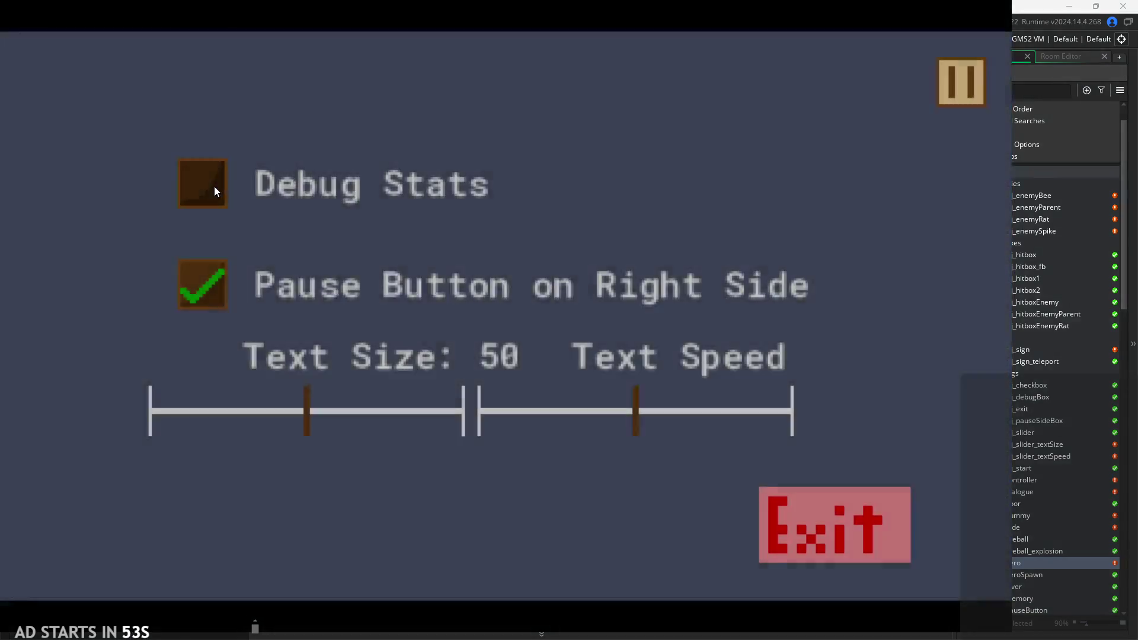
pyautogui.click(215, 186)
pyautogui.click(952, 89)
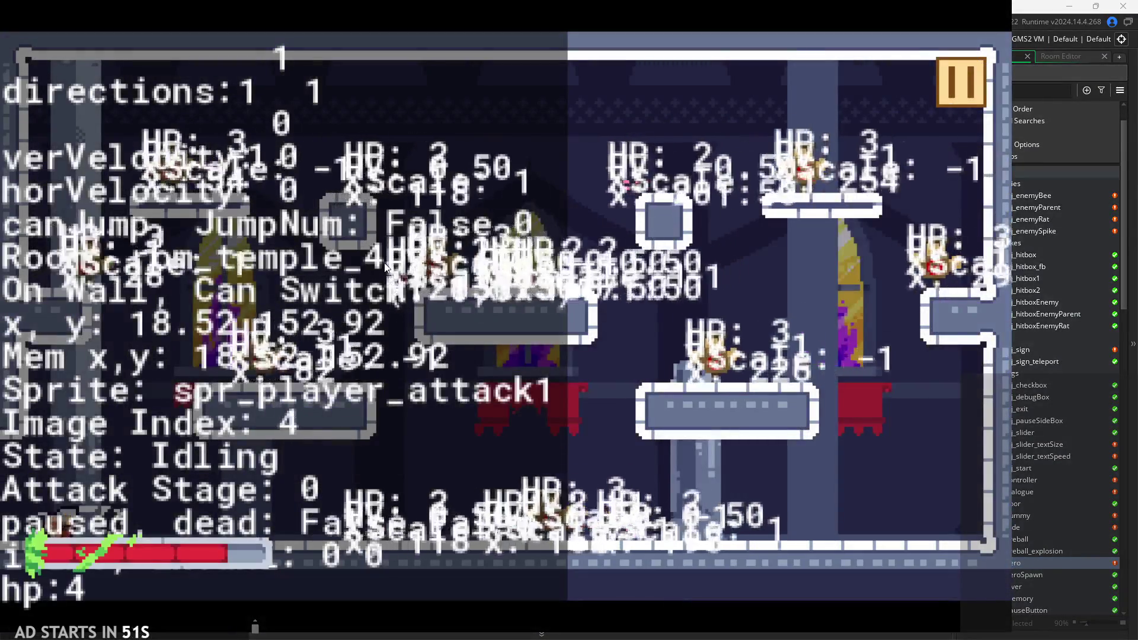
# Set the debug Text Size slider to 0 and resume play.
pyautogui.click(943, 90)
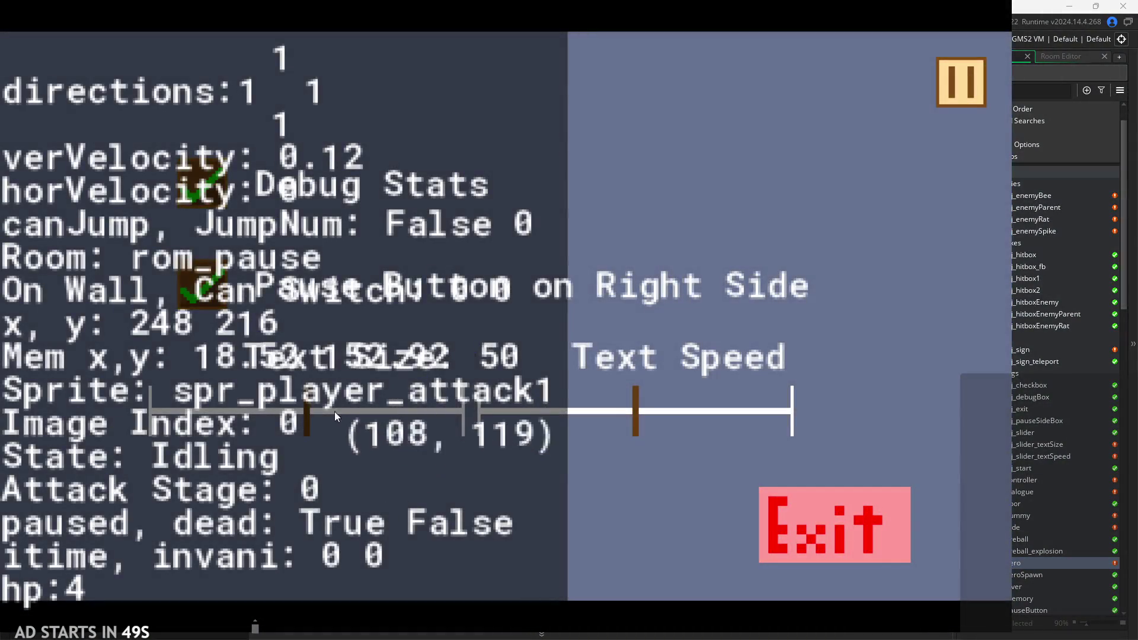
pyautogui.moveTo(305, 422)
pyautogui.mouseDown()
pyautogui.moveTo(63, 440)
pyautogui.moveTo(639, 439)
pyautogui.moveTo(2, 402)
pyautogui.mouseUp()
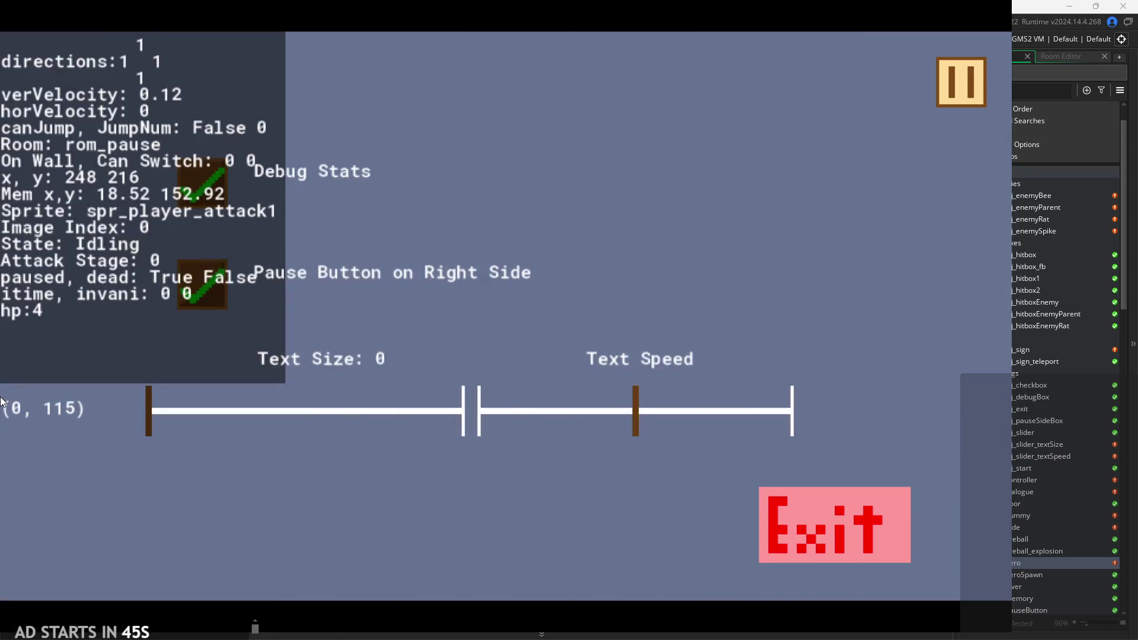
pyautogui.click(965, 102)
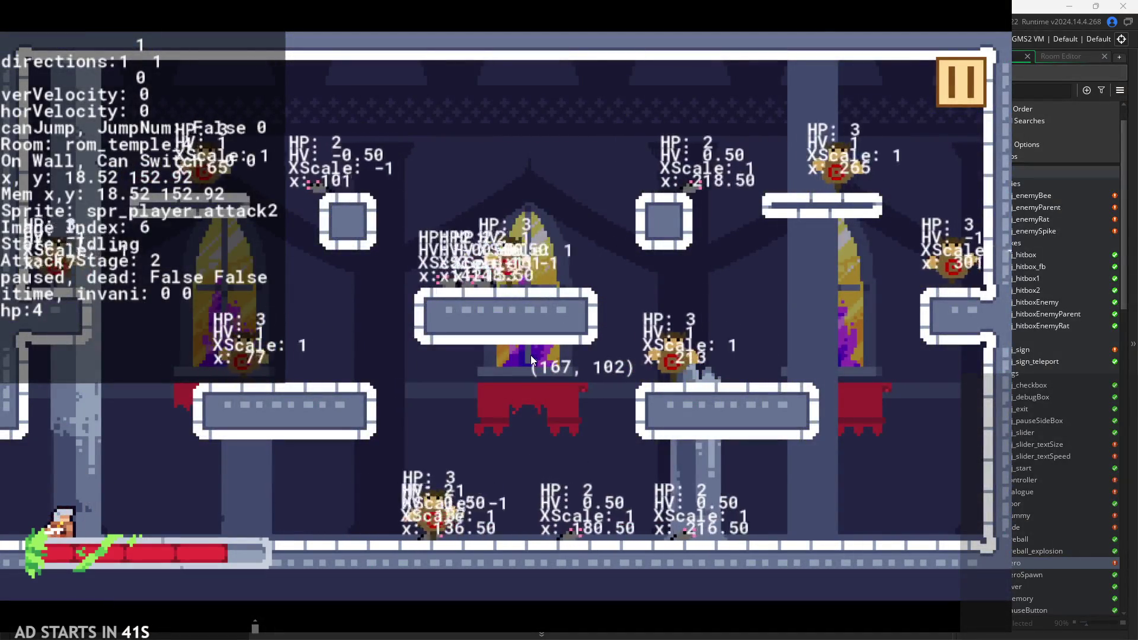
# Run the hero right chaining attack combos at the enemies, then jump left and back right.
pyautogui.press('Right')
pyautogui.press('Left')
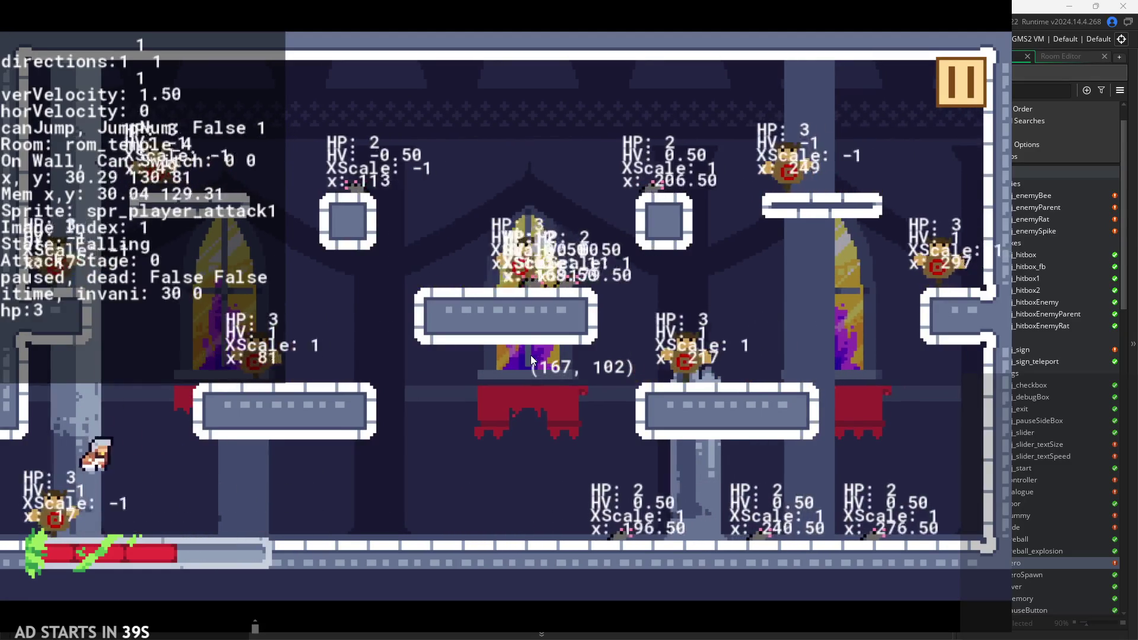
pyautogui.press('Right')
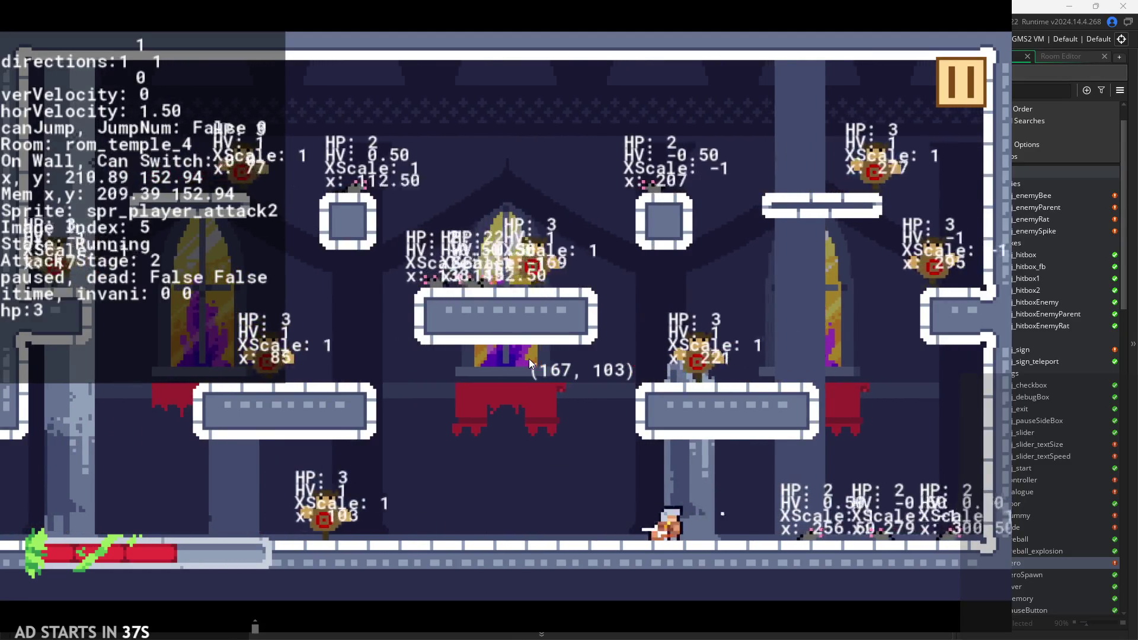
pyautogui.press('x')
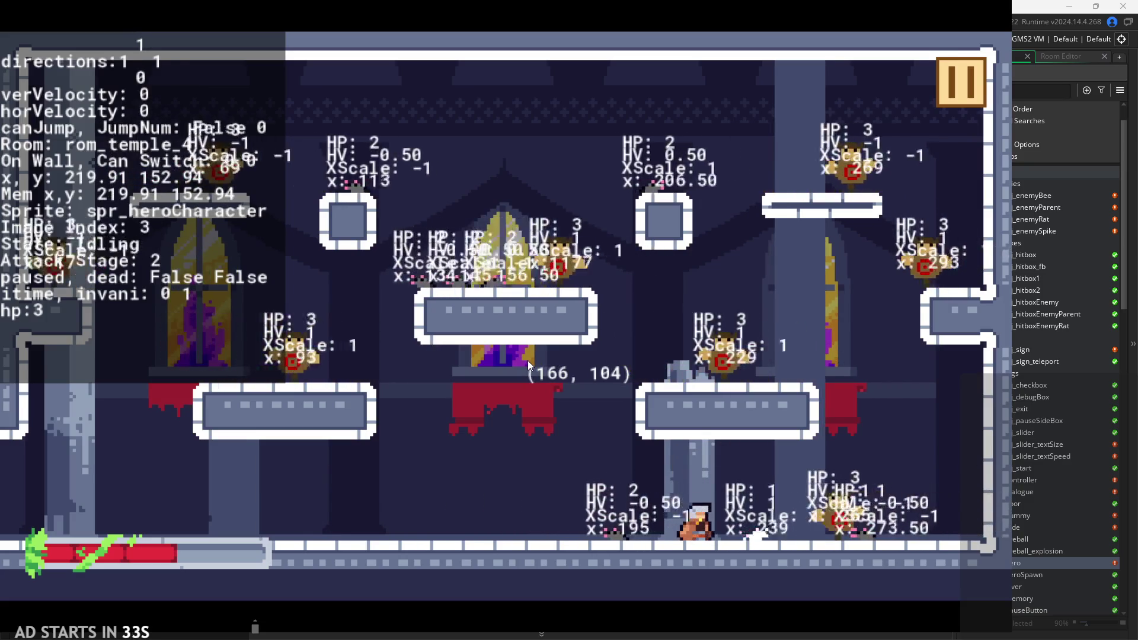
pyautogui.press('x')
pyautogui.press('x')
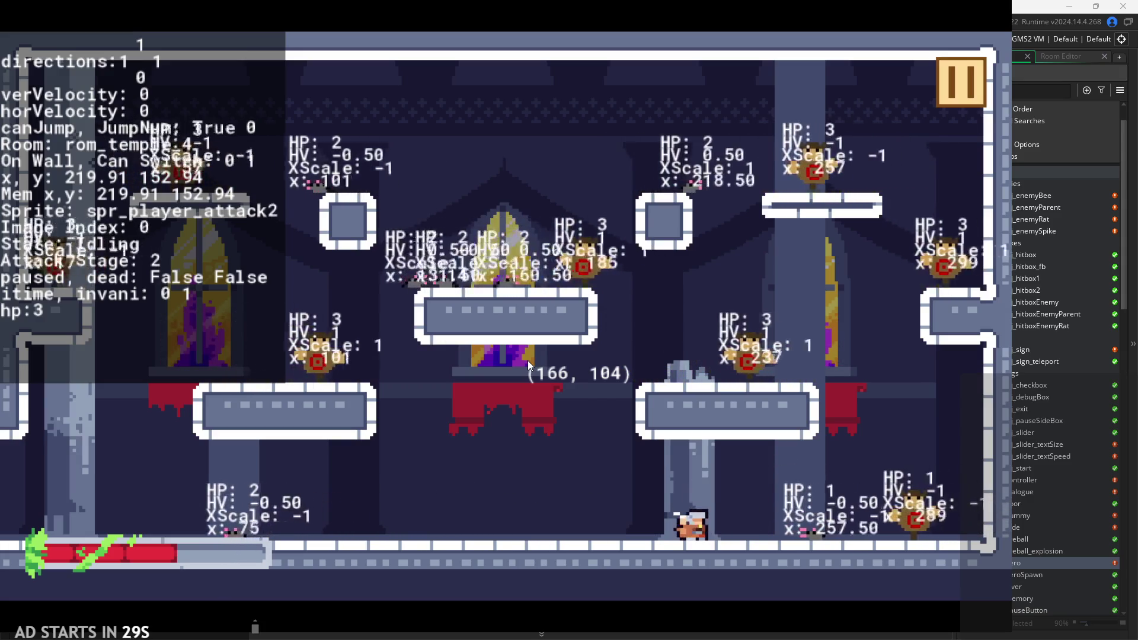
pyautogui.press('x')
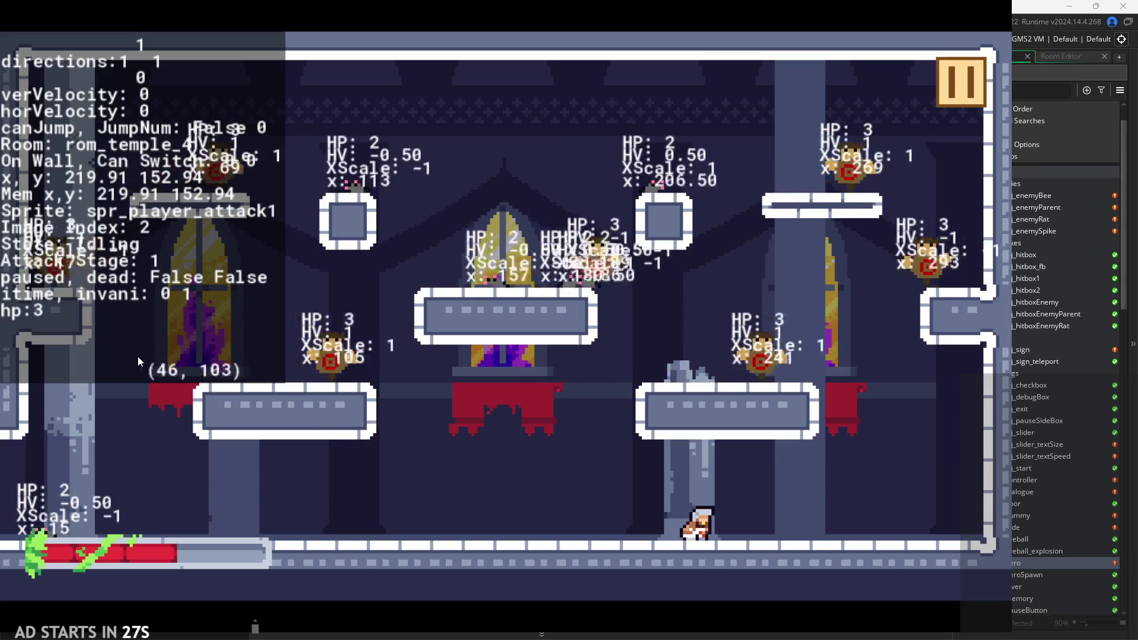
pyautogui.press('x')
pyautogui.press('Left')
pyautogui.press('z')
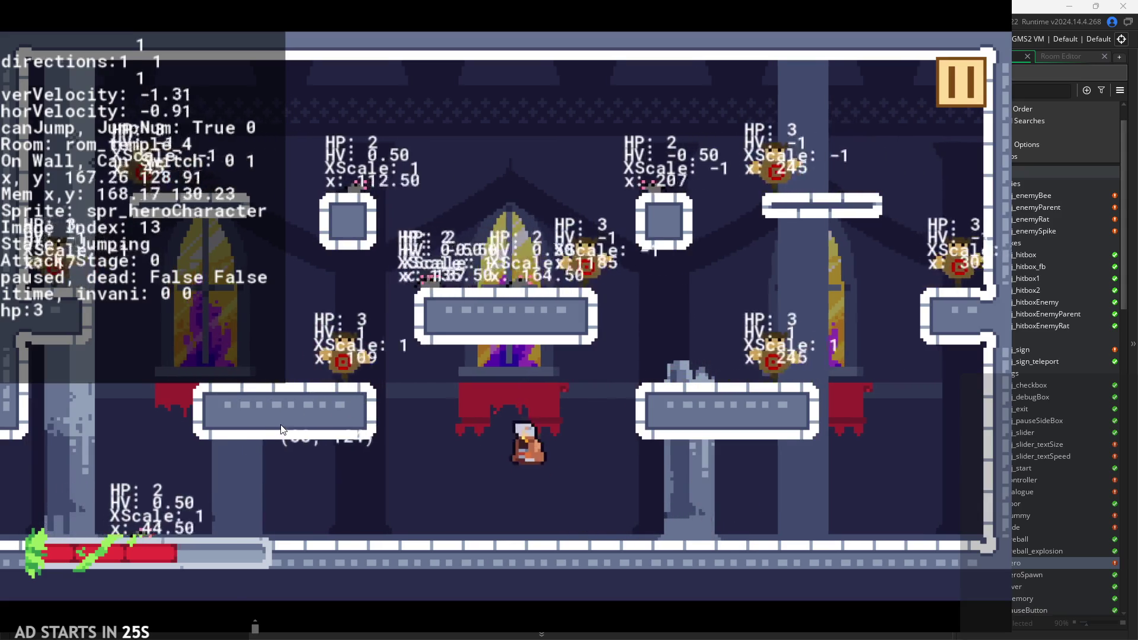
pyautogui.press('Right')
pyautogui.press('z')
pyautogui.press('x')
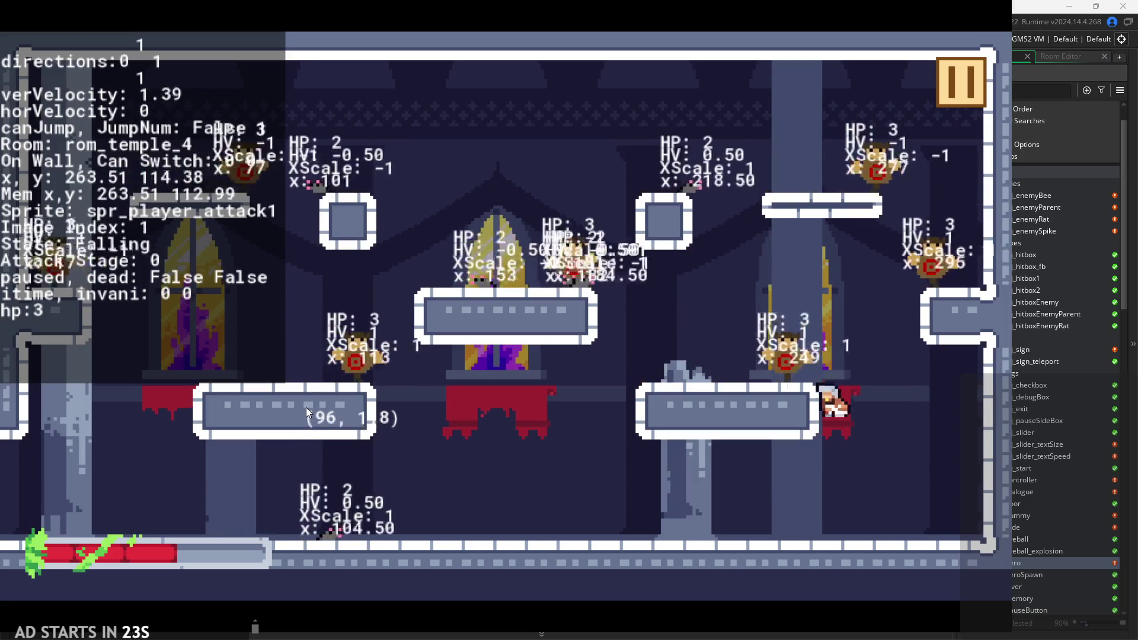
# Wall-jump off the pillar, hop left onto the higher platform and swing combos at nearby enemies.
pyautogui.press('x')
pyautogui.press('Right')
pyautogui.press('z')
pyautogui.press('Left')
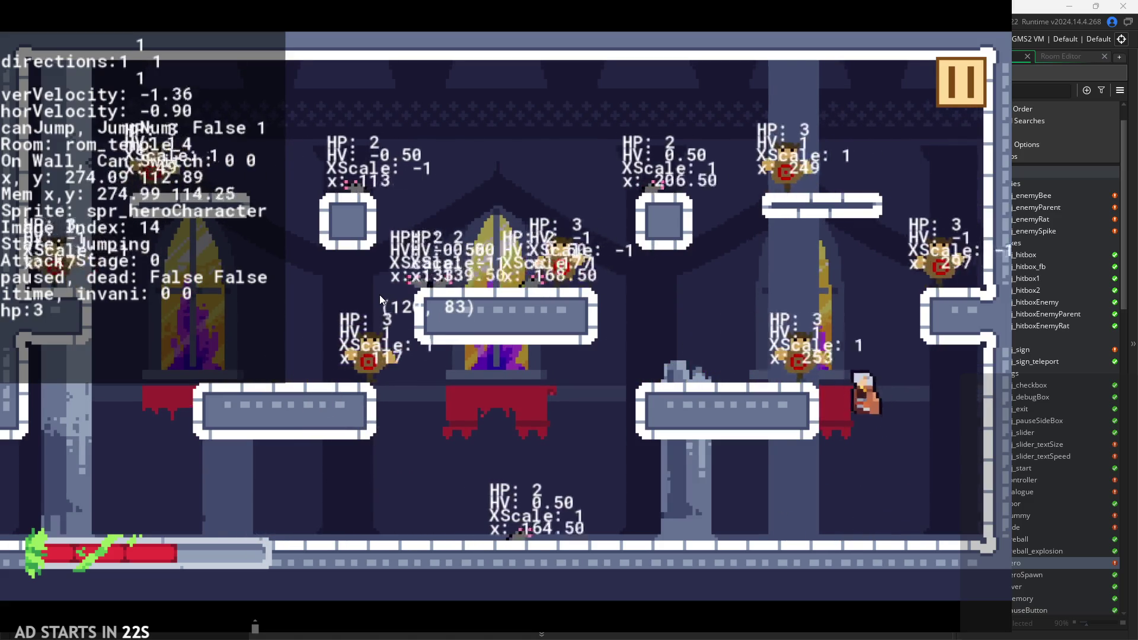
pyautogui.press('x')
pyautogui.press('x')
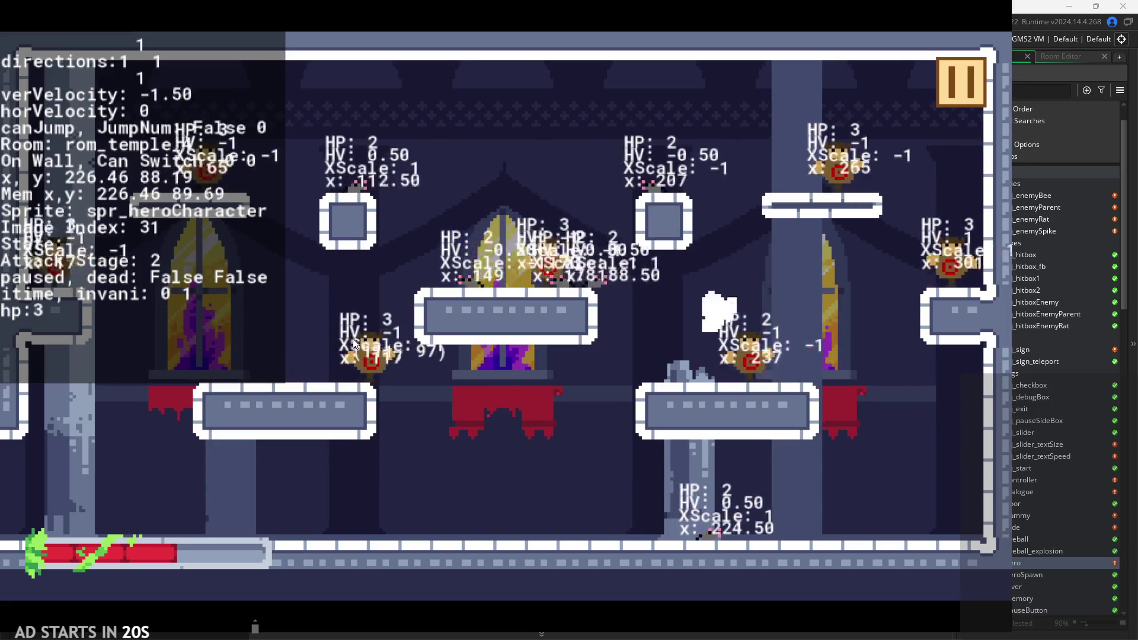
pyautogui.press('z')
pyautogui.press('Left')
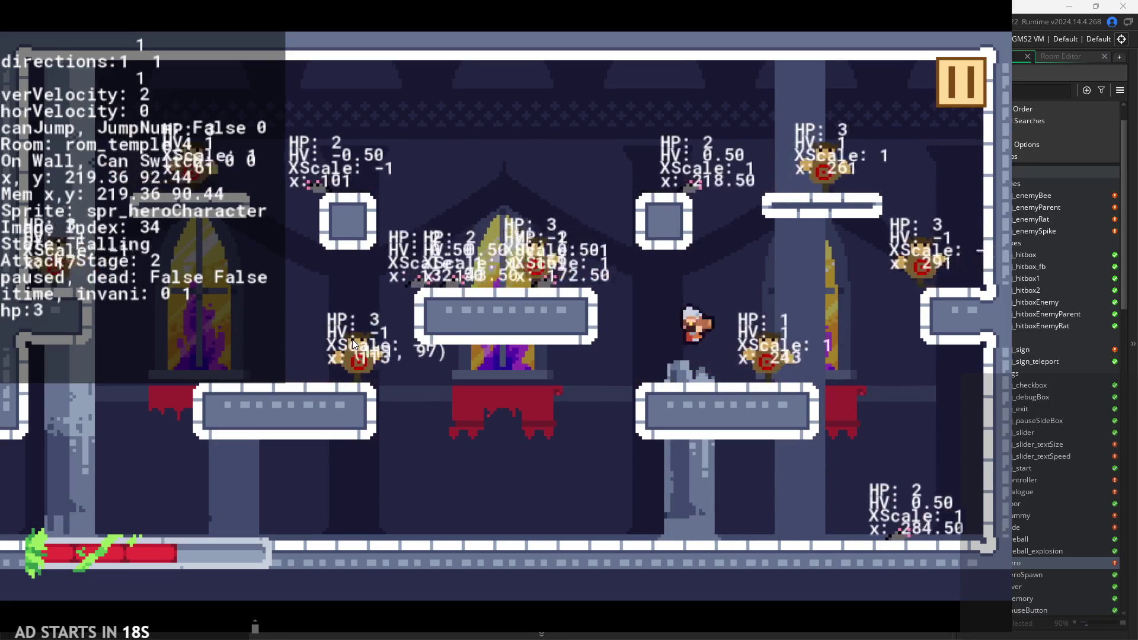
pyautogui.press('z')
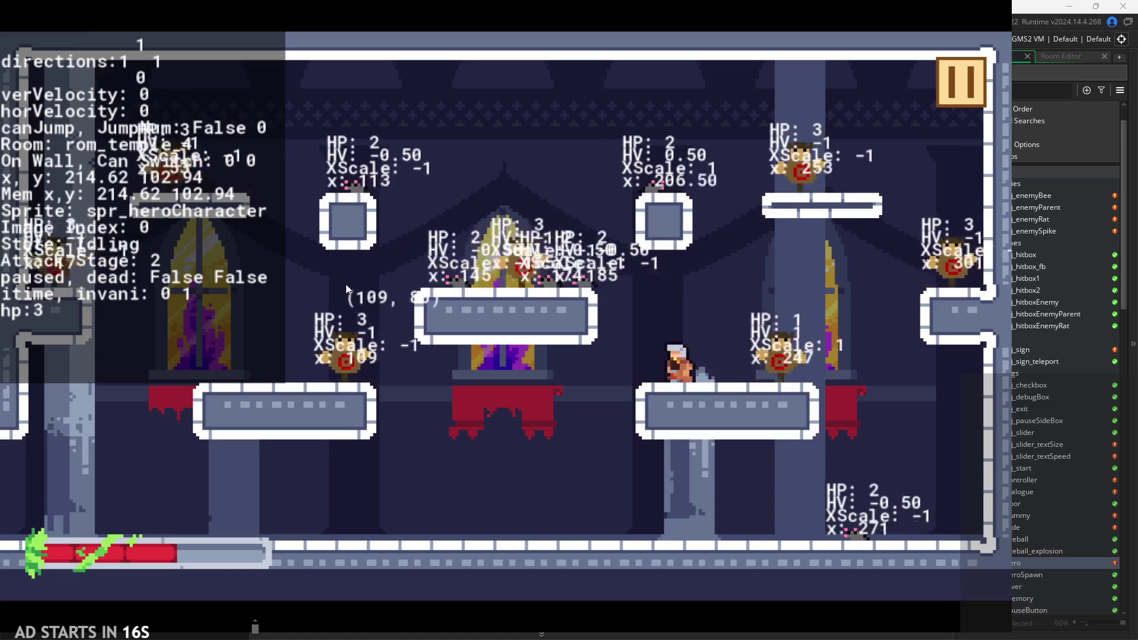
pyautogui.press('z')
pyautogui.press('Left')
pyautogui.press('x')
pyautogui.press('x')
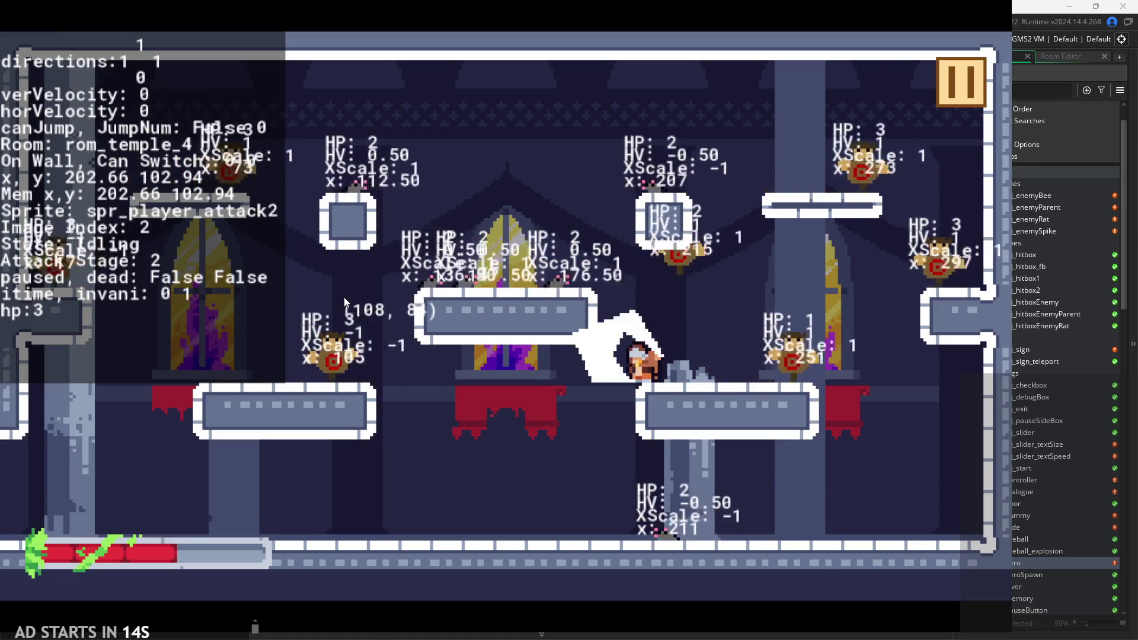
pyautogui.press('z')
pyautogui.press('Left')
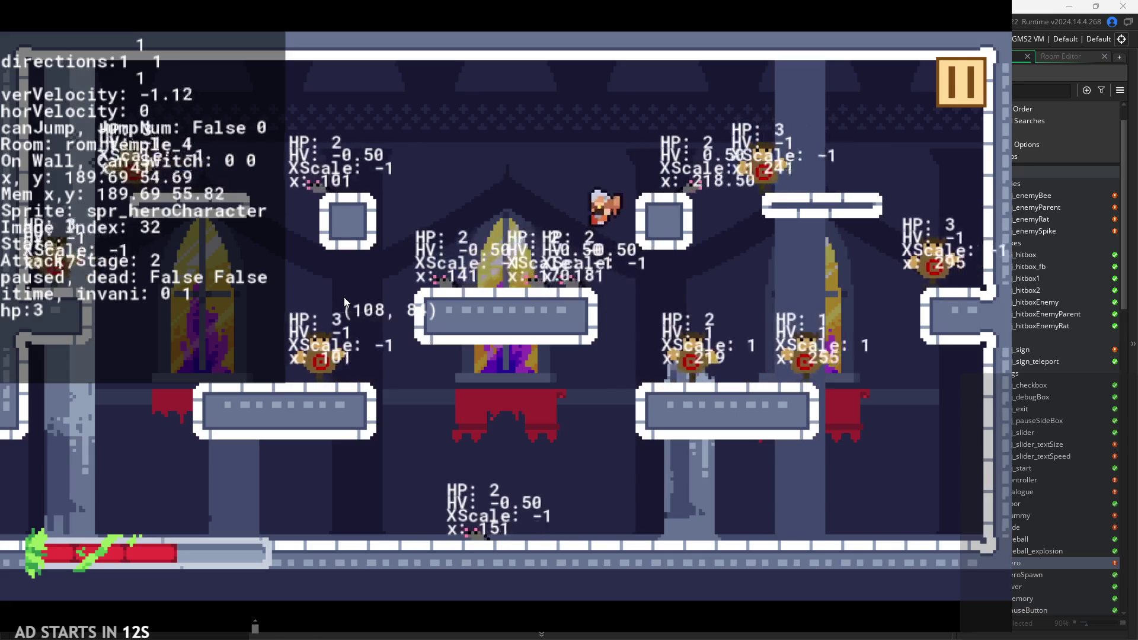
pyautogui.press('x')
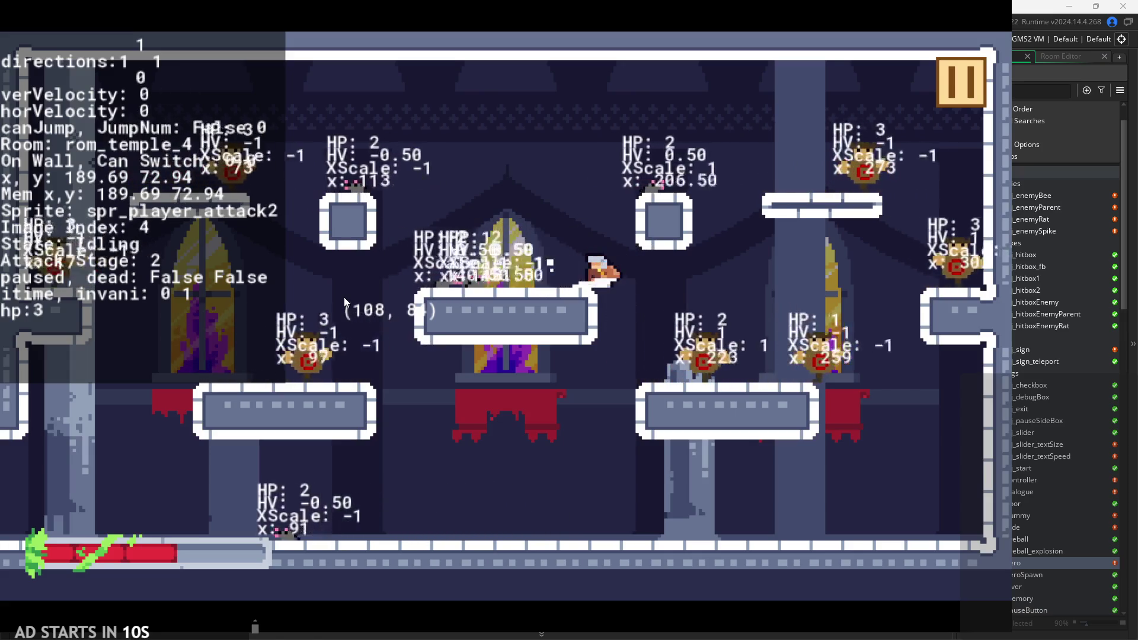
pyautogui.press('x')
pyautogui.press('x')
pyautogui.press('x')
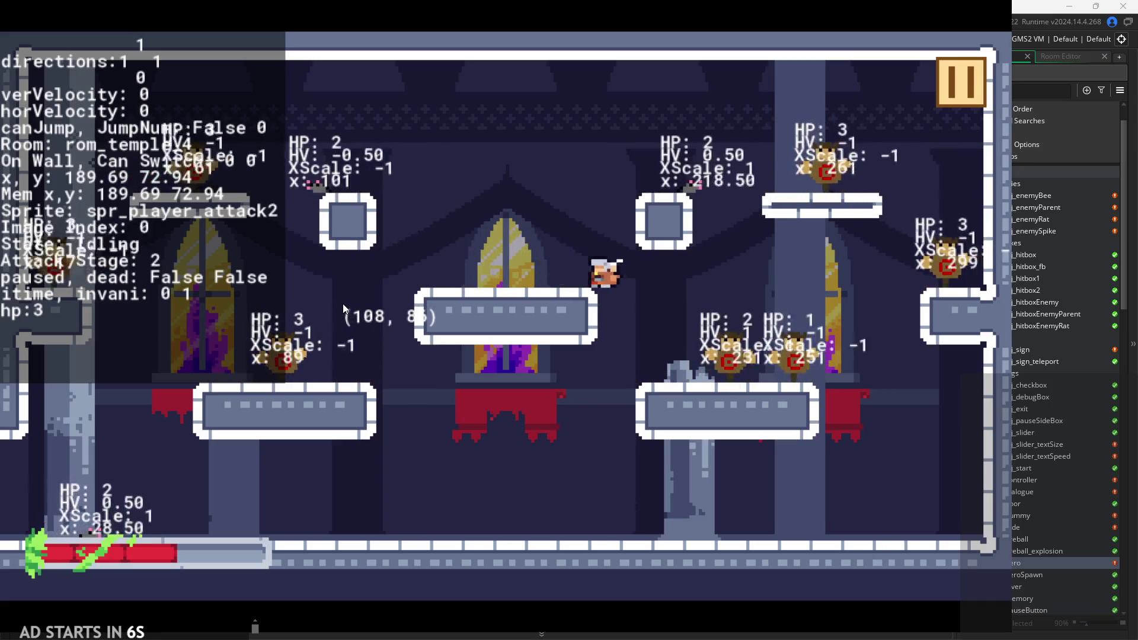
# Jump and attack in midair, run right with another jump attack, then drift back left.
pyautogui.press('z')
pyautogui.press('Left')
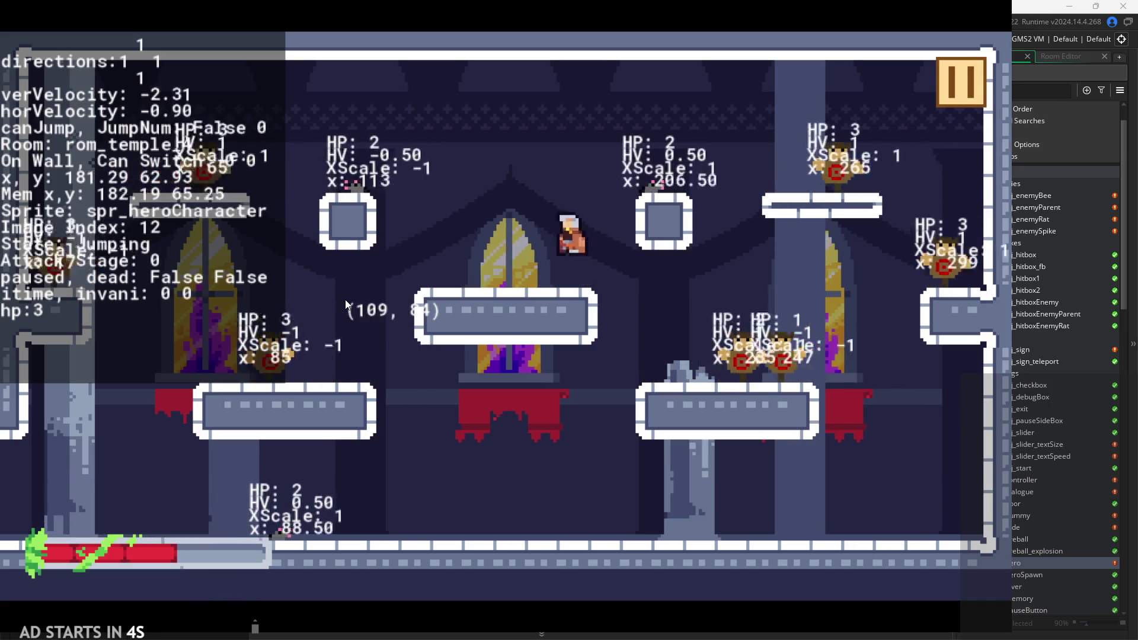
pyautogui.press('x')
pyautogui.press('x')
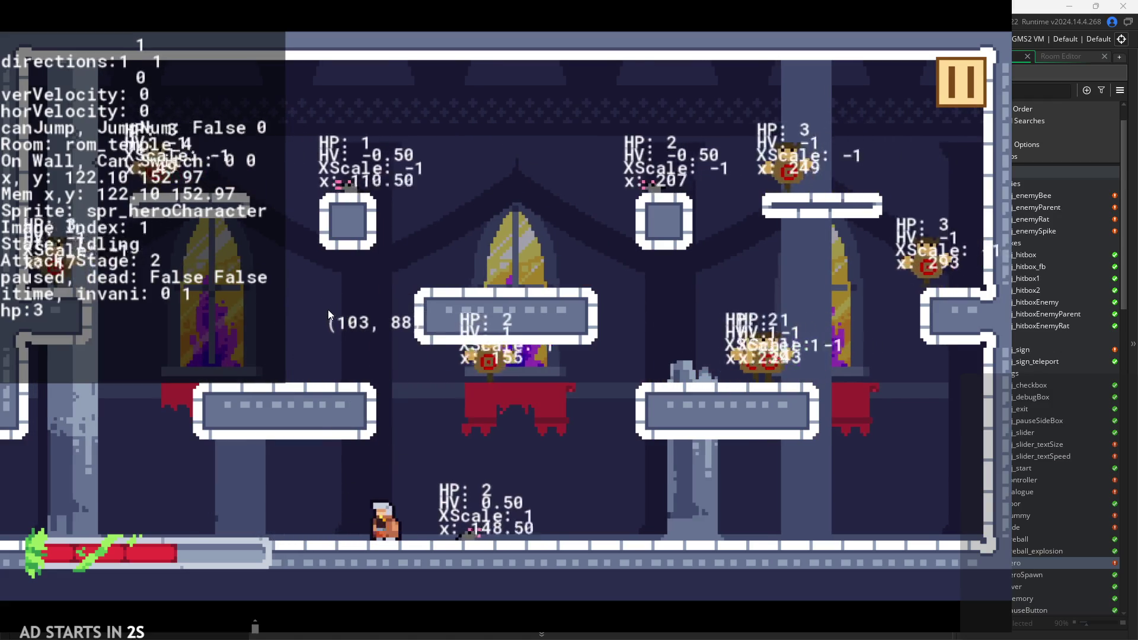
pyautogui.press('Right')
pyautogui.press('z')
pyautogui.press('x')
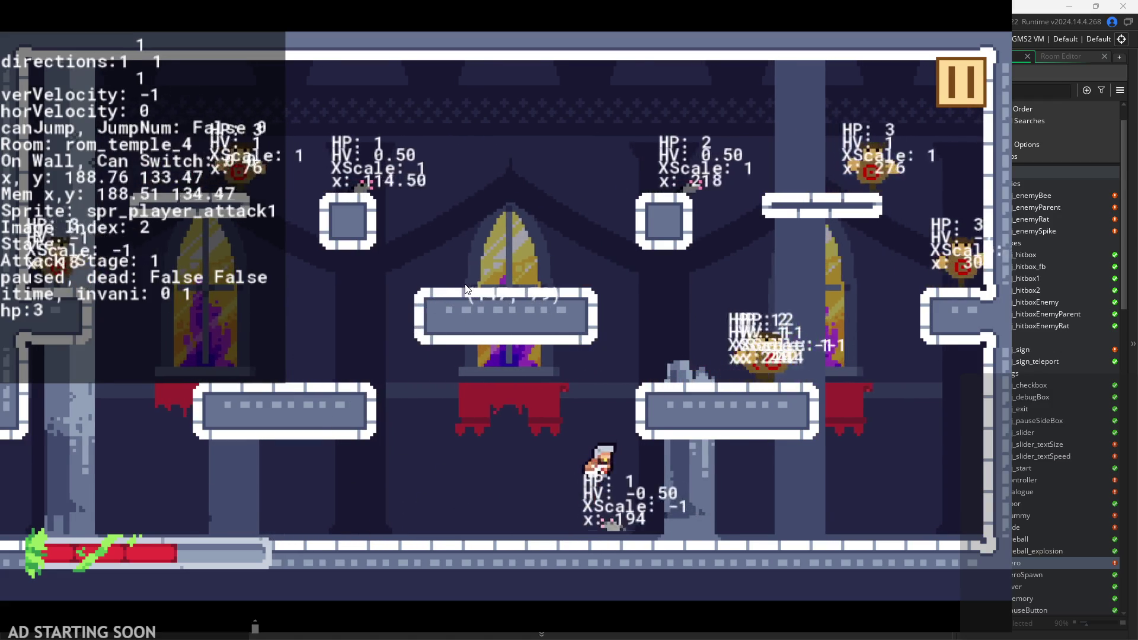
pyautogui.press('x')
pyautogui.press('Left')
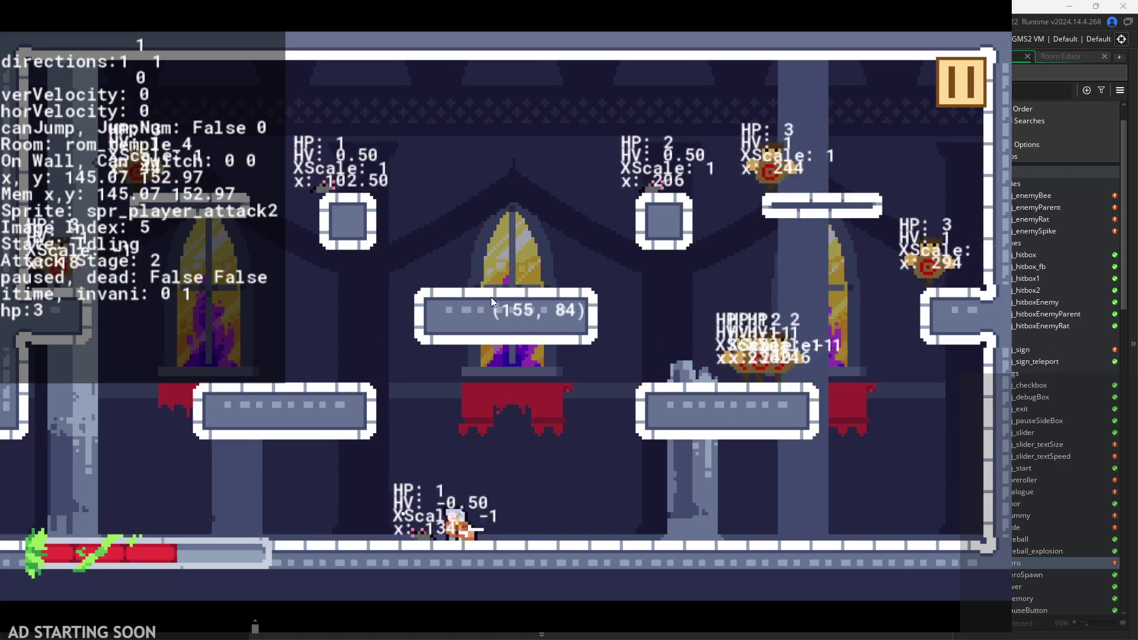
pyautogui.press('Left')
pyautogui.press('z')
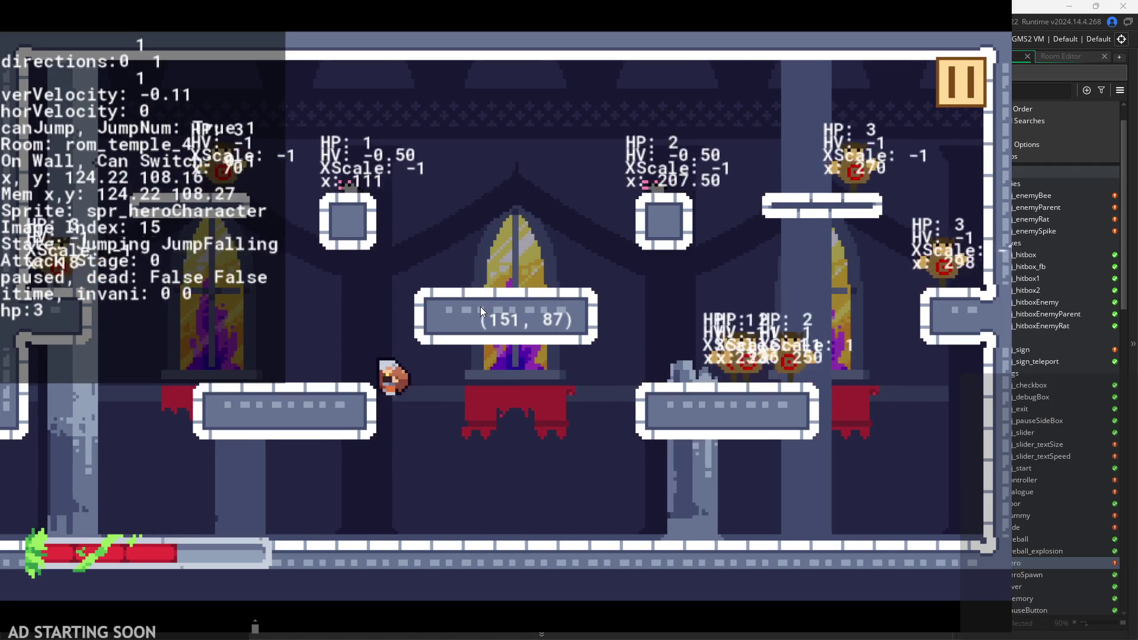
pyautogui.press('Right')
pyautogui.press('z')
# Use mouse attacks with D/A/Space movement to jump onto the ledge and attack repeatedly.
pyautogui.click(480, 307)
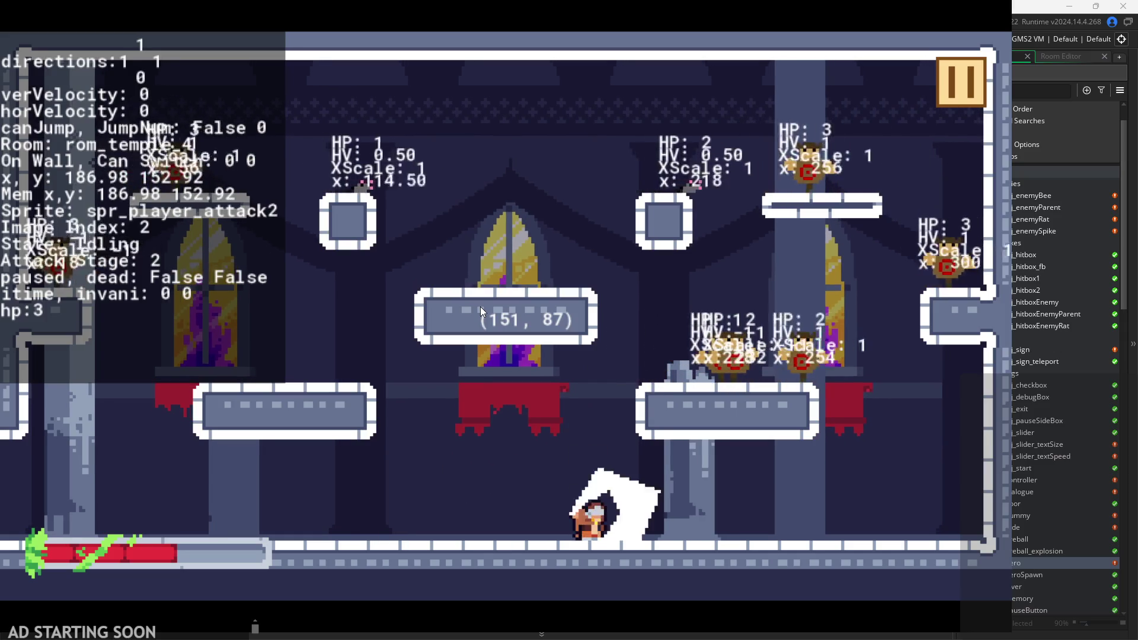
pyautogui.press('d')
pyautogui.press('space')
pyautogui.press('a')
pyautogui.press('space')
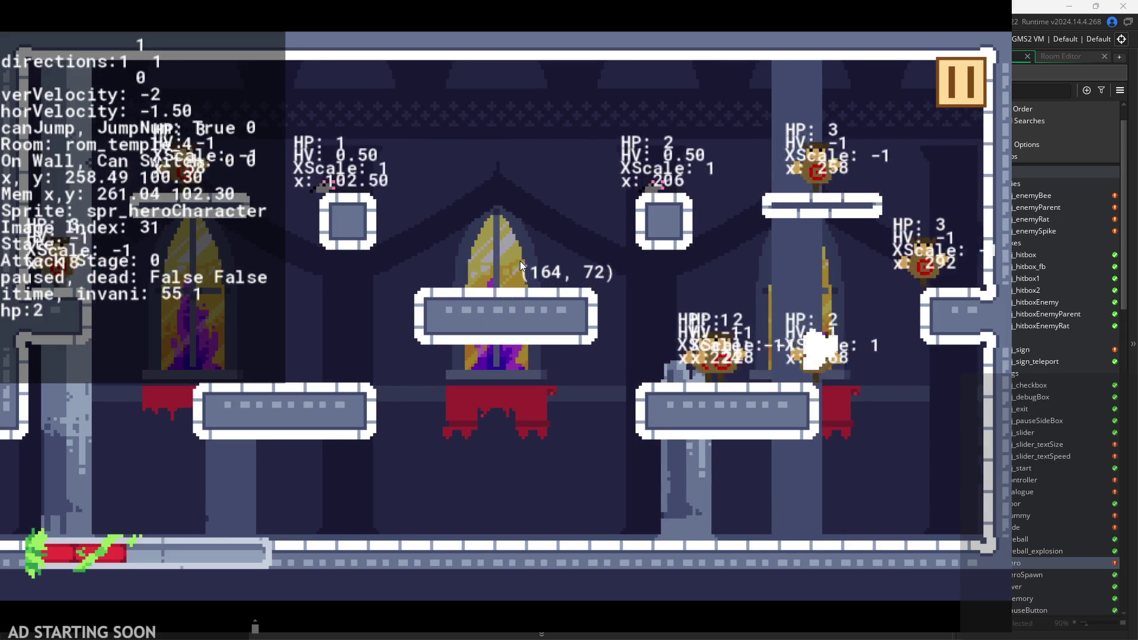
pyautogui.click(501, 270)
pyautogui.click(495, 275)
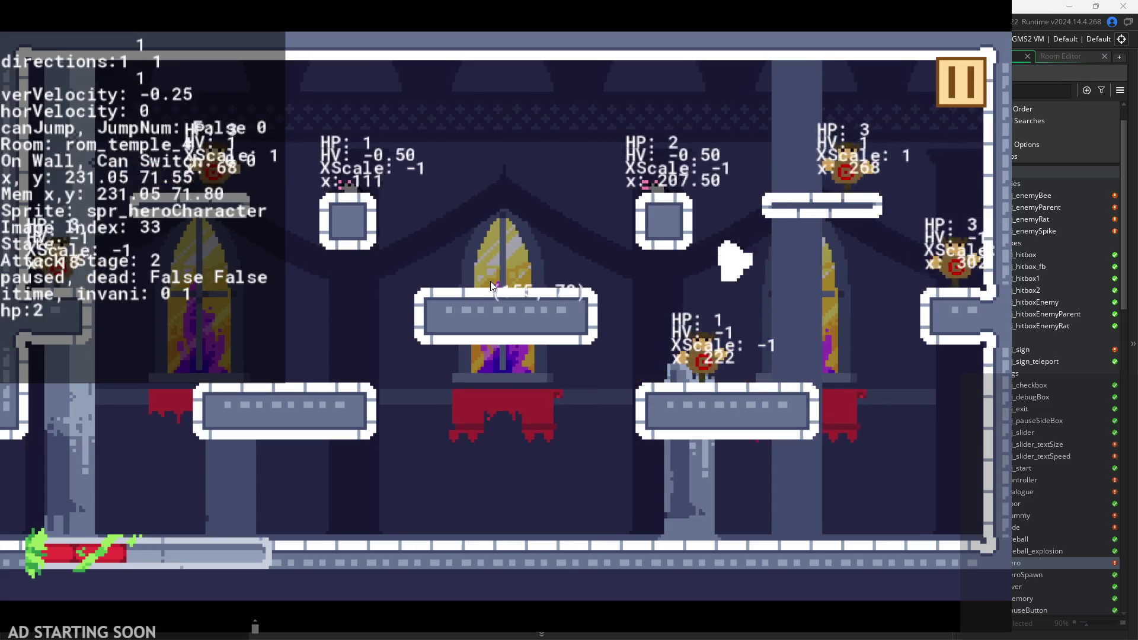
pyautogui.click(489, 283)
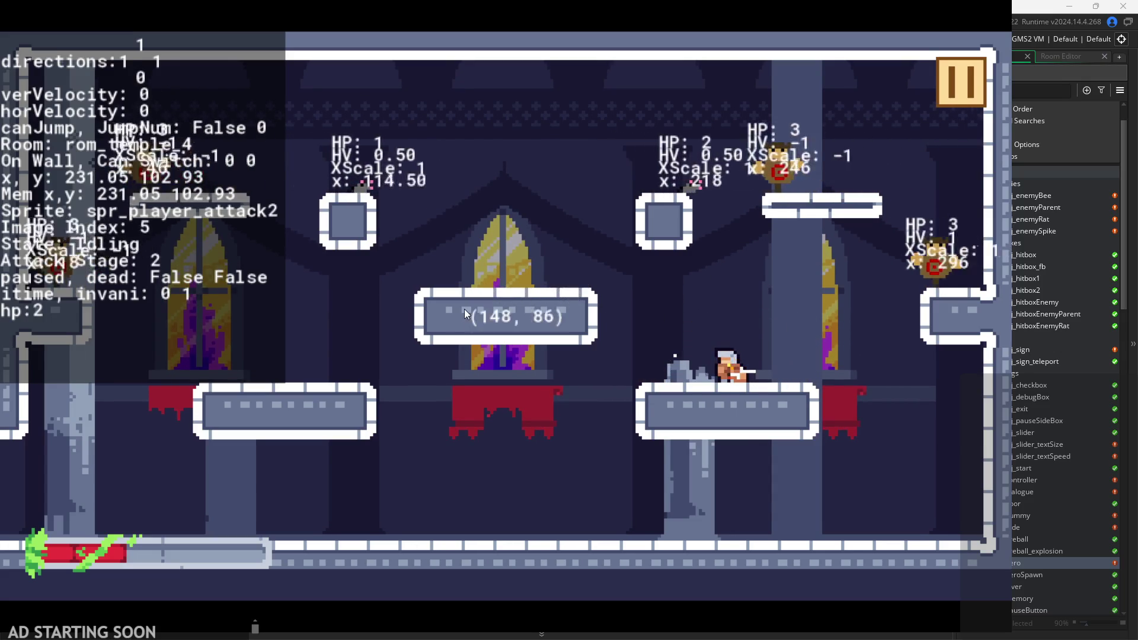
pyautogui.press('a')
pyautogui.press('space')
pyautogui.click(438, 324)
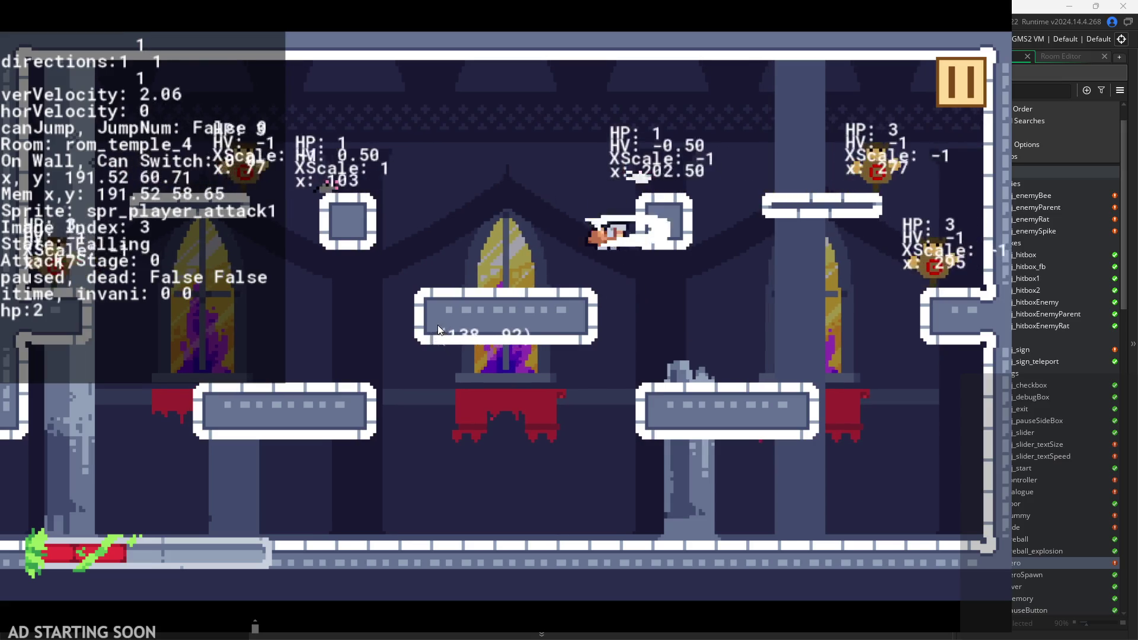
pyautogui.click(443, 322)
pyautogui.press('space')
pyautogui.click(453, 270)
pyautogui.click(456, 270)
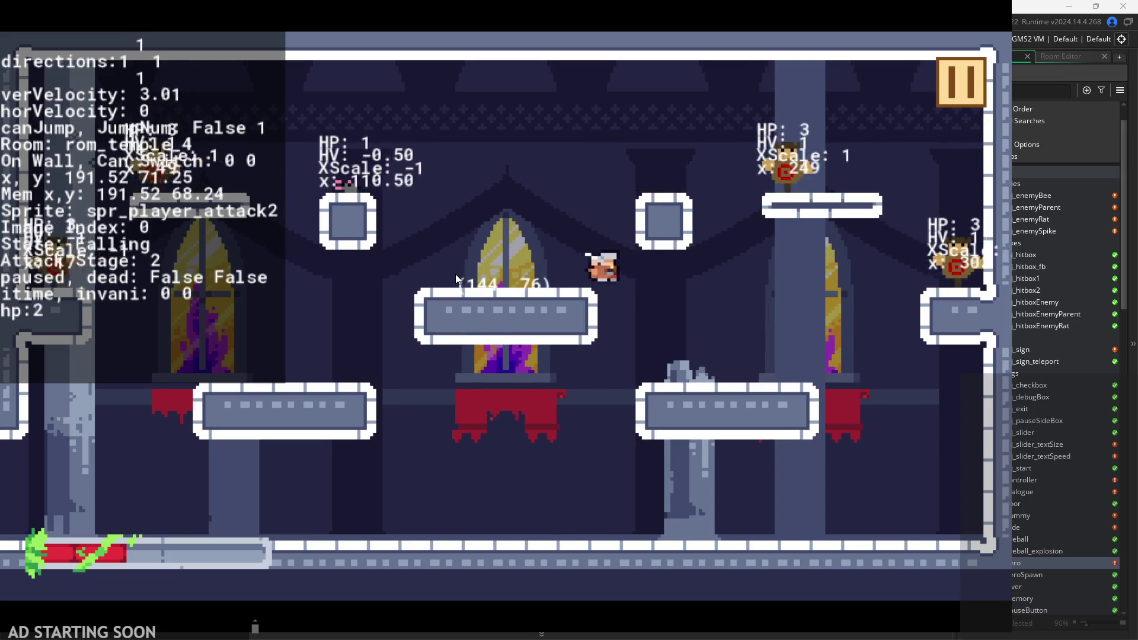
pyautogui.press('space')
# Combo on the upper-right platform, finish the enemy on the right, then pause and exit the game.
pyautogui.press('d')
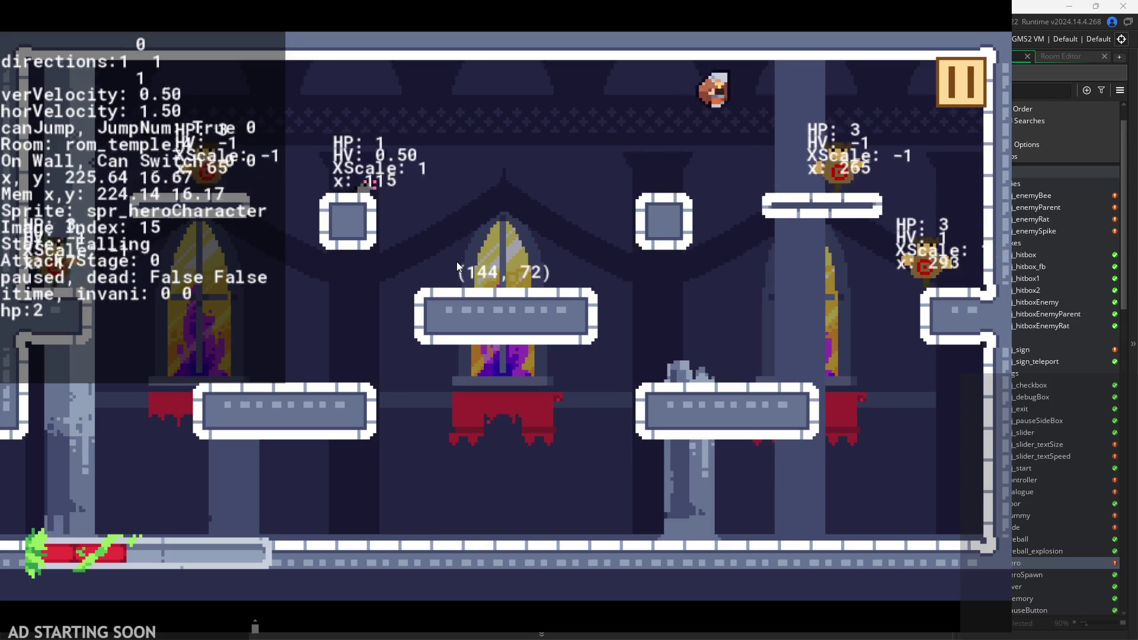
pyautogui.click(456, 261)
pyautogui.click(457, 261)
pyautogui.click(457, 261)
pyautogui.click(456, 262)
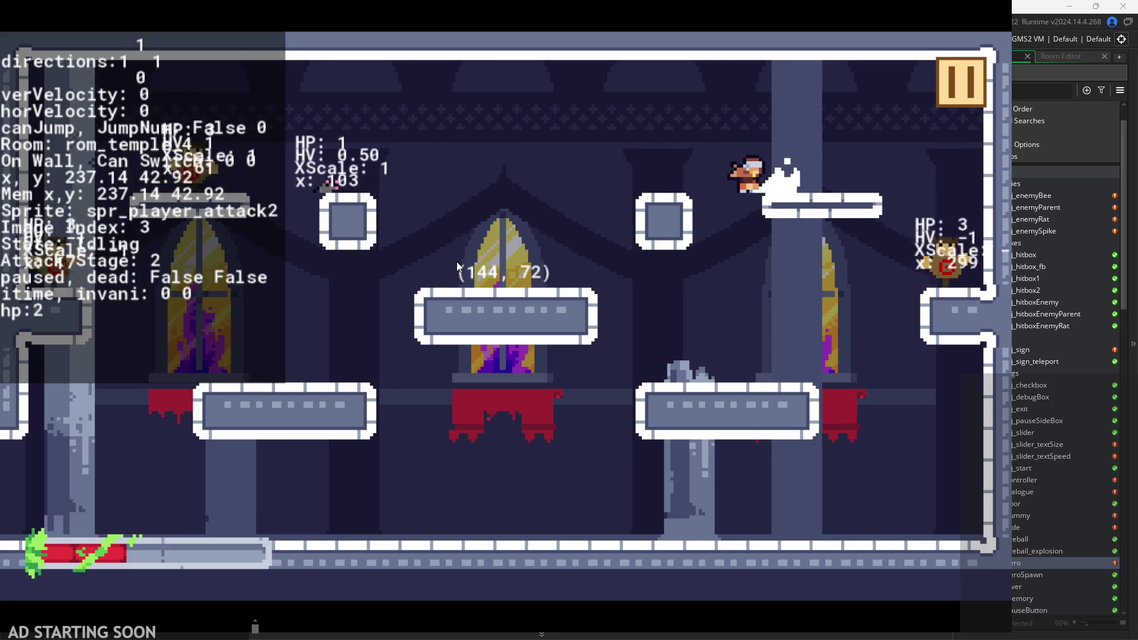
pyautogui.click(460, 261)
pyautogui.press('d')
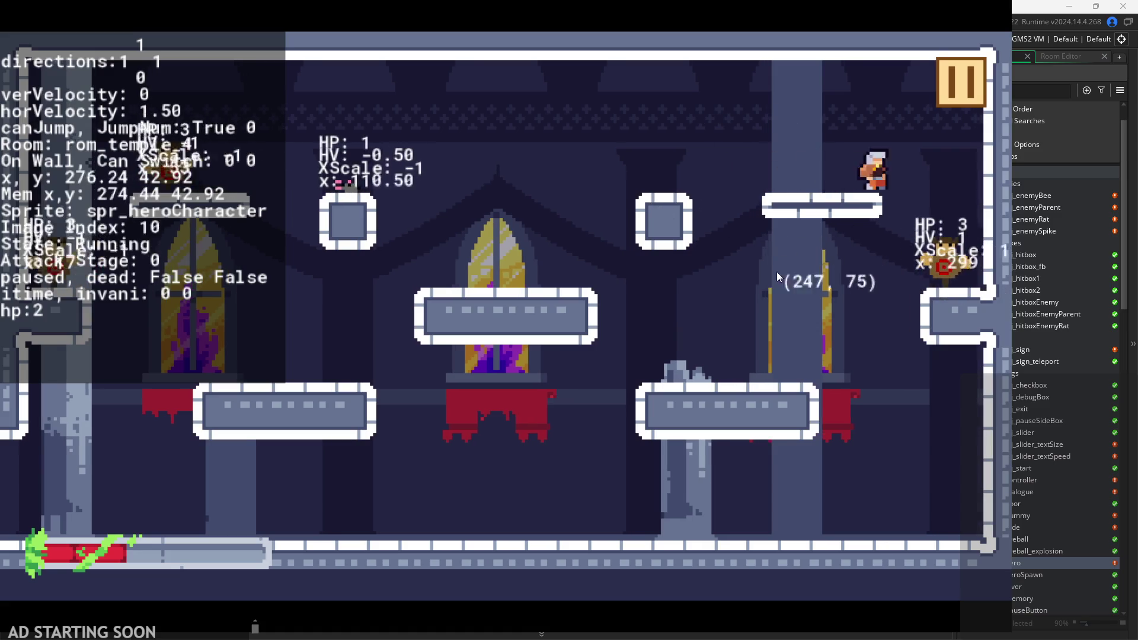
pyautogui.click(744, 317)
pyautogui.click(743, 318)
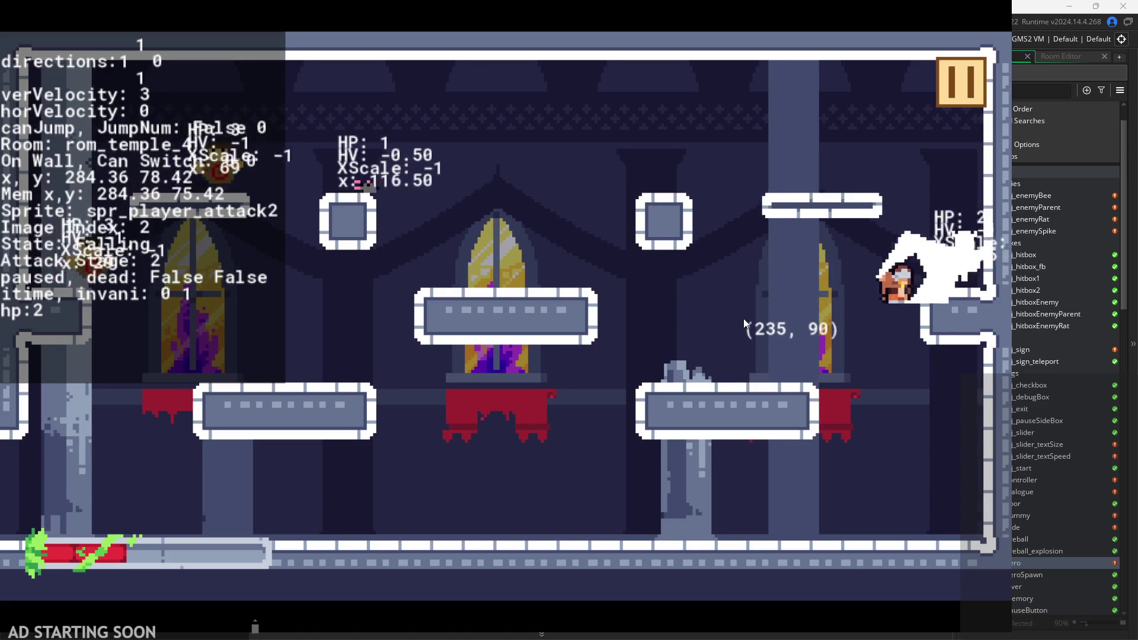
pyautogui.click(945, 88)
pyautogui.click(824, 510)
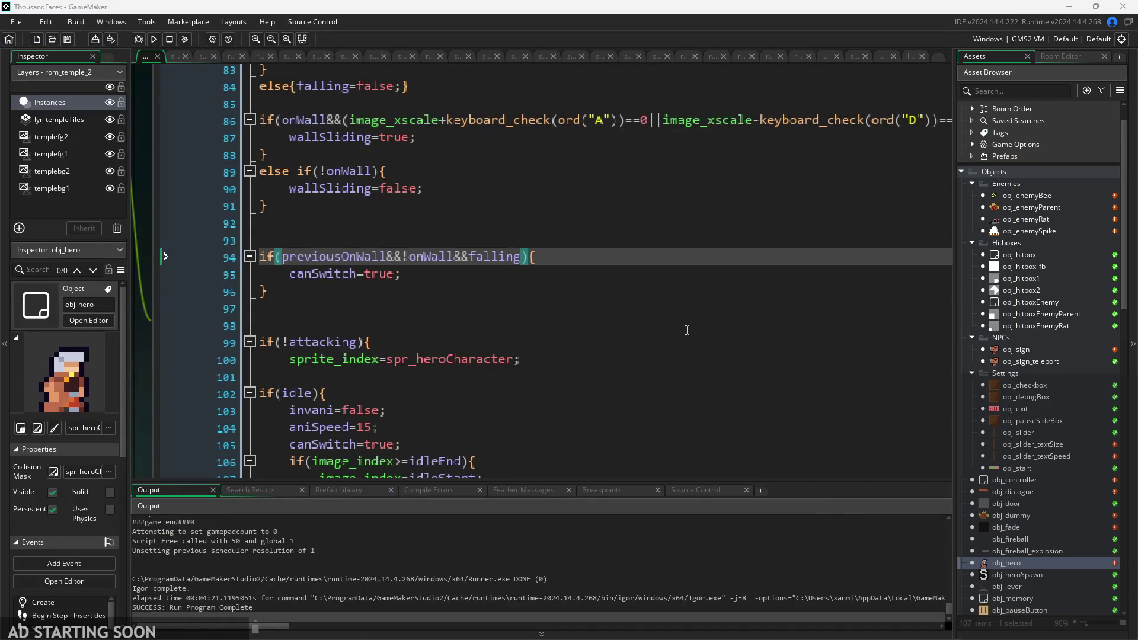
# Zoom out the obj_hero Events window and relaunch the game with Run.
pyautogui.scroll(-3, 255, 378)
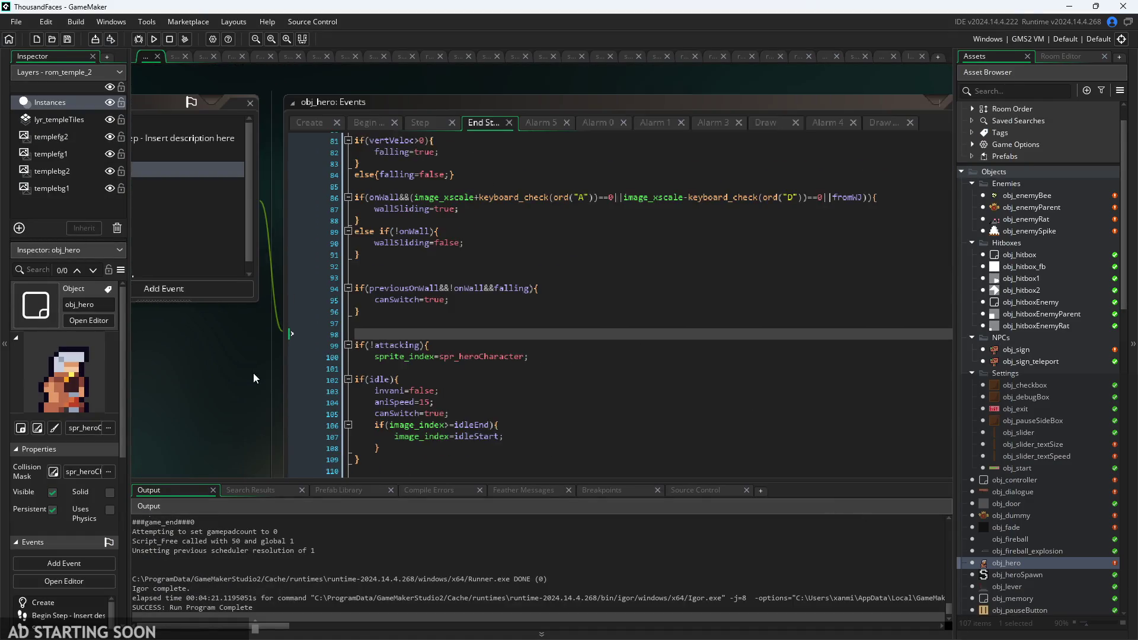
pyautogui.scroll(-3, 255, 378)
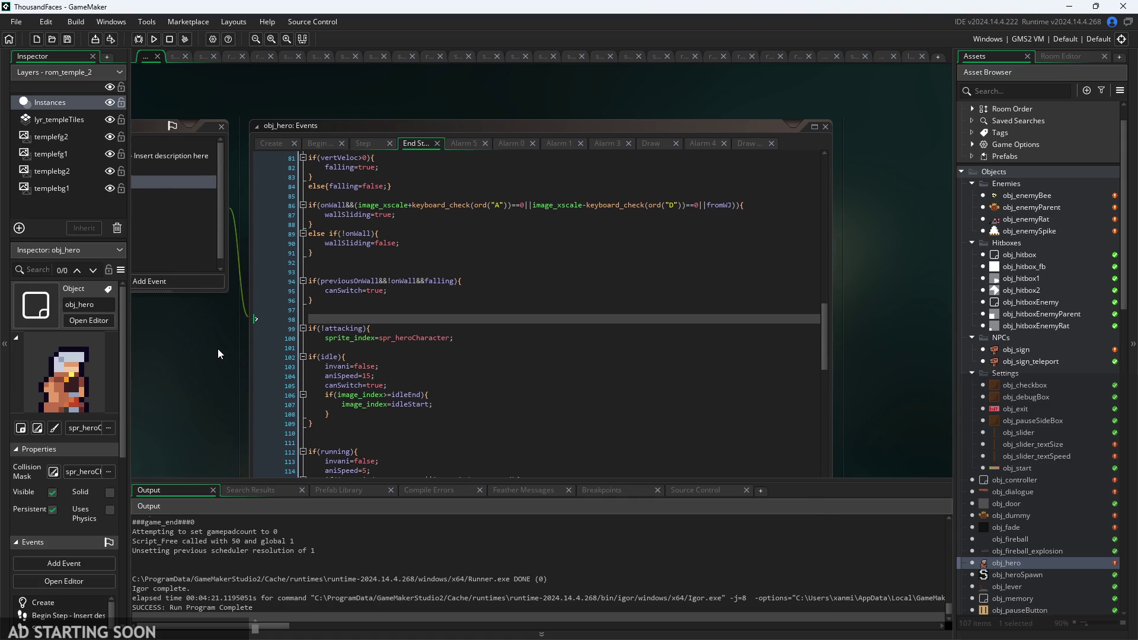
pyautogui.click(155, 41)
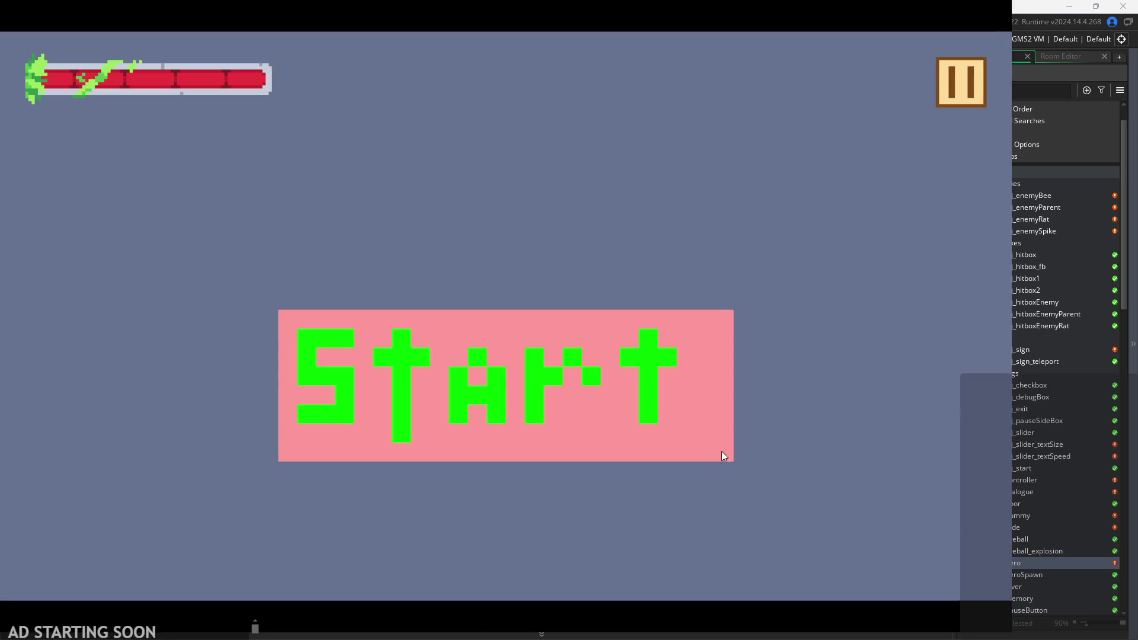
# Start the game from the title screen and jump the hero right over the spikes past the pillar.
pyautogui.click(609, 382)
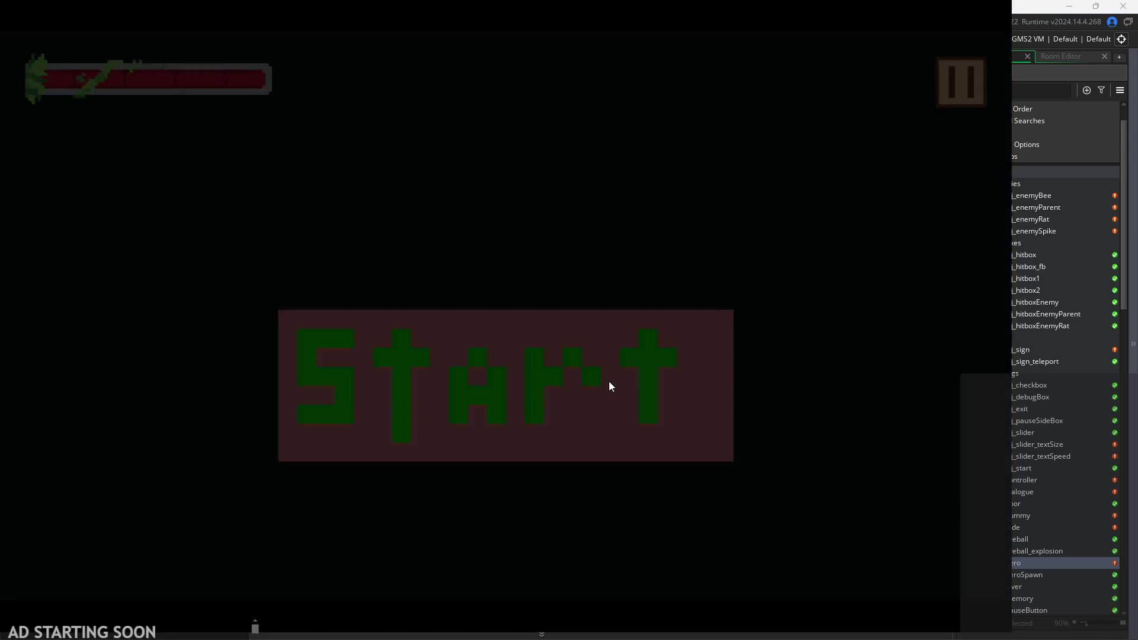
pyautogui.press('Right')
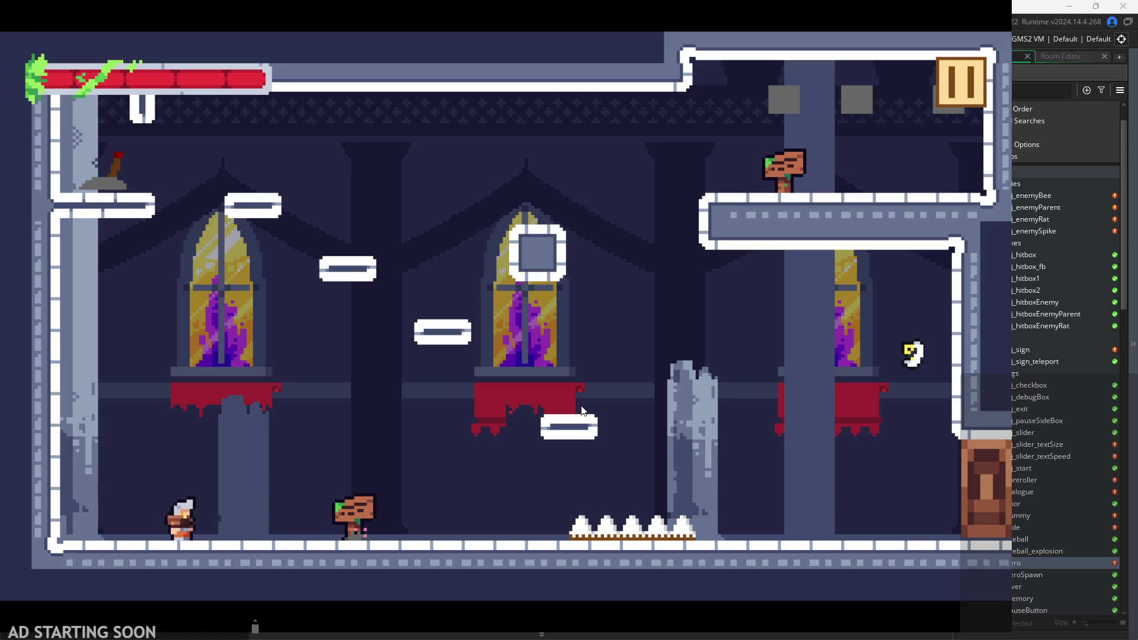
pyautogui.press('space')
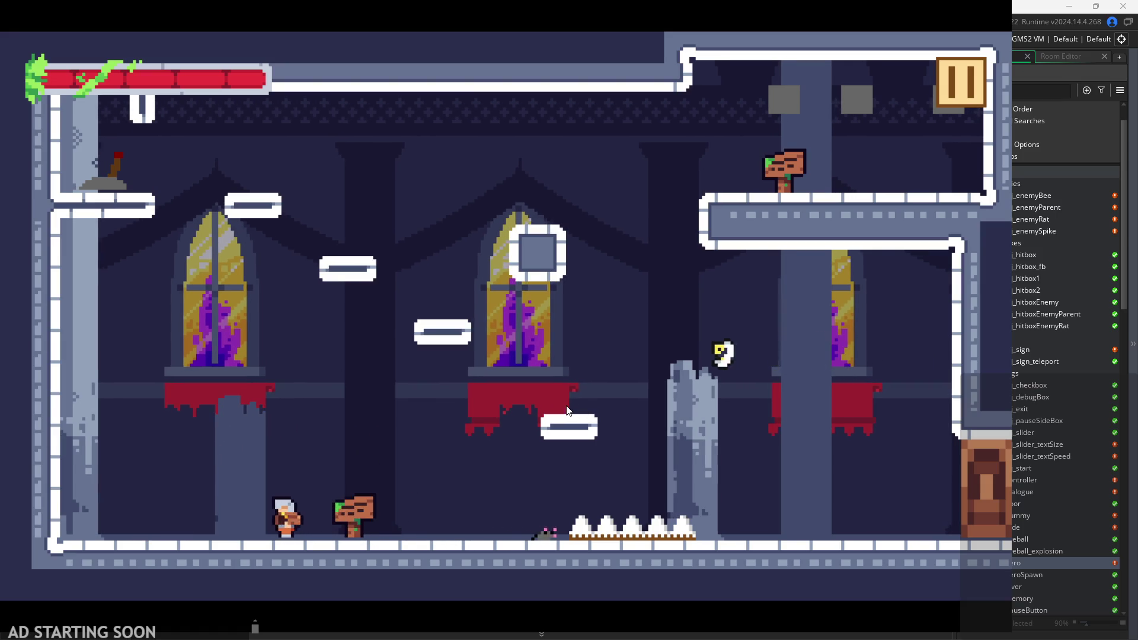
pyautogui.press('Left')
pyautogui.press('Right')
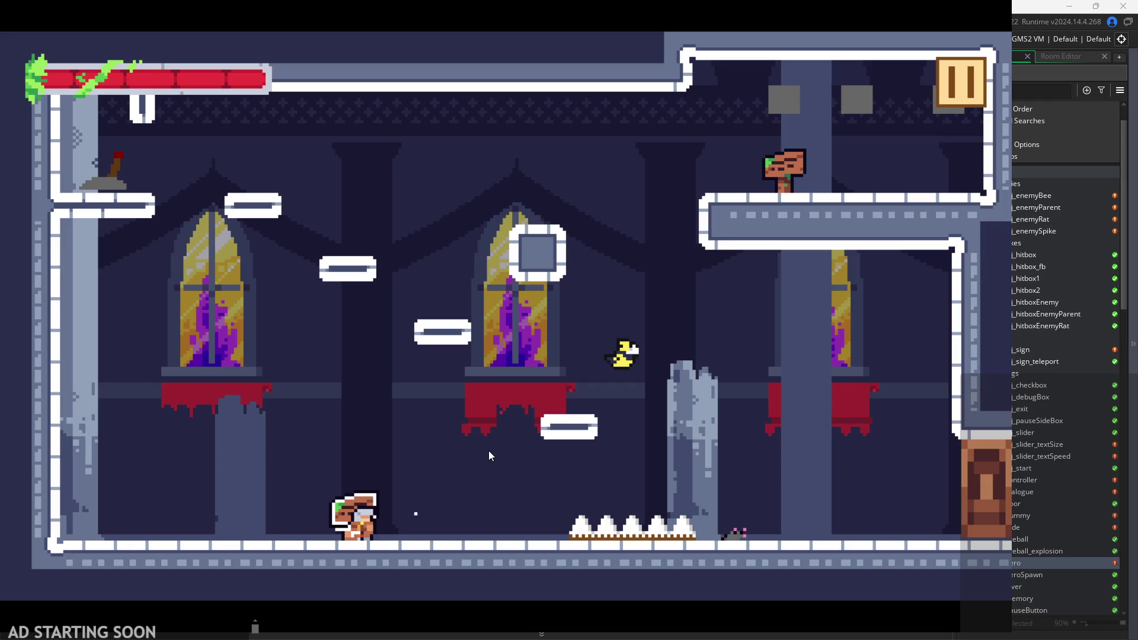
pyautogui.press('Right')
pyautogui.press('space')
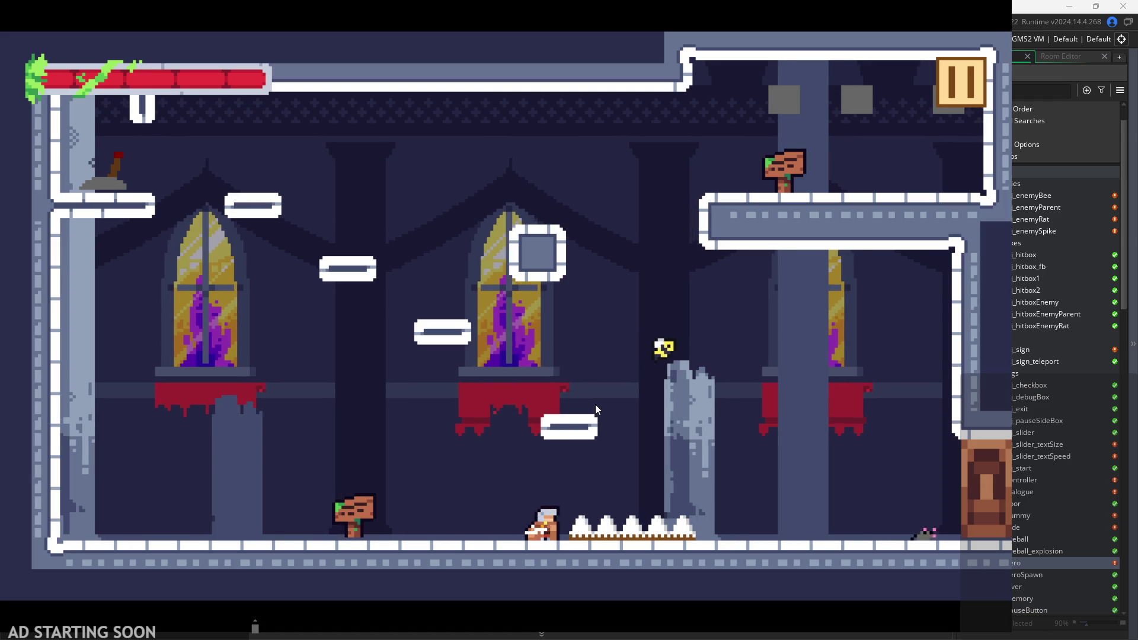
pyautogui.press('space')
pyautogui.press('Right')
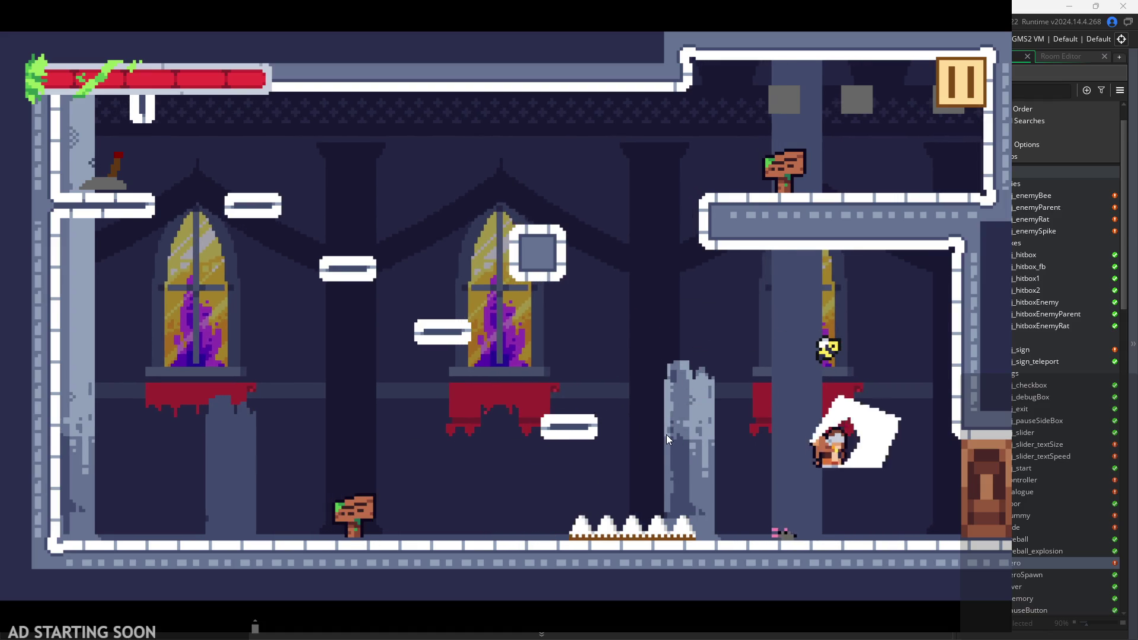
# Head back left past the spikes to the lower sign, hop onto the broken pillar and drop off.
pyautogui.press('Left')
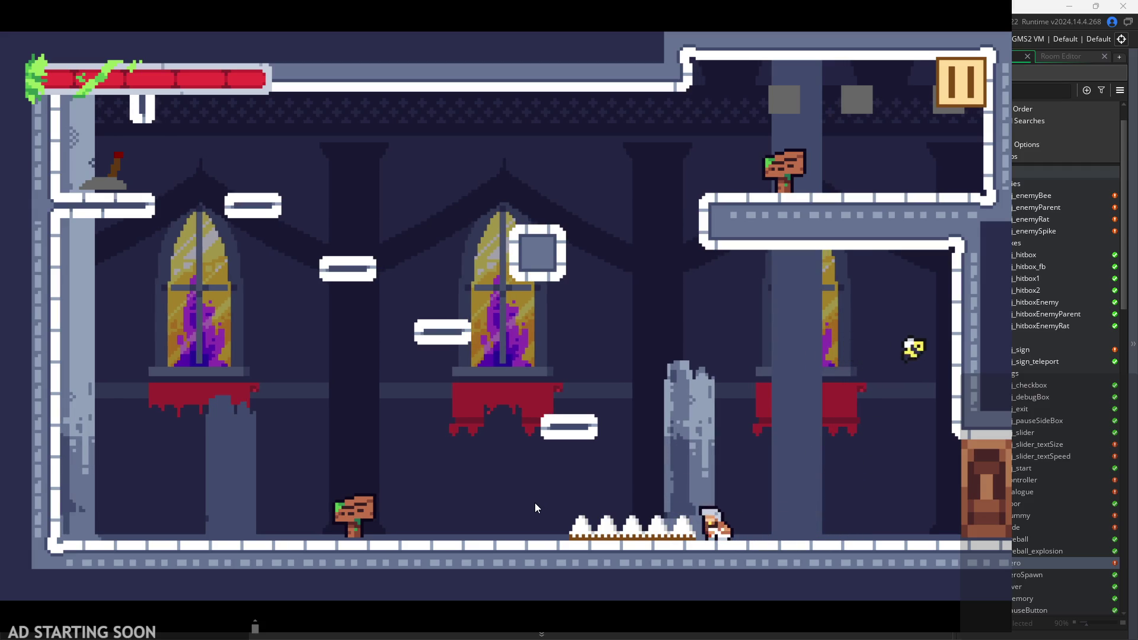
pyautogui.press('space')
pyautogui.press('Left')
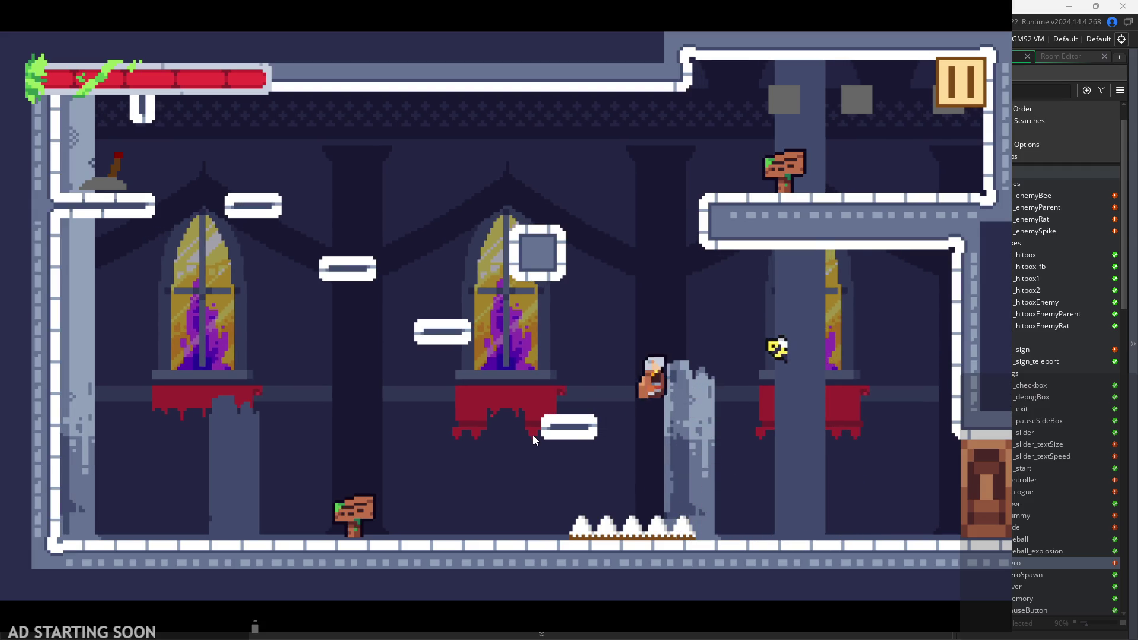
pyautogui.press('Left')
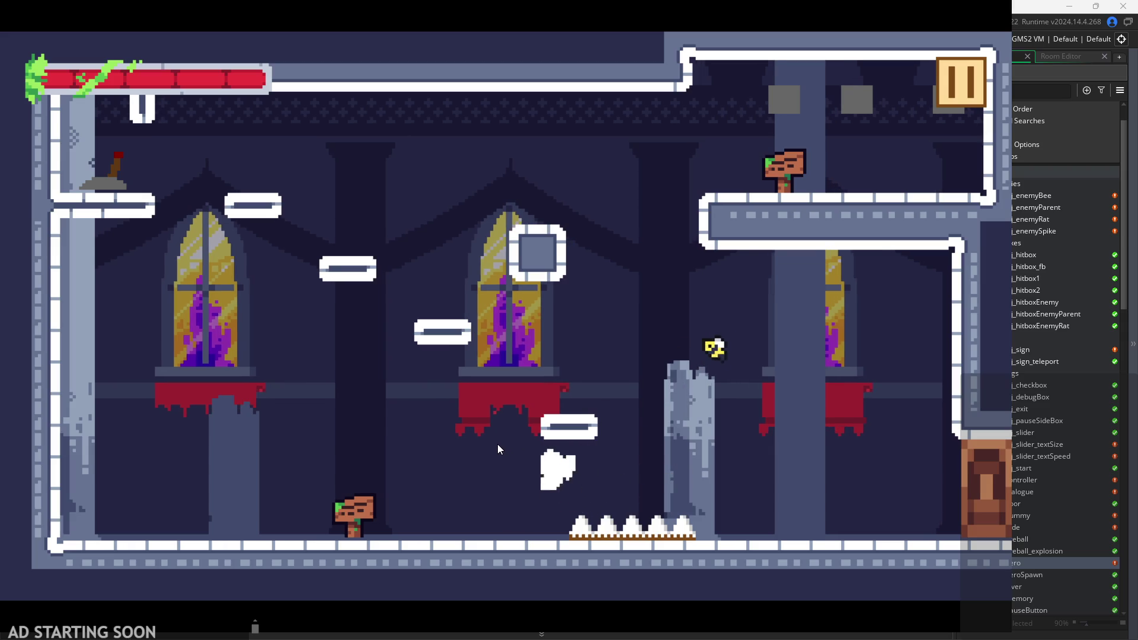
pyautogui.press('Left')
pyautogui.press('Left')
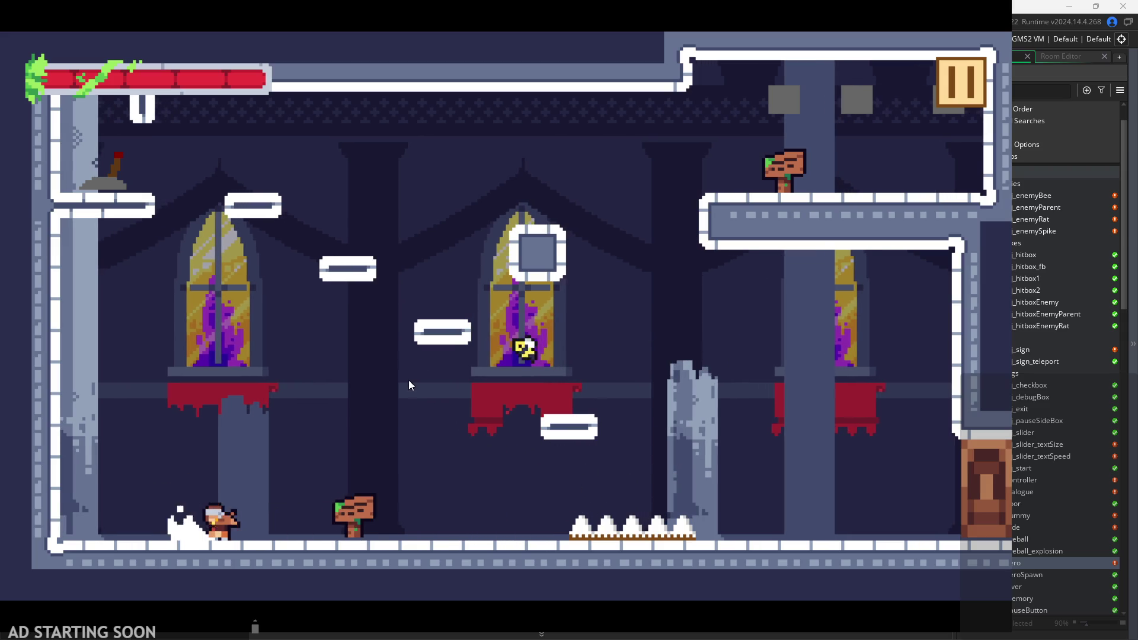
pyautogui.press('space')
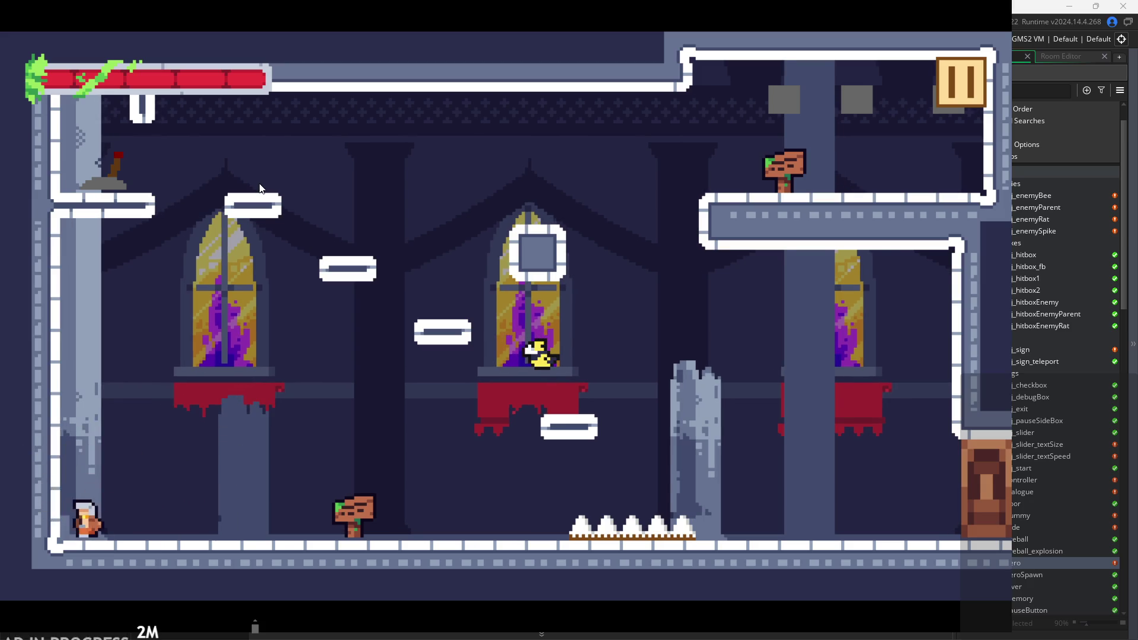
pyautogui.press('Right')
pyautogui.press('space')
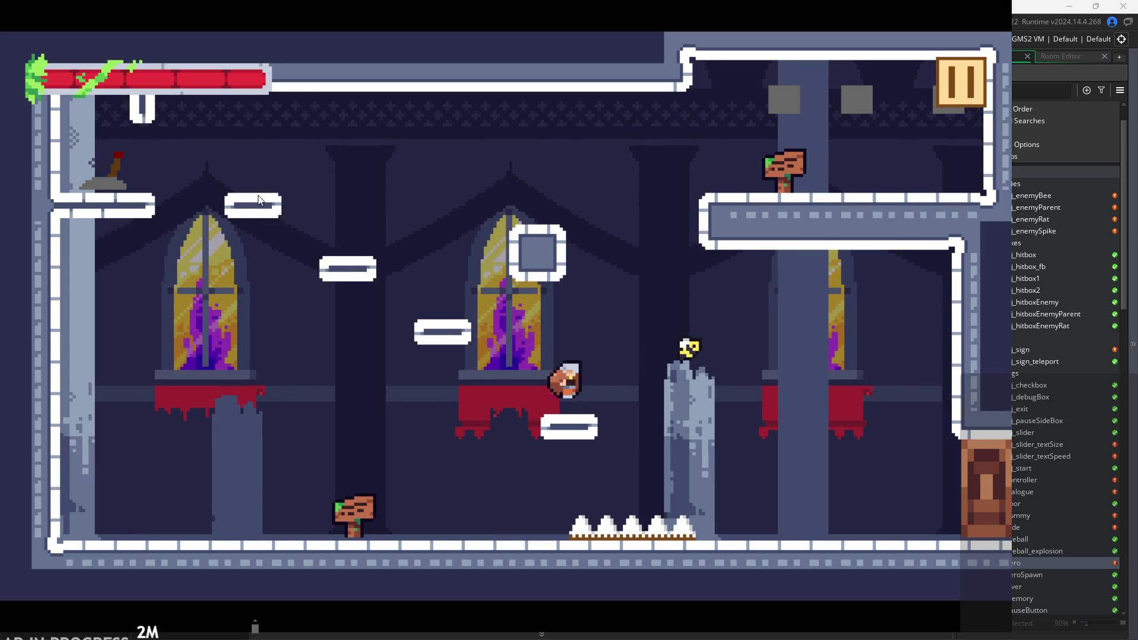
pyautogui.press('Left')
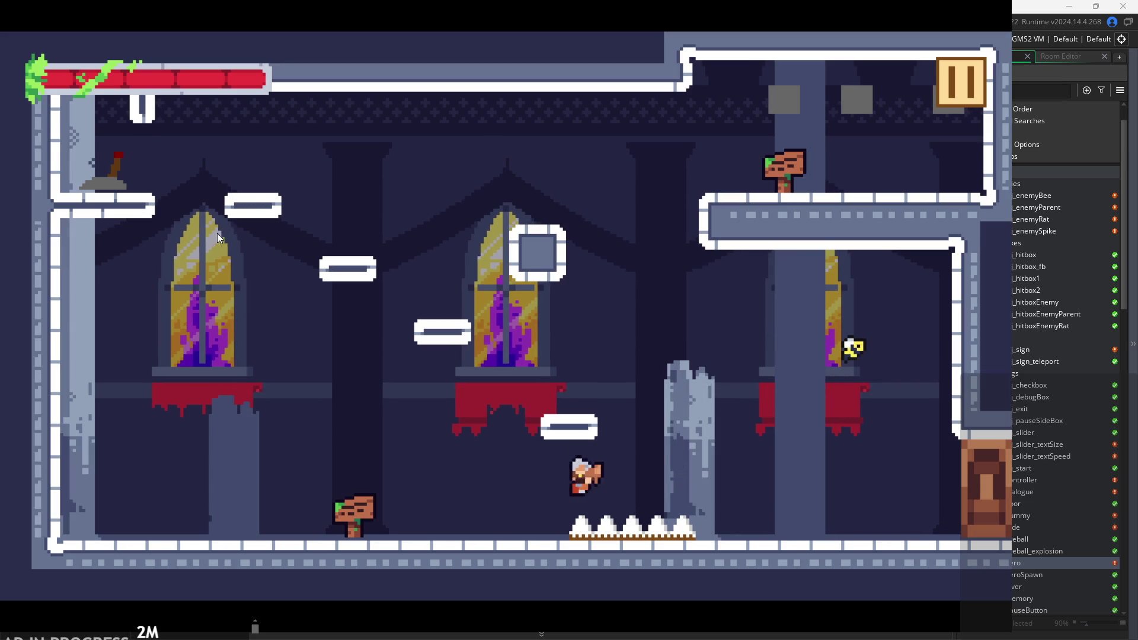
pyautogui.press('space')
# Wall-jump up to the upper-left ledge and flip the lever.
pyautogui.press('Right')
pyautogui.press('space')
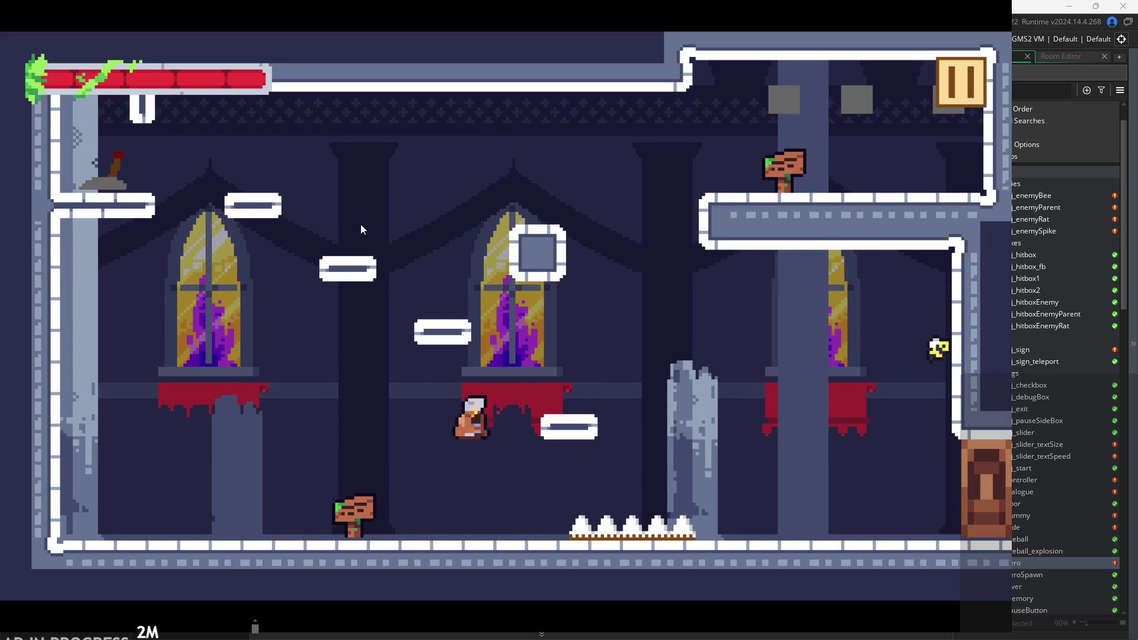
pyautogui.press('space')
pyautogui.press('Left')
pyautogui.press('space')
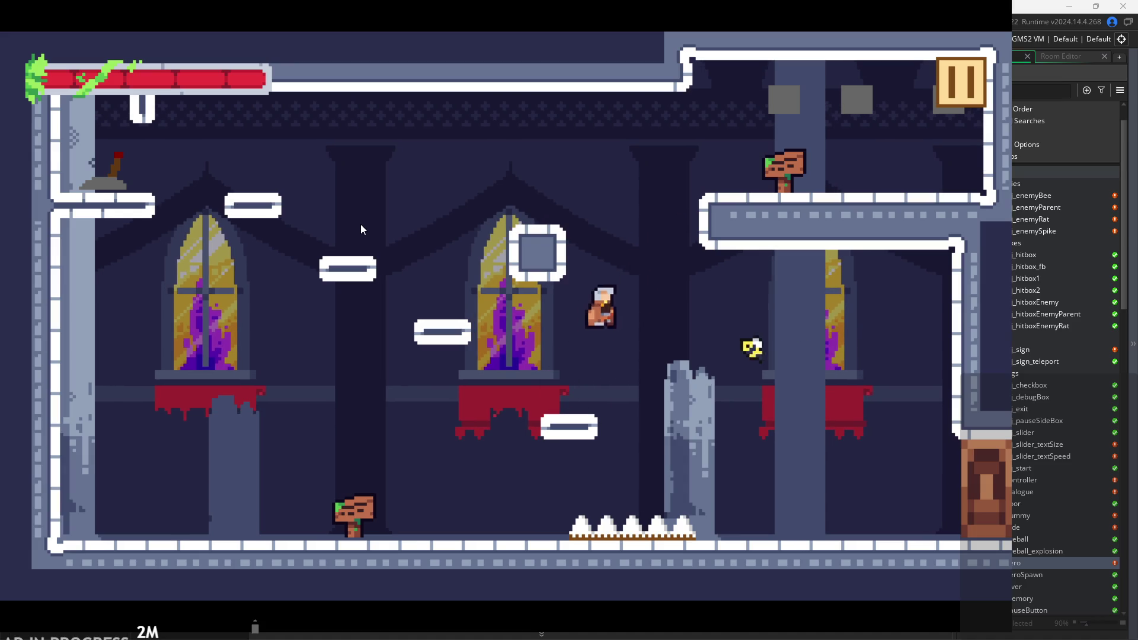
pyautogui.press('Right')
pyautogui.press('Left')
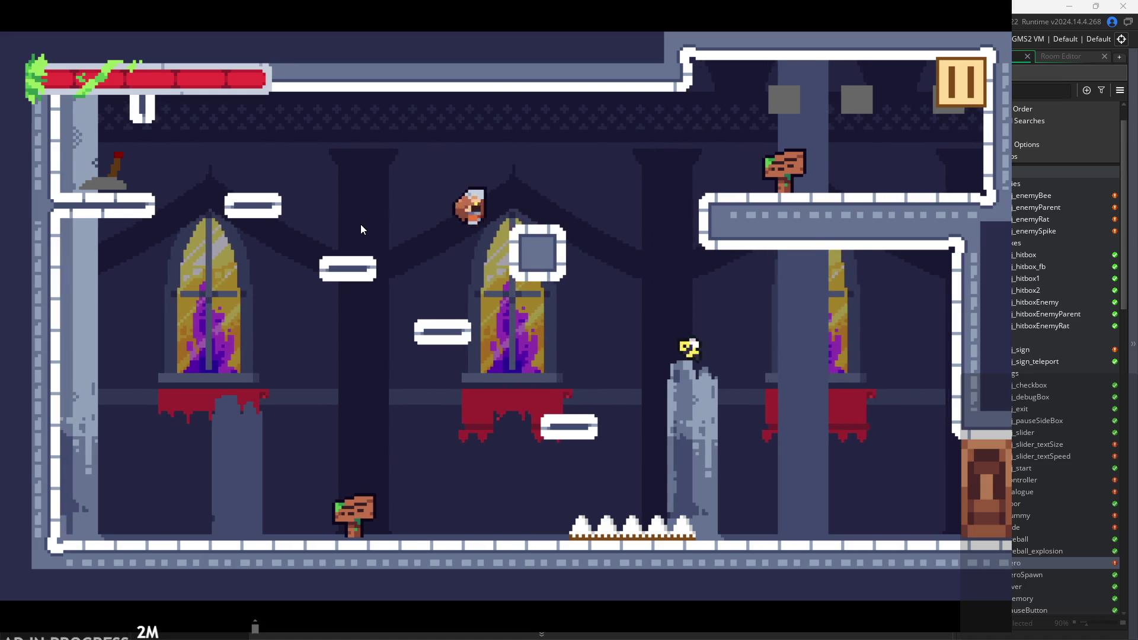
pyautogui.press('Left')
pyautogui.press('space')
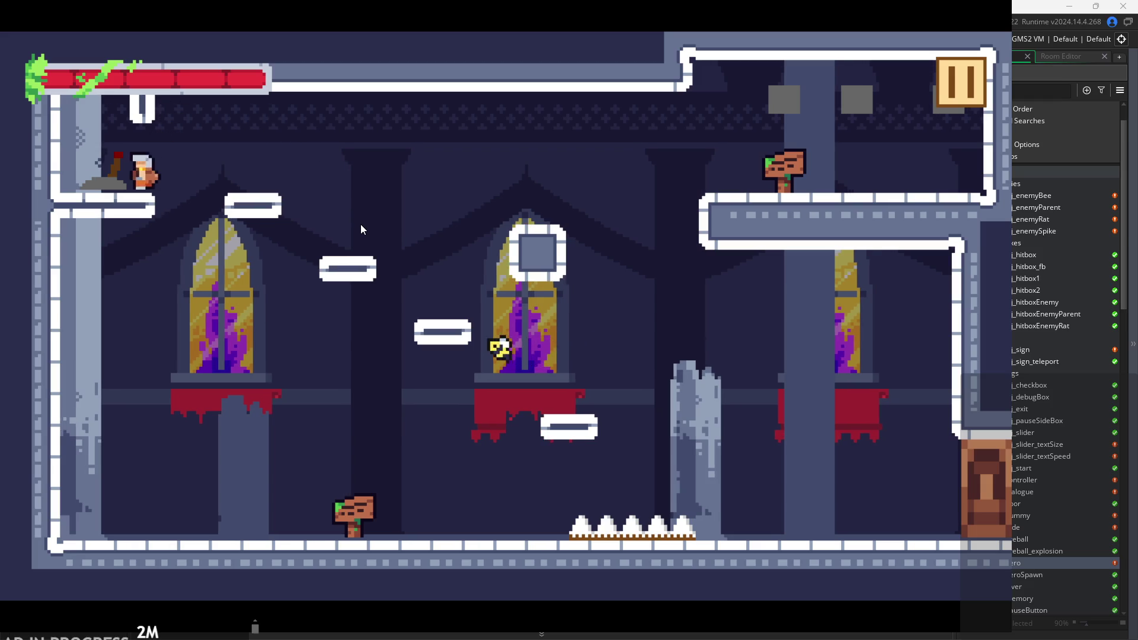
pyautogui.press('Left')
pyautogui.press('space')
pyautogui.press('Right')
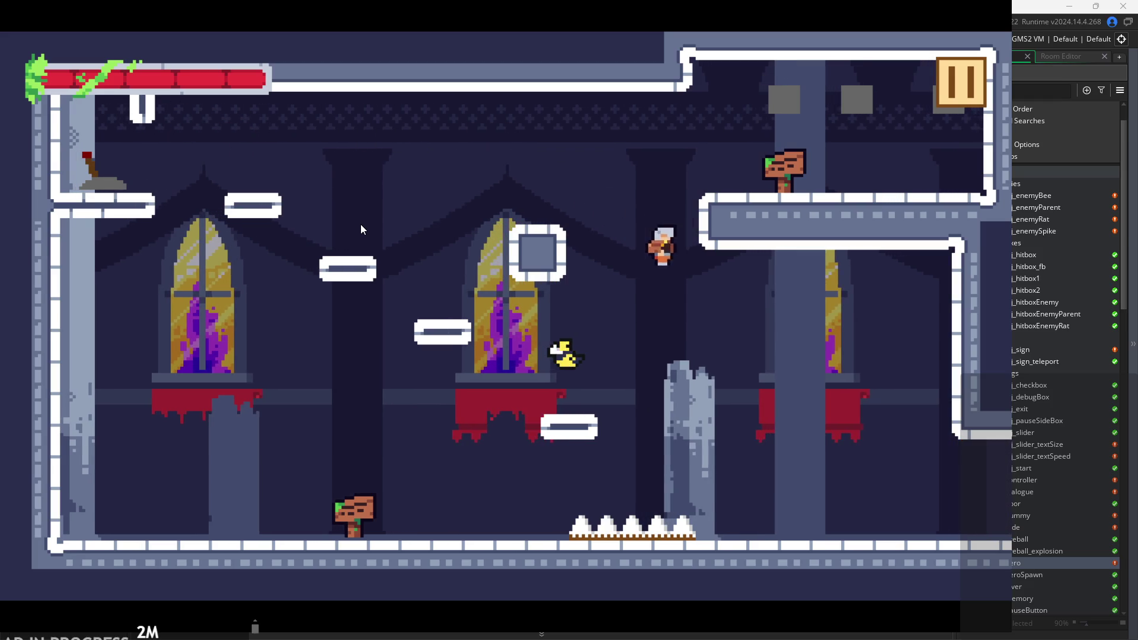
# Enter the next room, hit the training dummy, dash right past the pillar, then pause and close the game.
pyautogui.press('Left')
pyautogui.press('Right')
pyautogui.press('space')
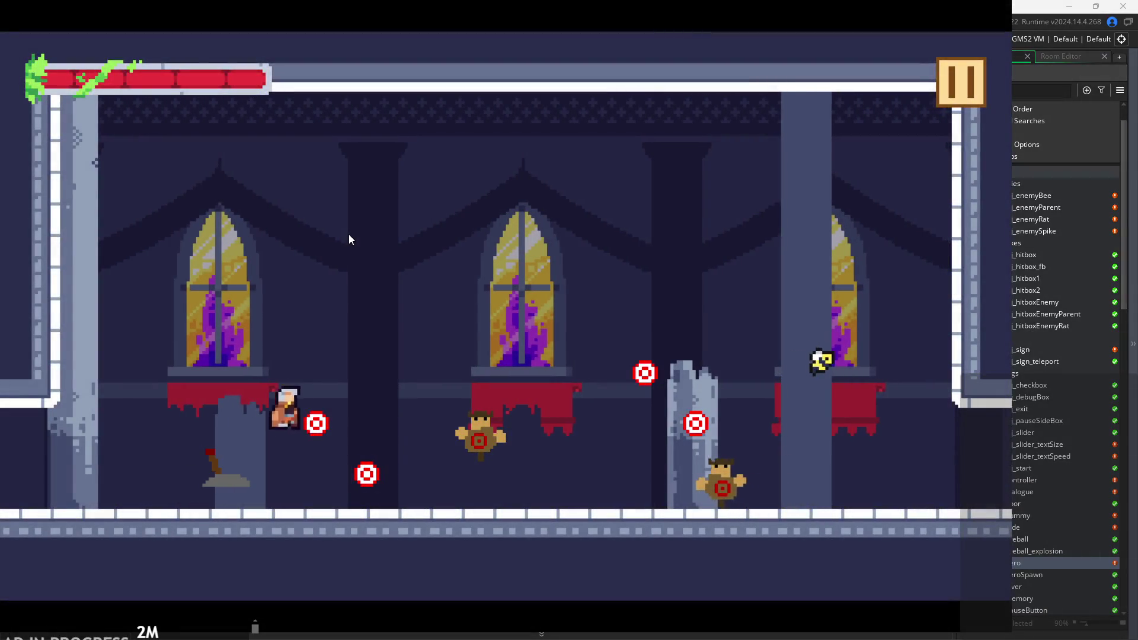
pyautogui.press('Right')
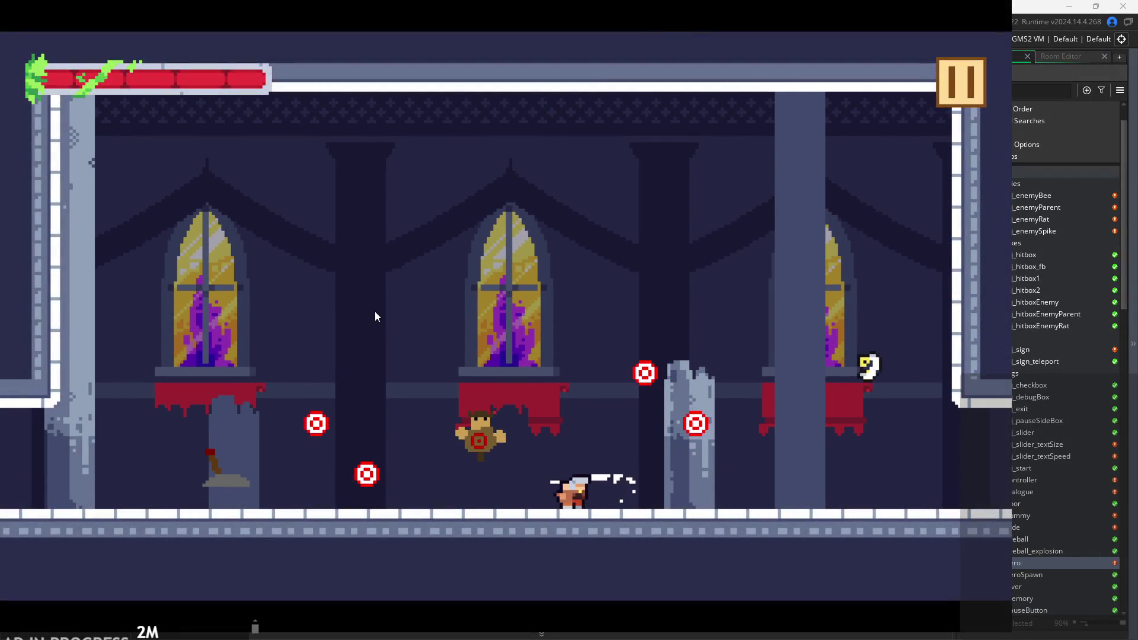
pyautogui.press('Right')
pyautogui.press('space')
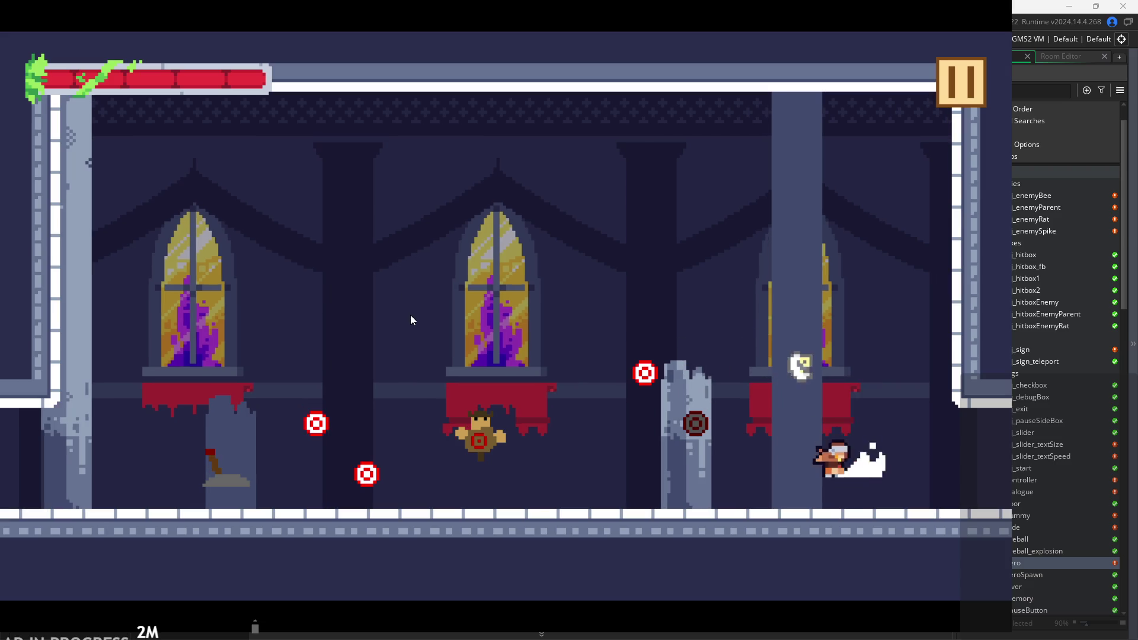
pyautogui.press('space')
pyautogui.press('Right')
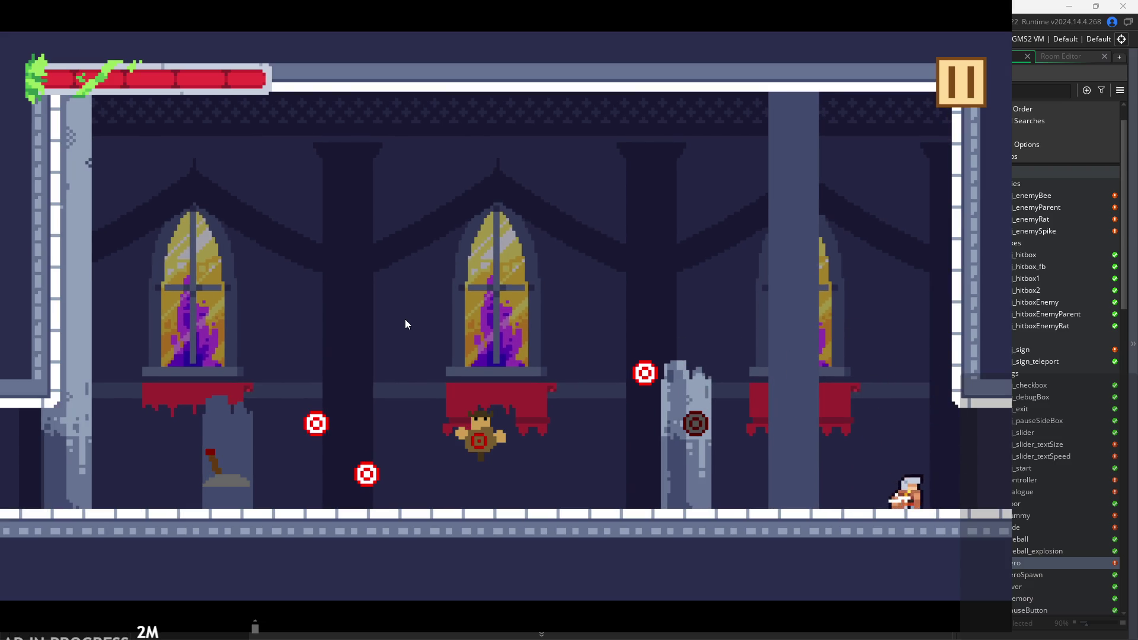
pyautogui.press('space')
pyautogui.click(941, 75)
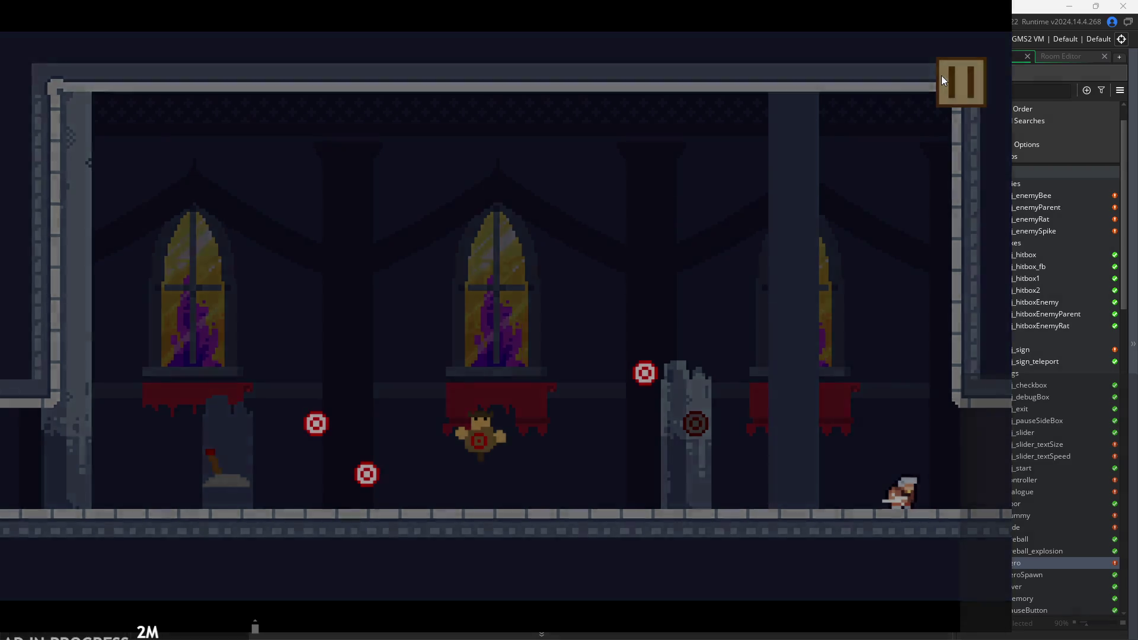
pyautogui.click(879, 555)
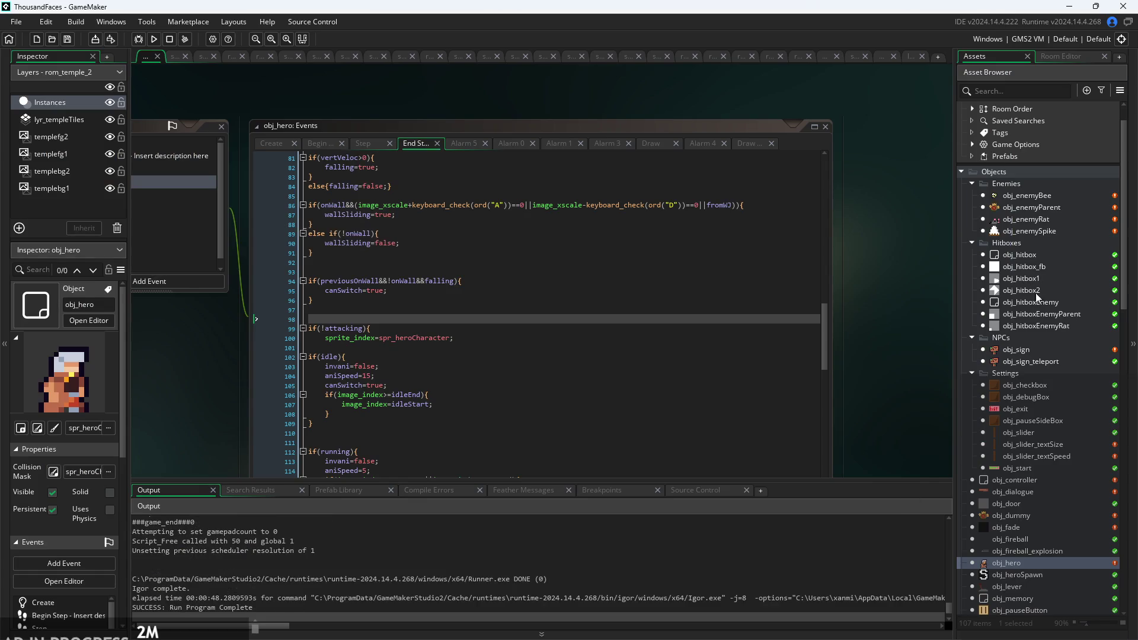
# Open obj_hitboxEnemyRat and obj_hitboxEnemyParent, then rerun the project, confirming to stop the old game.
pyautogui.doubleClick(1032, 327)
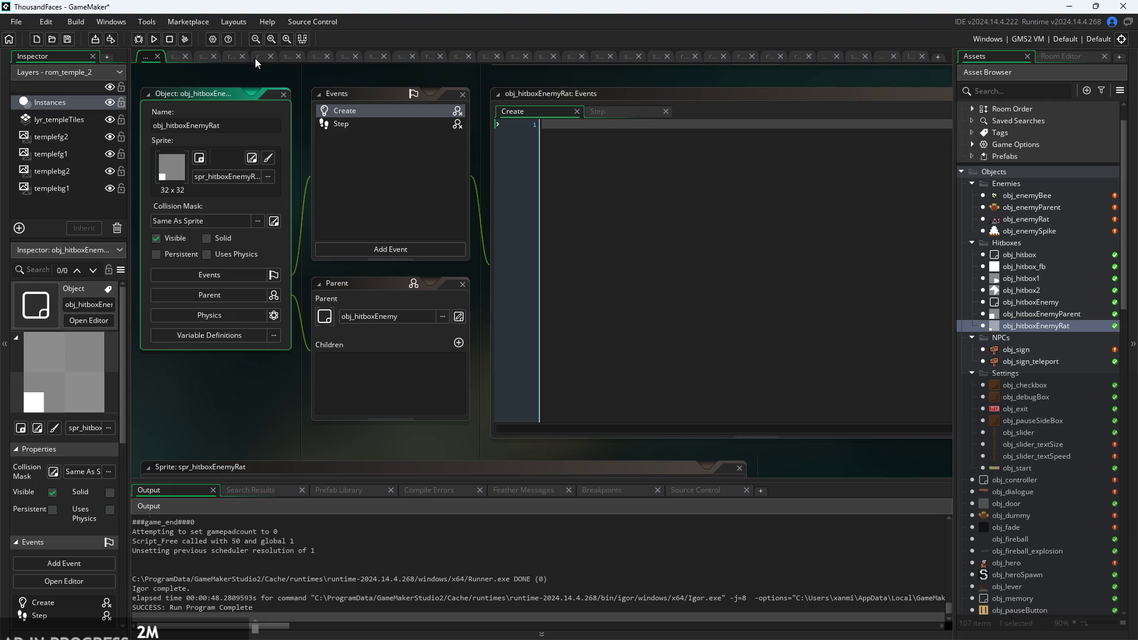
pyautogui.doubleClick(1060, 315)
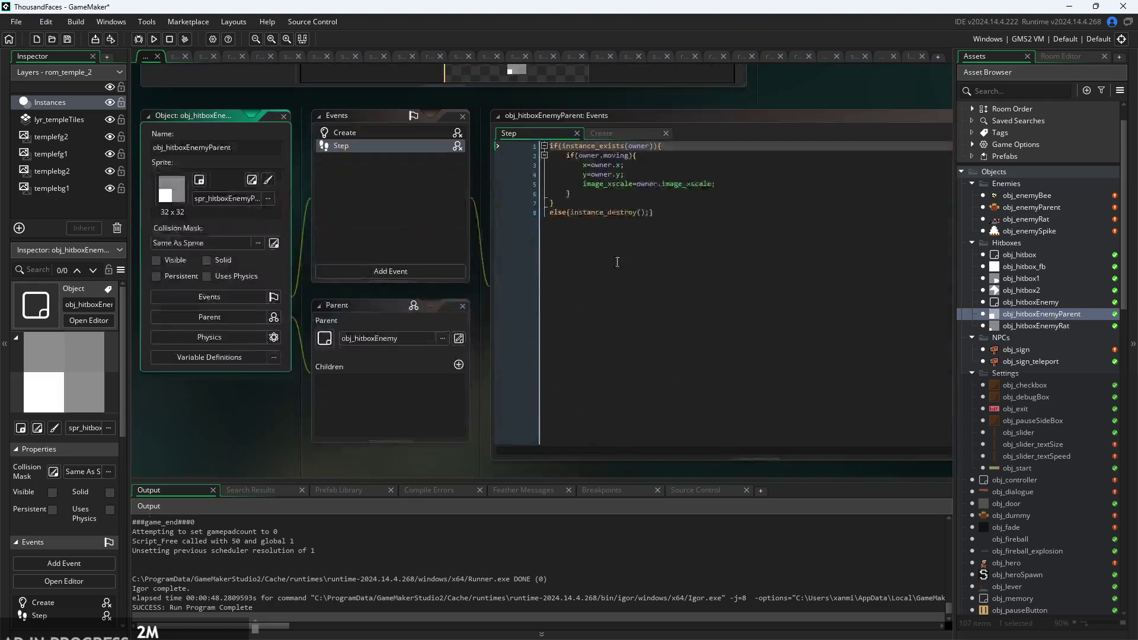
pyautogui.click(155, 40)
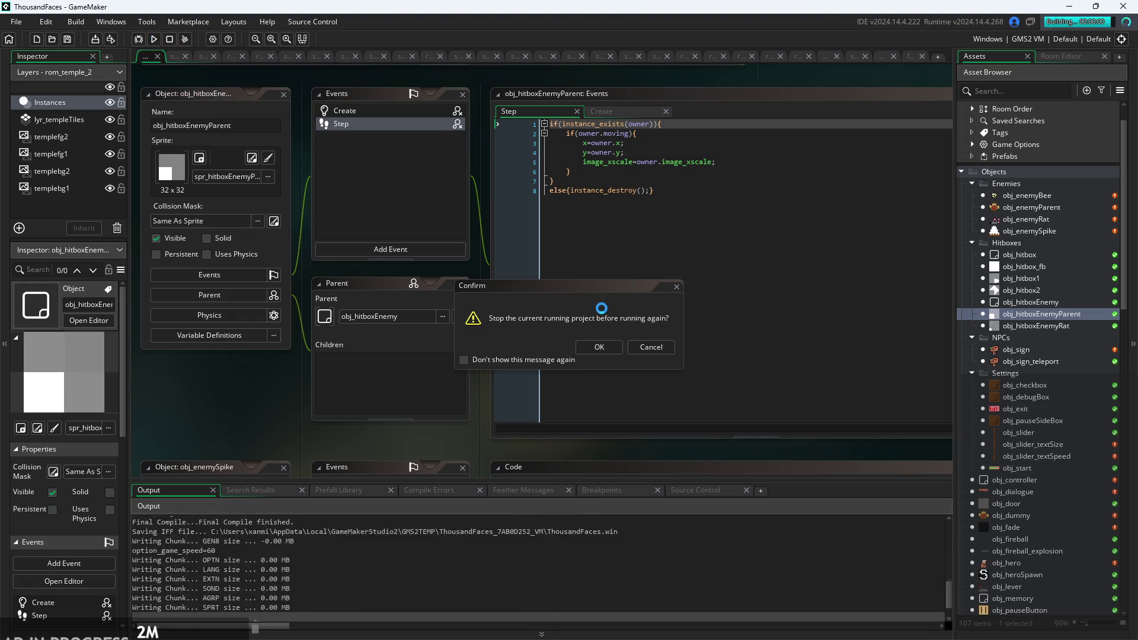
pyautogui.click(650, 347)
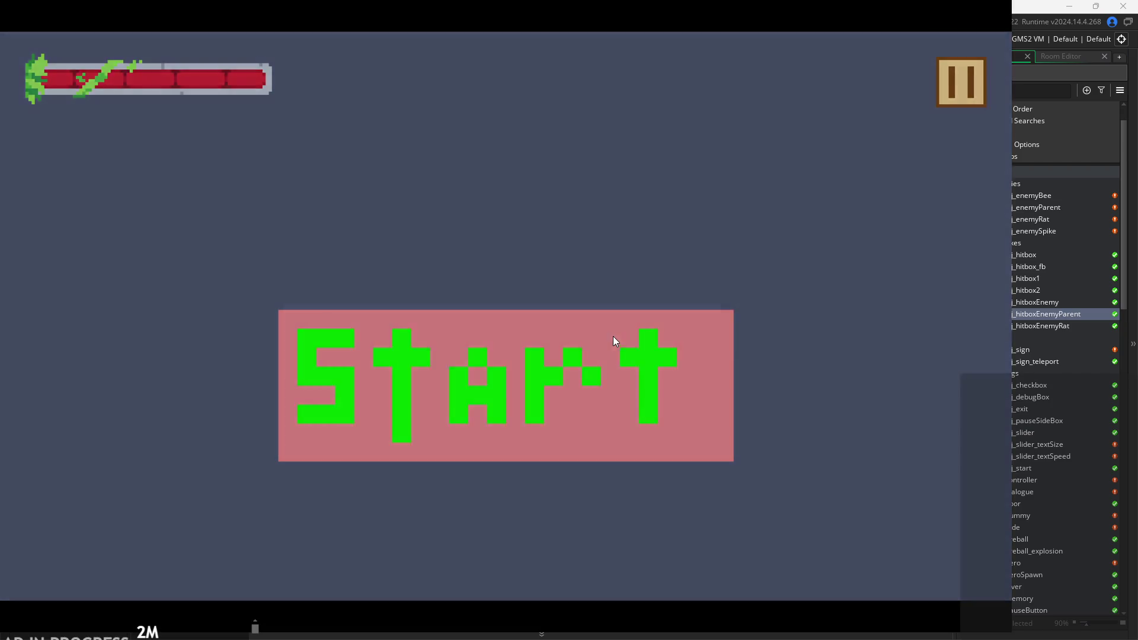
# Start the game from its title screen, run right with a sword attack, and reach the small platform.
pyautogui.click(613, 338)
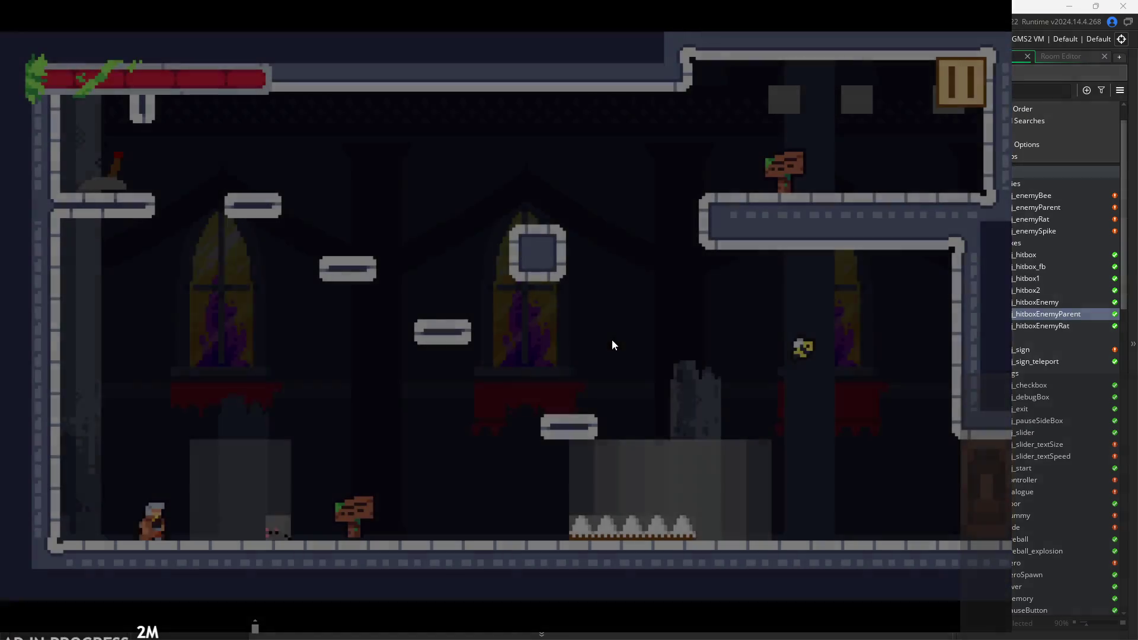
pyautogui.press('Right')
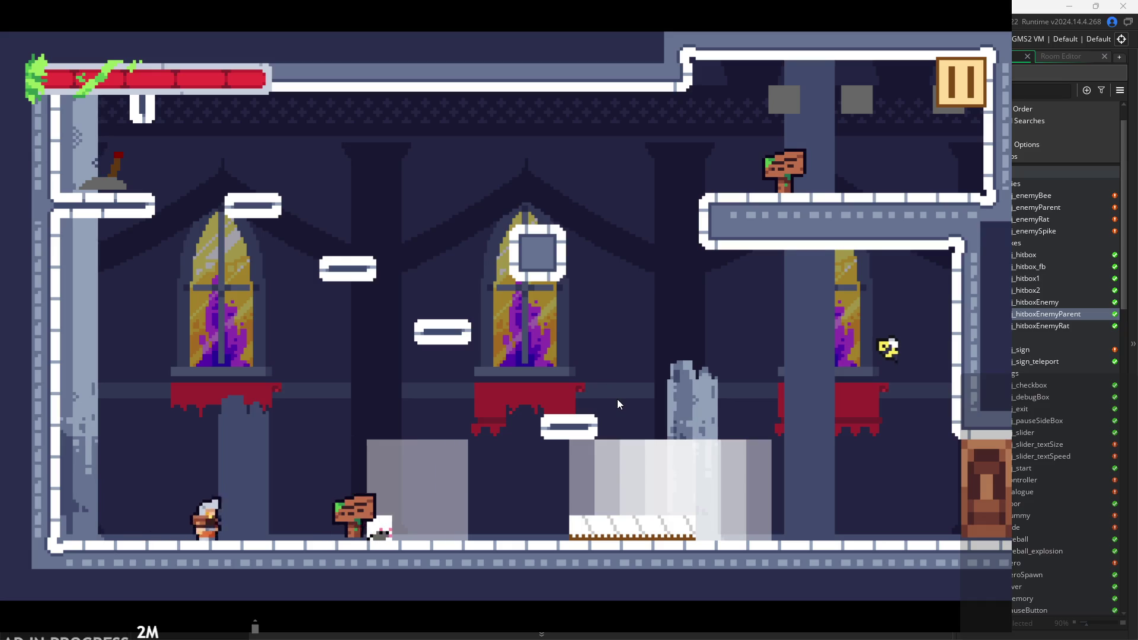
pyautogui.press('space')
pyautogui.press('x')
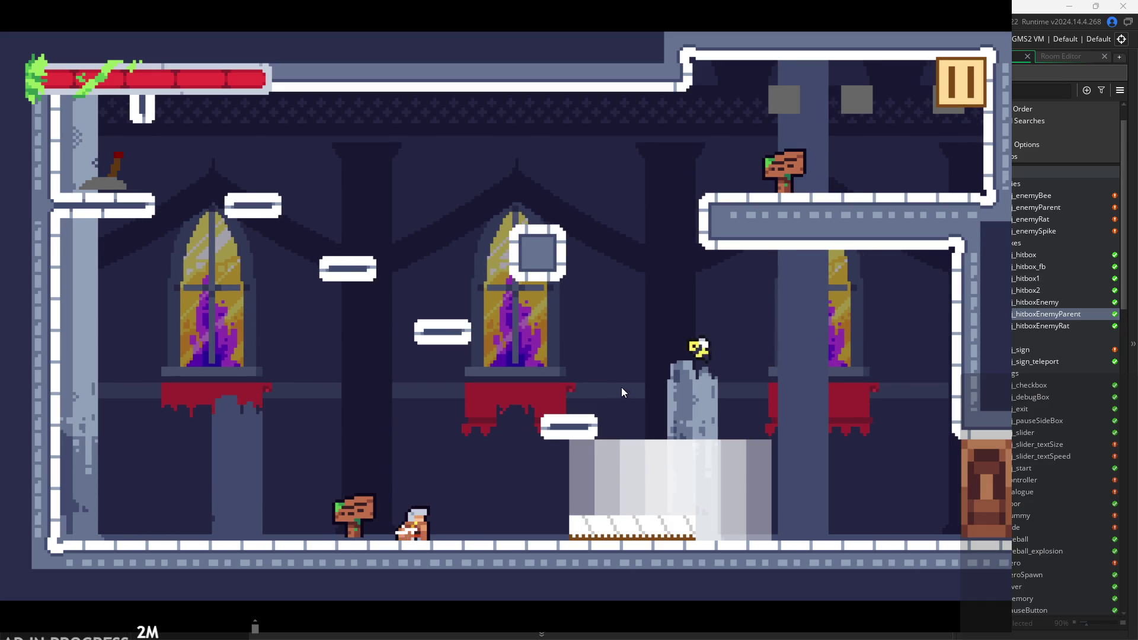
pyautogui.press('space')
pyautogui.press('Right')
pyautogui.press('Right')
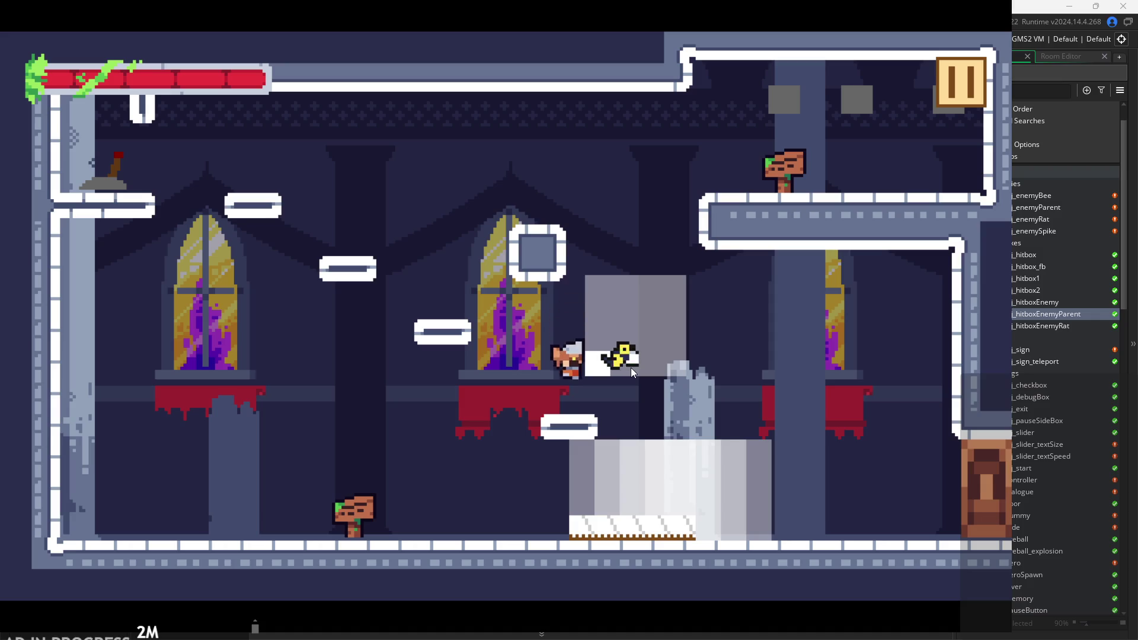
pyautogui.press('Right')
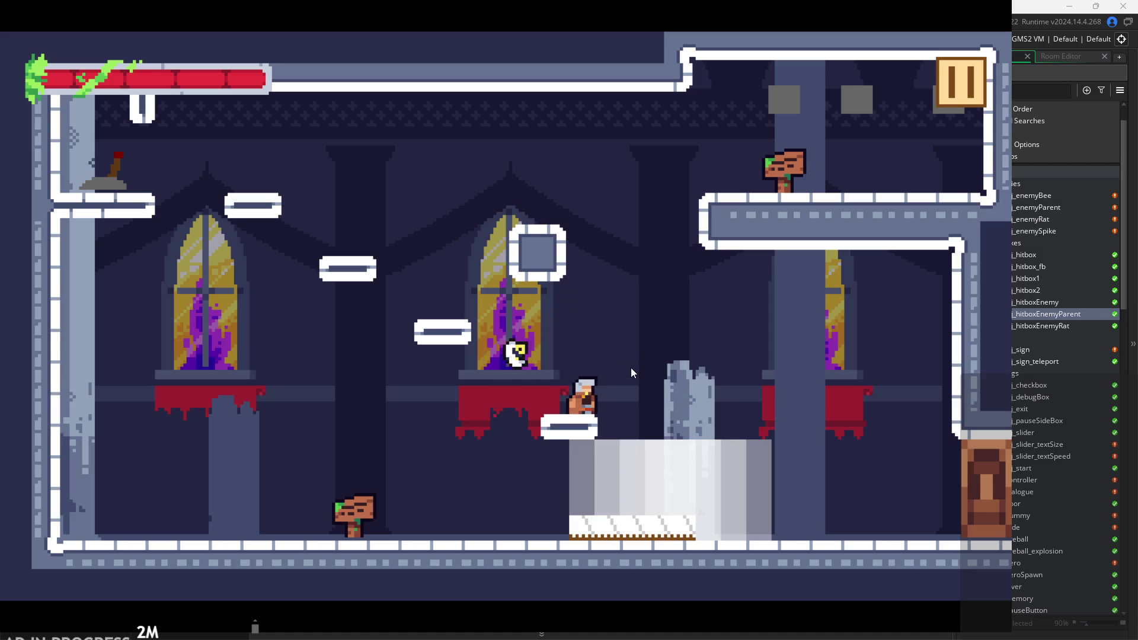
pyautogui.press('space')
pyautogui.press('Right')
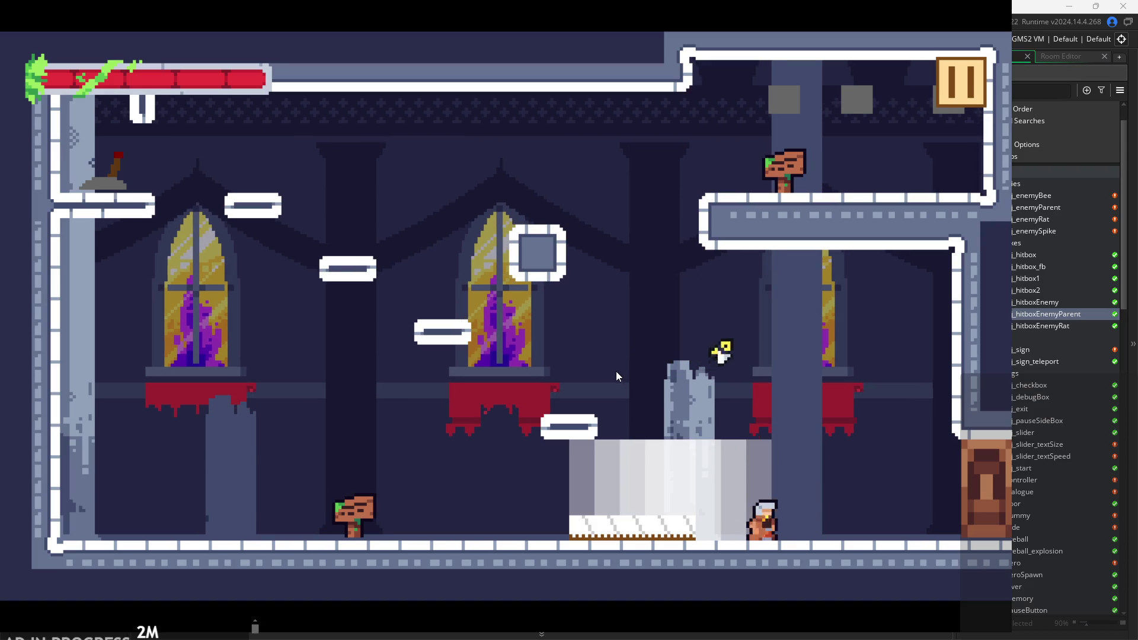
# Jump past the bee onto the ledge, slash at it, then land on the square block.
pyautogui.press('space')
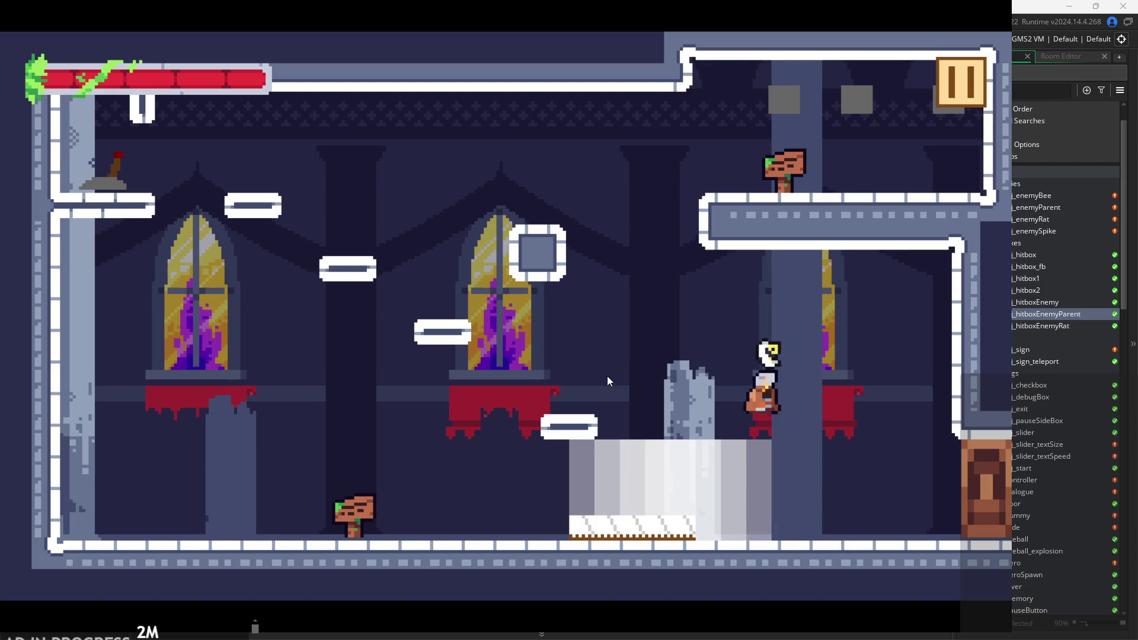
pyautogui.press('space')
pyautogui.press('Left')
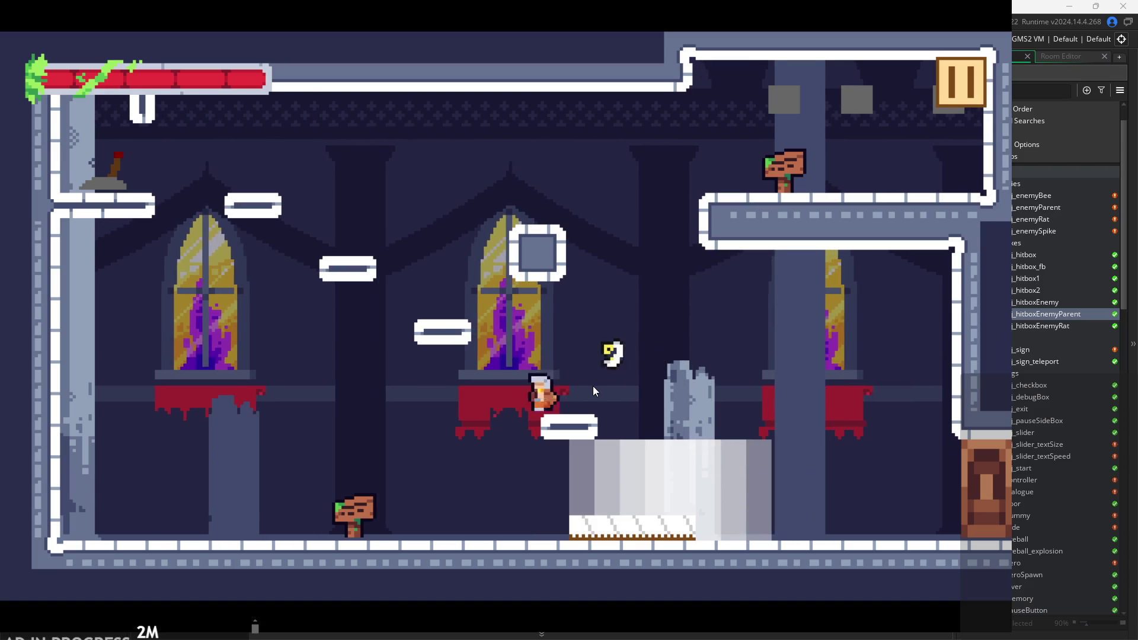
pyautogui.press('space')
pyautogui.press('Right')
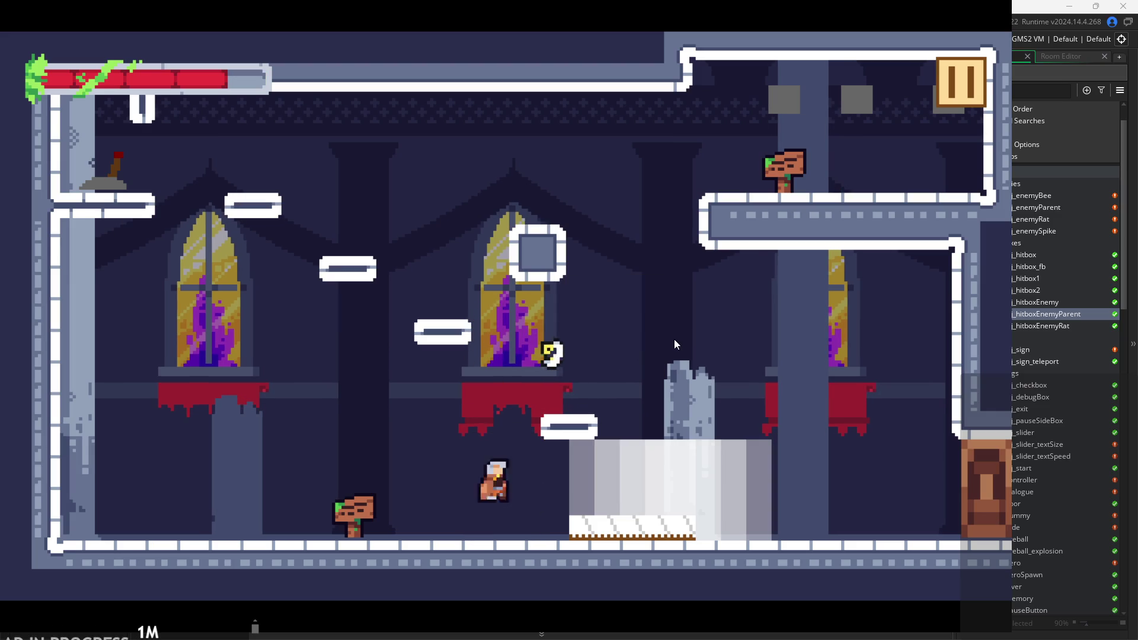
pyautogui.click(670, 338)
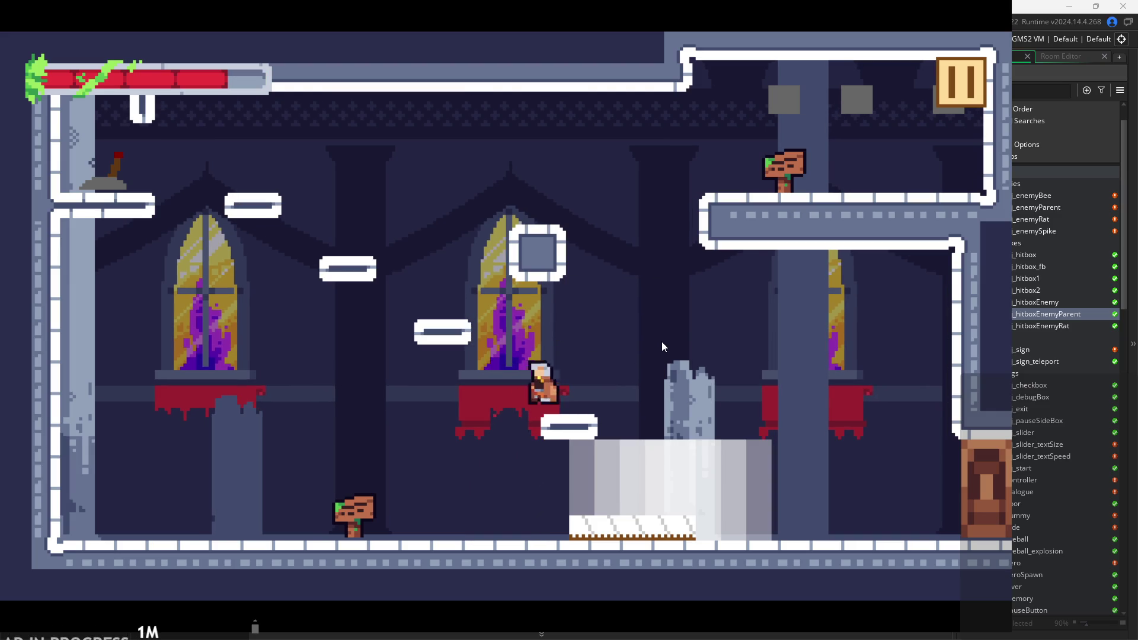
pyautogui.press('space')
pyautogui.press('Left')
pyautogui.press('Right')
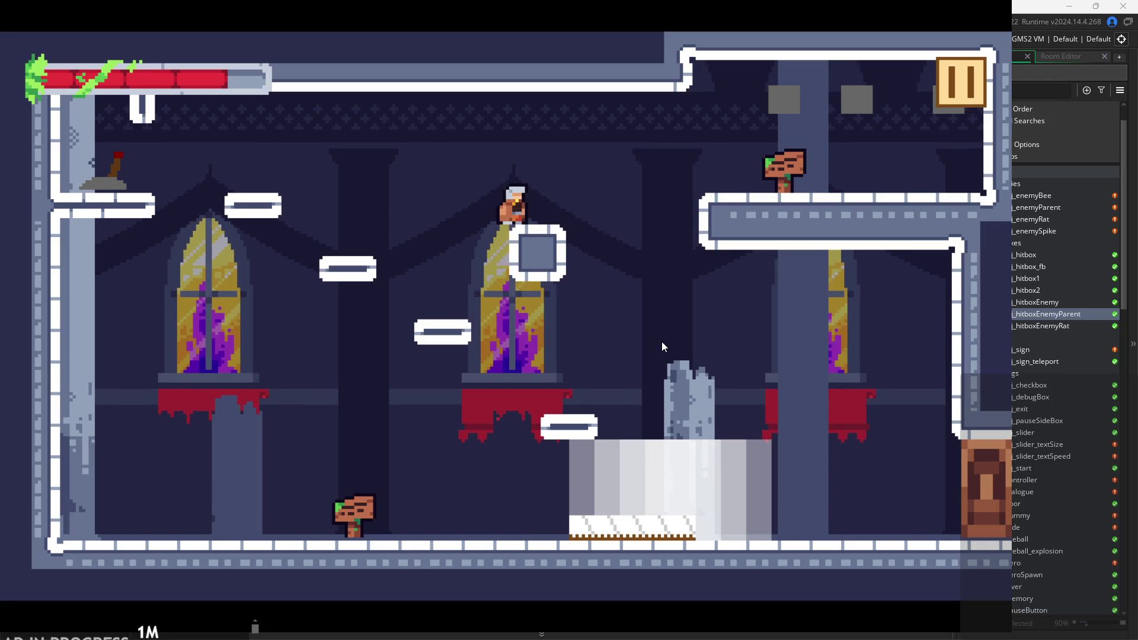
# Jump off the square block, drift around it, and jump back up onto it.
pyautogui.press('space')
pyautogui.press('Right')
pyautogui.press('Left')
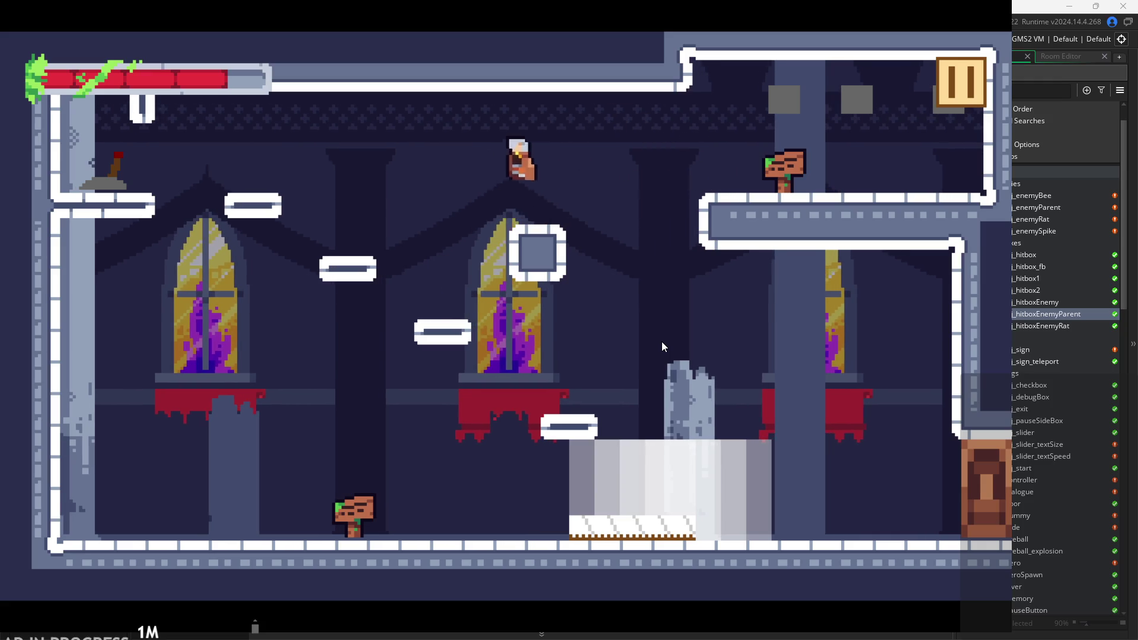
pyautogui.press('space')
pyautogui.press('Right')
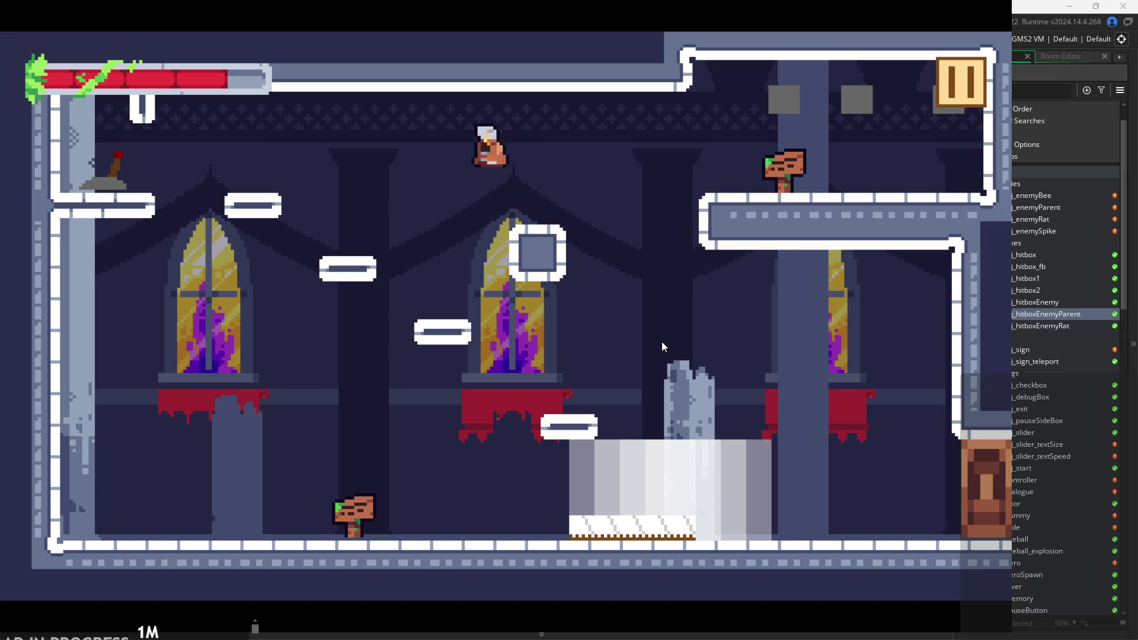
pyautogui.press('Left')
pyautogui.press('space')
pyautogui.press('Right')
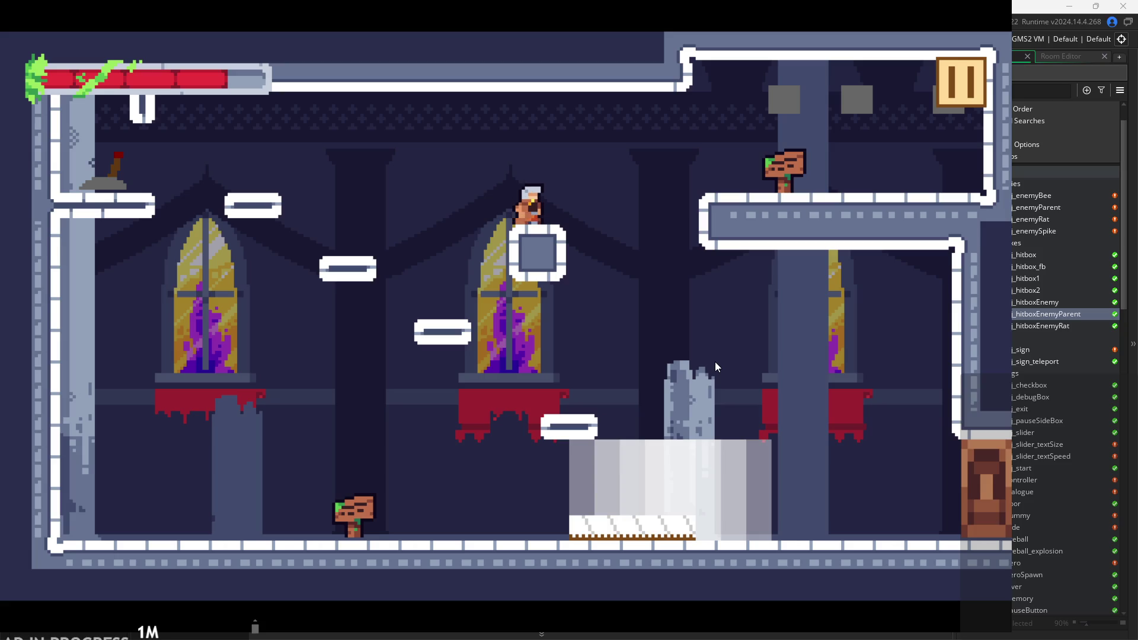
# Hop off and back onto the square block, then walk off it down to the floor.
pyautogui.press('Left')
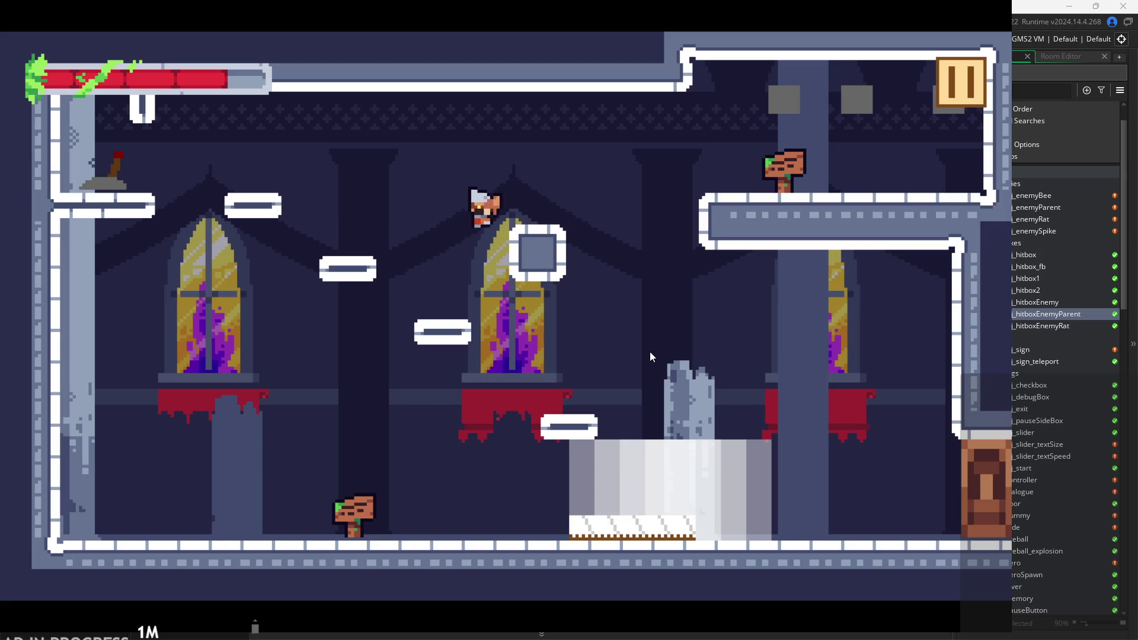
pyautogui.press('space')
pyautogui.press('Right')
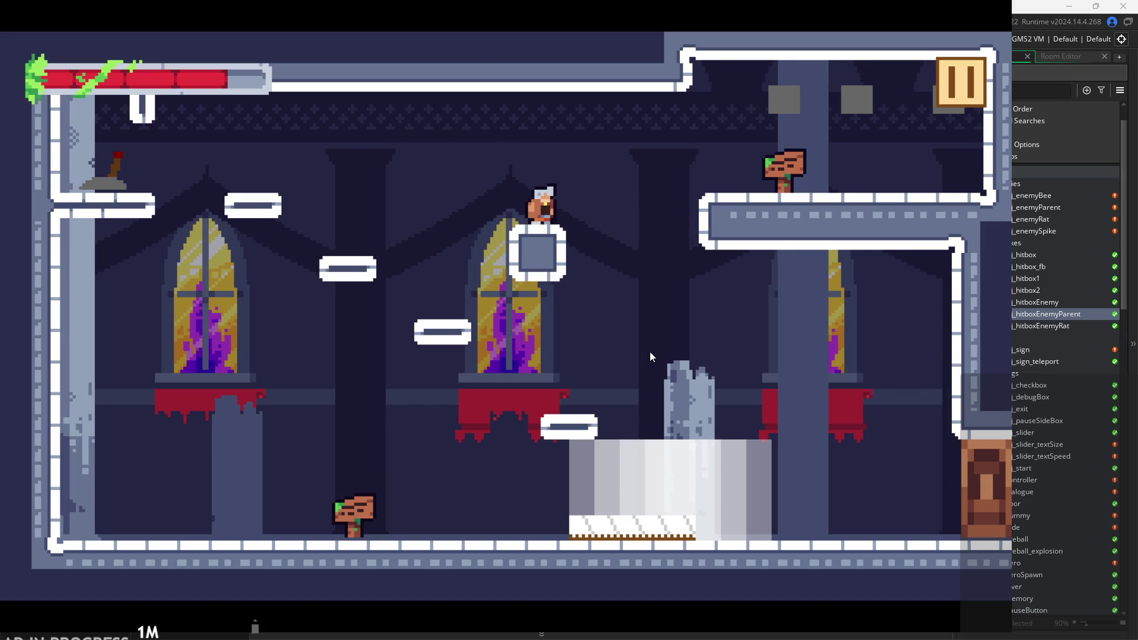
pyautogui.press('Left')
pyautogui.press('space')
pyautogui.press('Right')
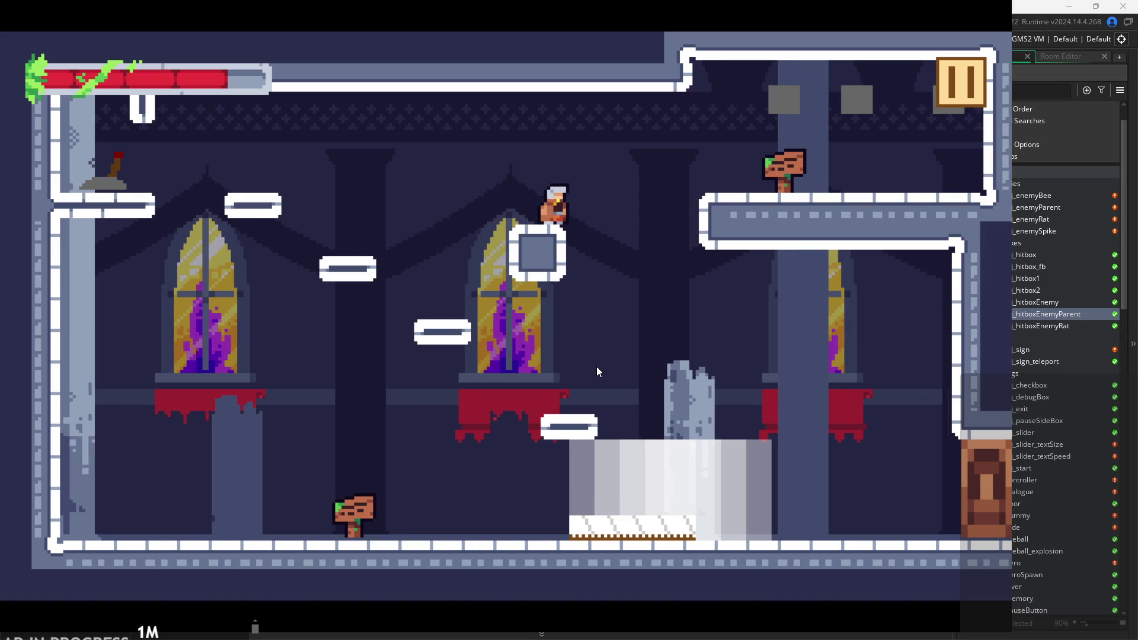
pyautogui.press('Right')
pyautogui.press('Left')
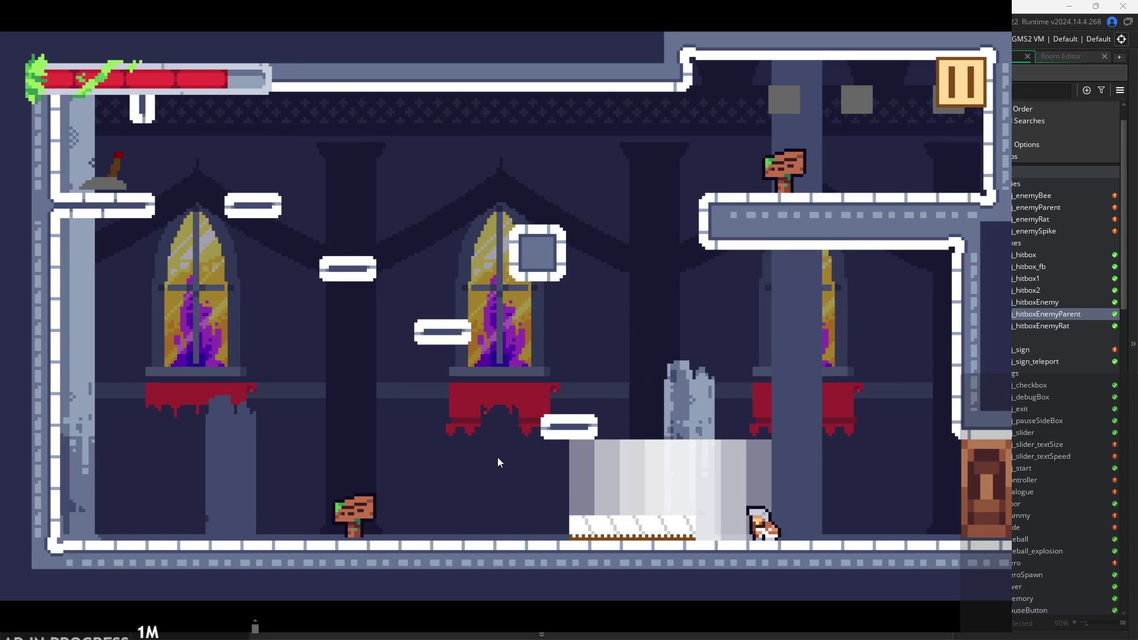
# Jump up near the red banner onto the small platform and leap up-right from it.
pyautogui.press('Left')
pyautogui.press('space')
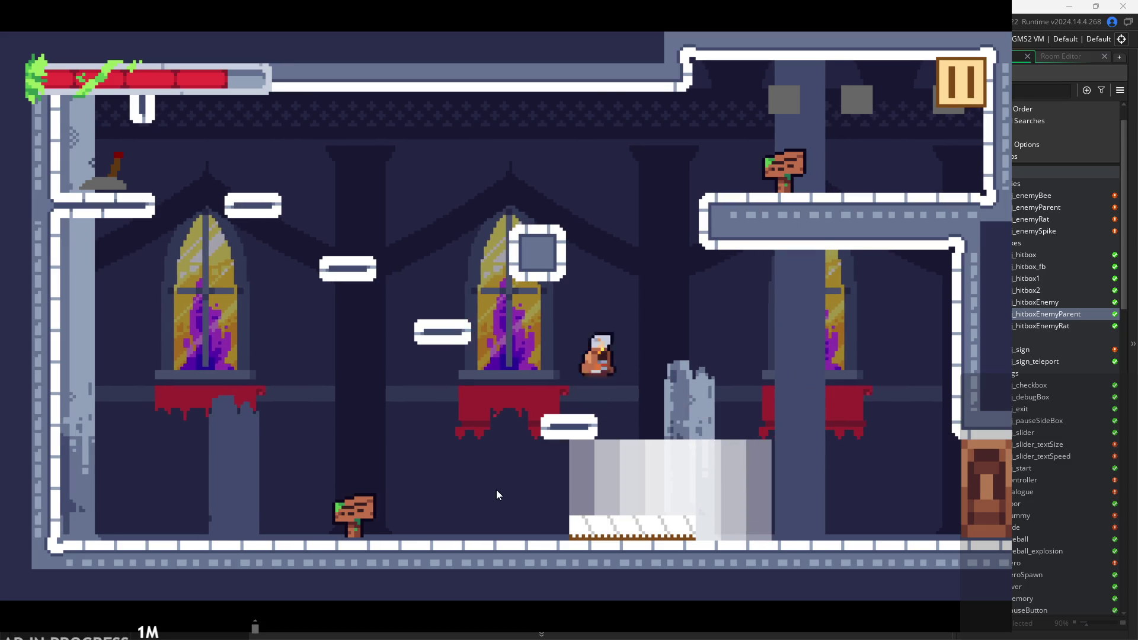
pyautogui.press('Right')
pyautogui.press('Left')
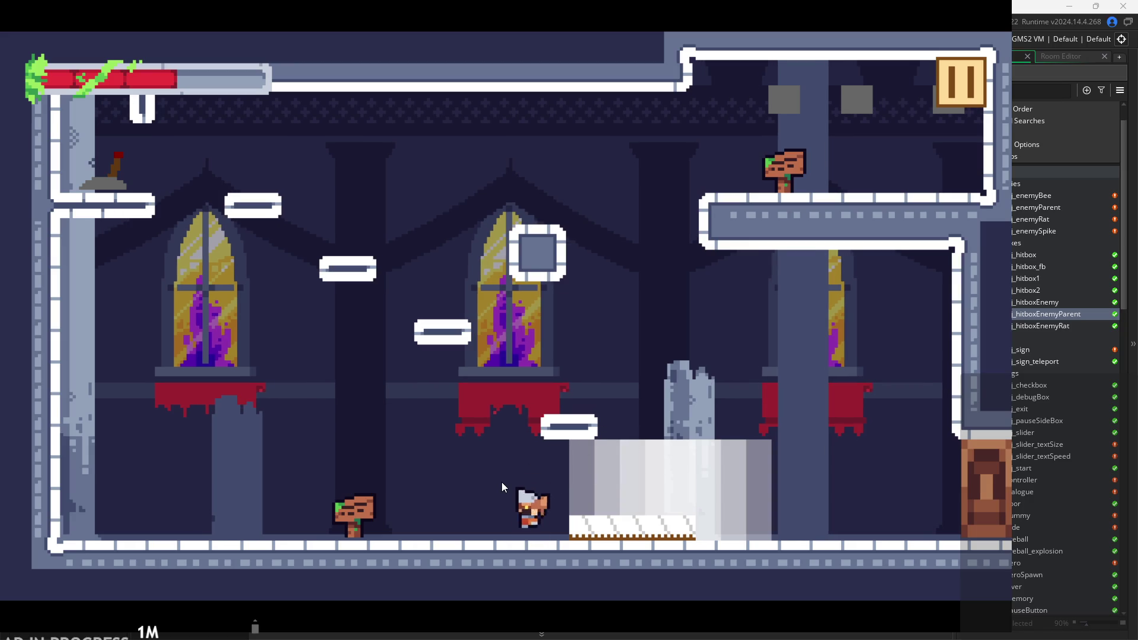
pyautogui.press('space')
pyautogui.press('Right')
pyautogui.press('space')
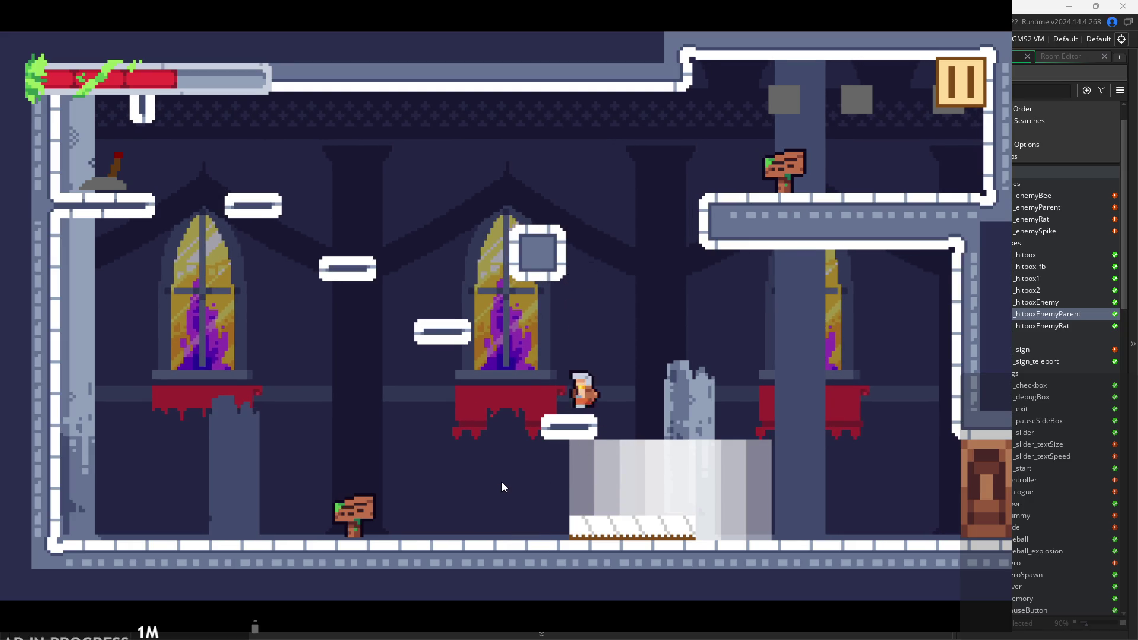
pyautogui.press('Left')
pyautogui.press('space')
pyautogui.press('Right')
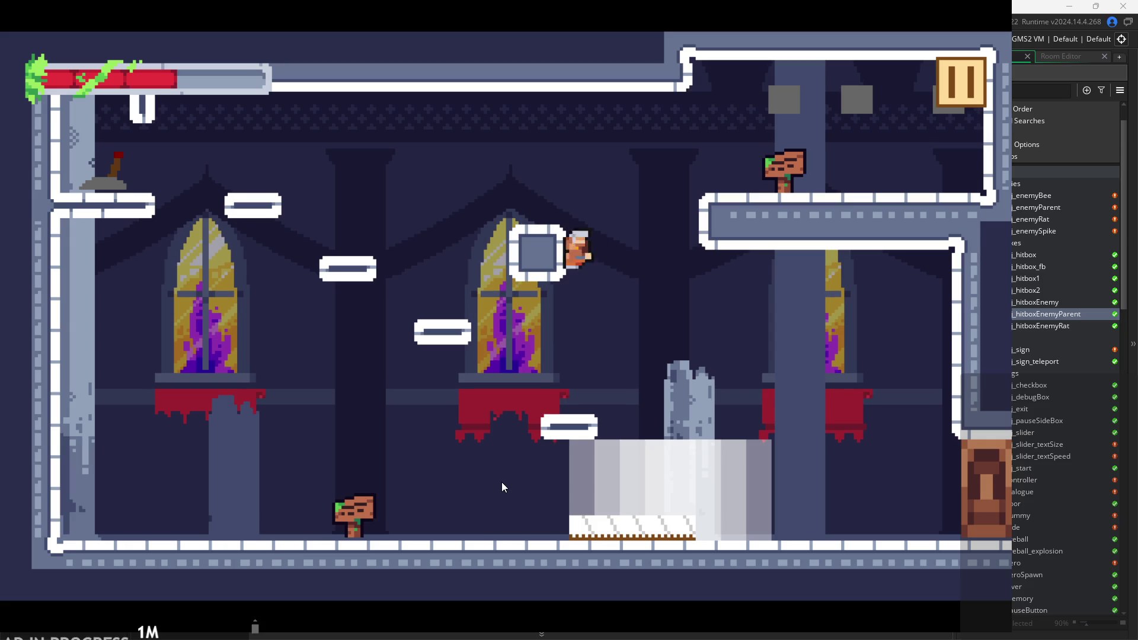
# Climb to the upper-left ledge, leap to the platform beside the sign, and run right out of the room.
pyautogui.press('Left')
pyautogui.press('space')
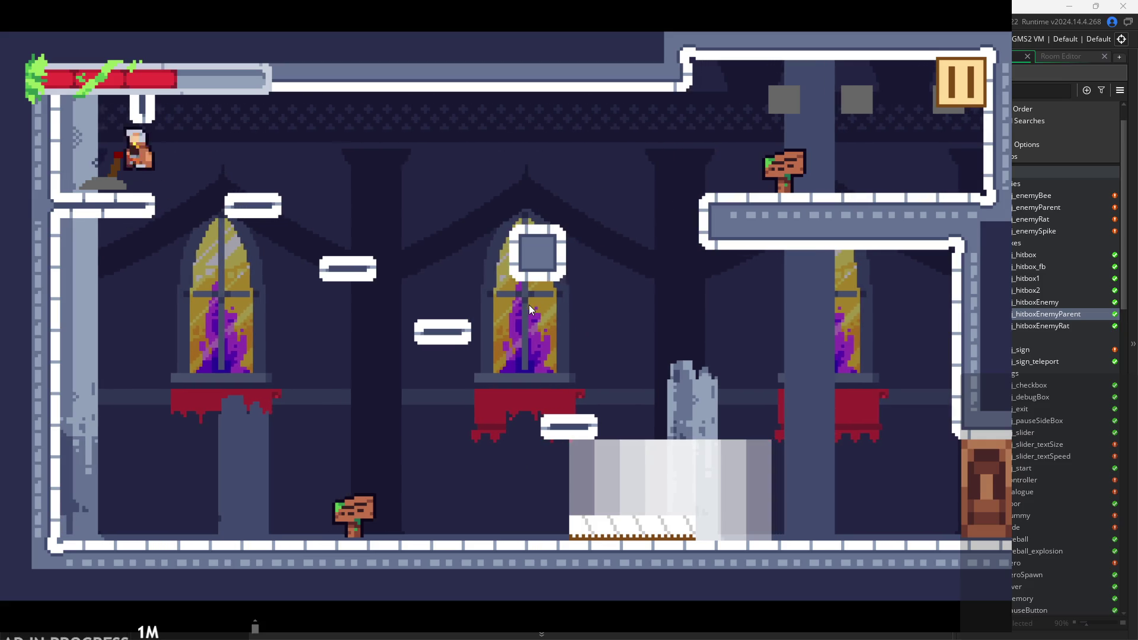
pyautogui.press('space')
pyautogui.press('Right')
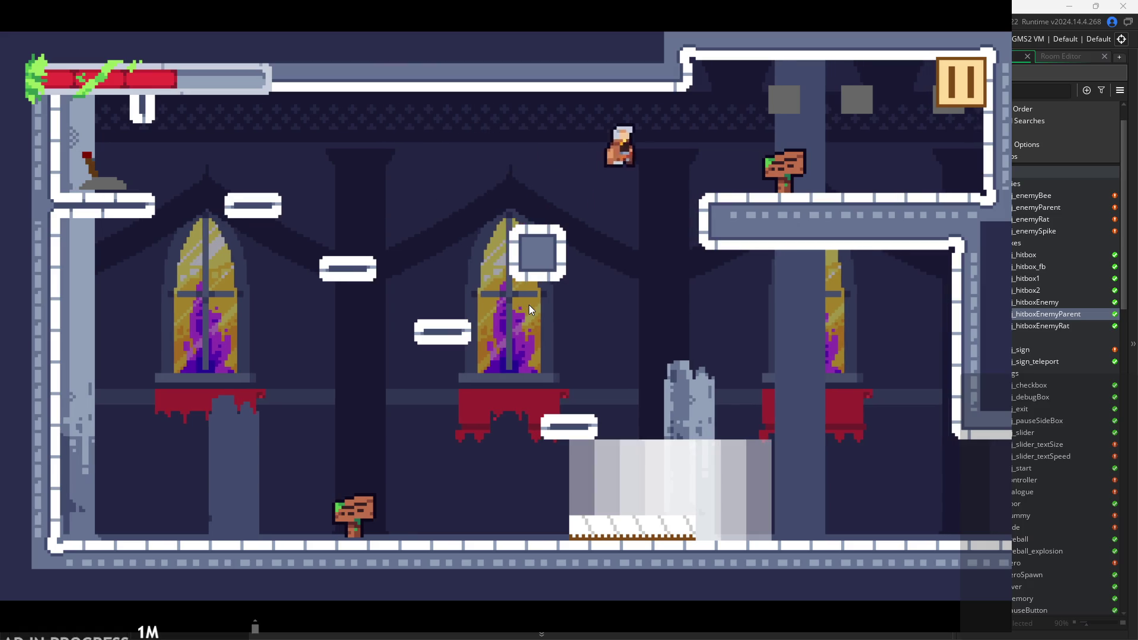
pyautogui.press('Right')
# Jump into the next room and run right along the floor, slashing with the sword.
pyautogui.press('space')
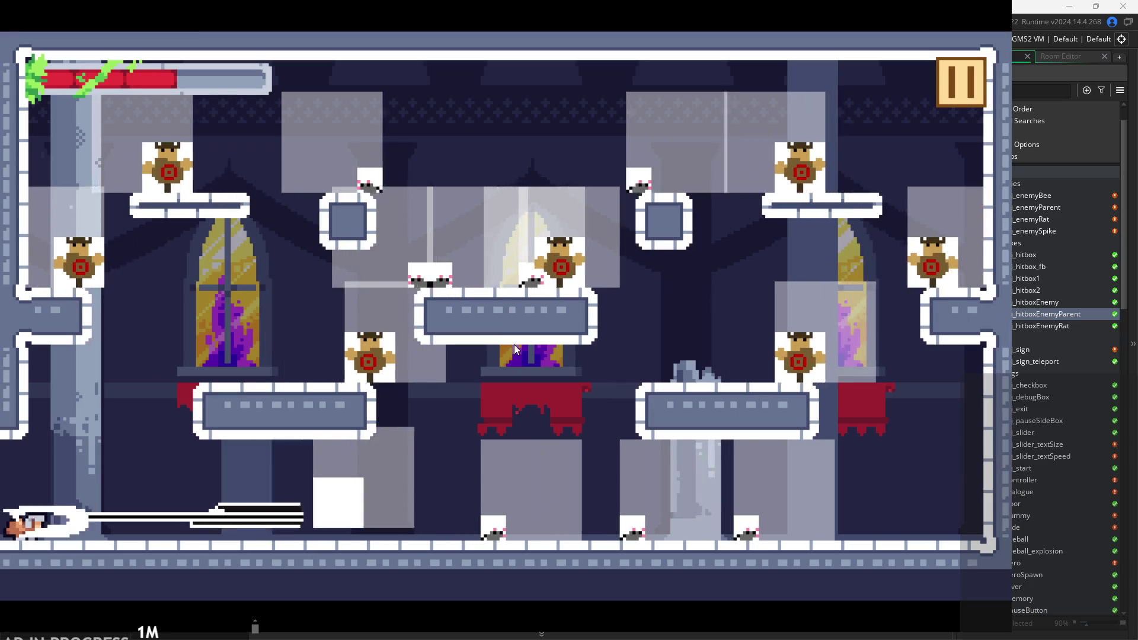
pyautogui.press('Right')
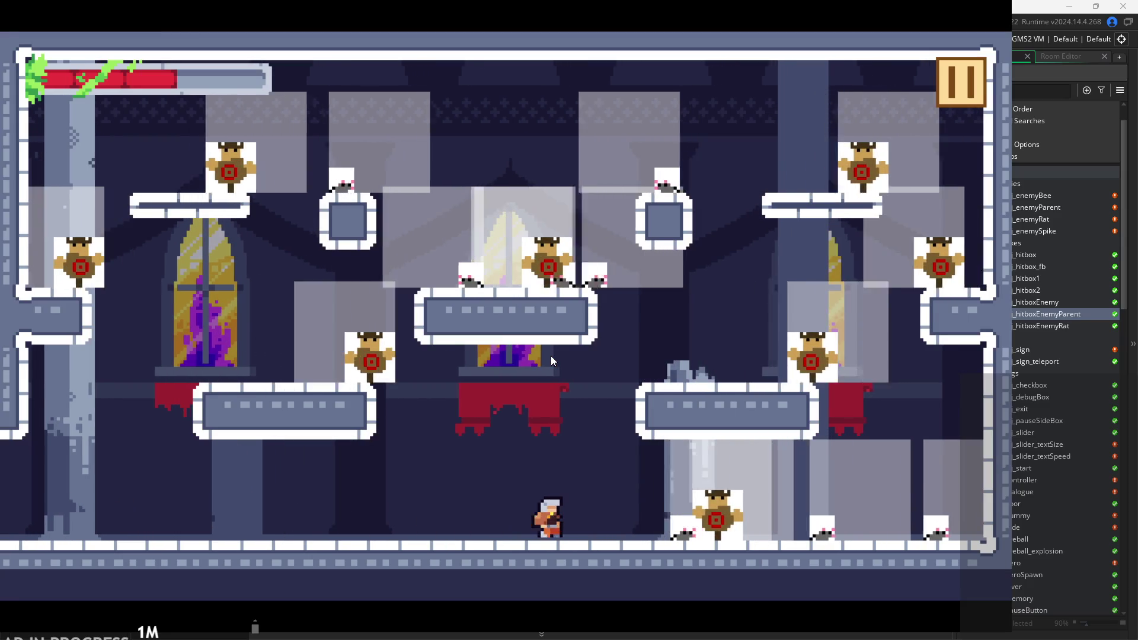
pyautogui.press('x')
pyautogui.press('Right')
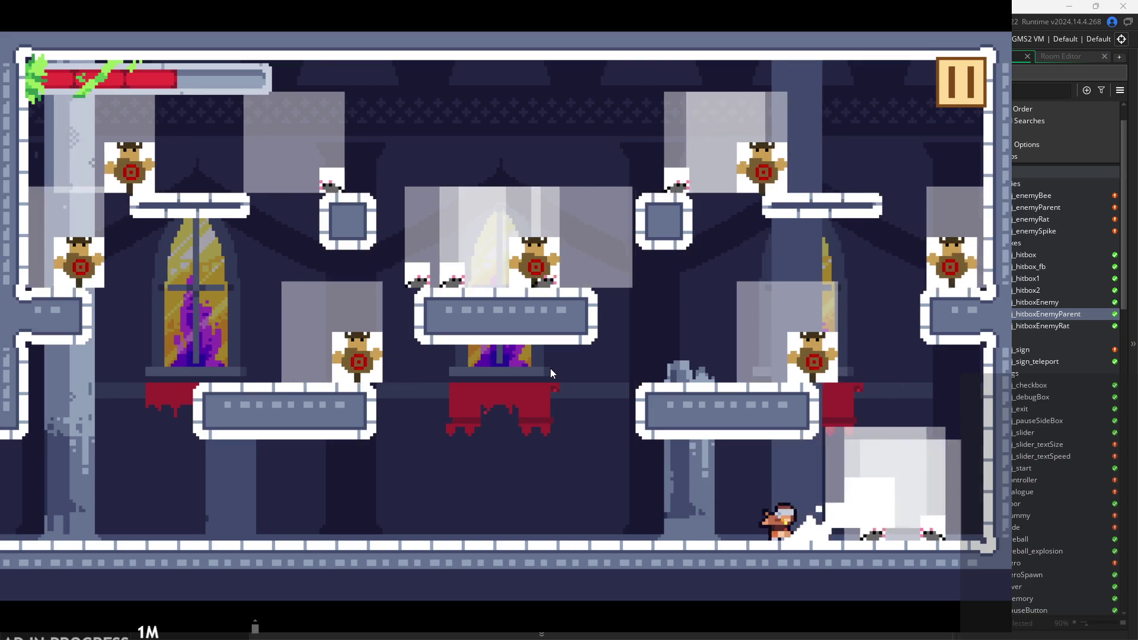
pyautogui.press('x')
pyautogui.press('Right')
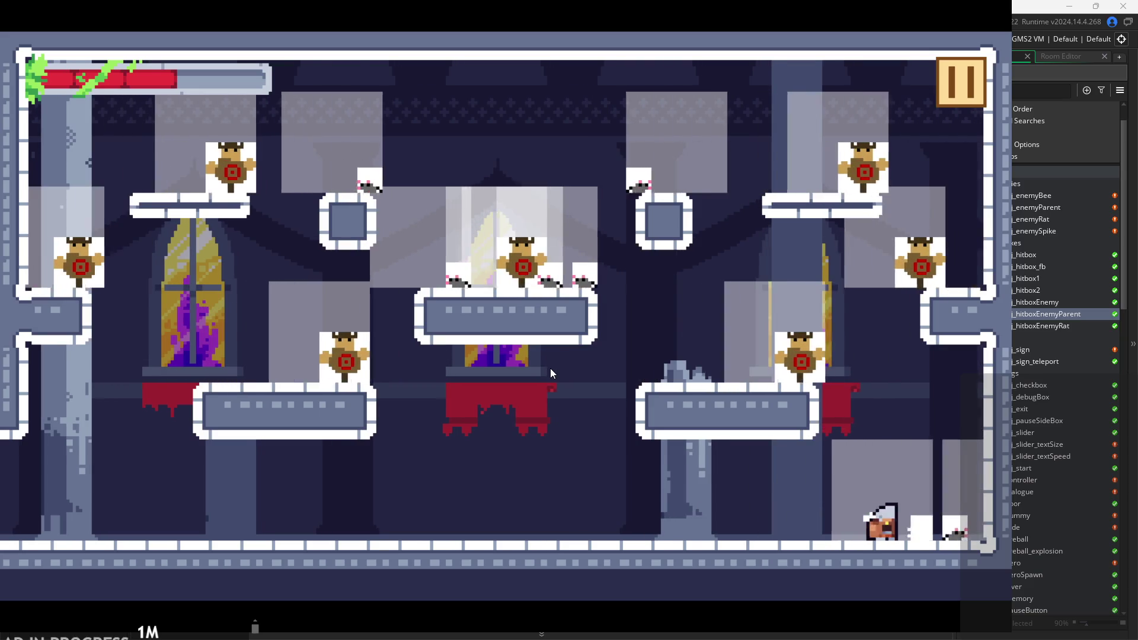
# Jump onto the right-side ledge, drop off, and jump near the right wall.
pyautogui.press('z')
pyautogui.press('Left')
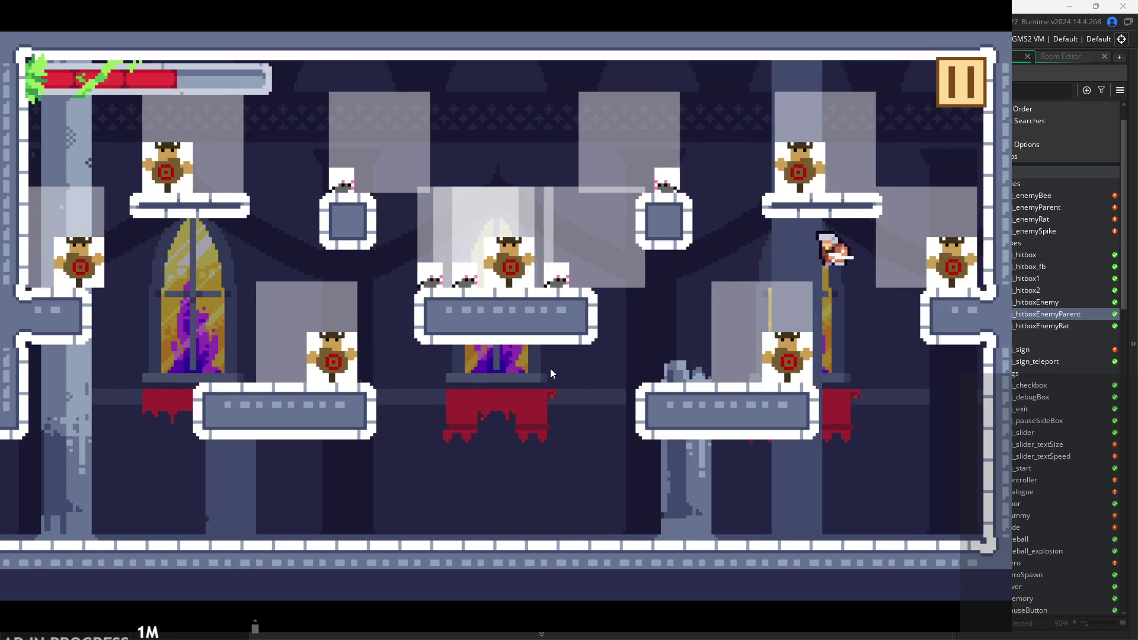
pyautogui.press('Left')
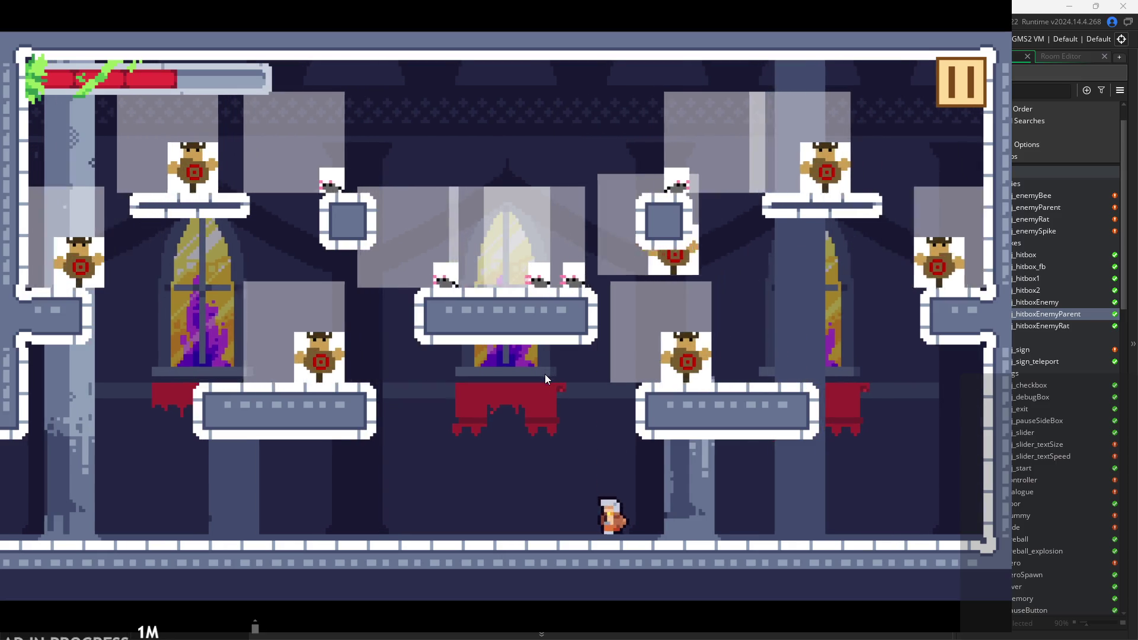
pyautogui.press('Right')
pyautogui.press('Right')
pyautogui.press('z')
pyautogui.press('Left')
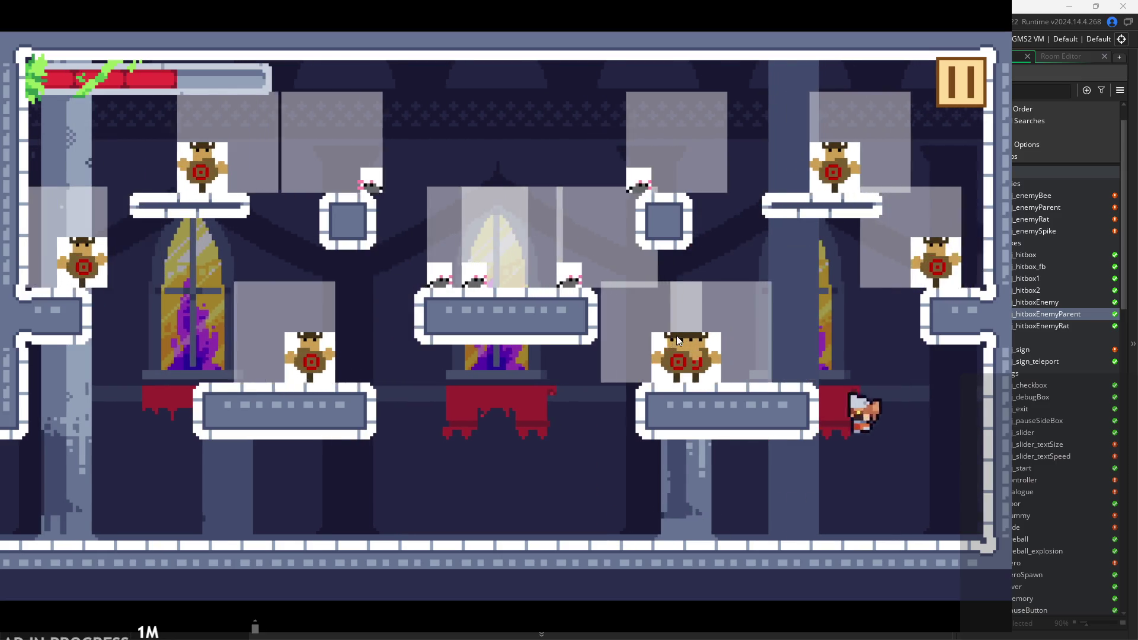
# Wall-jump up the right wall and leap left, steering down toward the floor.
pyautogui.press('Right')
pyautogui.press('z')
pyautogui.press('z')
pyautogui.press('Left')
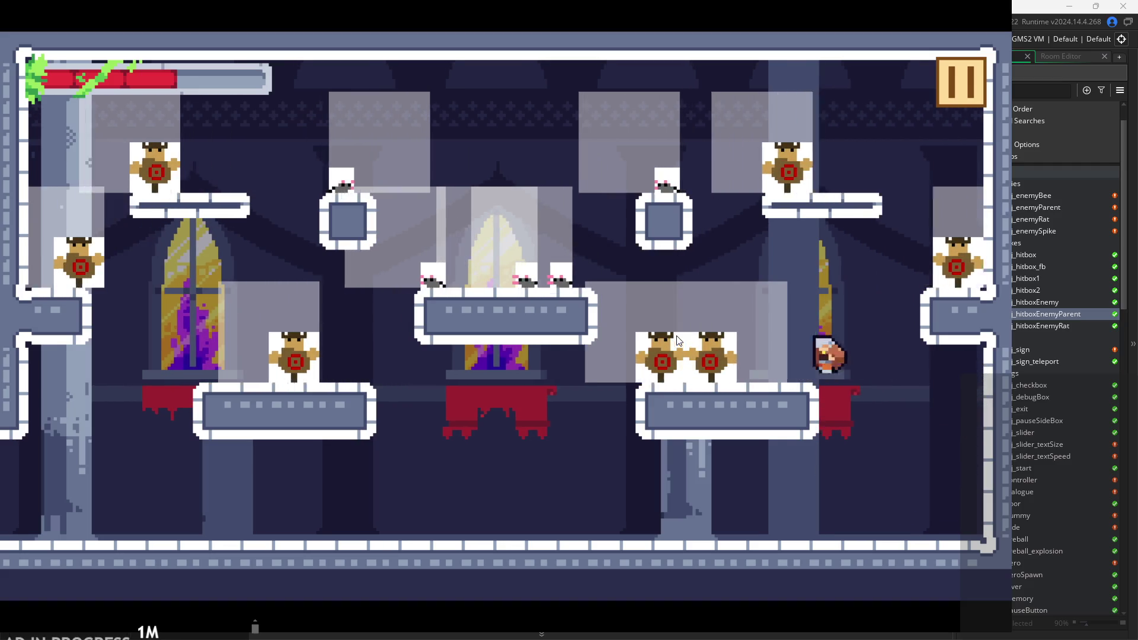
pyautogui.press('Right')
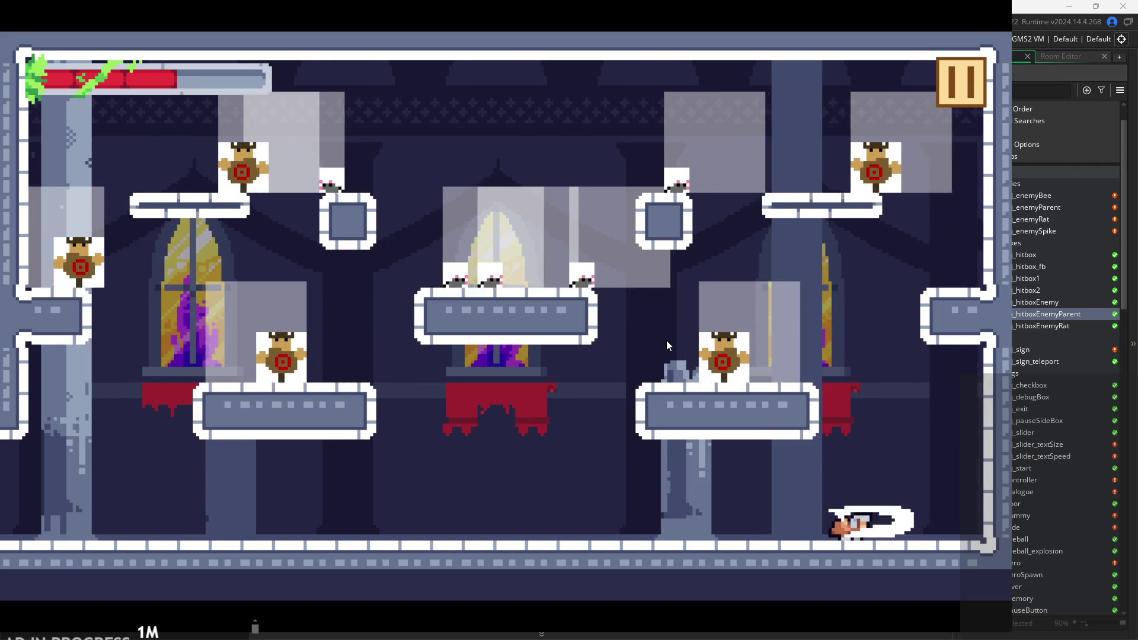
pyautogui.press('z')
pyautogui.press('Left')
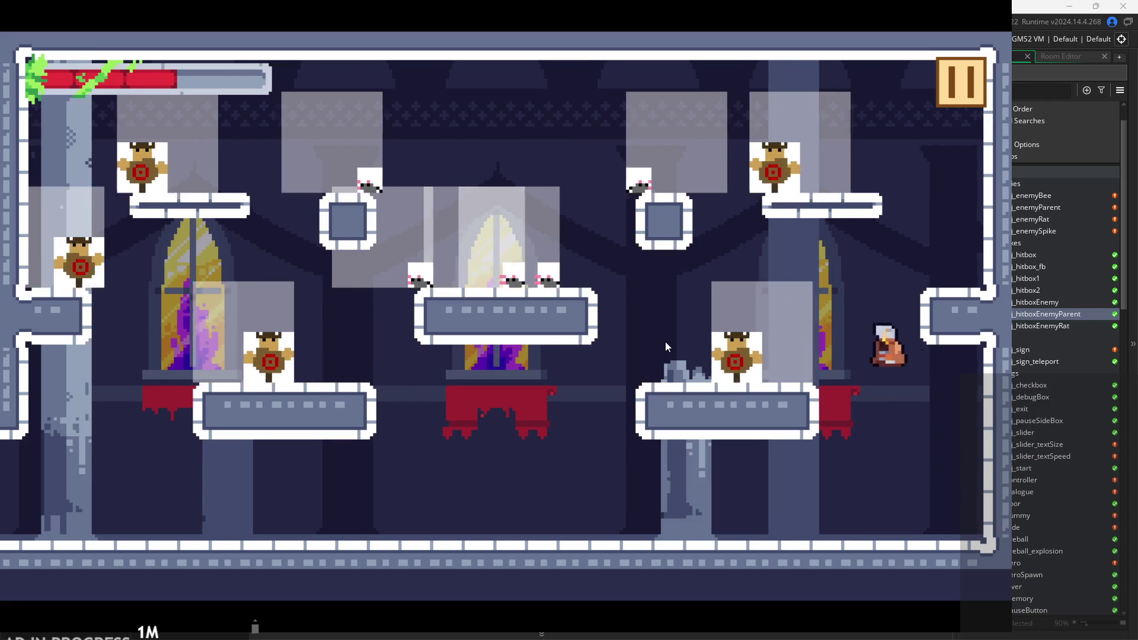
pyautogui.press('Left')
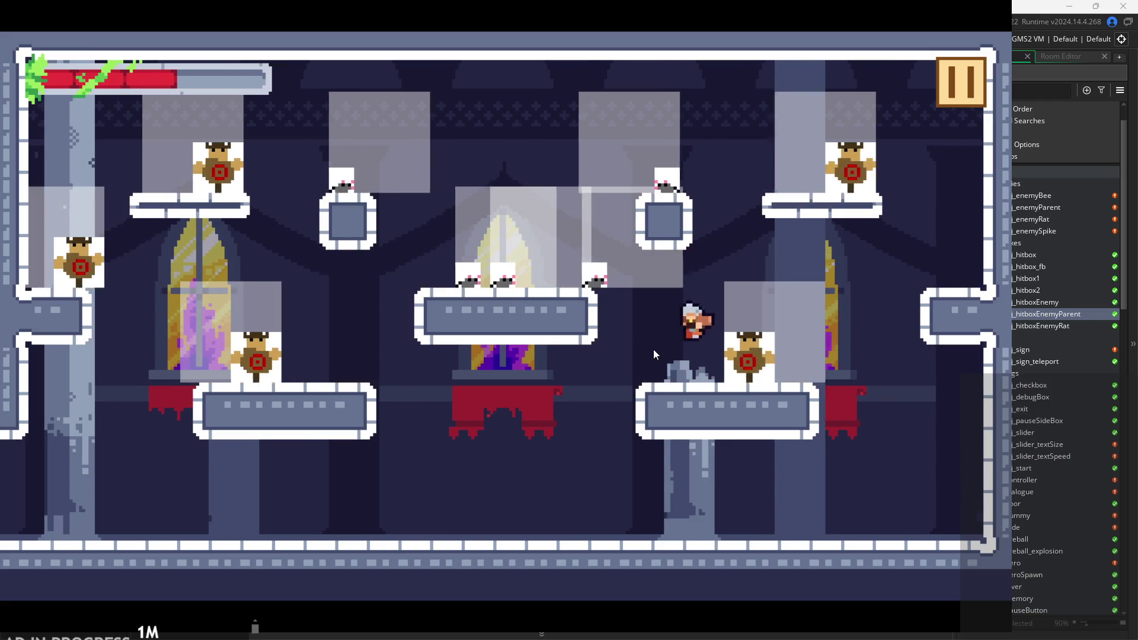
# Run right toward the right wall, double-jump and dash left through the air, then land.
pyautogui.press('Right')
pyautogui.press('z')
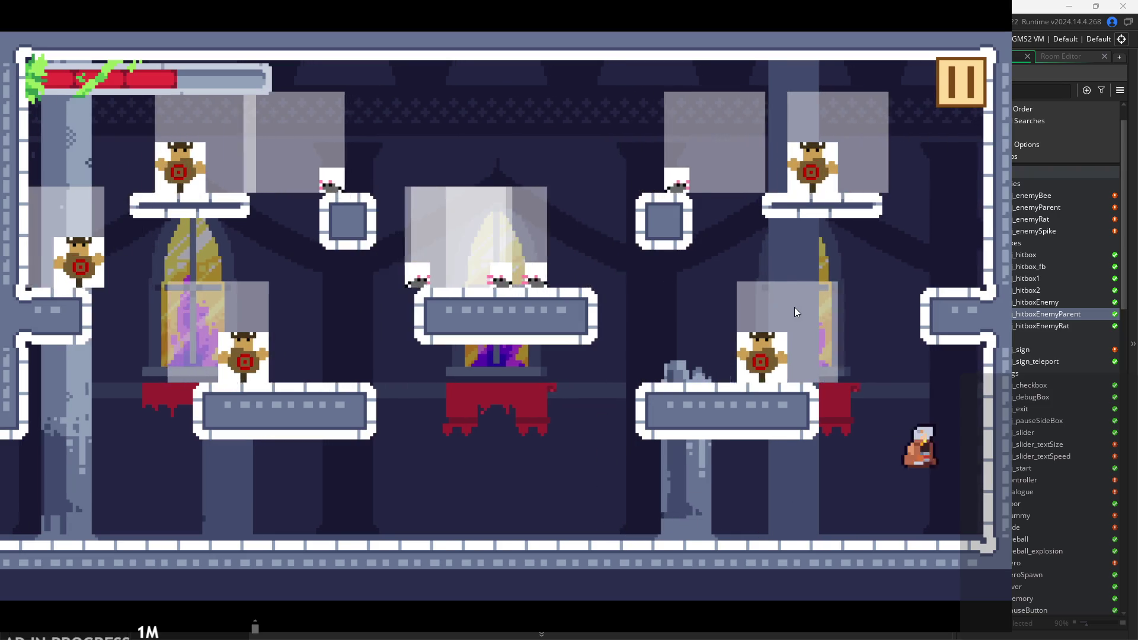
pyautogui.press('z')
pyautogui.press('Left')
pyautogui.press('z')
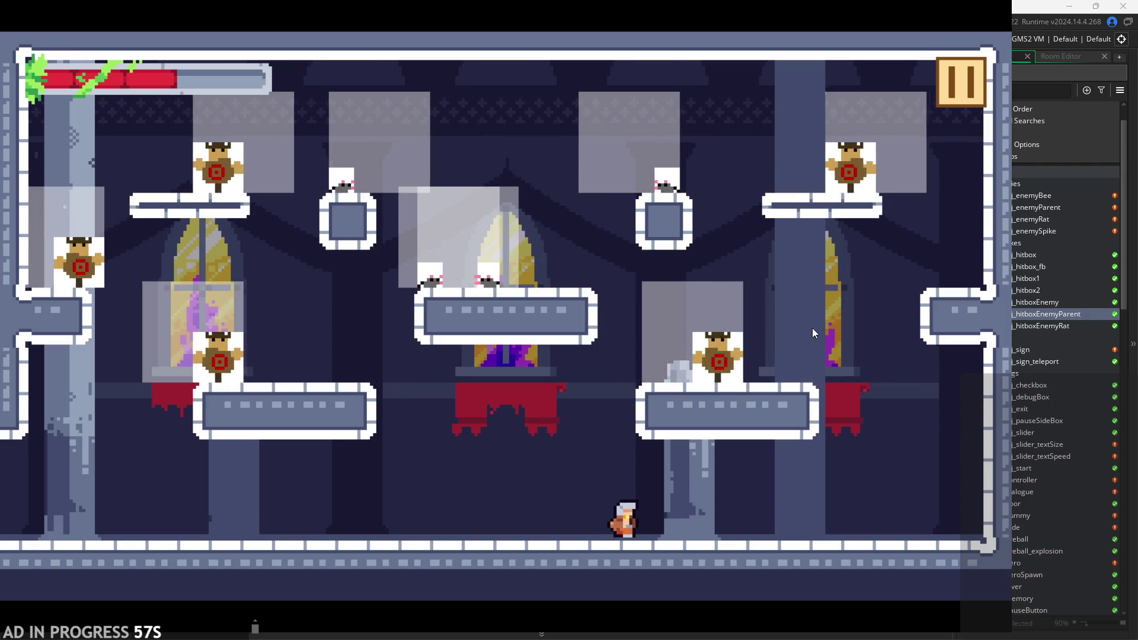
pyautogui.press('Right')
# Jump onto the right-middle platform, then wall-jump up-left onto the upper-right platform.
pyautogui.press('Right')
pyautogui.press('z')
pyautogui.press('Left')
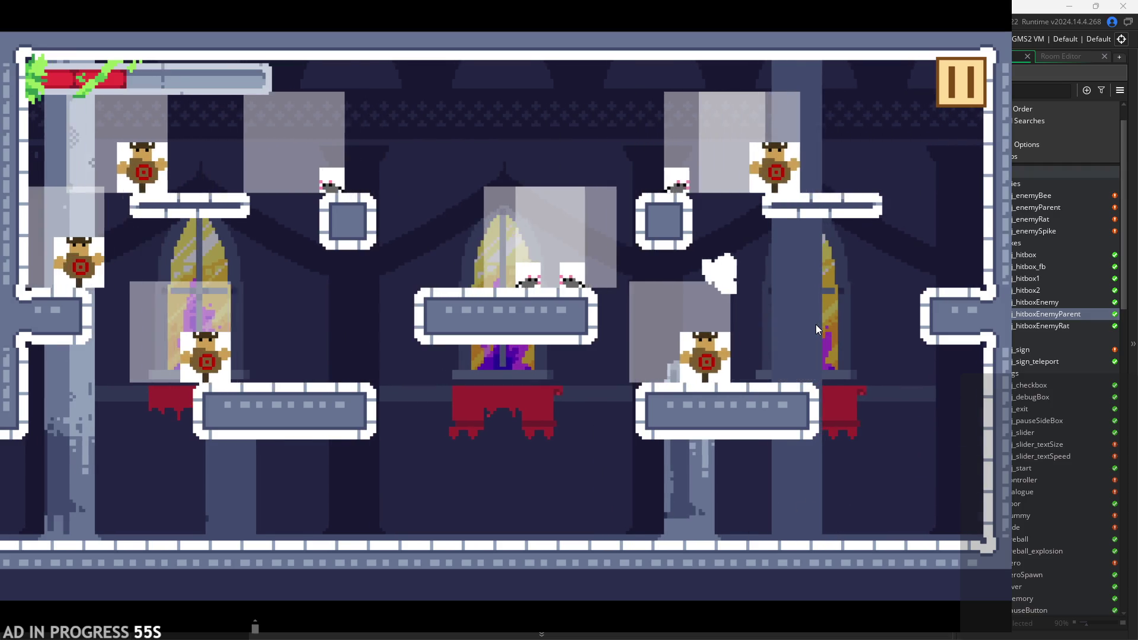
pyautogui.press('z')
pyautogui.press('Right')
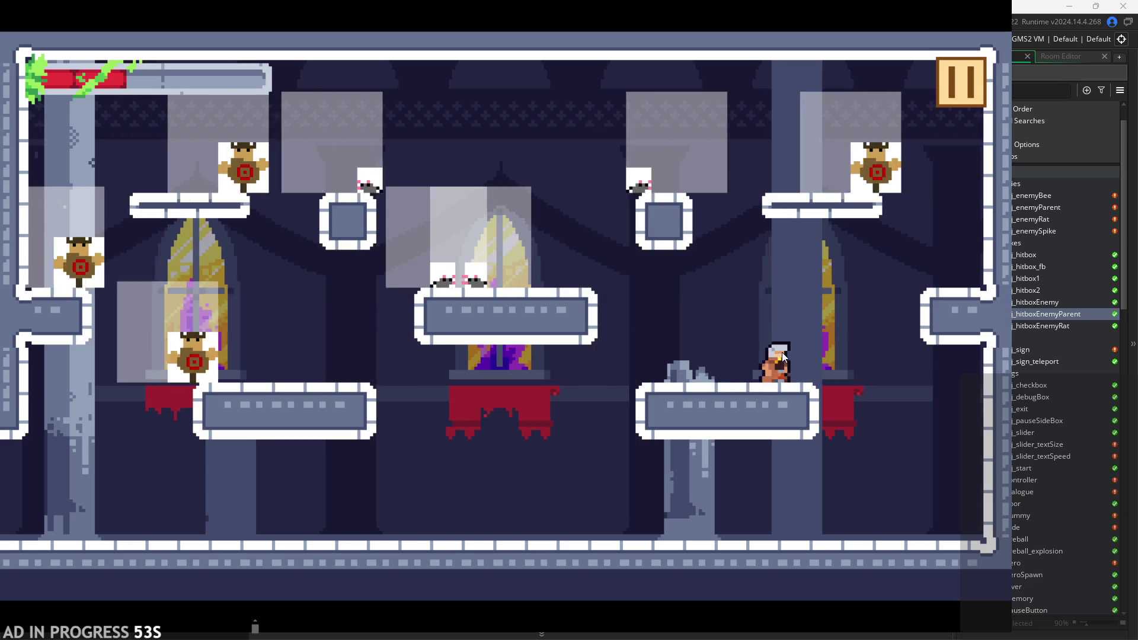
pyautogui.press('z')
pyautogui.press('Right')
pyautogui.press('z')
pyautogui.press('Left')
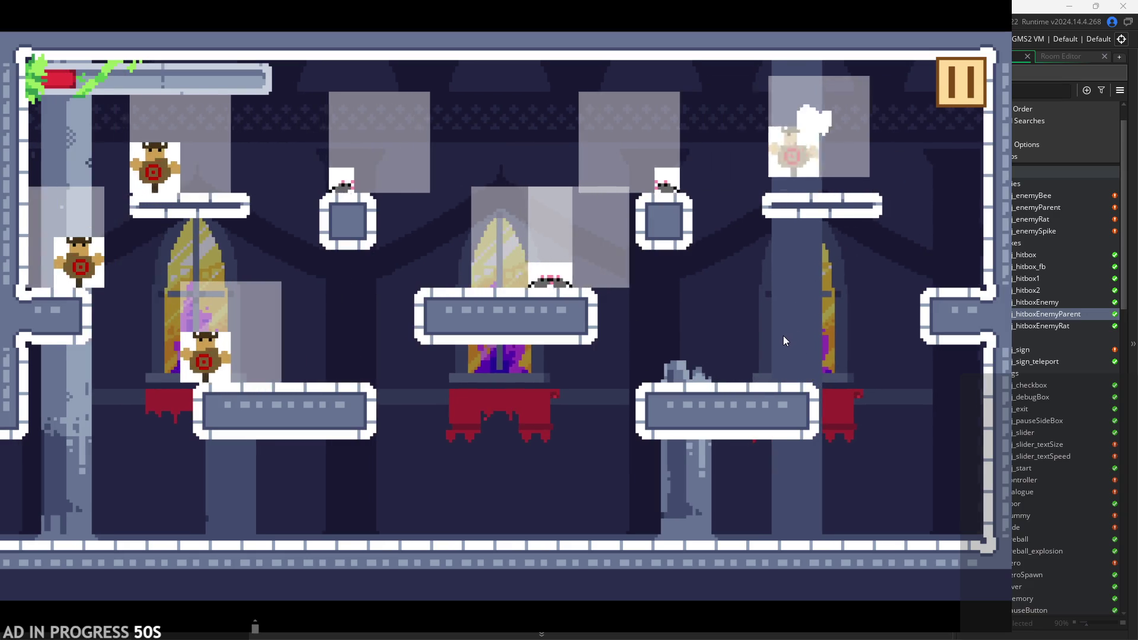
# Wall-jump back to the upper-right platform, defeat the enemy there, and drop to the bottom floor.
pyautogui.press('z')
pyautogui.press('Left')
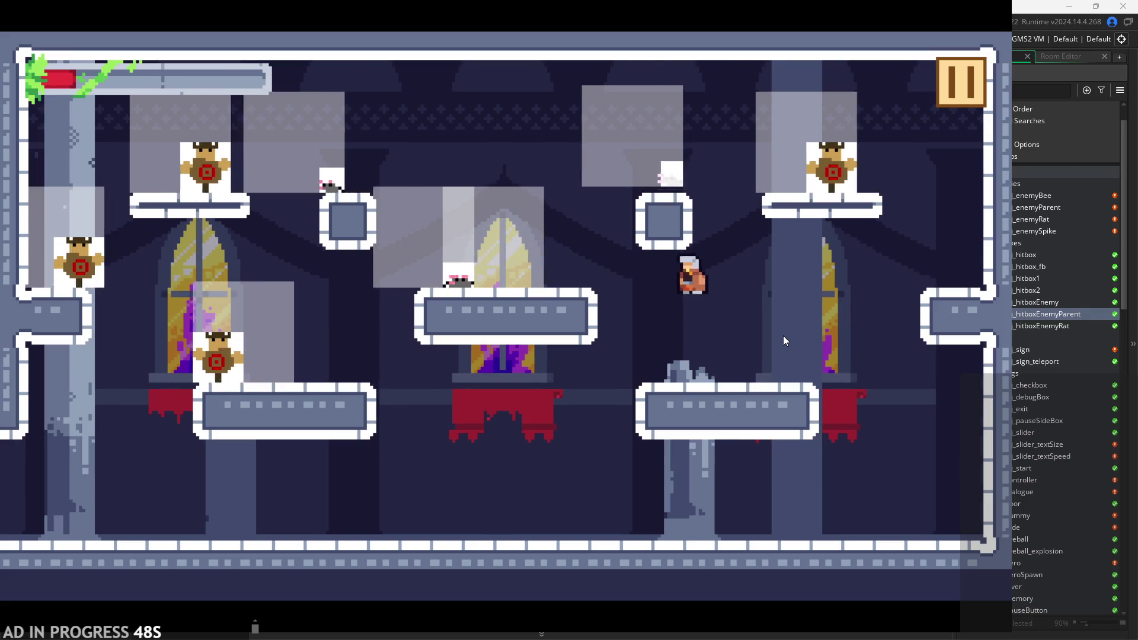
pyautogui.press('z')
pyautogui.press('Right')
pyautogui.press('z')
pyautogui.press('Left')
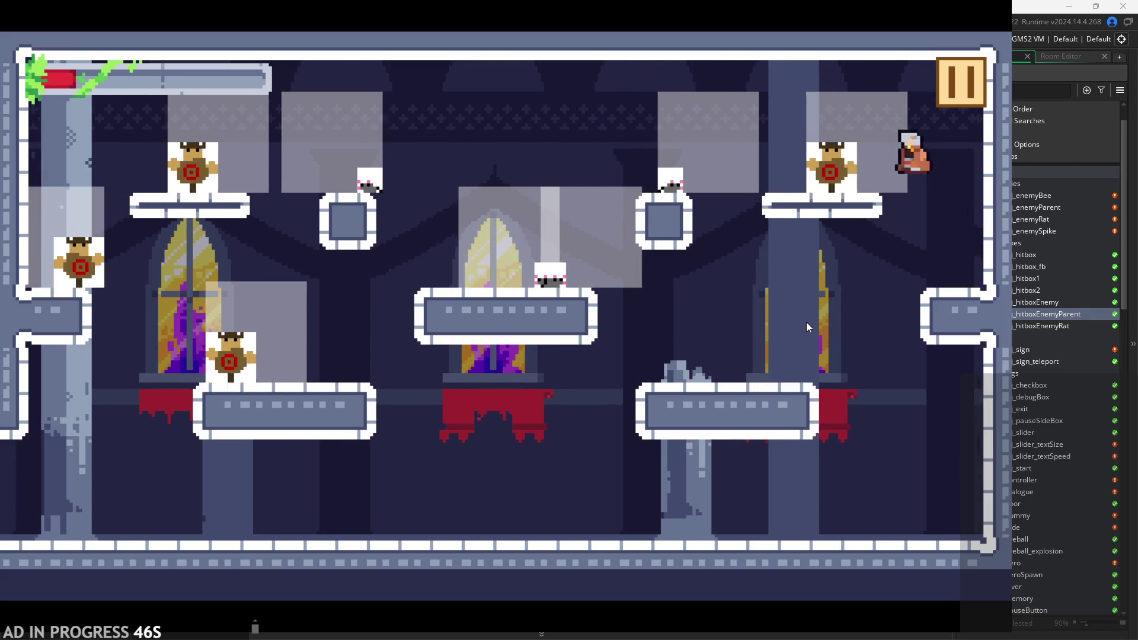
pyautogui.press('Left')
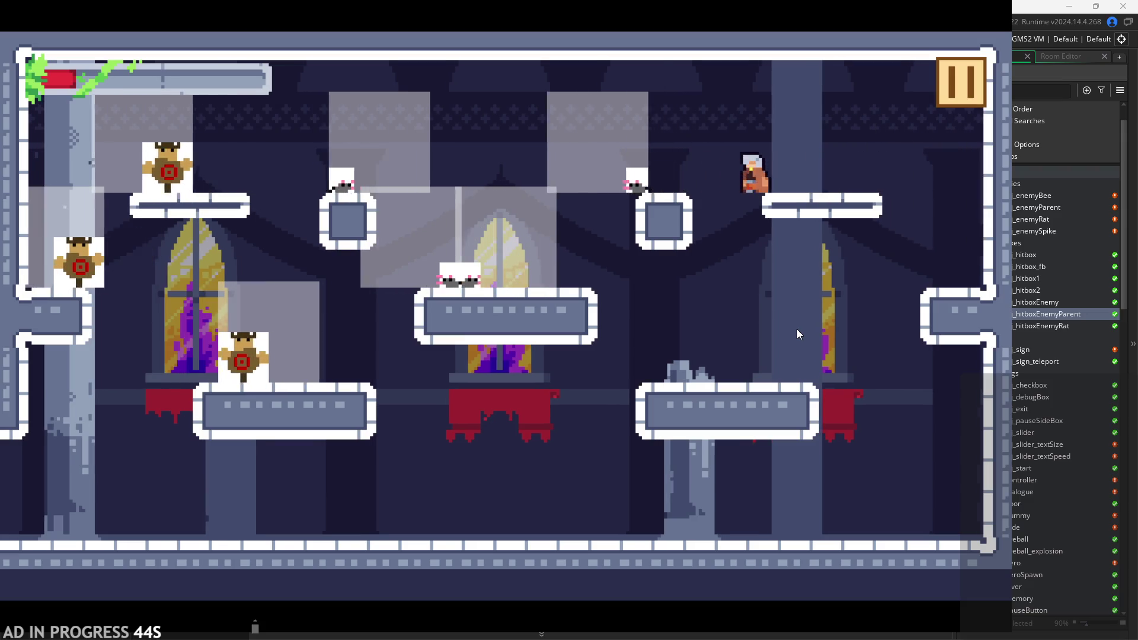
pyautogui.press('z')
pyautogui.press('Left')
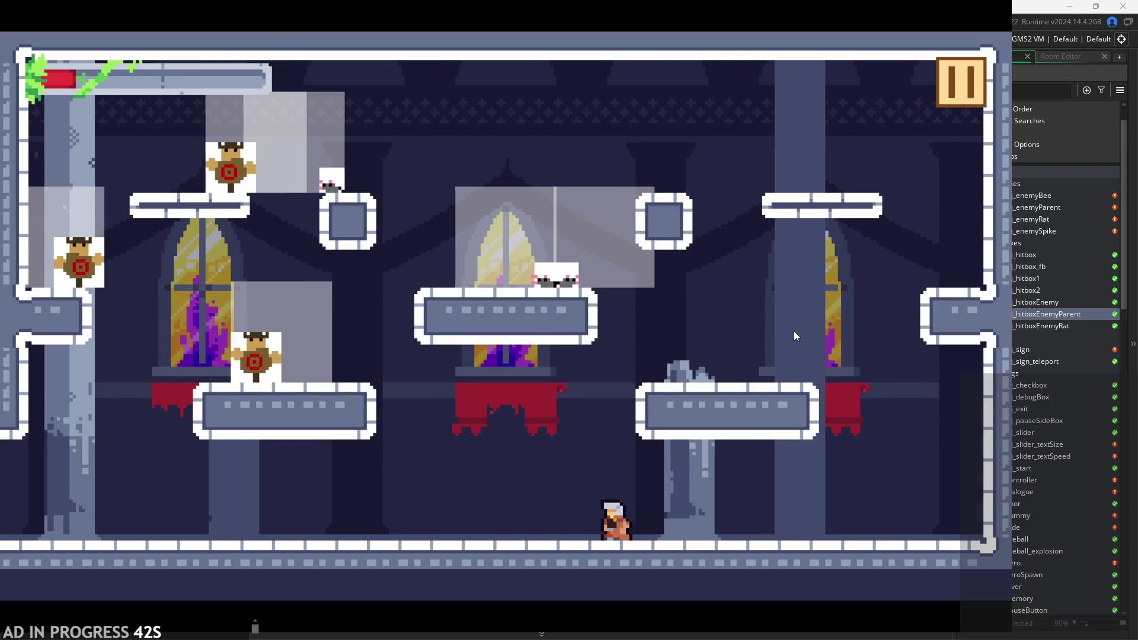
# Wall-jump off the right pillar, swing left to mid-room, and reach the lower-right platform's edge.
pyautogui.press('Right')
pyautogui.press('z')
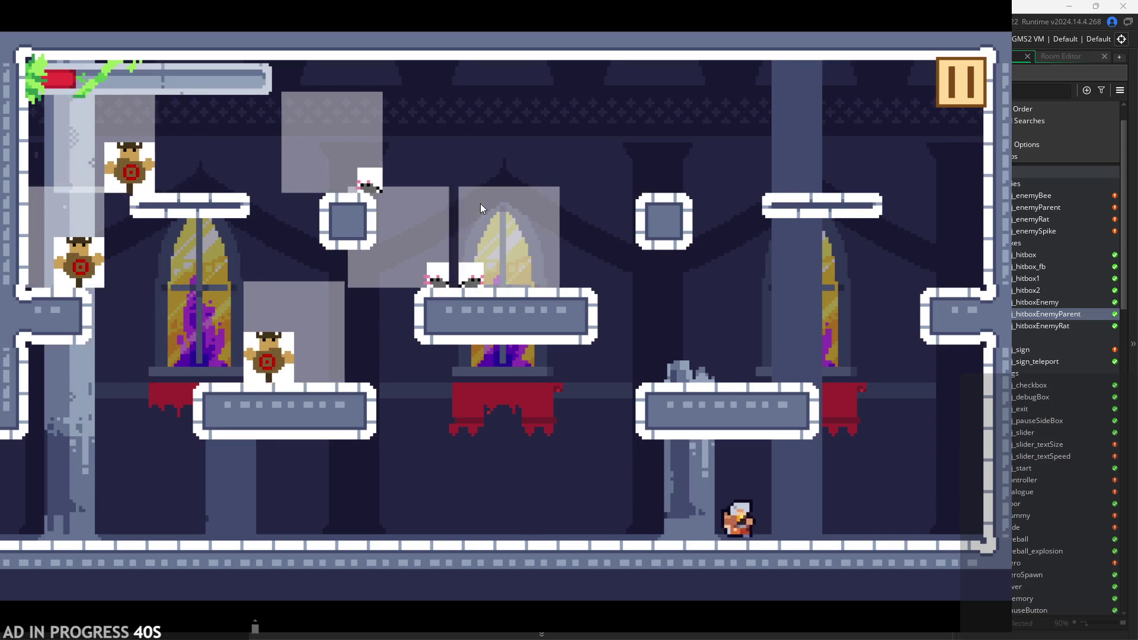
pyautogui.press('z')
pyautogui.press('z')
pyautogui.press('Right')
pyautogui.press('Left')
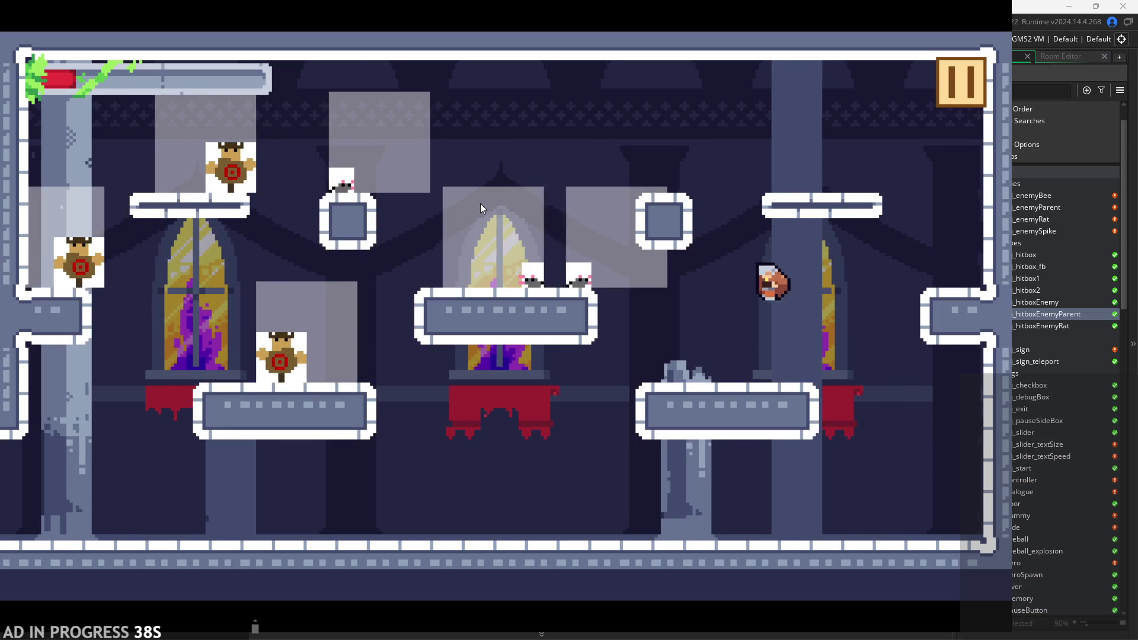
pyautogui.press('Left')
pyautogui.press('z')
pyautogui.press('Right')
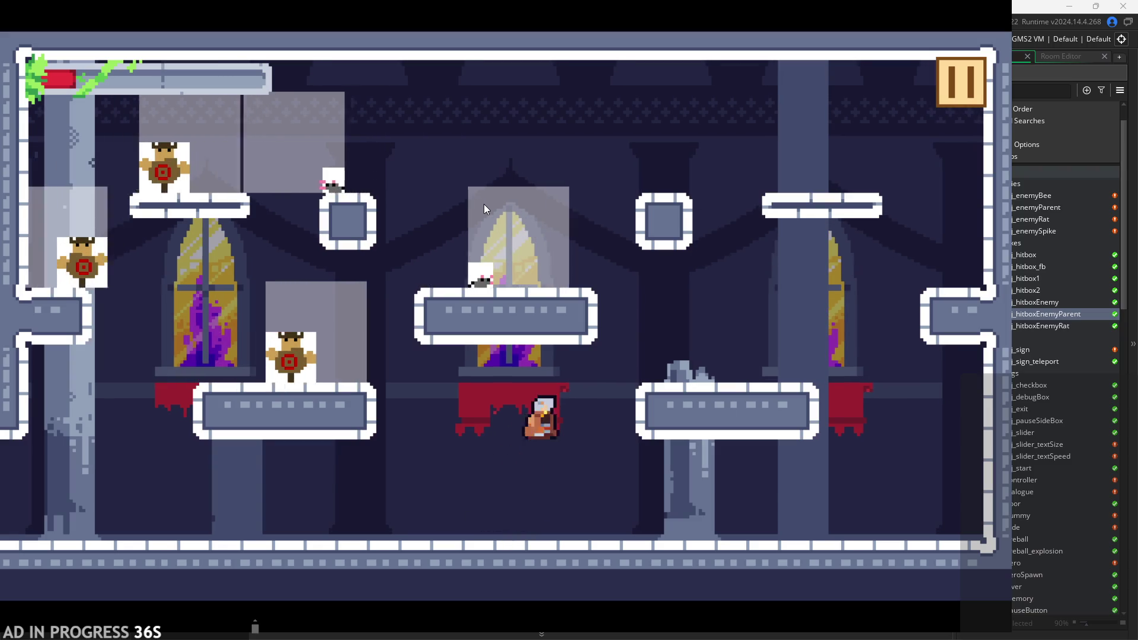
# Jump by the right pillar and middle-right block, then head up toward the red banner.
pyautogui.press('Right')
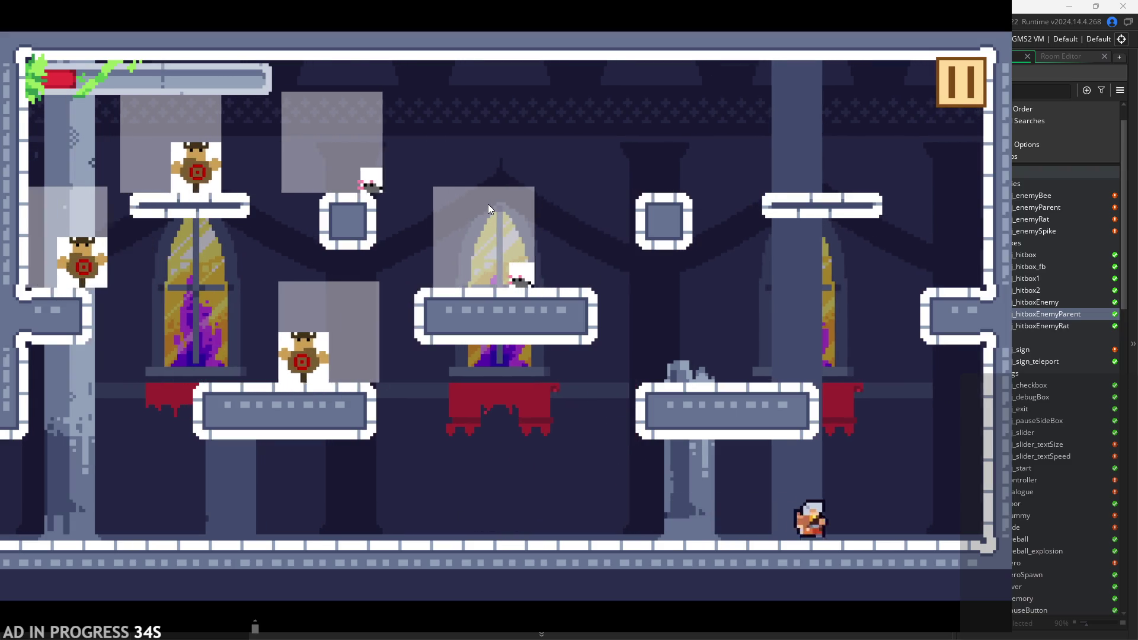
pyautogui.press('z')
pyautogui.press('Left')
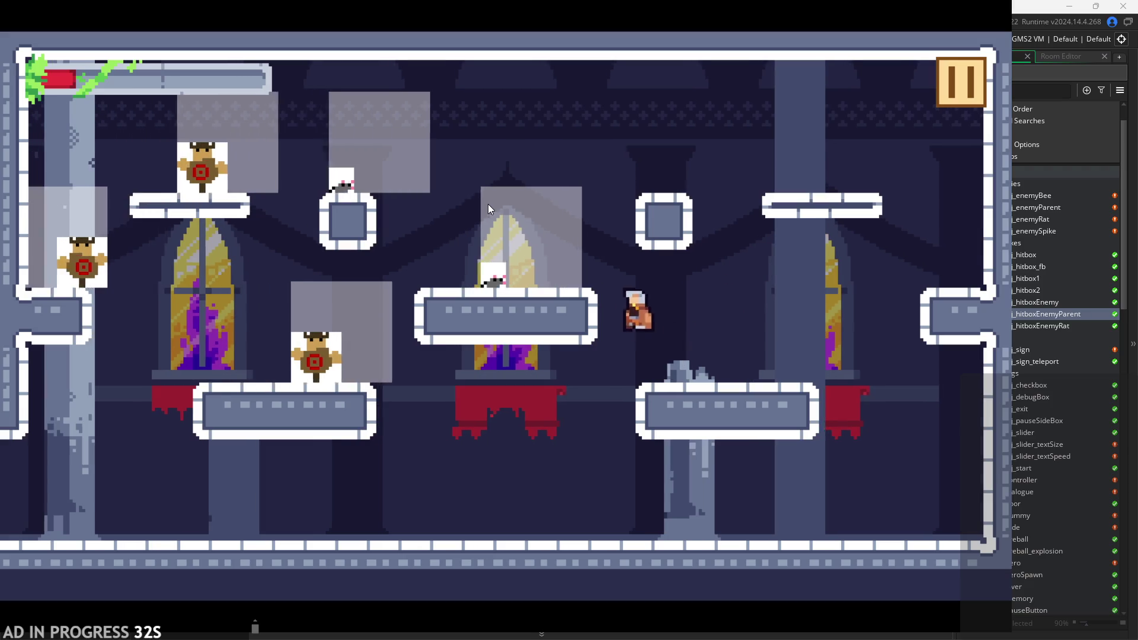
pyautogui.press('z')
pyautogui.press('Left')
pyautogui.press('z')
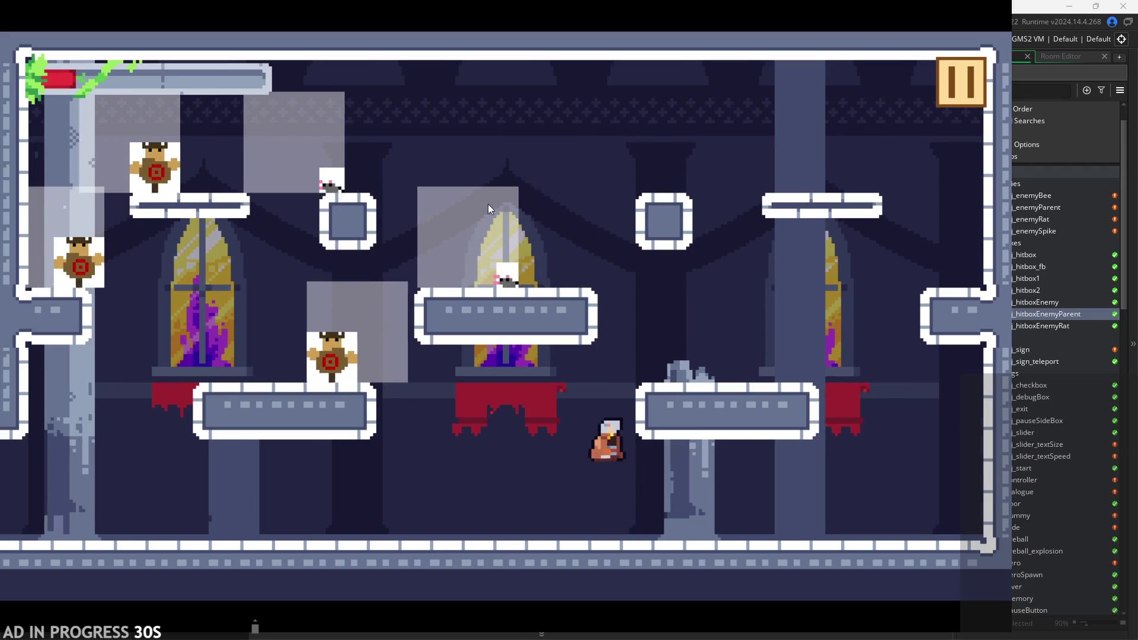
pyautogui.press('Right')
pyautogui.press('Right')
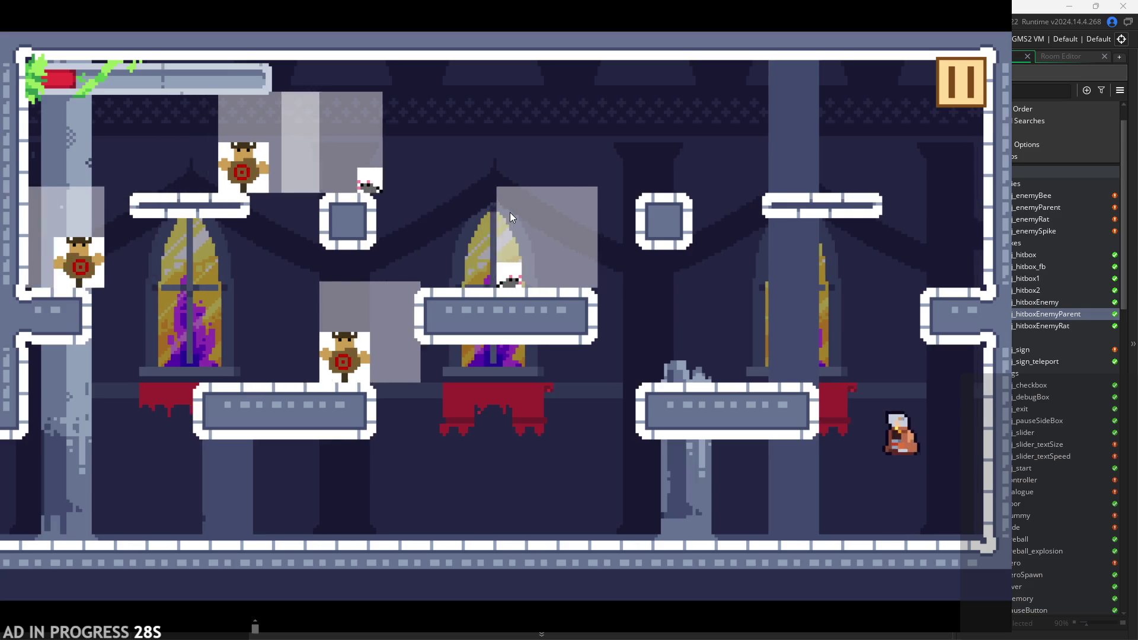
pyautogui.press('space')
pyautogui.press('Right')
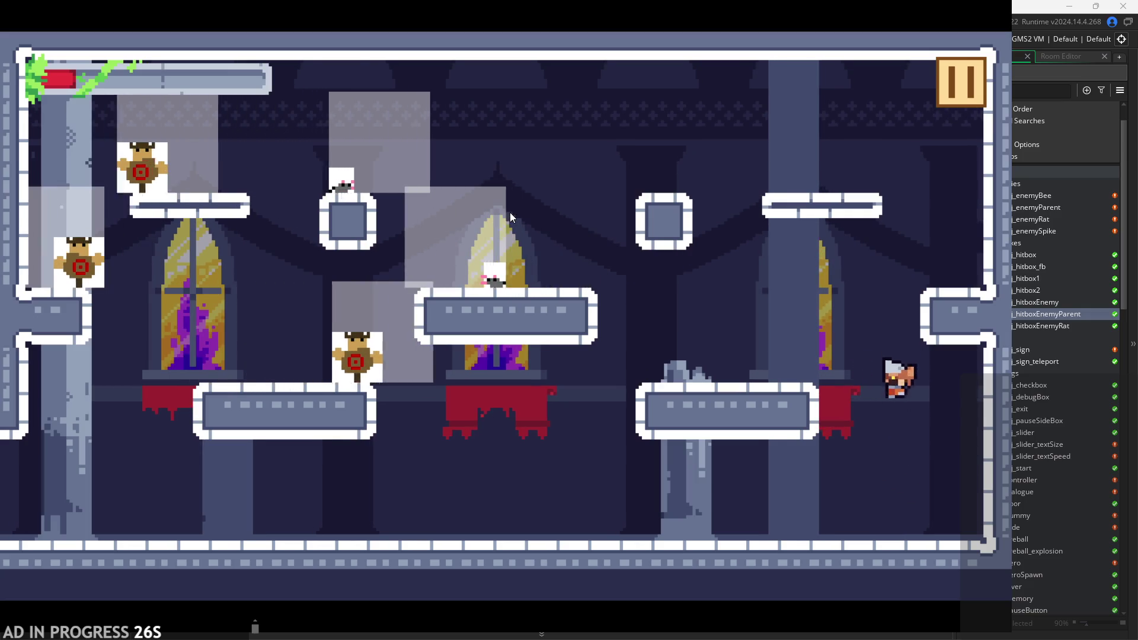
# Wall-jump left off the right wall and jump around the centre platform, steering in mid-air.
pyautogui.press('Left')
pyautogui.press('space')
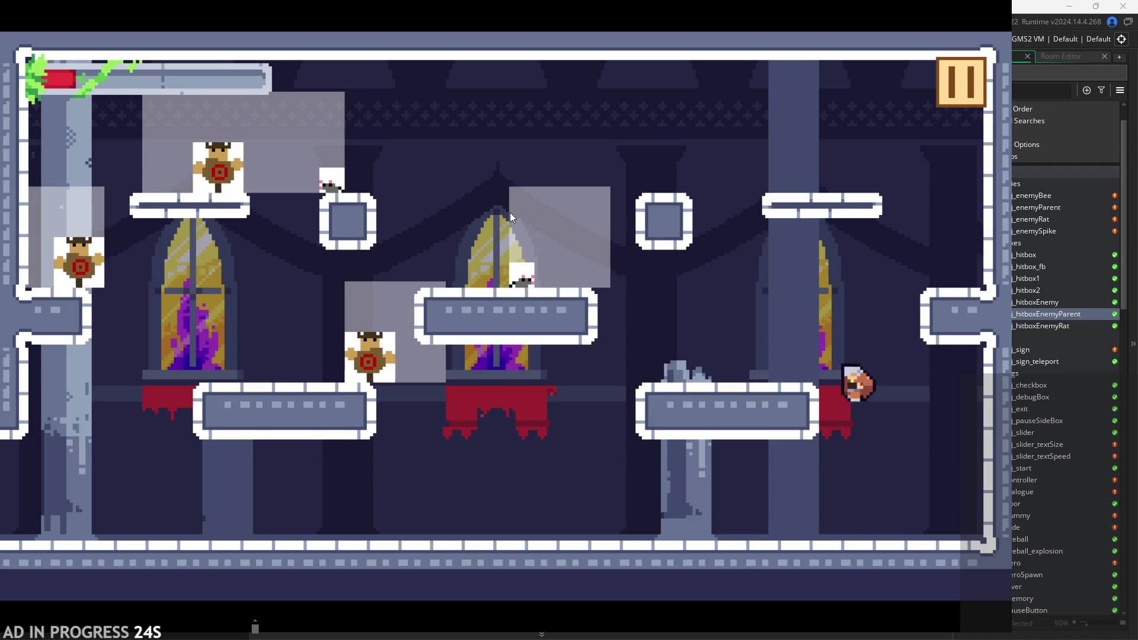
pyautogui.press('space')
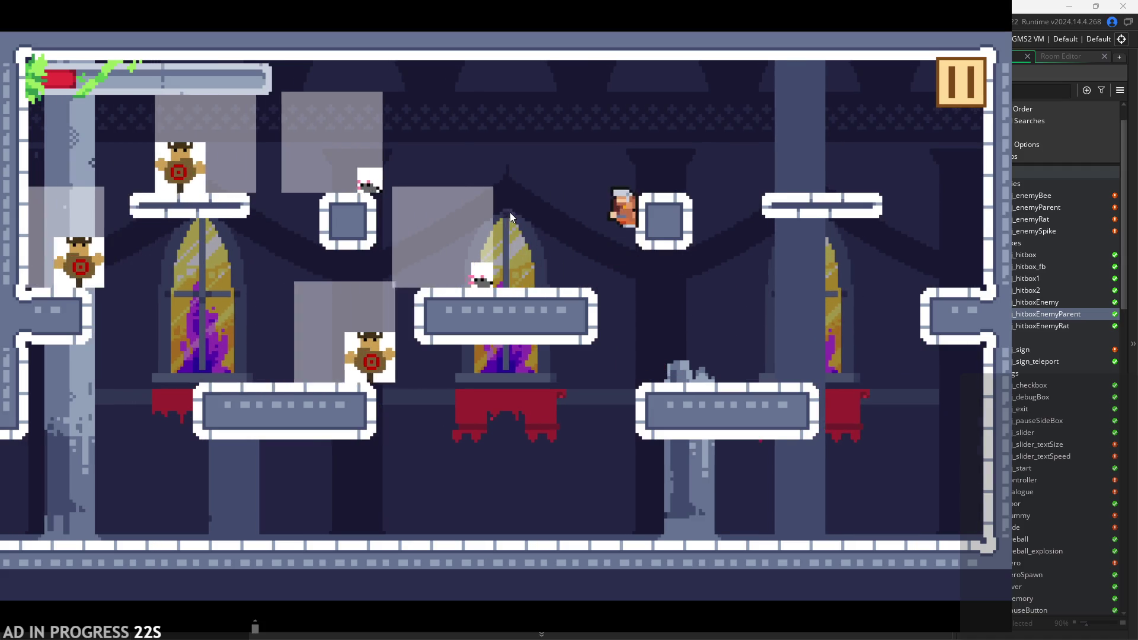
pyautogui.press('Left')
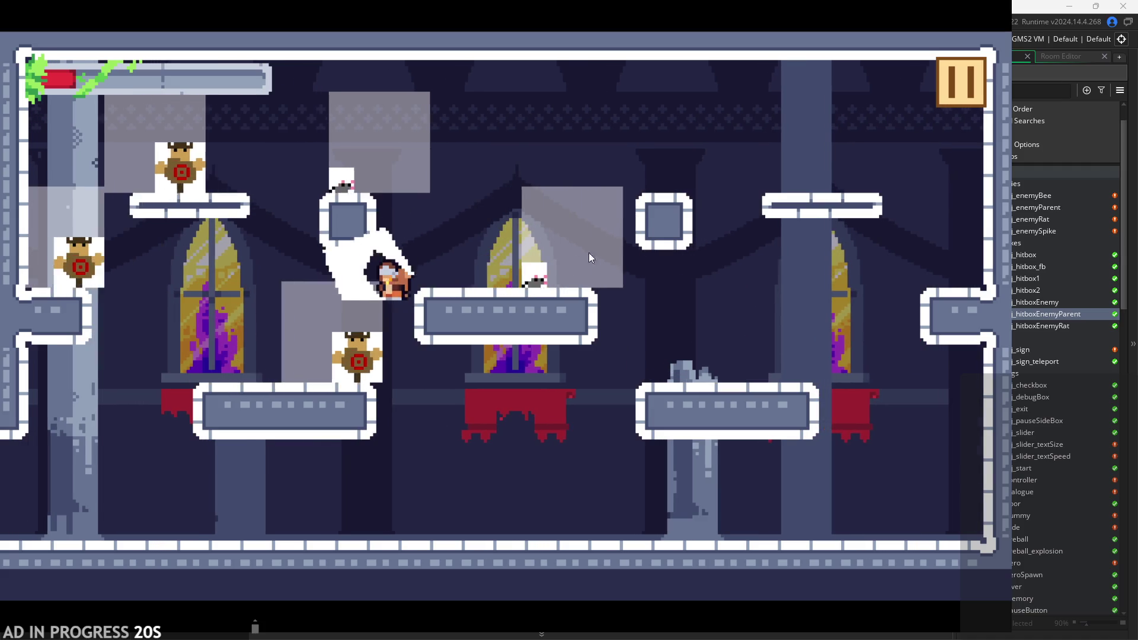
pyautogui.press('space')
pyautogui.press('Right')
pyautogui.press('Left')
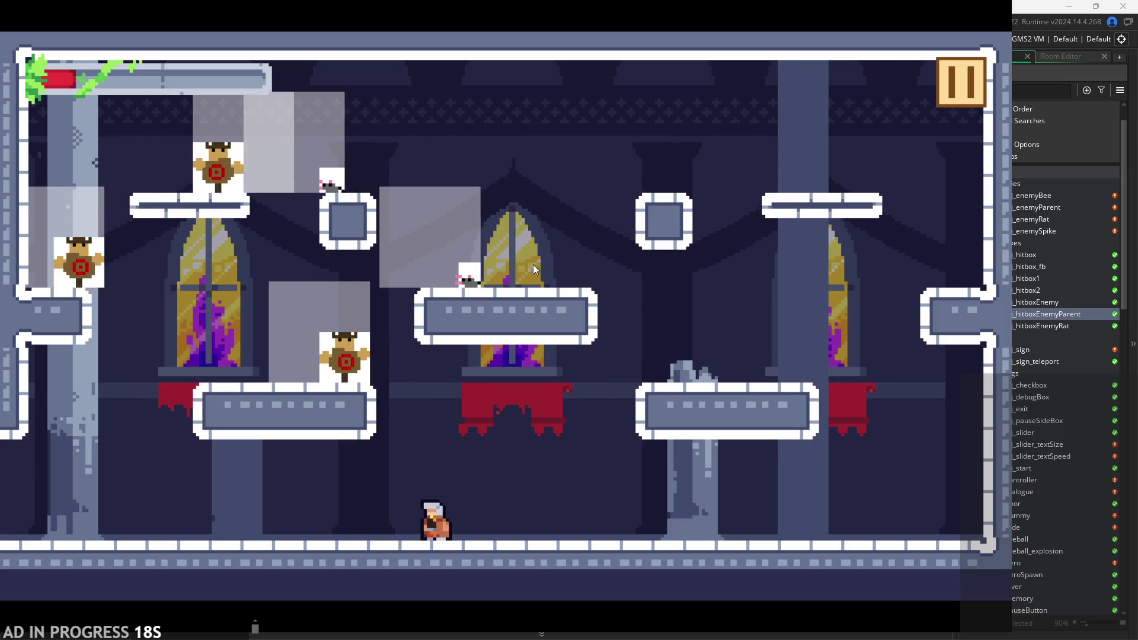
pyautogui.press('space')
pyautogui.press('Right')
pyautogui.press('Left')
pyautogui.press('Left')
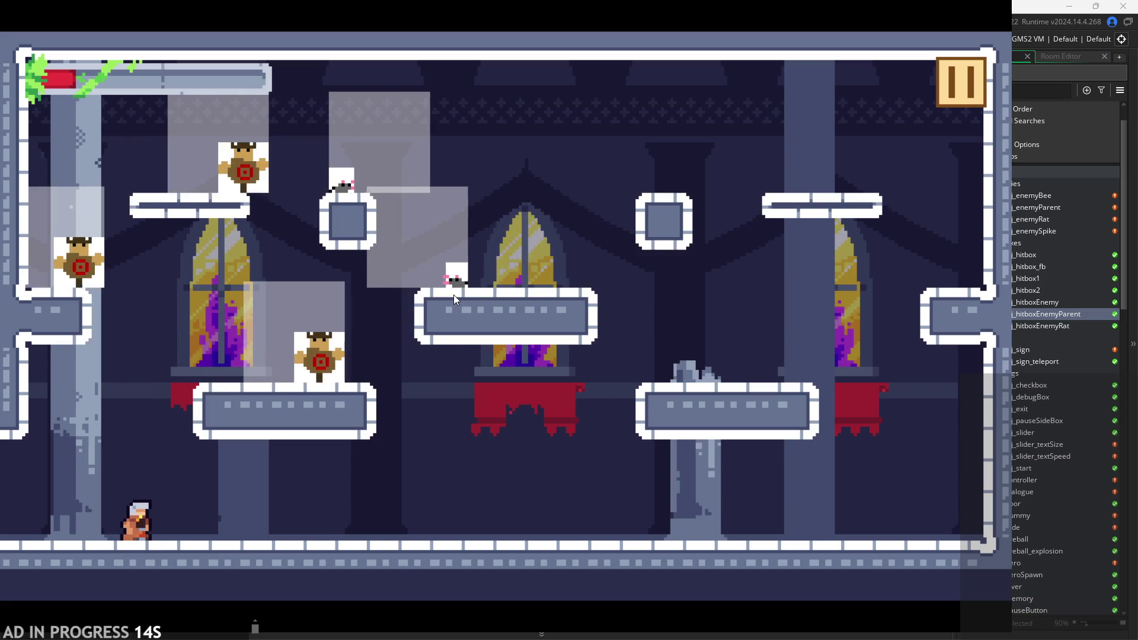
# Wall-jump off the left wall, jump onto the broken pillar, then pause the game.
pyautogui.press('space')
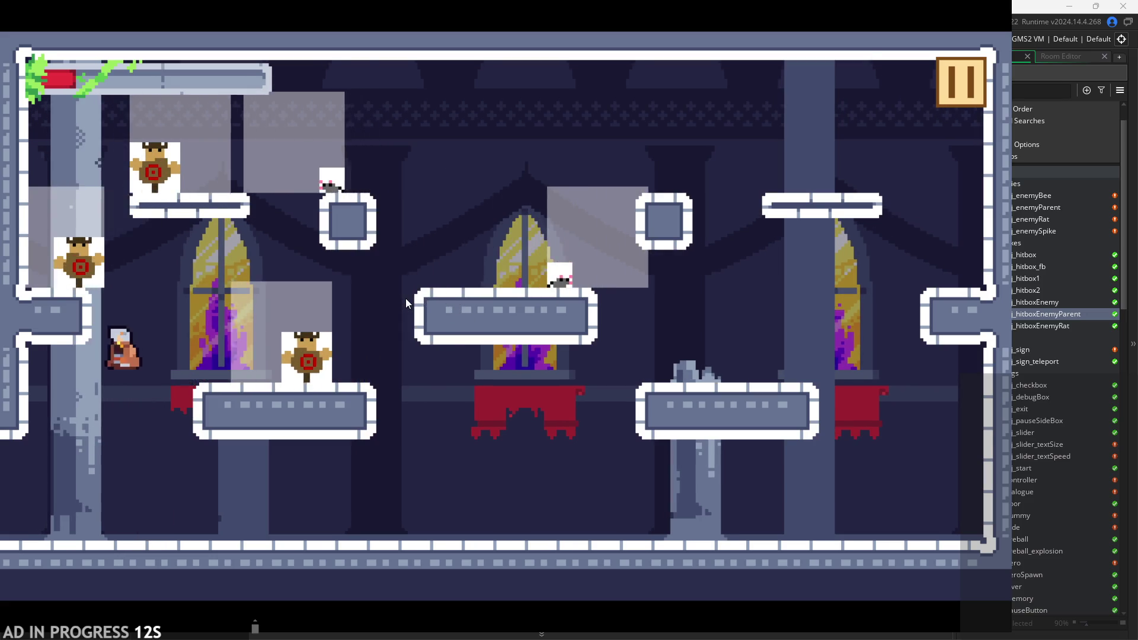
pyautogui.press('Right')
pyautogui.press('space')
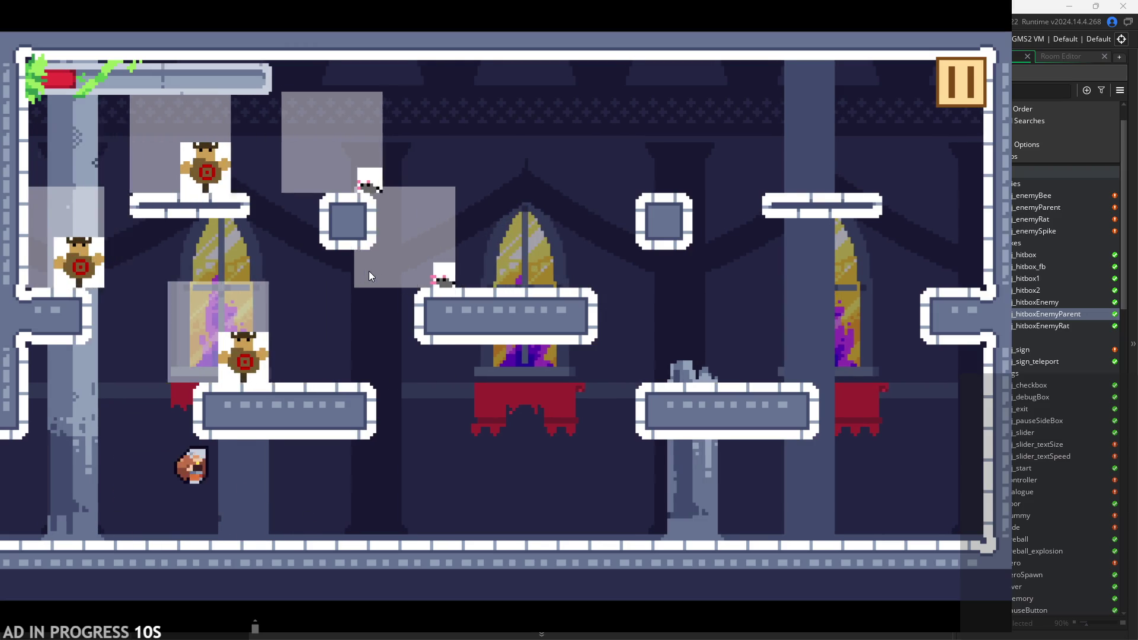
pyautogui.press('Left')
pyautogui.press('space')
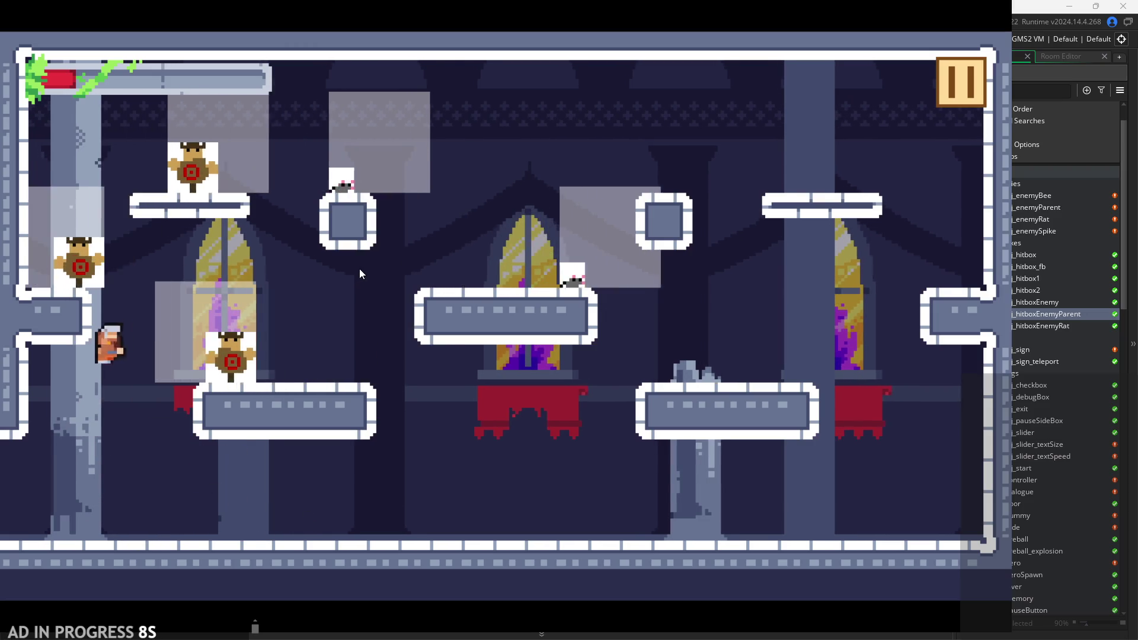
pyautogui.press('Right')
pyautogui.press('Right')
pyautogui.press('space')
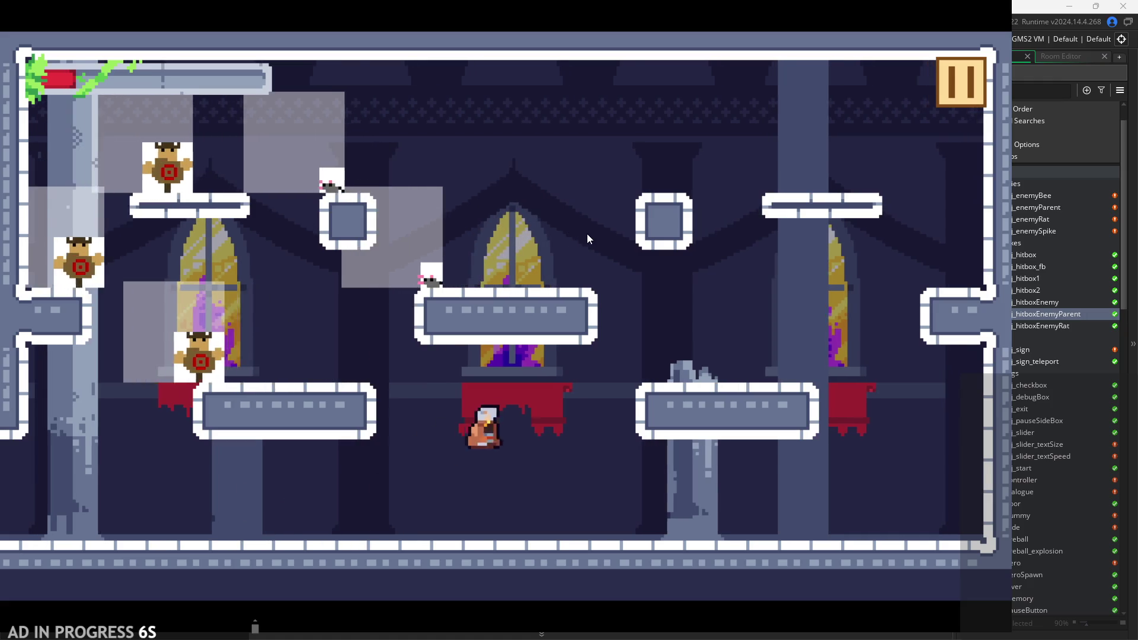
pyautogui.press('Left')
pyautogui.press('Right')
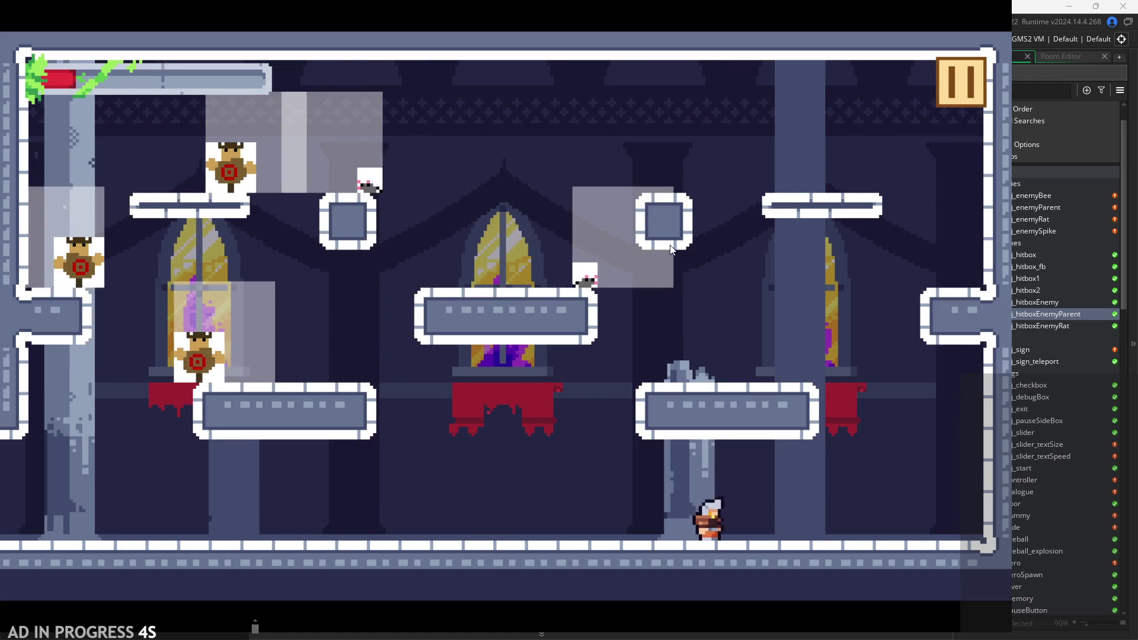
pyautogui.press('space')
pyautogui.press('Left')
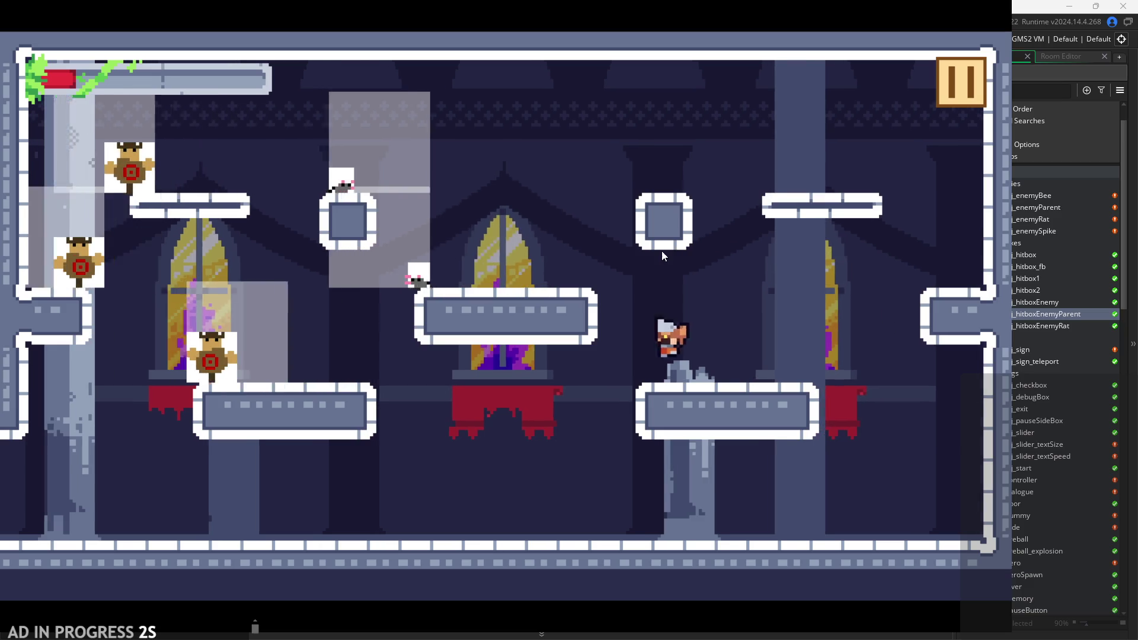
pyautogui.click(955, 89)
# Quit the test run, open rom_temple_1, and move the bee to the left stained-glass window.
pyautogui.click(790, 558)
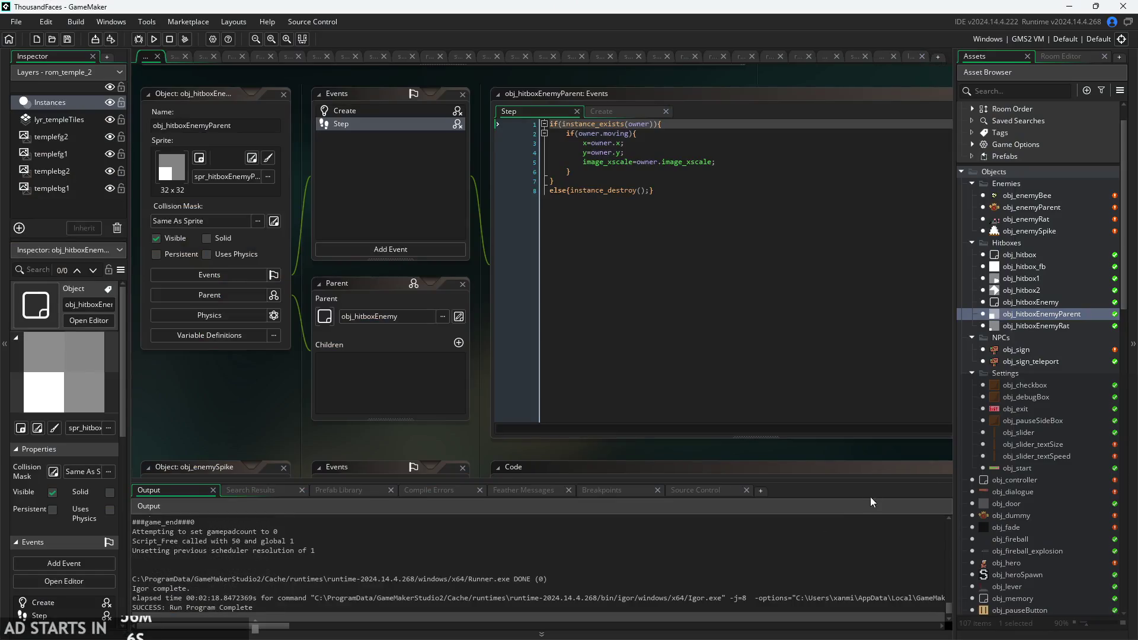
pyautogui.doubleClick(1011, 515)
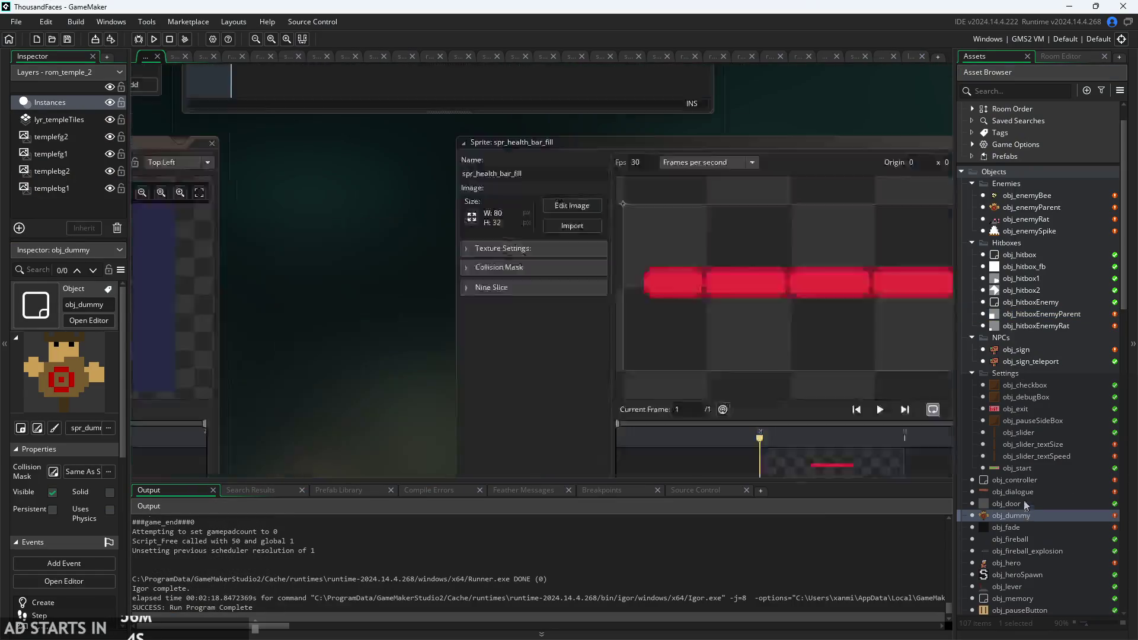
pyautogui.scroll(-2, 1031, 371)
pyautogui.scroll(-5, 1026, 540)
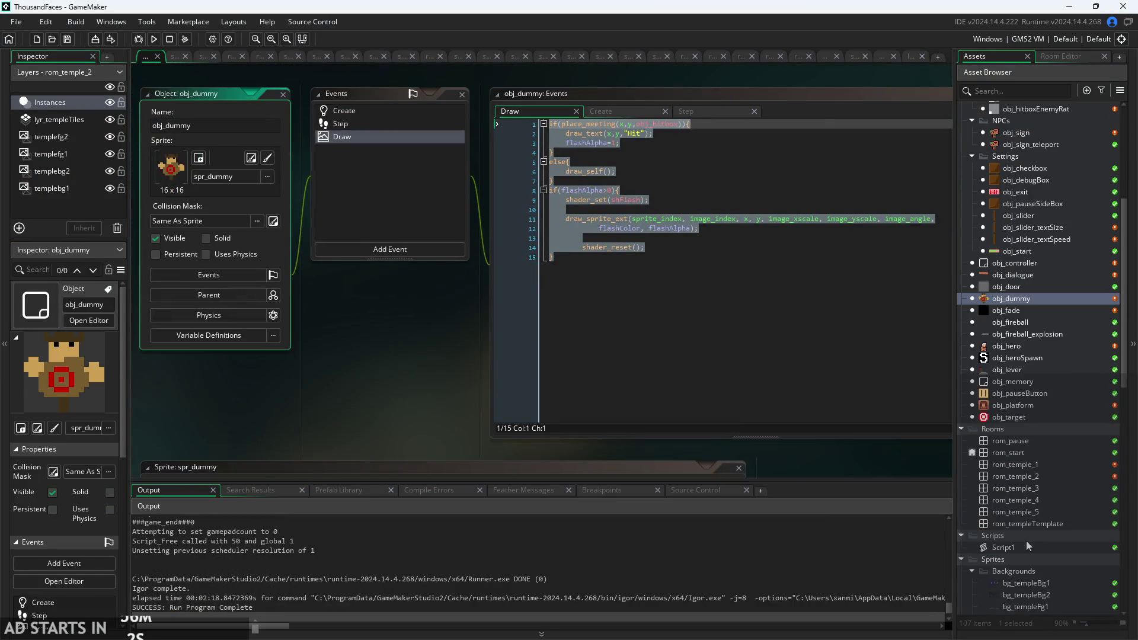
pyautogui.doubleClick(1038, 464)
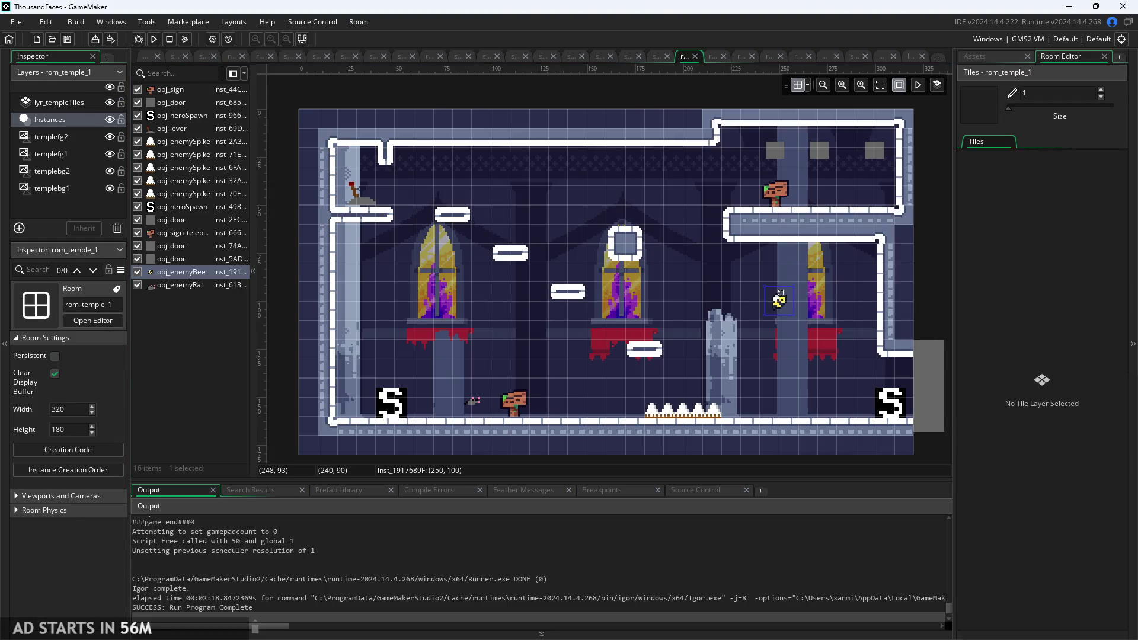
pyautogui.moveTo(780, 292); pyautogui.dragTo(573, 337)
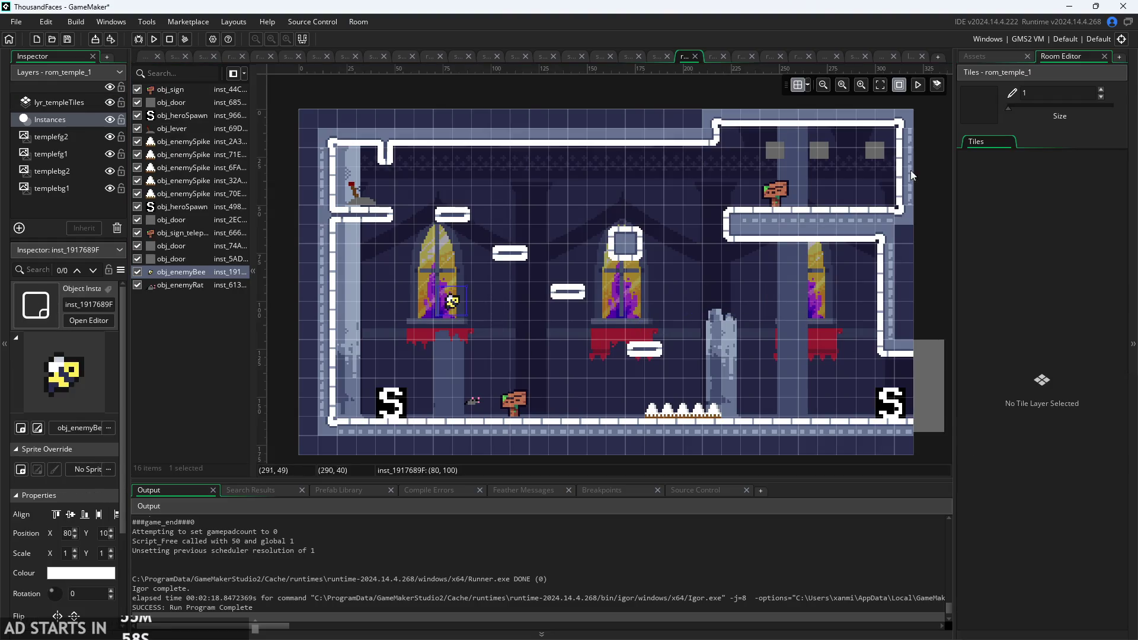
# Place an obj_enemyParent above the broken pillar and an obj_enemyRat near the right window, then run the game.
pyautogui.click(982, 56)
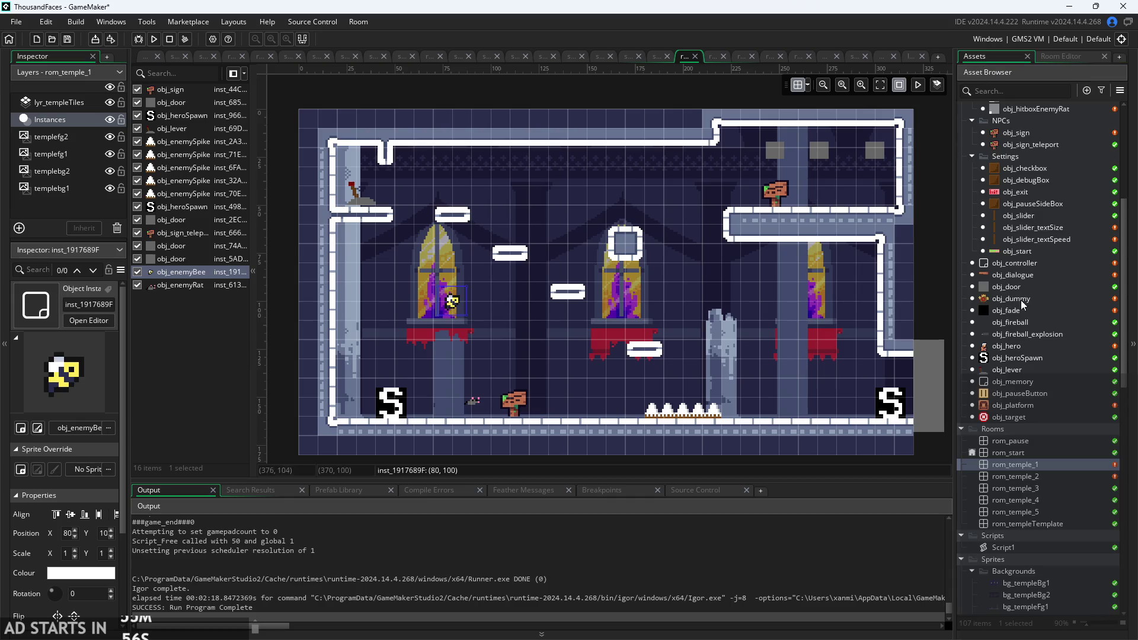
pyautogui.scroll(5, 1033, 376)
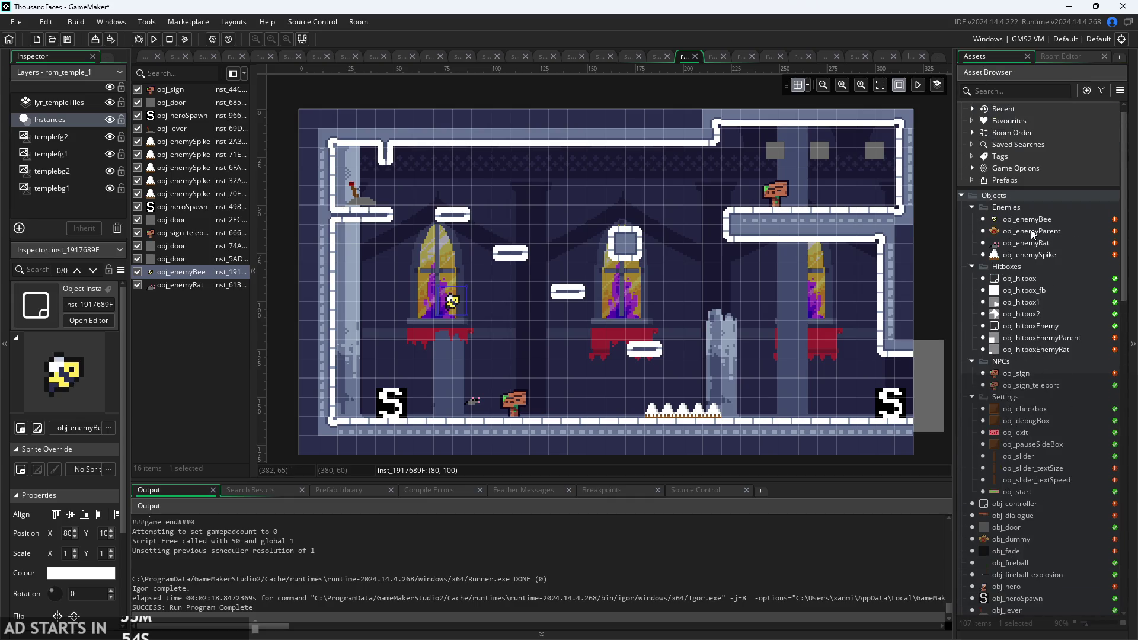
pyautogui.moveTo(1029, 229); pyautogui.dragTo(776, 284)
pyautogui.moveTo(707, 279); pyautogui.dragTo(708, 279)
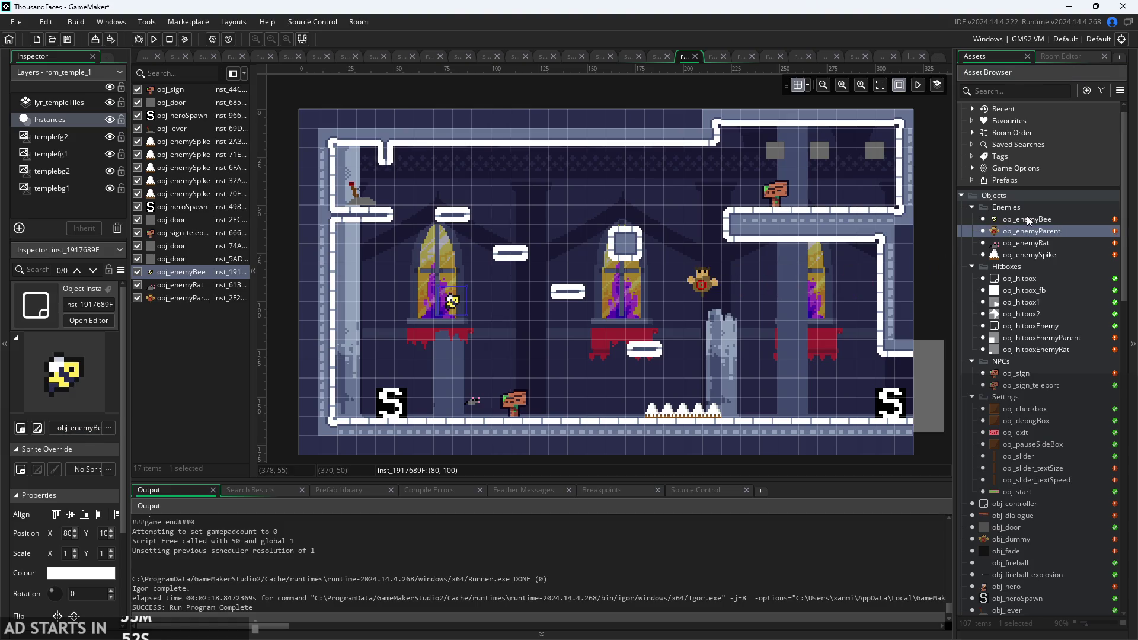
pyautogui.moveTo(1026, 242); pyautogui.dragTo(806, 284)
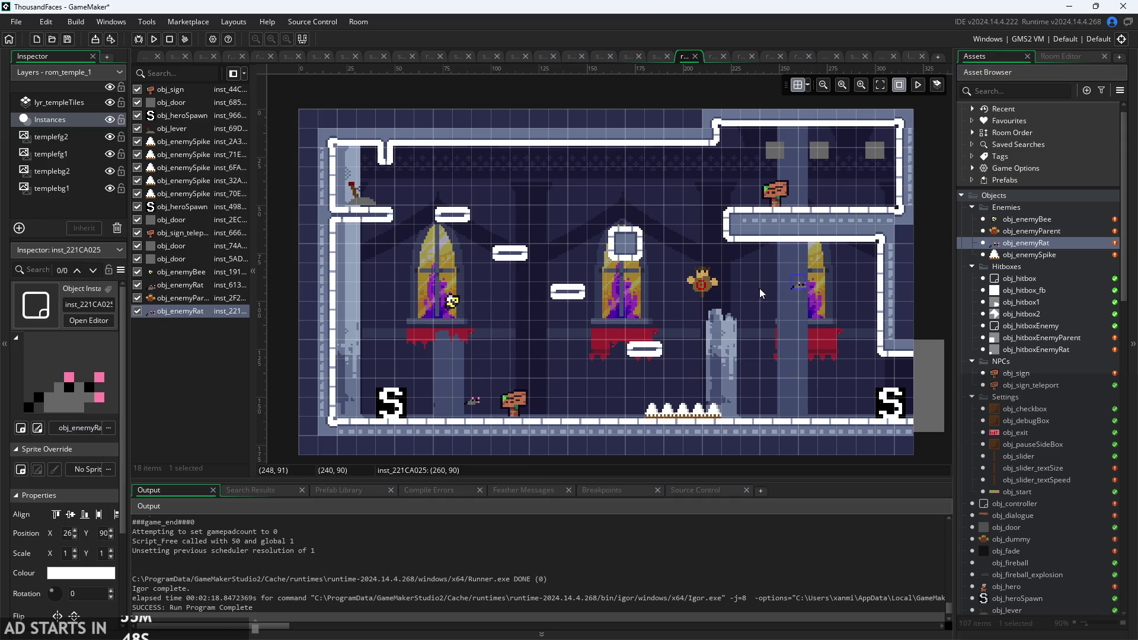
pyautogui.click(705, 285)
pyautogui.click(452, 301)
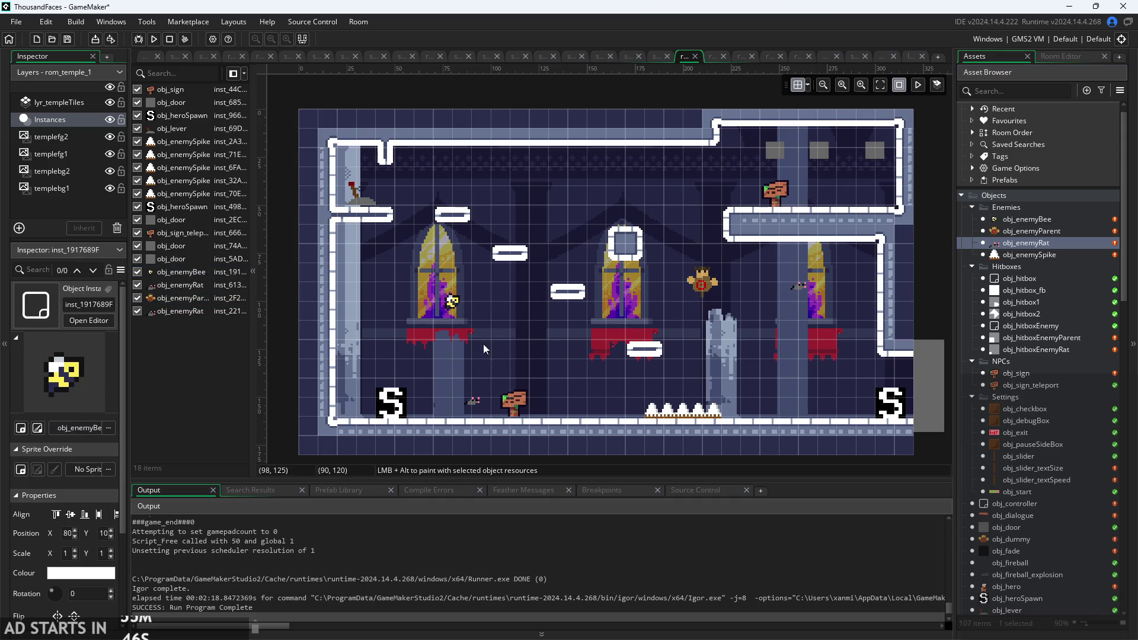
pyautogui.click(155, 39)
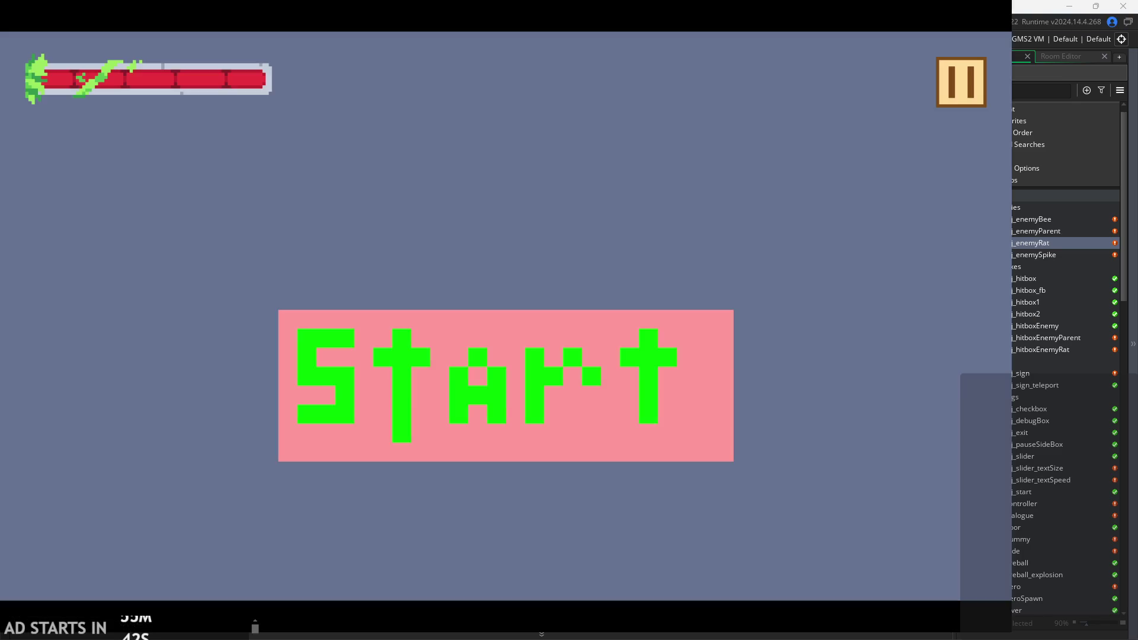
# Start the game and walk the hero left, then quit, relaunch, and start the temple level again.
pyautogui.click(474, 435)
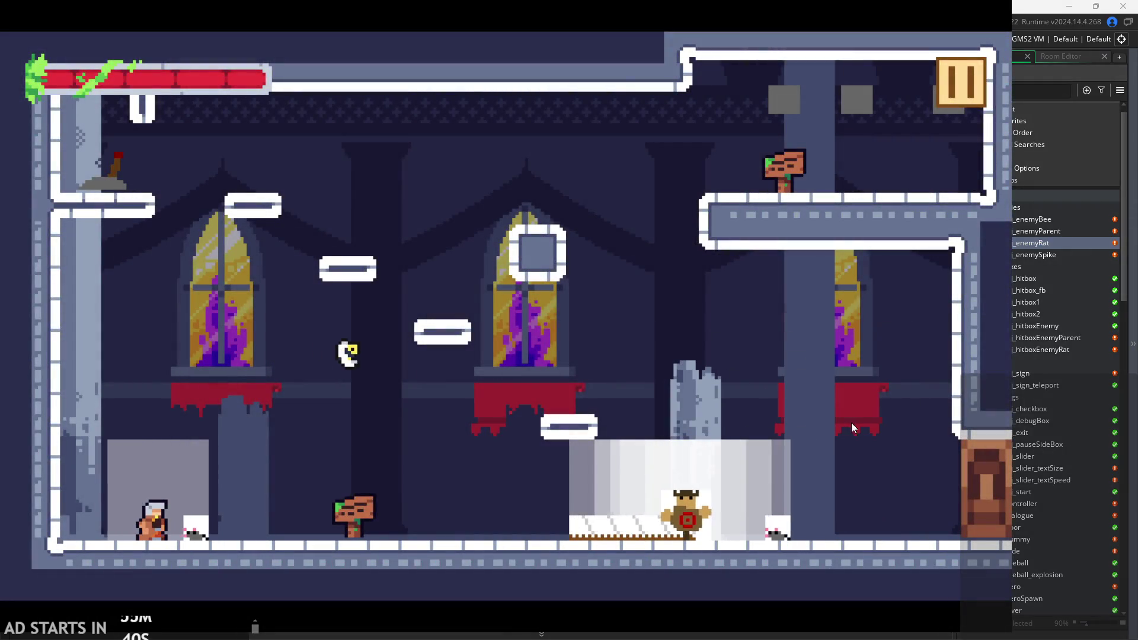
pyautogui.press('Left')
pyautogui.press('Escape')
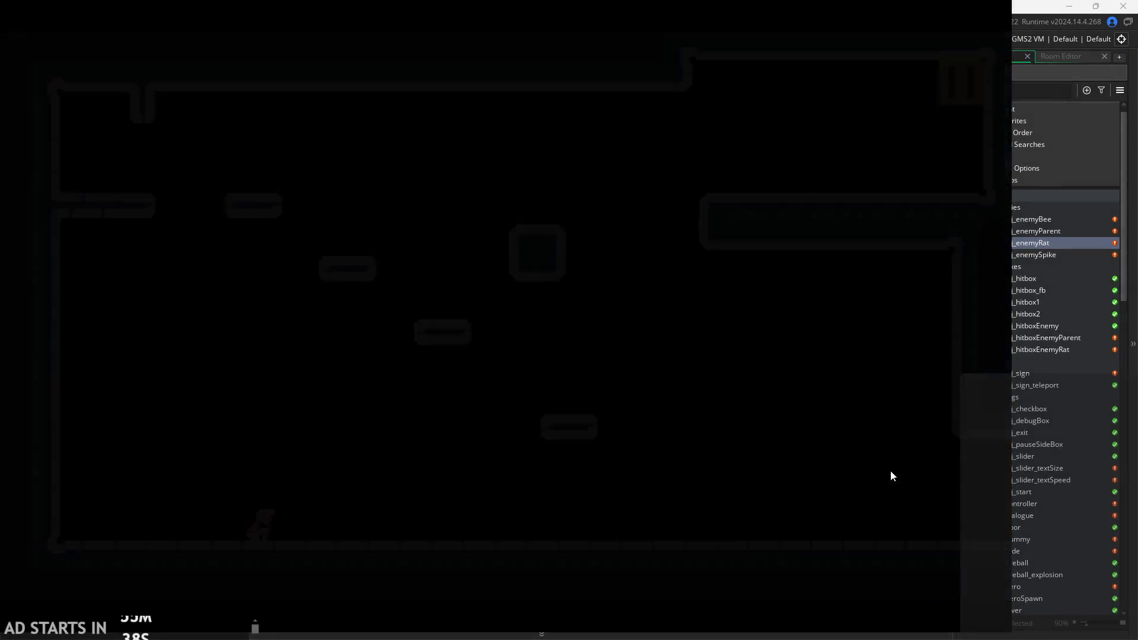
pyautogui.click(145, 43)
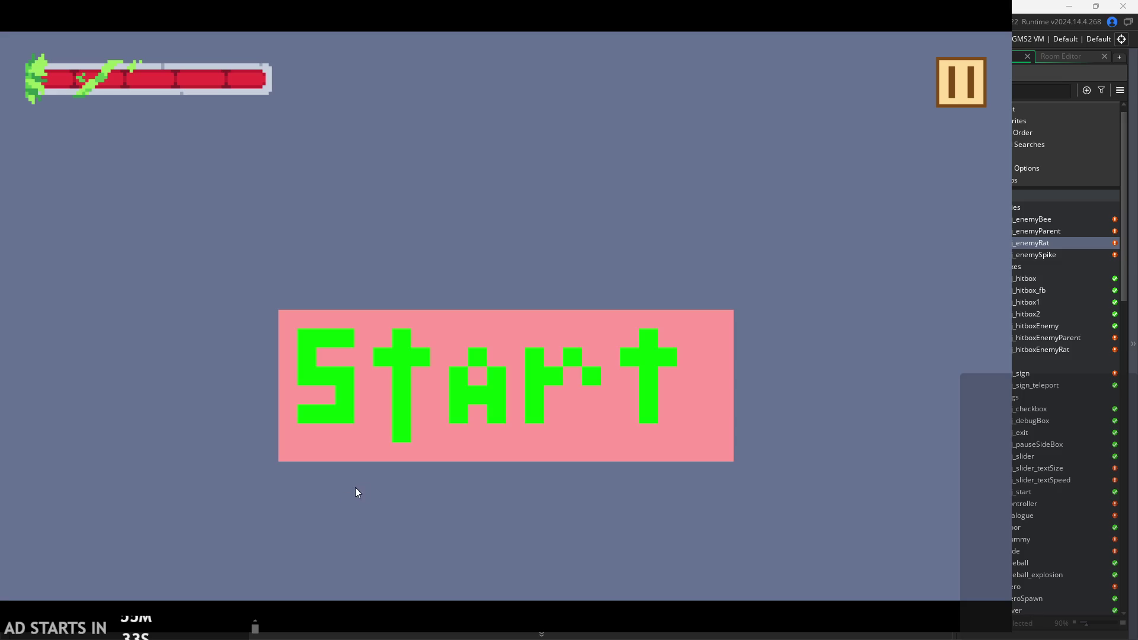
pyautogui.click(392, 457)
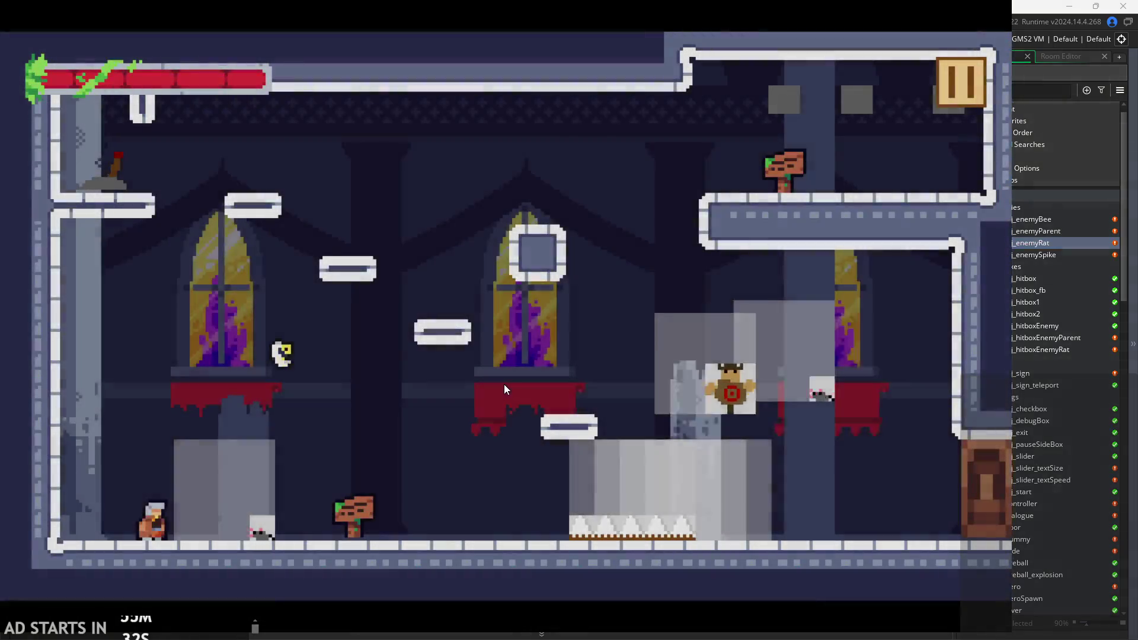
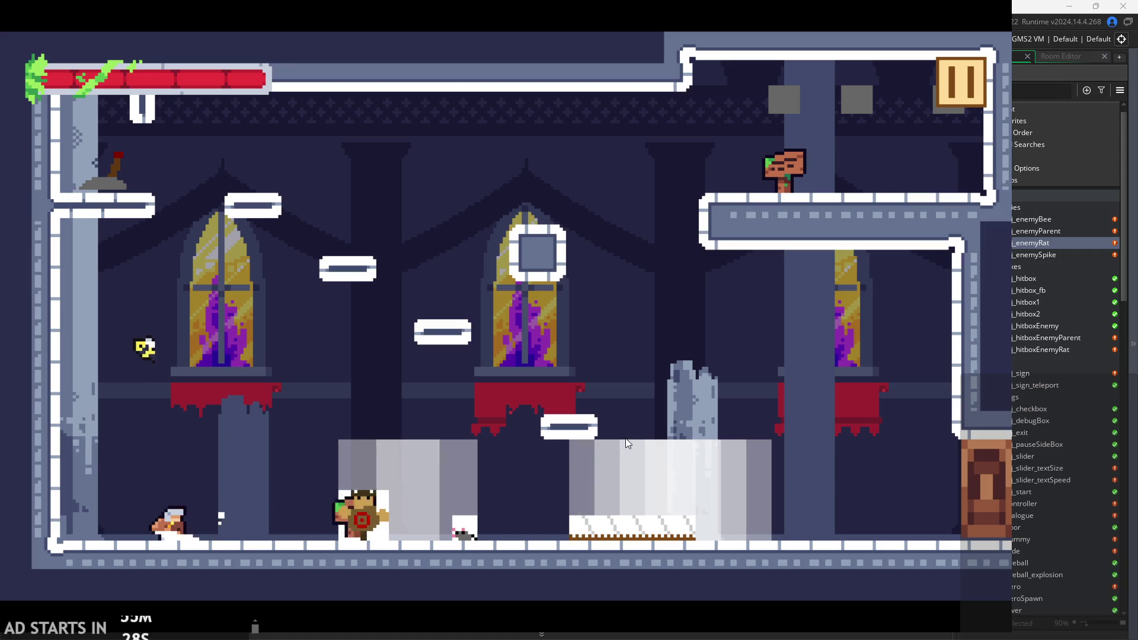
# Walk the hero right and jump-slash at the training dummy.
pyautogui.press('Right')
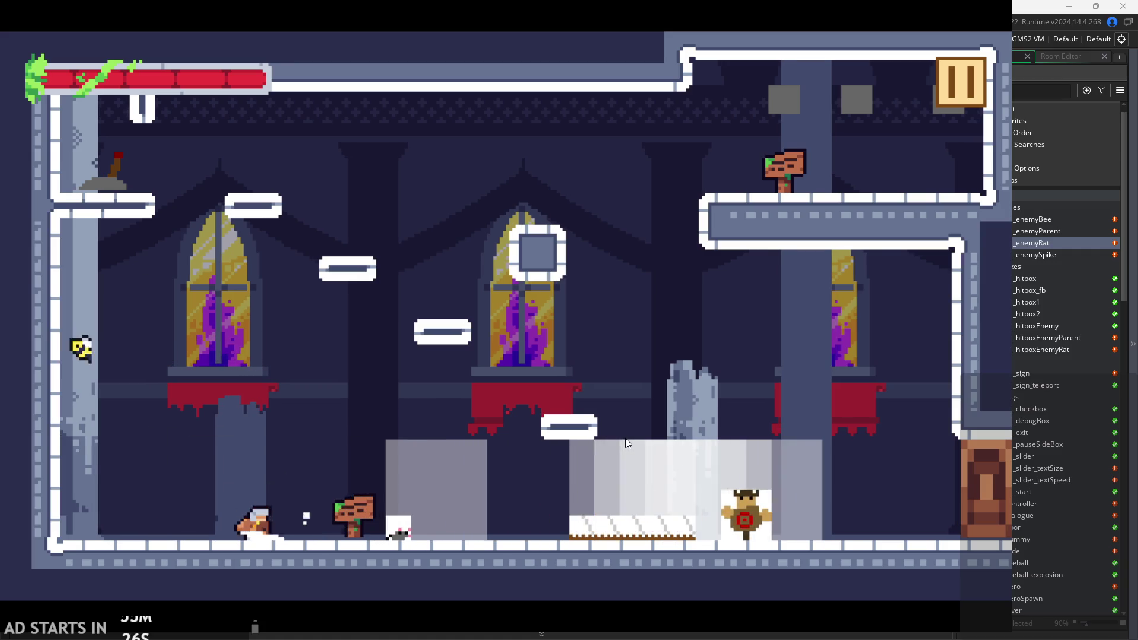
pyautogui.press('Right')
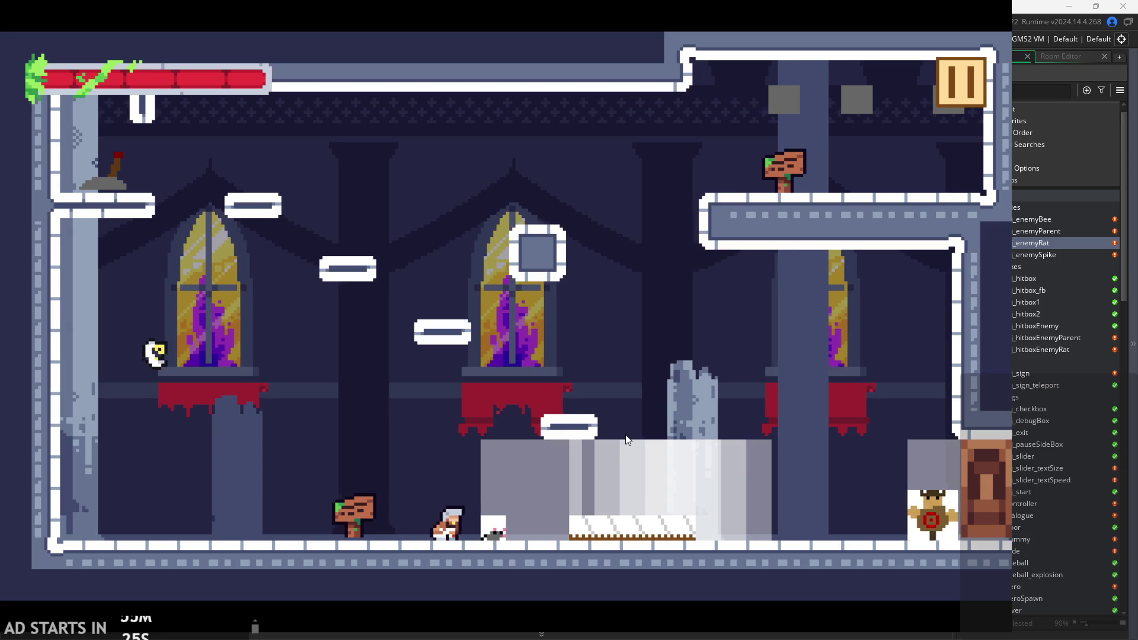
pyautogui.press('Right')
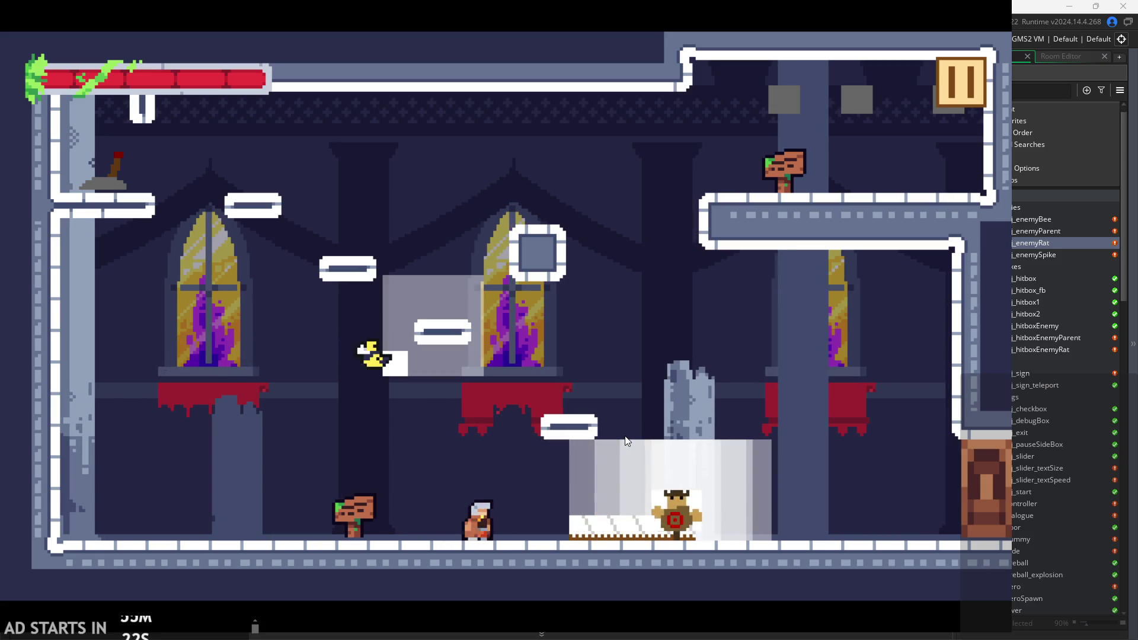
pyautogui.press('space')
pyautogui.press('Right')
pyautogui.press('Right')
pyautogui.press('x')
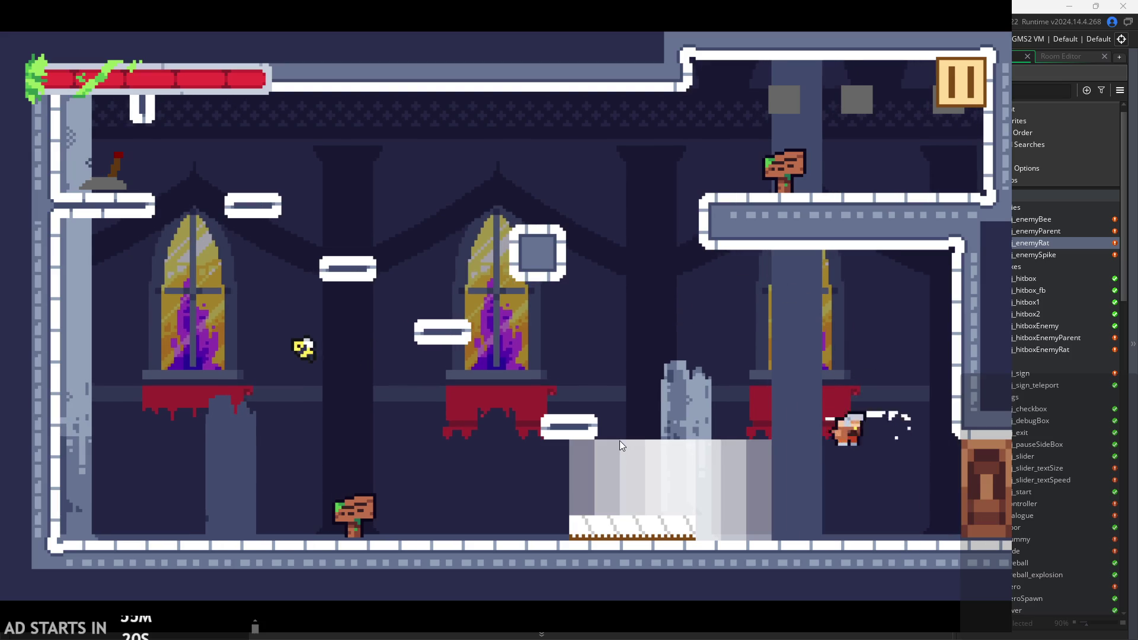
# Run left onto the central ledge and jump-slash repeatedly at the flying enemy.
pyautogui.press('Left')
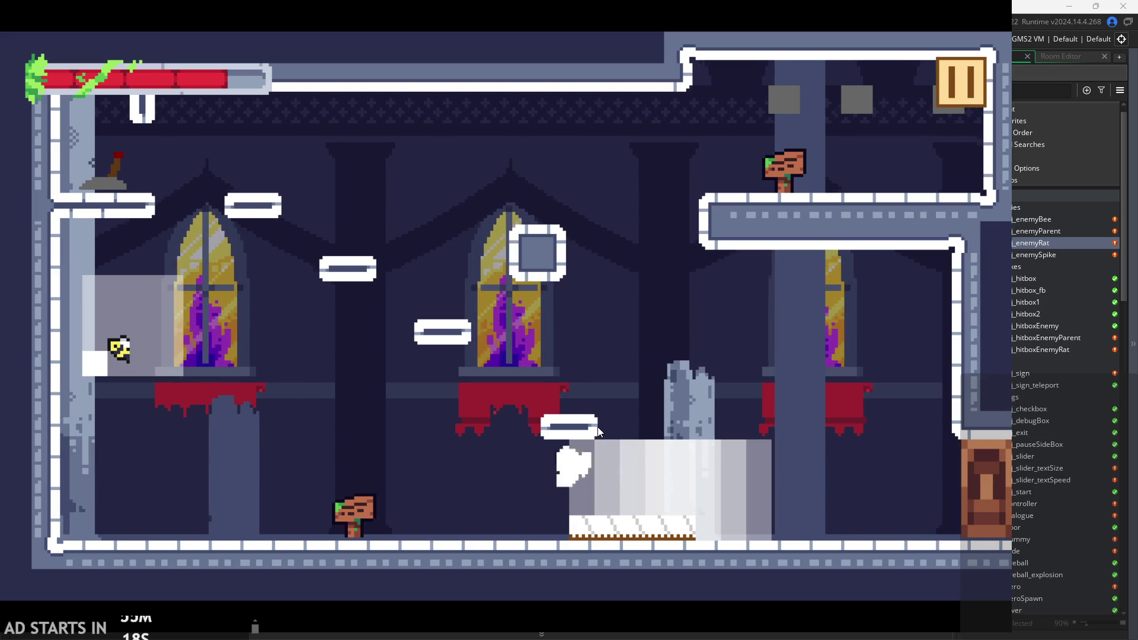
pyautogui.press('space')
pyautogui.press('space')
pyautogui.press('Left')
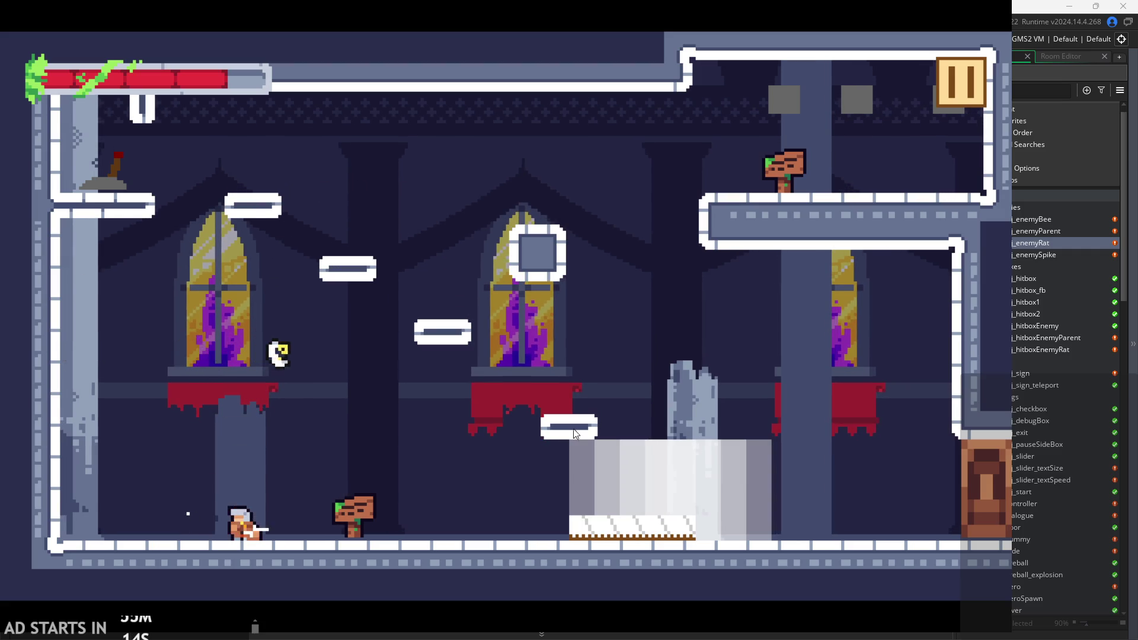
pyautogui.press('space')
pyautogui.press('x')
pyautogui.press('x')
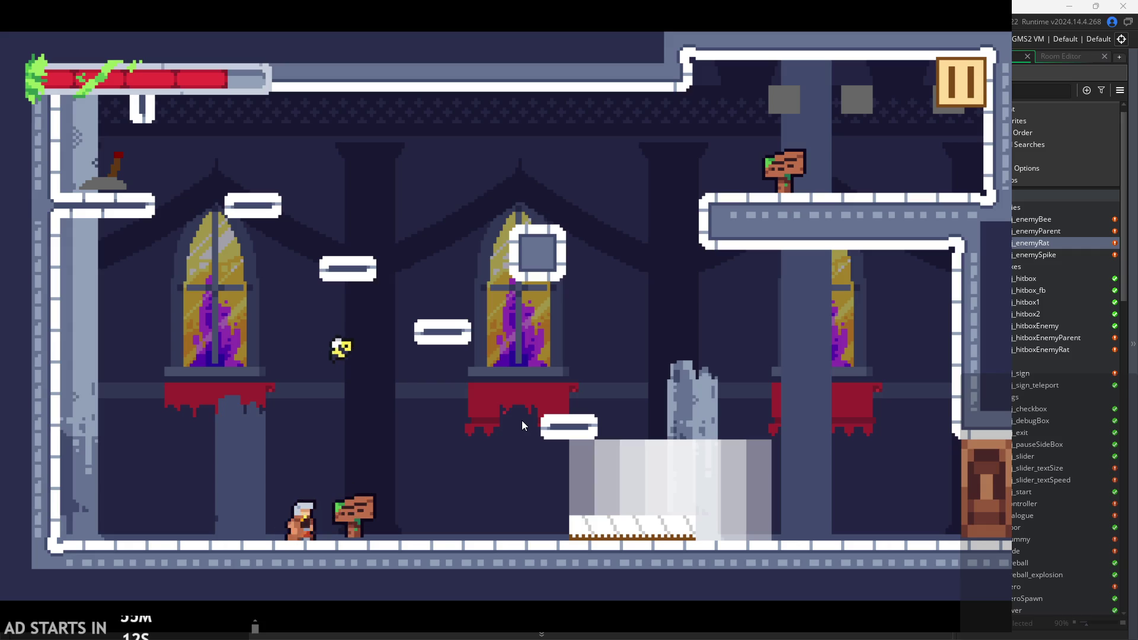
pyautogui.press('space')
pyautogui.press('x')
pyautogui.press('x')
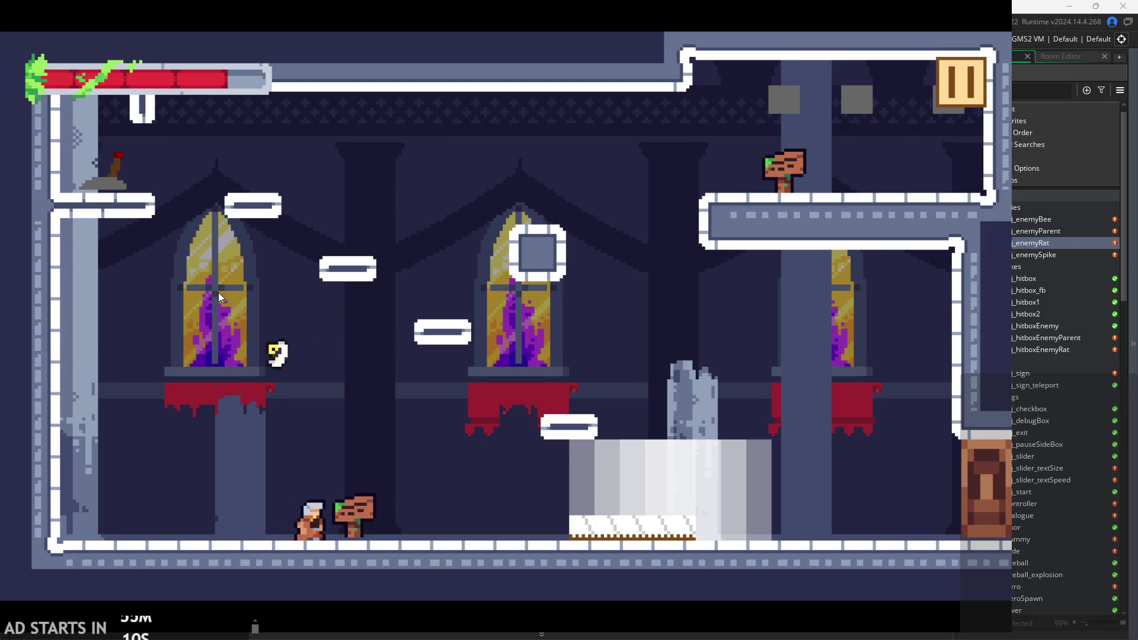
# Hop across the platform and window ledge, slash beside the sign, then pause the game.
pyautogui.press('space')
pyautogui.press('space')
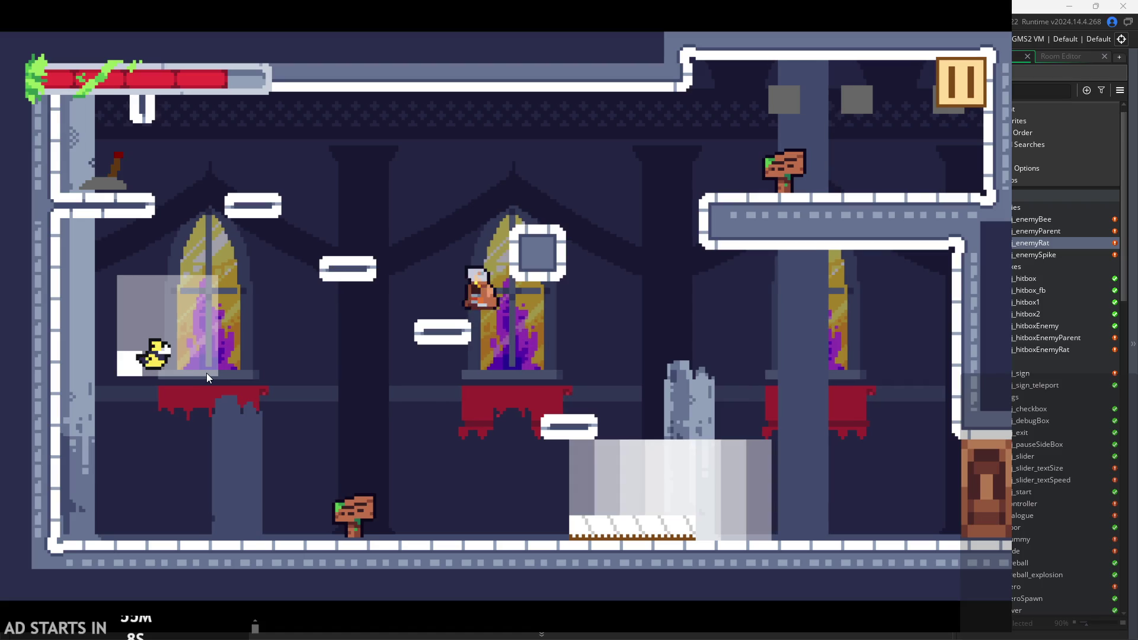
pyautogui.press('x')
pyautogui.press('x')
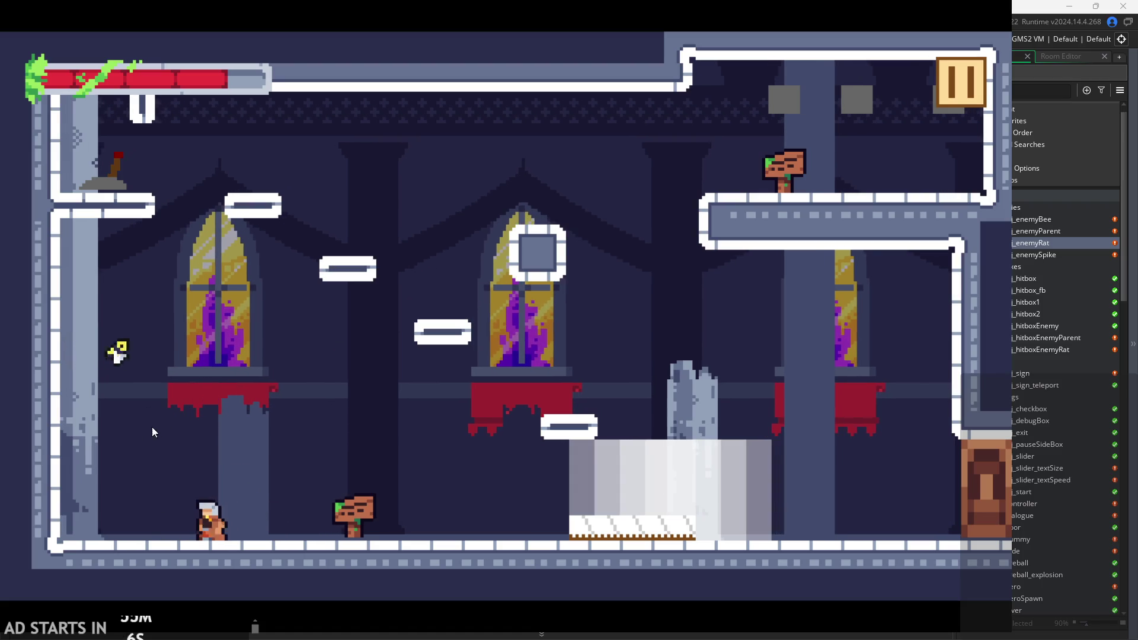
pyautogui.press('space')
pyautogui.press('Left')
pyautogui.press('Right')
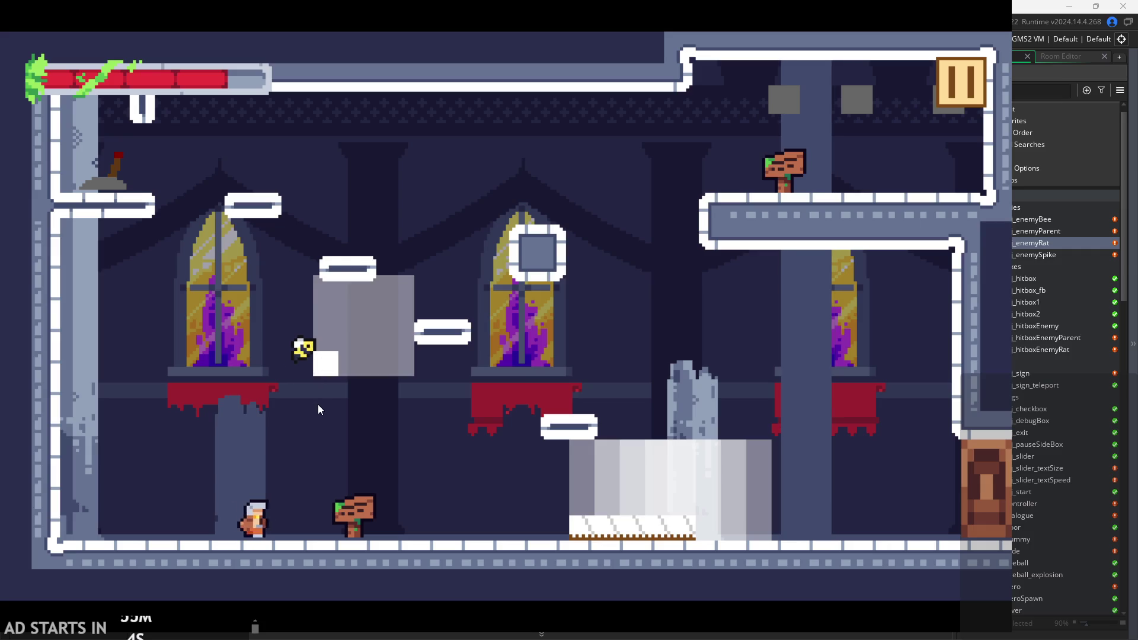
pyautogui.press('x')
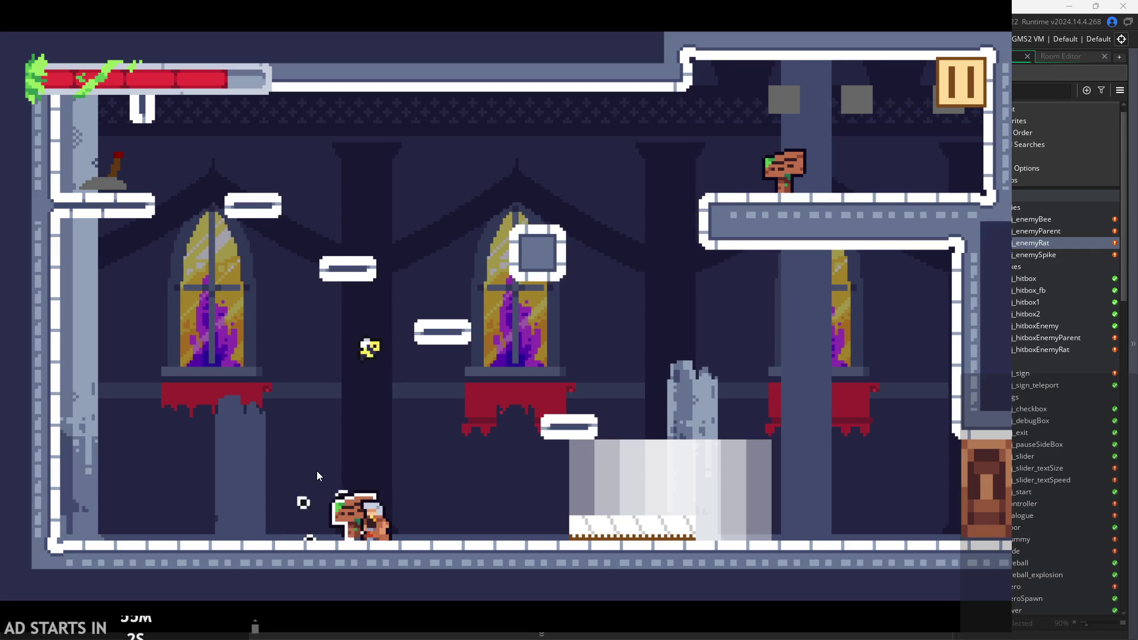
pyautogui.press('space')
pyautogui.press('x')
pyautogui.press('Left')
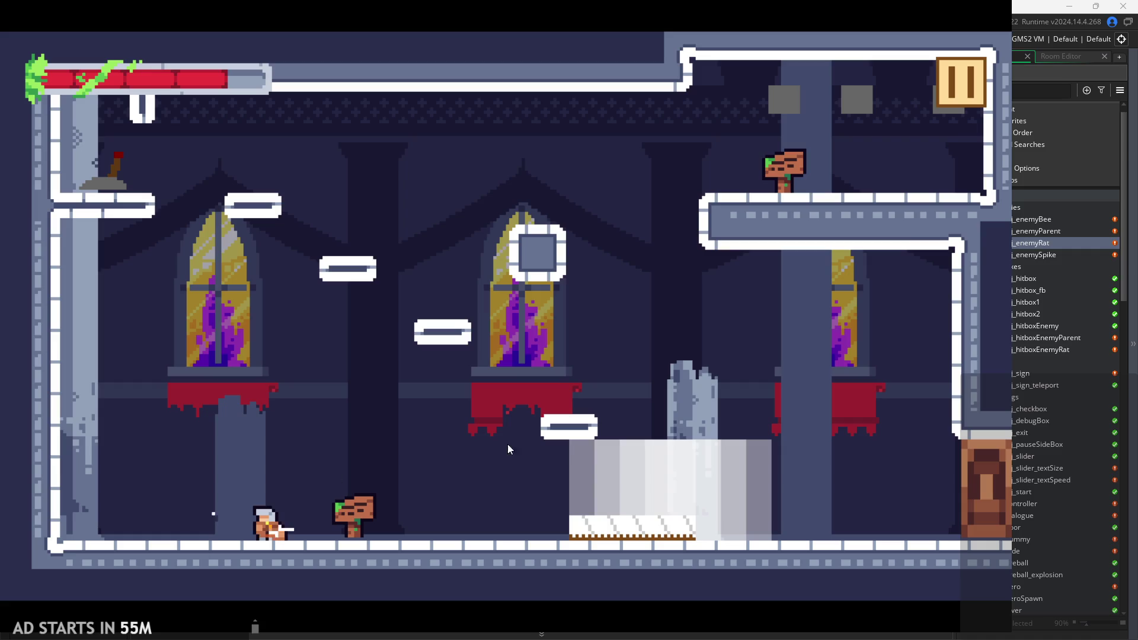
pyautogui.press('Escape')
# Quit the playtest and delete the training dummy and rat instances from rom_temple_1.
pyautogui.click(811, 539)
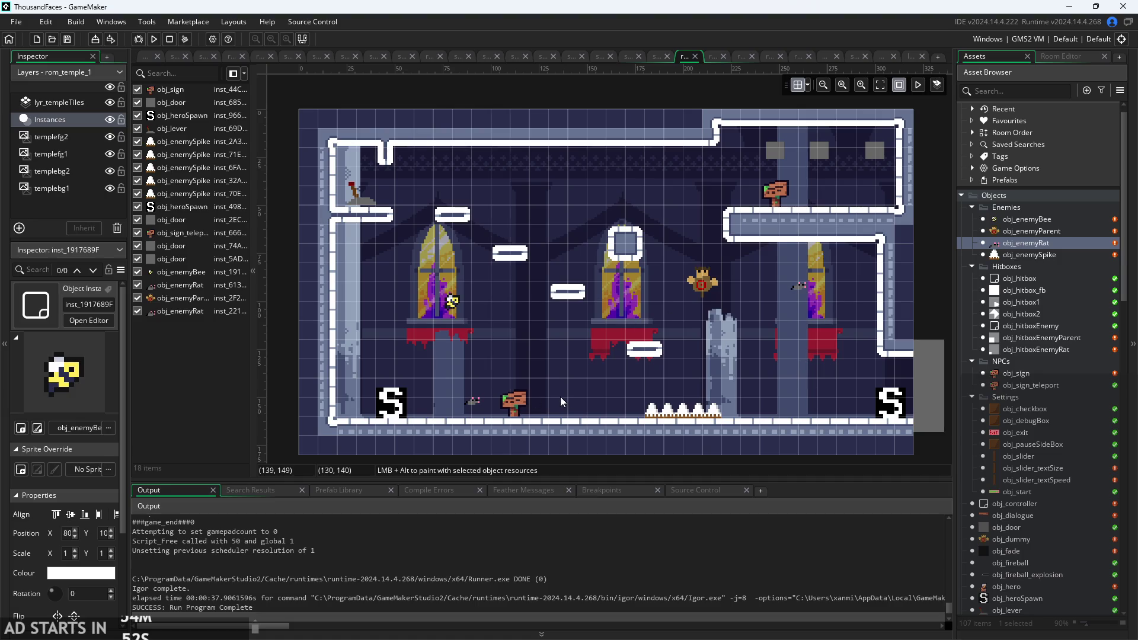
pyautogui.scroll(-2, 574, 393)
pyautogui.click(676, 305)
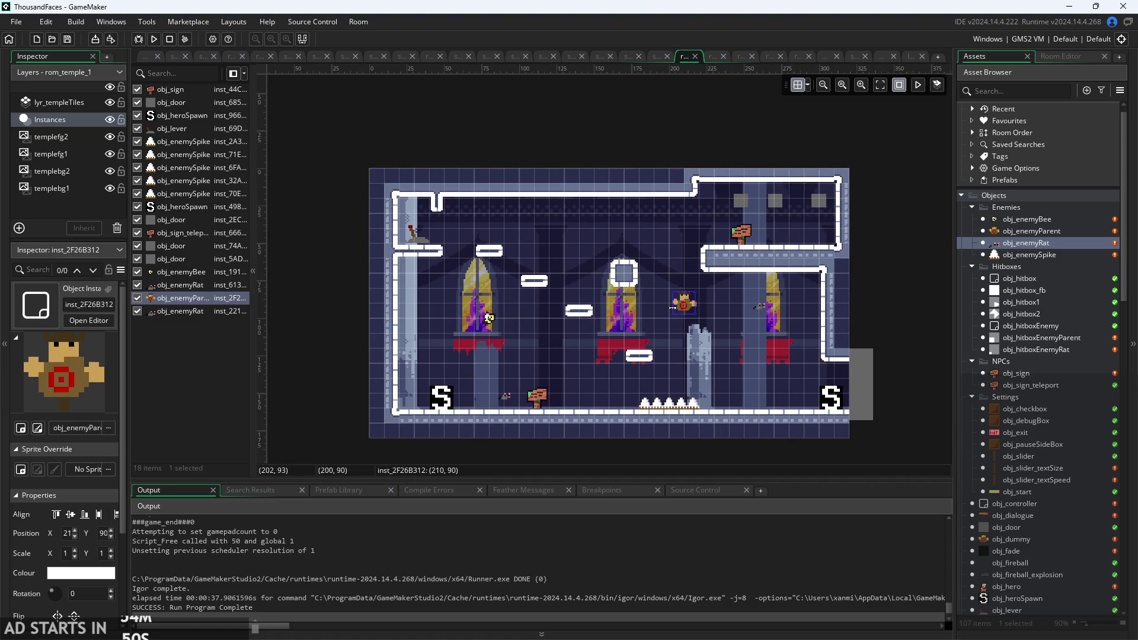
pyautogui.press('Delete')
pyautogui.click(760, 306)
pyautogui.press('Delete')
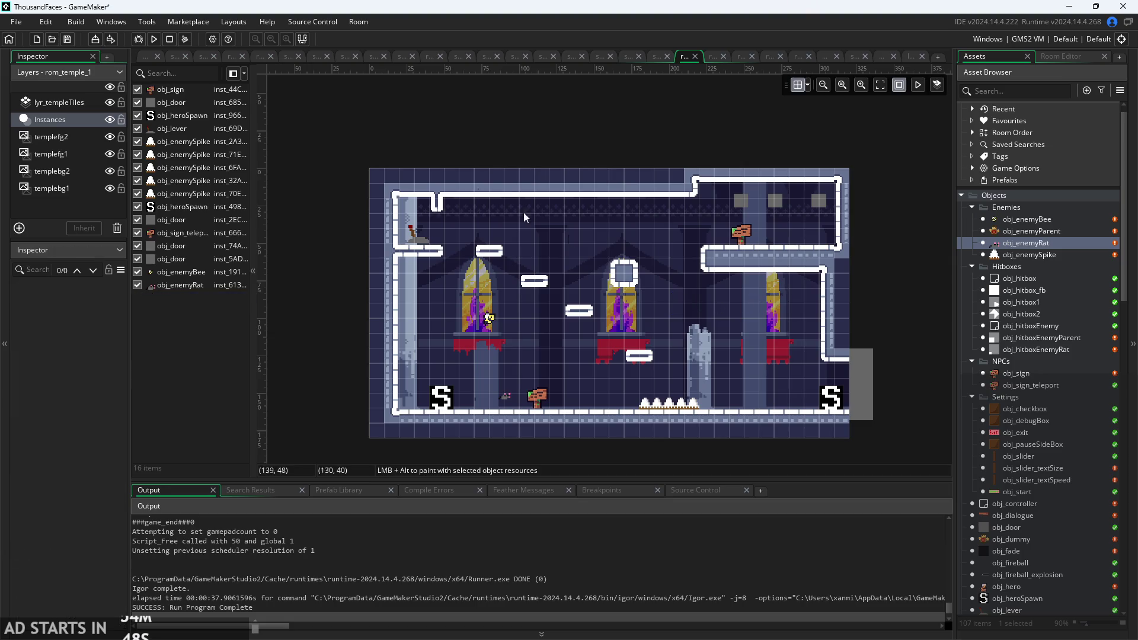
pyautogui.click(153, 58)
# Open obj_enemyParent from the Asset Browser and view its Step event code.
pyautogui.doubleClick(1052, 231)
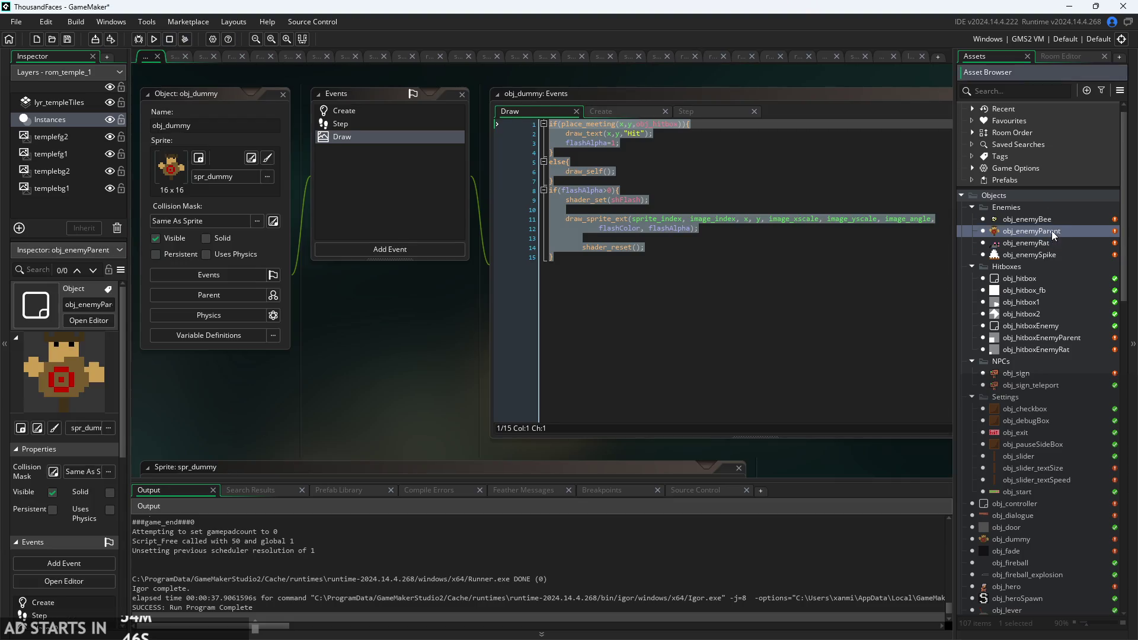
pyautogui.click(538, 341)
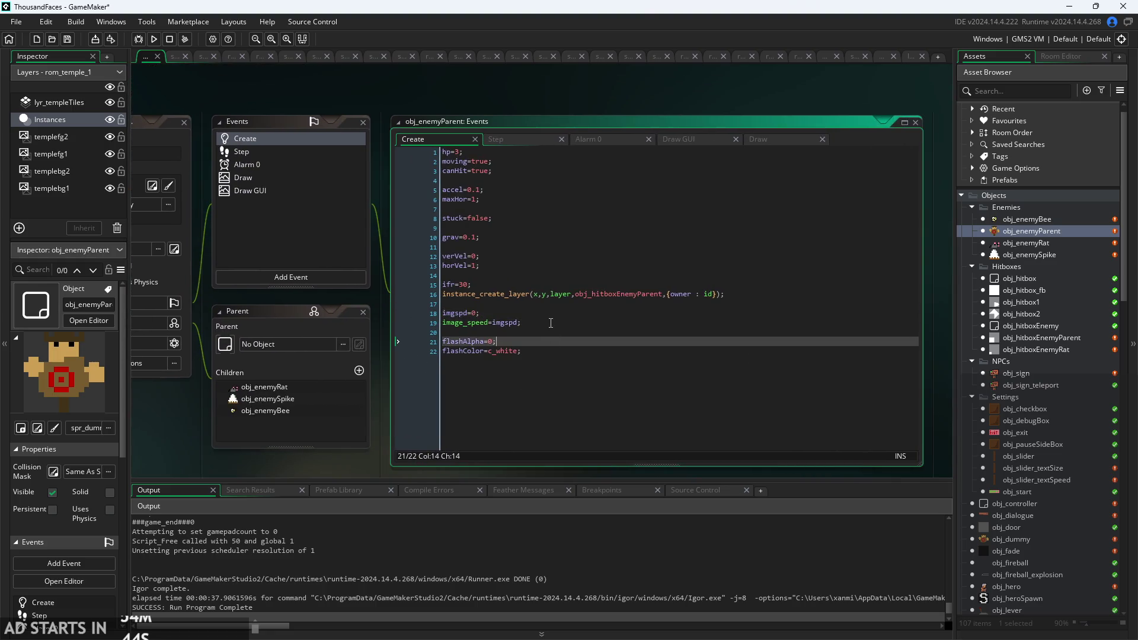
pyautogui.scroll(2, 537, 342)
pyautogui.click(496, 83)
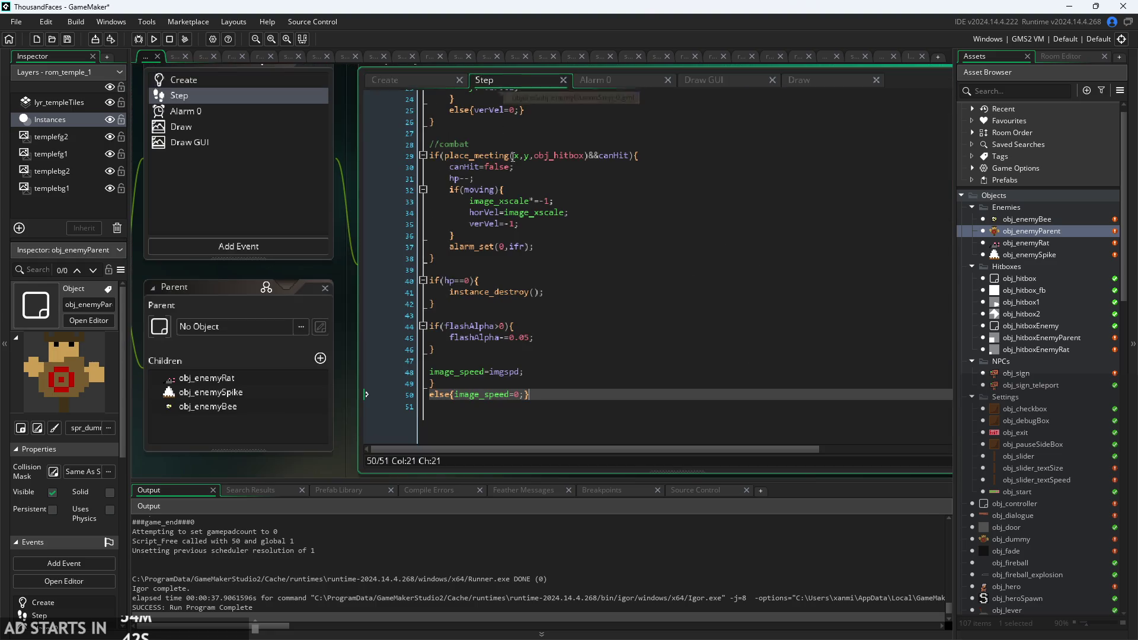
pyautogui.scroll(8, 513, 157)
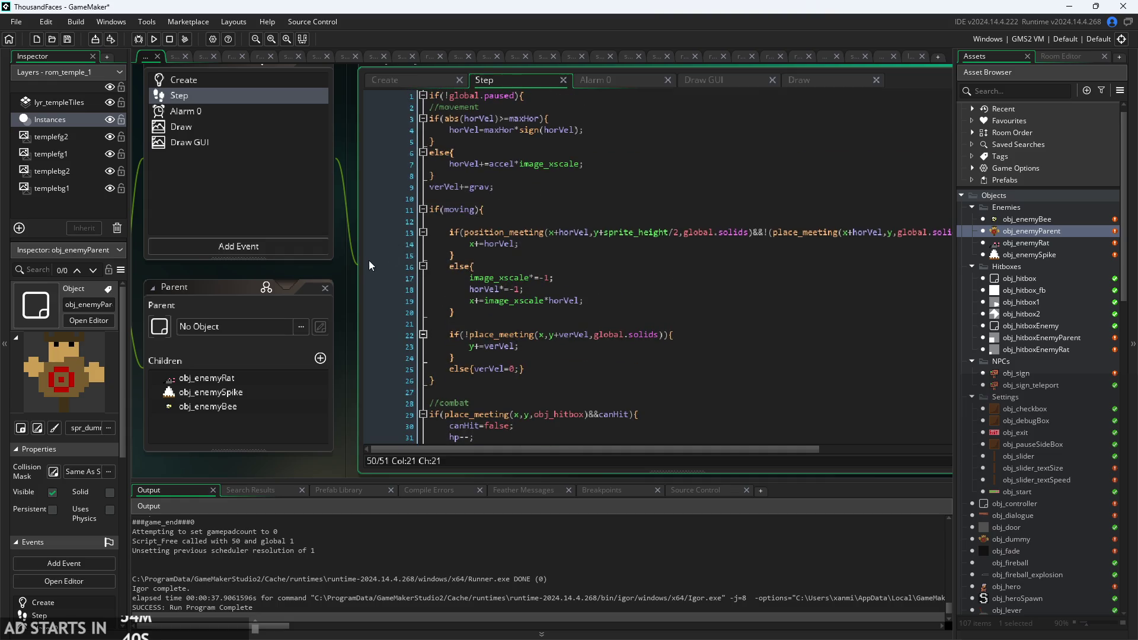
pyautogui.scroll(-1, 332, 270)
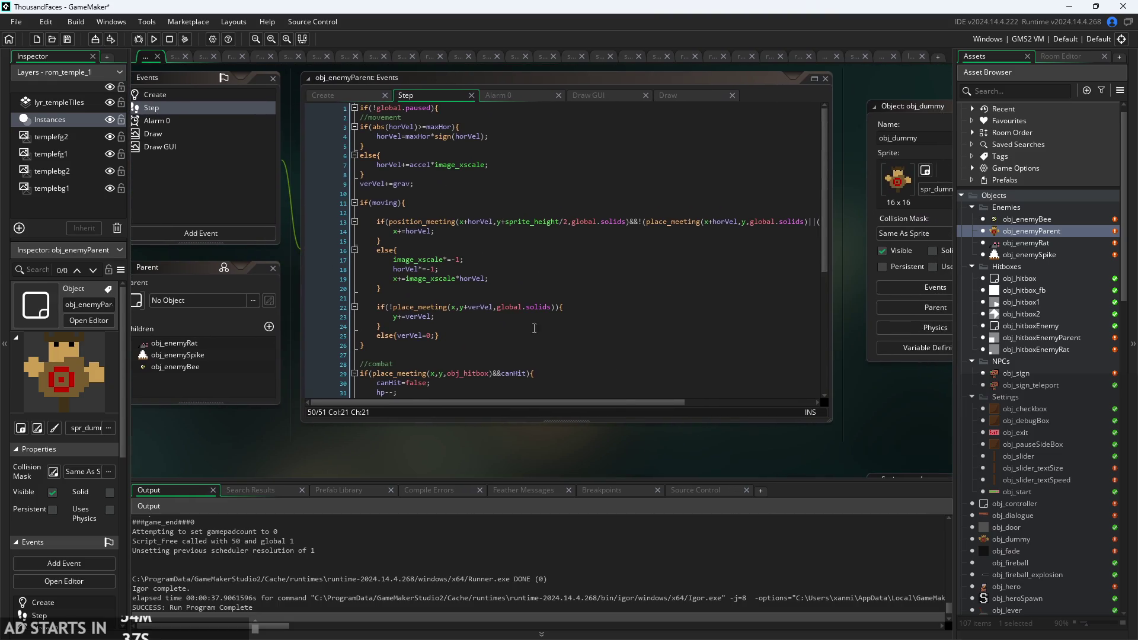
pyautogui.scroll(1, 534, 327)
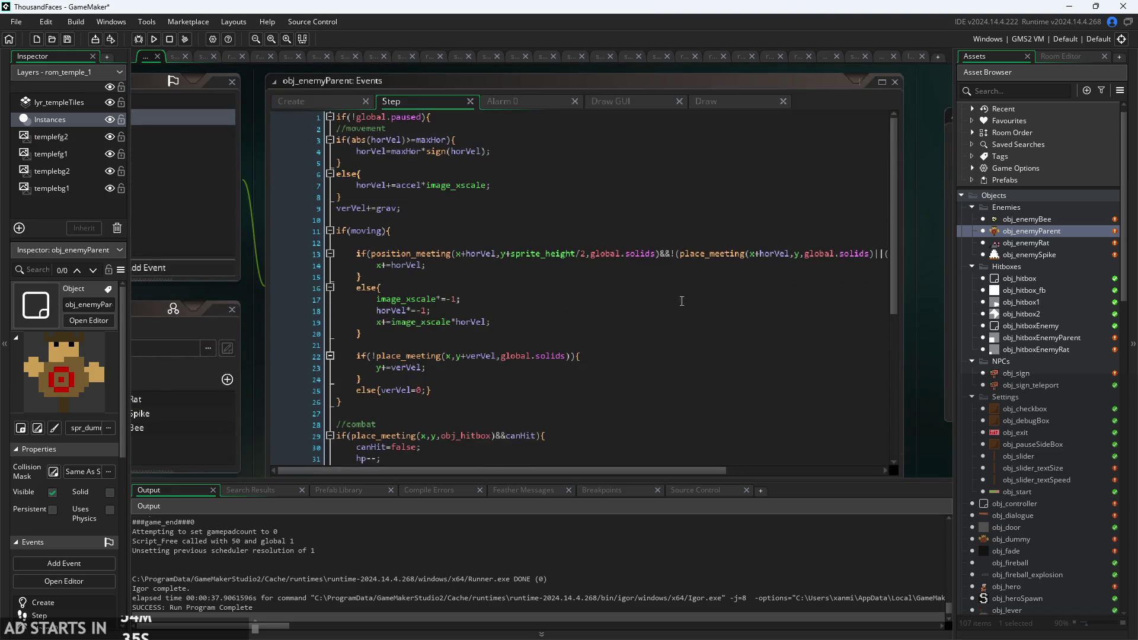
pyautogui.scroll(-2, 681, 302)
# Widen the code editor window and rearrange the workspace panels.
pyautogui.moveTo(874, 439)
pyautogui.mouseDown()
pyautogui.moveTo(940, 436)
pyautogui.moveTo(553, 439)
pyautogui.moveTo(420, 114)
pyautogui.mouseUp()
pyautogui.click(646, 304)
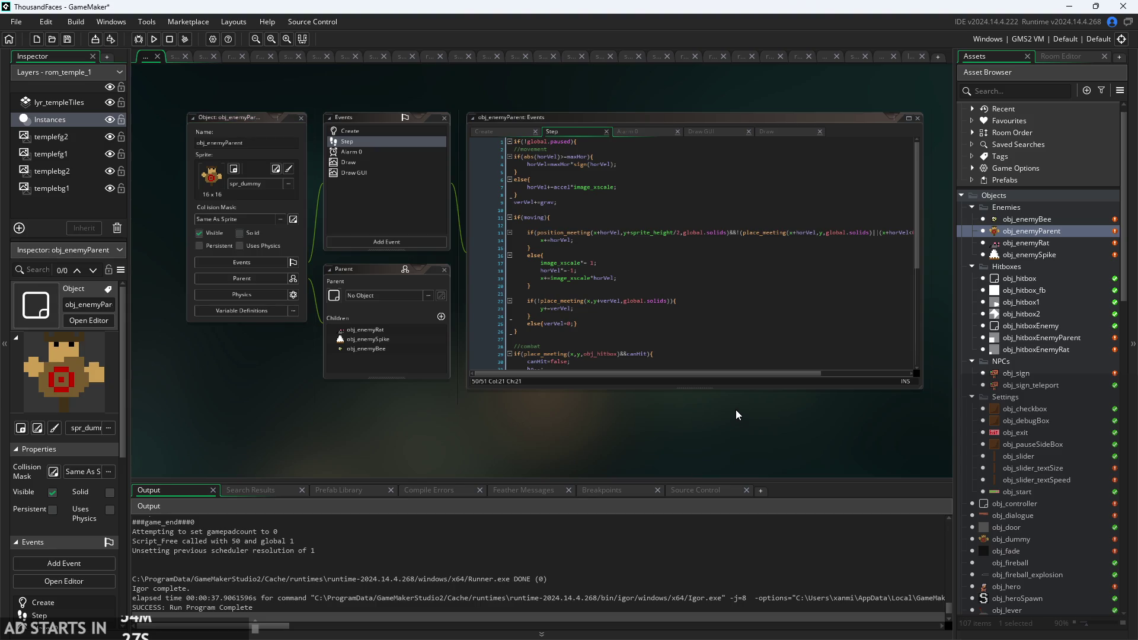
pyautogui.scroll(1, 700, 421)
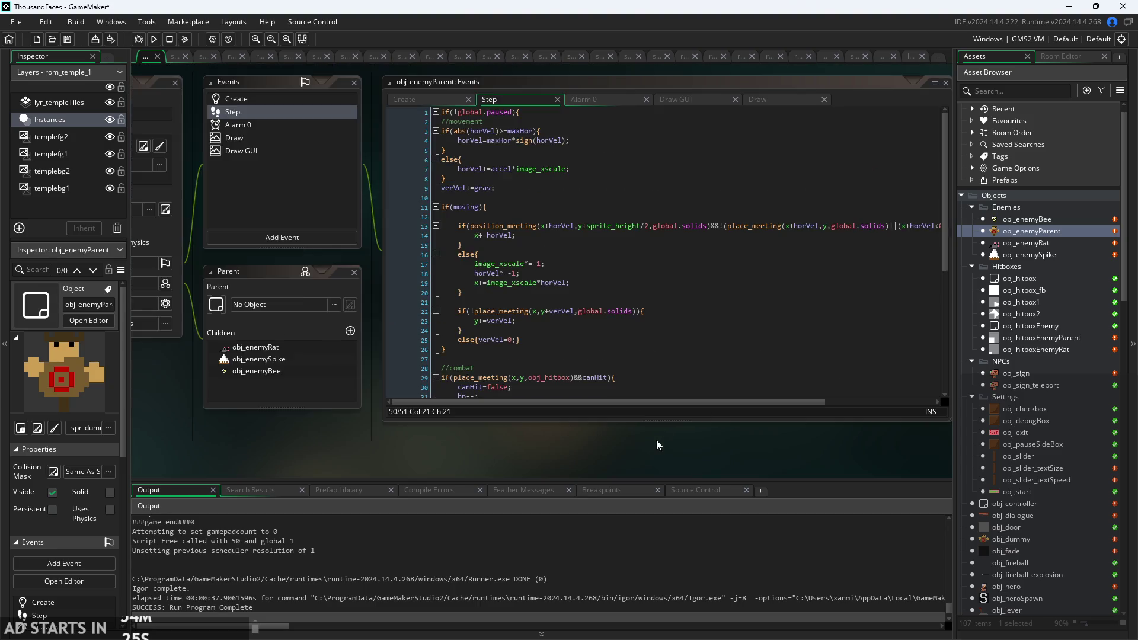
pyautogui.moveTo(657, 441); pyautogui.dragTo(654, 465)
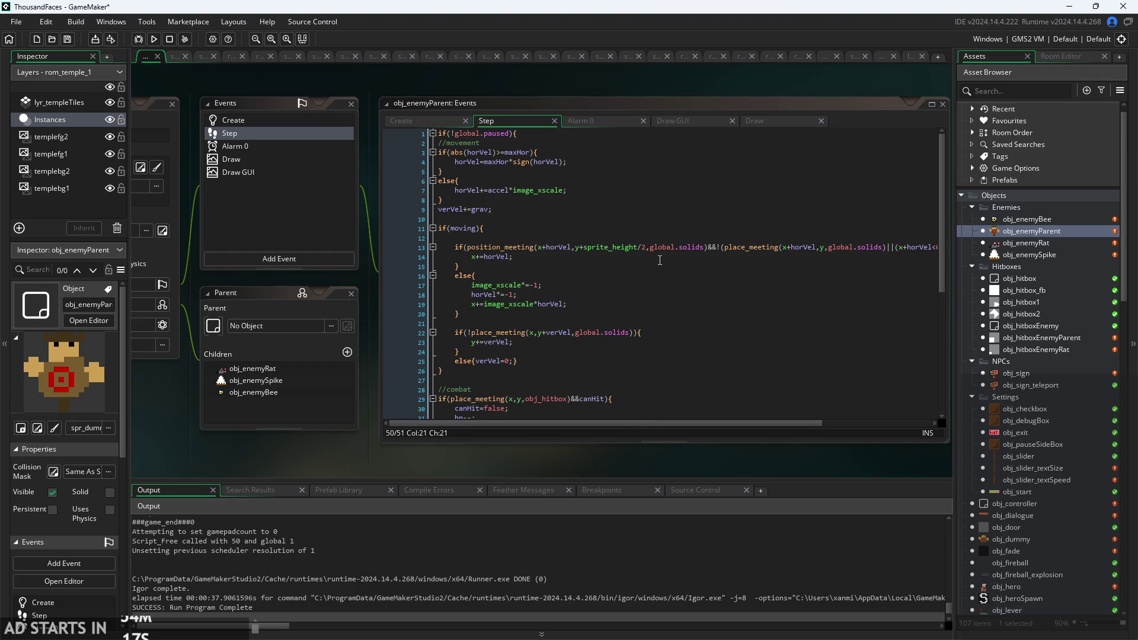
pyautogui.click(619, 298)
pyautogui.scroll(2, 485, 279)
pyautogui.scroll(2, 367, 249)
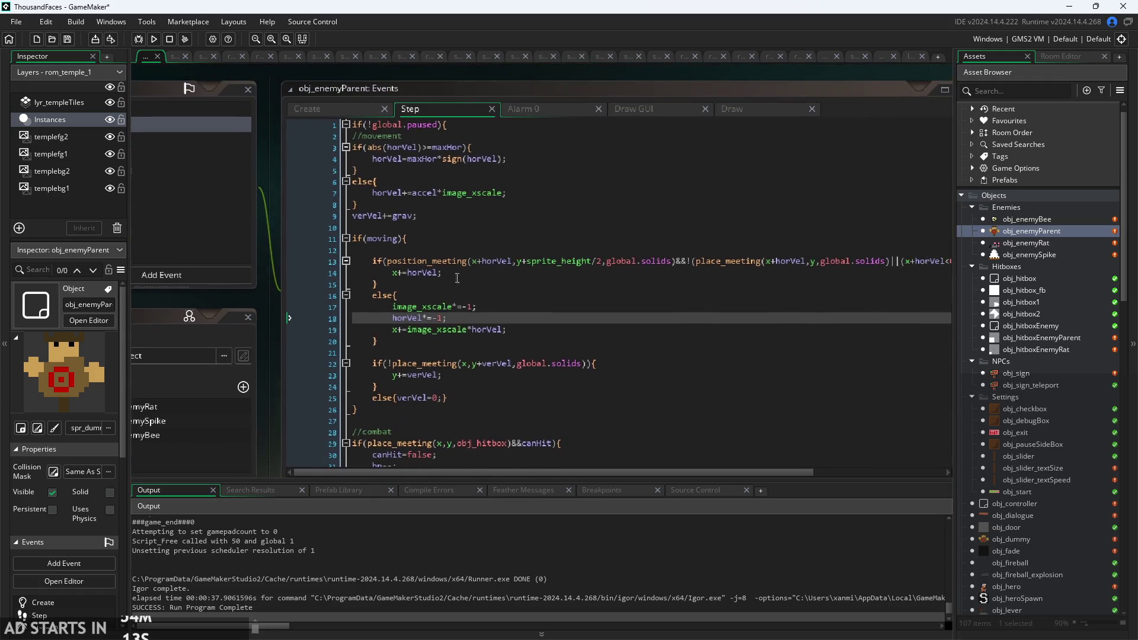
pyautogui.hotkey('ctrl', 'shift', 'Tab')
pyautogui.hotkey('ctrl', 'Tab')
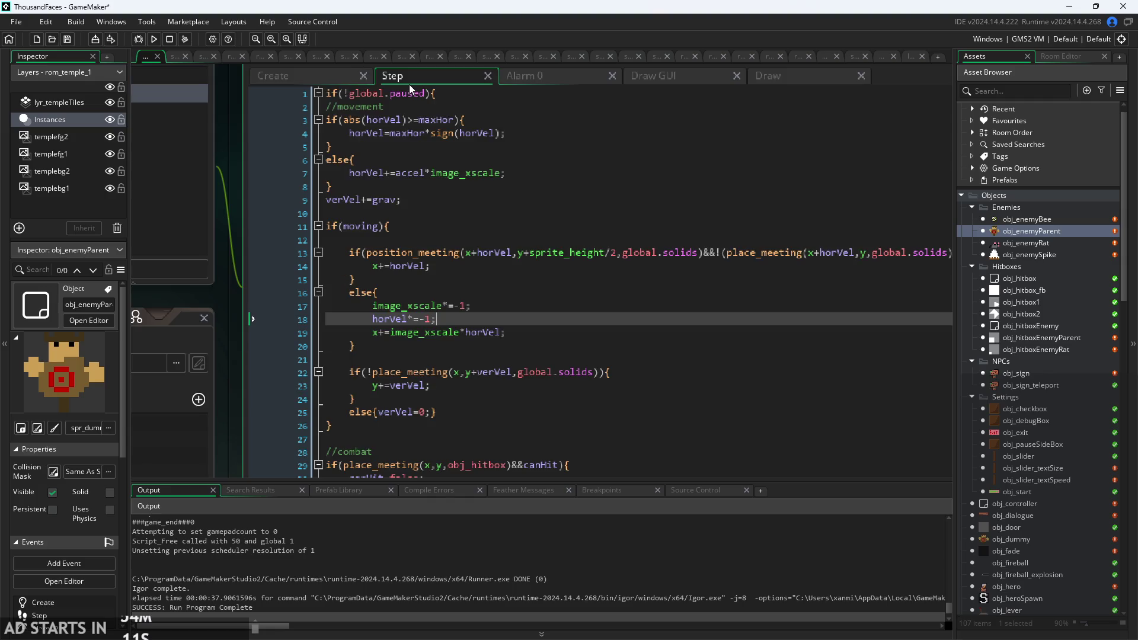
pyautogui.click(457, 108)
pyautogui.click(501, 134)
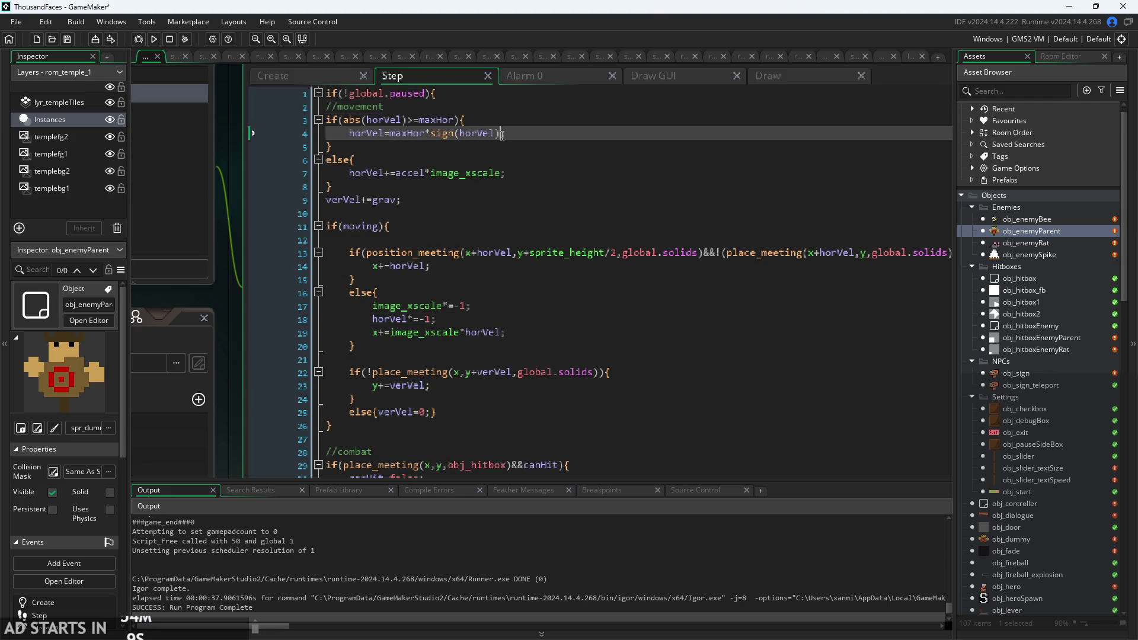
pyautogui.write(';')
pyautogui.click(530, 155)
pyautogui.click(537, 187)
pyautogui.click(546, 176)
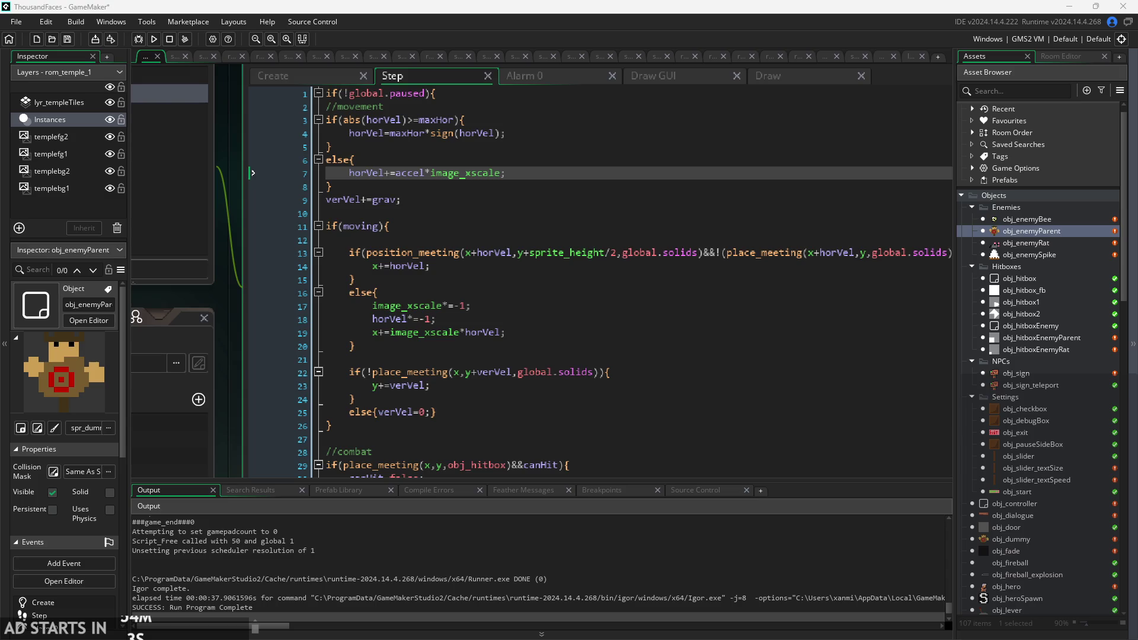
pyautogui.click(356, 240)
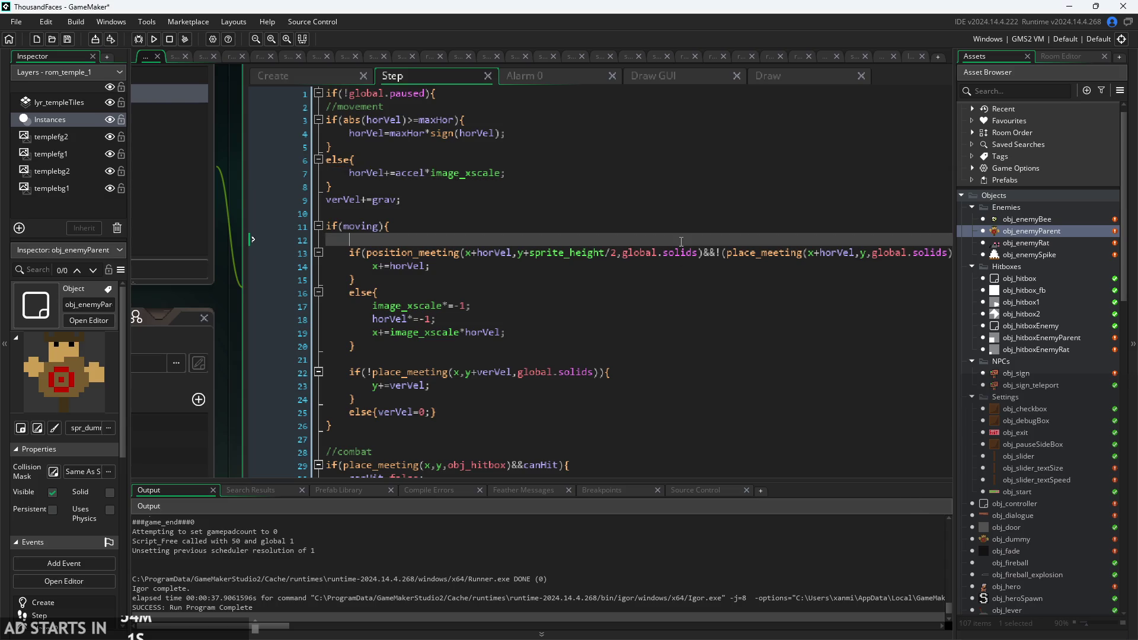
pyautogui.scroll(-1, 340, 265)
pyautogui.scroll(1, 340, 265)
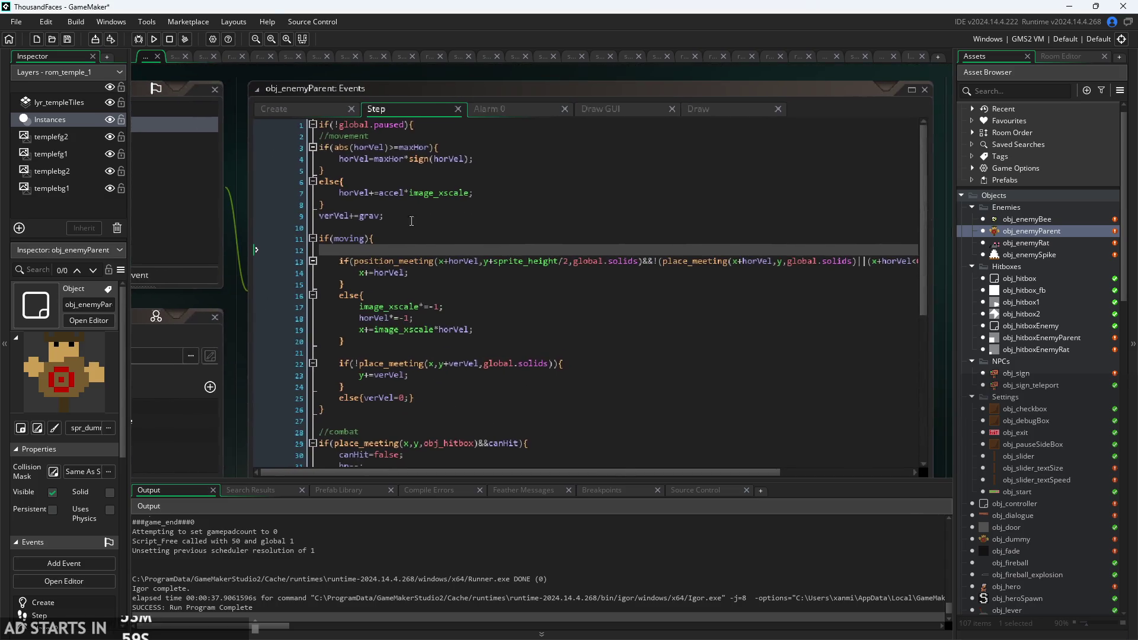
pyautogui.click(367, 176)
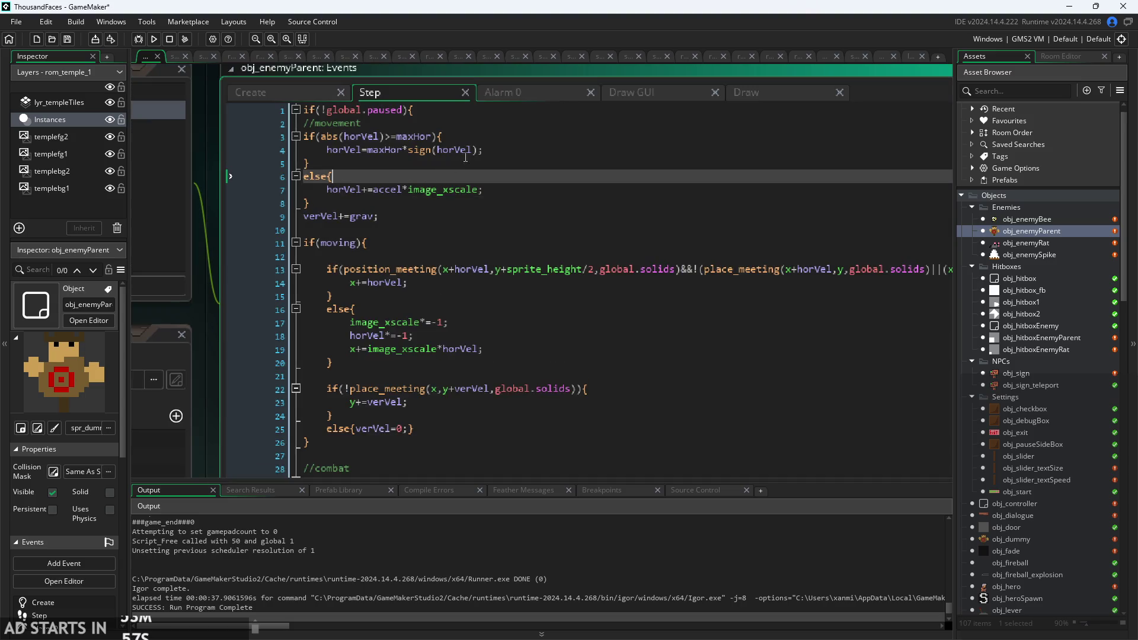
pyautogui.click(359, 111)
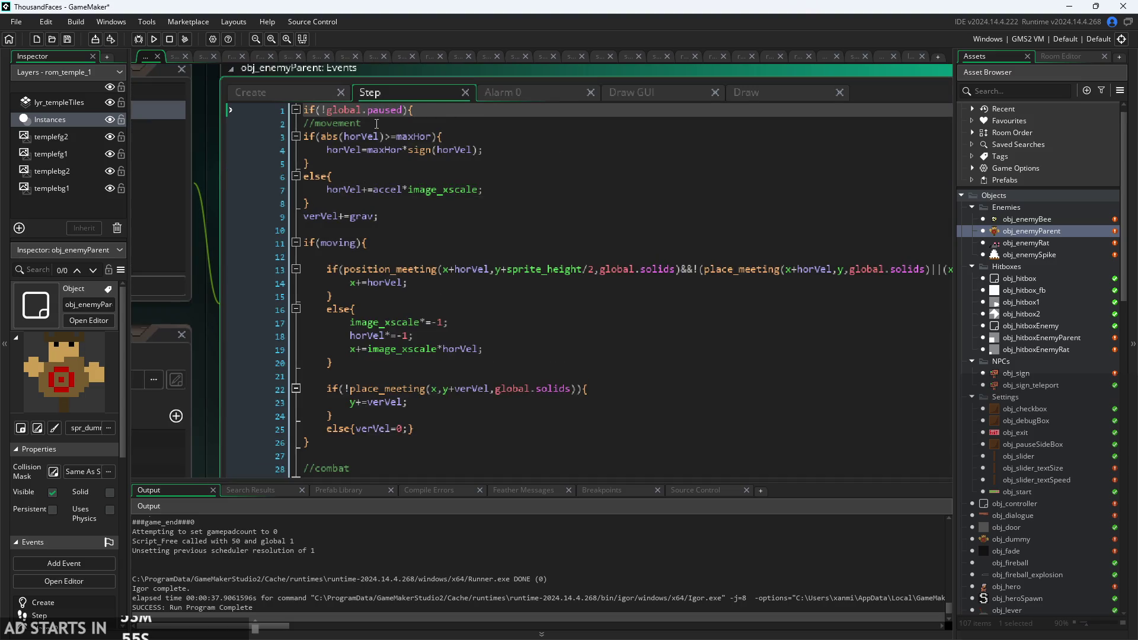
pyautogui.click(522, 135)
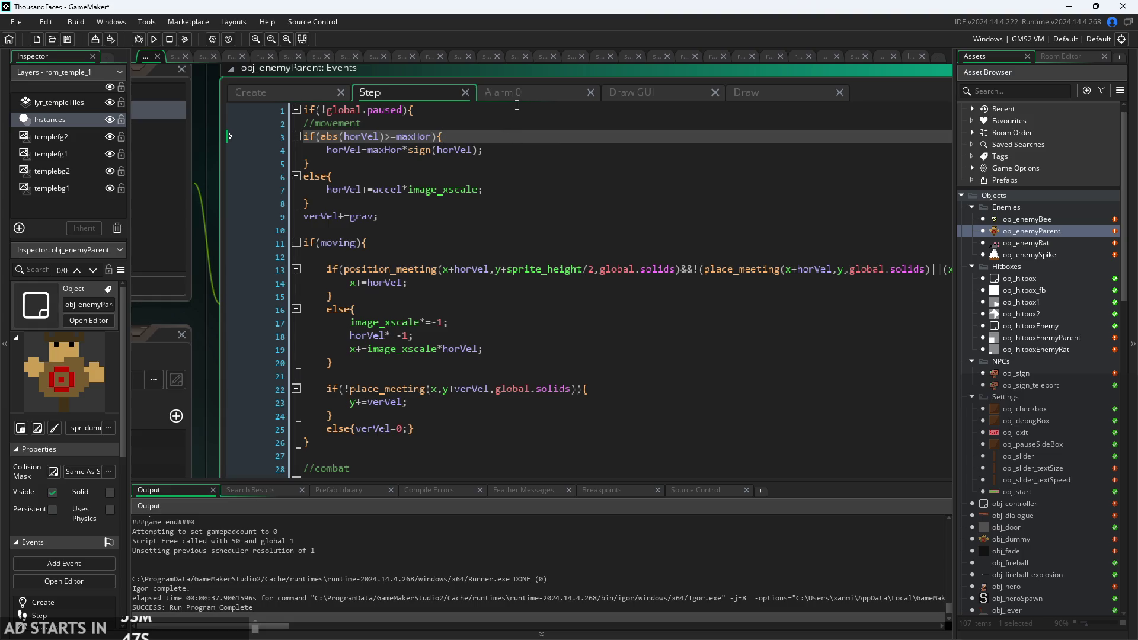
pyautogui.tripleClick(399, 218)
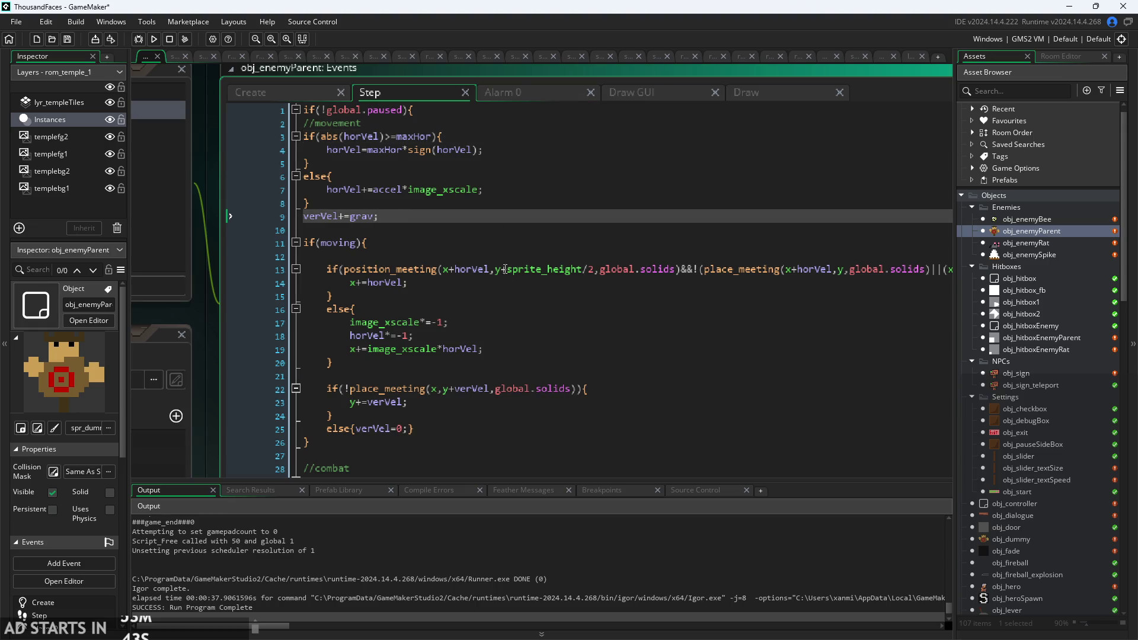
pyautogui.keyDown('ctrl'); pyautogui.scroll(1, 667, 281); pyautogui.keyUp('ctrl')
pyautogui.keyDown('ctrl'); pyautogui.scroll(1, 667, 280); pyautogui.keyUp('ctrl')
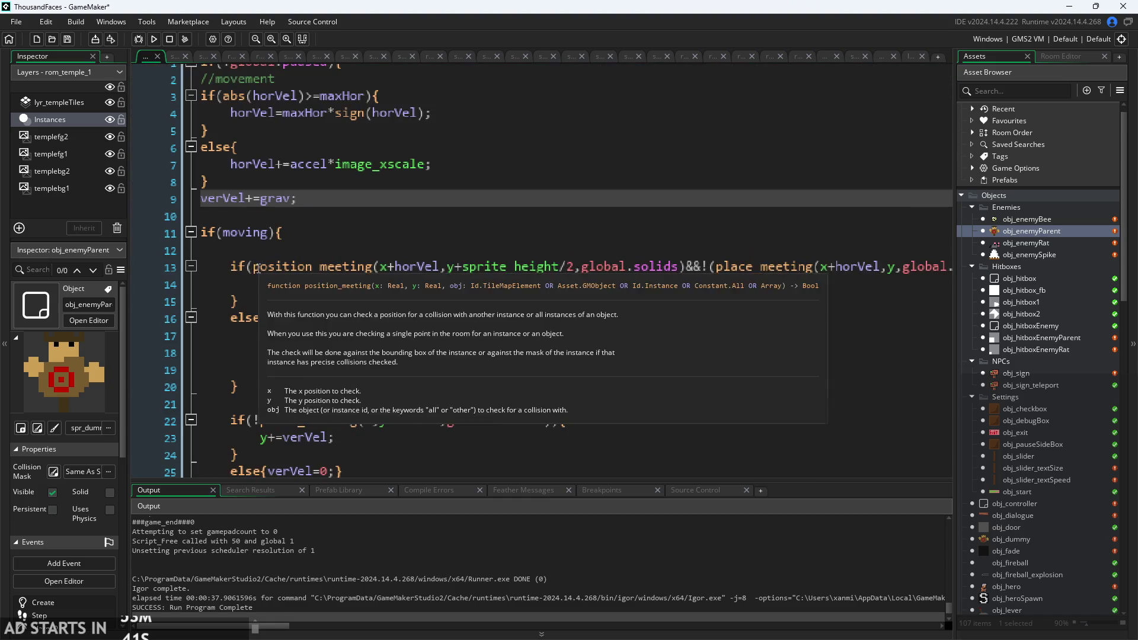
pyautogui.click(256, 270)
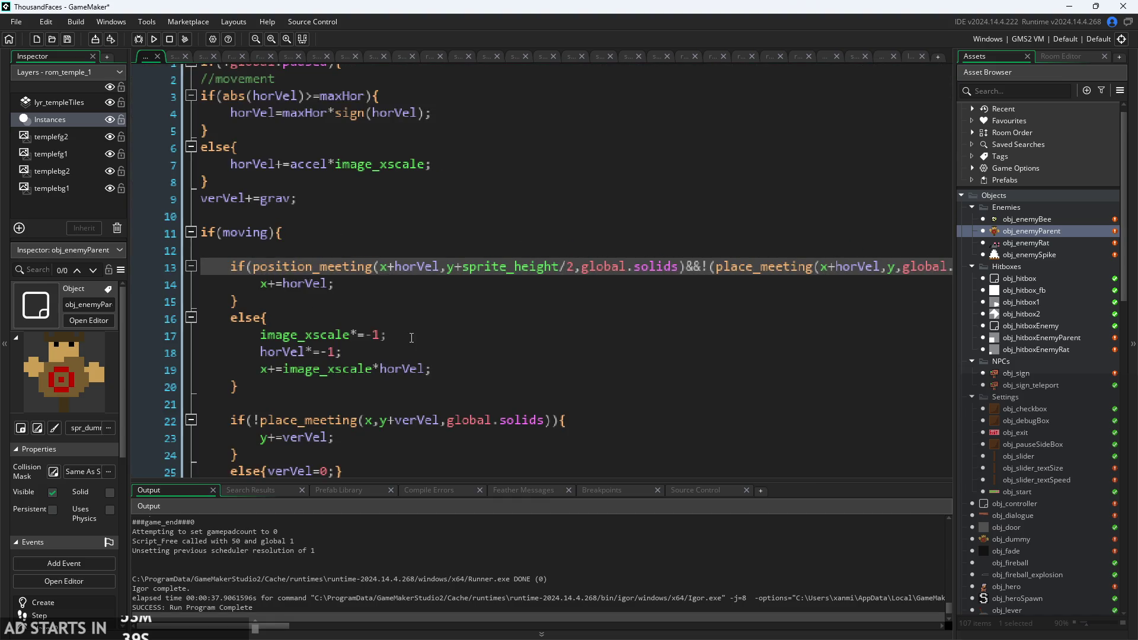
pyautogui.keyDown('ctrl'); pyautogui.scroll(-1, 634, 356); pyautogui.keyUp('ctrl')
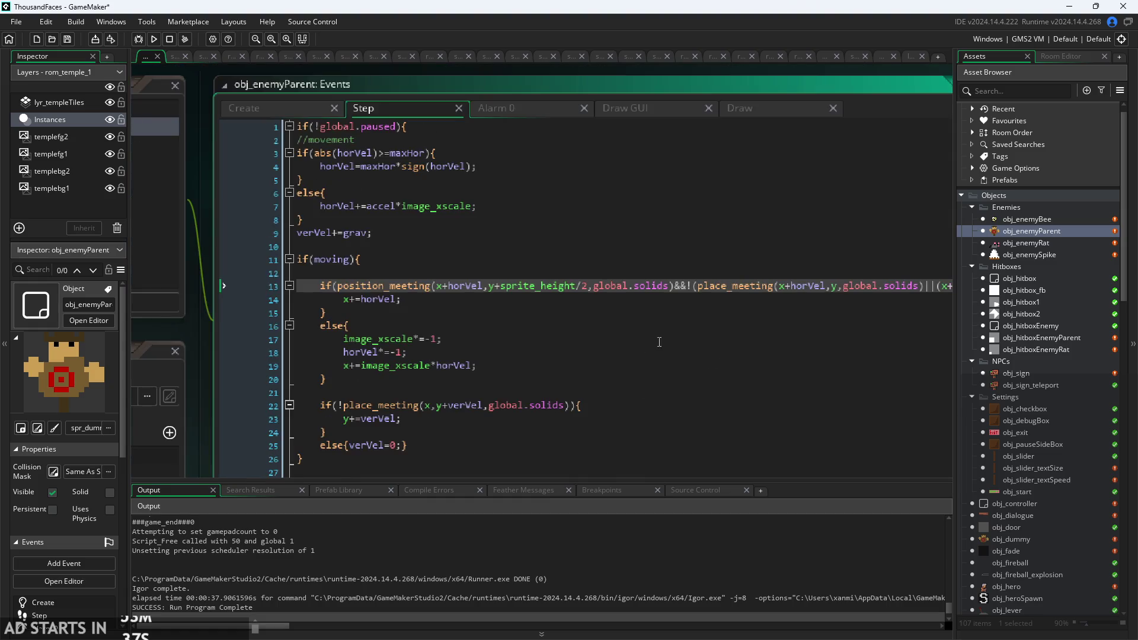
pyautogui.click(671, 323)
pyautogui.keyDown('ctrl'); pyautogui.scroll(-2, 670, 318); pyautogui.keyUp('ctrl')
pyautogui.keyDown('ctrl'); pyautogui.scroll(-2, 671, 318); pyautogui.keyUp('ctrl')
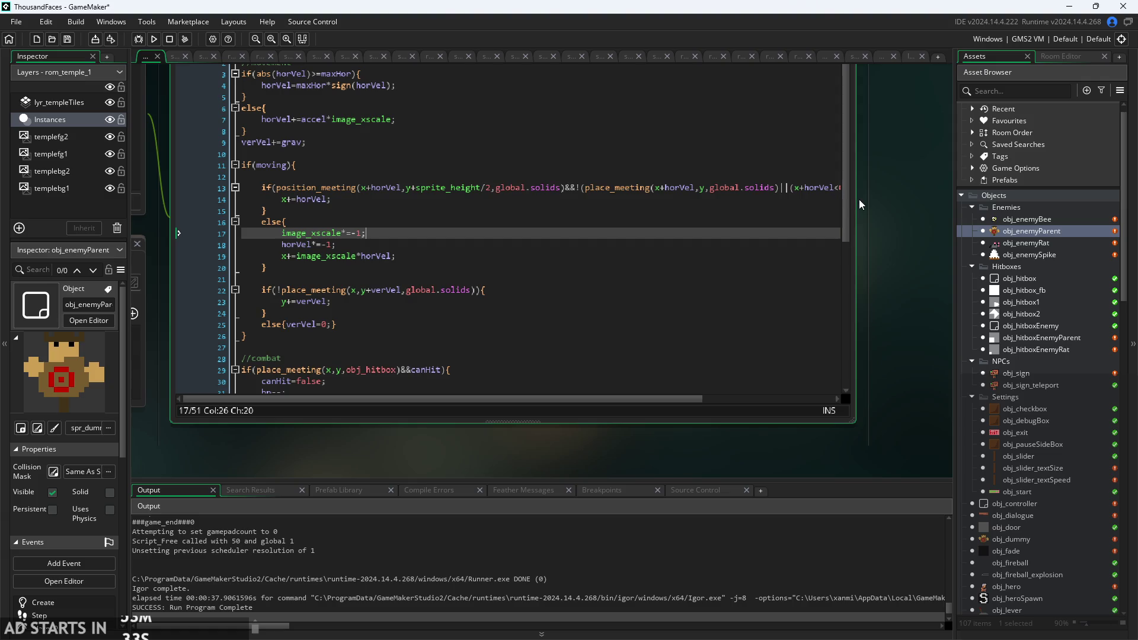
pyautogui.moveTo(859, 199); pyautogui.dragTo(952, 199)
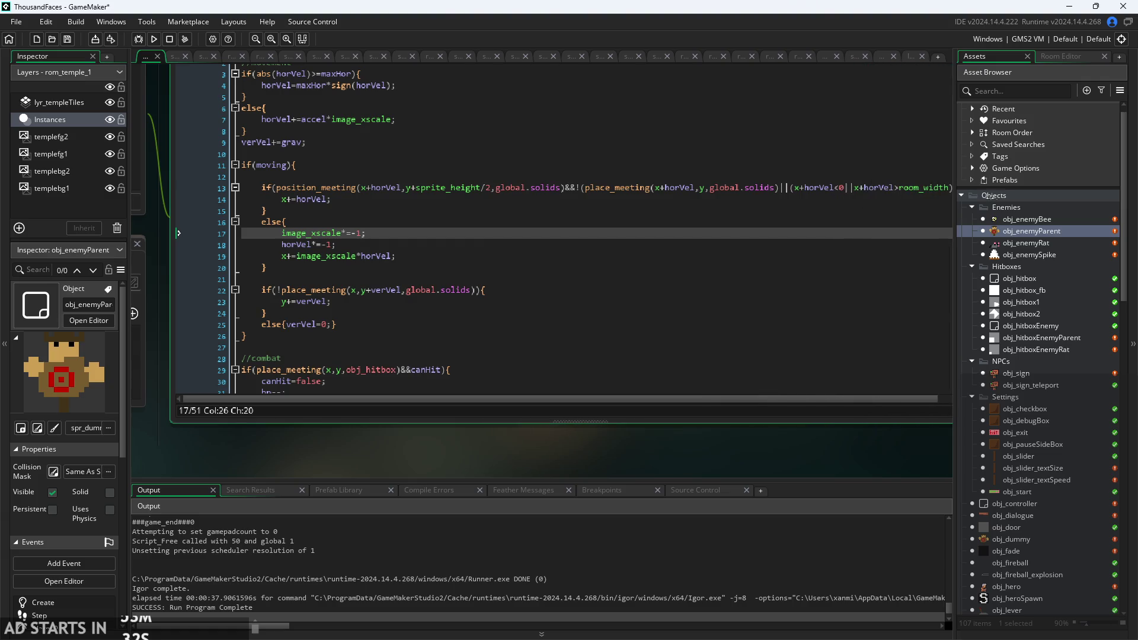
pyautogui.click(533, 211)
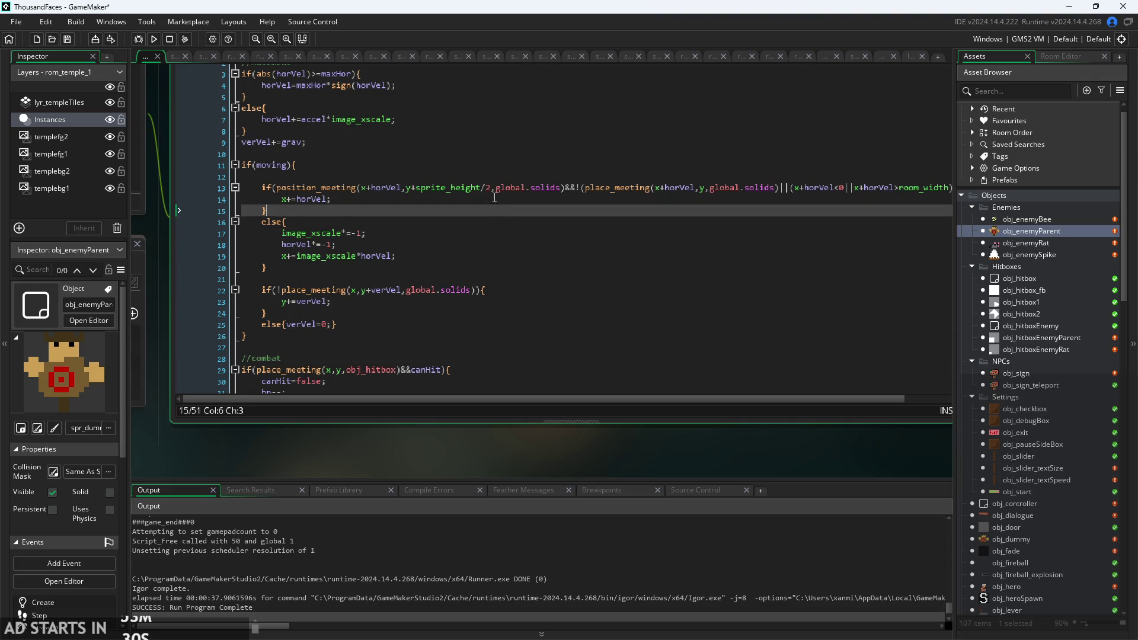
pyautogui.keyDown('ctrl'); pyautogui.scroll(3, 319, 195); pyautogui.keyUp('ctrl')
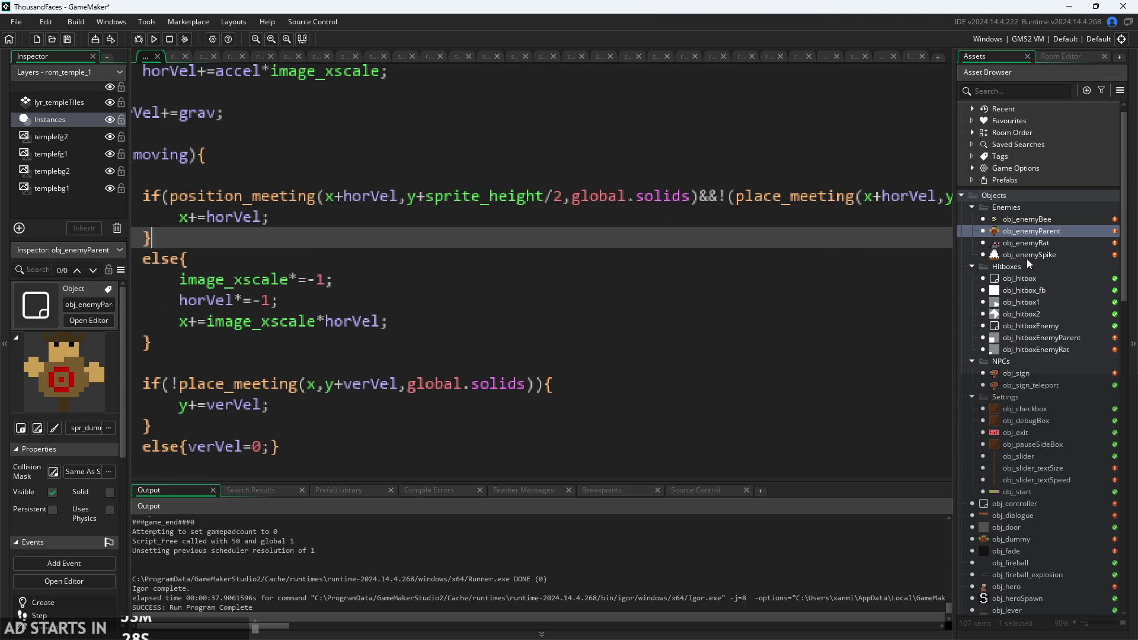
pyautogui.click(1049, 219)
pyautogui.doubleClick(1050, 218)
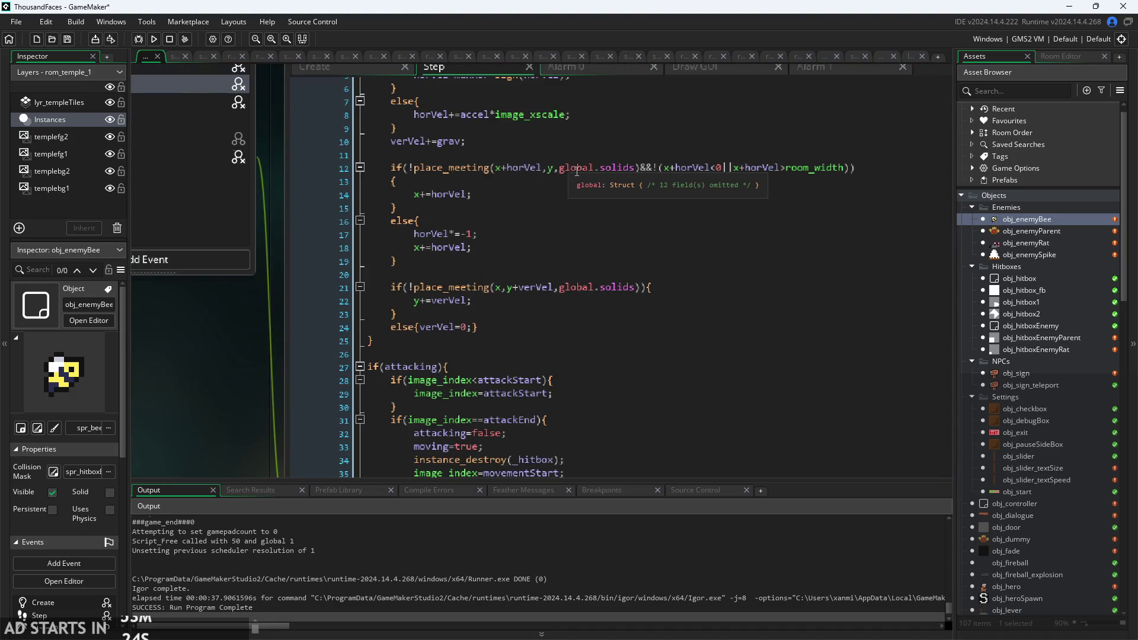
pyautogui.click(537, 172)
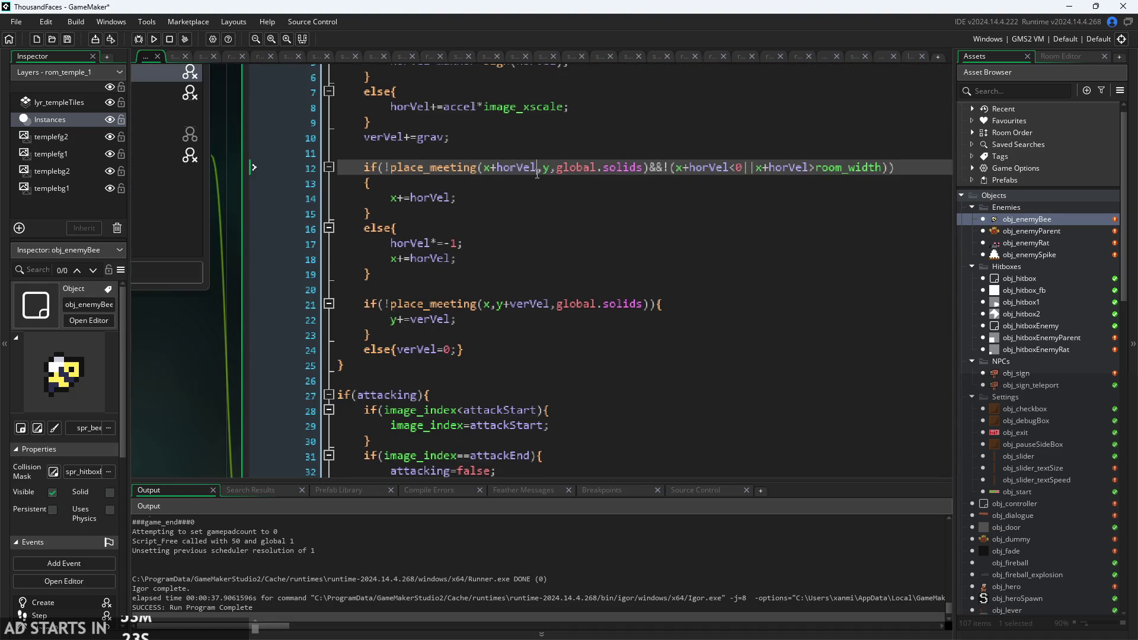
pyautogui.click(652, 171)
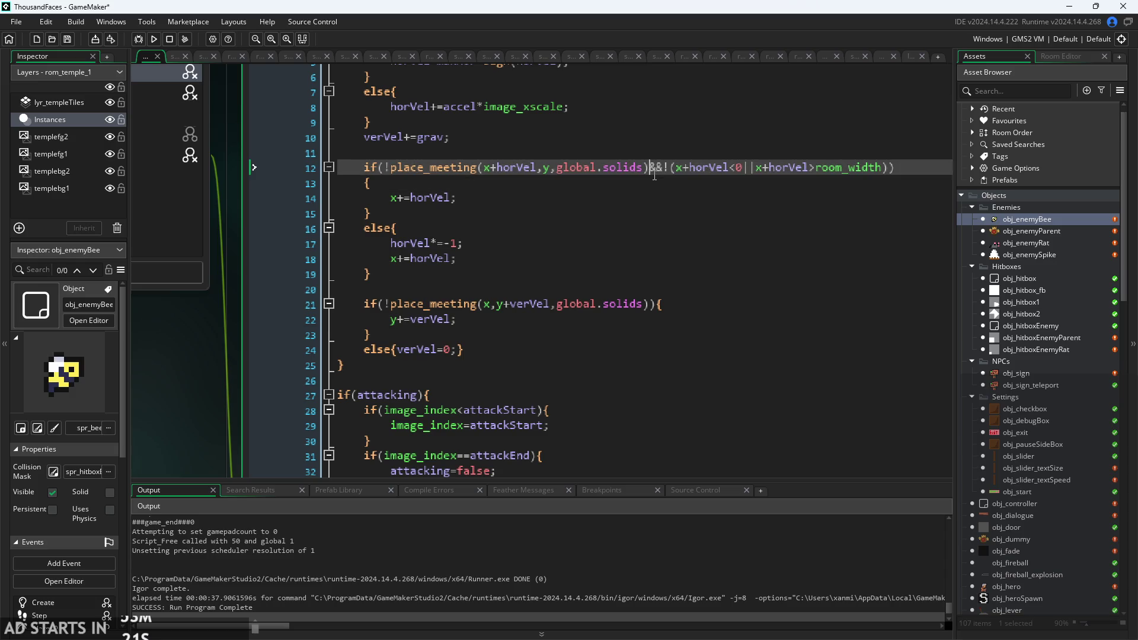
pyautogui.doubleClick(1045, 231)
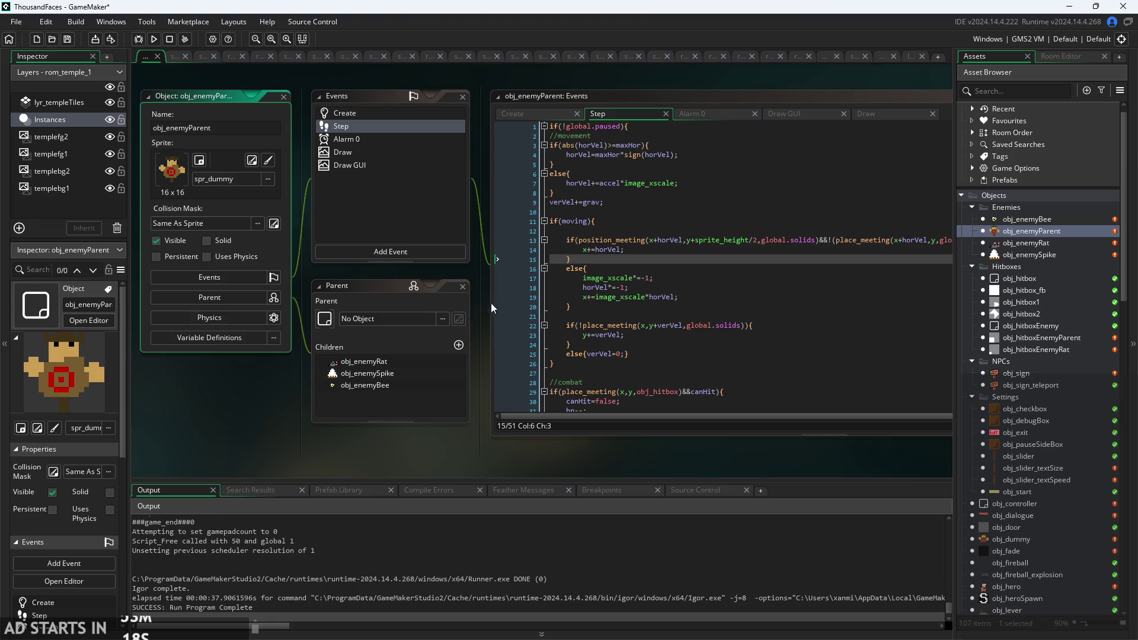
pyautogui.scroll(3, 492, 308)
pyautogui.click(457, 239)
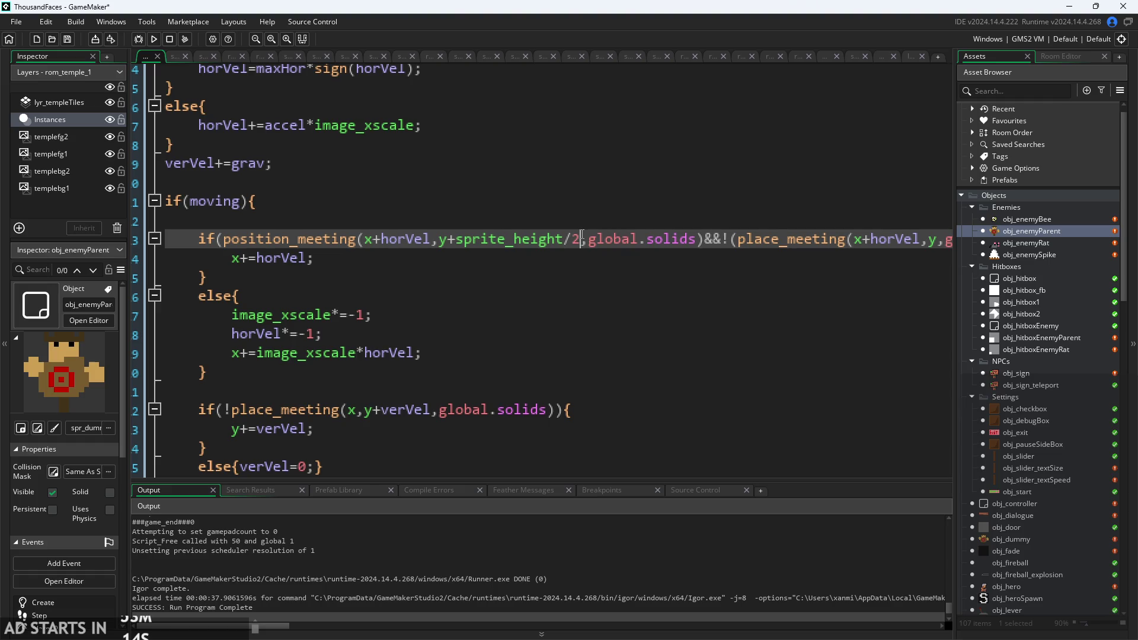
pyautogui.keyDown('ctrl'); pyautogui.scroll(-2, 582, 235); pyautogui.keyUp('ctrl')
pyautogui.click(558, 250)
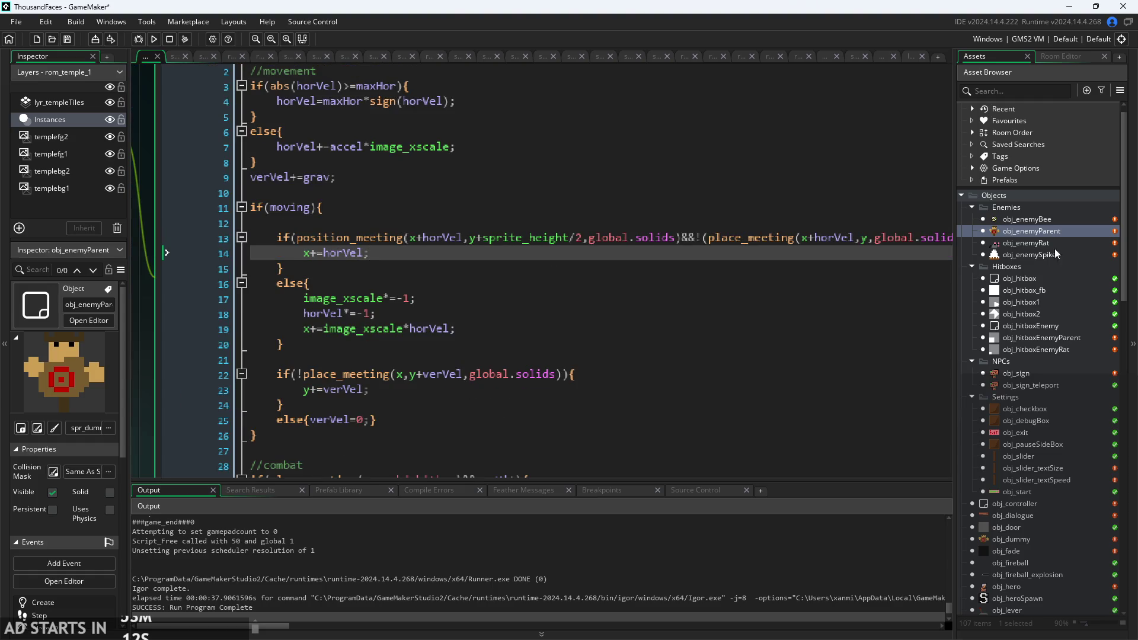
pyautogui.doubleClick(1042, 219)
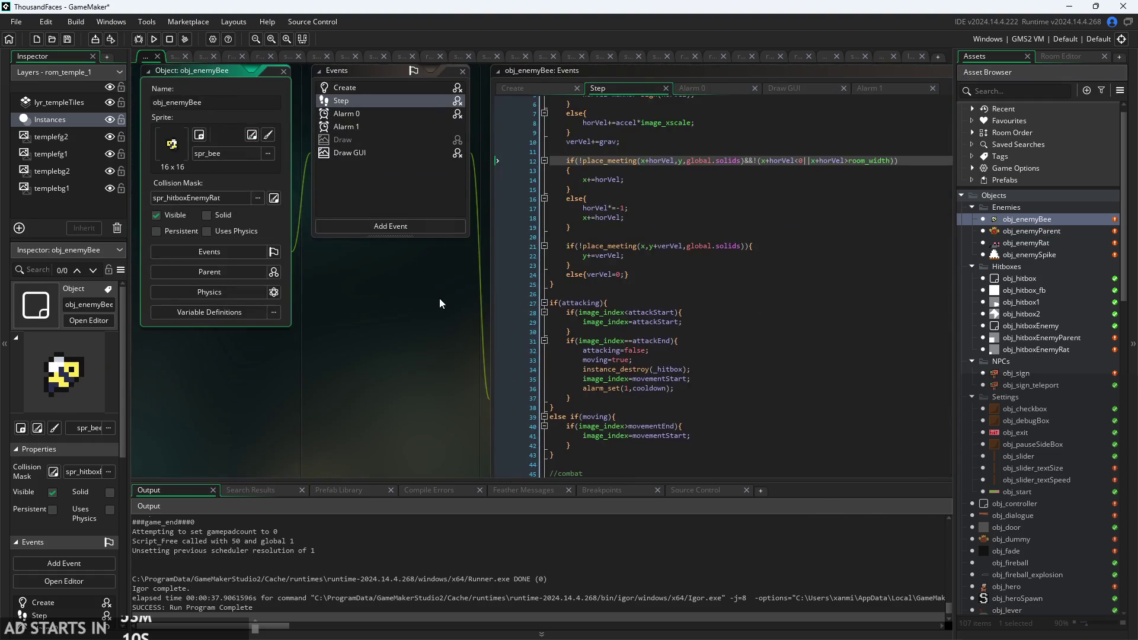
pyautogui.keyDown('ctrl'); pyautogui.scroll(4, 439, 304); pyautogui.keyUp('ctrl')
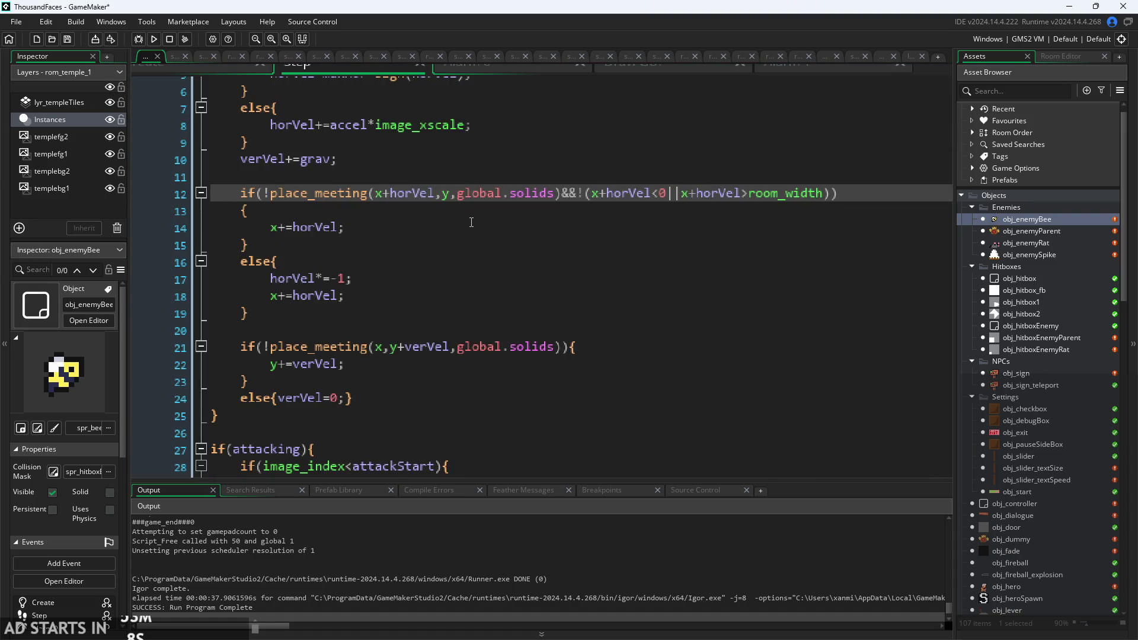
pyautogui.keyDown('ctrl'); pyautogui.scroll(-4, 581, 231); pyautogui.keyUp('ctrl')
pyautogui.keyDown('ctrl'); pyautogui.scroll(3, 581, 231); pyautogui.keyUp('ctrl')
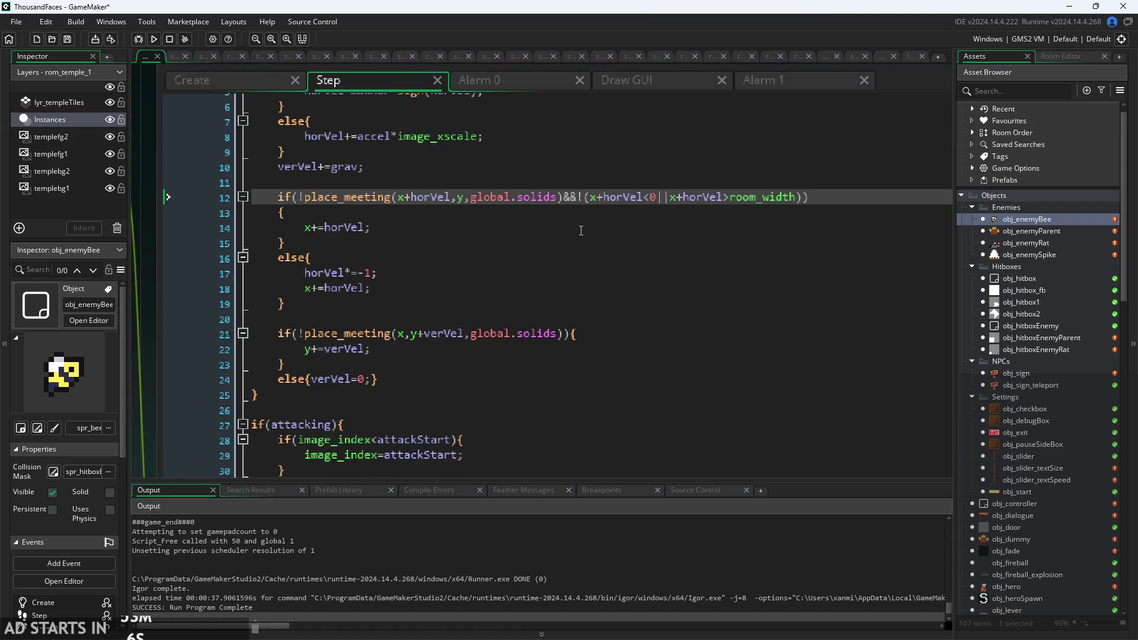
pyautogui.doubleClick(1028, 230)
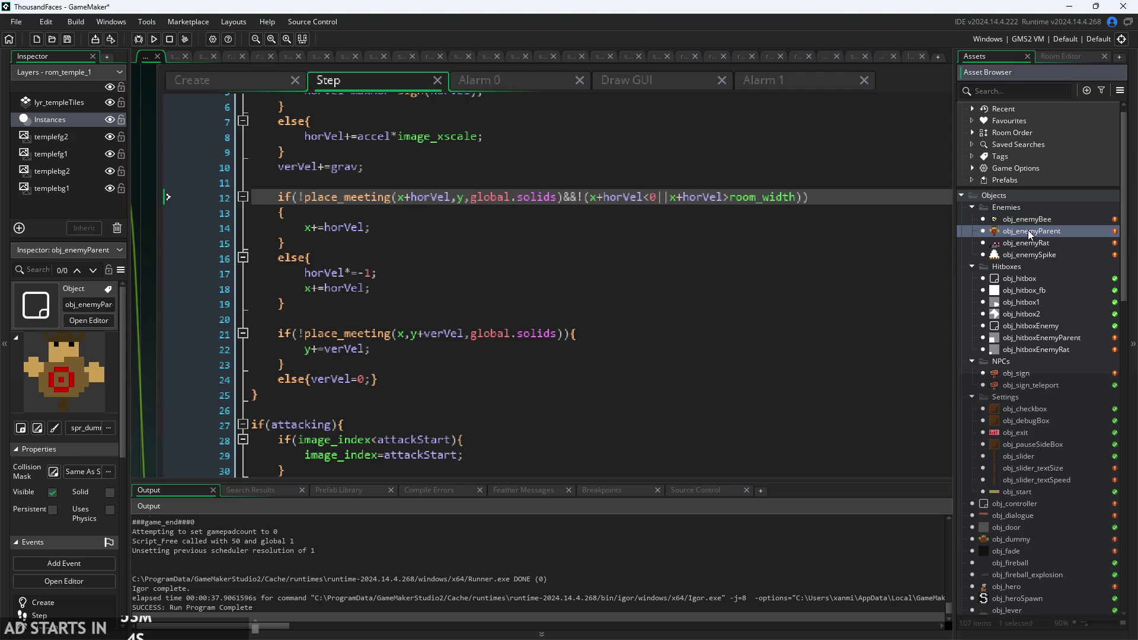
pyautogui.keyDown('ctrl'); pyautogui.scroll(5, 486, 286); pyautogui.keyUp('ctrl')
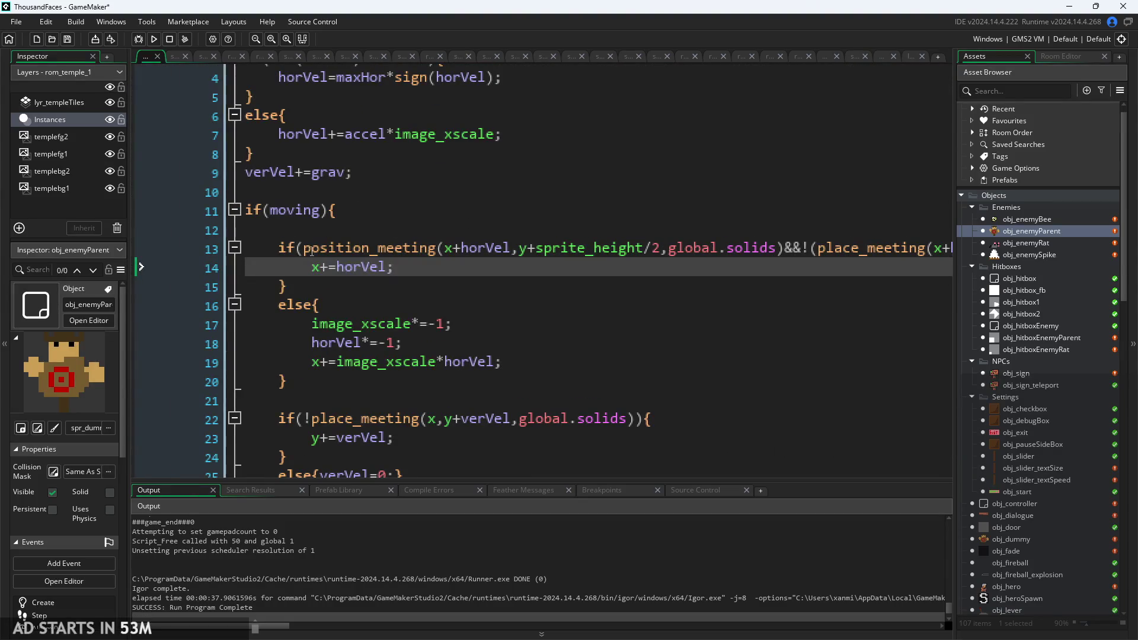
pyautogui.moveTo(309, 253)
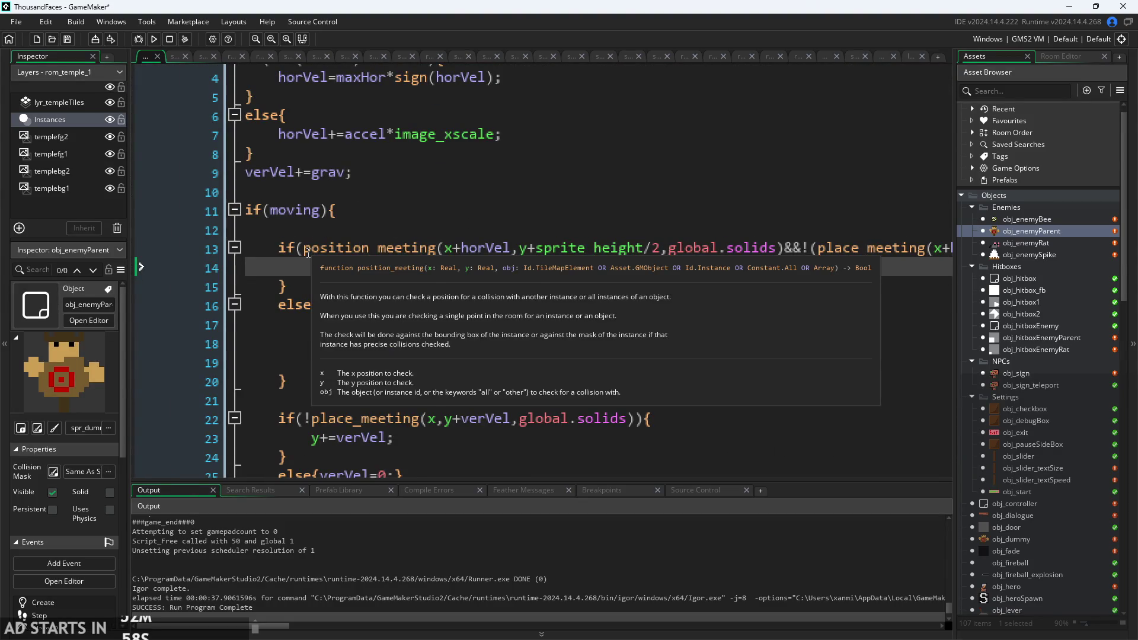
pyautogui.click(303, 249)
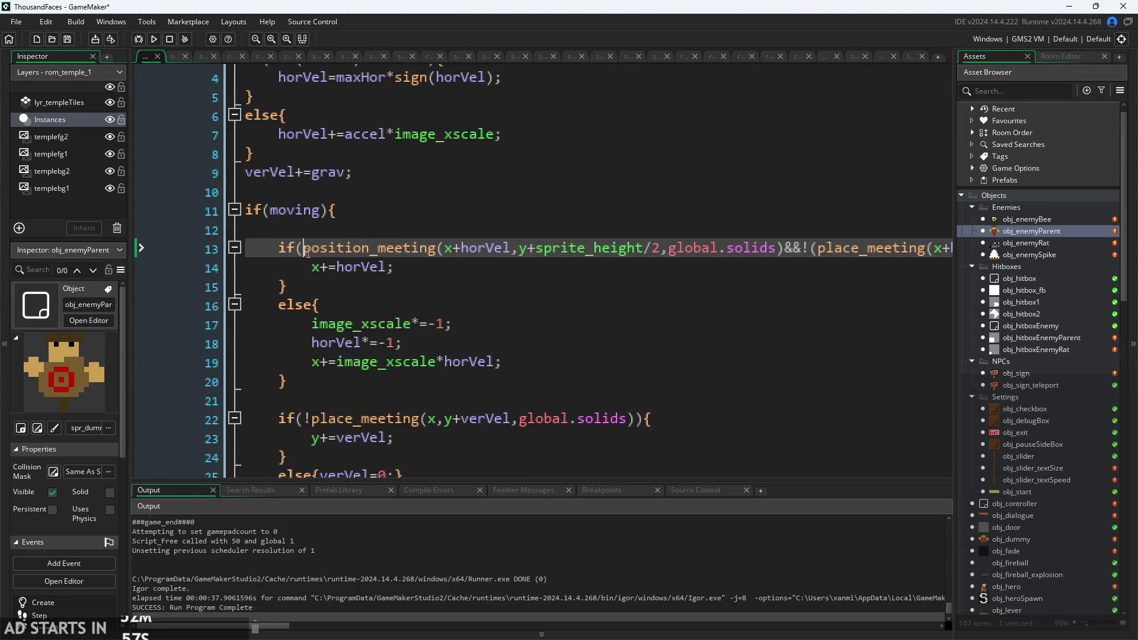
pyautogui.click(785, 248)
pyautogui.click(304, 249)
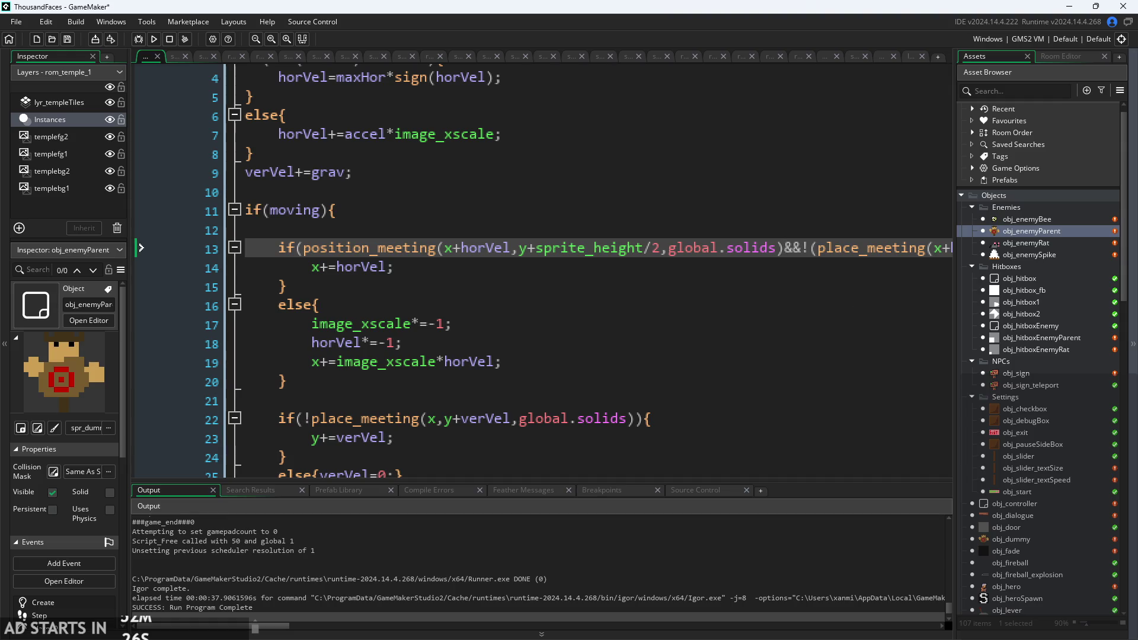
pyautogui.hotkey('alt', 'Tab')
# Sketch a character's head, body and limbs over a ground line ending in a ledge drop.
pyautogui.scroll(-3, 627, 373)
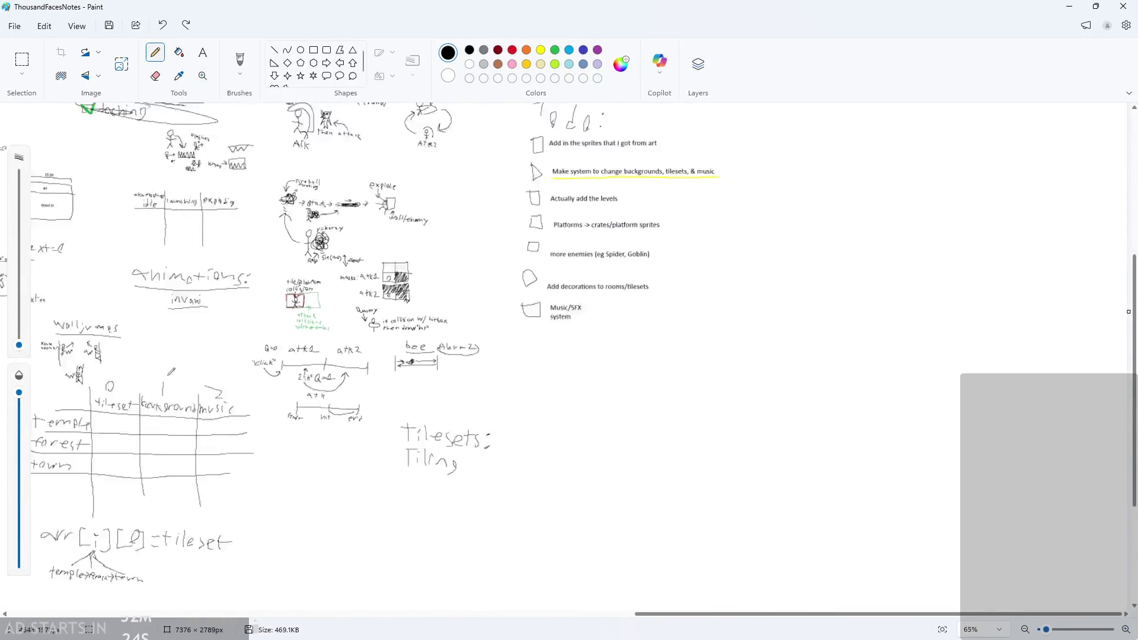
pyautogui.scroll(-2, 237, 427)
pyautogui.scroll(6, 313, 419)
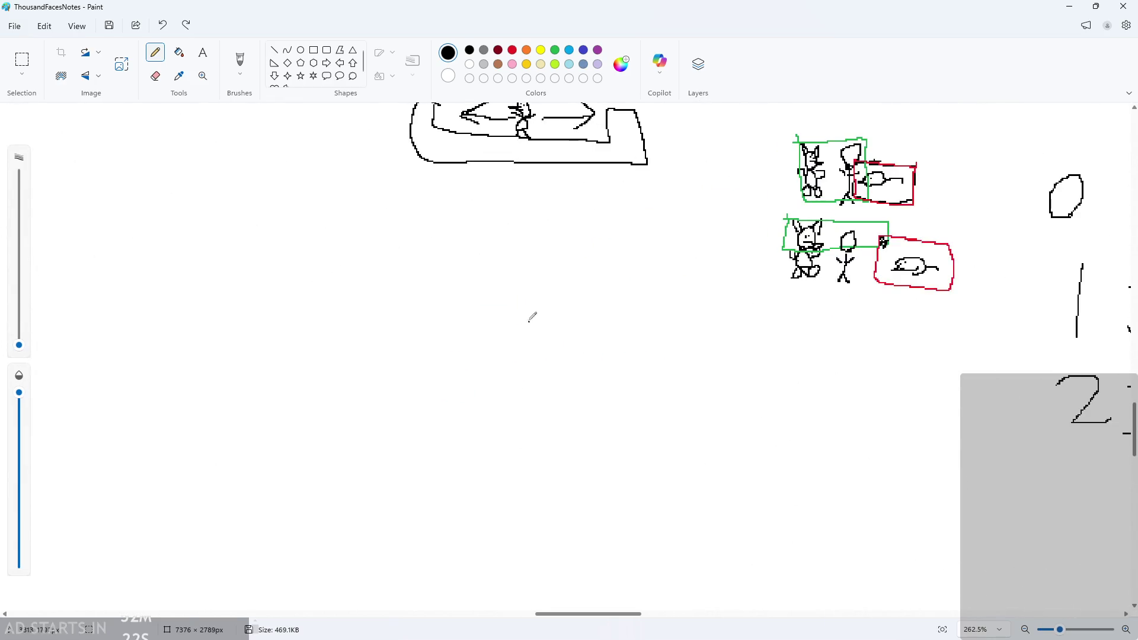
pyautogui.scroll(3, 531, 317)
pyautogui.moveTo(498, 266)
pyautogui.mouseDown()
pyautogui.moveTo(506, 284)
pyautogui.moveTo(470, 261)
pyautogui.moveTo(524, 275)
pyautogui.moveTo(495, 307)
pyautogui.moveTo(436, 312)
pyautogui.moveTo(453, 321)
pyautogui.mouseUp()
pyautogui.moveTo(472, 379); pyautogui.dragTo(481, 396)
pyautogui.moveTo(534, 372); pyautogui.dragTo(514, 393)
pyautogui.moveTo(527, 325)
pyautogui.mouseDown()
pyautogui.moveTo(539, 305)
pyautogui.moveTo(536, 326)
pyautogui.mouseUp()
pyautogui.moveTo(371, 396); pyautogui.dragTo(732, 413)
pyautogui.hotkey('ctrl', 'z')
pyautogui.hotkey('ctrl', 'z')
pyautogui.moveTo(382, 402)
pyautogui.mouseDown()
pyautogui.moveTo(483, 399)
pyautogui.moveTo(570, 501)
pyautogui.moveTo(572, 538)
pyautogui.mouseUp()
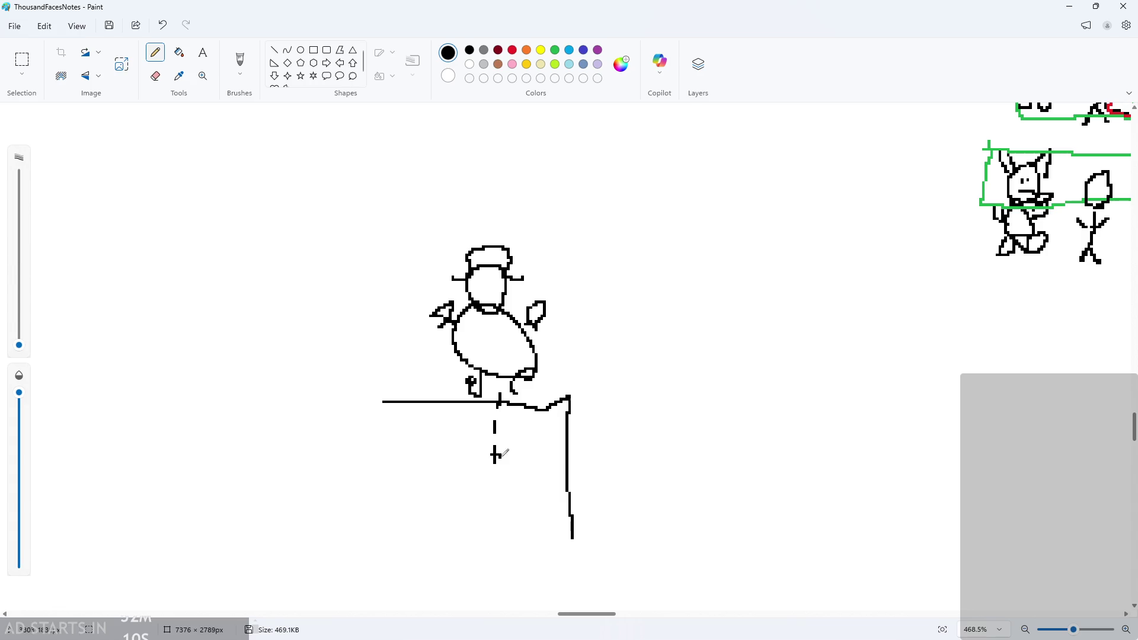
# Add a dashed line toward the wall, dots, and an arrow curving around the head.
pyautogui.moveTo(501, 455); pyautogui.dragTo(509, 455)
pyautogui.moveTo(513, 455); pyautogui.dragTo(525, 455)
pyautogui.moveTo(536, 454)
pyautogui.mouseDown()
pyautogui.moveTo(582, 452)
pyautogui.moveTo(623, 485)
pyautogui.moveTo(609, 473)
pyautogui.mouseUp()
pyautogui.click(589, 450)
pyautogui.click(652, 457)
pyautogui.click(658, 307)
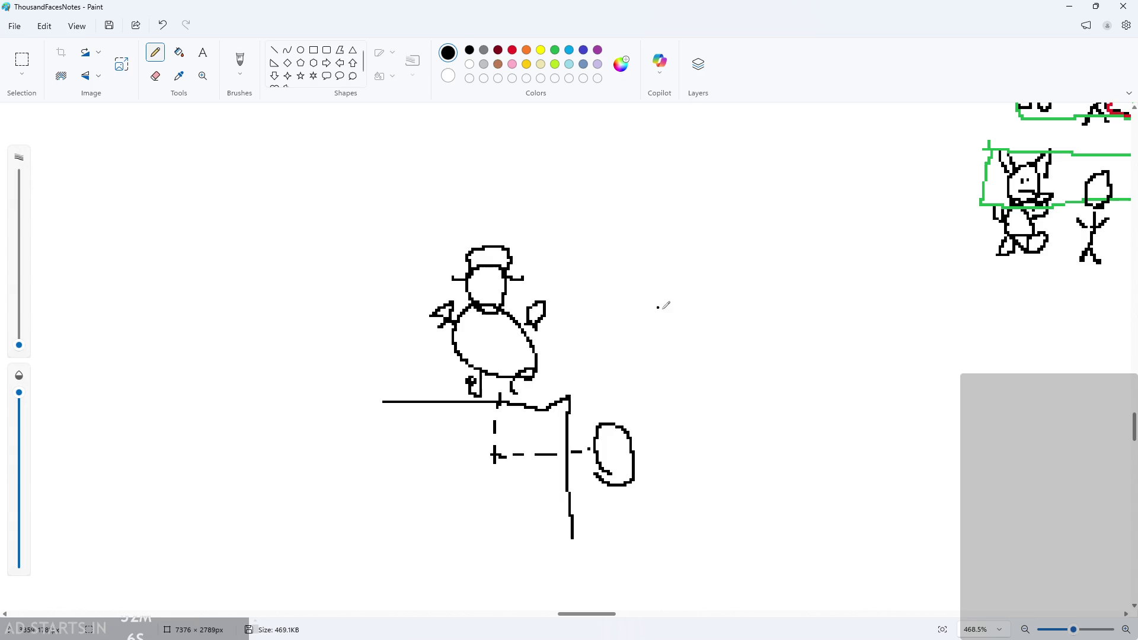
pyautogui.moveTo(607, 446)
pyautogui.mouseDown()
pyautogui.moveTo(678, 436)
pyautogui.moveTo(511, 217)
pyautogui.moveTo(501, 229)
pyautogui.mouseUp()
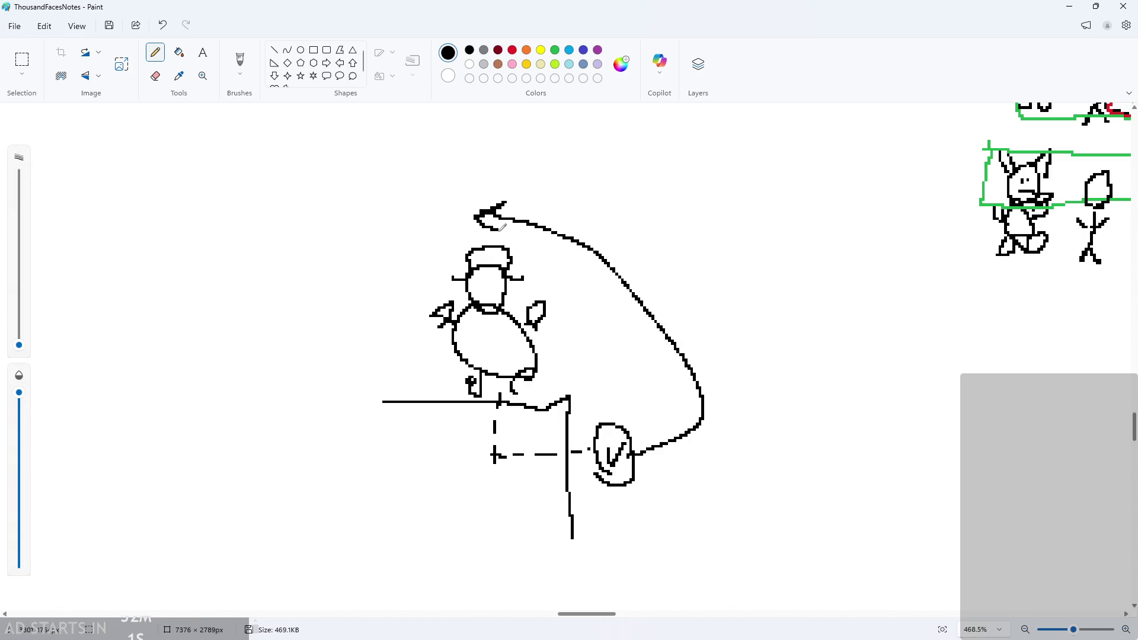
pyautogui.moveTo(525, 282)
pyautogui.mouseDown()
pyautogui.moveTo(443, 233)
pyautogui.moveTo(431, 243)
pyautogui.mouseUp()
pyautogui.hotkey('ctrl', 'z')
pyautogui.moveTo(520, 275)
pyautogui.mouseDown()
pyautogui.moveTo(451, 212)
pyautogui.moveTo(448, 249)
pyautogui.mouseUp()
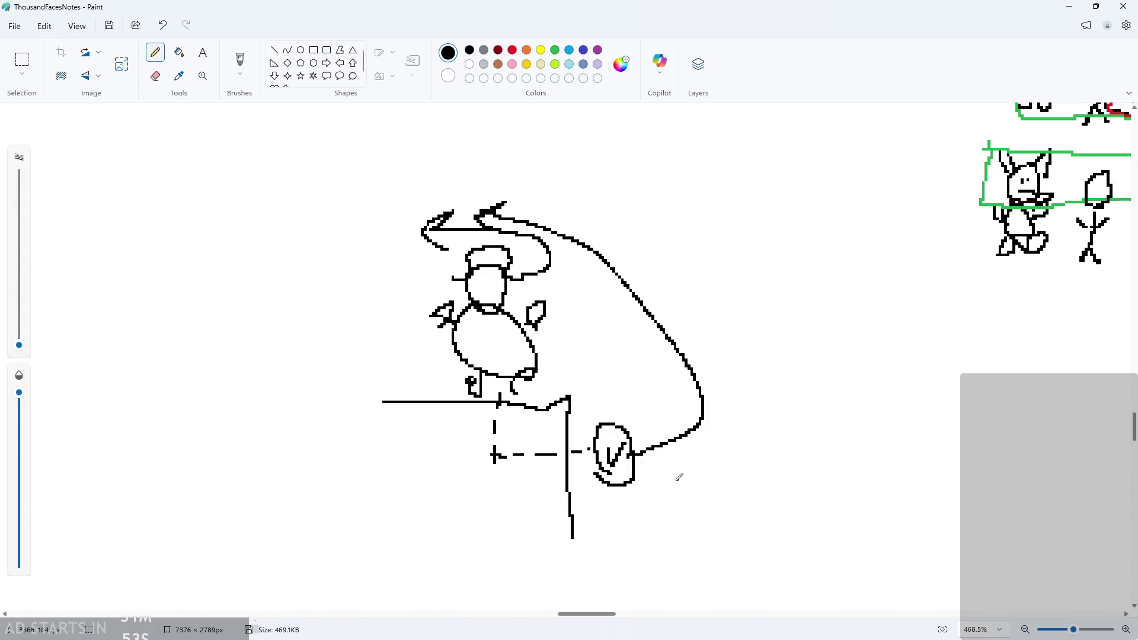
# Draw a stroke along the sketched ledge and undo it.
pyautogui.scroll(-3, 608, 412)
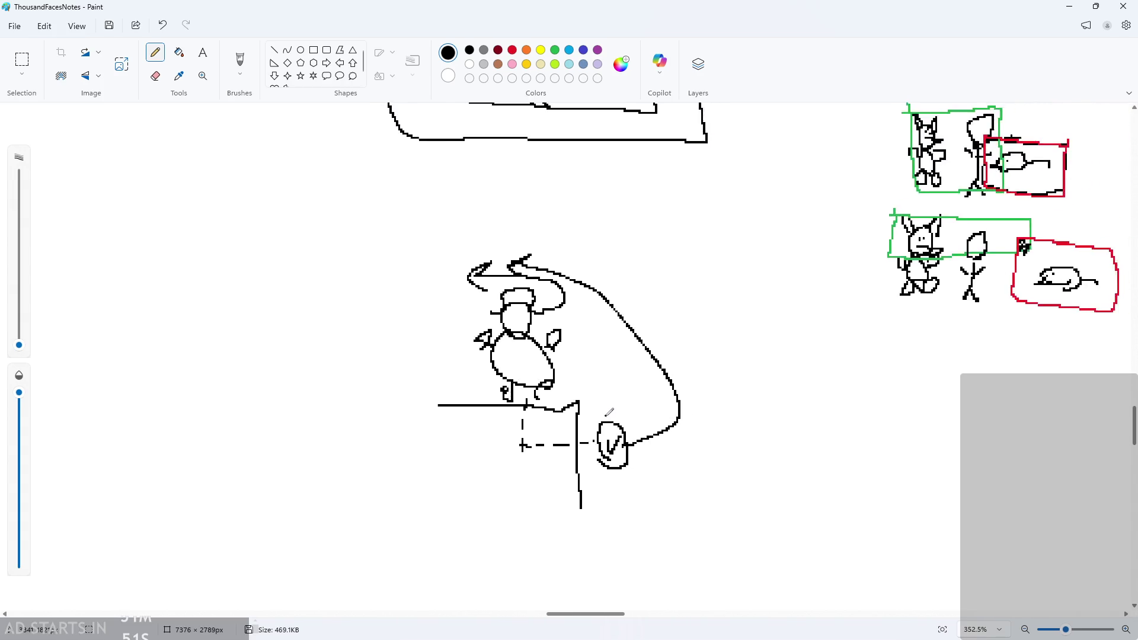
pyautogui.scroll(2, 733, 365)
pyautogui.scroll(-1, 504, 408)
pyautogui.scroll(3, 504, 408)
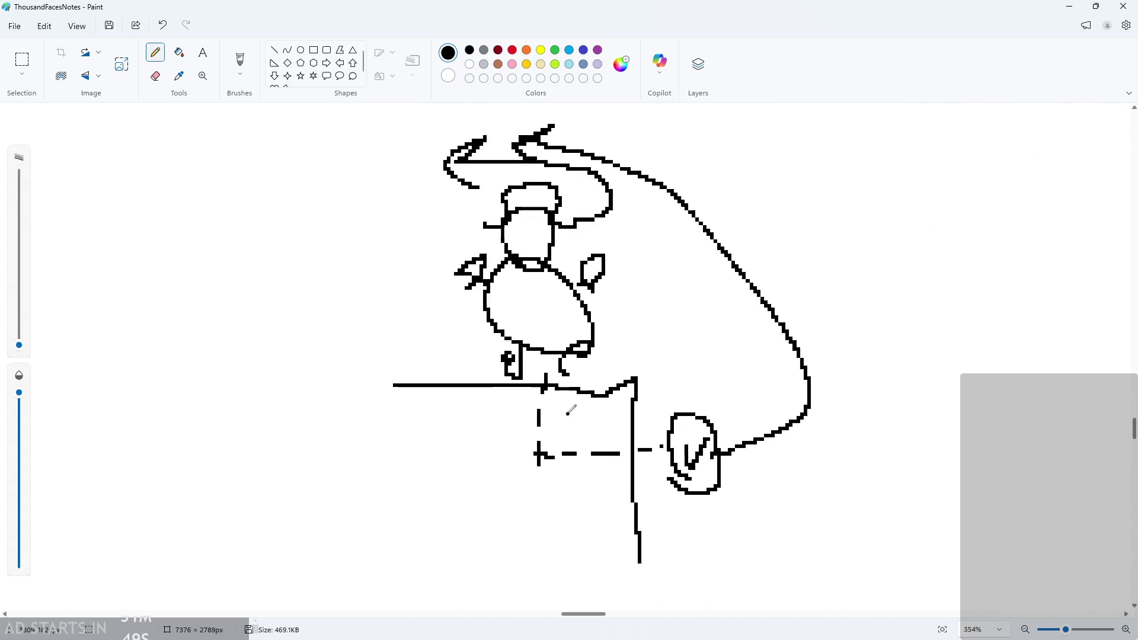
pyautogui.moveTo(439, 374); pyautogui.dragTo(644, 372)
pyautogui.hotkey('ctrl', 'z')
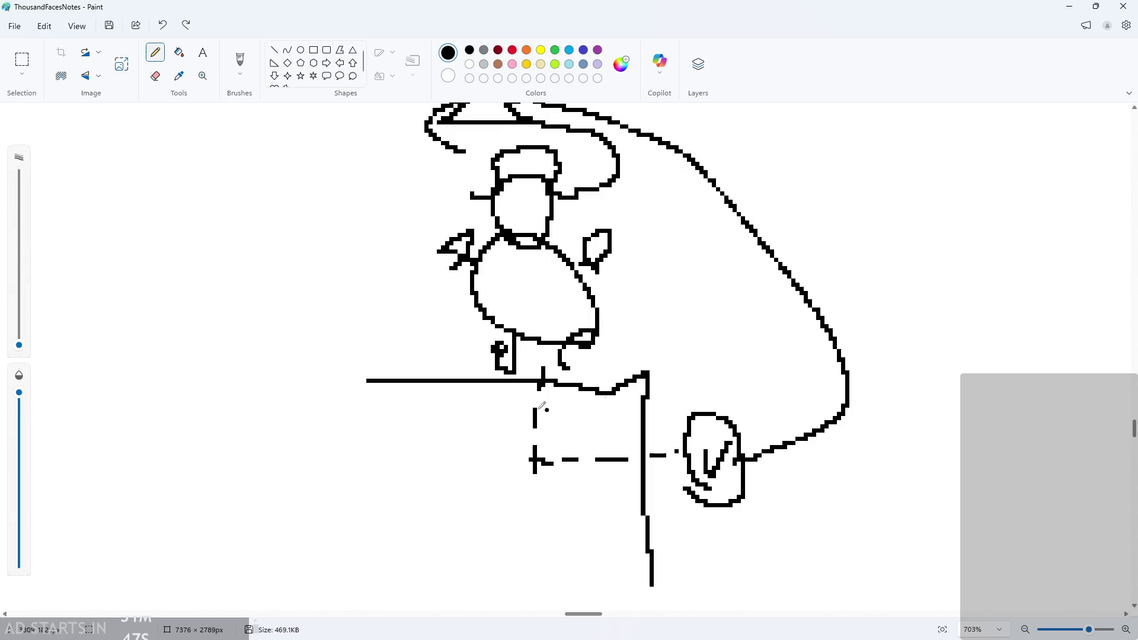
# Wrap line 13's position_meeting check in parentheses and append ||verVel>0.
pyautogui.click(1070, 6)
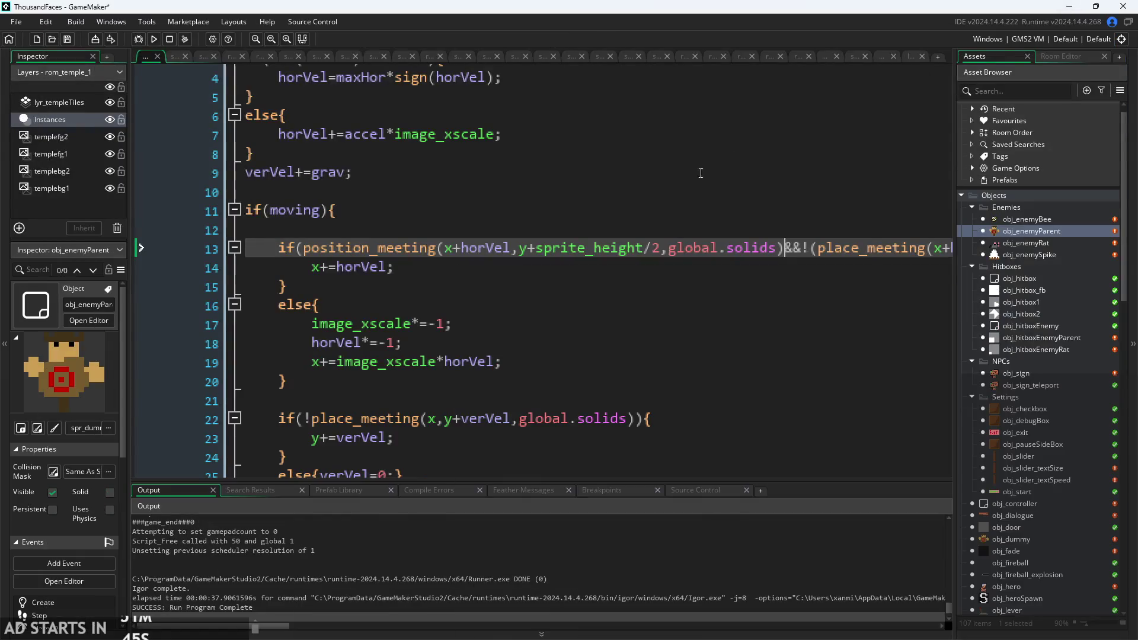
pyautogui.scroll(-2, 590, 247)
pyautogui.scroll(2, 225, 263)
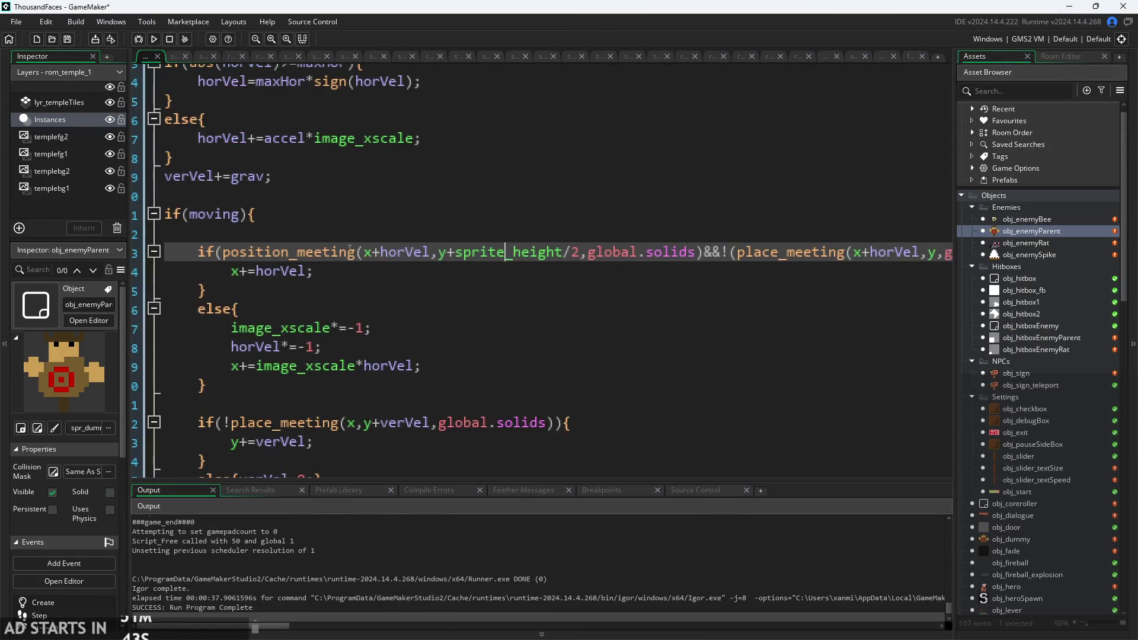
pyautogui.click(223, 254)
pyautogui.write('(')
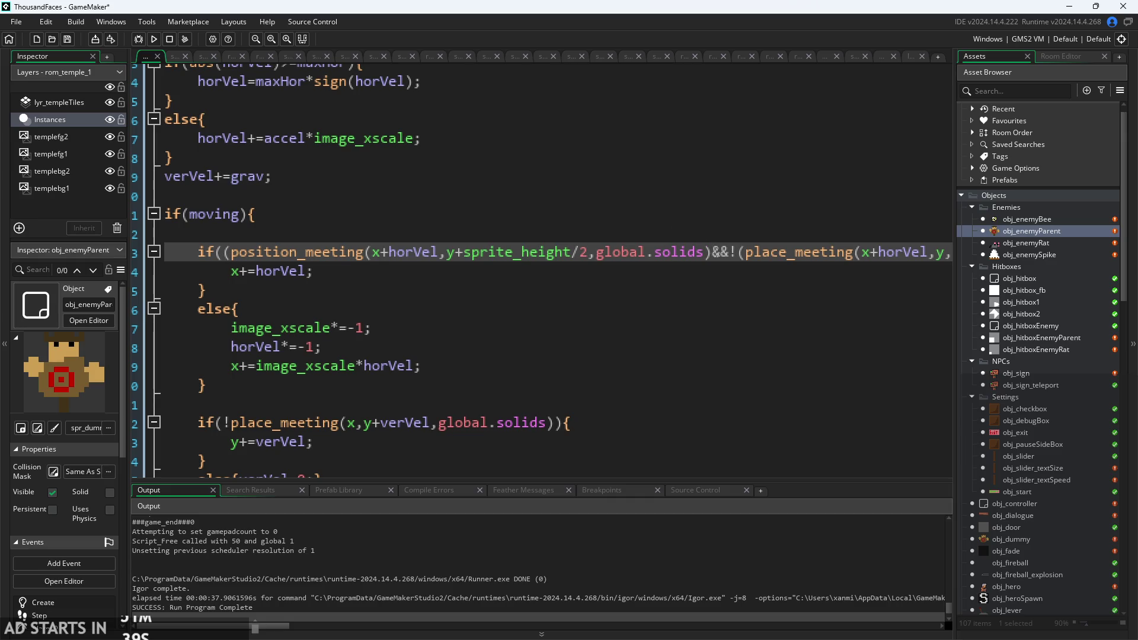
pyautogui.write(')')
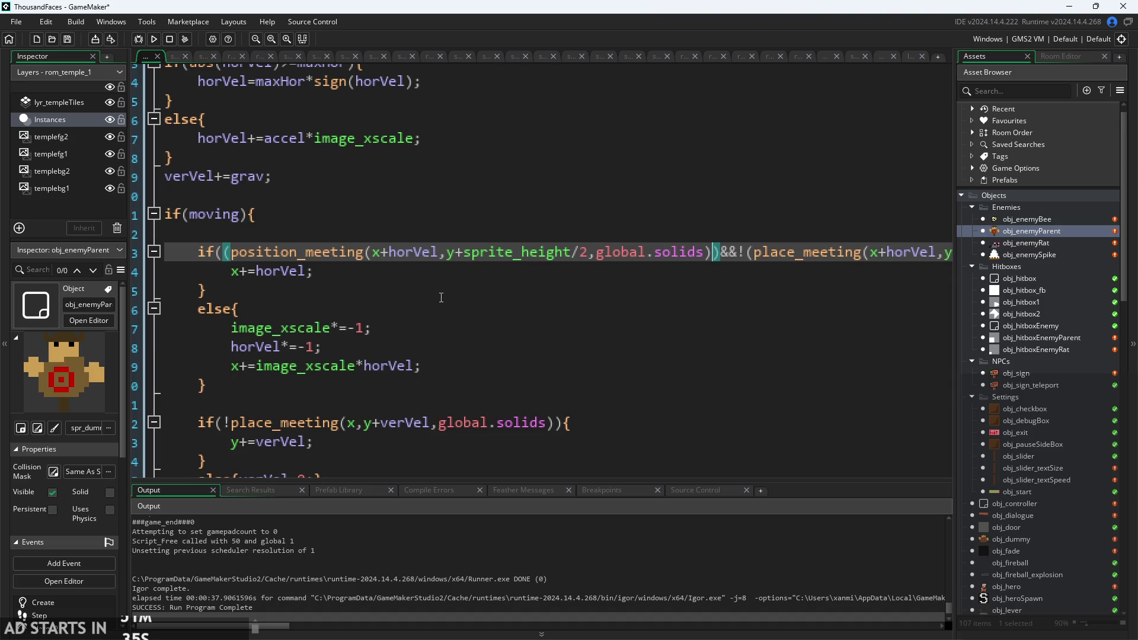
pyautogui.write('||')
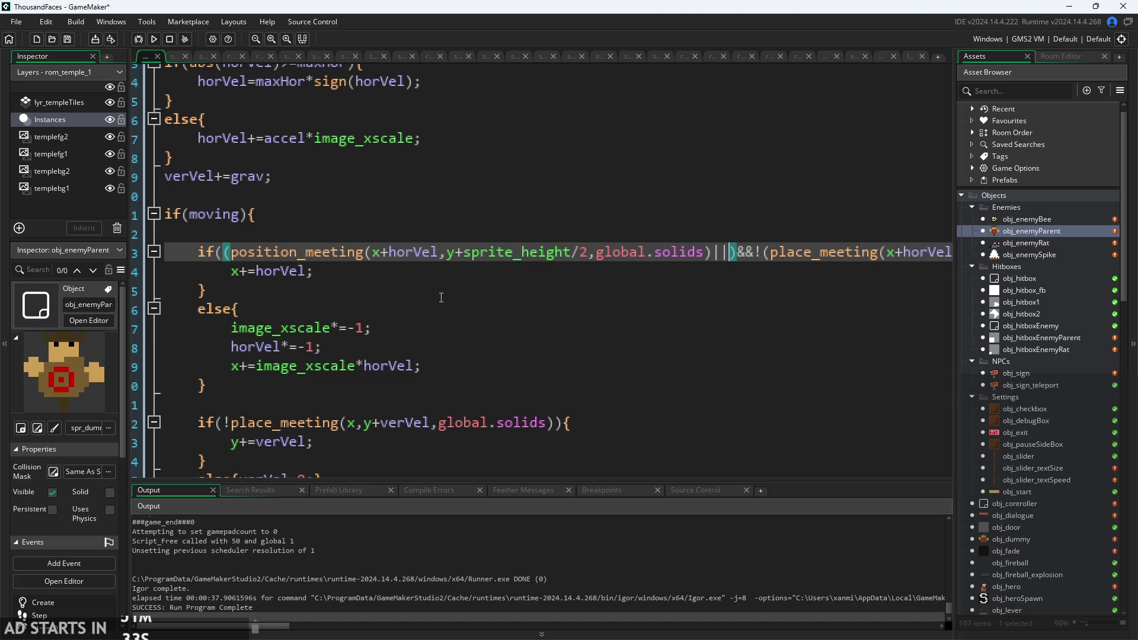
pyautogui.write('f')
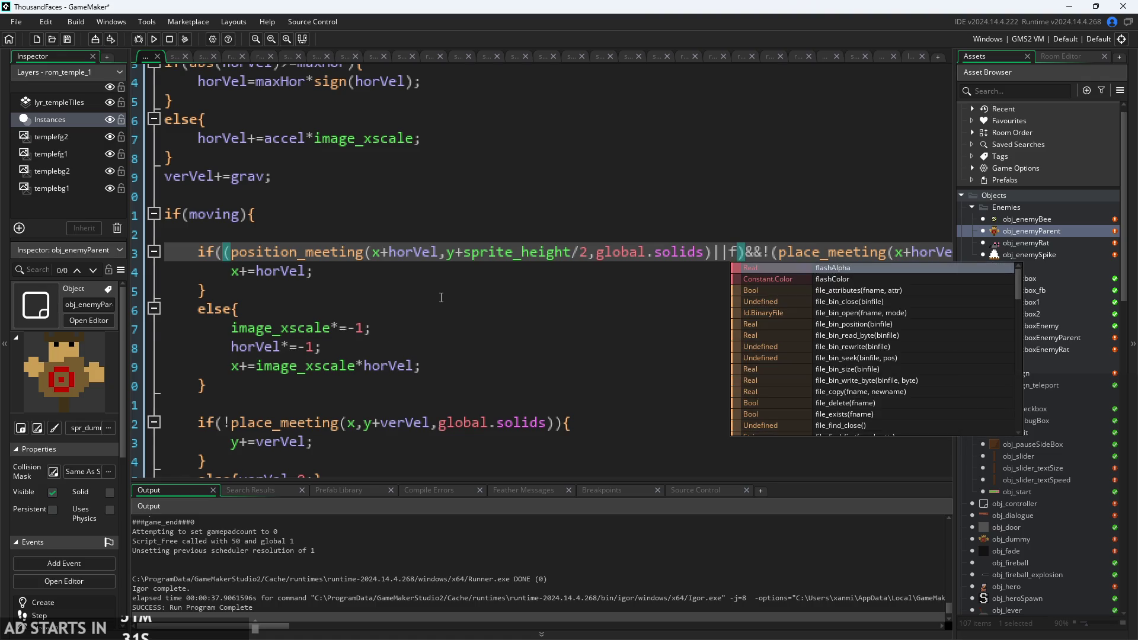
pyautogui.press('BackSpace')
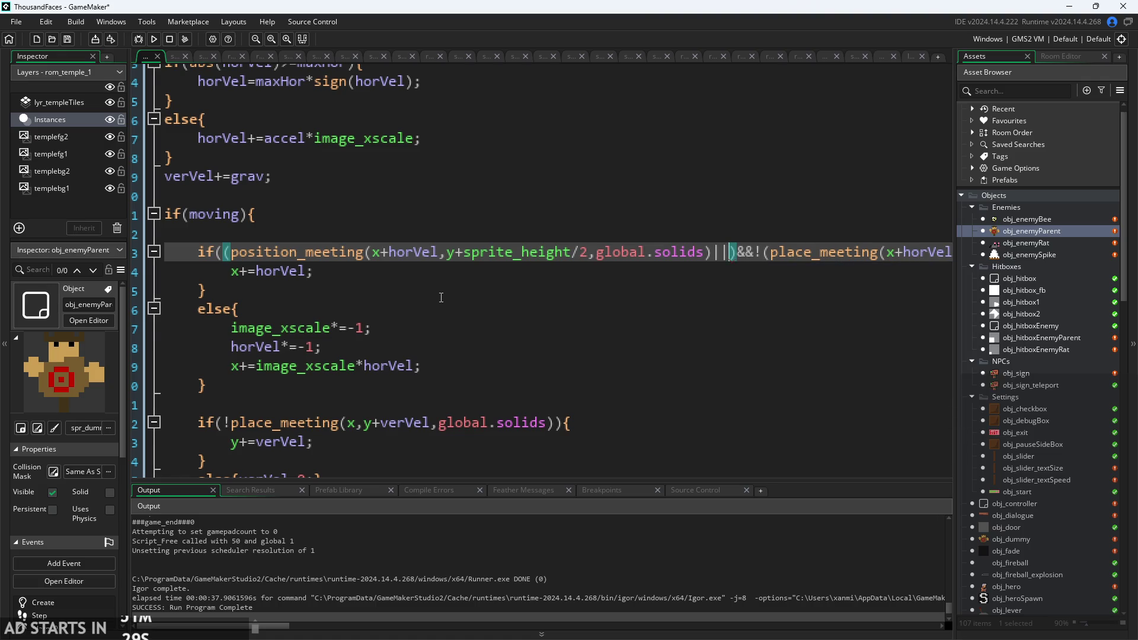
pyautogui.write('verVel')
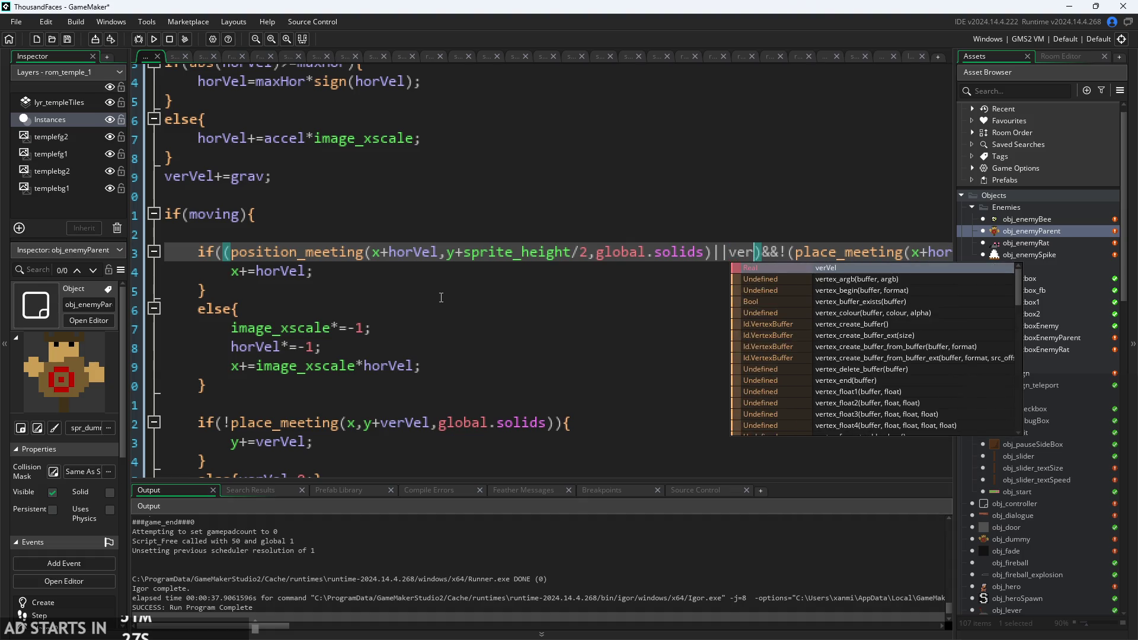
pyautogui.write('>0')
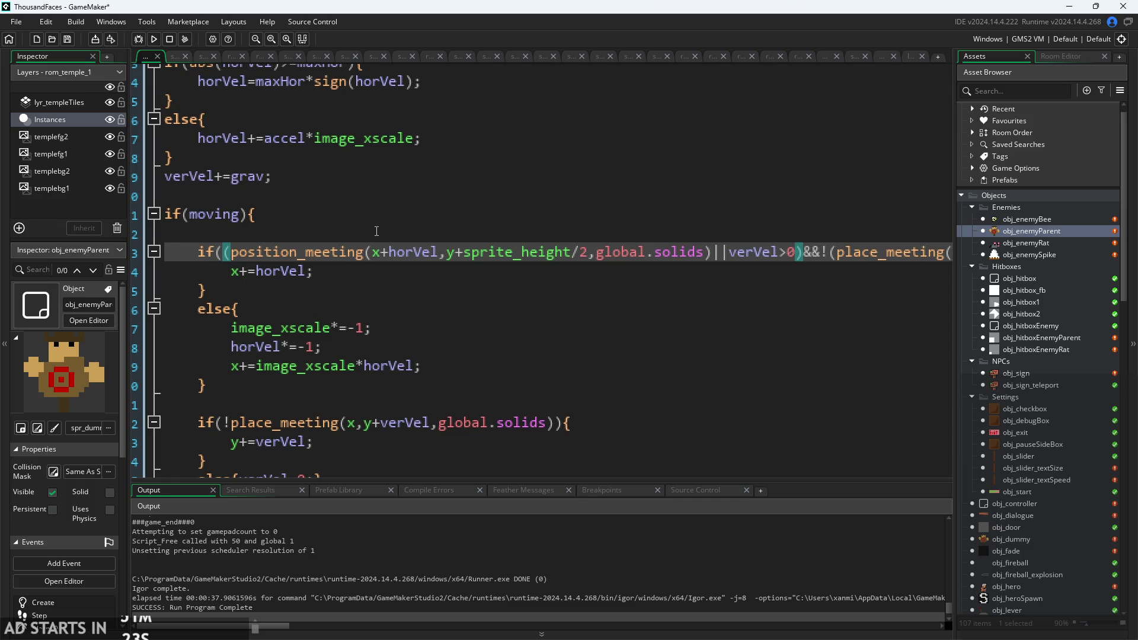
# Check the Create event, return to the Step code, and run a test build.
pyautogui.keyDown('ctrl'); pyautogui.scroll(-5, 376, 231); pyautogui.keyUp('ctrl')
pyautogui.click(261, 112)
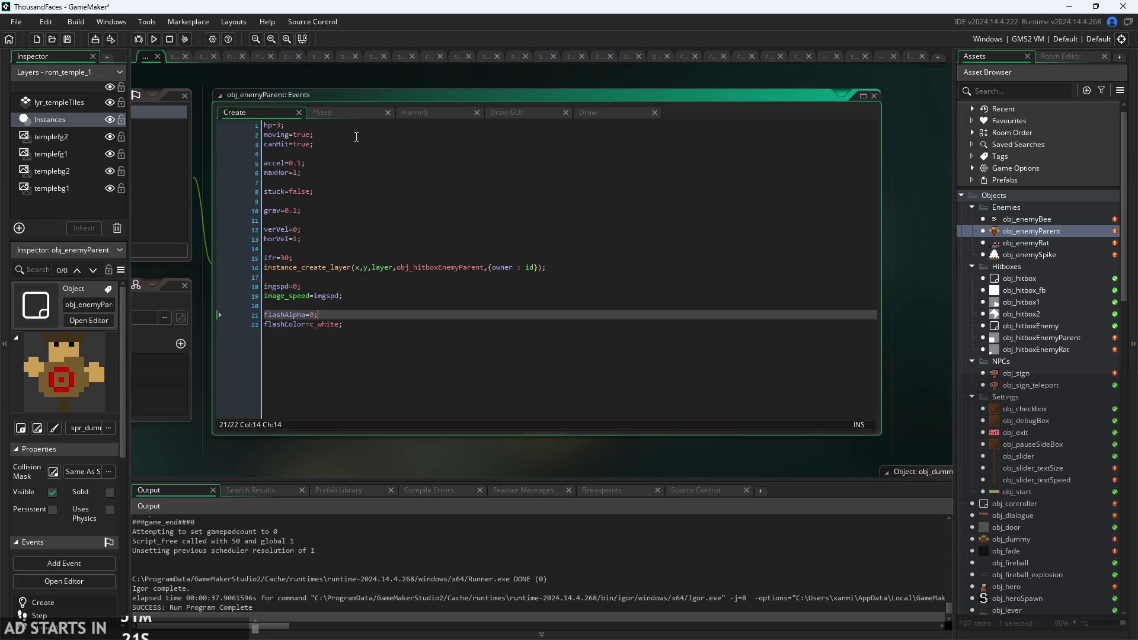
pyautogui.keyDown('ctrl'); pyautogui.scroll(1, 326, 194); pyautogui.keyUp('ctrl')
pyautogui.click(324, 96)
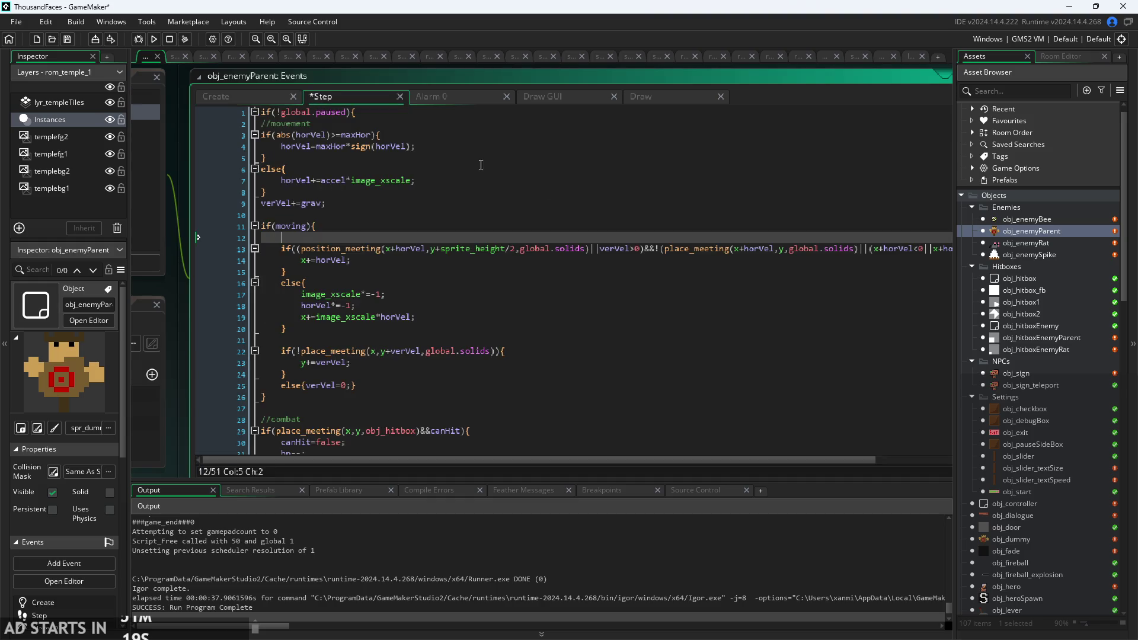
pyautogui.click(154, 39)
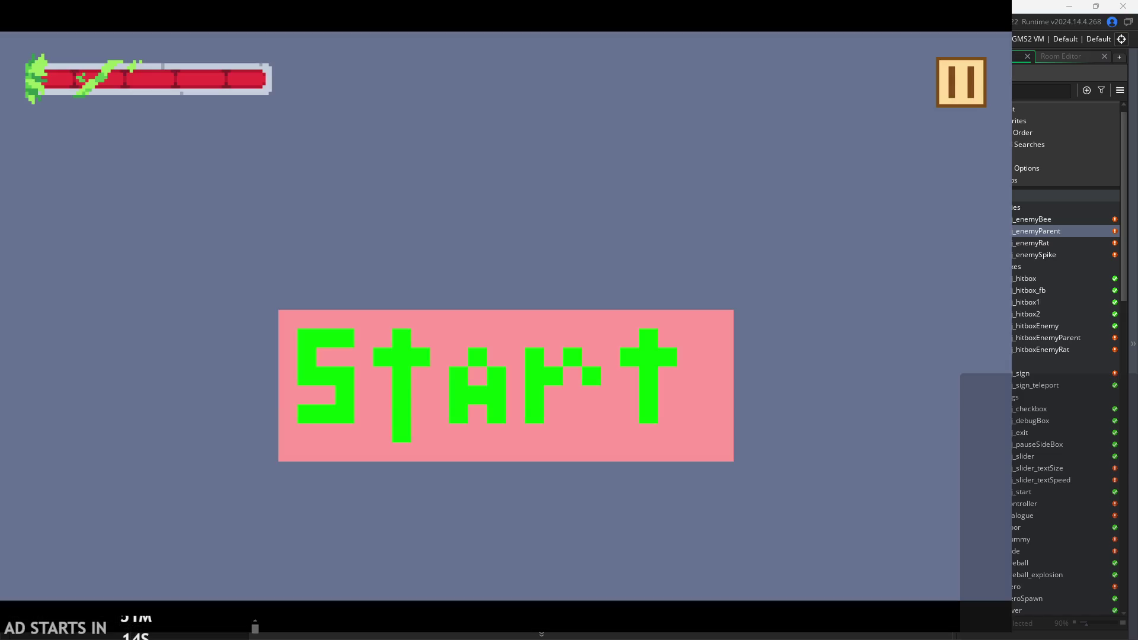
# Start the game, move the player left, then pause and exit.
pyautogui.click(497, 316)
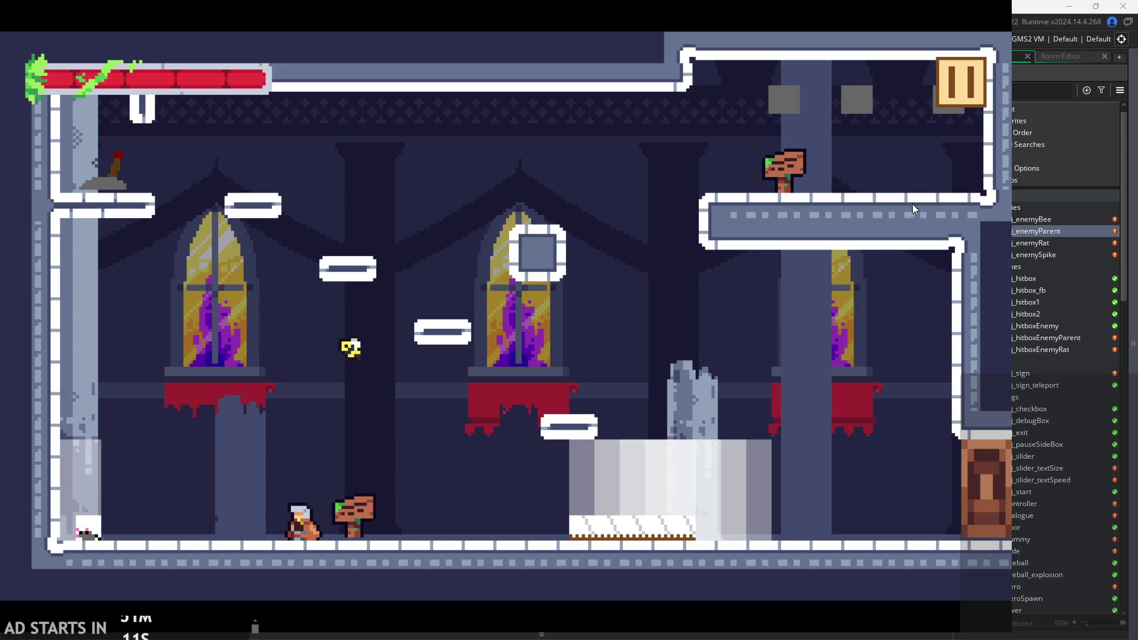
pyautogui.press('Left')
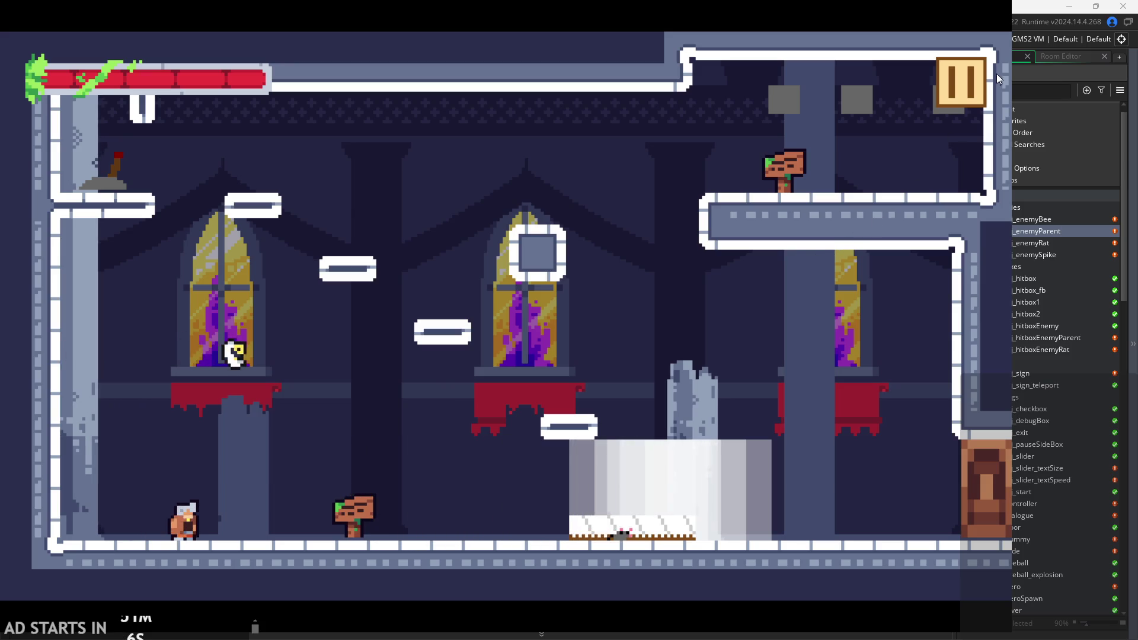
pyautogui.click(964, 83)
pyautogui.click(895, 522)
# Open rom_temple_1 from the Asset Browser in the room editor and zoom the view.
pyautogui.scroll(-7, 1016, 538)
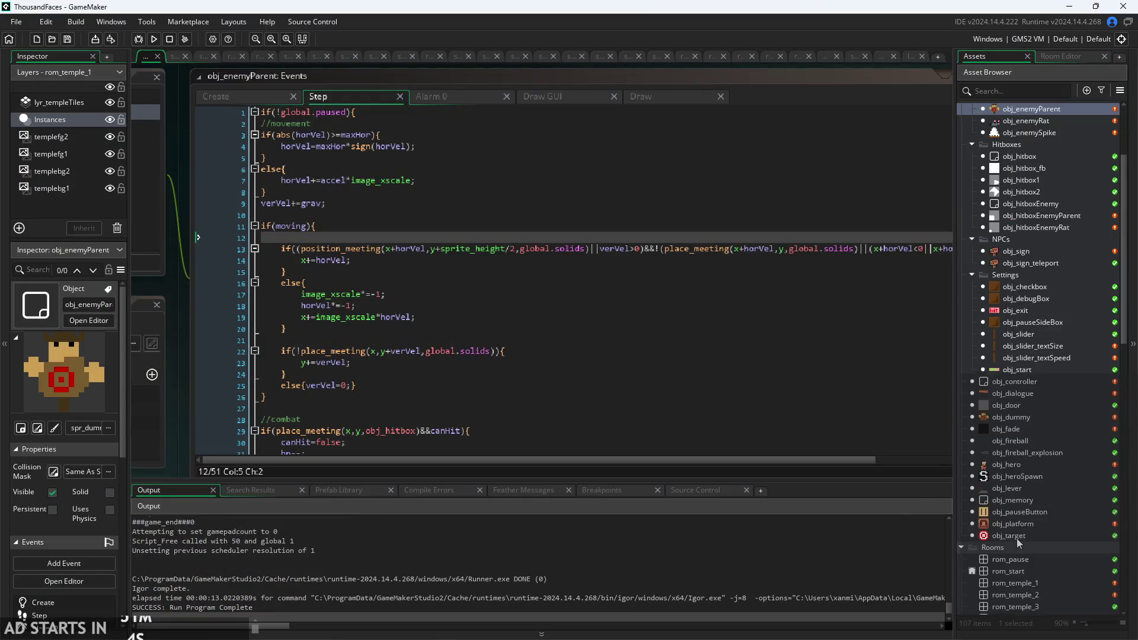
pyautogui.click(1030, 432)
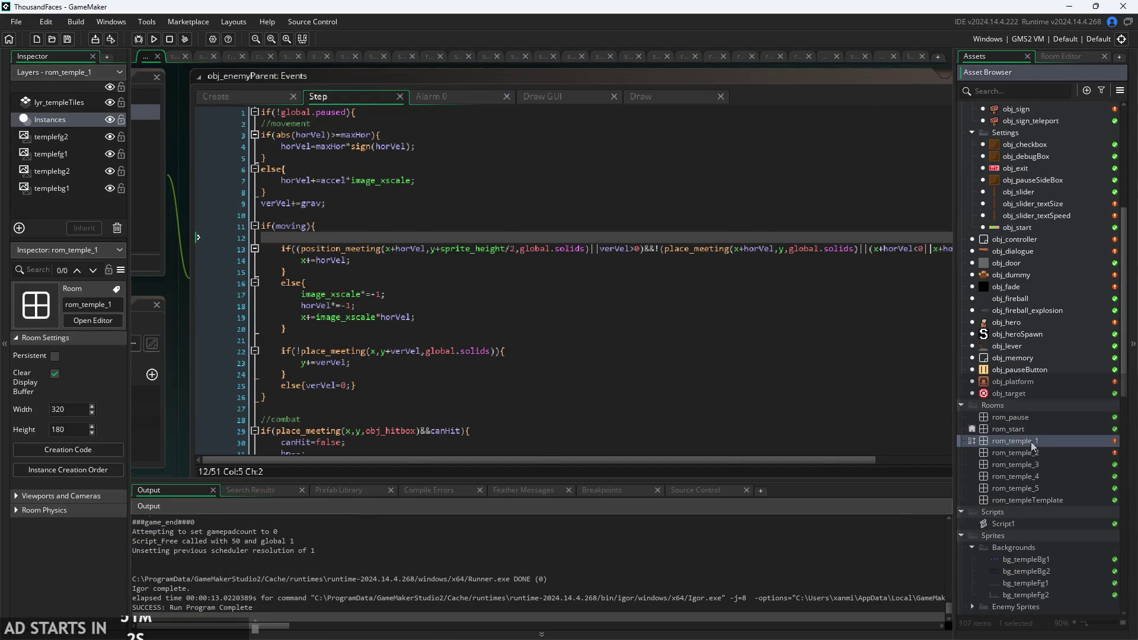
pyautogui.doubleClick(1031, 442)
pyautogui.click(981, 57)
pyautogui.scroll(2, 848, 294)
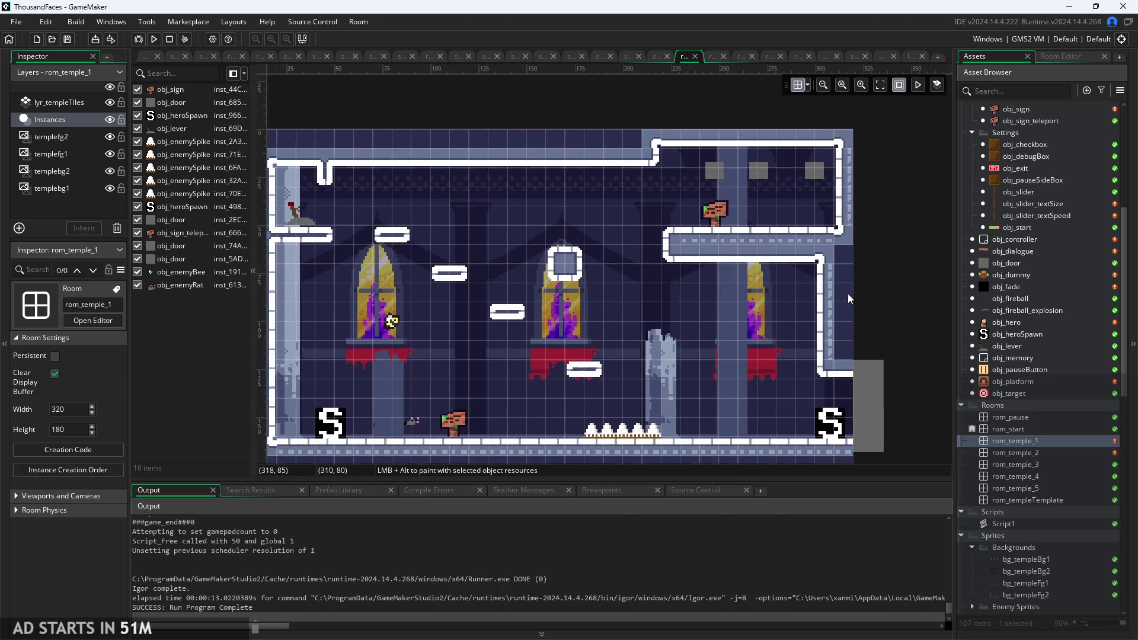
pyautogui.scroll(3, 866, 282)
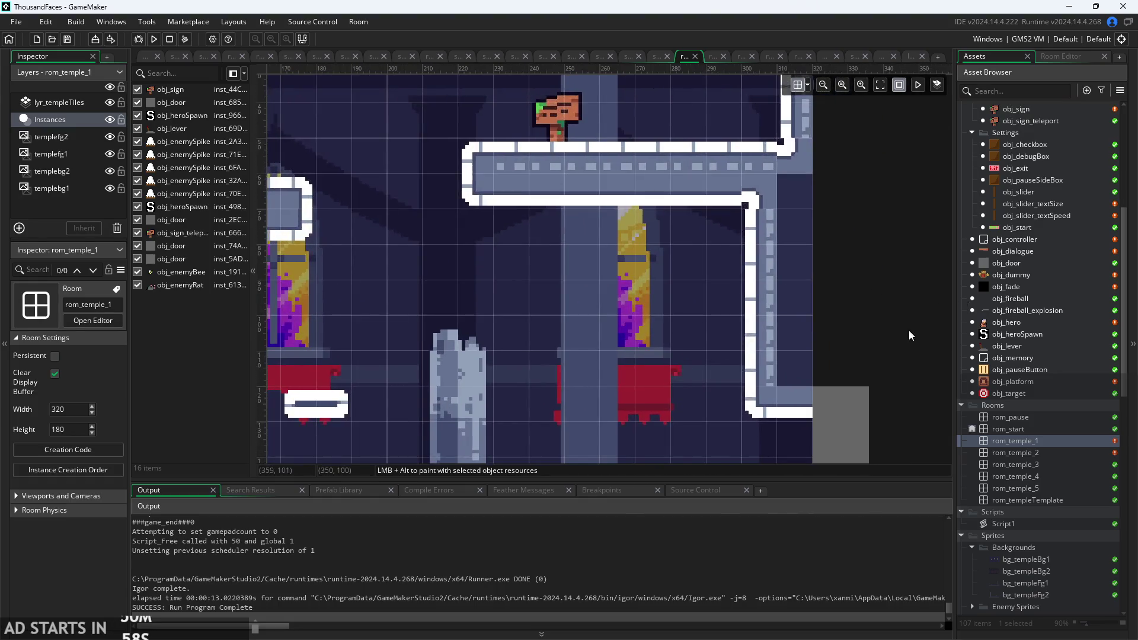
# Drop an obj_dummy instance into the room, then delete it.
pyautogui.scroll(-1, 835, 258)
pyautogui.moveTo(992, 275); pyautogui.dragTo(610, 235)
pyautogui.click(611, 235)
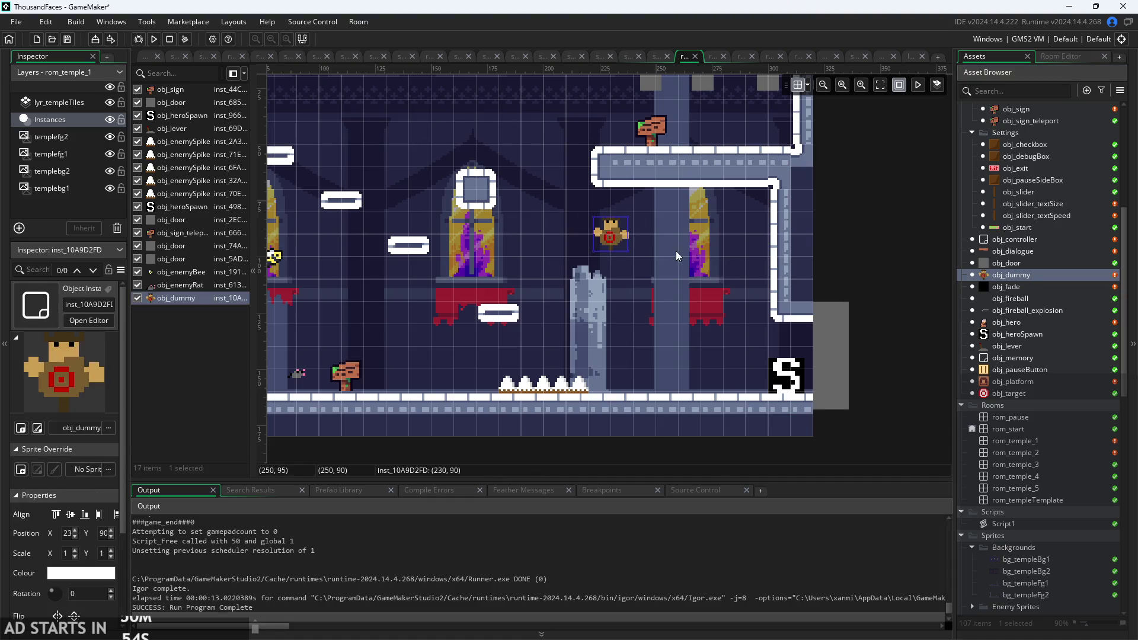
pyautogui.press('Delete')
pyautogui.scroll(5, 1048, 336)
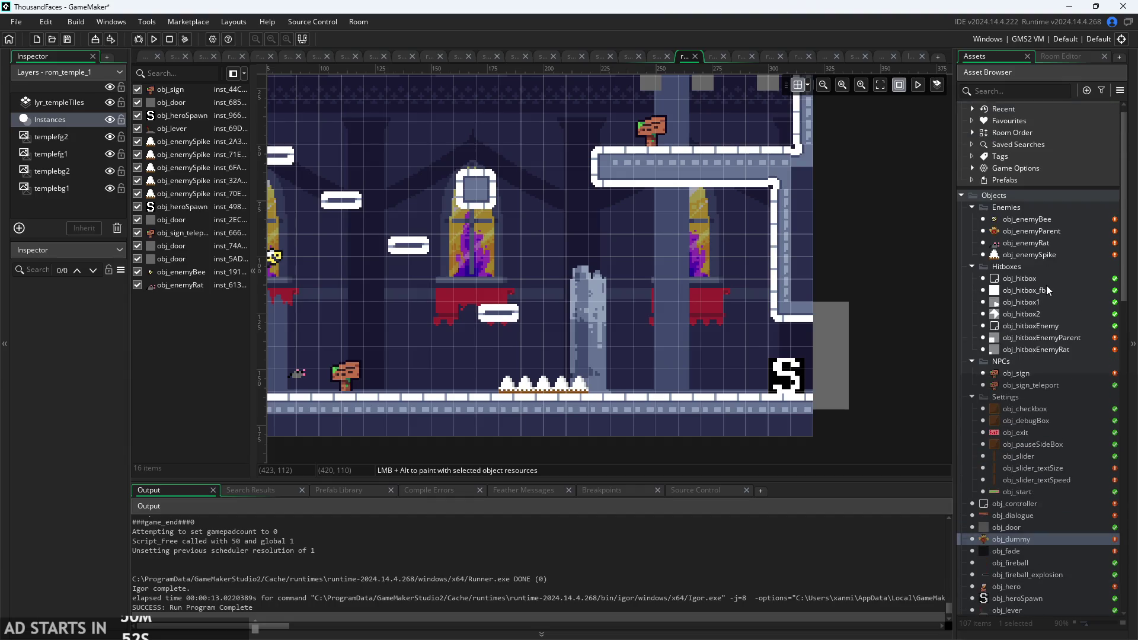
# Place obj_enemyParent and obj_enemyRat, raise the parent to Y 80, and run the game.
pyautogui.moveTo(1033, 232); pyautogui.dragTo(611, 235)
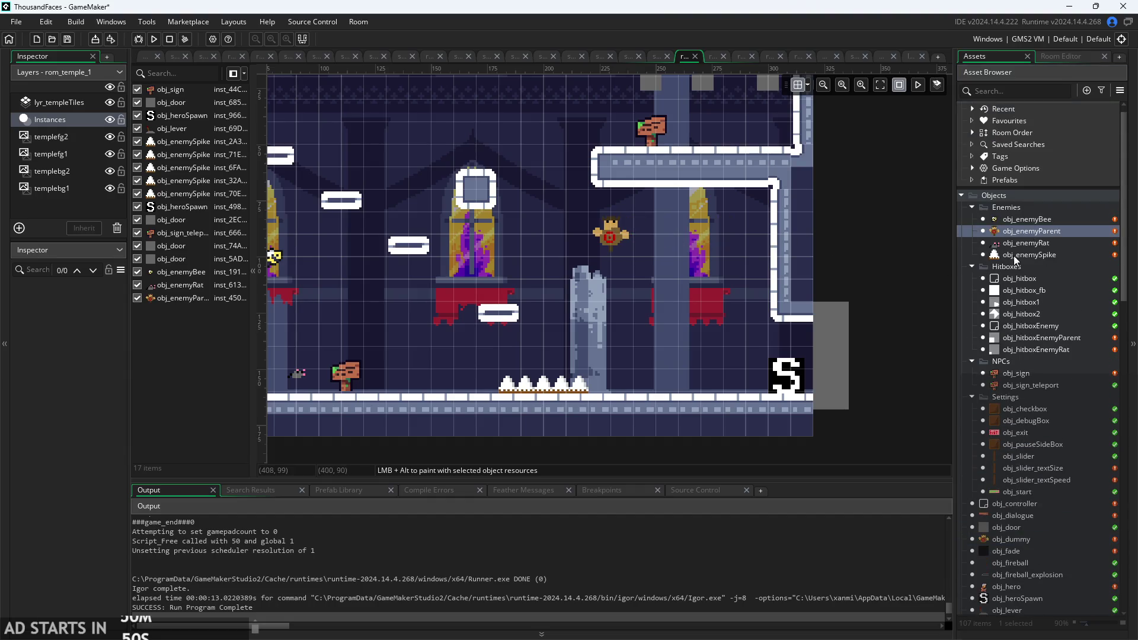
pyautogui.click(1022, 243)
pyautogui.moveTo(1023, 243); pyautogui.dragTo(702, 218)
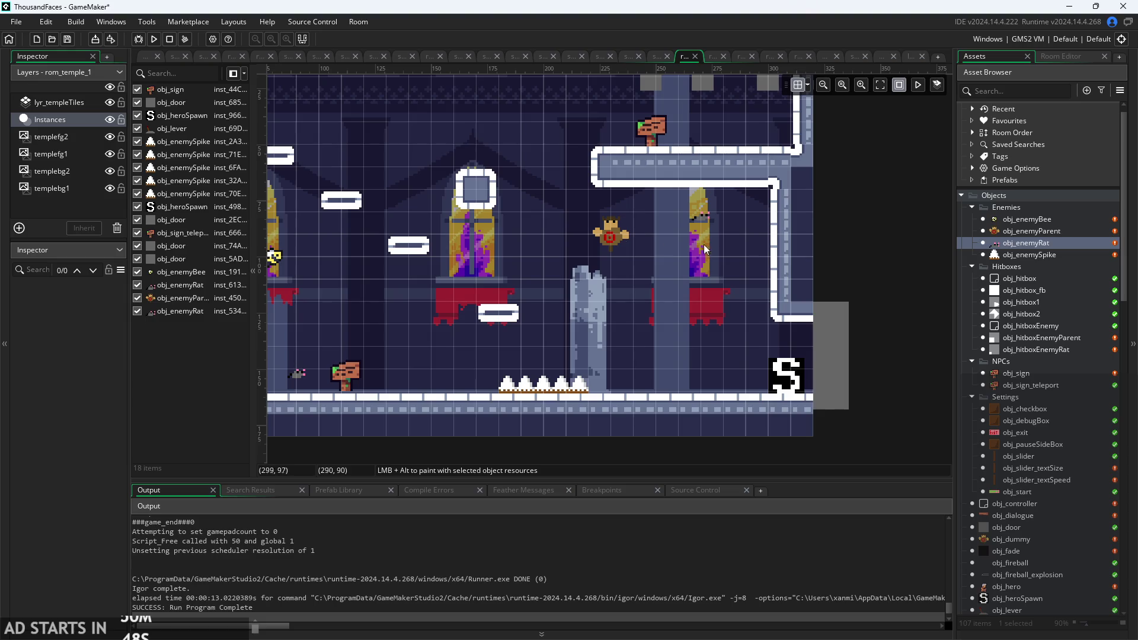
pyautogui.click(617, 236)
pyautogui.moveTo(616, 237); pyautogui.dragTo(615, 217)
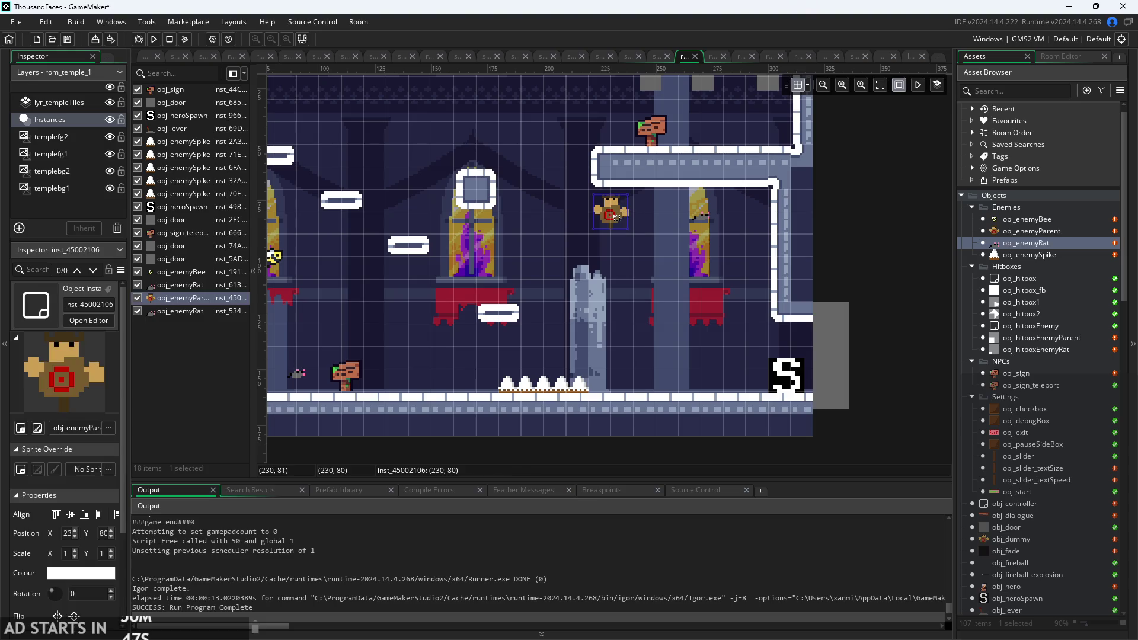
pyautogui.click(153, 39)
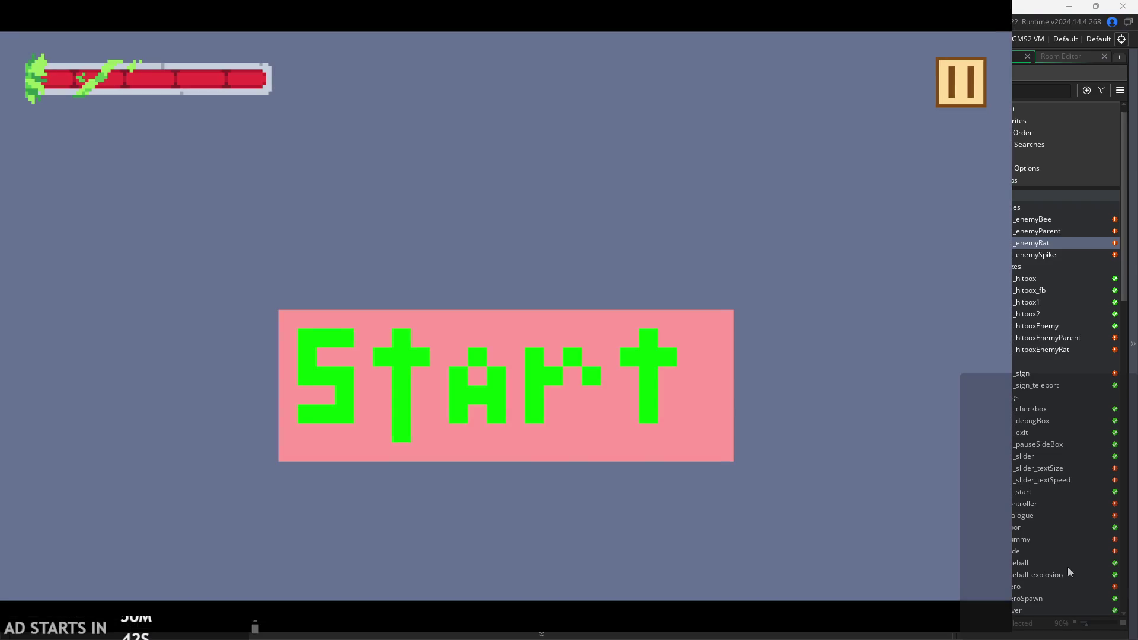
# Start the game, steer the falling player right, left and right, then quit back to the Step code.
pyautogui.click(492, 403)
pyautogui.press('Right')
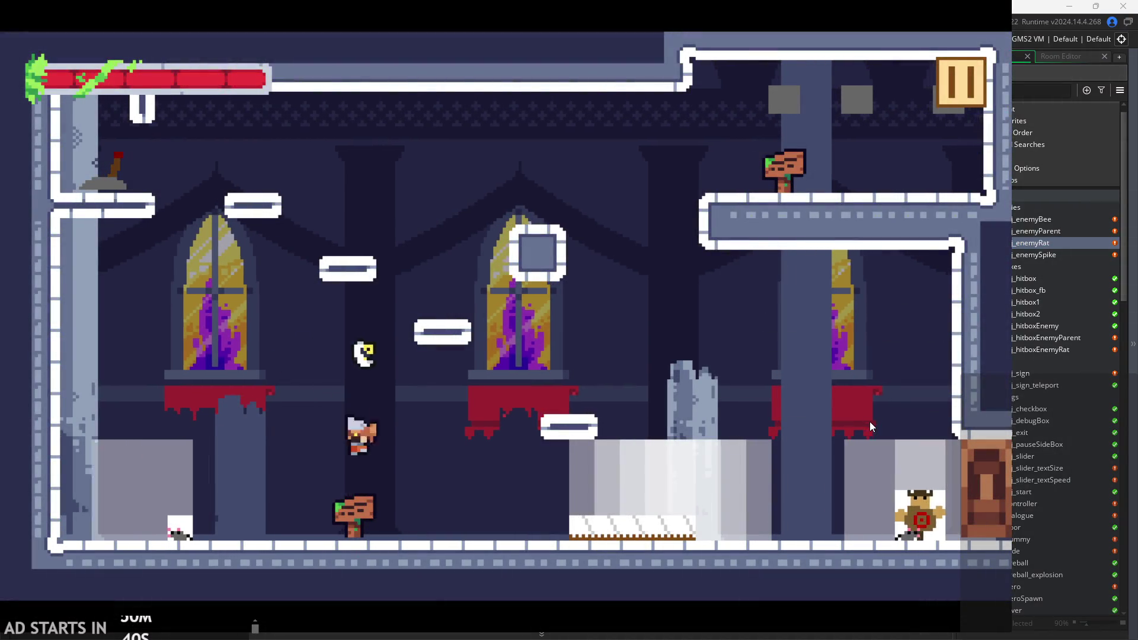
pyautogui.press('Left')
pyautogui.press('Right')
pyautogui.press('Escape')
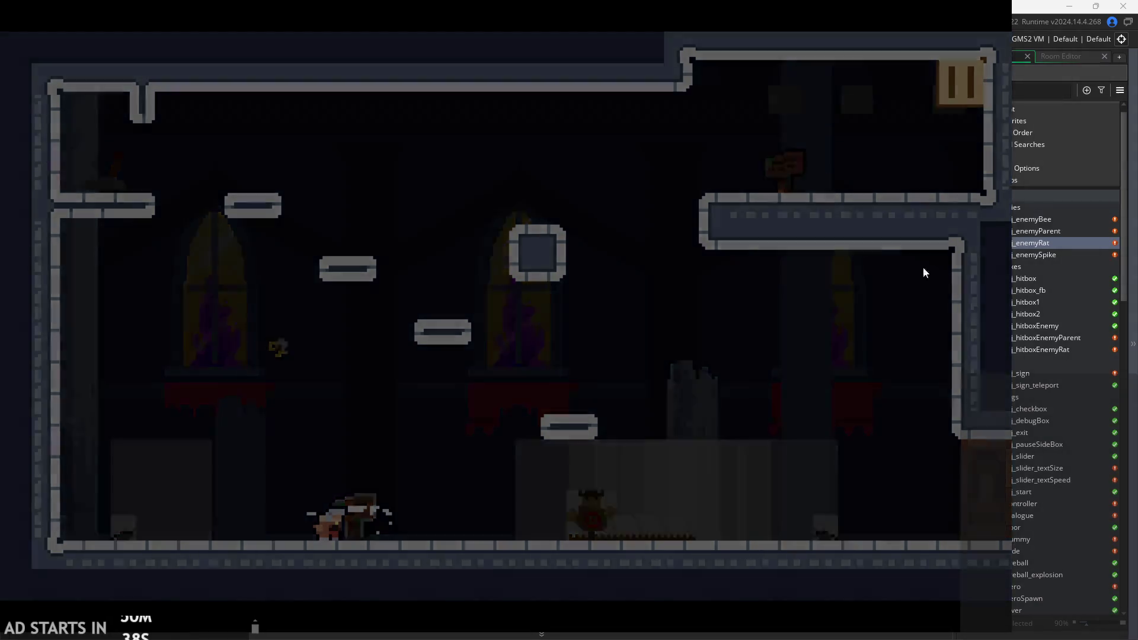
pyautogui.click(146, 55)
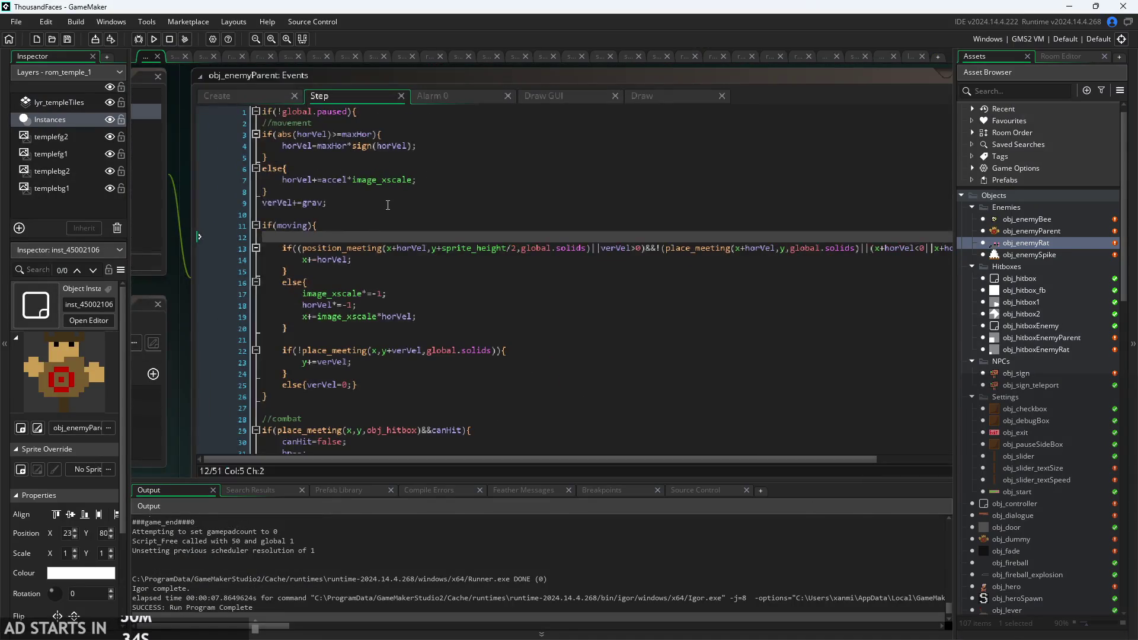
# Select the half-height ledge condition on line 13 of obj_enemyParent's Step code.
pyautogui.press('Up')
pyautogui.press('Up')
pyautogui.press('Up')
pyautogui.press('End')
pyautogui.keyDown('ctrl'); pyautogui.scroll(2, 419, 230); pyautogui.keyUp('ctrl')
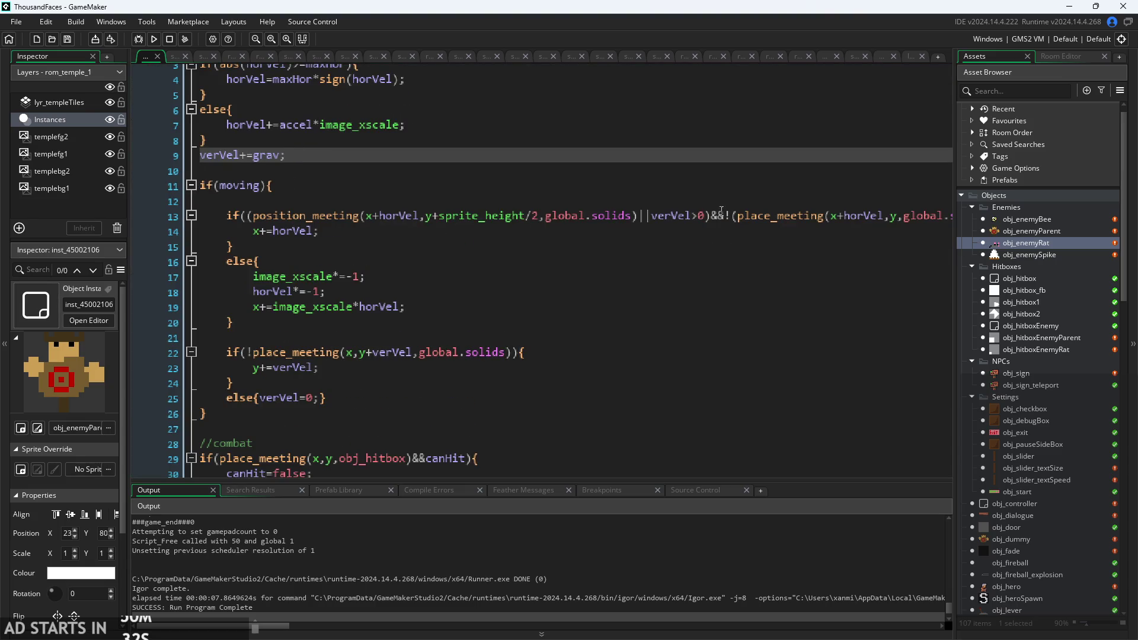
pyautogui.moveTo(713, 219)
pyautogui.mouseDown()
pyautogui.moveTo(267, 236)
pyautogui.moveTo(250, 218)
pyautogui.mouseUp()
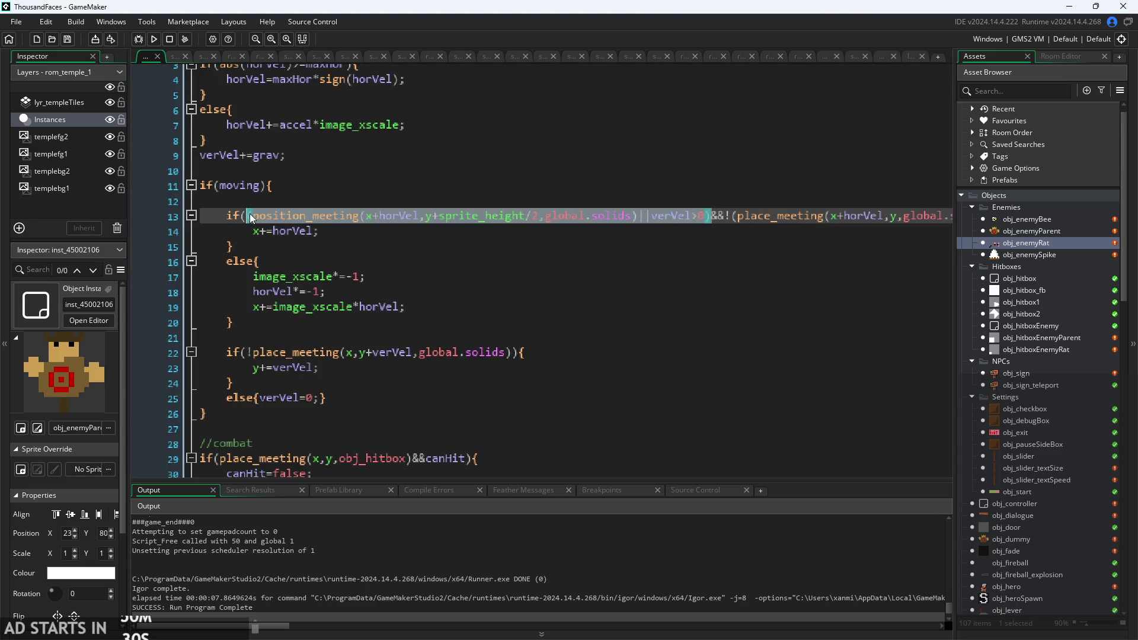
pyautogui.click(710, 223)
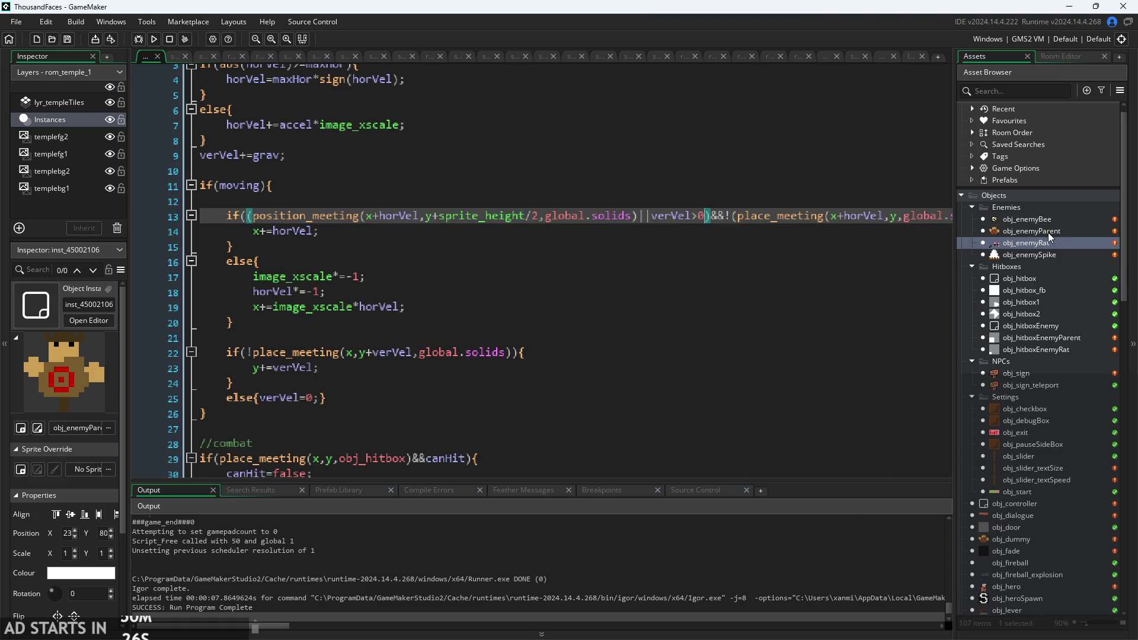
# Open obj_enemyRat and paste the condition over its old position_meeting check on line 13.
pyautogui.click(1048, 222)
pyautogui.click(1051, 253)
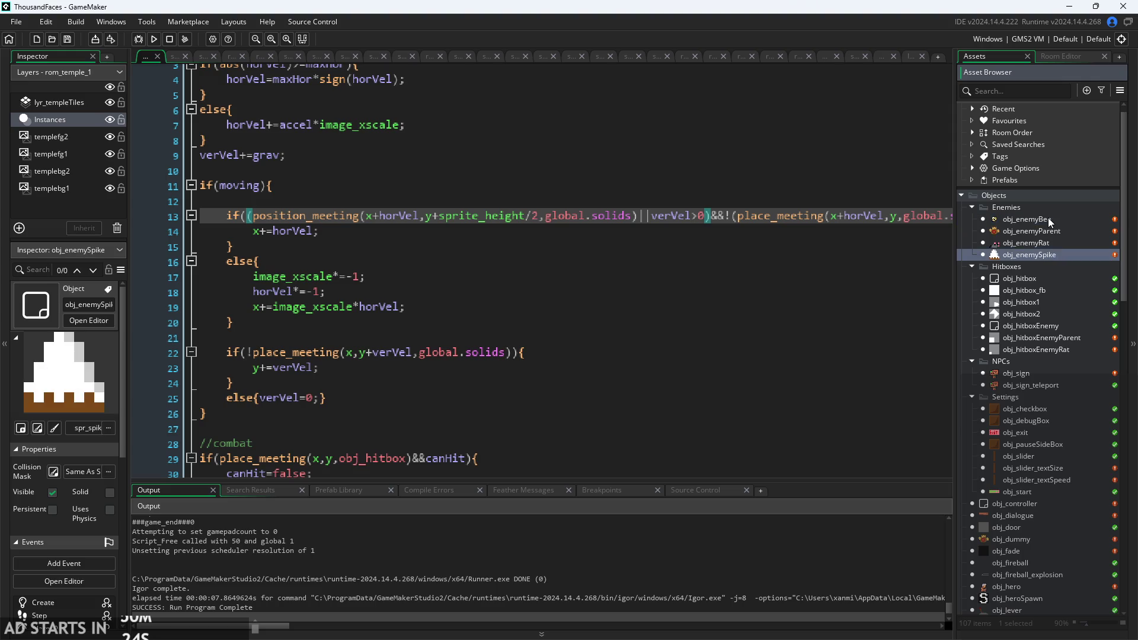
pyautogui.doubleClick(1048, 244)
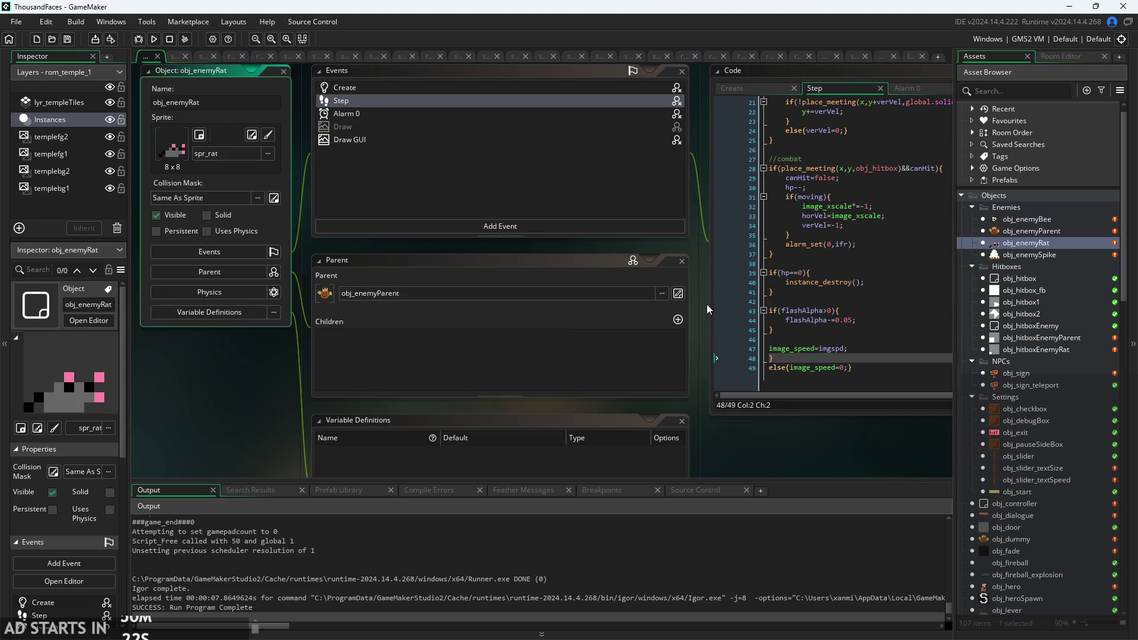
pyautogui.scroll(2, 704, 297)
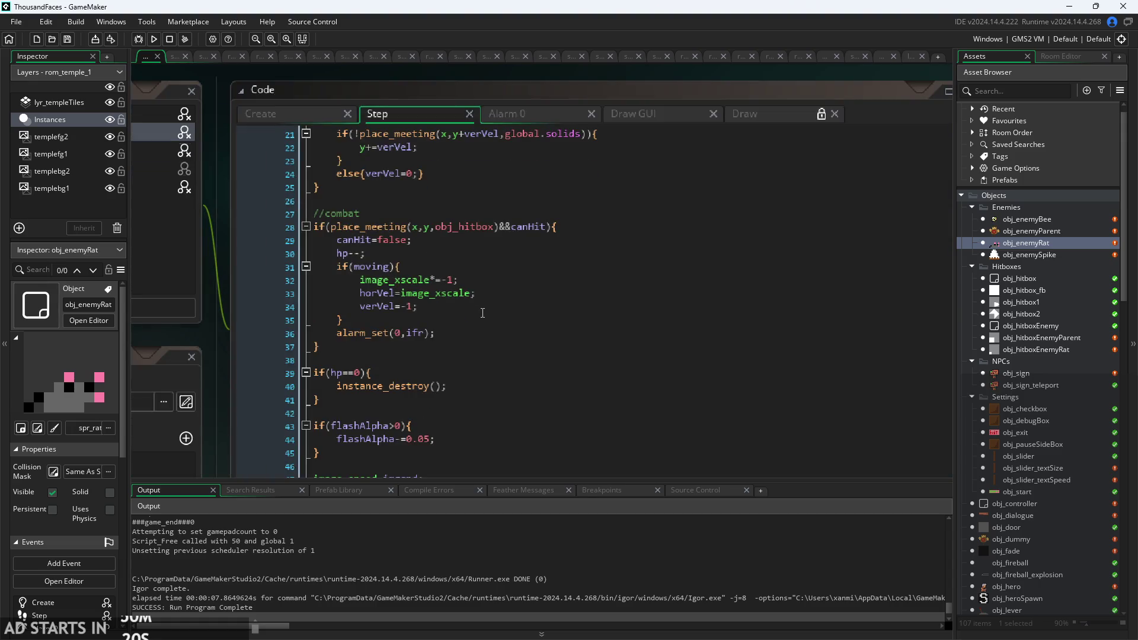
pyautogui.scroll(5, 483, 313)
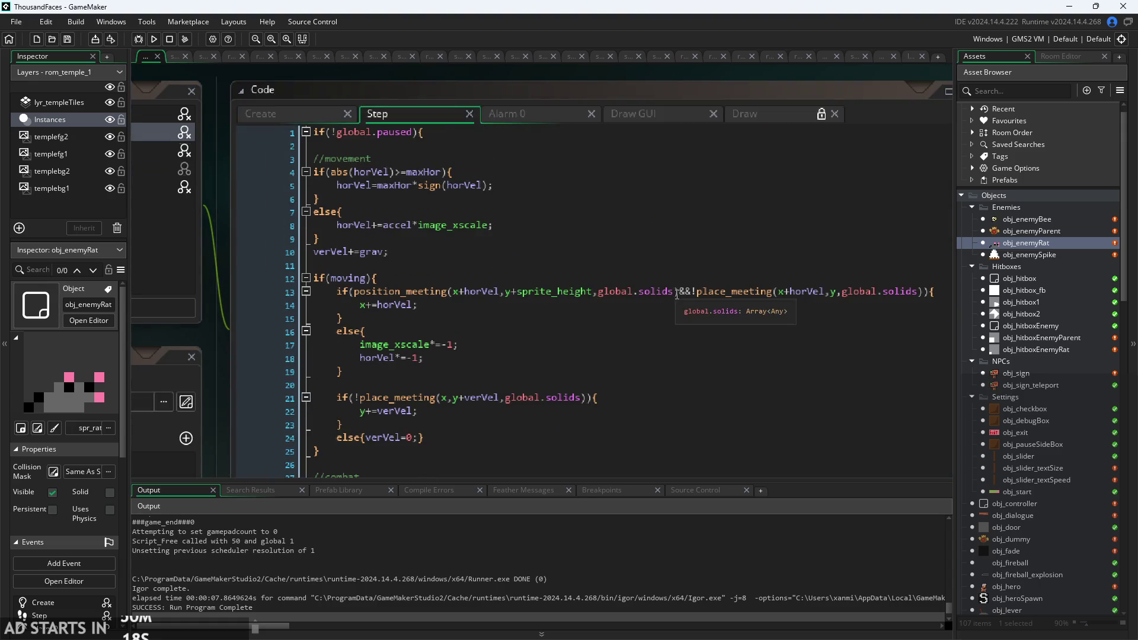
pyautogui.moveTo(679, 291); pyautogui.dragTo(358, 293)
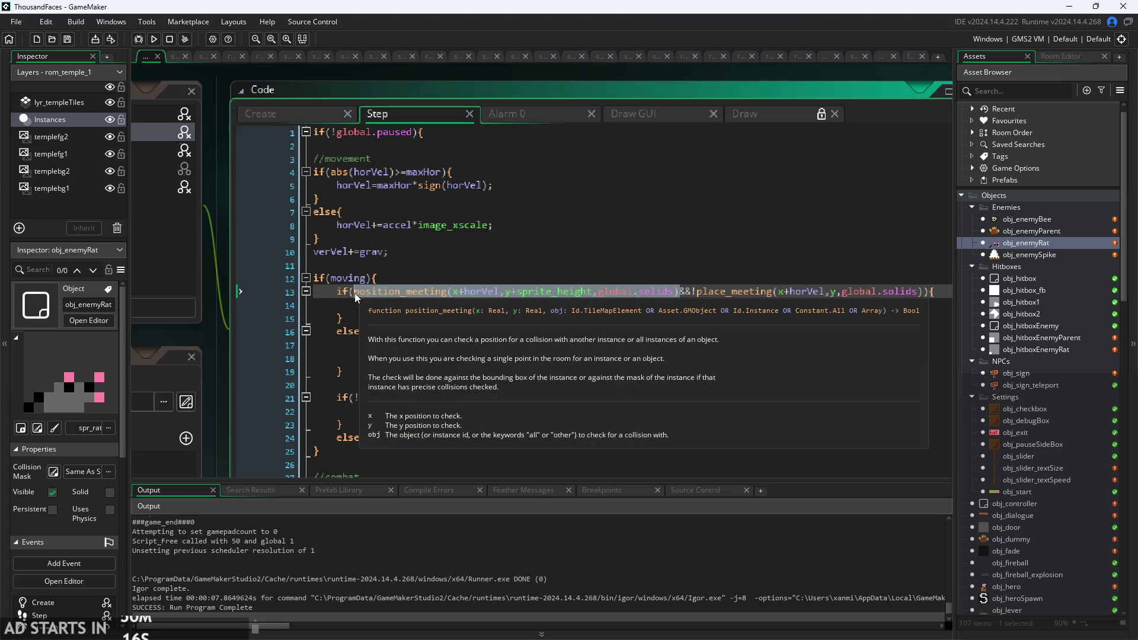
pyautogui.write('(position_meeting(x+horVel,y+sprite_height/2,global.solids)||verVel>0)')
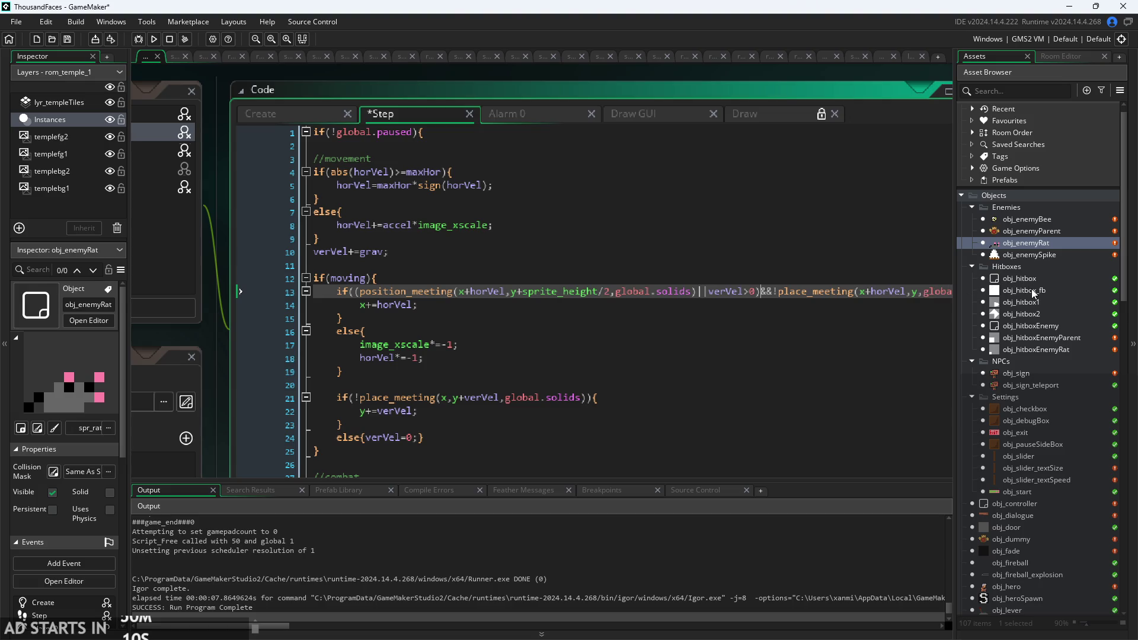
# Open obj_enemySpike and launch the game to its Start screen.
pyautogui.click(1050, 221)
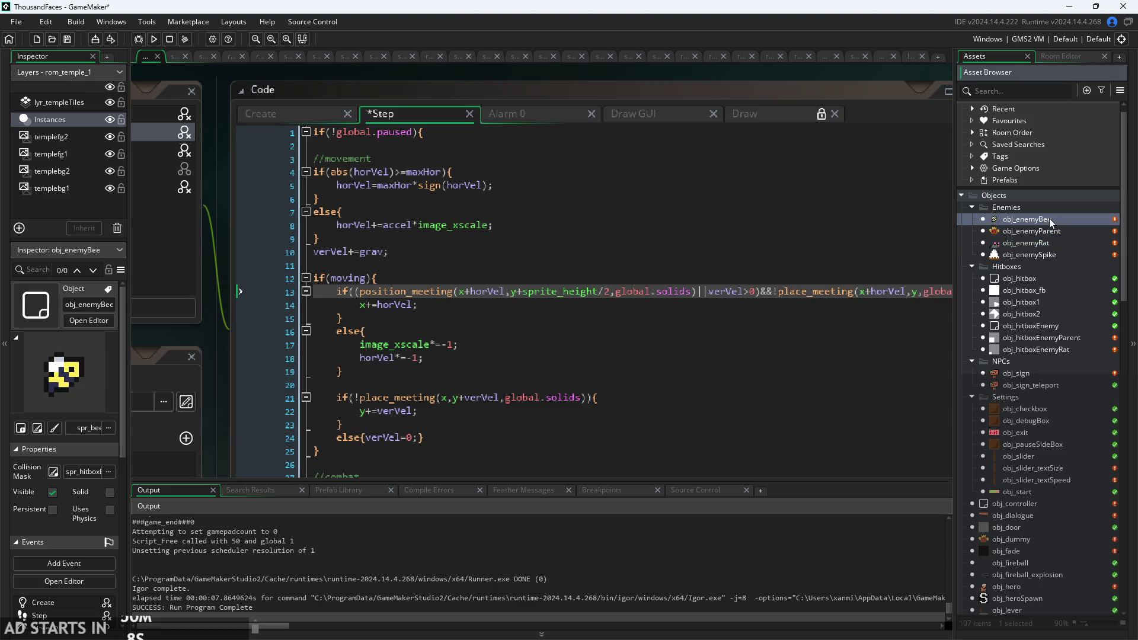
pyautogui.doubleClick(1050, 255)
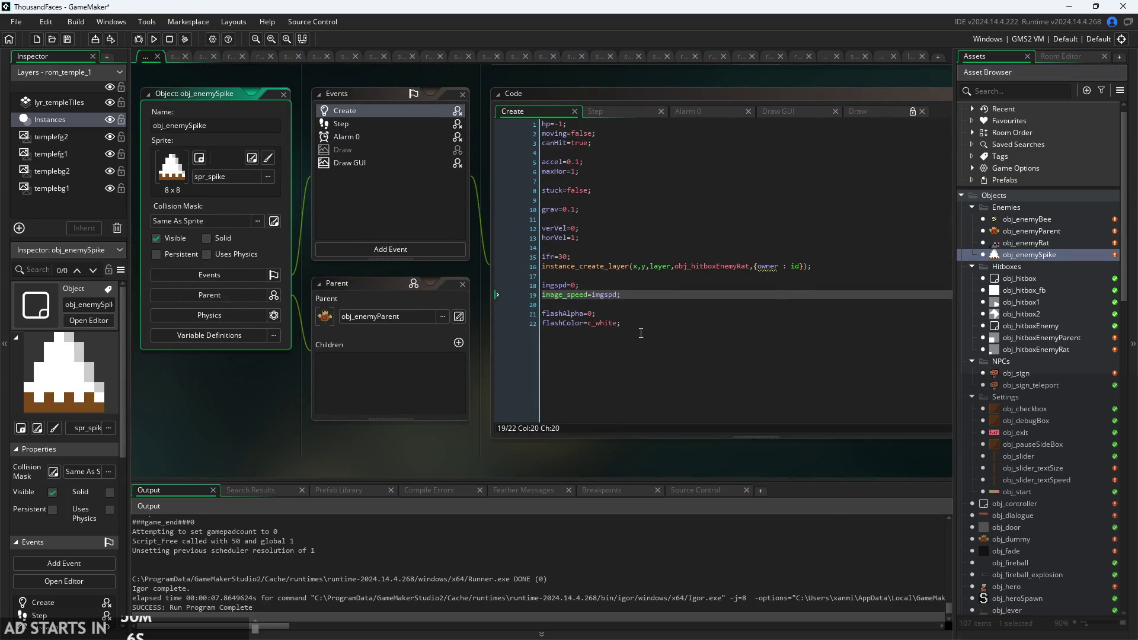
pyautogui.click(157, 44)
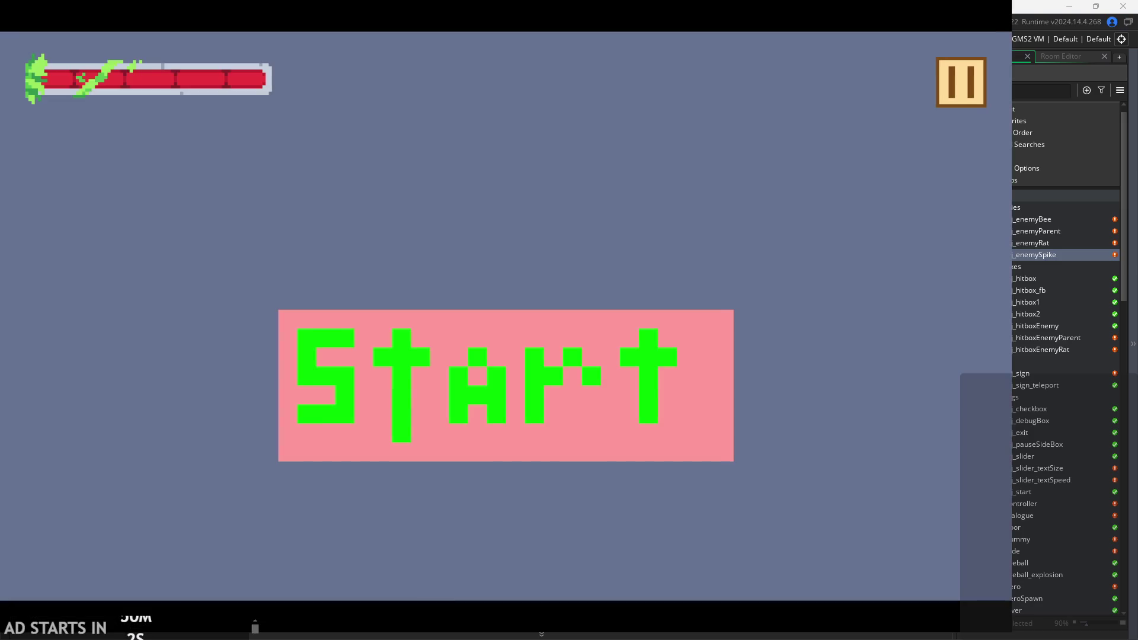
# Start the game from the title screen and climb the hero up the first temple room's ledges.
pyautogui.click(690, 432)
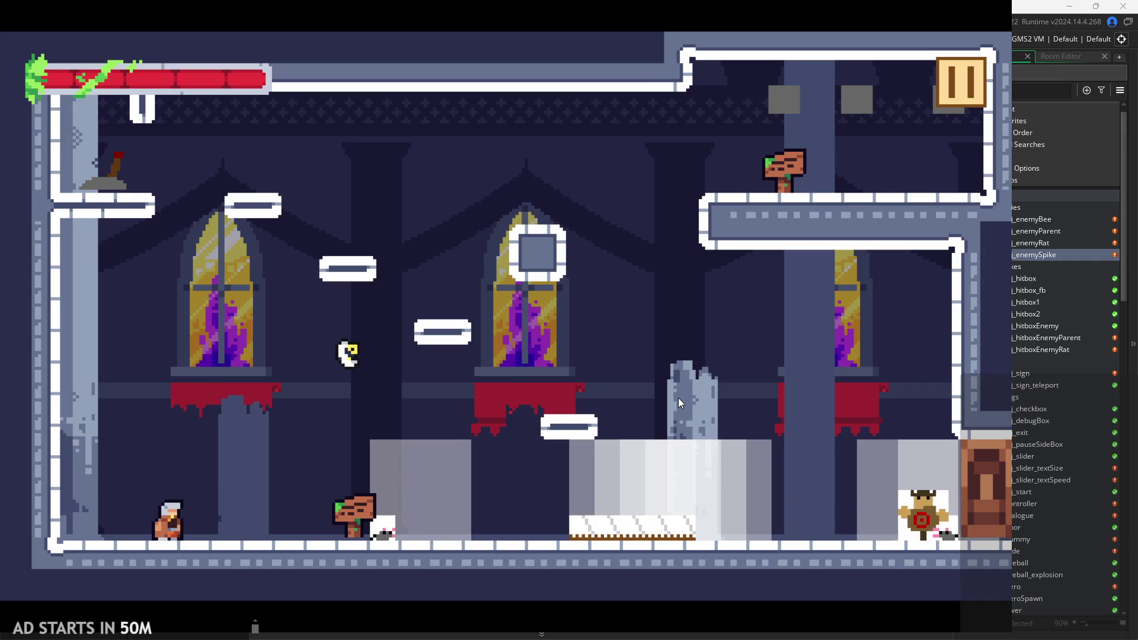
pyautogui.press('Right')
pyautogui.press('space')
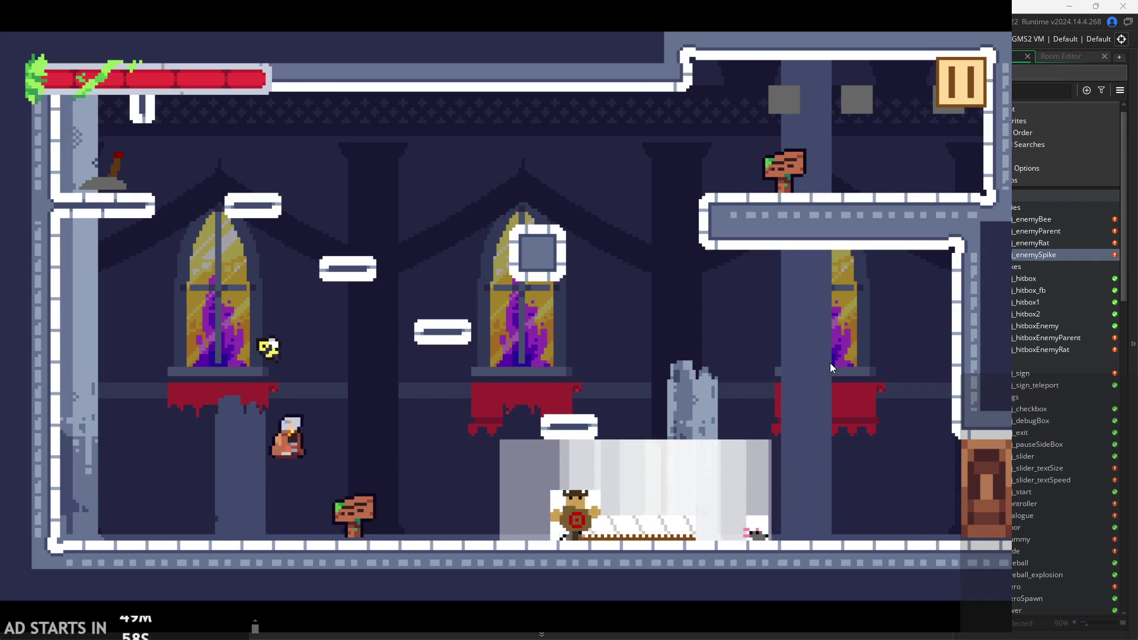
pyautogui.press('Right')
pyautogui.press('space')
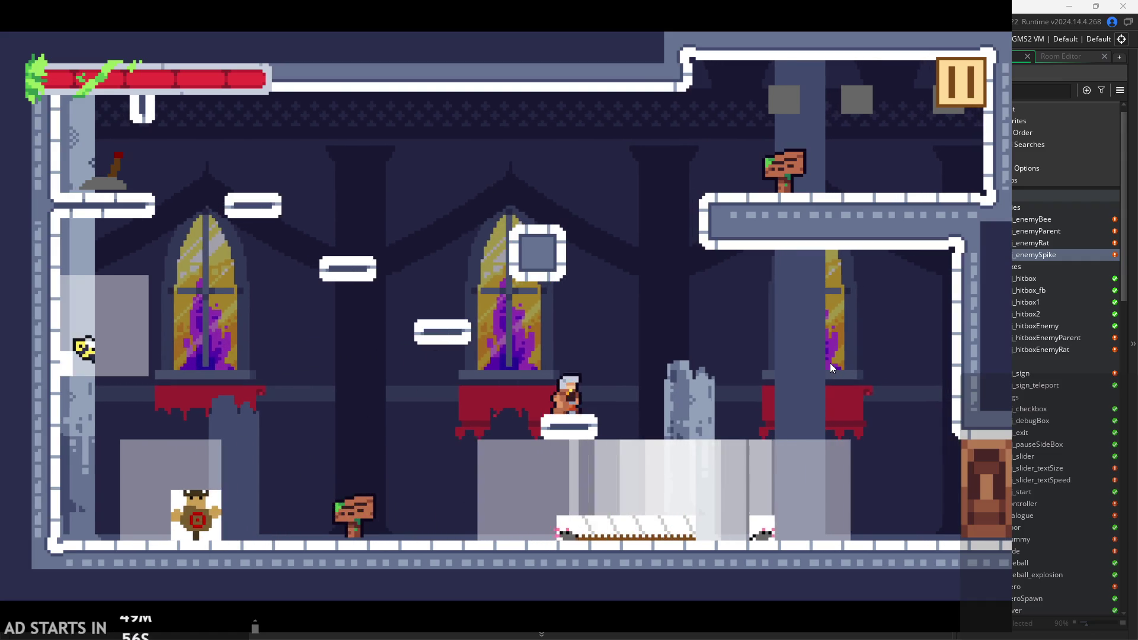
pyautogui.press('Left')
pyautogui.press('space')
pyautogui.press('space')
pyautogui.press('Right')
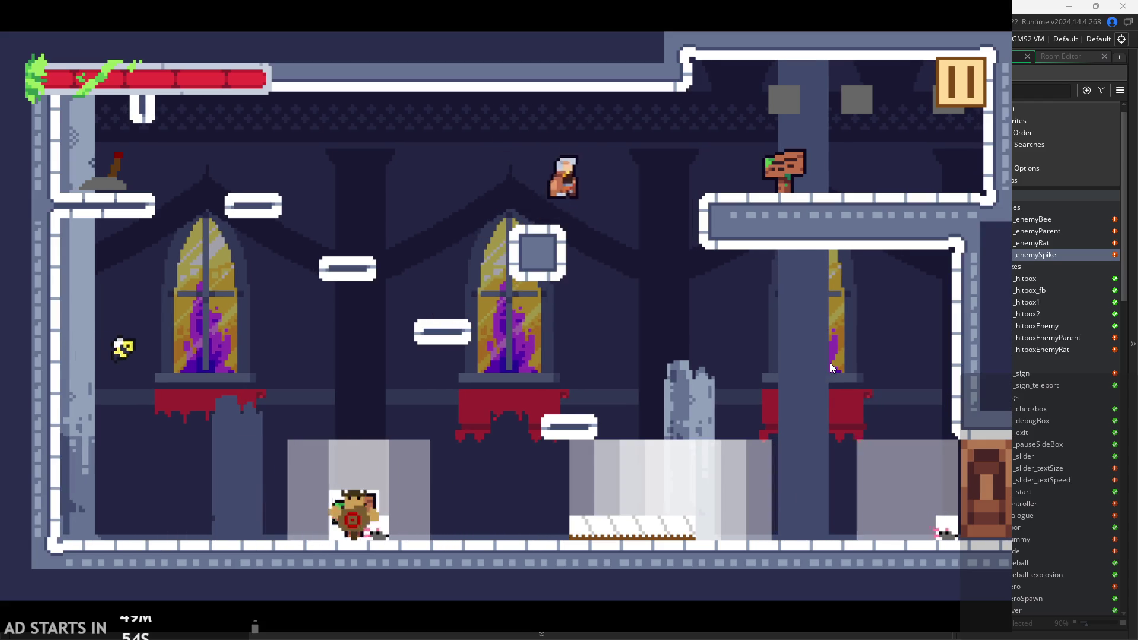
pyautogui.press('space')
# Exit into the next room, cross its platforms and wall-jump up between the walls.
pyautogui.press('Right')
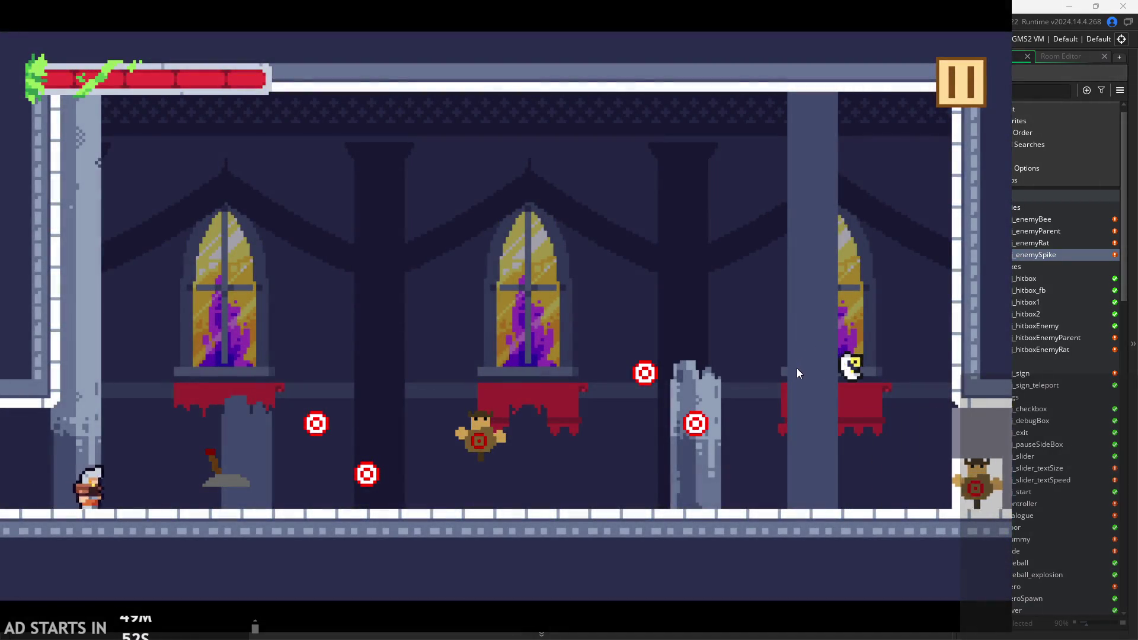
pyautogui.press('Right')
pyautogui.press('space')
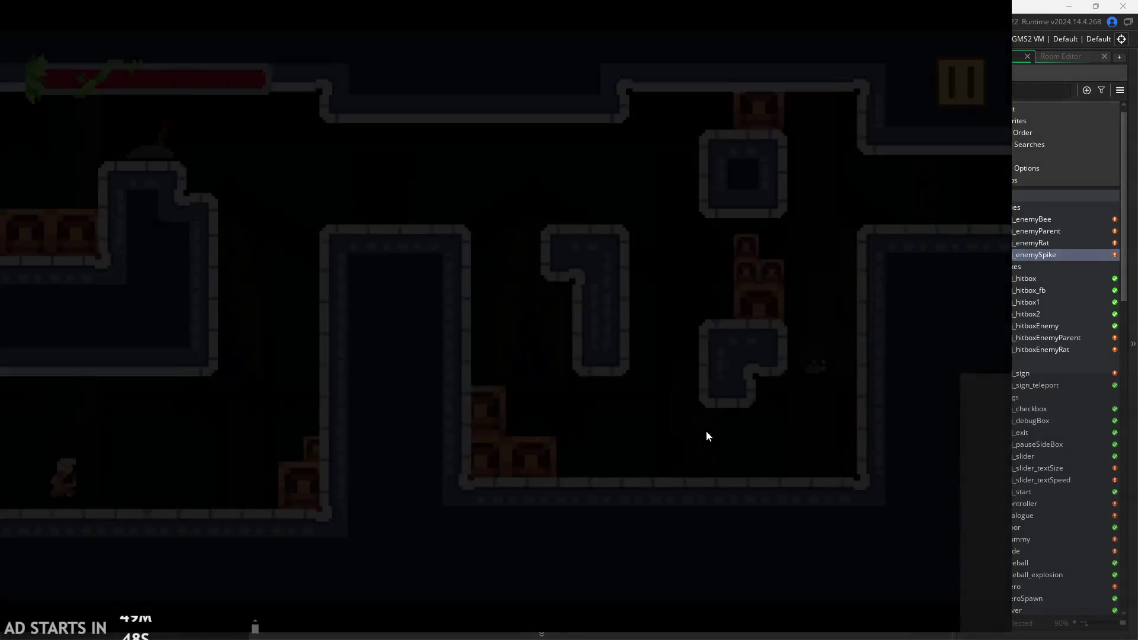
pyautogui.press('space')
pyautogui.press('Right')
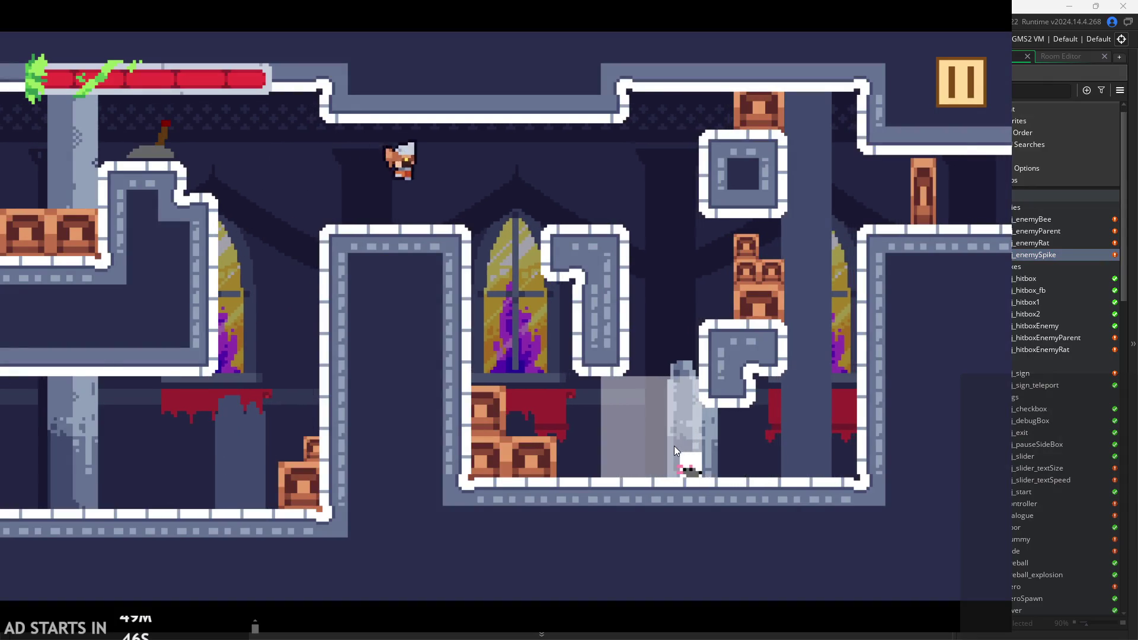
pyautogui.press('Right')
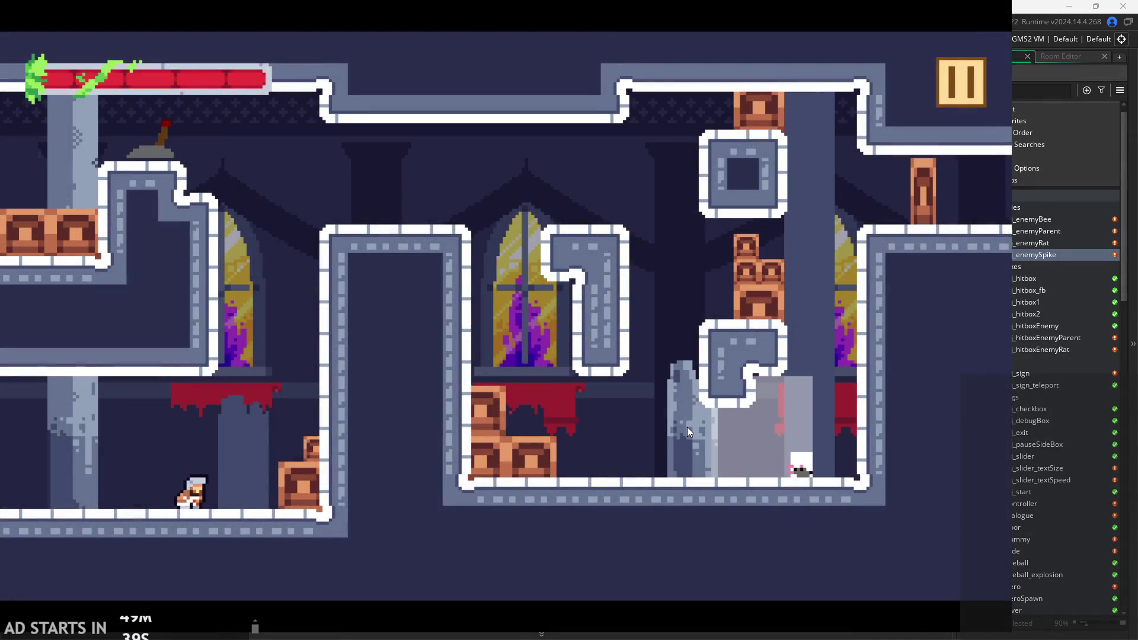
pyautogui.press('Right')
pyautogui.press('space')
pyautogui.press('Left')
pyautogui.press('space')
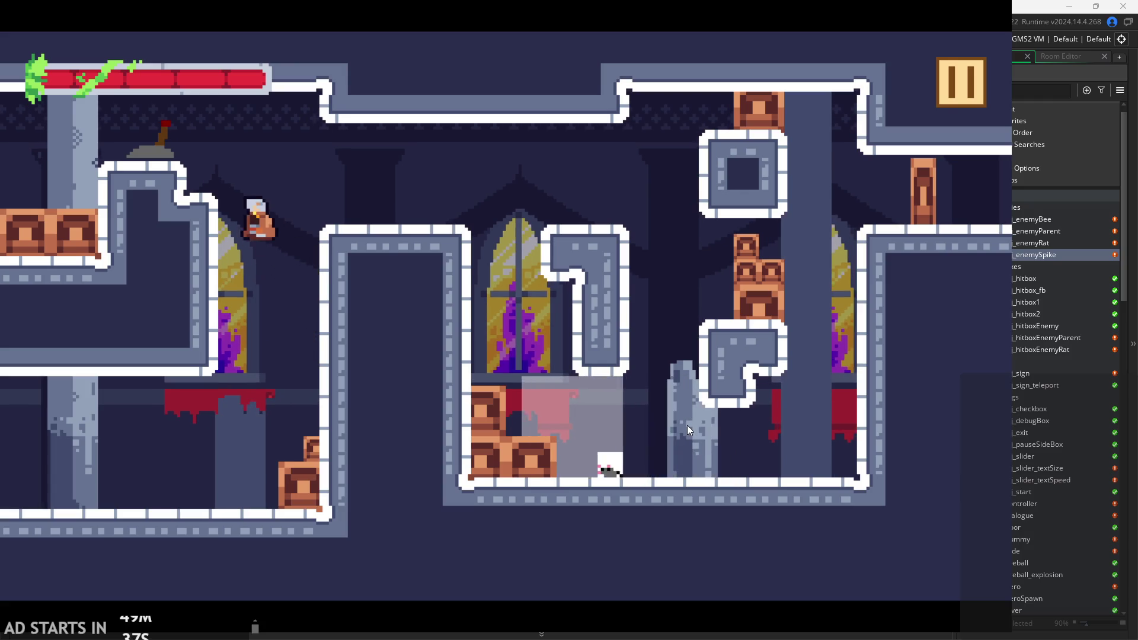
pyautogui.press('space')
pyautogui.press('space')
pyautogui.press('Right')
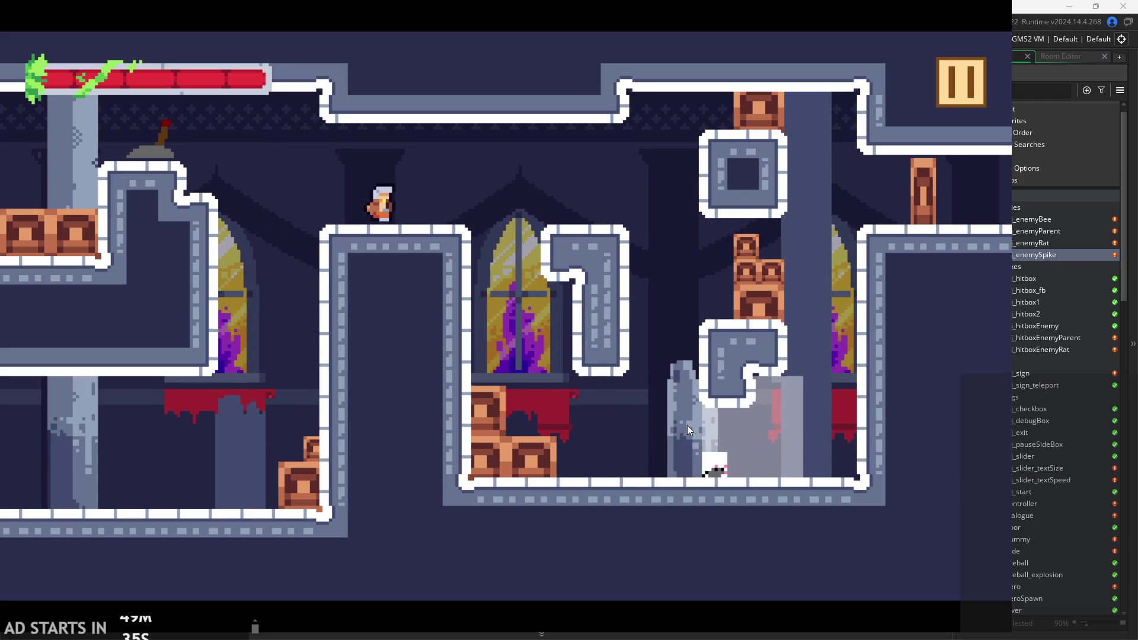
pyautogui.press('space')
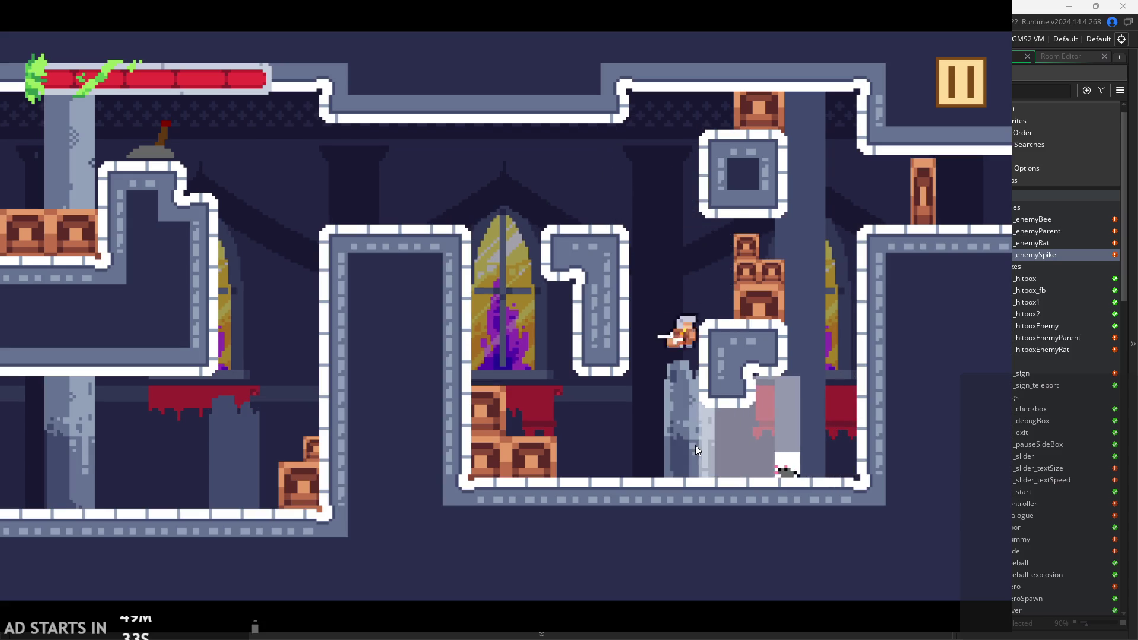
# Jump up by the stained-glass window, climb to the top-right ledge and exit right.
pyautogui.press('Right')
pyautogui.press('space')
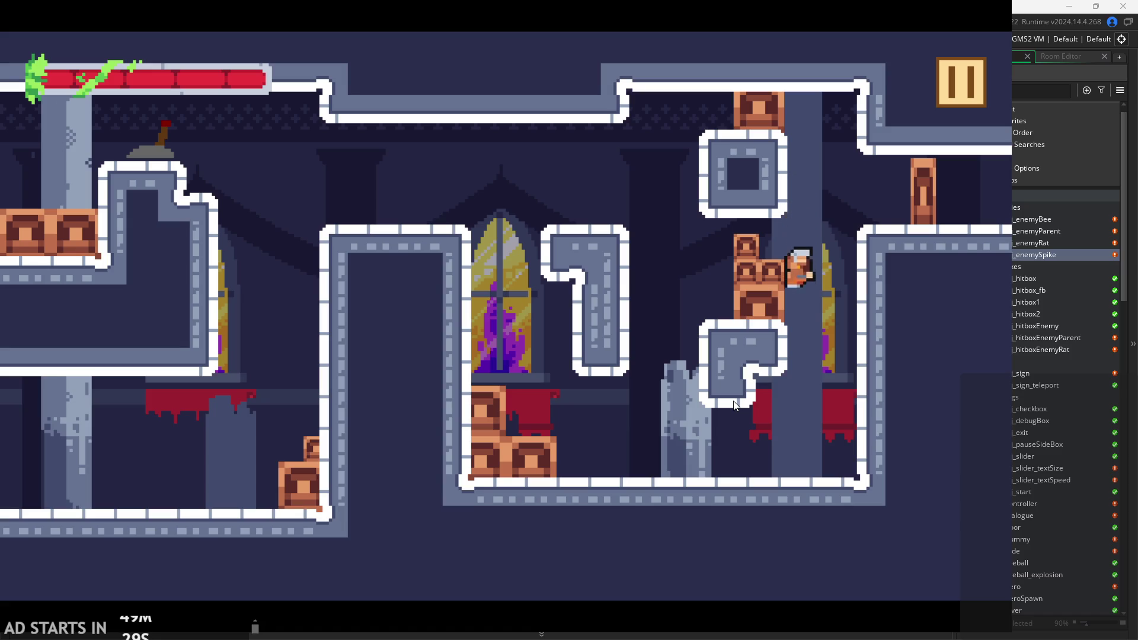
pyautogui.press('Left')
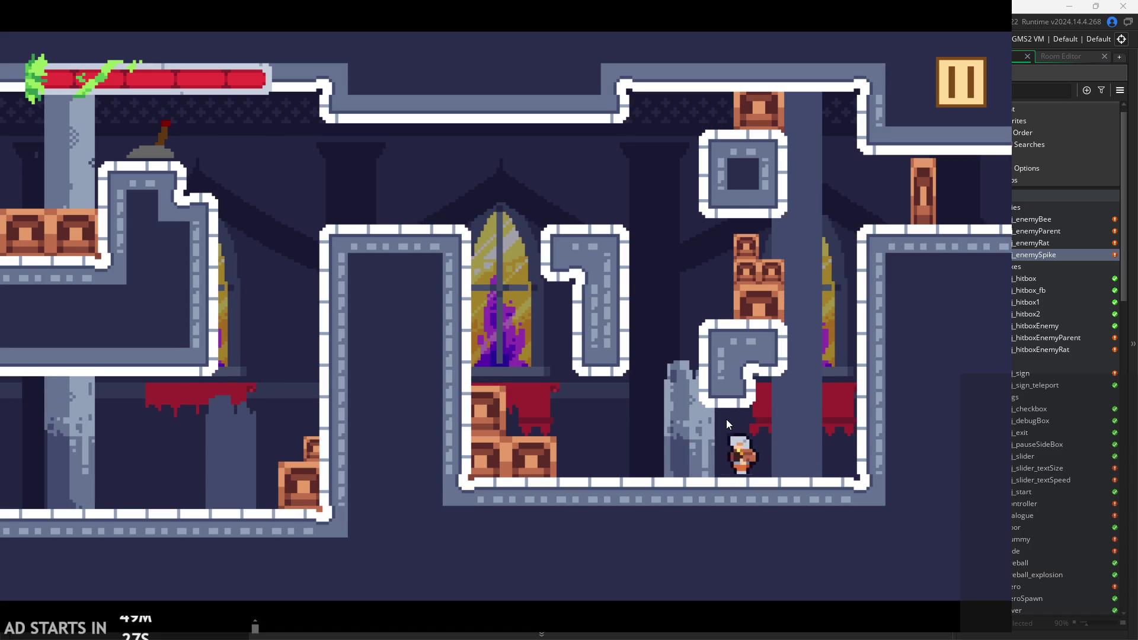
pyautogui.press('space')
pyautogui.press('space')
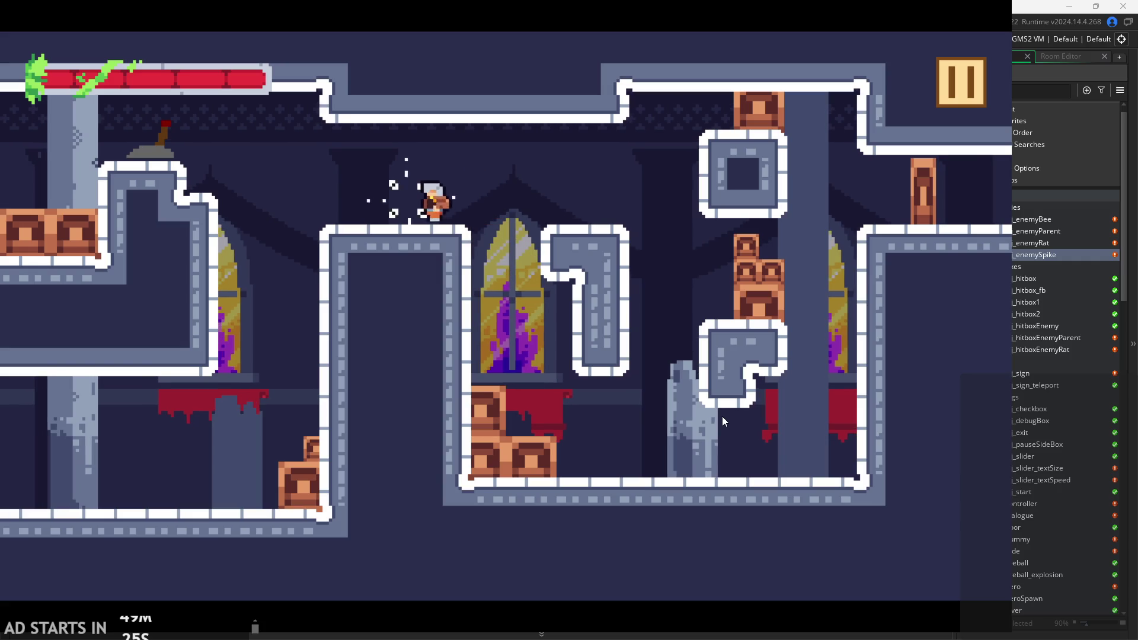
pyautogui.press('Right')
pyautogui.press('Right')
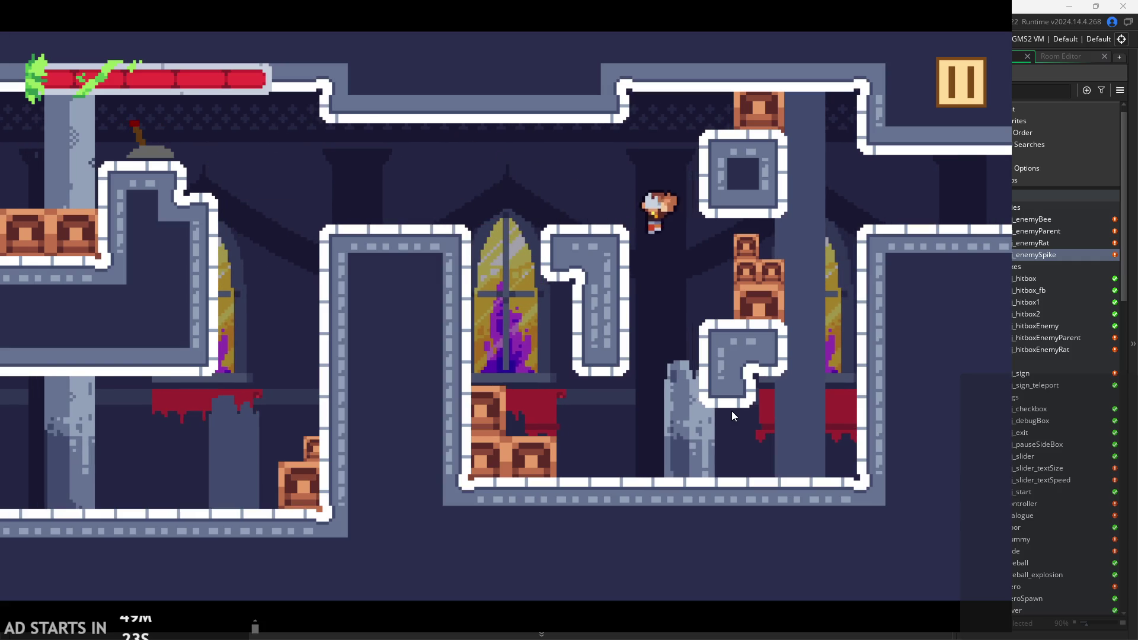
pyautogui.press('space')
pyautogui.press('space')
pyautogui.press('Right')
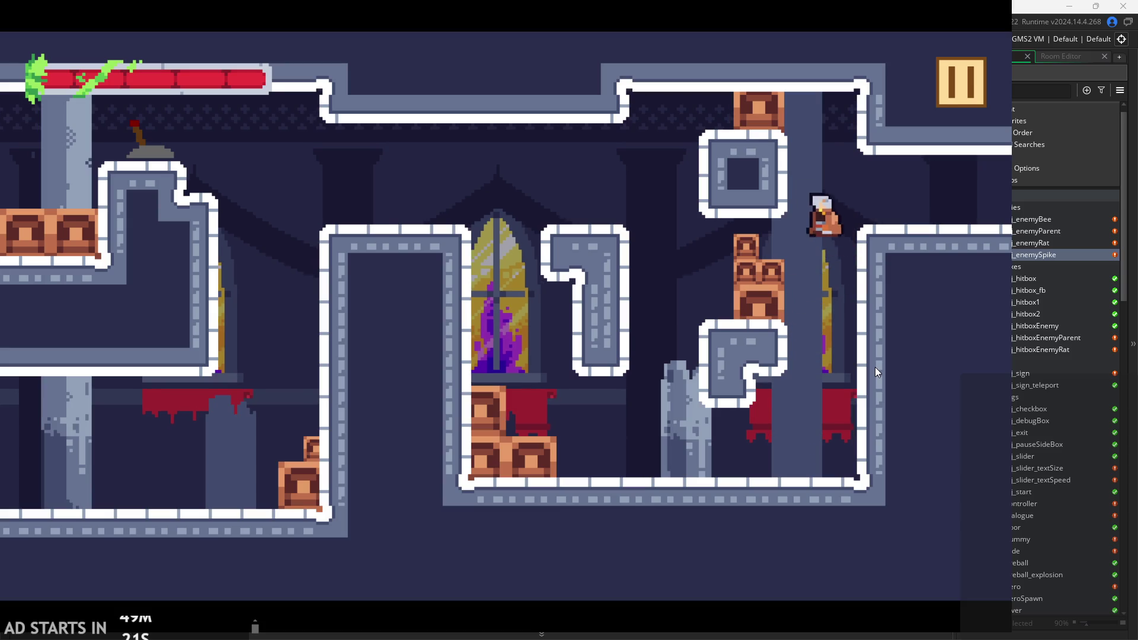
pyautogui.press('Right')
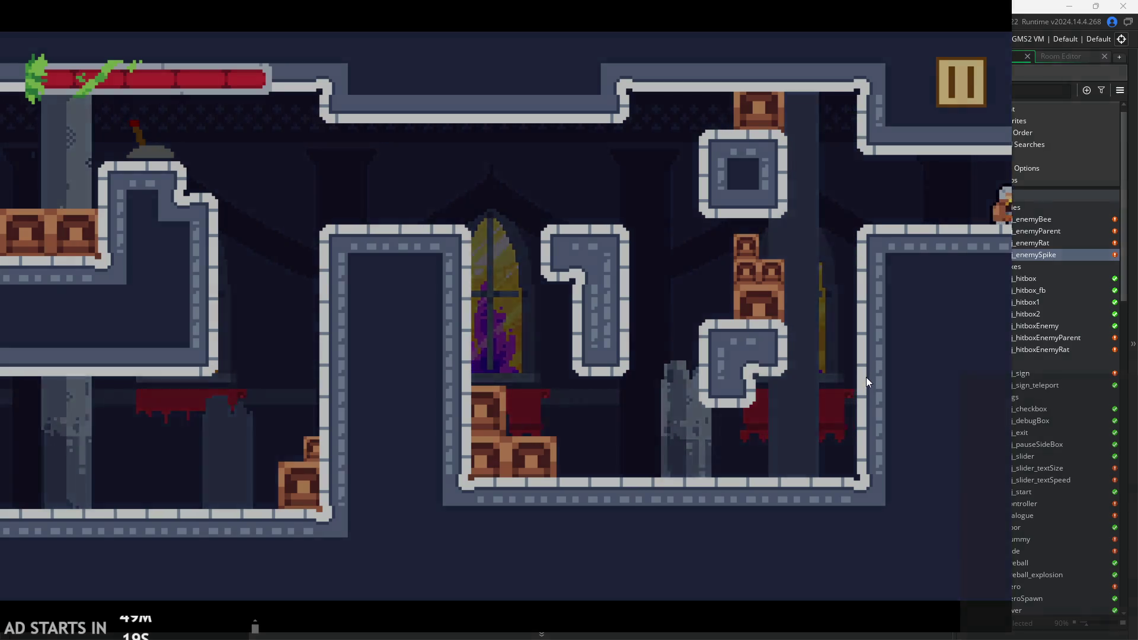
# Run along the new room's floor and jump the hero up onto the left wall.
pyautogui.press('Right')
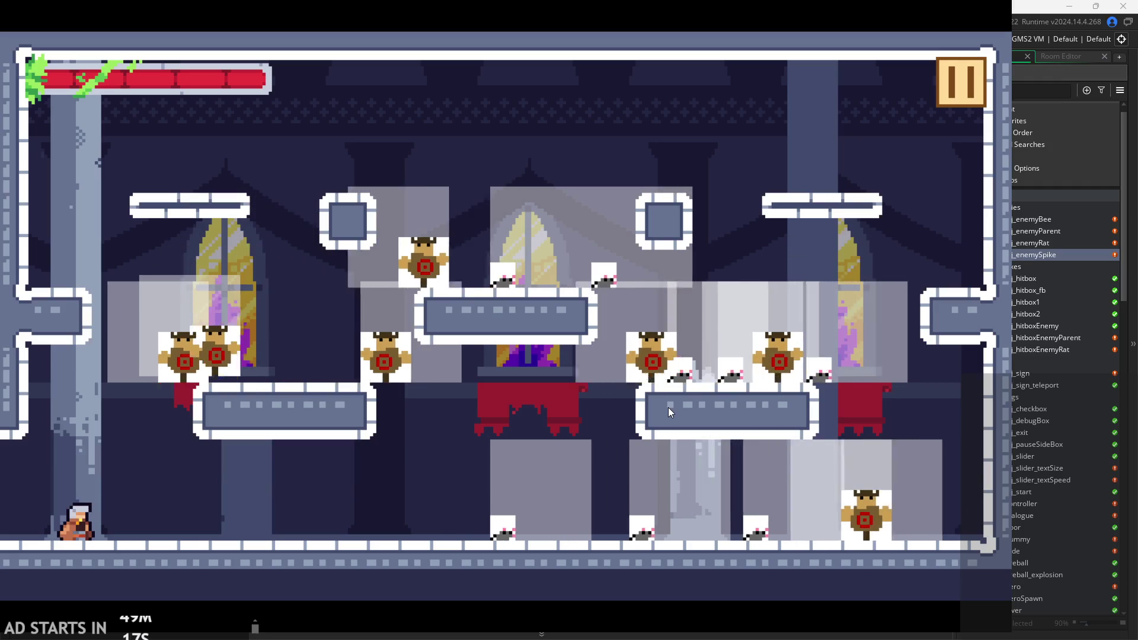
pyautogui.press('space')
pyautogui.press('Right')
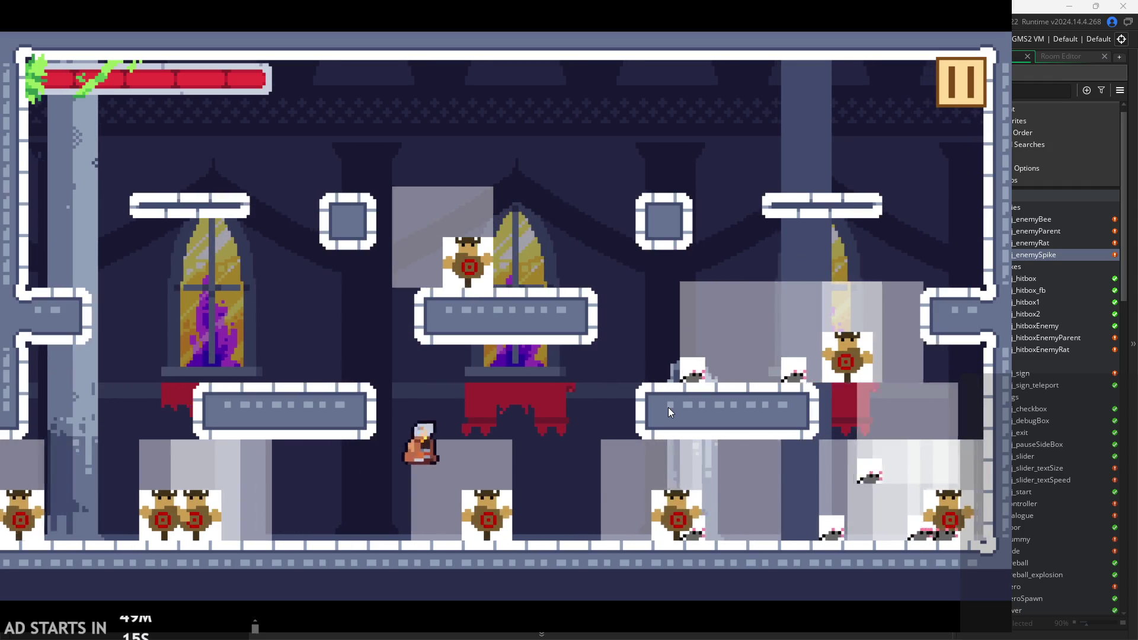
pyautogui.press('Left')
pyautogui.press('Left')
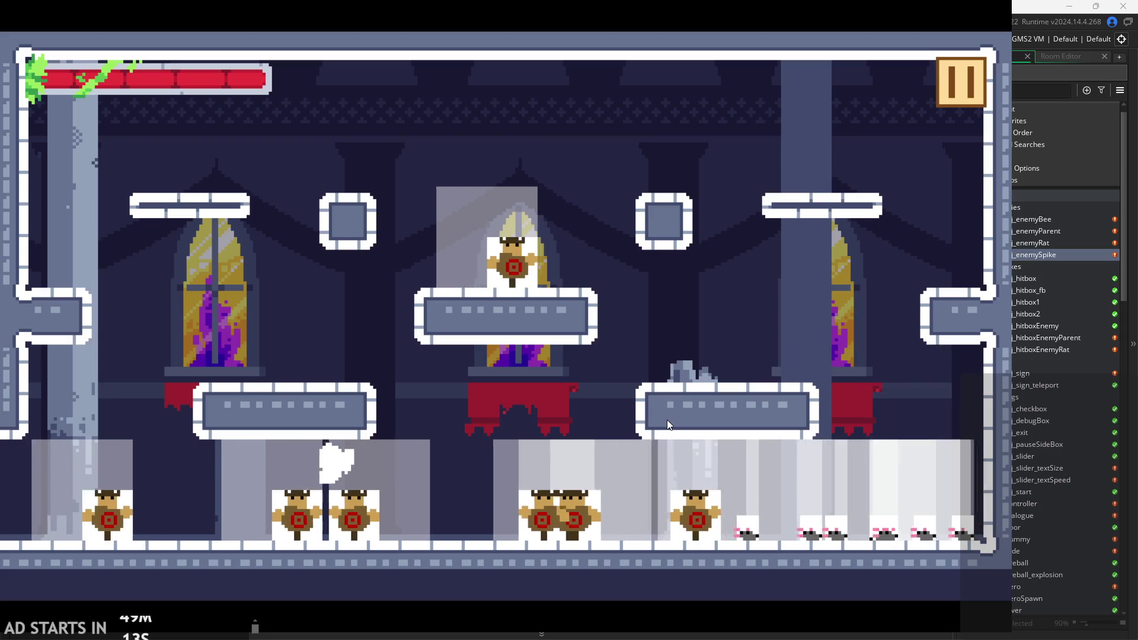
pyautogui.press('space')
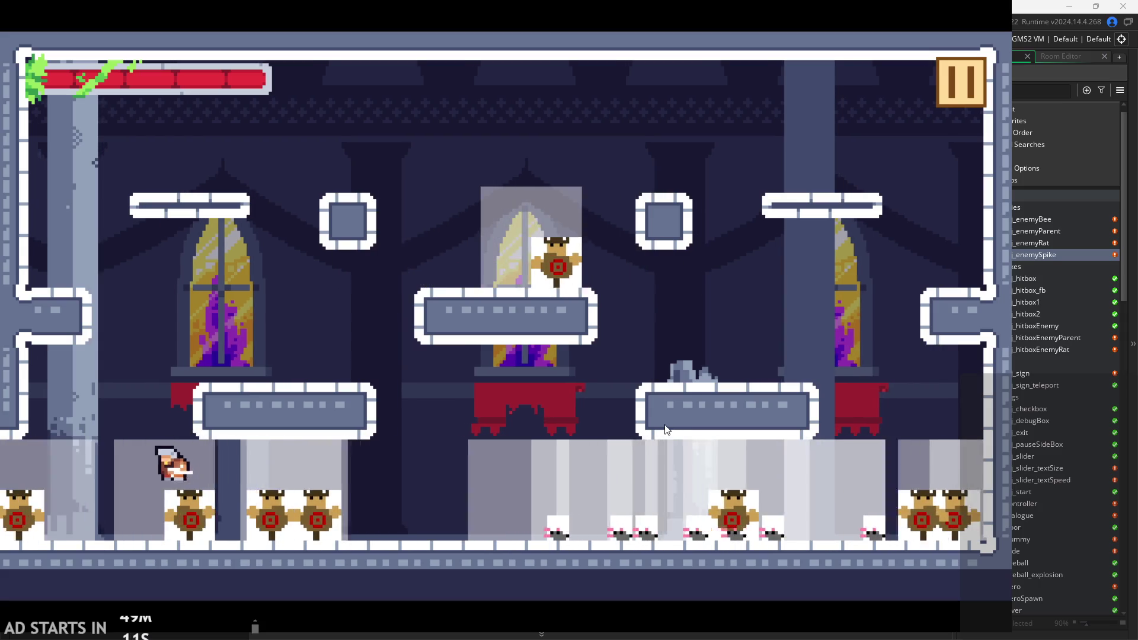
pyautogui.press('Left')
pyautogui.press('space')
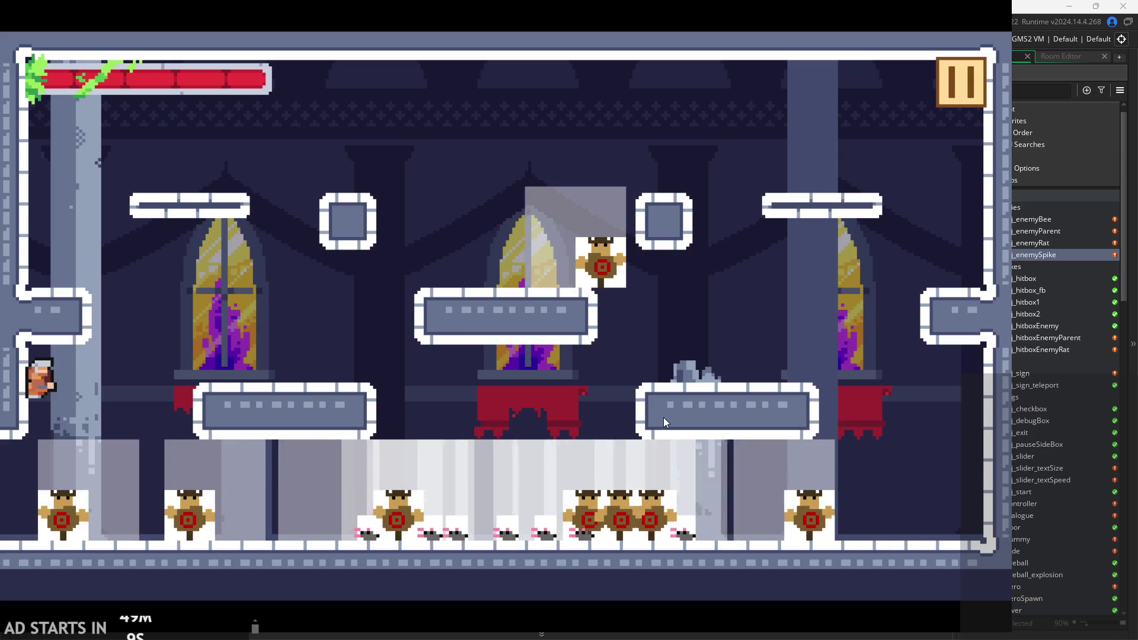
pyautogui.press('Right')
pyautogui.press('Left')
# Climb to the central platform and top-left, then pause the game with Escape.
pyautogui.press('Right')
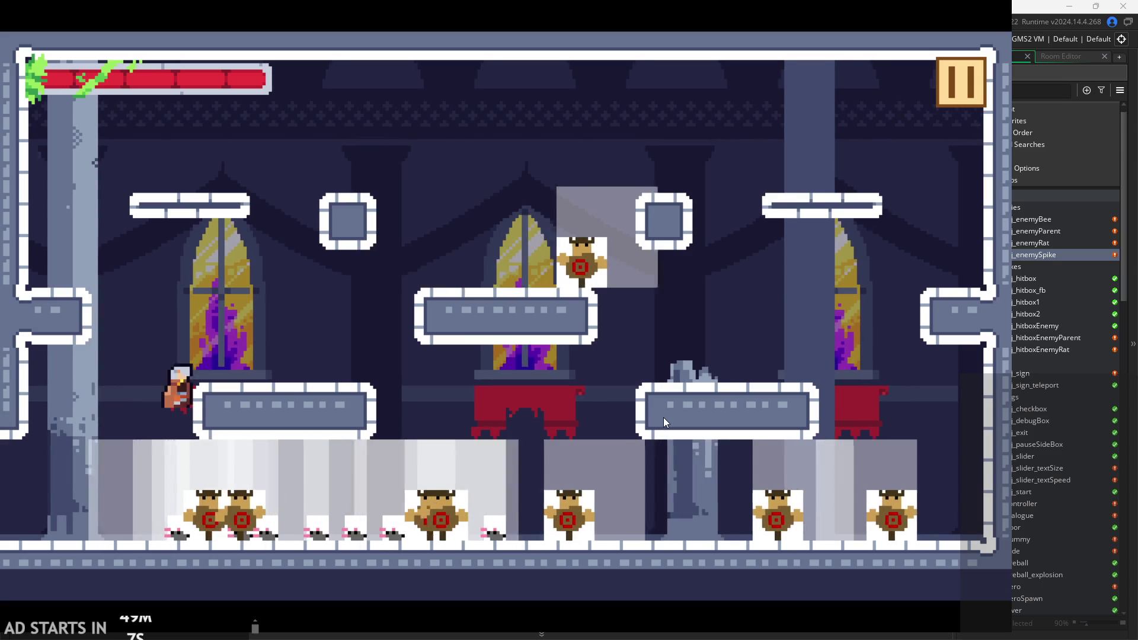
pyautogui.press('space')
pyautogui.press('Left')
pyautogui.press('Right')
pyautogui.press('Left')
pyautogui.press('space')
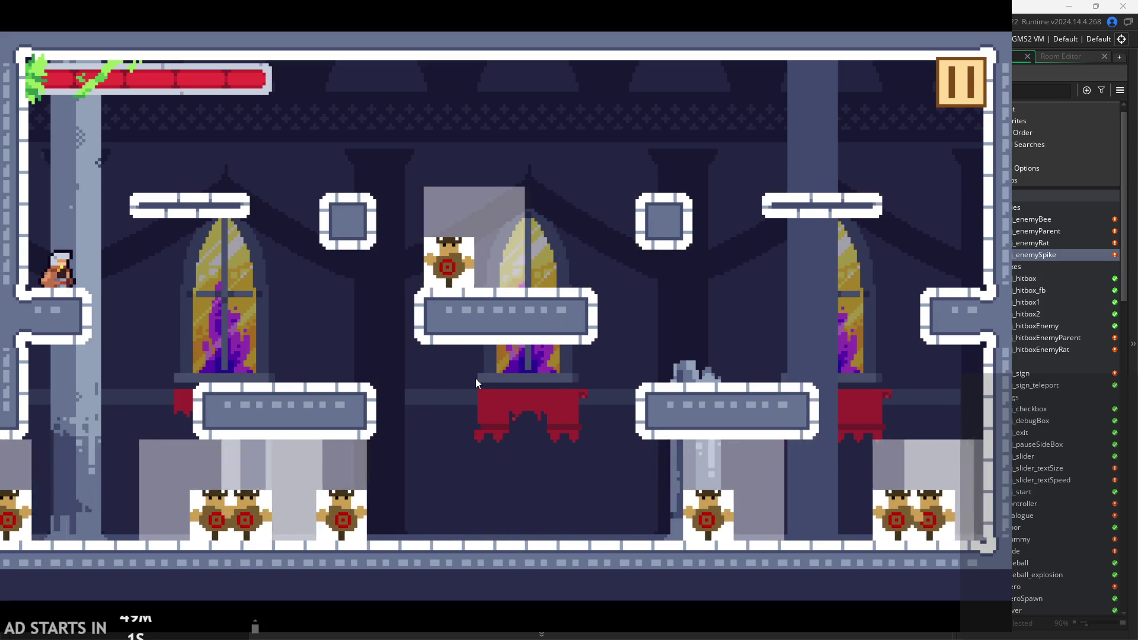
pyautogui.press('space')
pyautogui.press('Right')
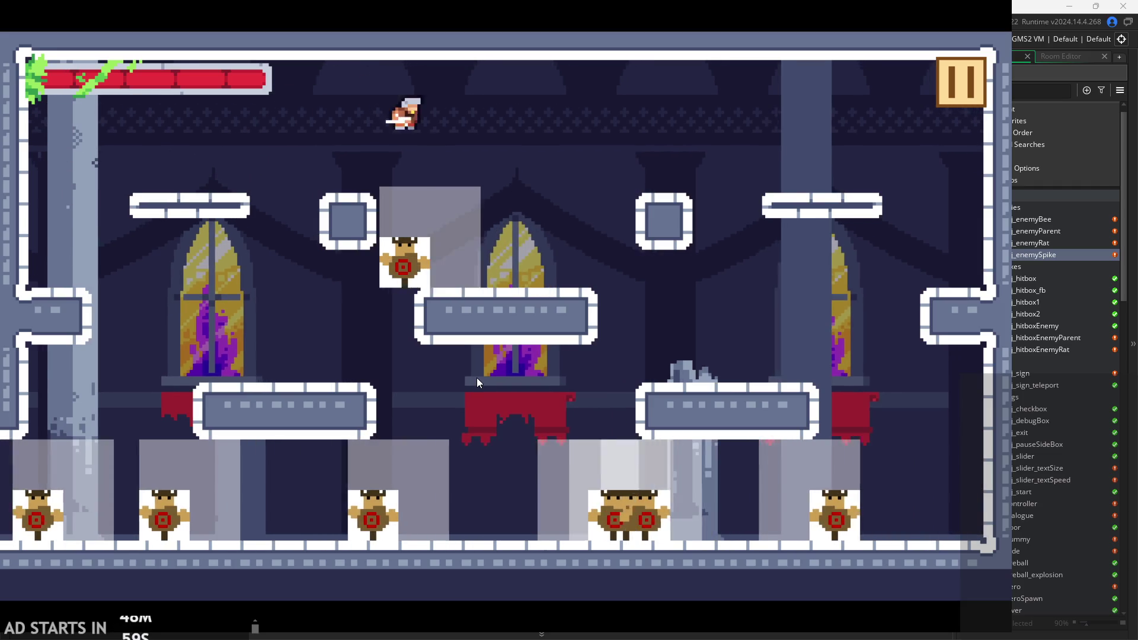
pyautogui.press('Right')
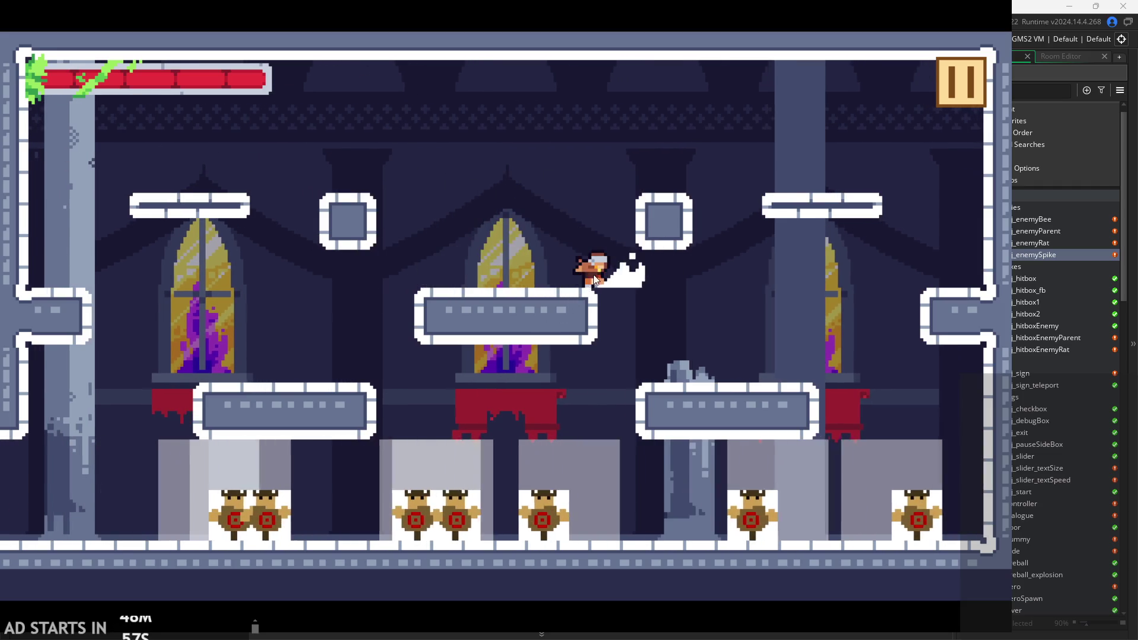
pyautogui.press('Escape')
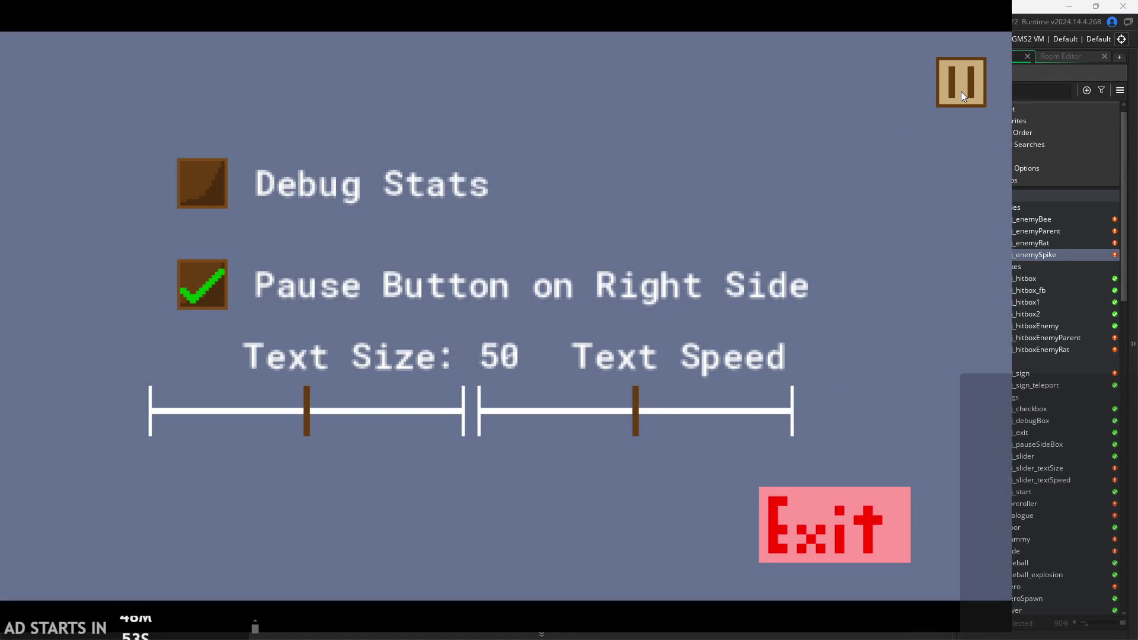
# Resume play, hop the hero onto the left block, and toggle pause a couple of times.
pyautogui.click(961, 92)
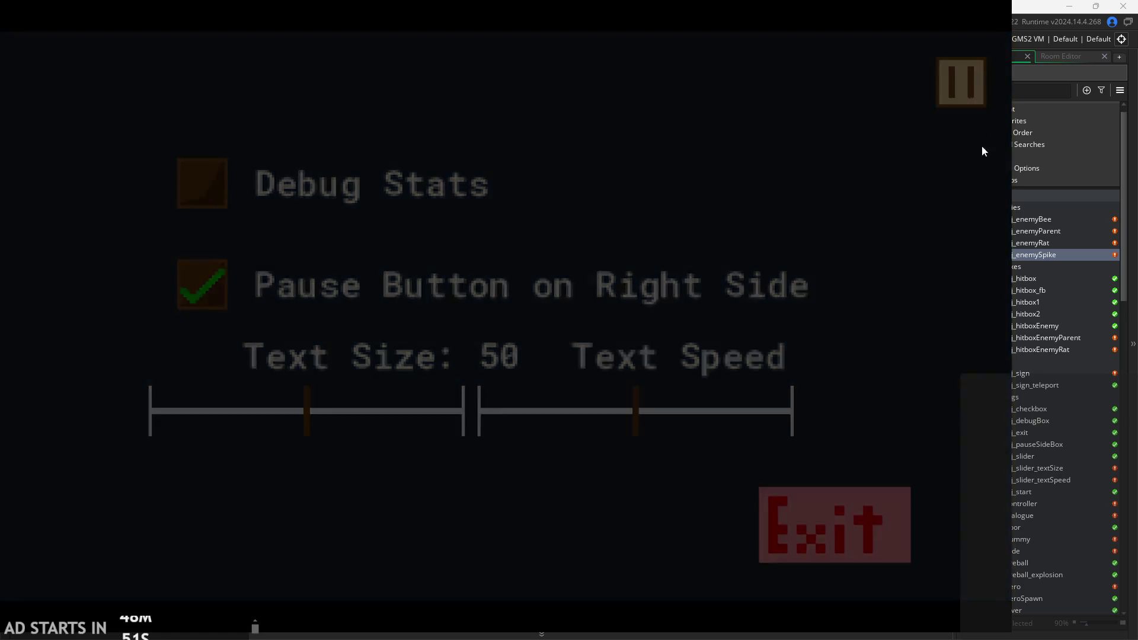
pyautogui.press('space')
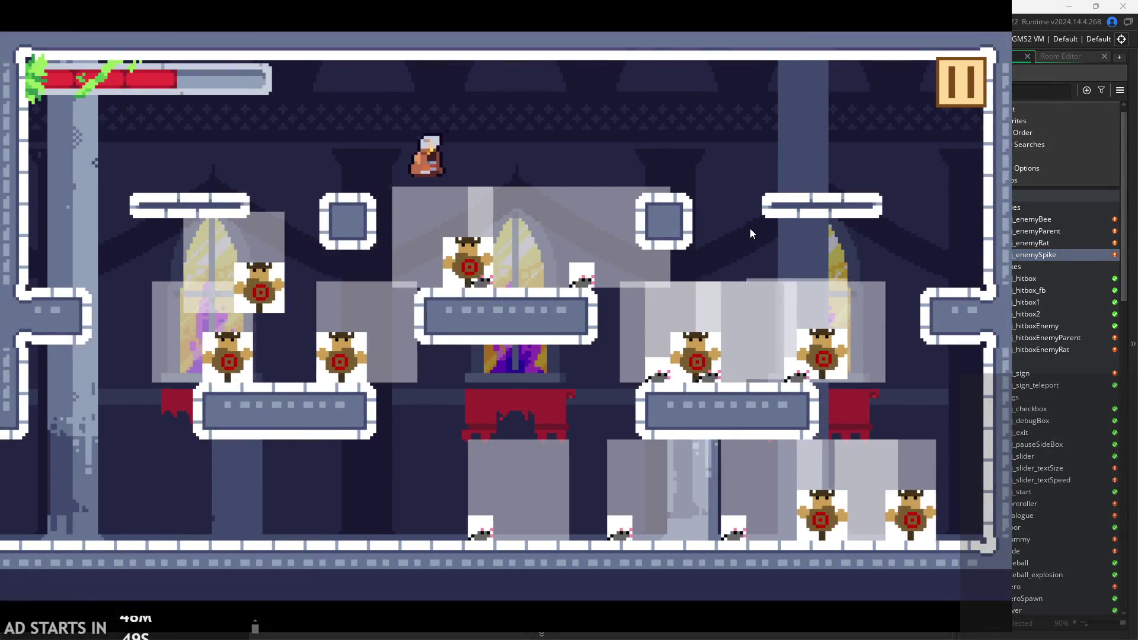
pyautogui.press('Left')
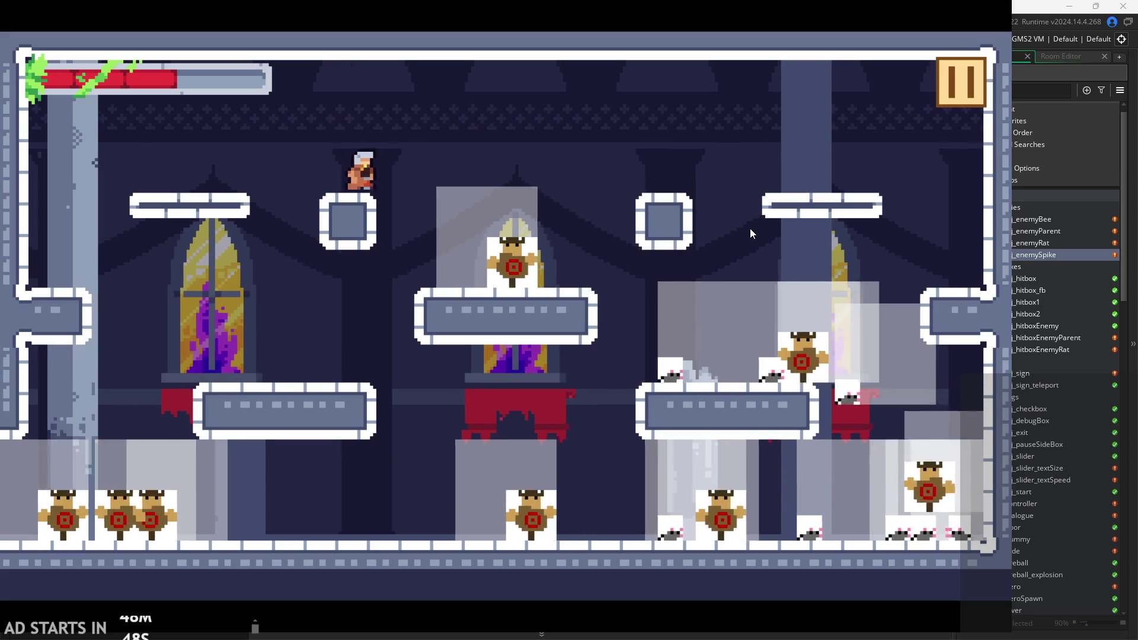
pyautogui.click(951, 90)
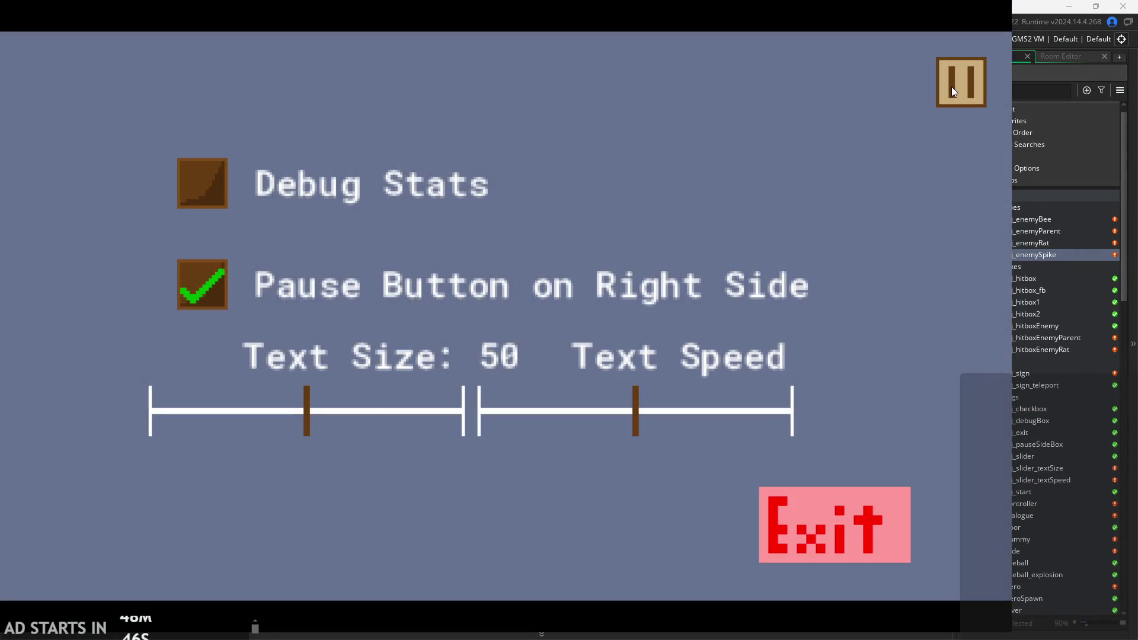
pyautogui.click(952, 87)
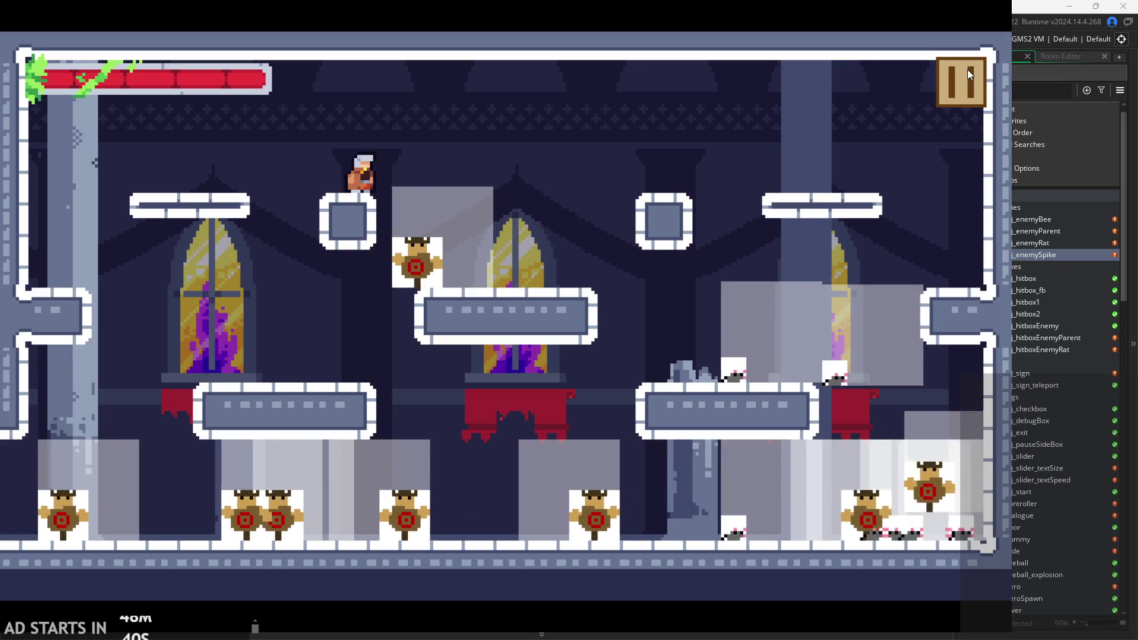
pyautogui.click(968, 69)
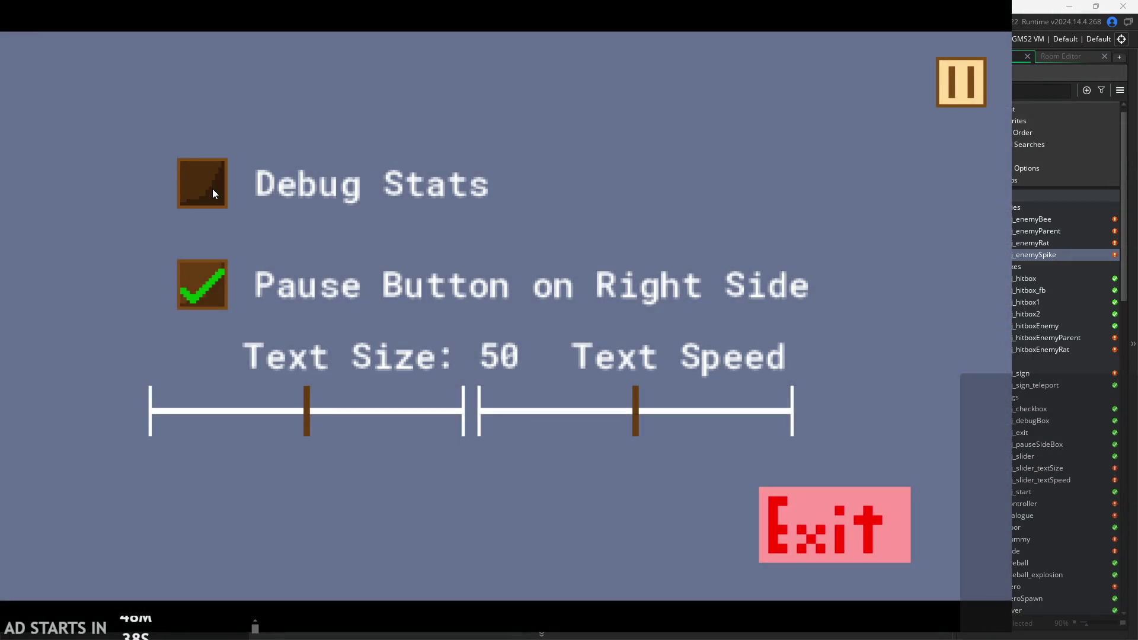
pyautogui.click(947, 93)
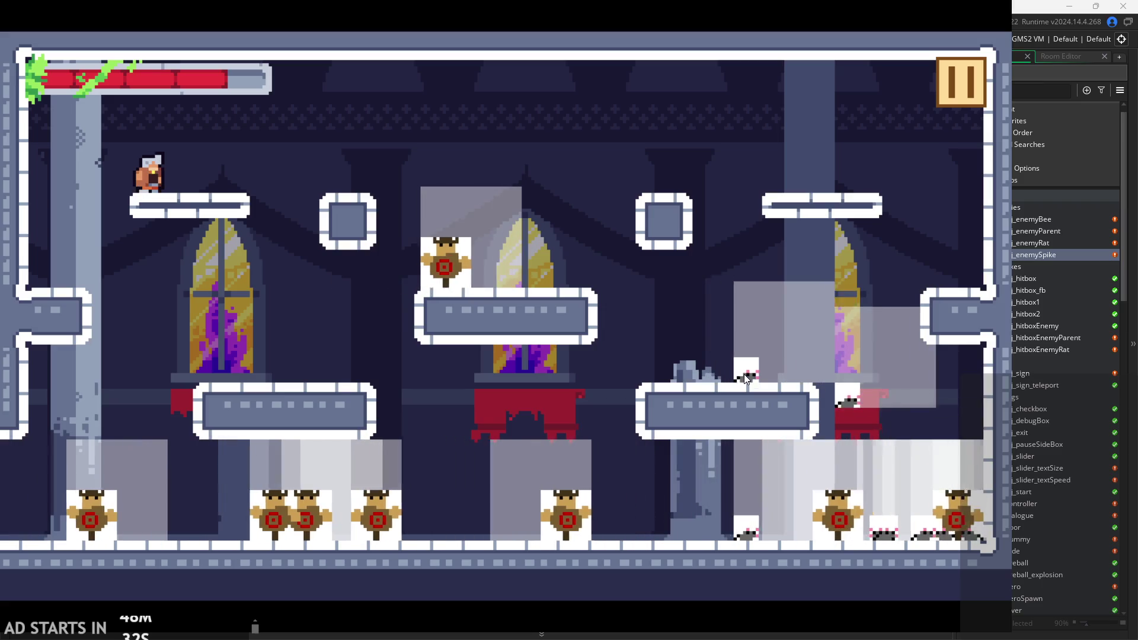
# Turn on Debug Stats in the pause menu, drag Text Size to 0, and resume.
pyautogui.press('Escape')
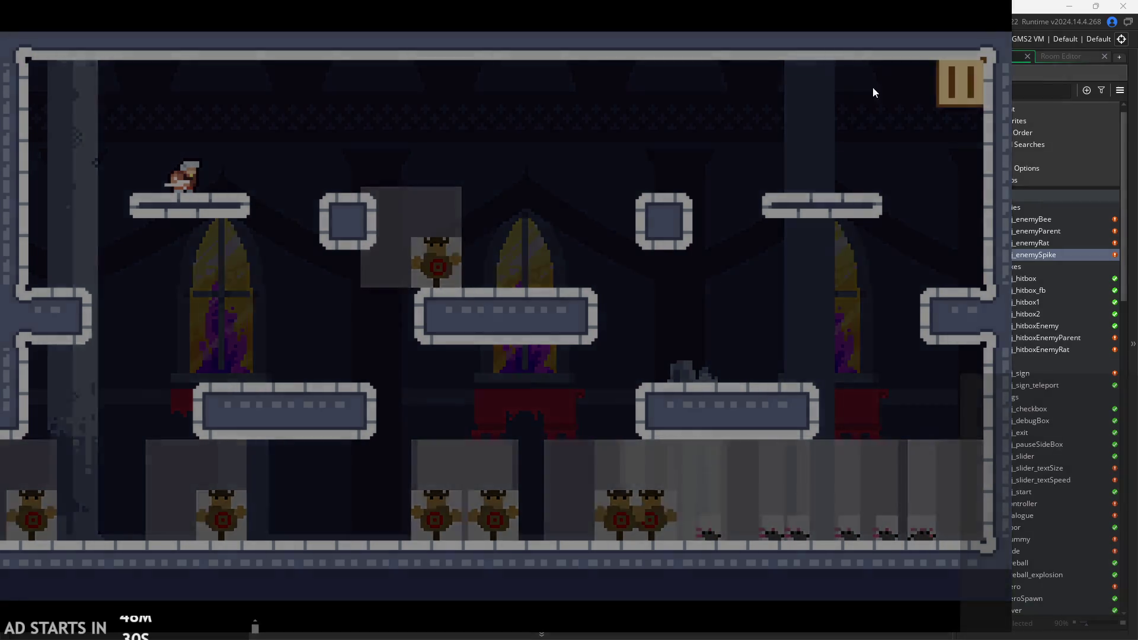
pyautogui.click(199, 183)
pyautogui.click(957, 83)
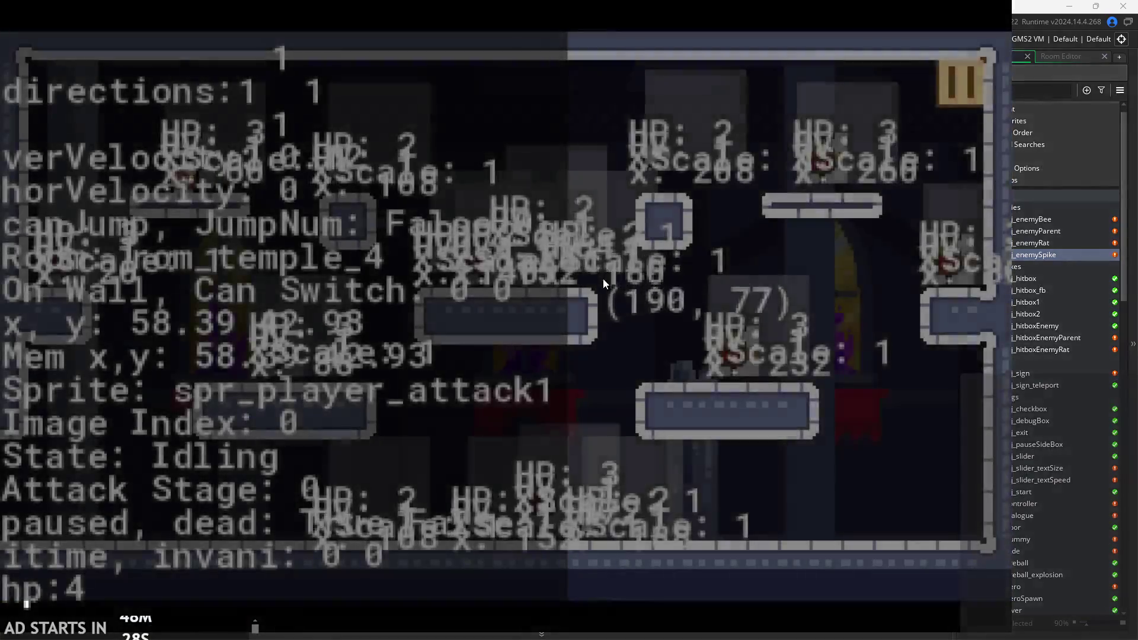
pyautogui.click(958, 83)
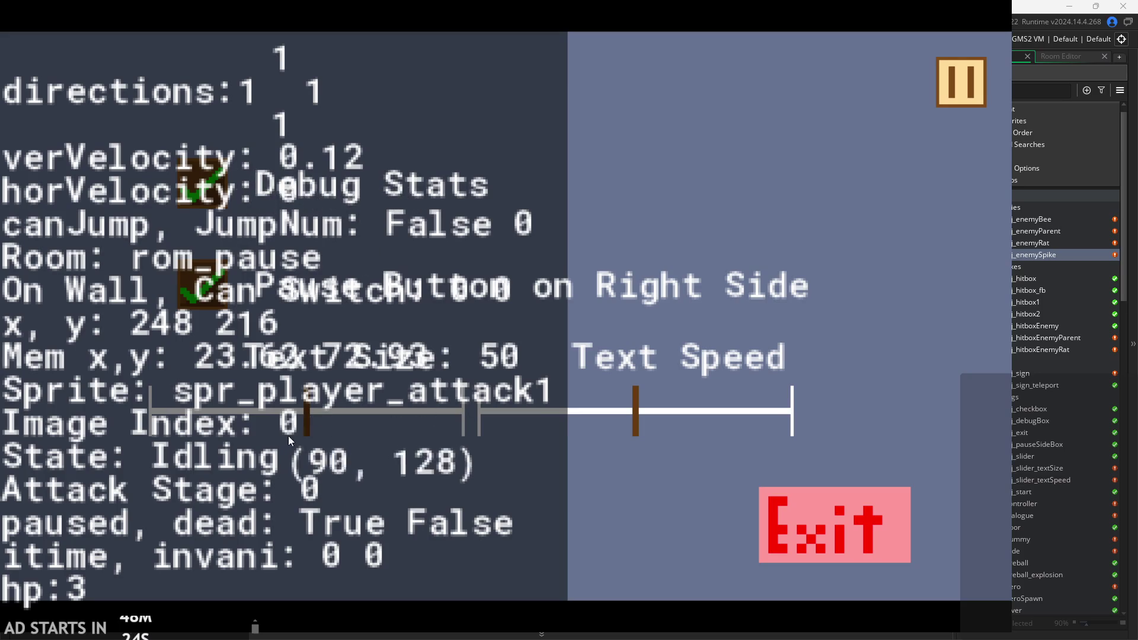
pyautogui.moveTo(290, 440); pyautogui.dragTo(20, 409)
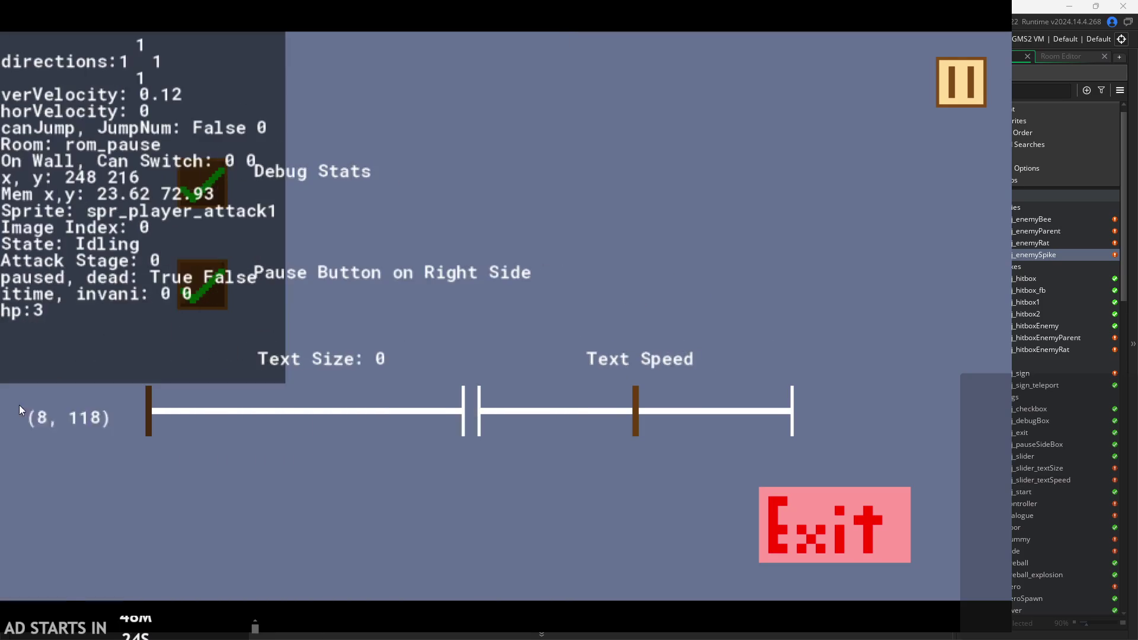
pyautogui.click(963, 84)
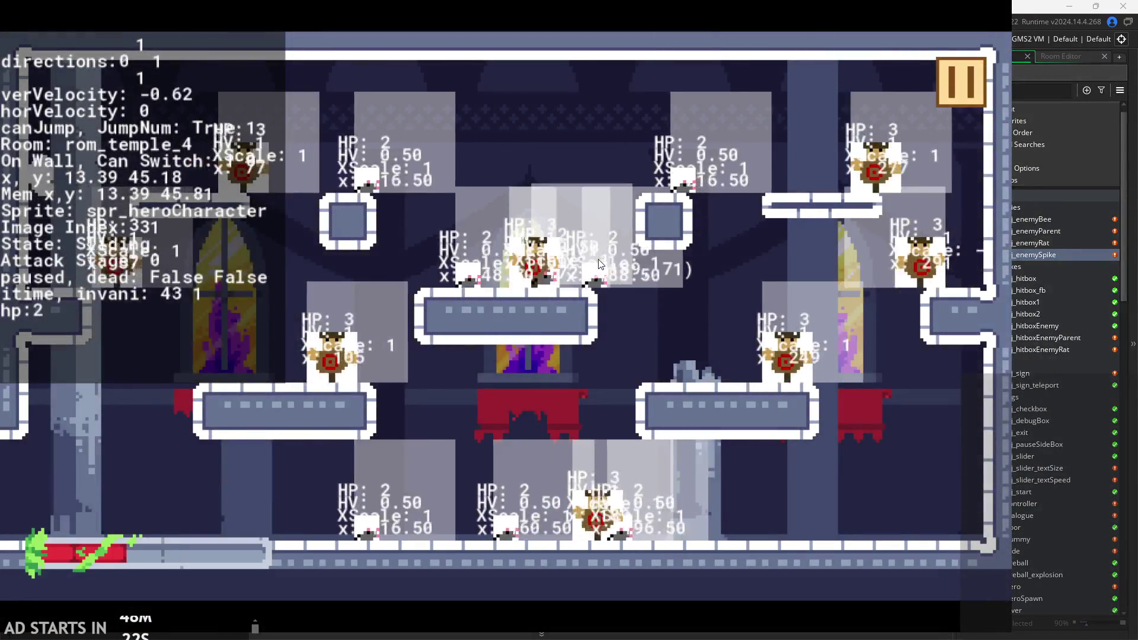
# Move across the upper room, pause and resume, then jump the respawned hero right.
pyautogui.press('Right')
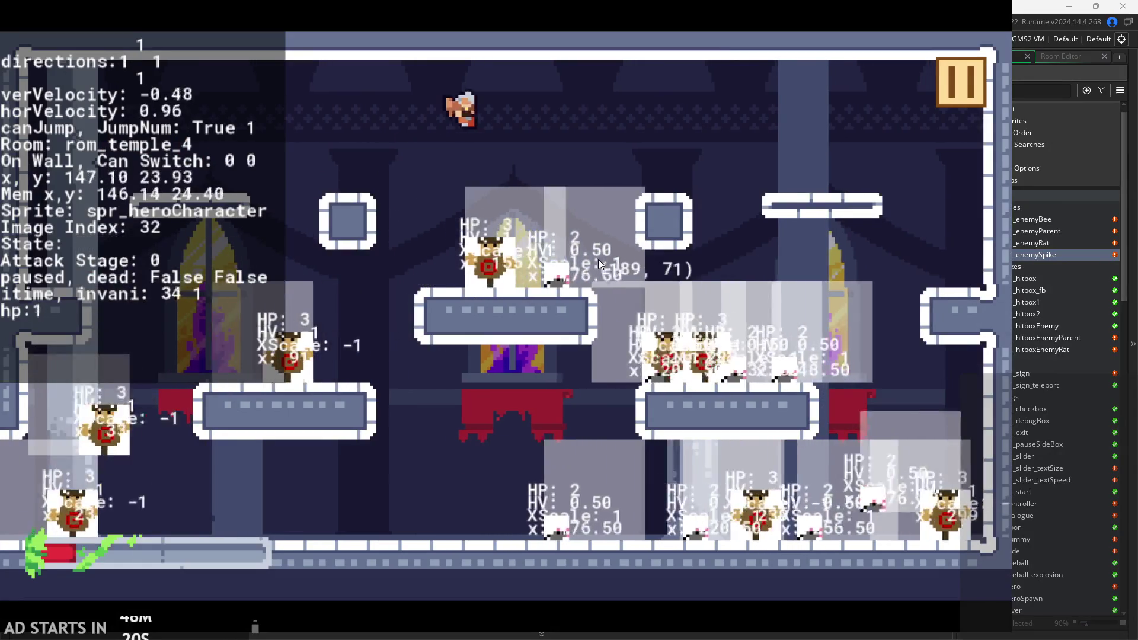
pyautogui.press('space')
pyautogui.press('Left')
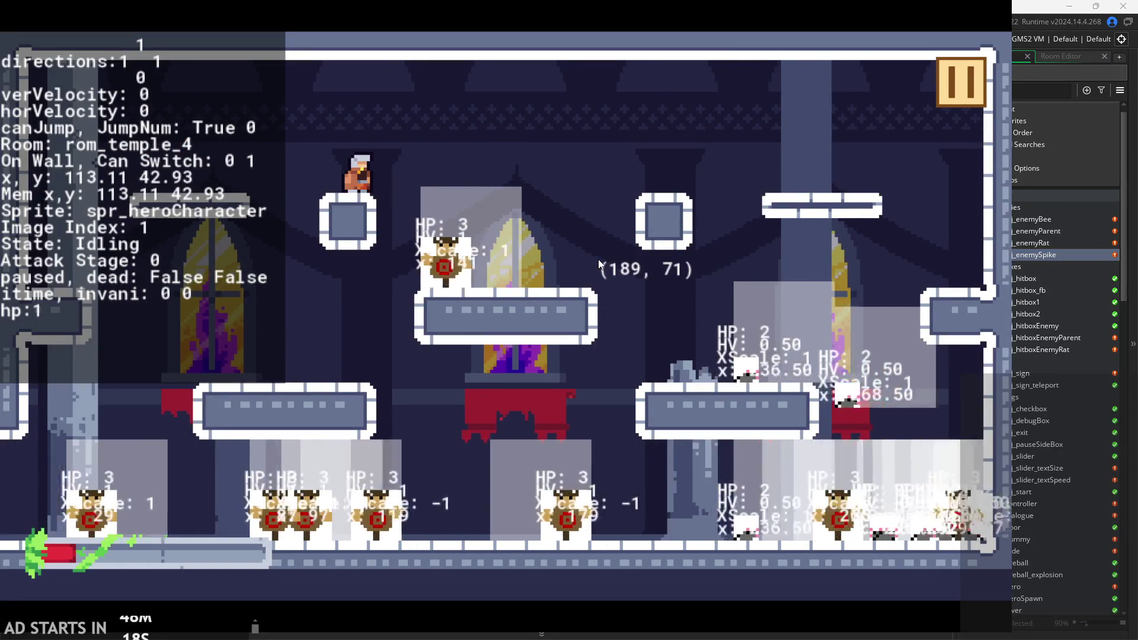
pyautogui.click(953, 77)
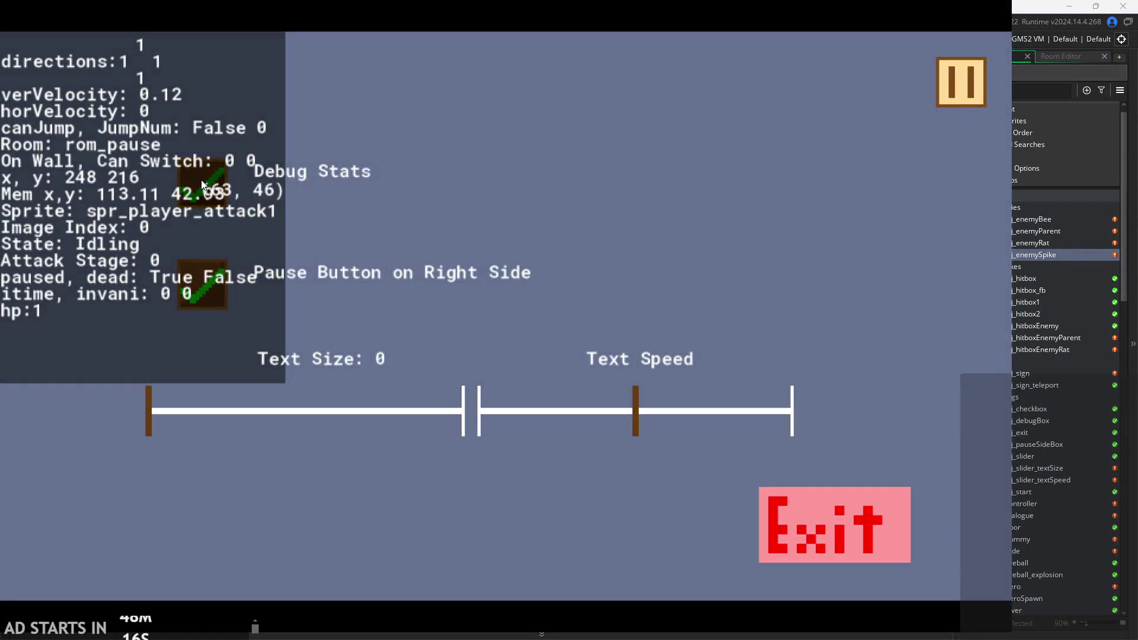
pyautogui.click(935, 104)
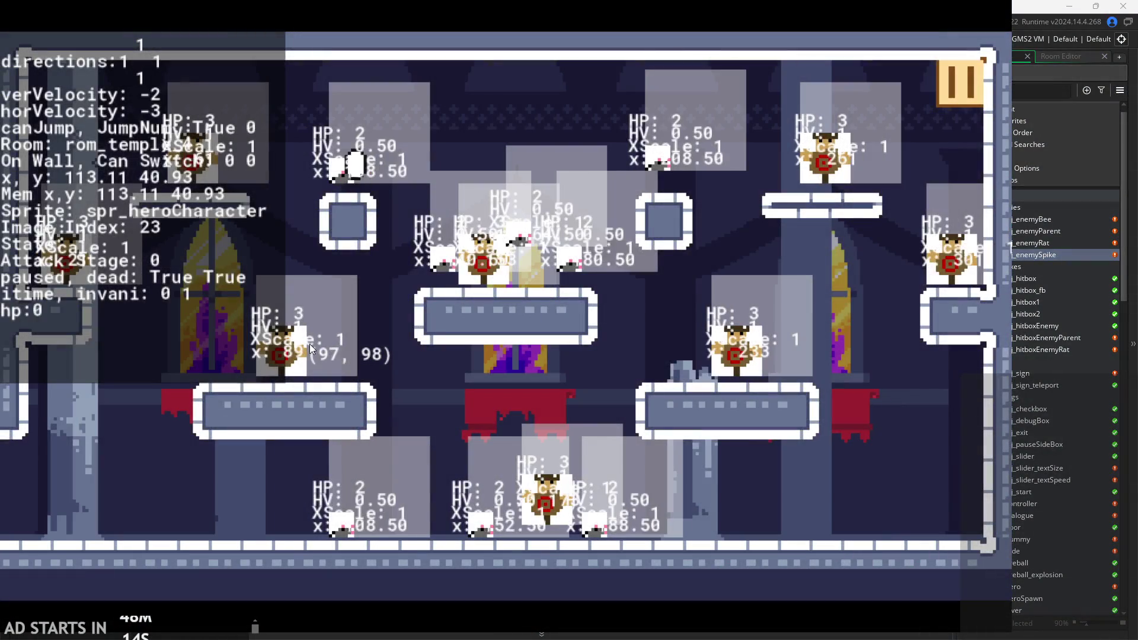
pyautogui.press('space')
pyautogui.press('Right')
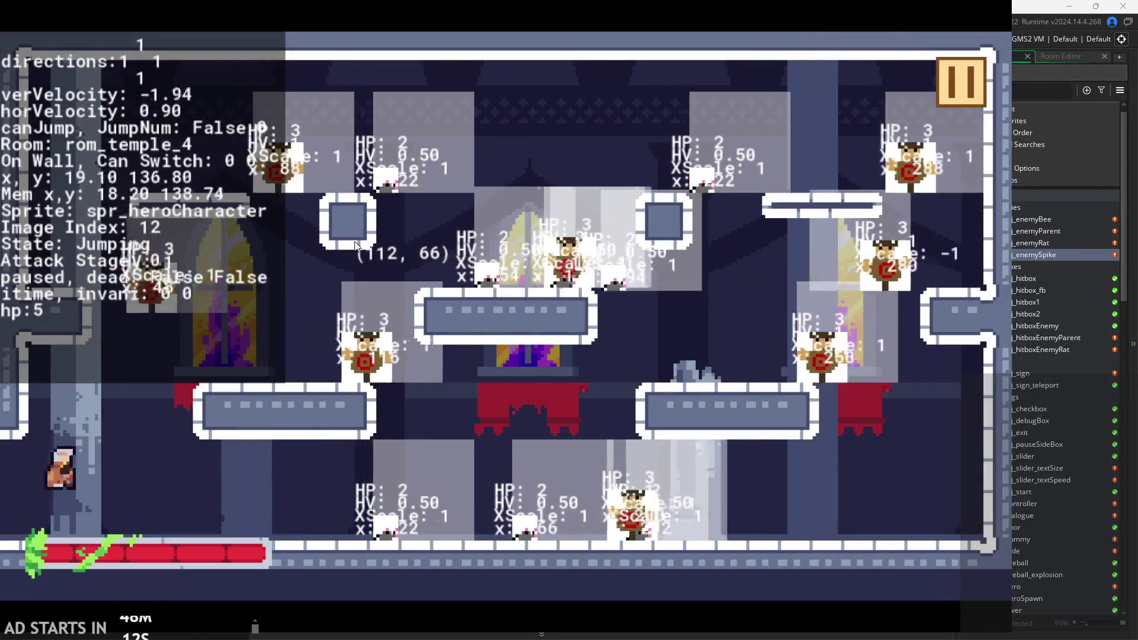
# Drop to the floor attacking the enemies, then run back and jump onto the left wall.
pyautogui.press('x')
pyautogui.press('Right')
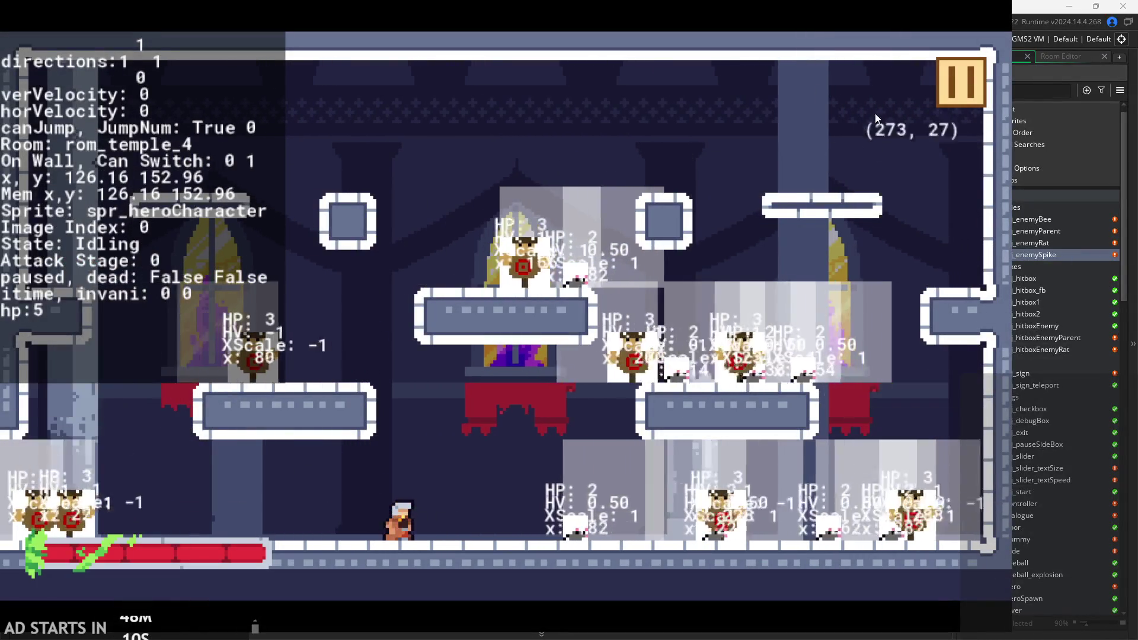
pyautogui.press('space')
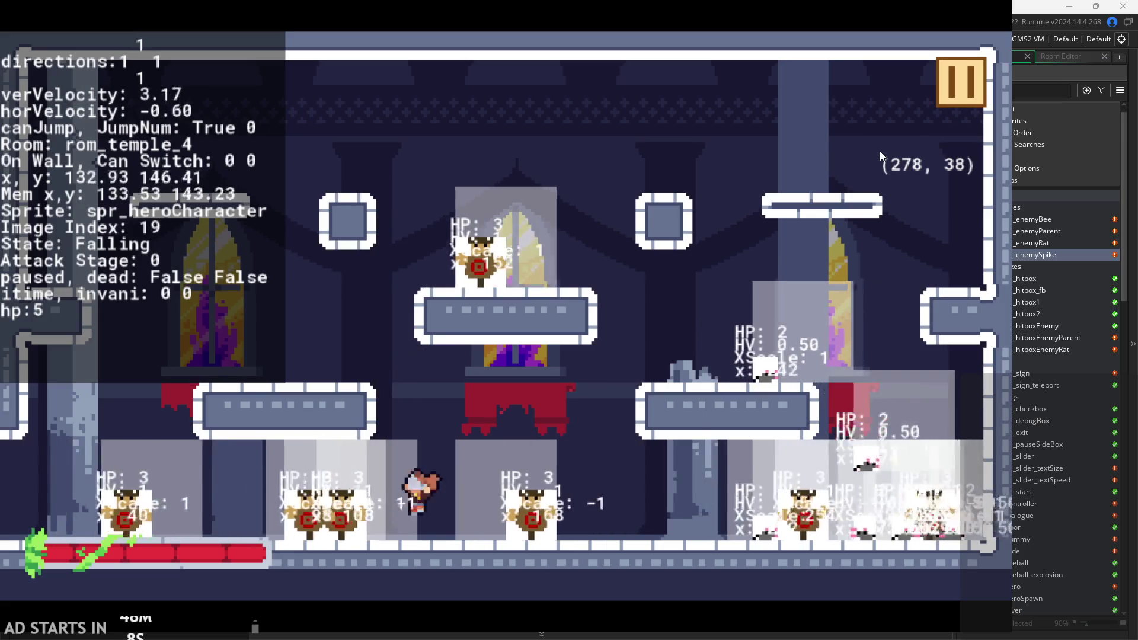
pyautogui.press('Left')
pyautogui.press('space')
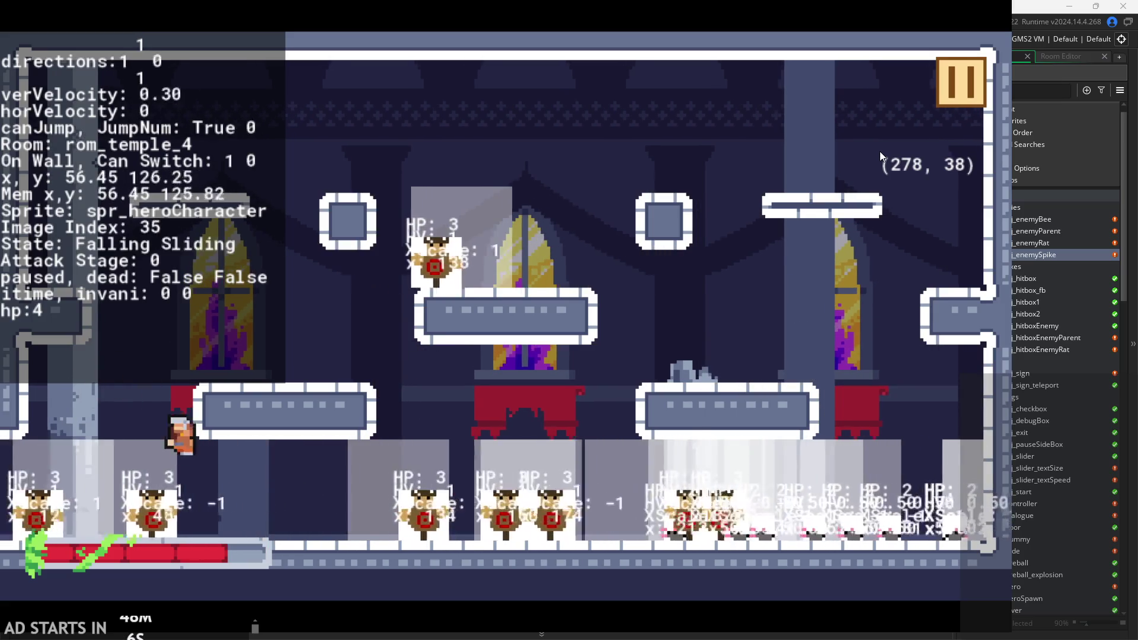
pyautogui.press('Right')
pyautogui.press('x')
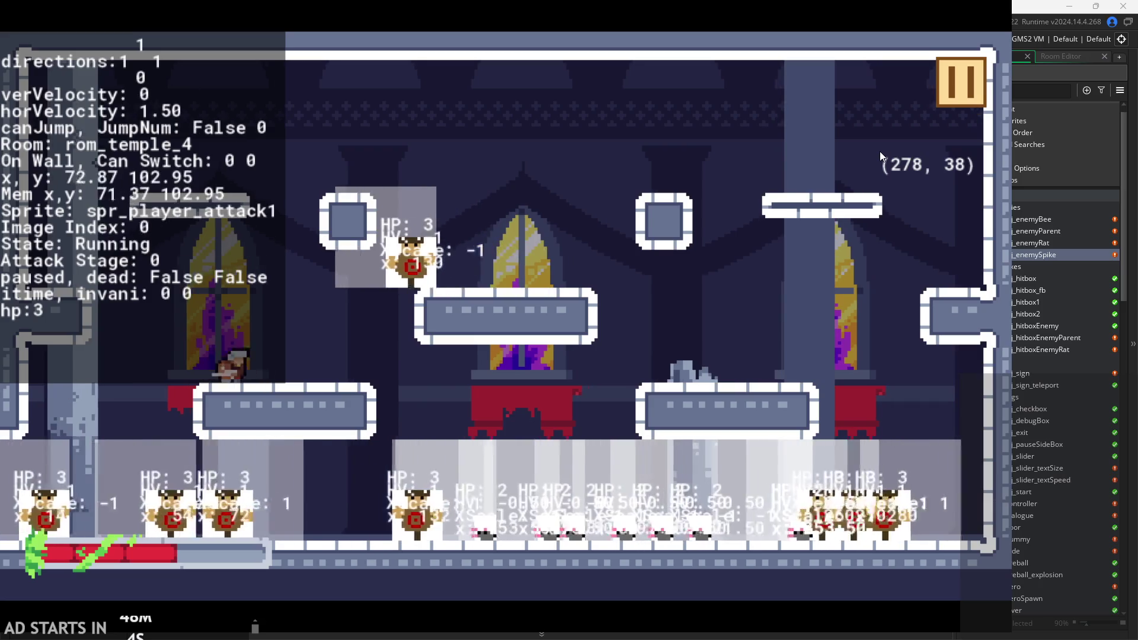
pyautogui.press('x')
pyautogui.press('Right')
pyautogui.press('space')
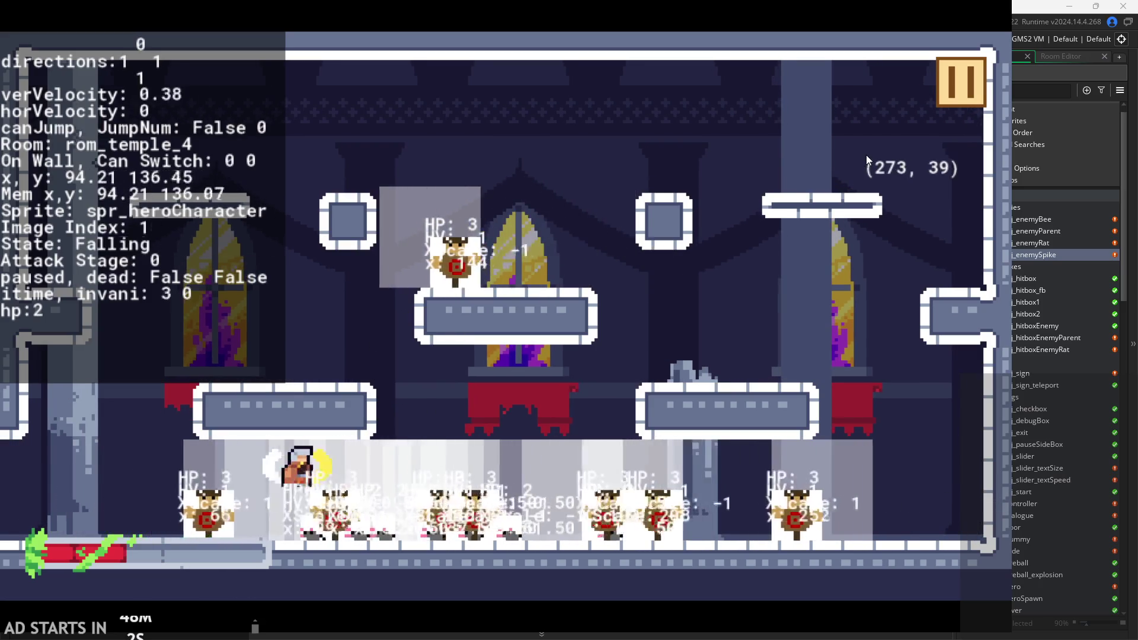
pyautogui.press('Left')
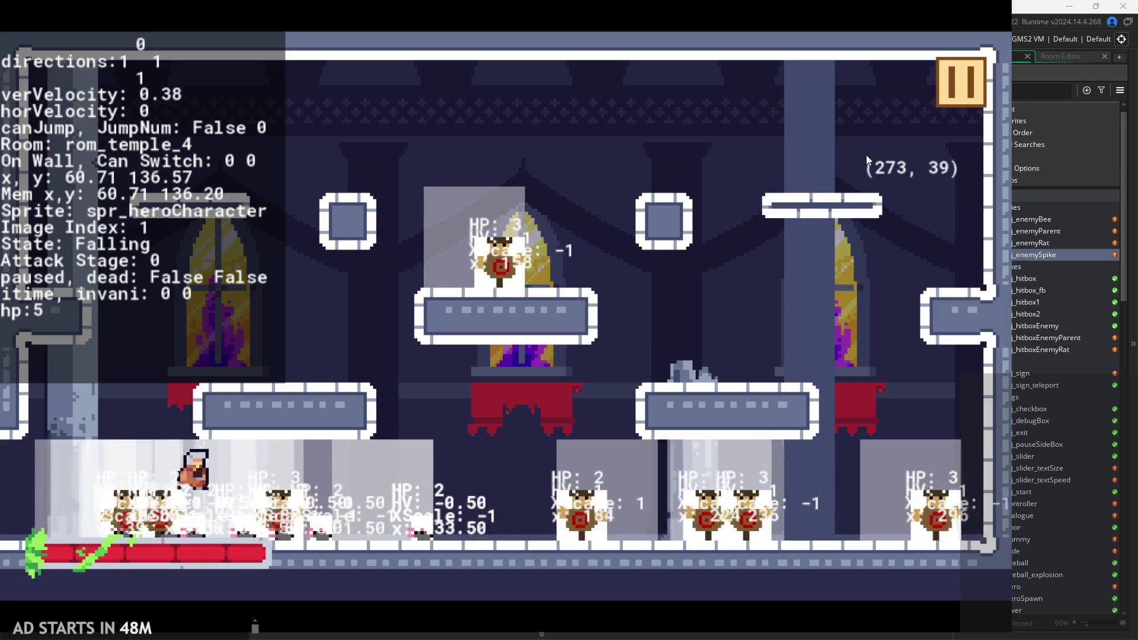
pyautogui.press('space')
# Wall-jump repeatedly between the left wall and the floor, pushing off to the right.
pyautogui.press('space')
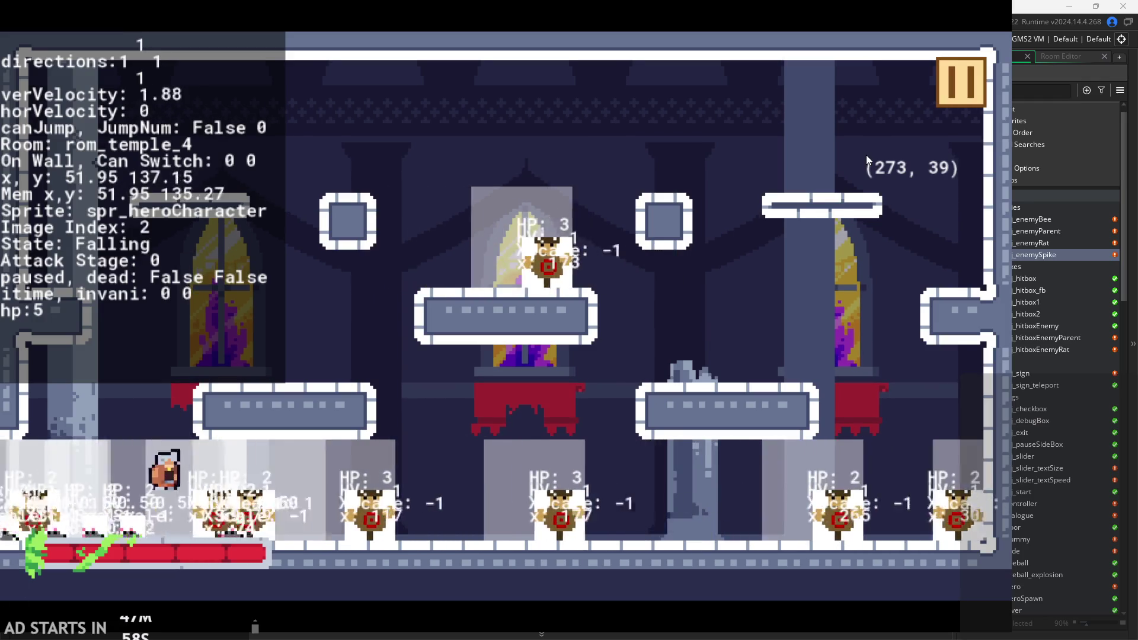
pyautogui.press('Left')
pyautogui.press('space')
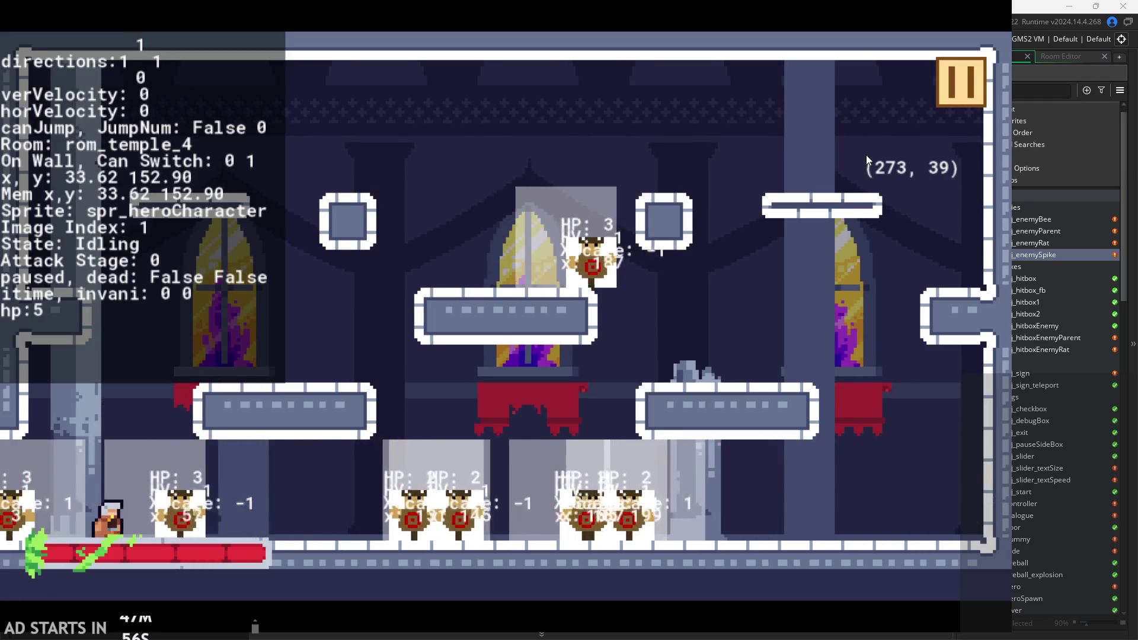
pyautogui.press('Right')
pyautogui.press('space')
pyautogui.press('Left')
pyautogui.press('space')
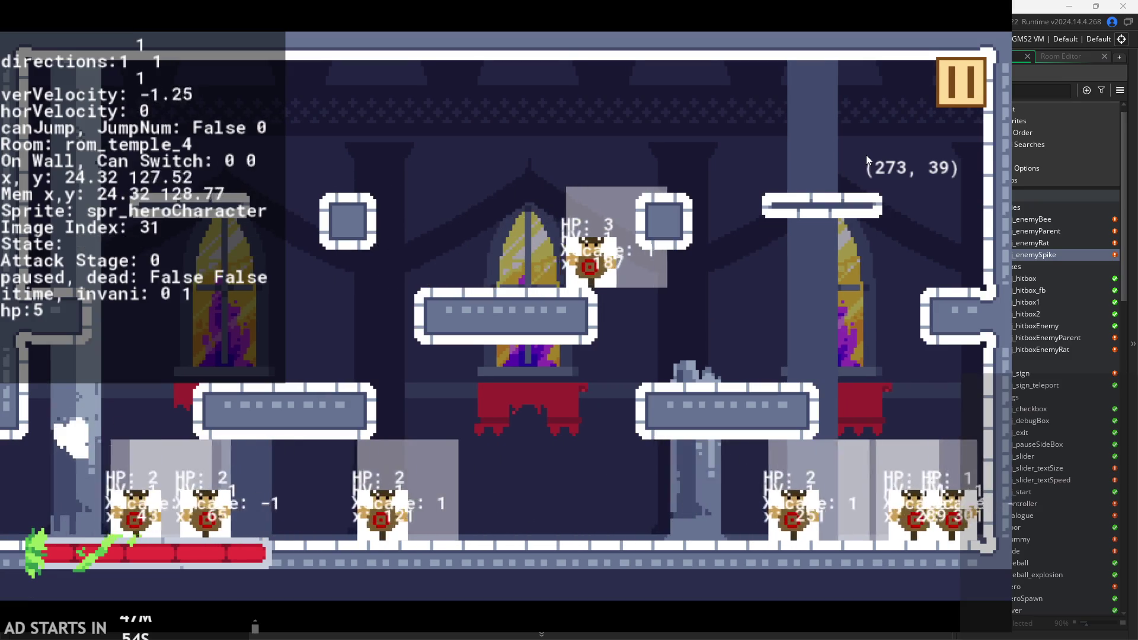
pyautogui.press('space')
pyautogui.press('Right')
pyautogui.press('Left')
pyautogui.press('space')
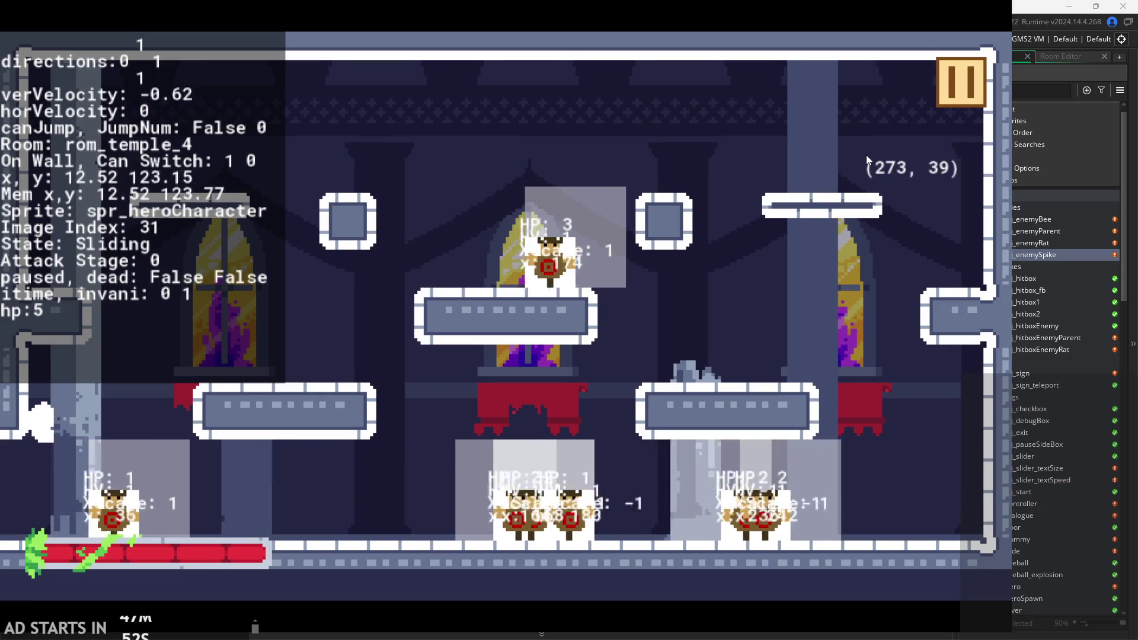
pyautogui.press('space')
# Jump up-left off the wall, then run right attacking enemies across the floor.
pyautogui.press('Right')
pyautogui.press('space')
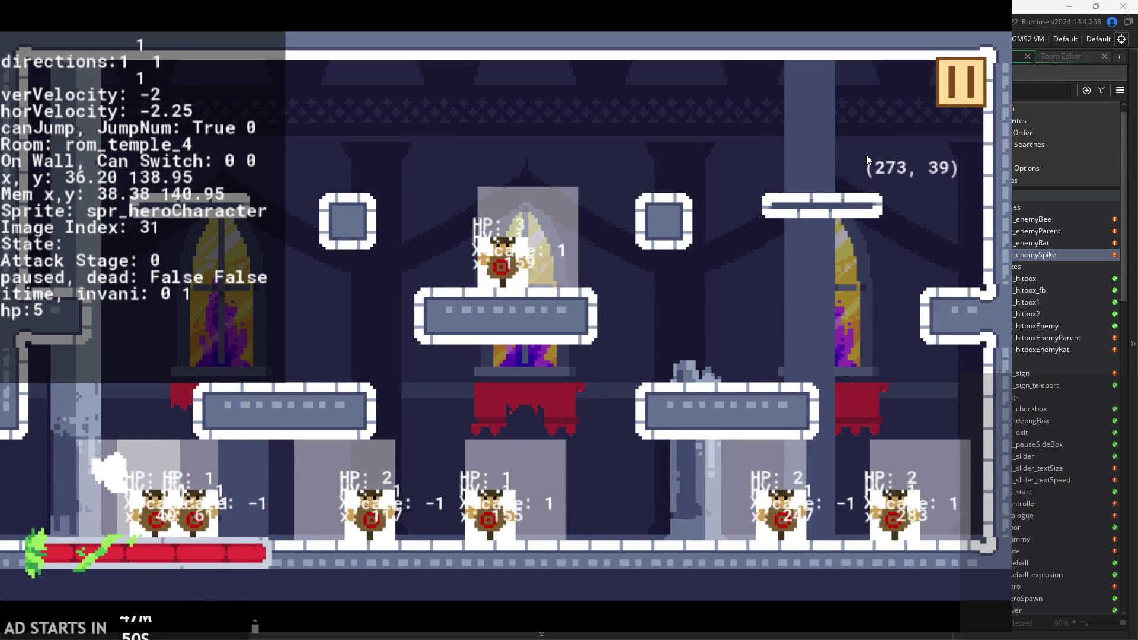
pyautogui.press('space')
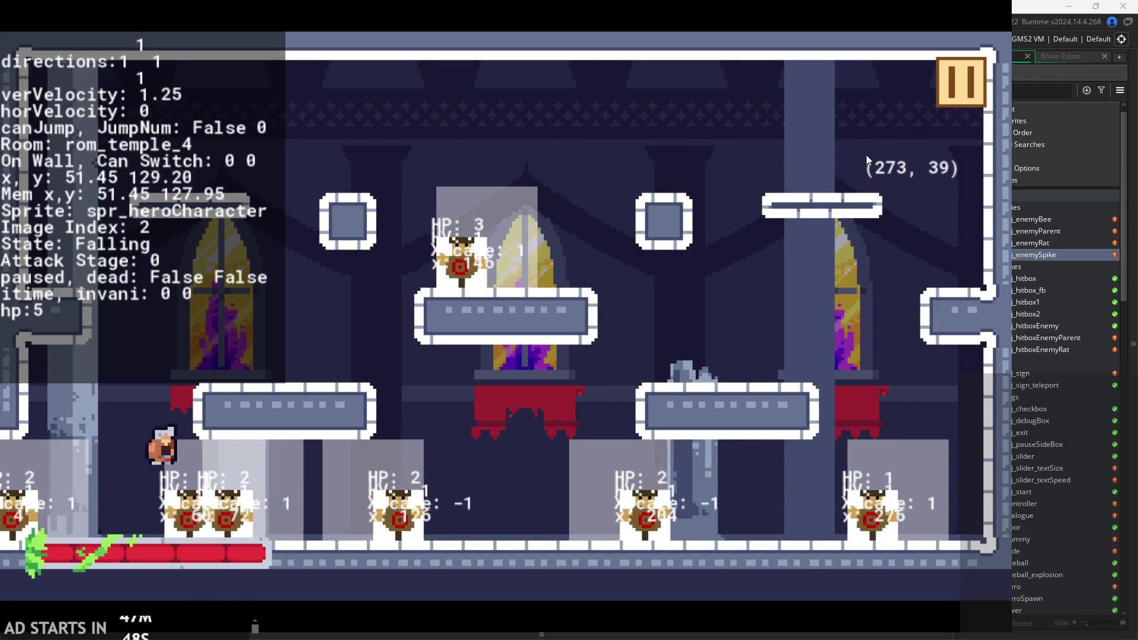
pyautogui.press('Left')
pyautogui.press('space')
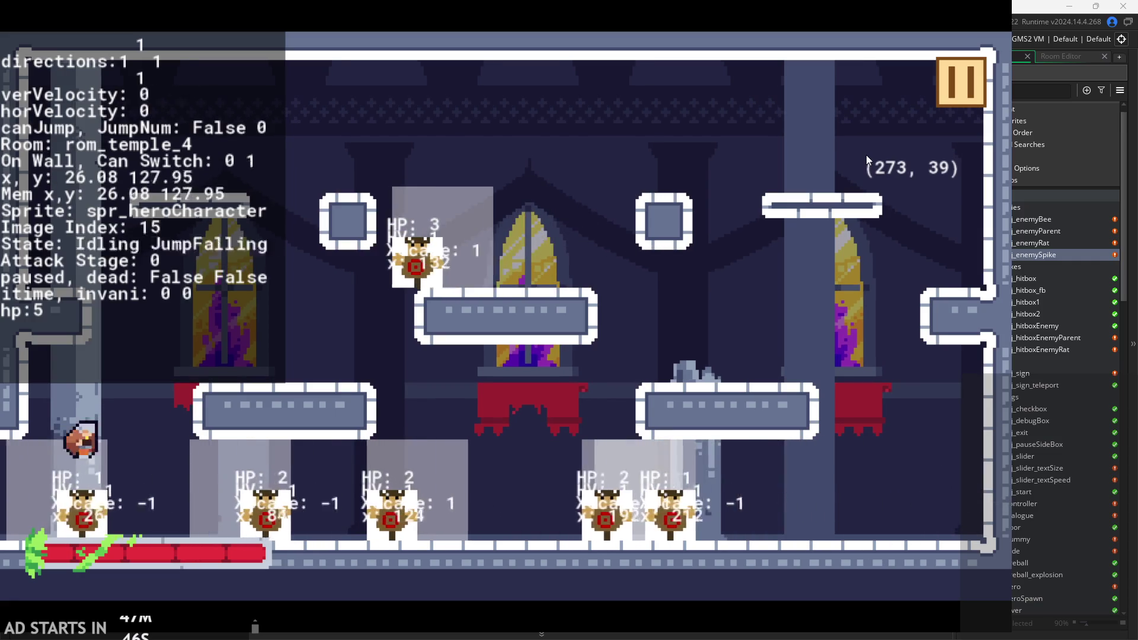
pyautogui.press('Left')
pyautogui.press('space')
pyautogui.press('Right')
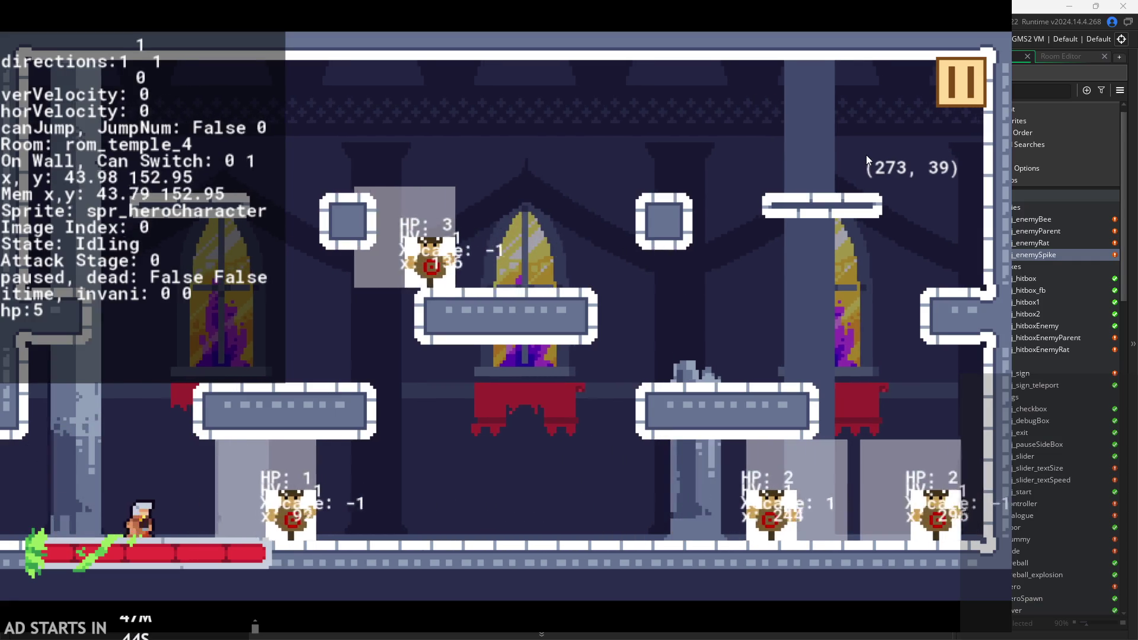
pyautogui.press('x')
pyautogui.press('Right')
pyautogui.press('space')
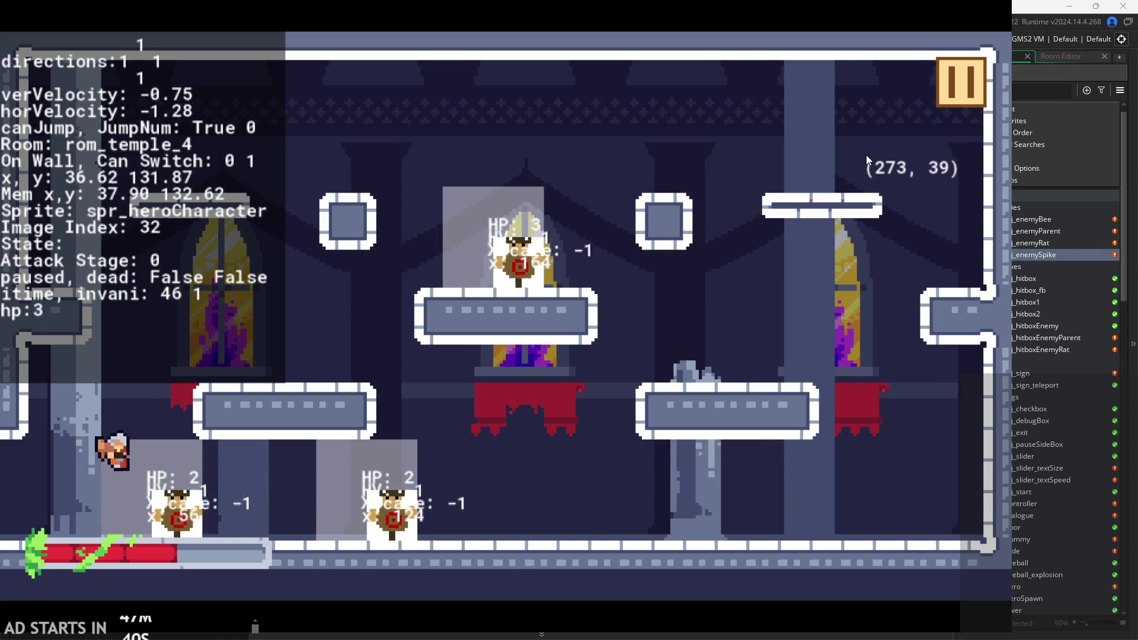
# After being hit, slide down the left wall and jump onto the small upper-left block.
pyautogui.press('Left')
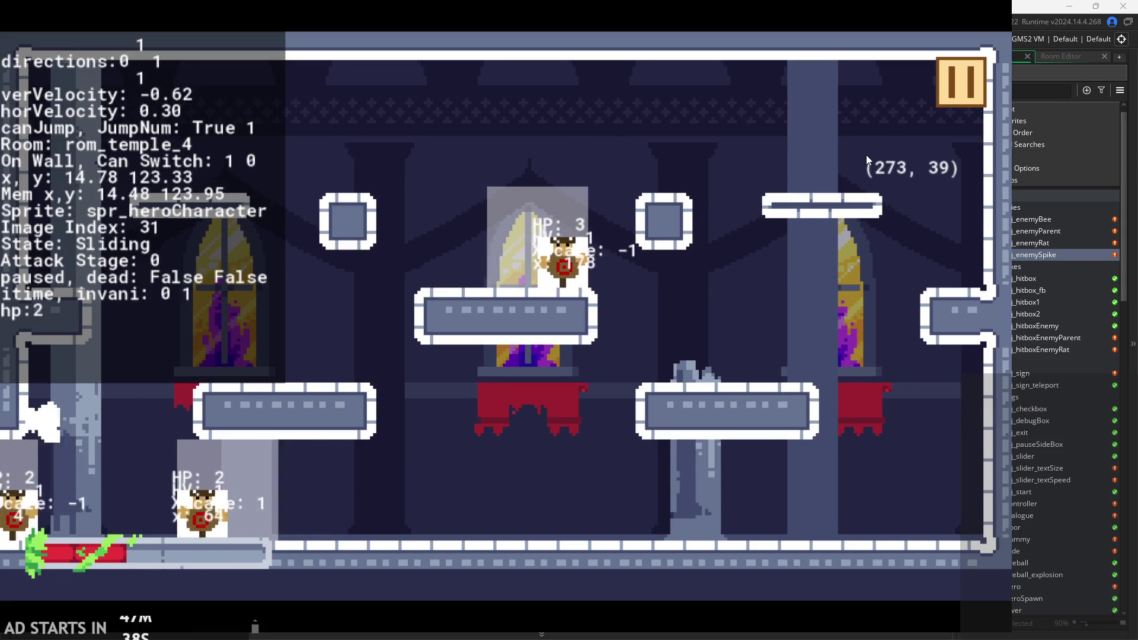
pyautogui.press('space')
pyautogui.press('space')
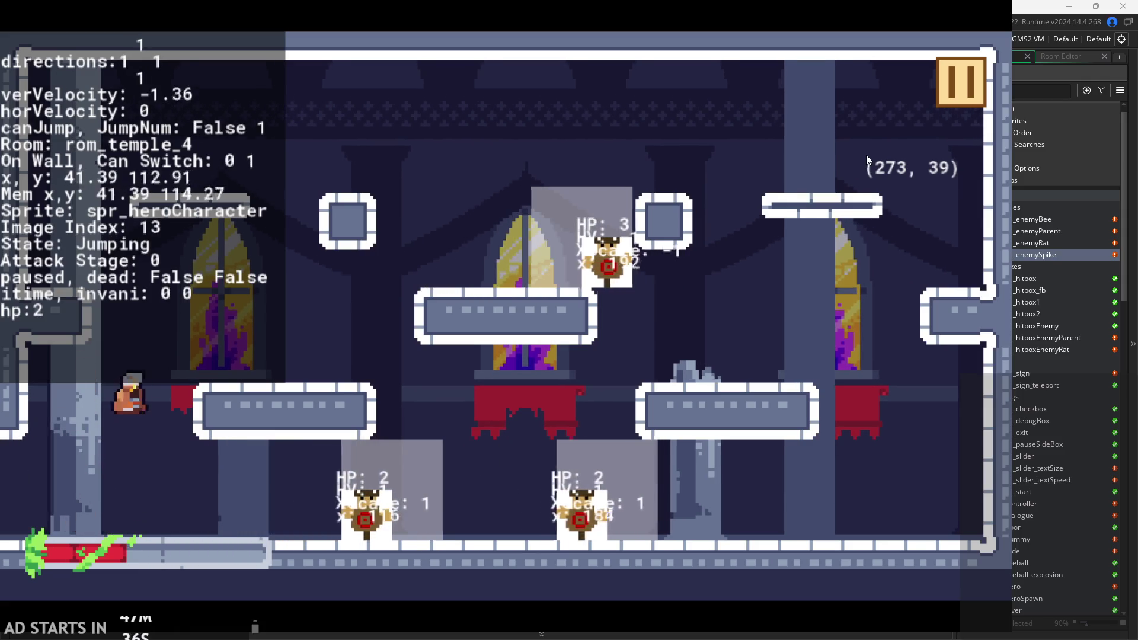
pyautogui.press('Right')
pyautogui.press('space')
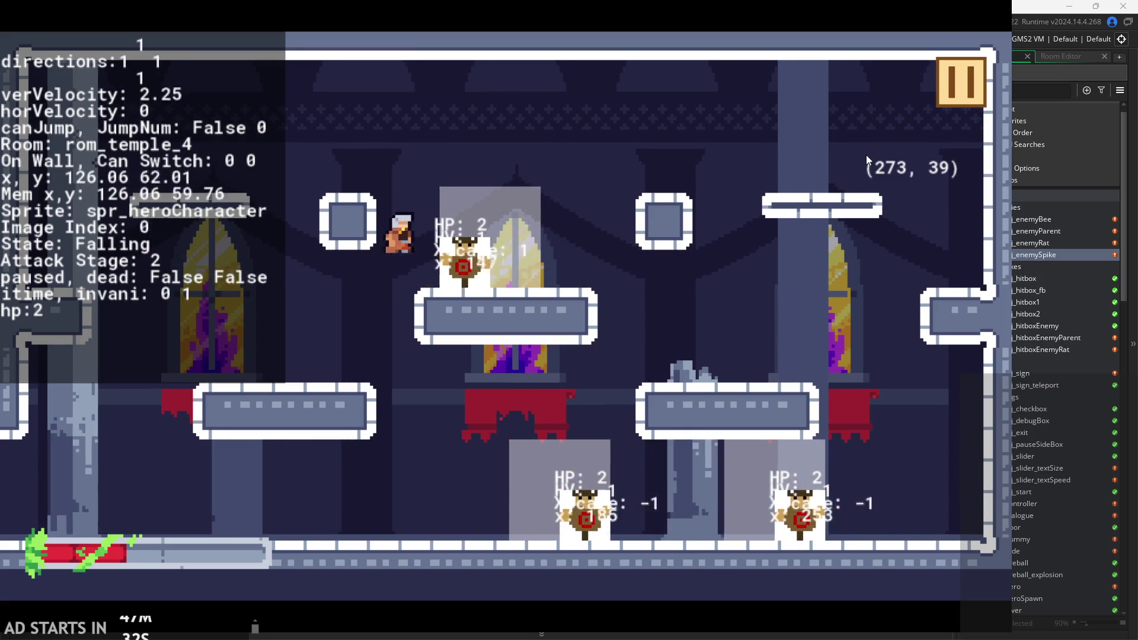
pyautogui.press('space')
pyautogui.press('Left')
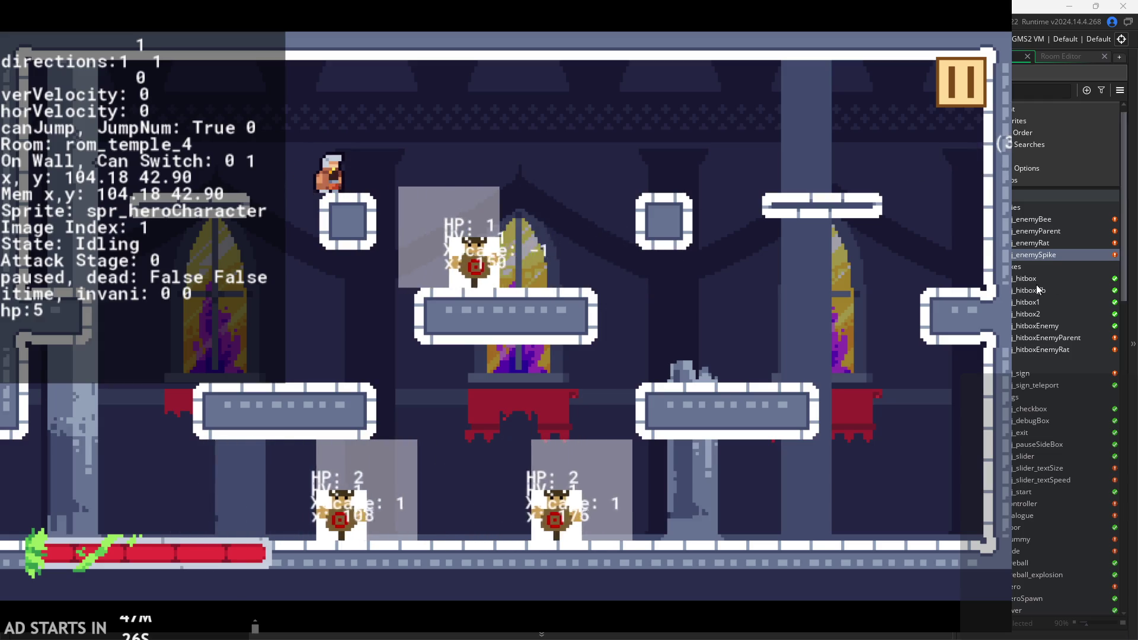
# Pause and resume once more, then pause and exit back to obj_enemySpike's Create code.
pyautogui.click(955, 87)
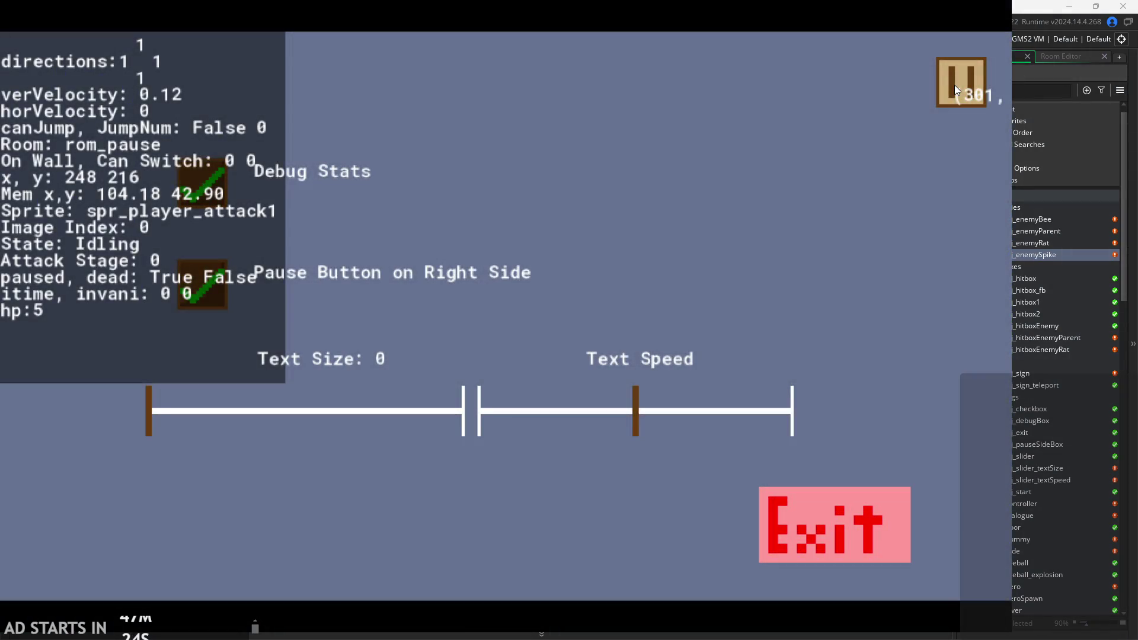
pyautogui.click(955, 85)
pyautogui.press('space')
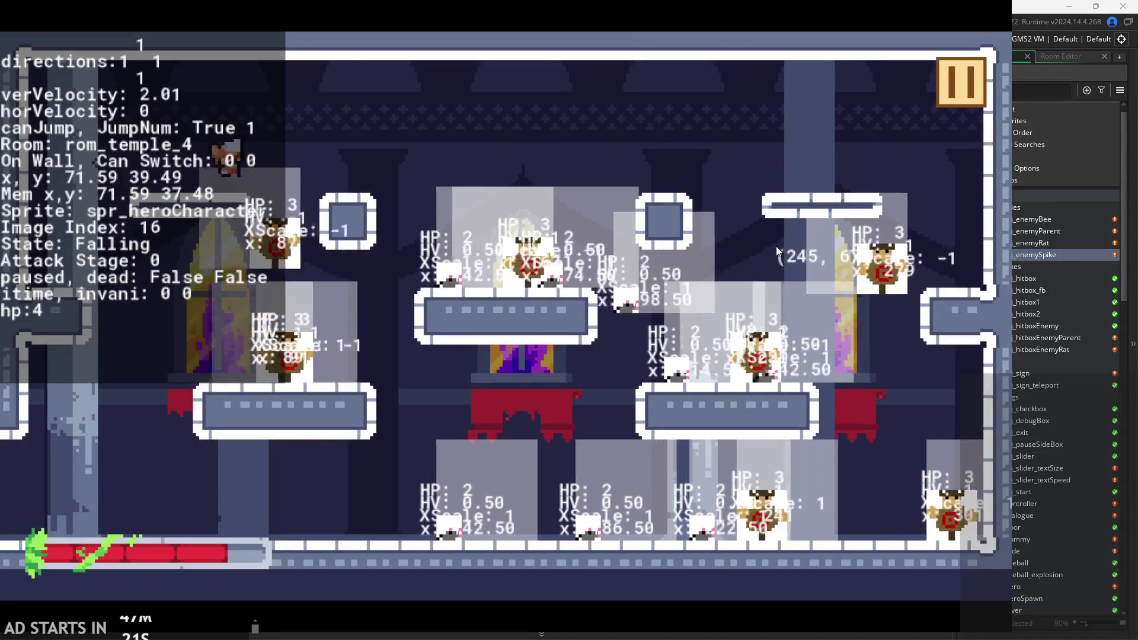
pyautogui.press('Left')
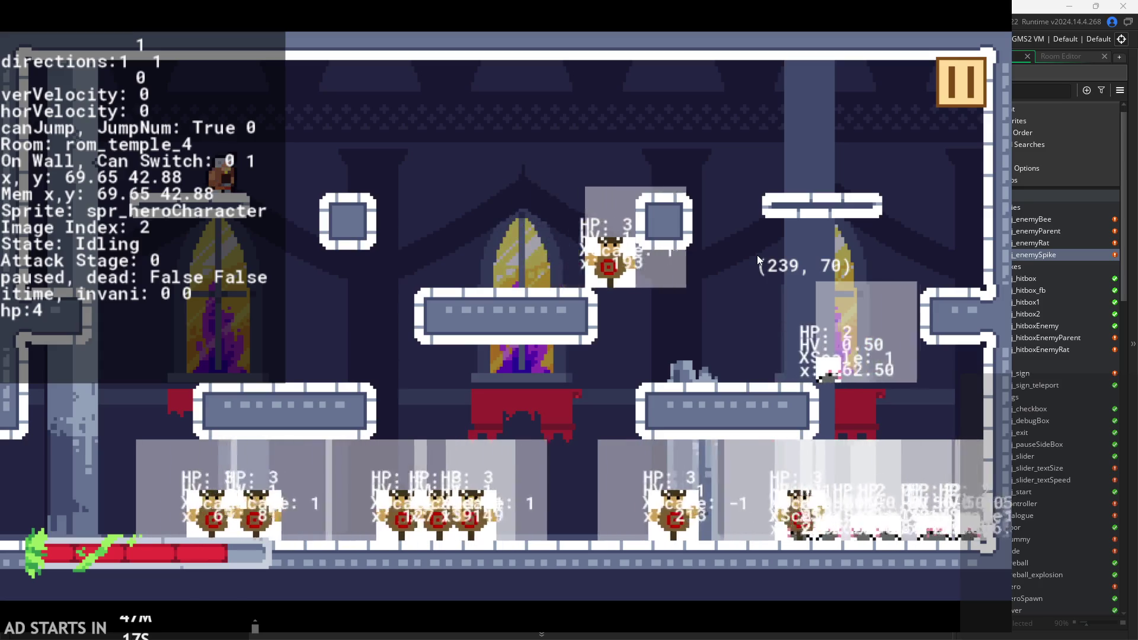
pyautogui.click(967, 95)
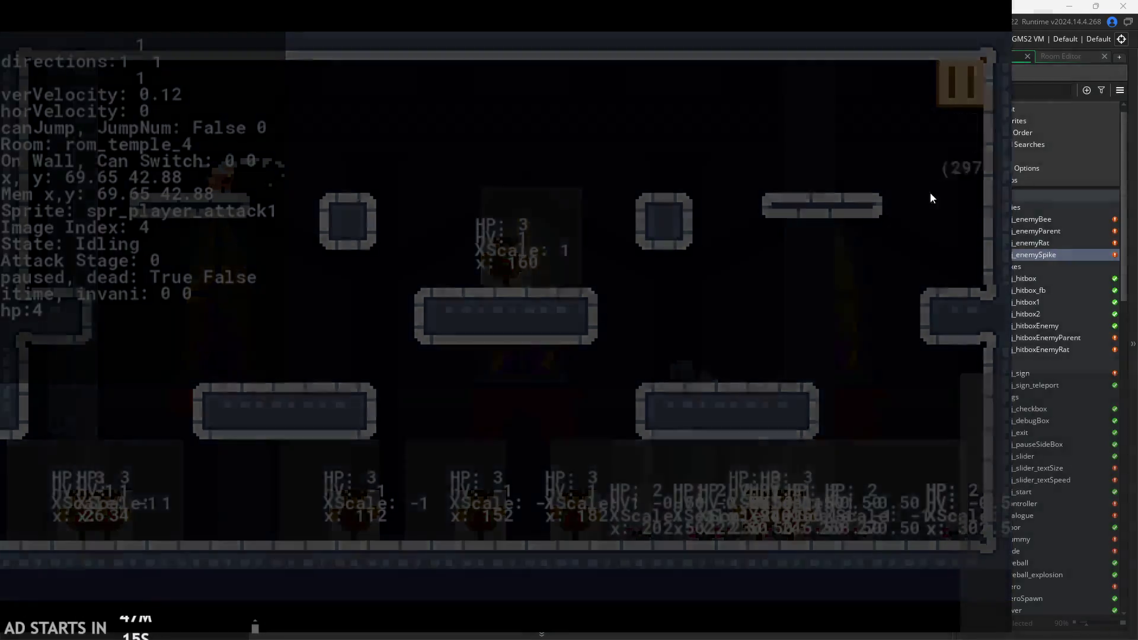
pyautogui.click(826, 518)
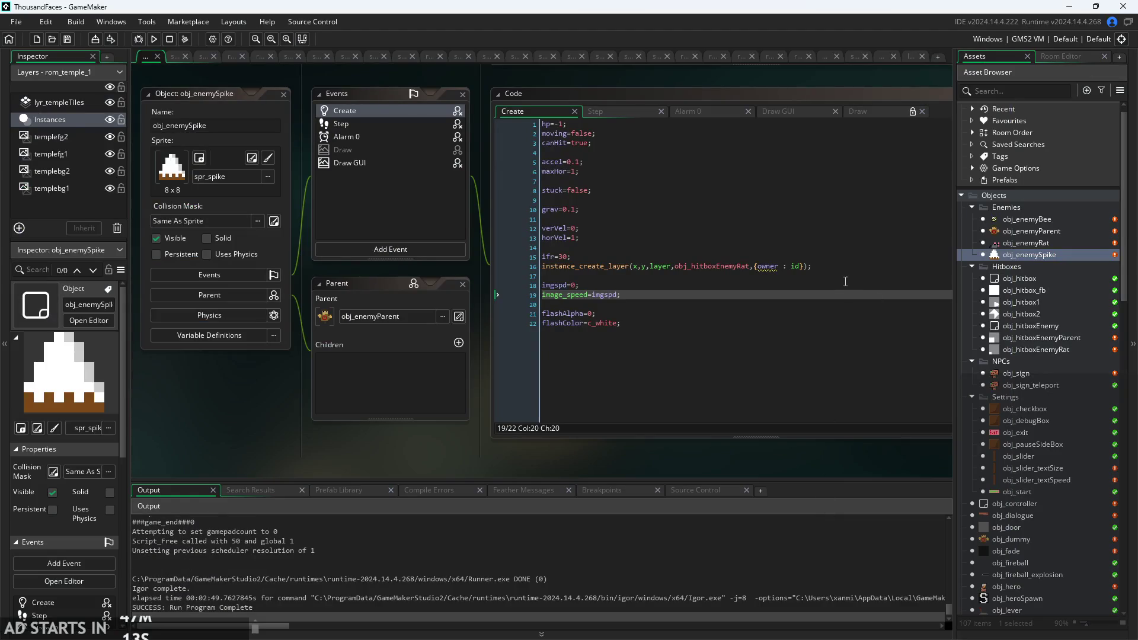
# Read through the spike enemy's Step event combat block.
pyautogui.click(807, 256)
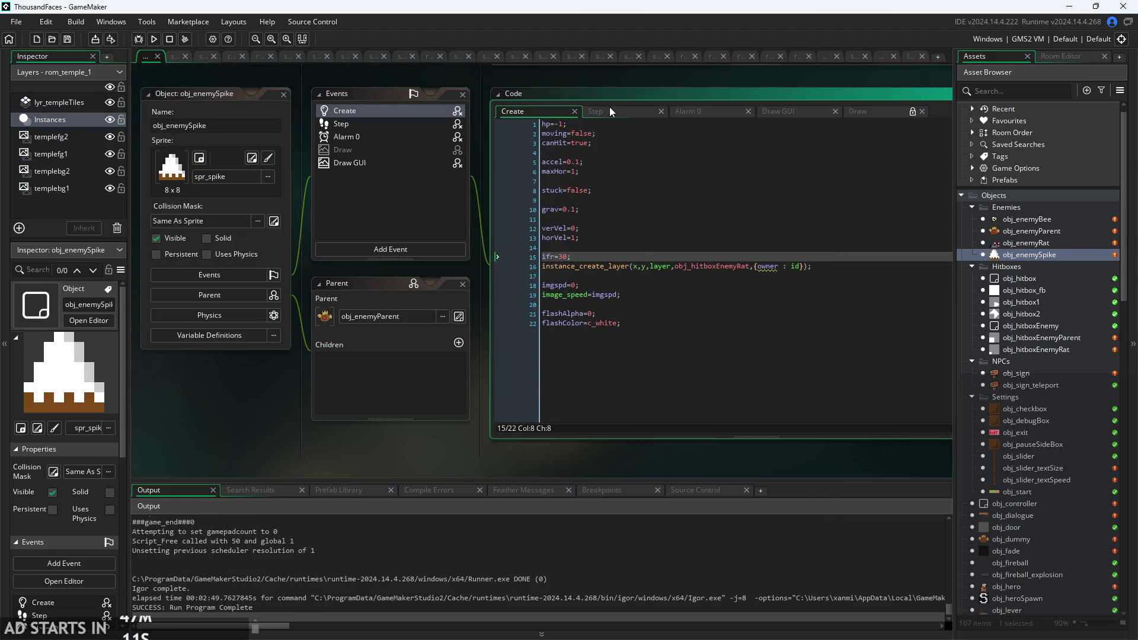
pyautogui.click(610, 111)
pyautogui.scroll(2, 670, 314)
pyautogui.click(672, 274)
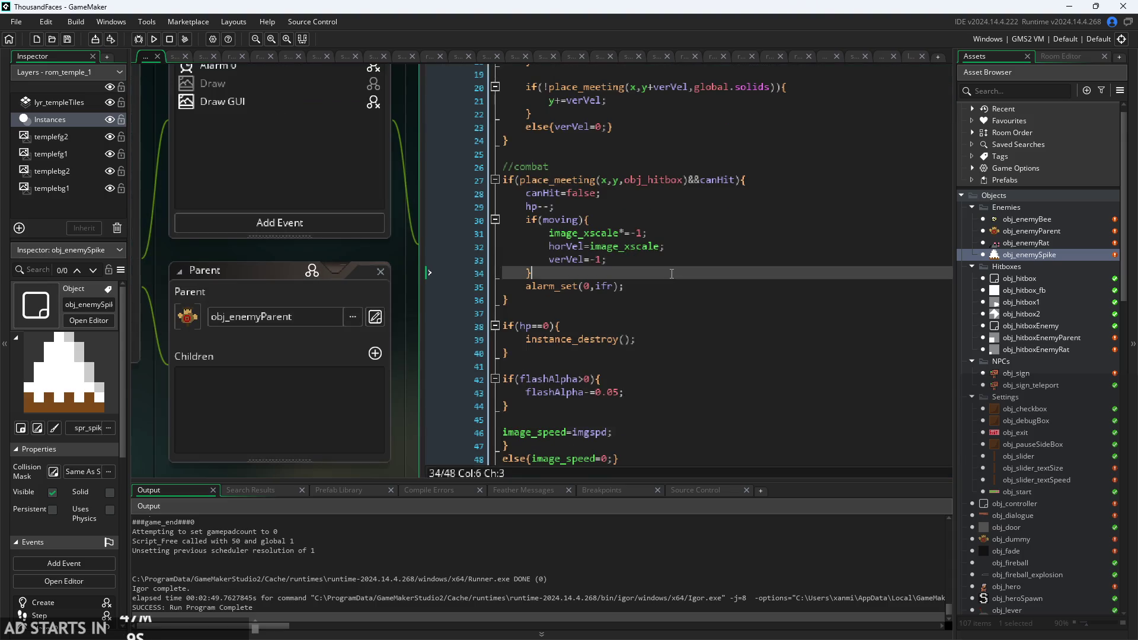
pyautogui.scroll(5, 569, 296)
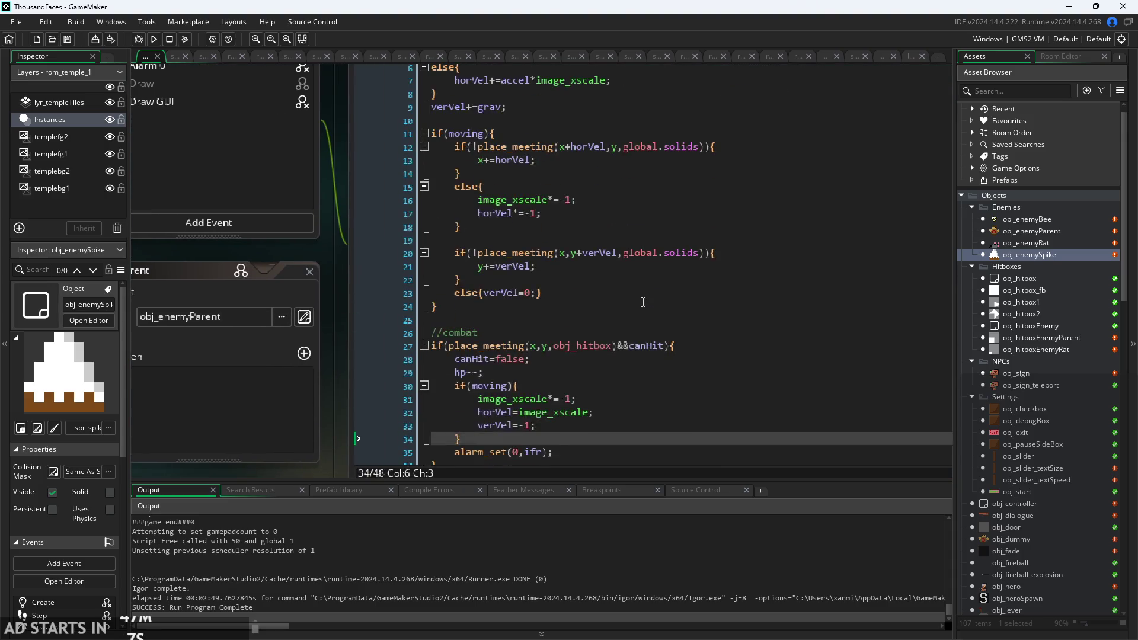
pyautogui.scroll(-2, 342, 312)
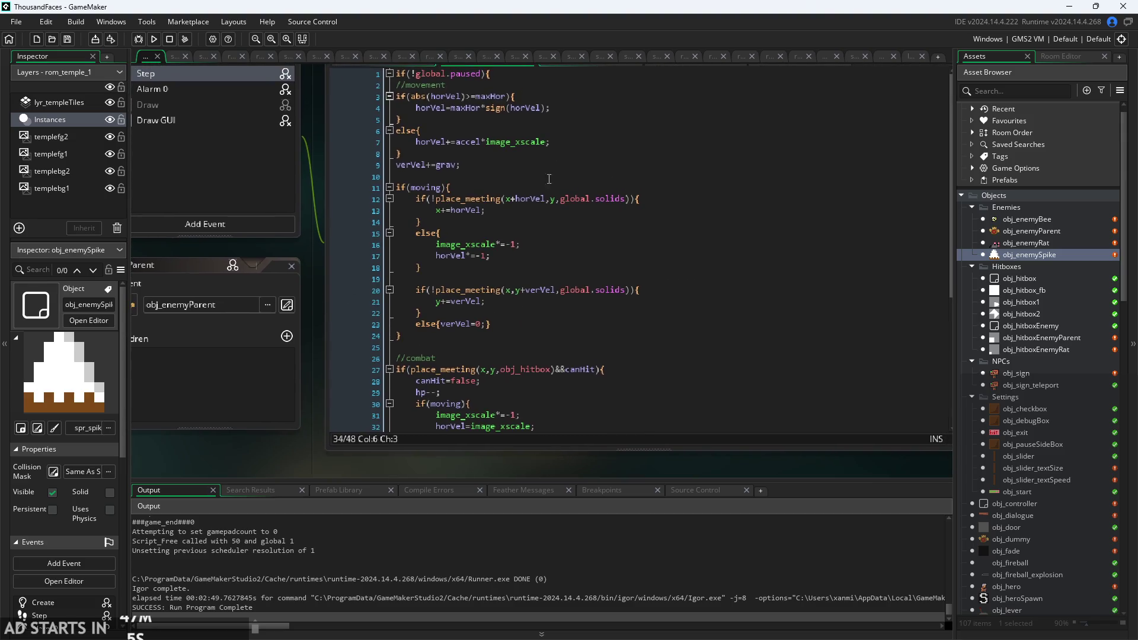
pyautogui.scroll(3, 318, 308)
# Compare the Alarm 0, Create and Step code (verVel+=grav;), then open obj_enemyParent.
pyautogui.click(573, 165)
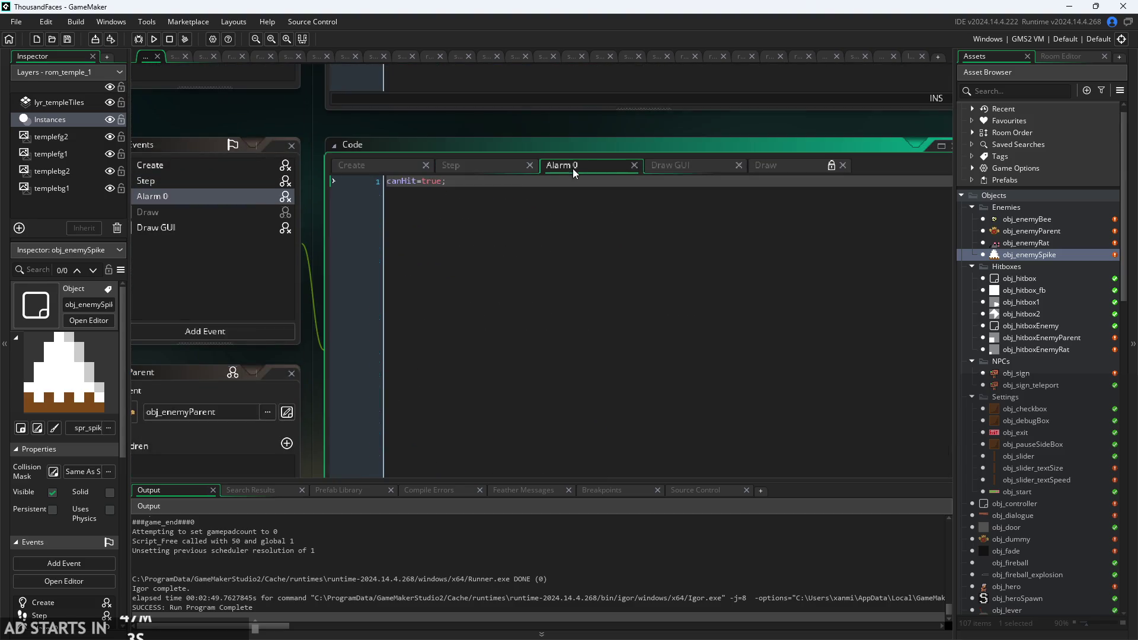
pyautogui.click(388, 166)
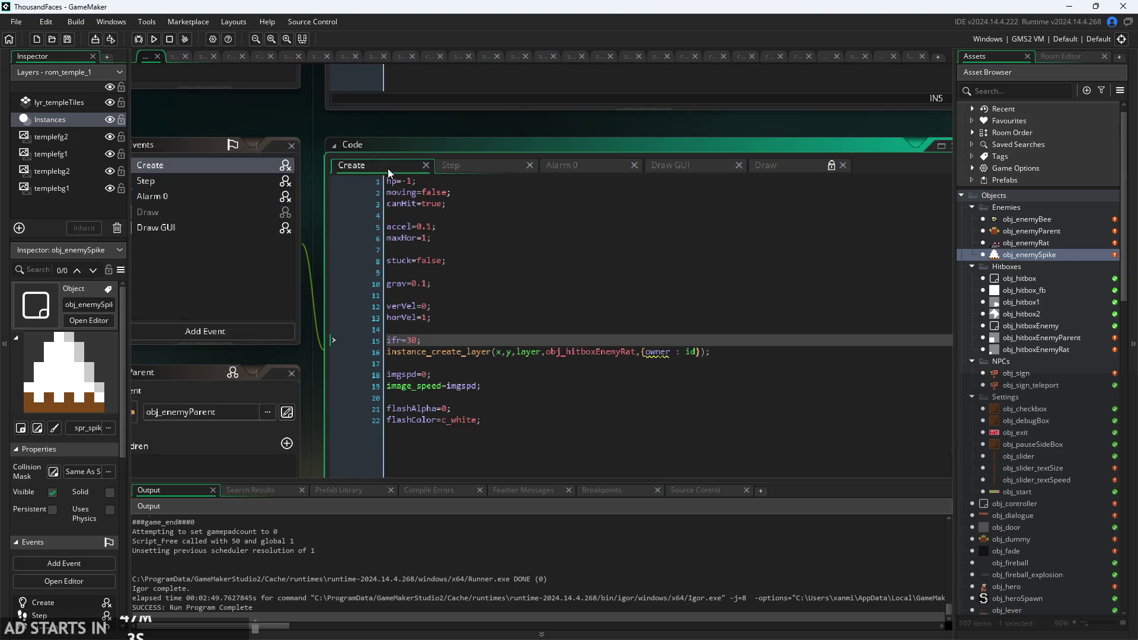
pyautogui.click(486, 166)
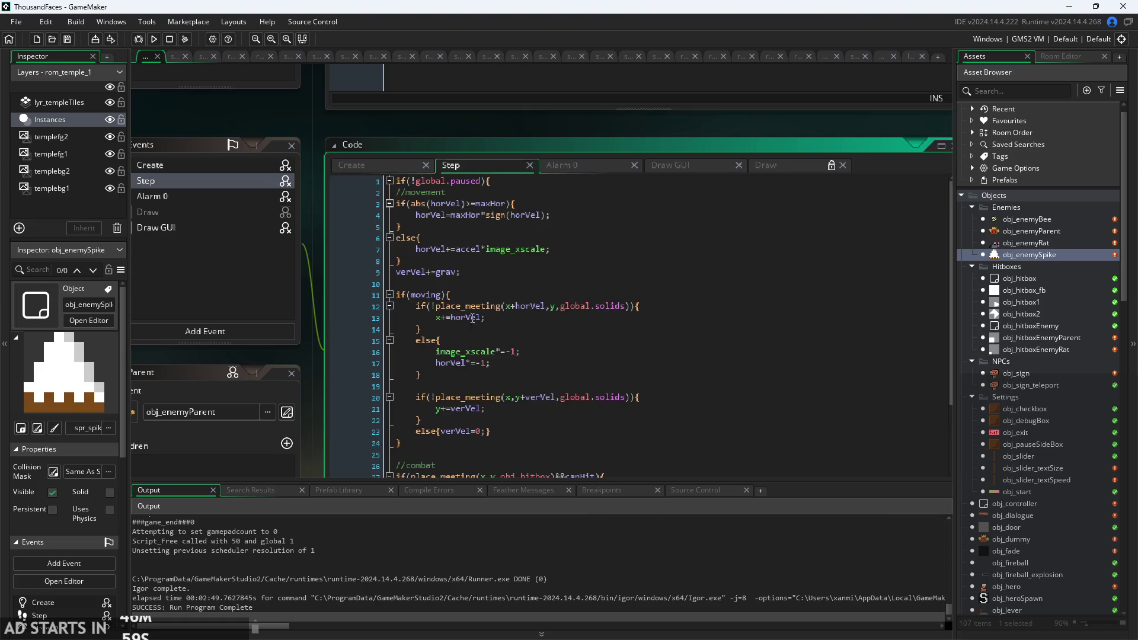
pyautogui.scroll(1, 507, 317)
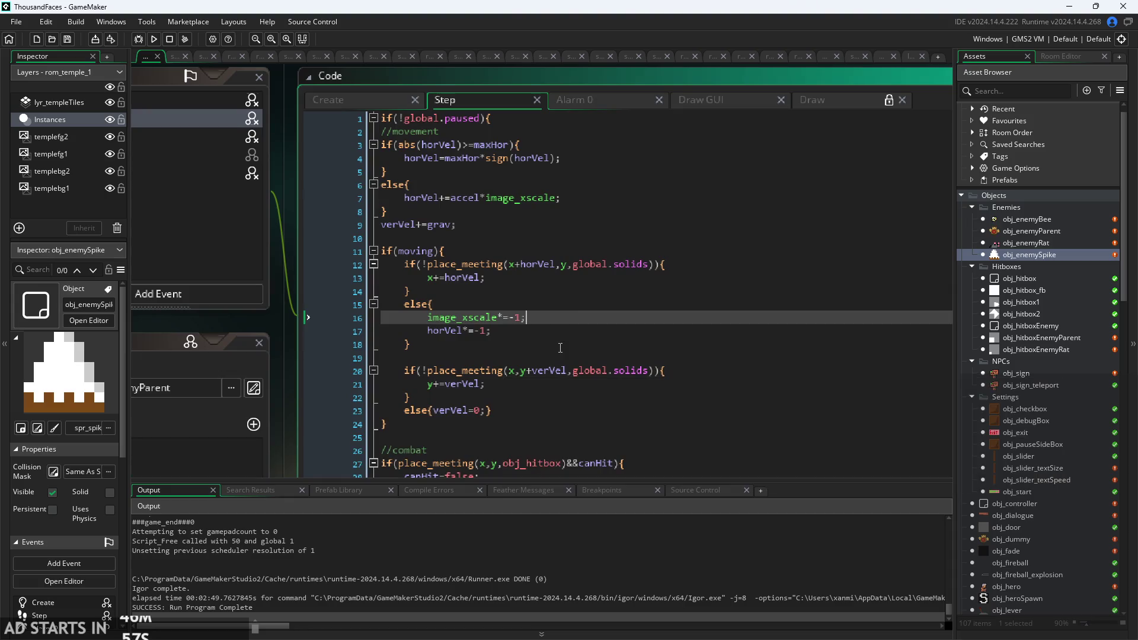
pyautogui.click(560, 348)
pyautogui.scroll(-6, 560, 348)
pyautogui.scroll(6, 566, 321)
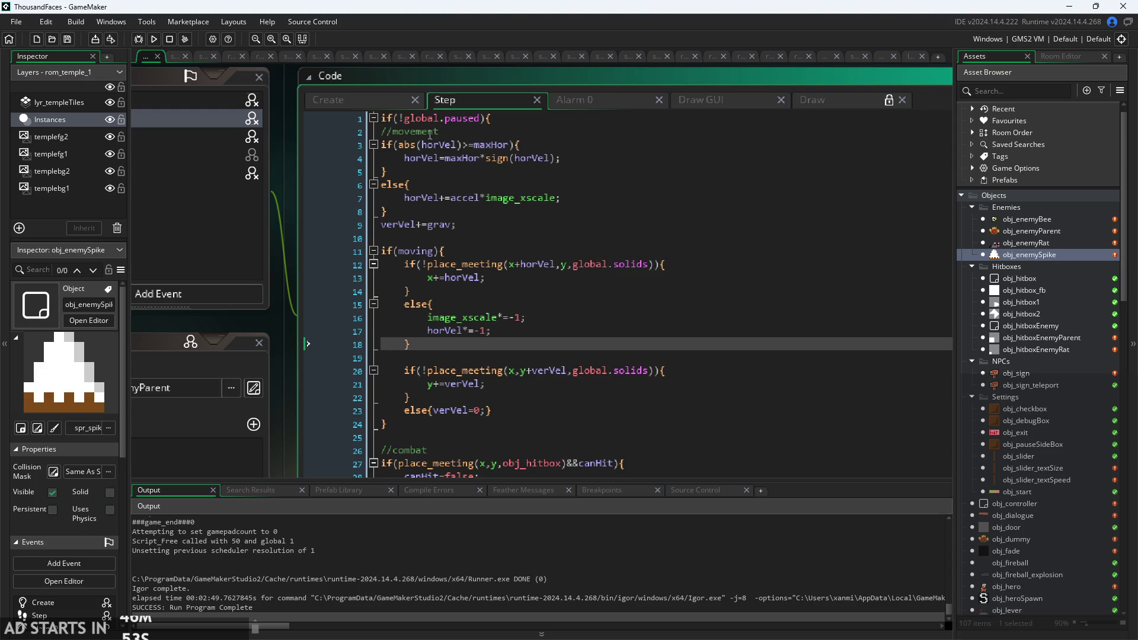
pyautogui.click(466, 224)
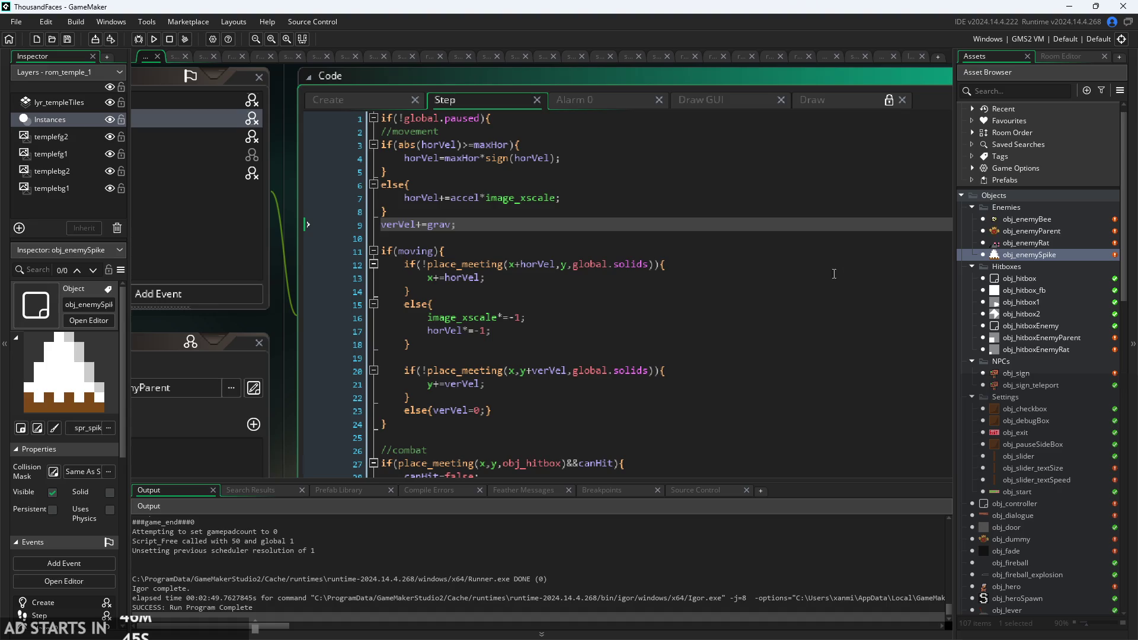
pyautogui.doubleClick(1039, 232)
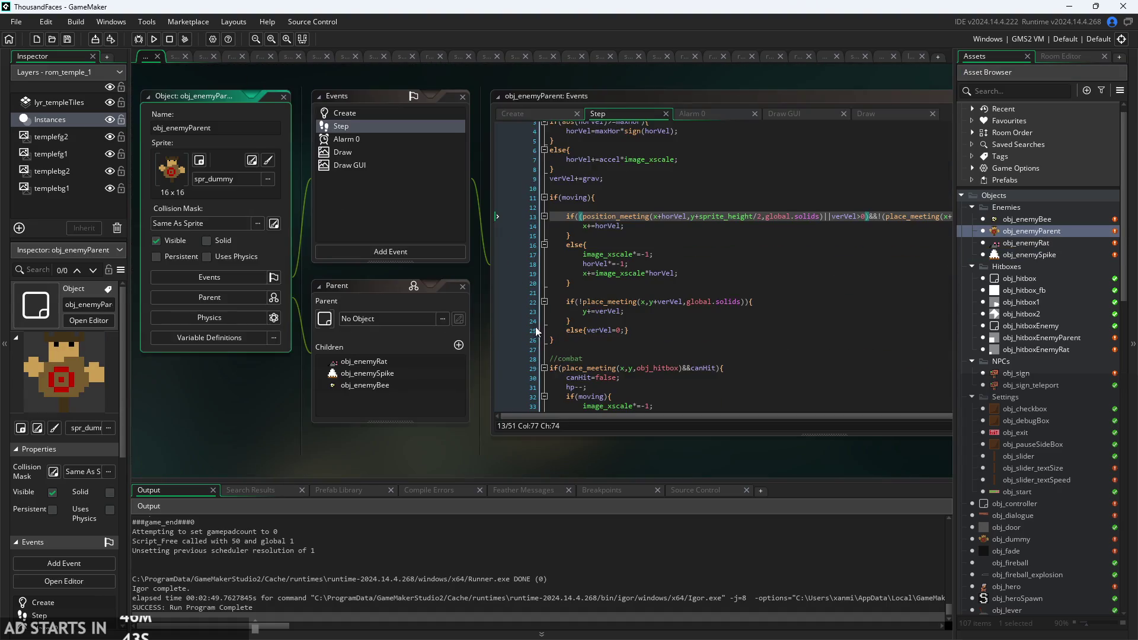
# Build and run the game from the toolbar's Run button to reach the Start screen.
pyautogui.scroll(3, 820, 212)
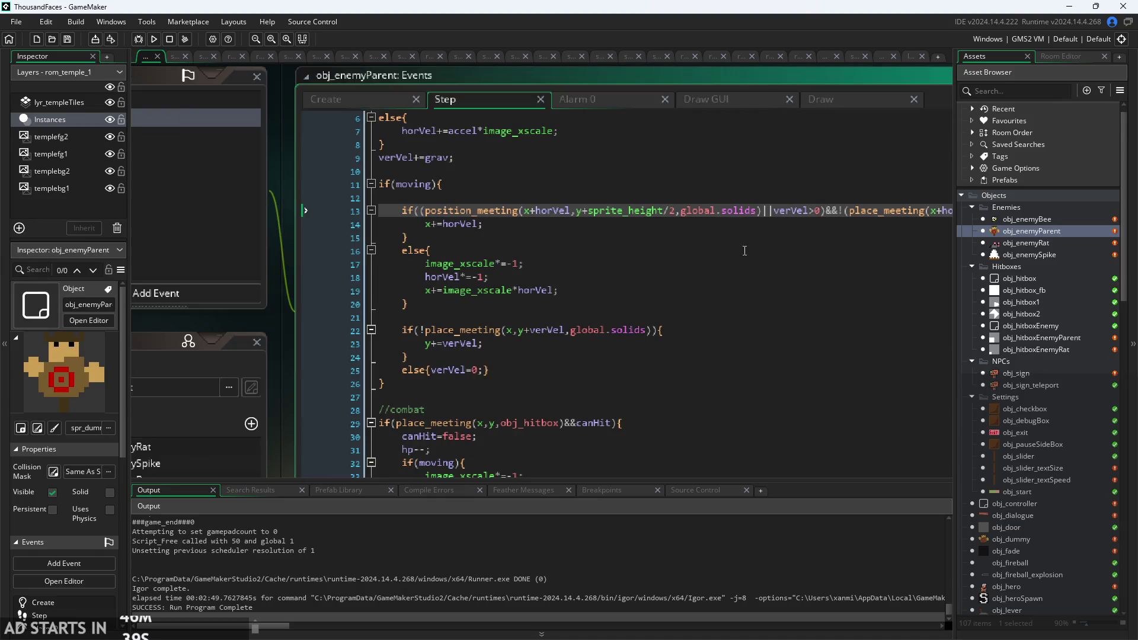
pyautogui.click(154, 39)
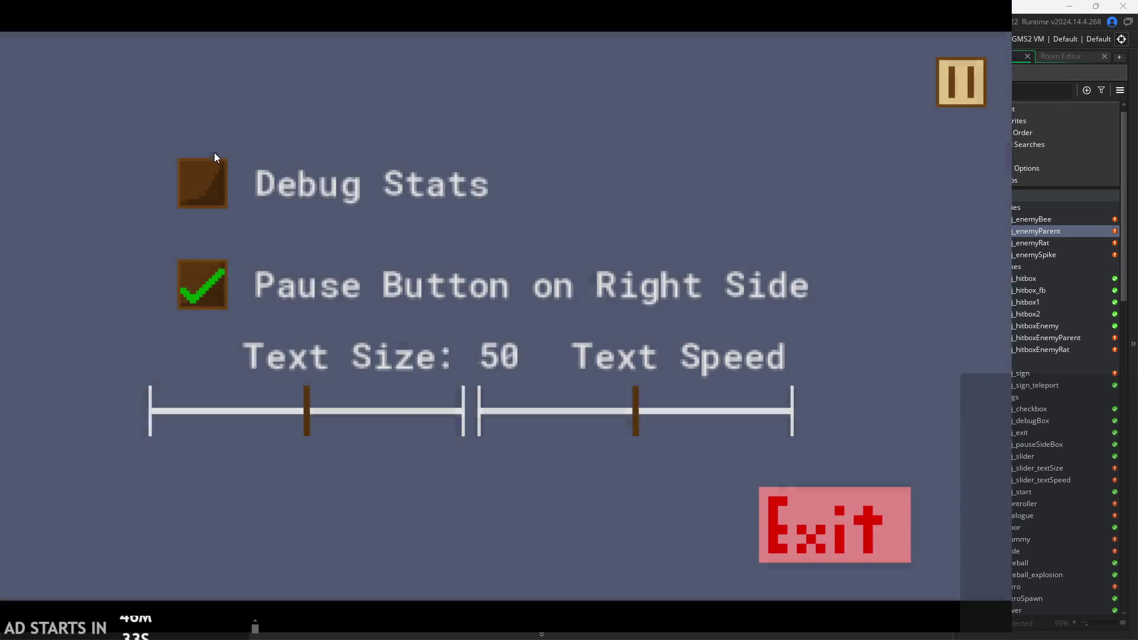
# Enable Debug Stats with Text Size 0 in the pause menu and close it.
pyautogui.click(213, 159)
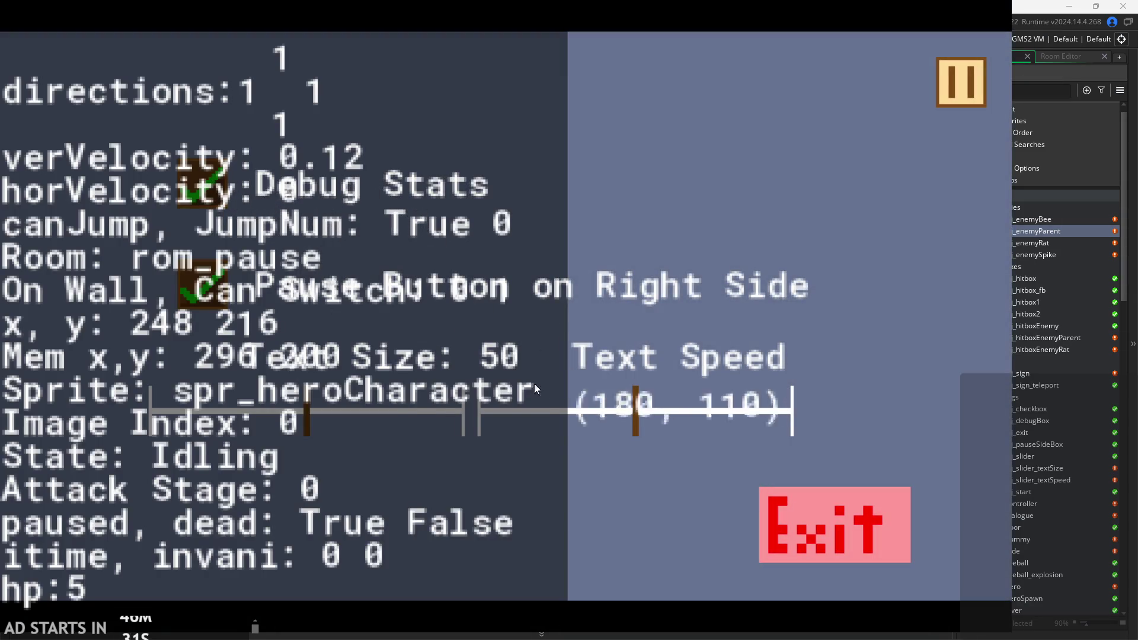
pyautogui.moveTo(308, 404); pyautogui.dragTo(48, 382)
pyautogui.click(956, 72)
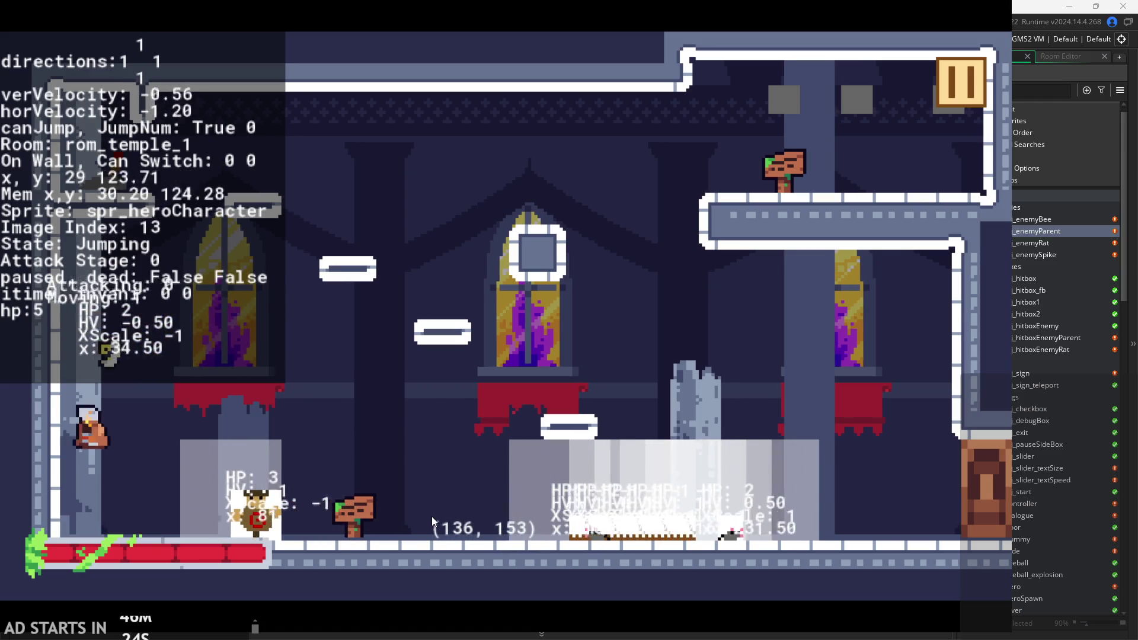
# Run and jump the hero briefly, then pause and exit back to the editor.
pyautogui.press('Right')
pyautogui.press('space')
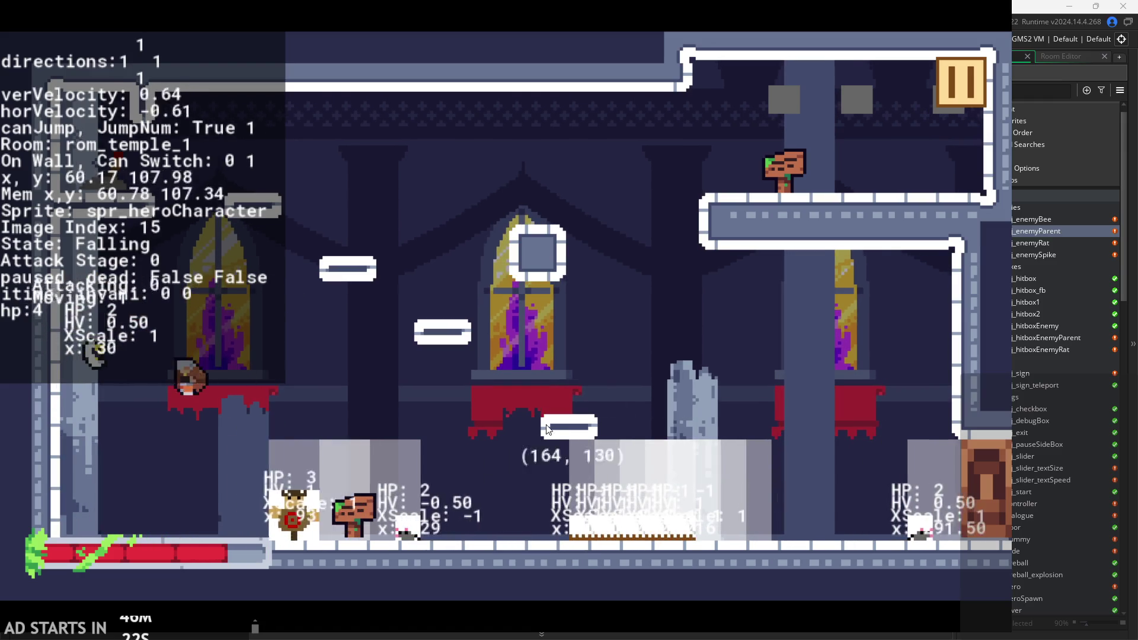
pyautogui.click(963, 84)
pyautogui.click(788, 528)
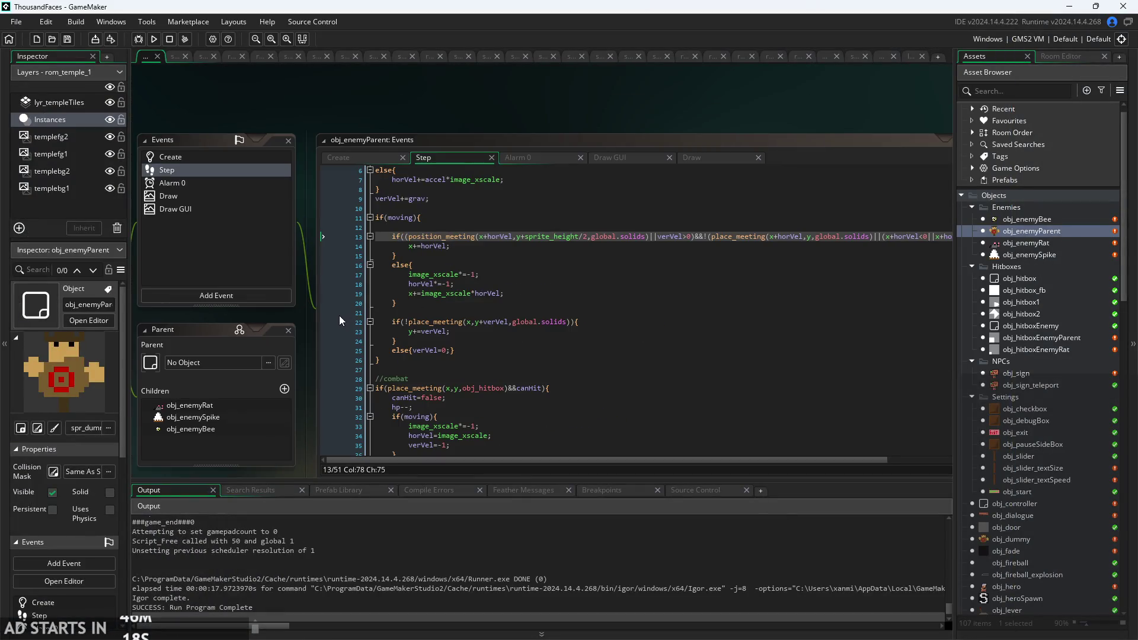
# Inspect the Step event's vertical collision check, the y += verVel update, and the verVel reset branch.
pyautogui.scroll(2, 340, 316)
pyautogui.click(521, 274)
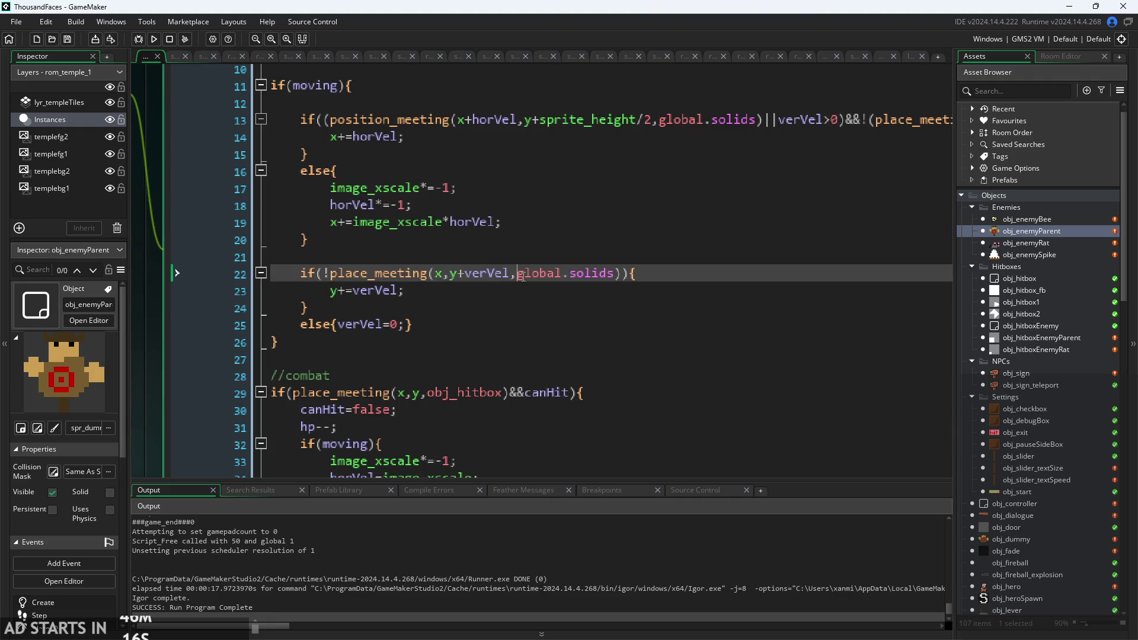
pyautogui.click(399, 292)
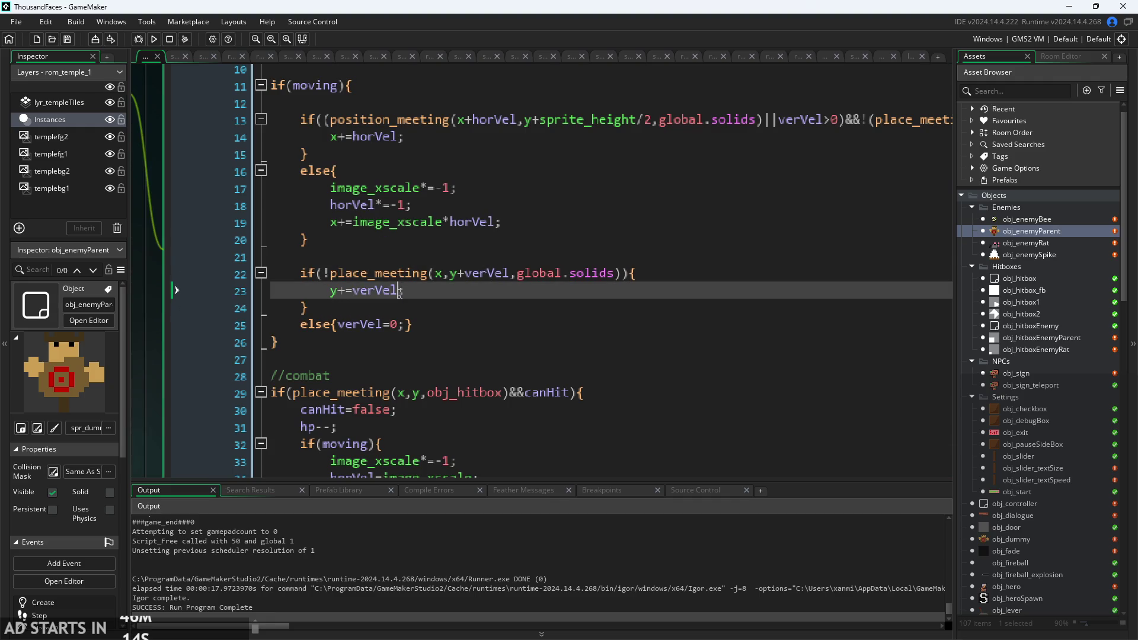
pyautogui.click(466, 273)
pyautogui.press('Down')
pyautogui.scroll(-1, 466, 273)
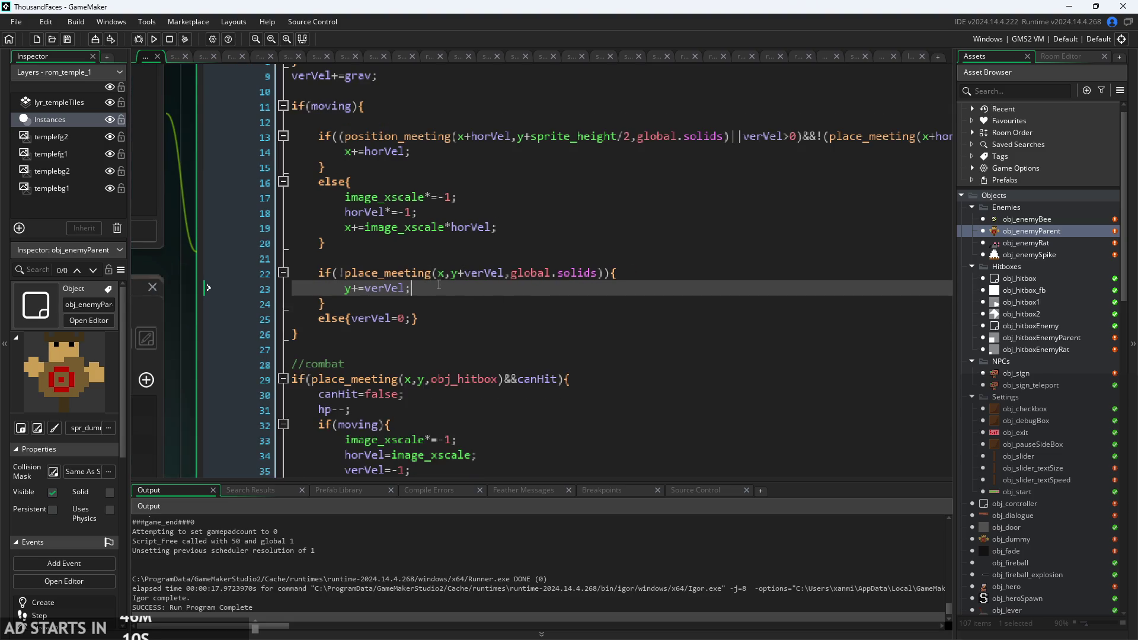
pyautogui.click(426, 319)
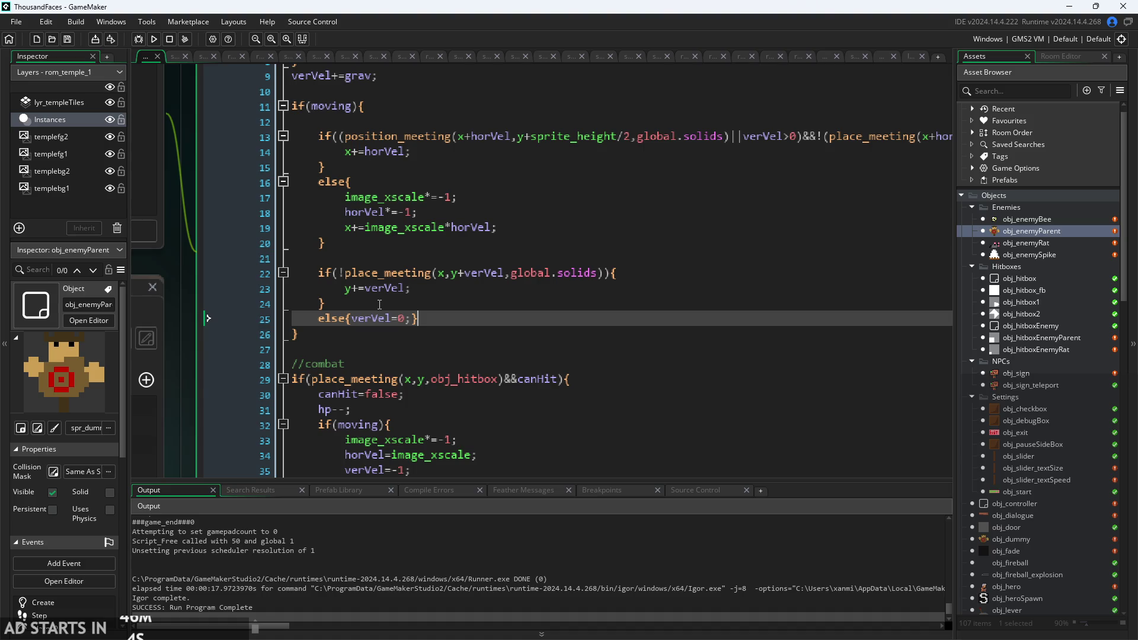
pyautogui.scroll(1, 406, 309)
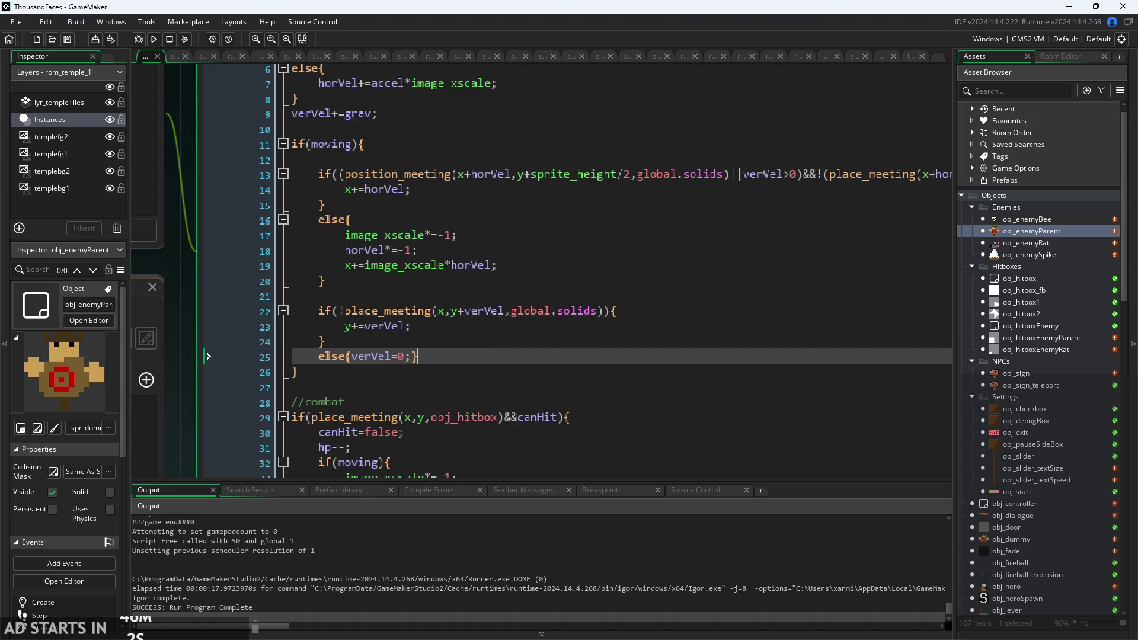
pyautogui.press('Left')
pyautogui.press('Left')
pyautogui.press('Left')
# Examine the line 13 ledge check, its verVel condition and turn-around branch, then bring up Draw GUI.
pyautogui.click(632, 176)
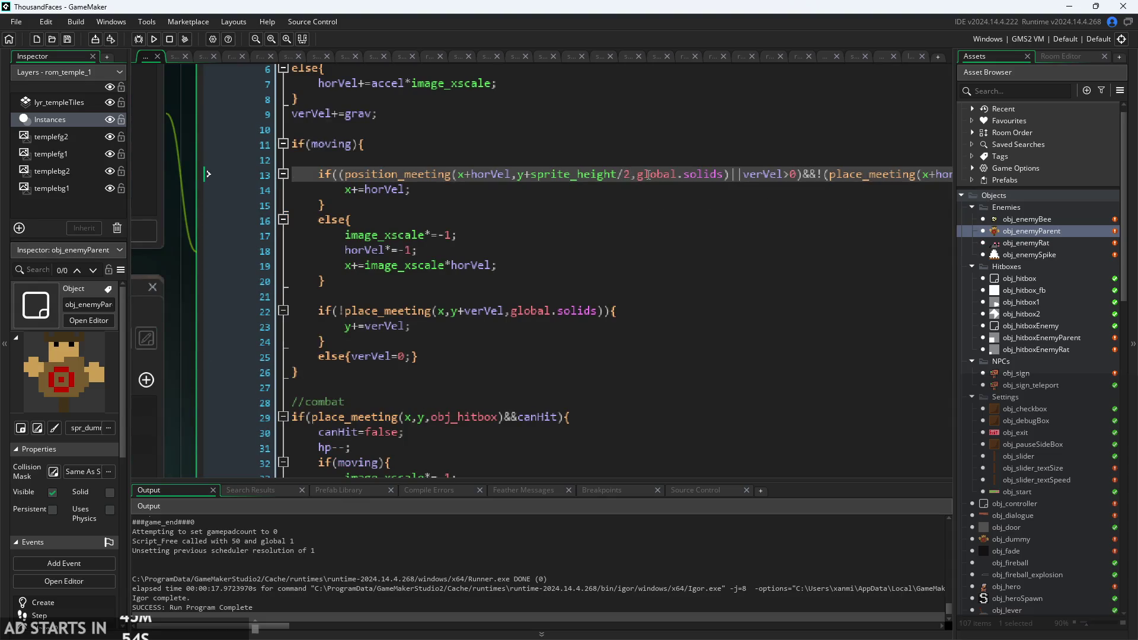
pyautogui.press('Right')
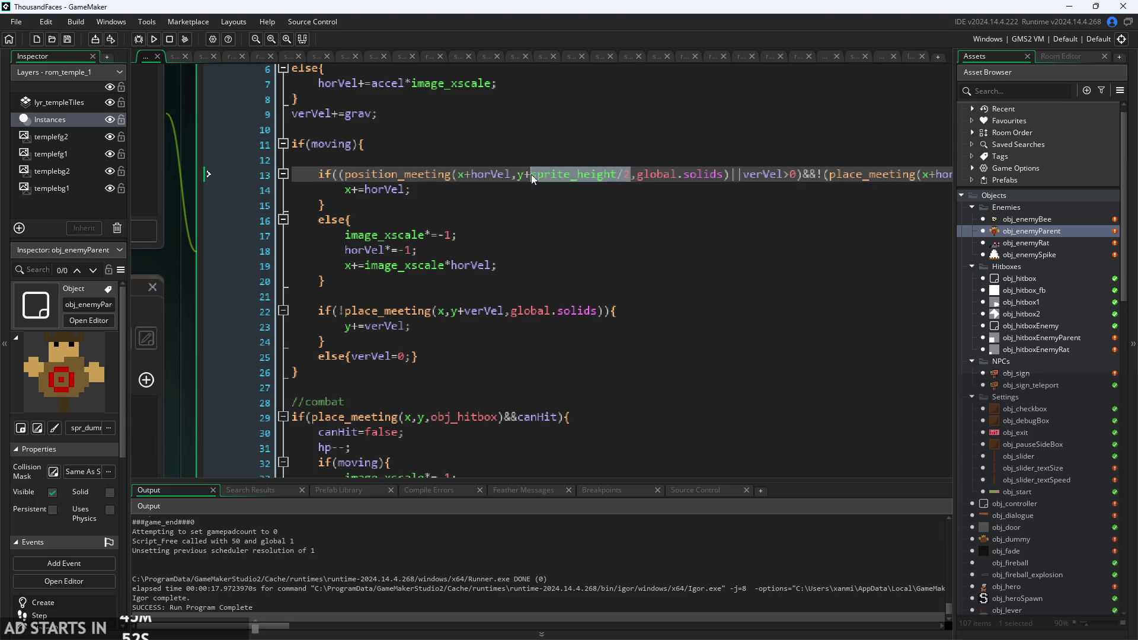
pyautogui.moveTo(535, 174)
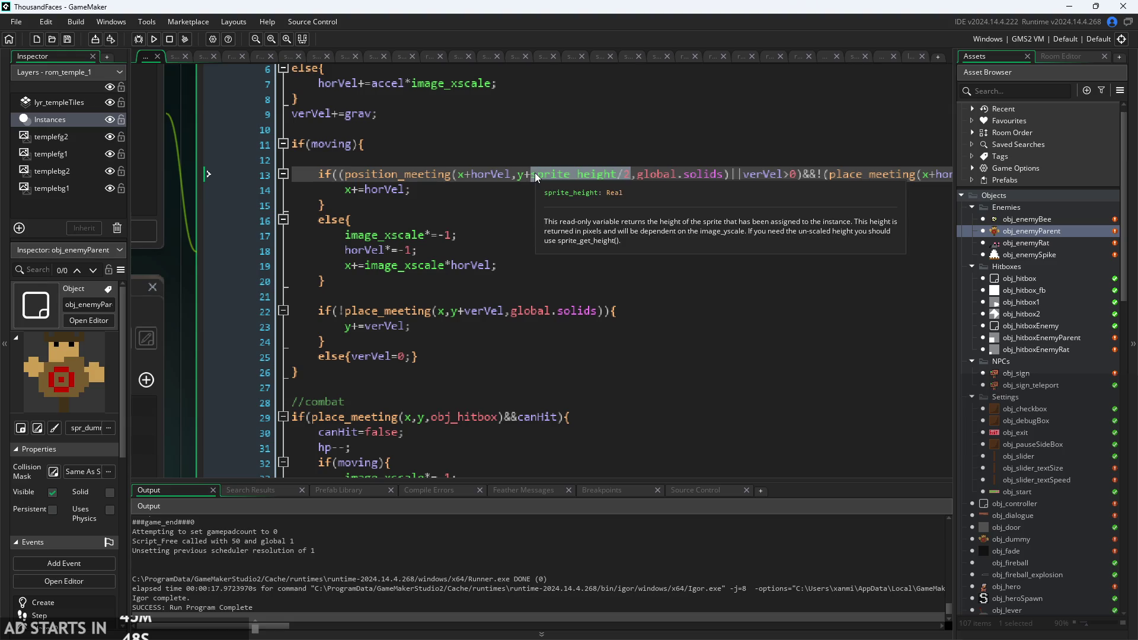
pyautogui.click(740, 174)
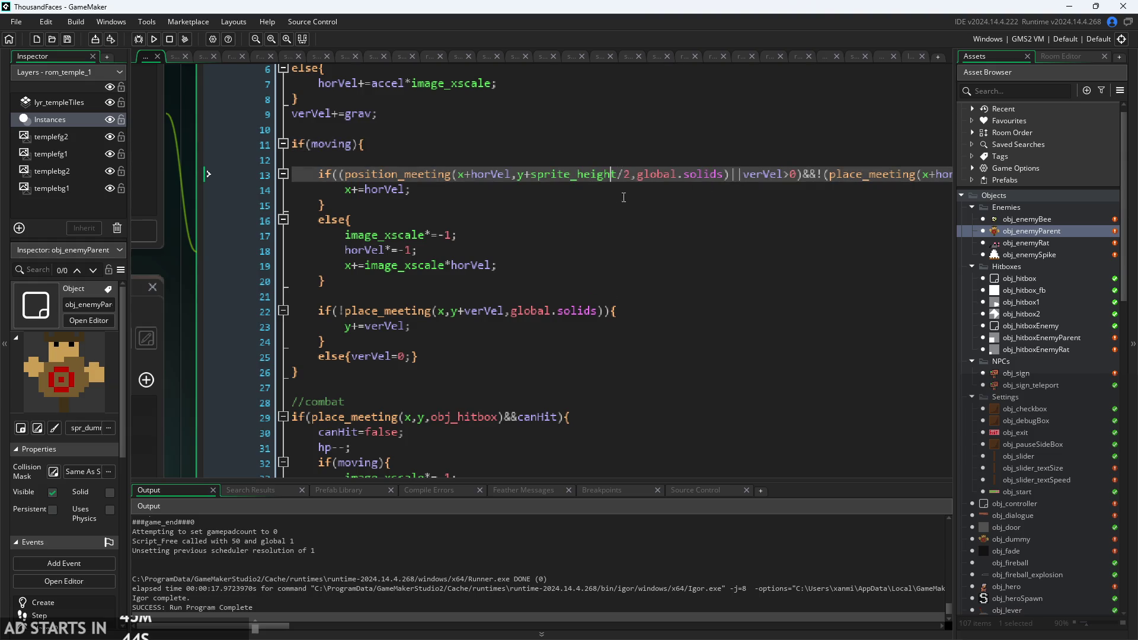
pyautogui.hscroll(3, 823, 203)
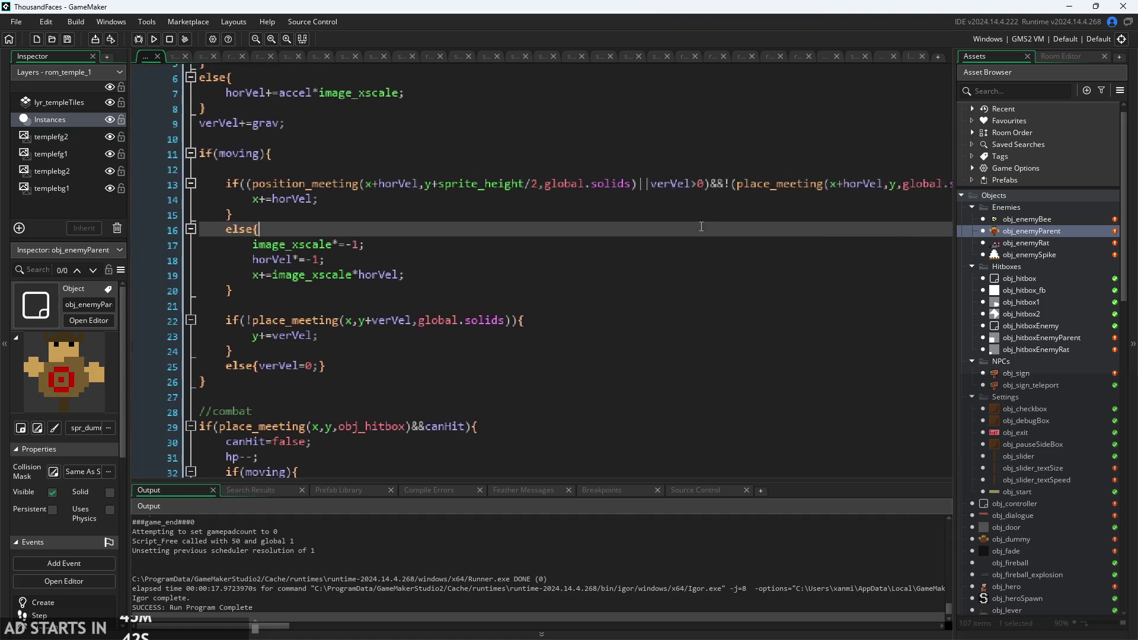
pyautogui.click(667, 224)
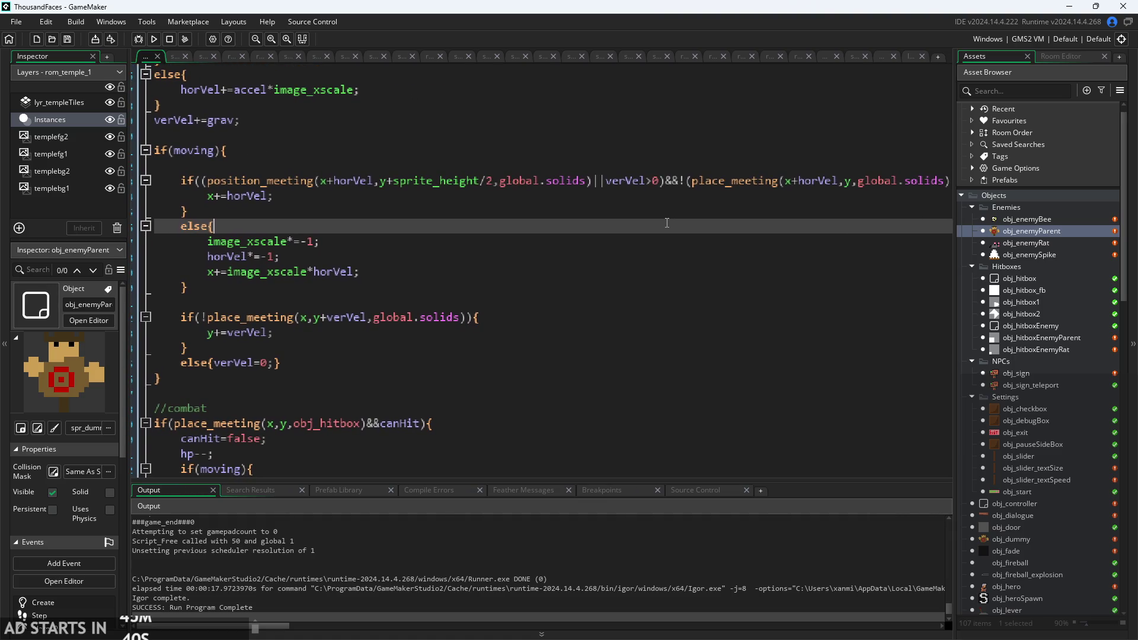
pyautogui.click(608, 186)
pyautogui.hscroll(1, 699, 209)
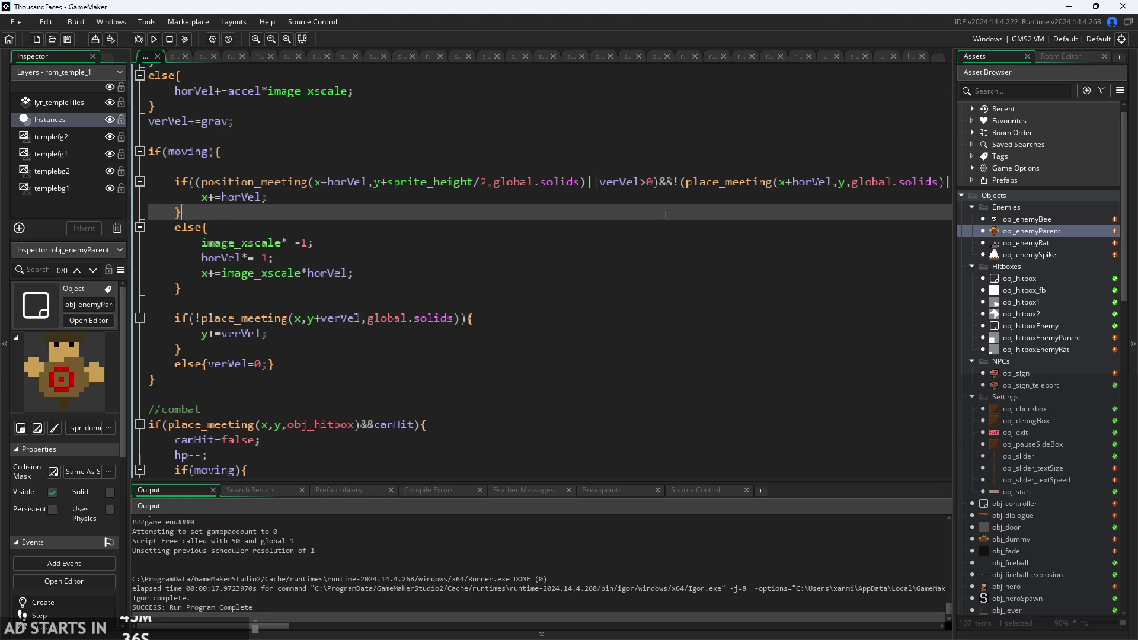
pyautogui.click(609, 187)
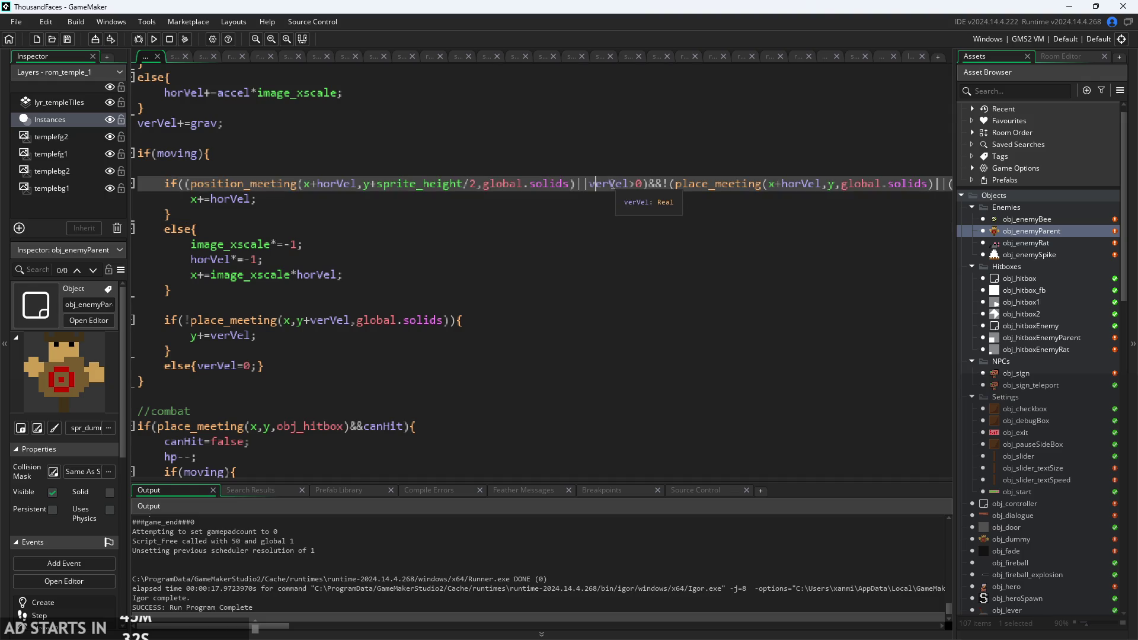
pyautogui.scroll(-3, 674, 209)
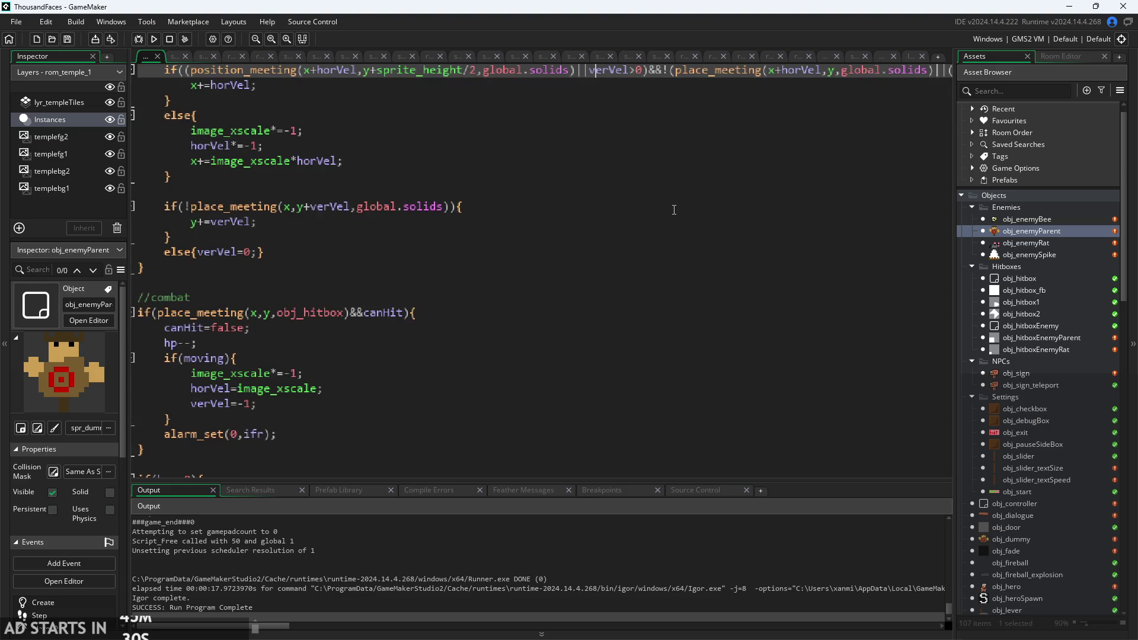
pyautogui.keyDown('ctrl'); pyautogui.scroll(-3, 673, 208); pyautogui.keyUp('ctrl')
pyautogui.click(576, 136)
# Paste a copy of the HV debug line above it at offset y-16, moving HP to y-20.
pyautogui.keyDown('ctrl'); pyautogui.scroll(3, 742, 143); pyautogui.keyUp('ctrl')
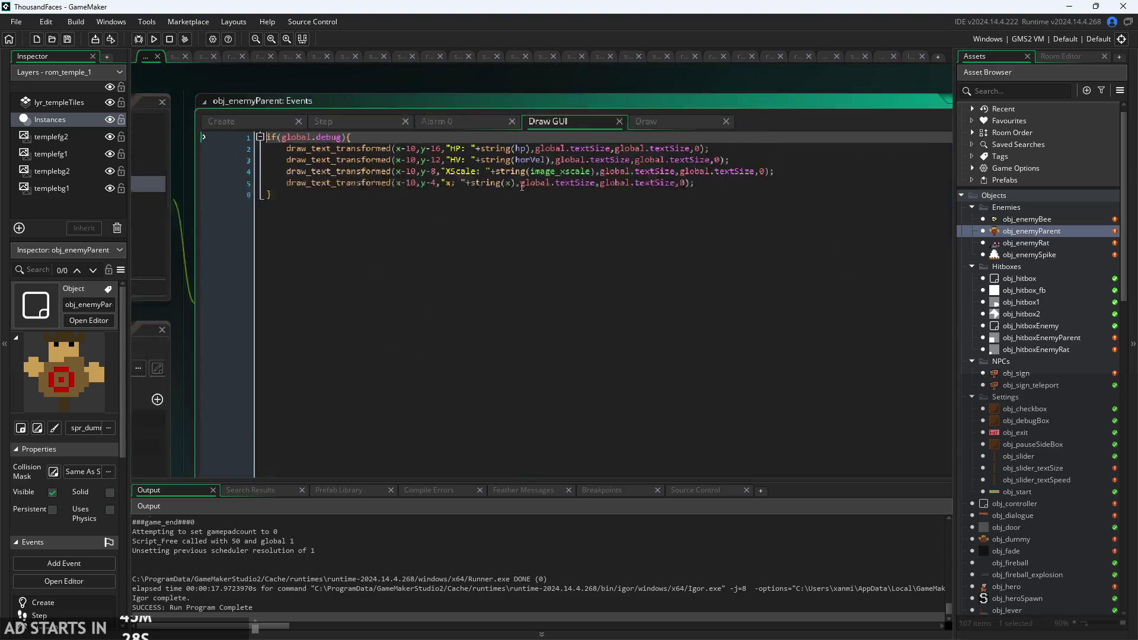
pyautogui.moveTo(774, 161)
pyautogui.mouseDown()
pyautogui.moveTo(596, 173)
pyautogui.moveTo(251, 162)
pyautogui.mouseUp()
pyautogui.hotkey('ctrl', 'c')
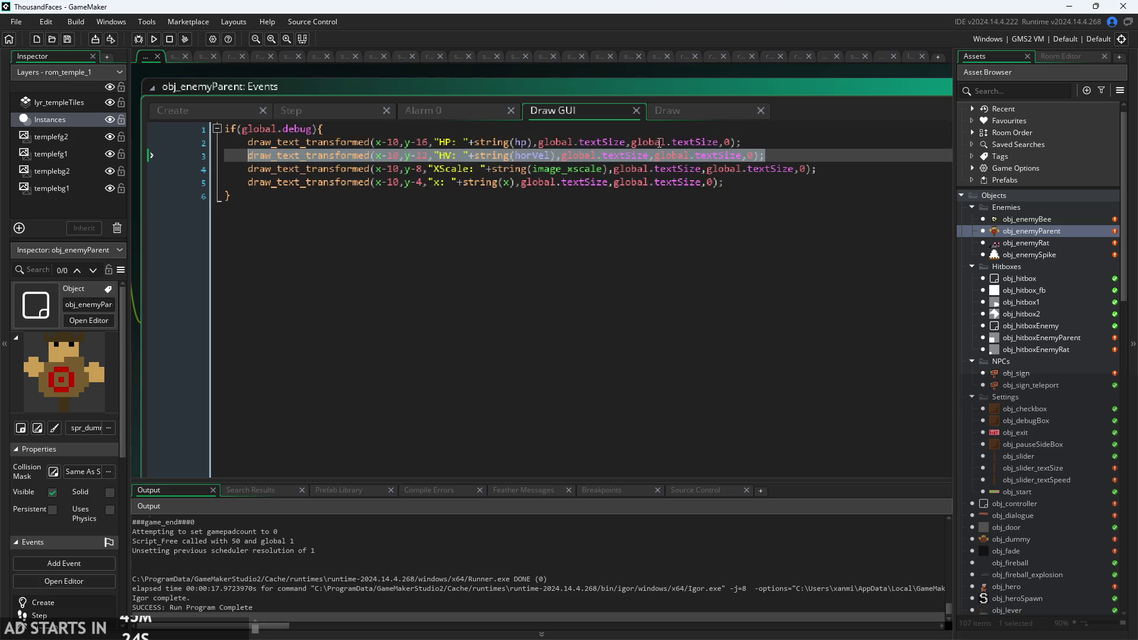
pyautogui.click(780, 154)
pyautogui.press('Home')
pyautogui.press('Return')
pyautogui.press('Up')
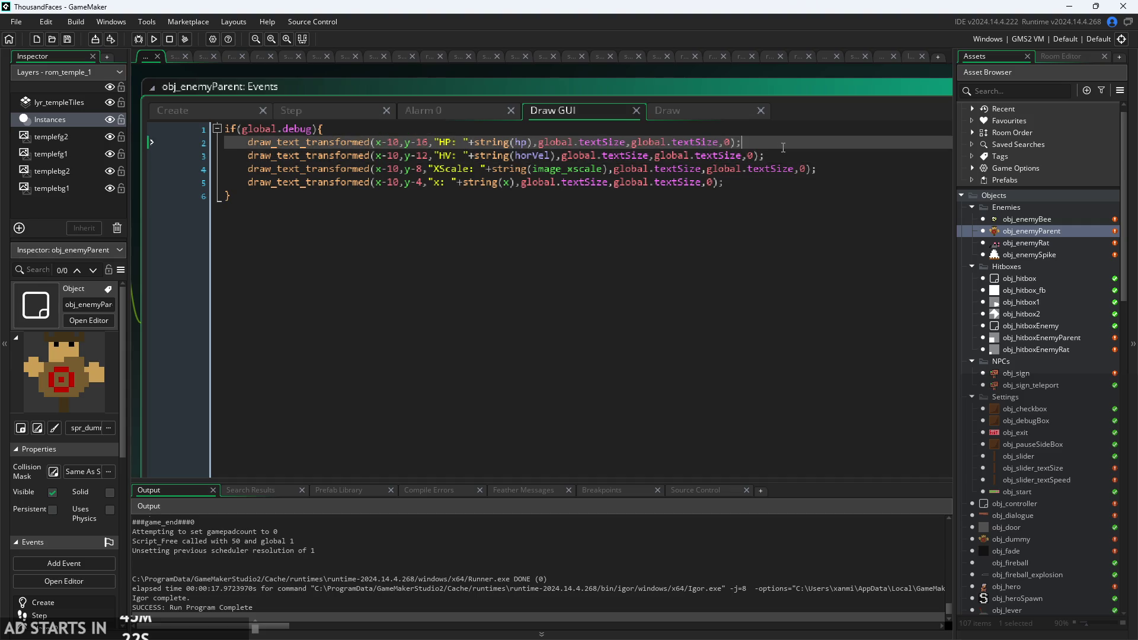
pyautogui.hotkey('ctrl', 'v')
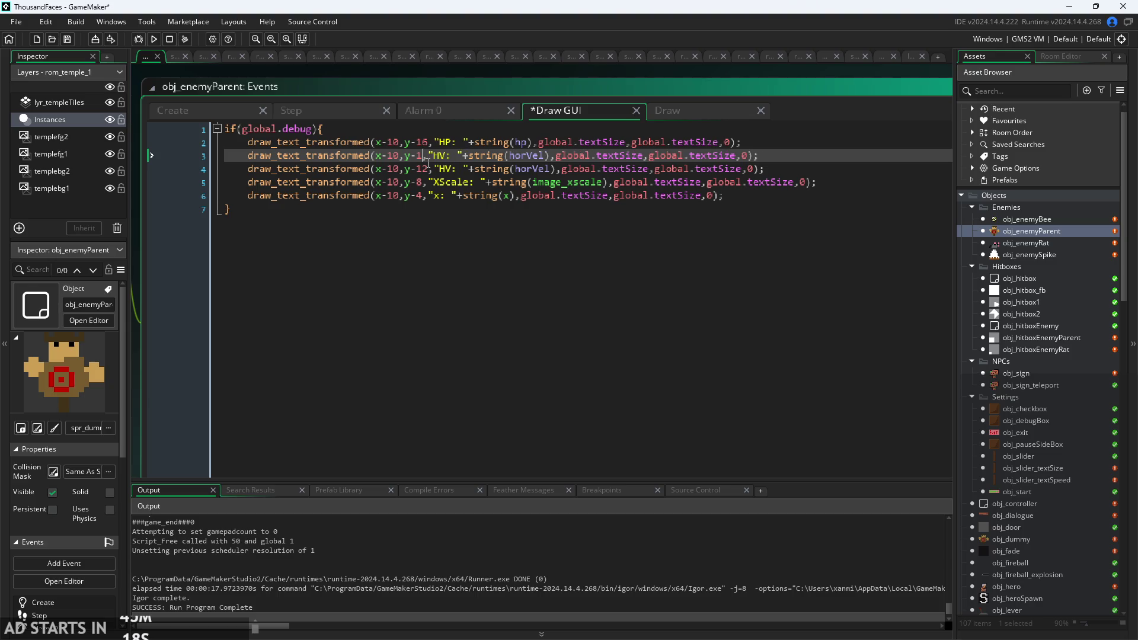
pyautogui.press('BackSpace')
pyautogui.write('6')
pyautogui.press('Up')
pyautogui.press('BackSpace')
pyautogui.press('BackSpace')
pyautogui.write('20')
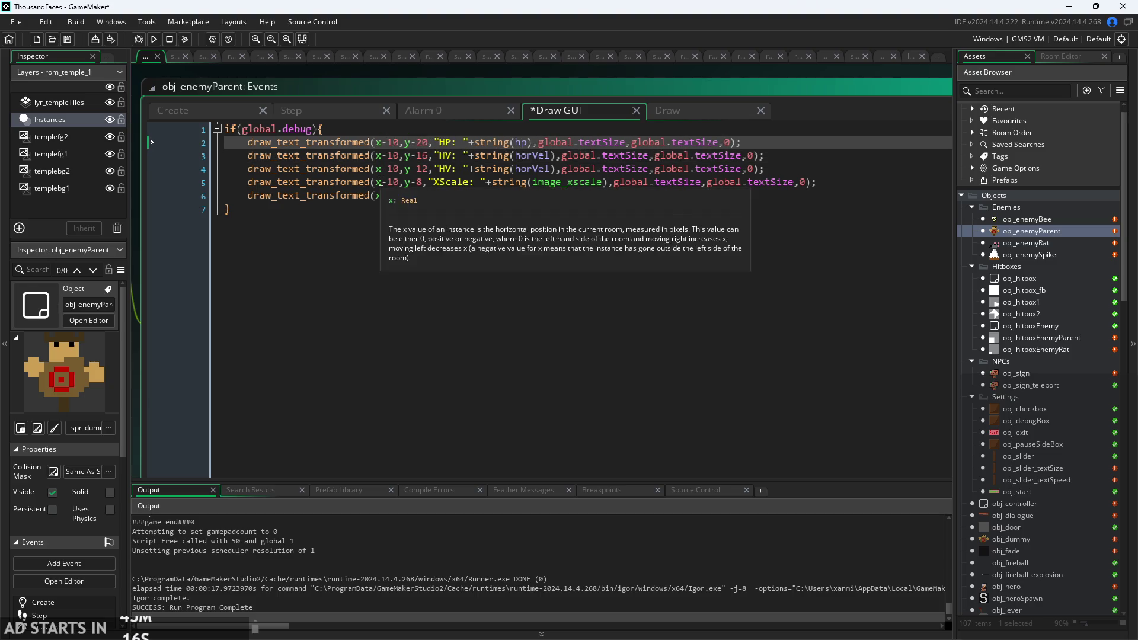
# Relabel the copied line VV, make it show verVel, then save and run the game.
pyautogui.click(444, 156)
pyautogui.press('BackSpace')
pyautogui.write('V')
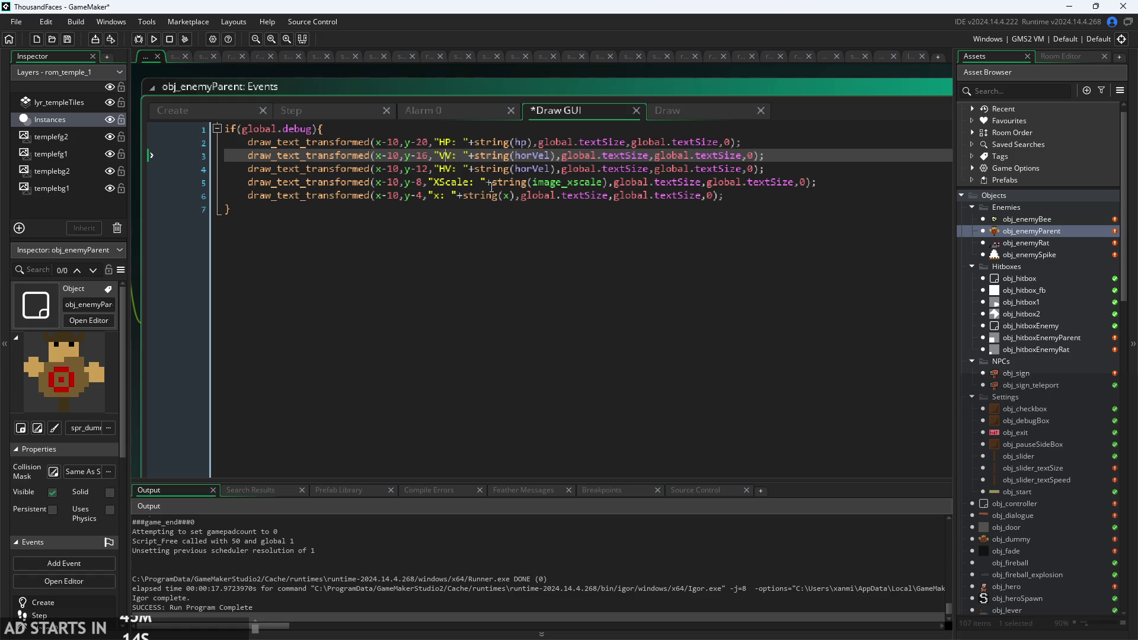
pyautogui.press('BackSpace')
pyautogui.press('BackSpace')
pyautogui.press('BackSpace')
pyautogui.write('v')
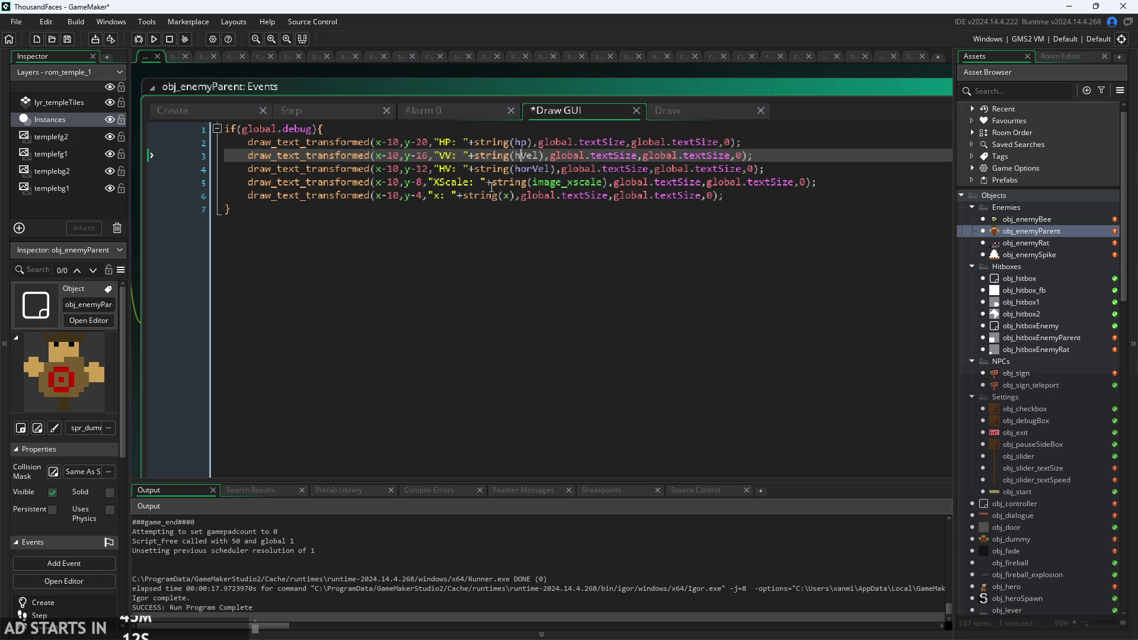
pyautogui.write('be')
pyautogui.press('BackSpace')
pyautogui.write('er')
pyautogui.click(154, 39)
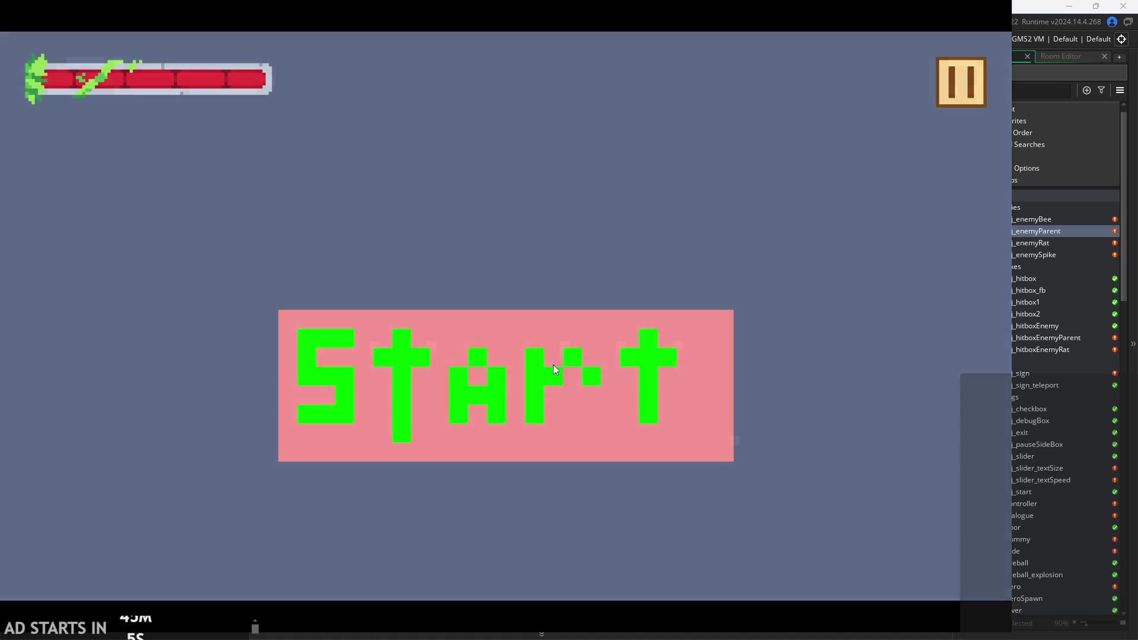
# Start from the title screen, enable Debug Stats with text size 0, and resume running right.
pyautogui.click(553, 364)
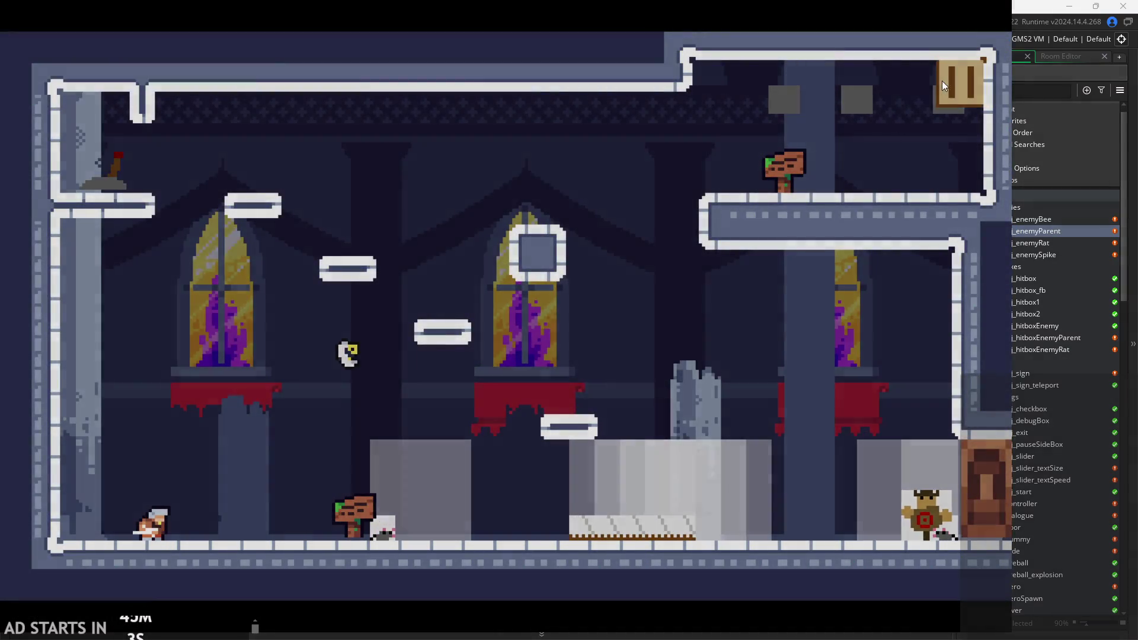
pyautogui.click(942, 81)
pyautogui.click(265, 187)
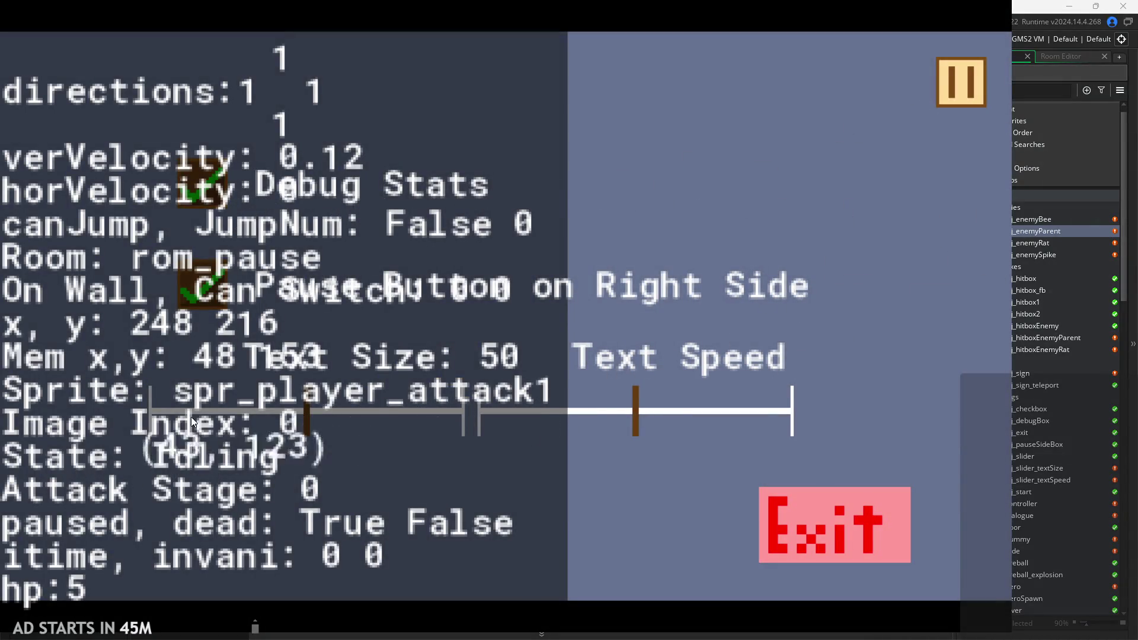
pyautogui.moveTo(318, 426); pyautogui.dragTo(66, 459)
pyautogui.click(978, 88)
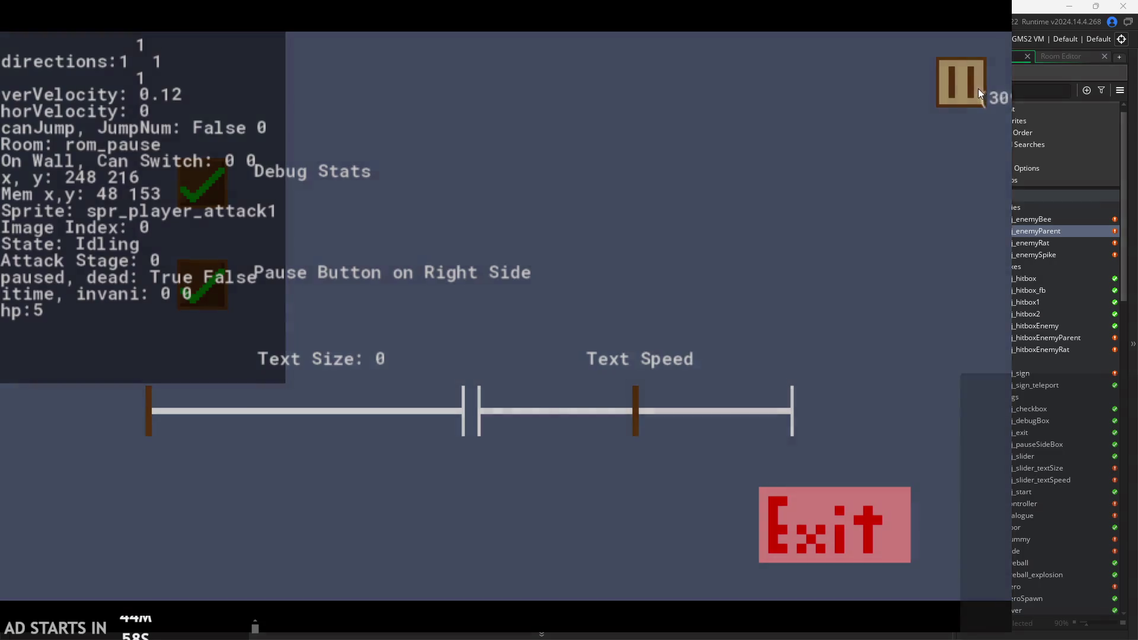
pyautogui.press('Right')
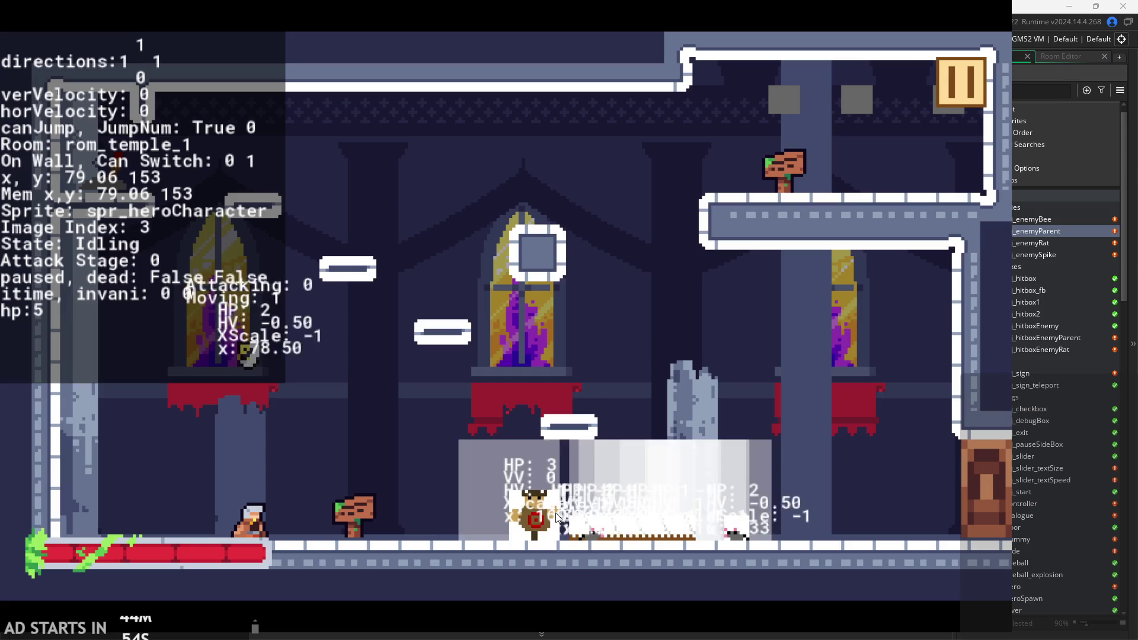
# Climb through rom_temple_1 with runs, jumps and wall-jumps while watching the enemies' readouts.
pyautogui.press('Right')
pyautogui.press('space')
pyautogui.press('space')
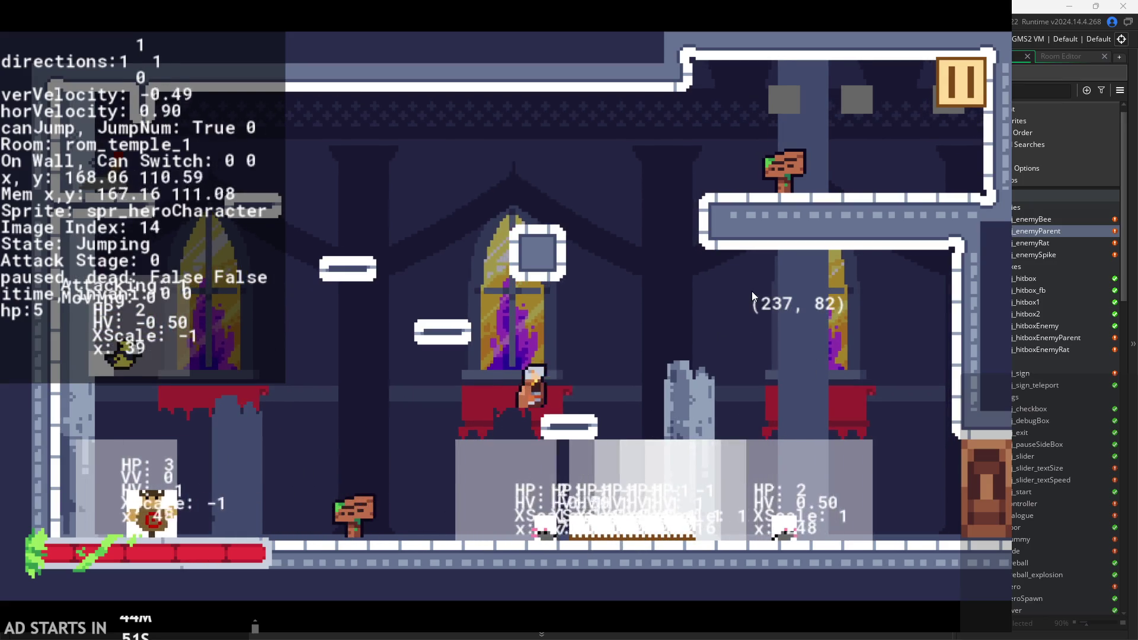
pyautogui.press('Right')
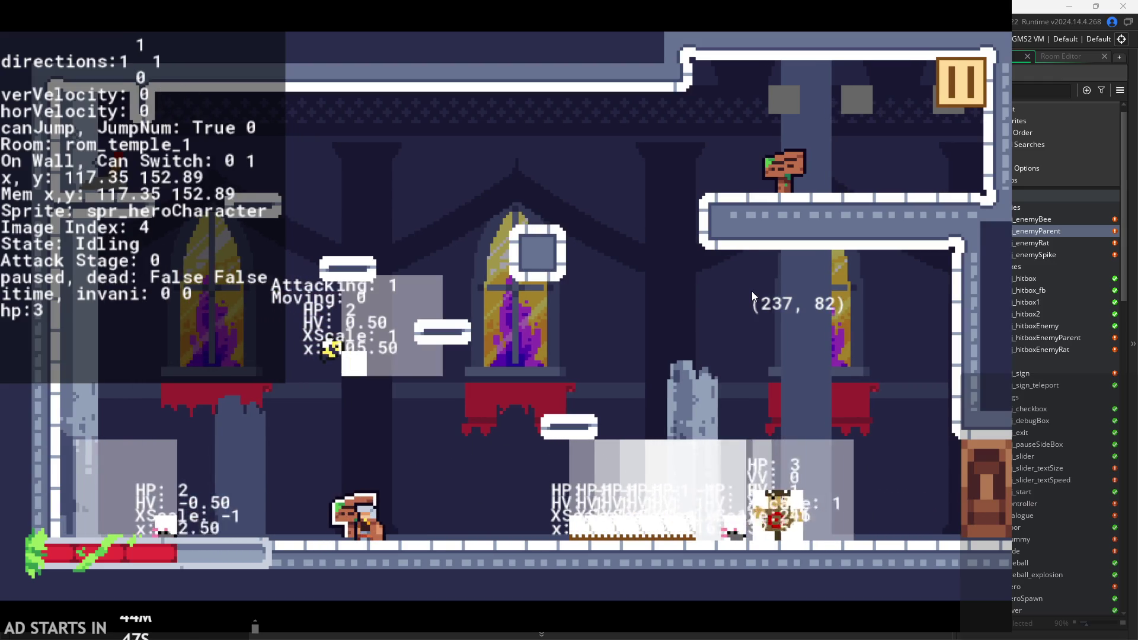
pyautogui.press('Right')
pyautogui.press('space')
pyautogui.press('Right')
pyautogui.press('space')
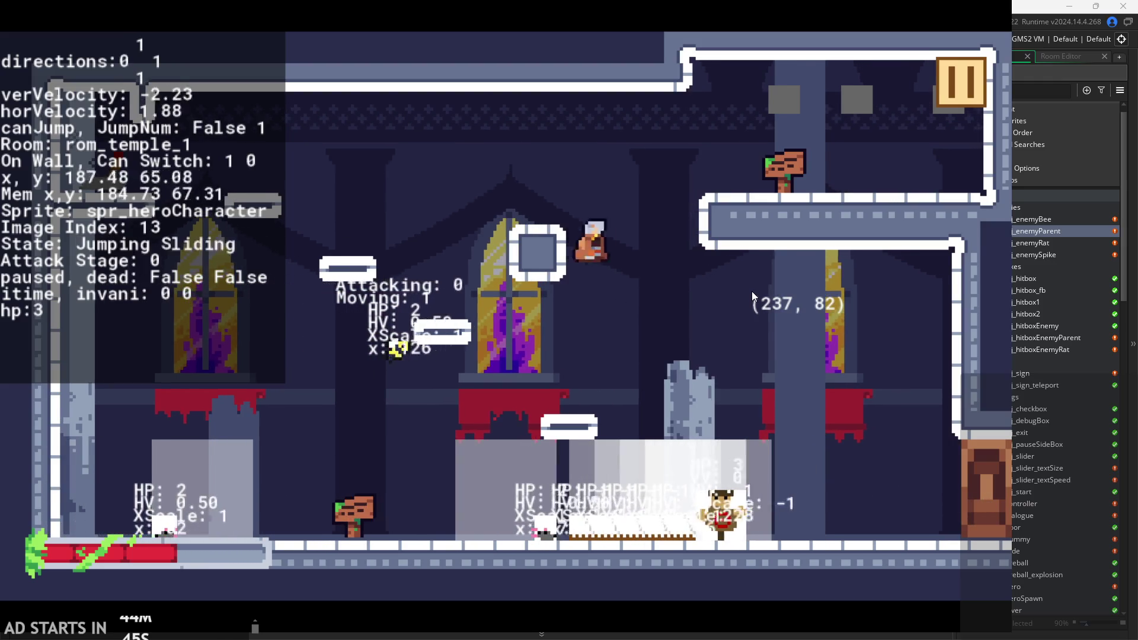
pyautogui.press('space')
pyautogui.press('Left')
pyautogui.press('space')
pyautogui.press('Right')
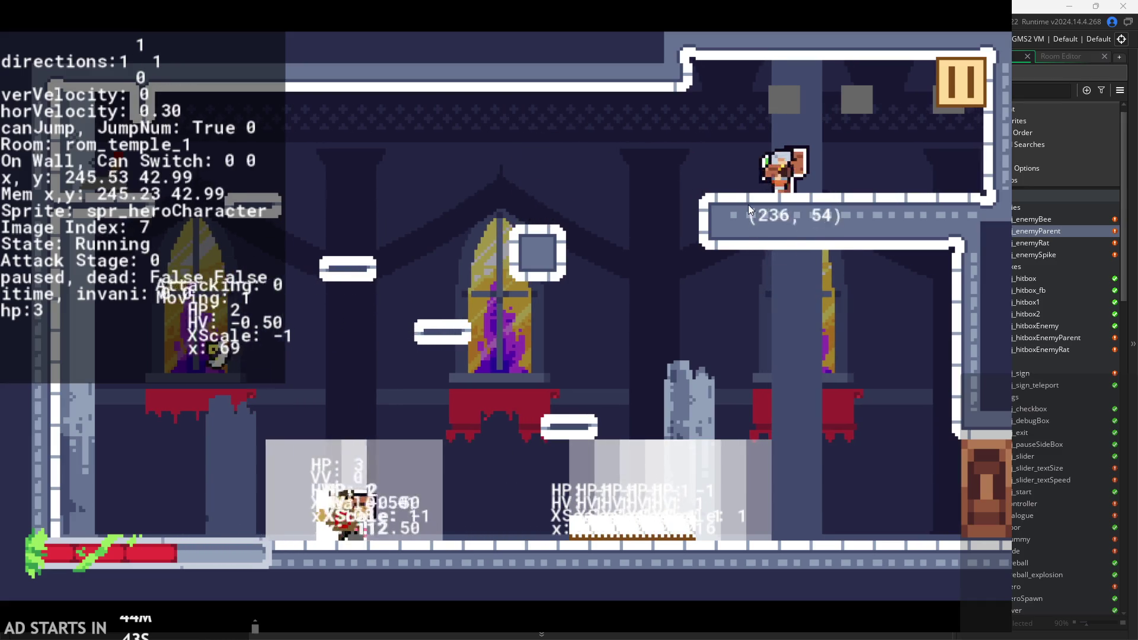
pyautogui.press('Right')
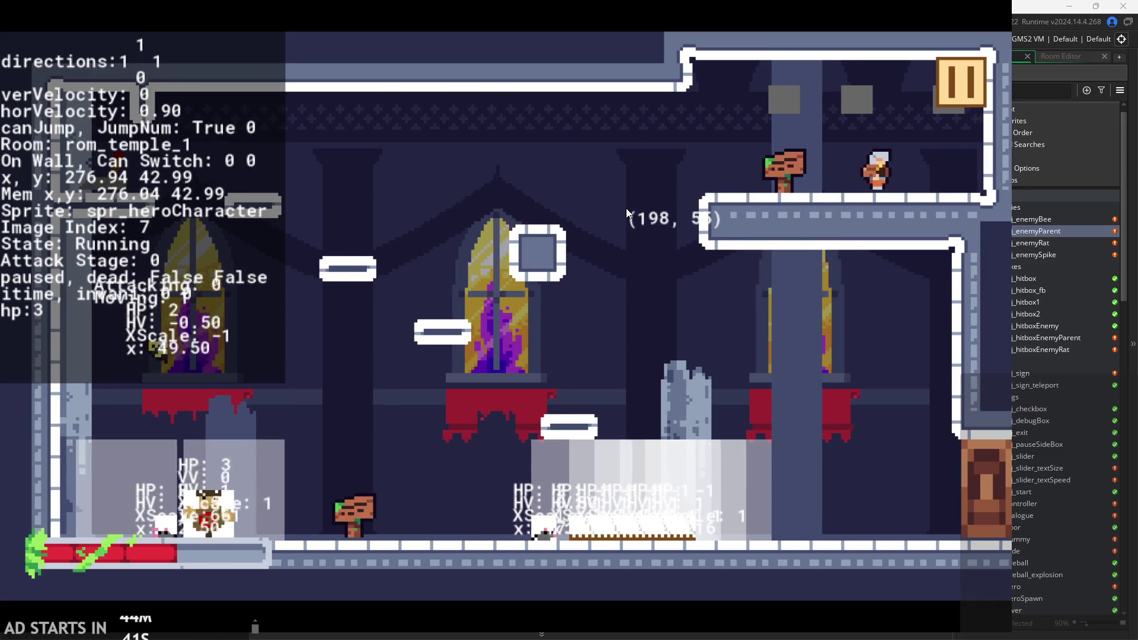
pyautogui.press('space')
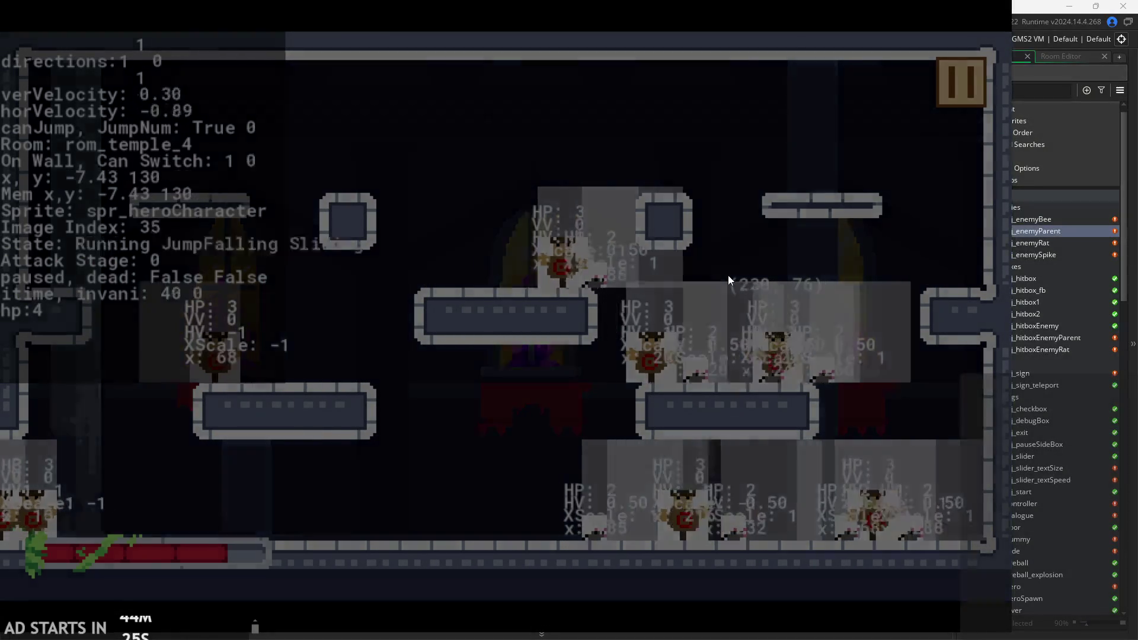
# Run through rom_temple_4 and rom_temple_3, then pause and exit the game to the editor.
pyautogui.press('Right')
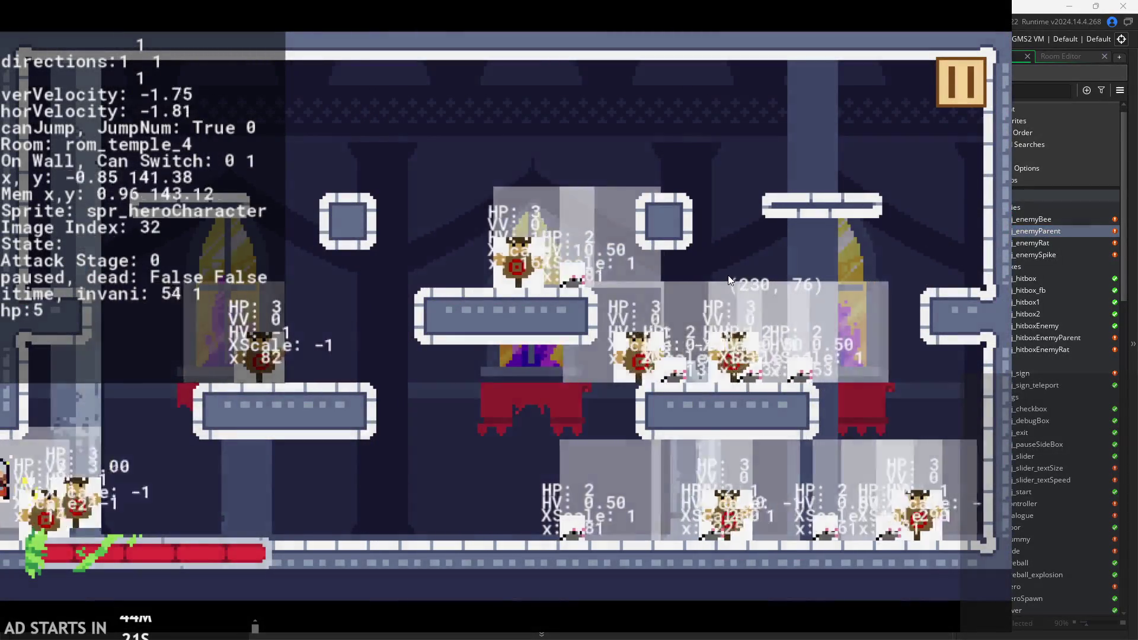
pyautogui.press('Right')
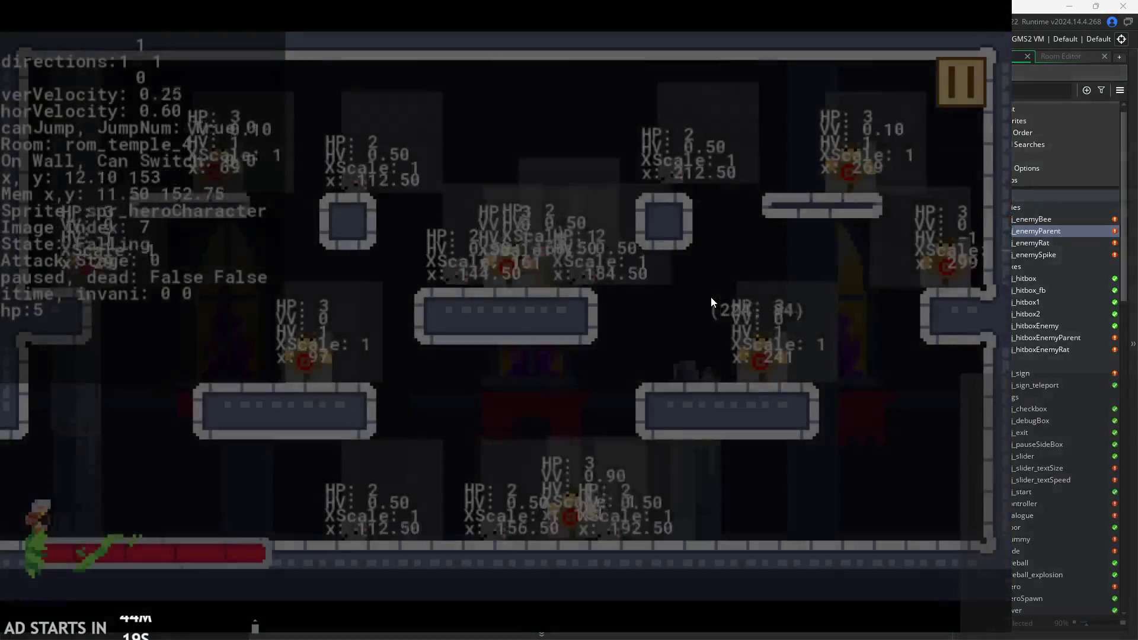
pyautogui.press('space')
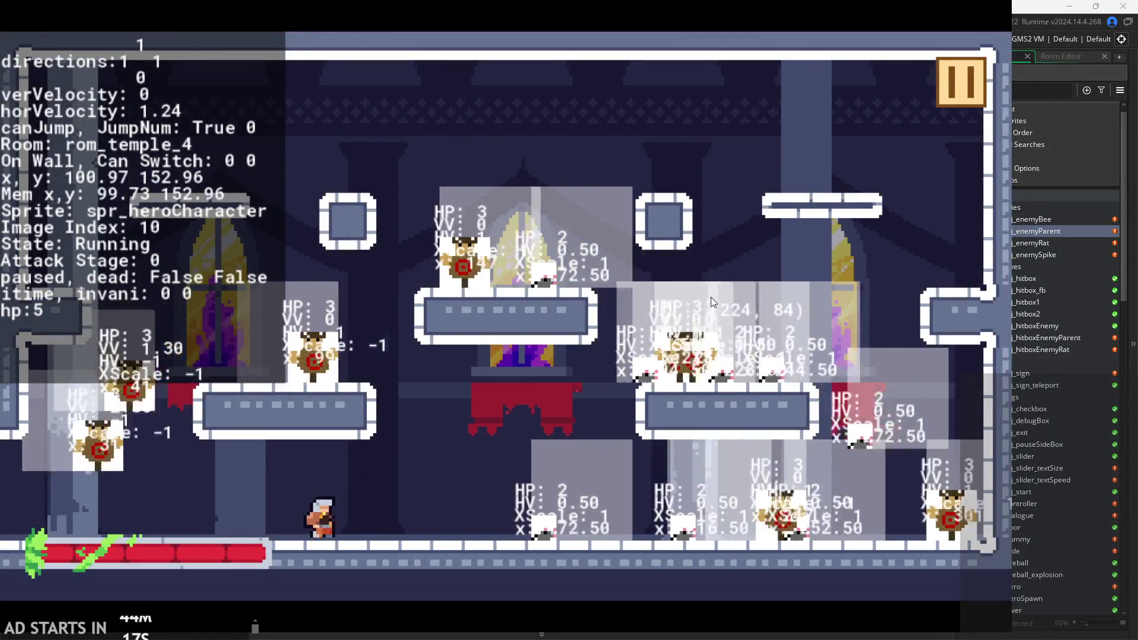
pyautogui.press('Right')
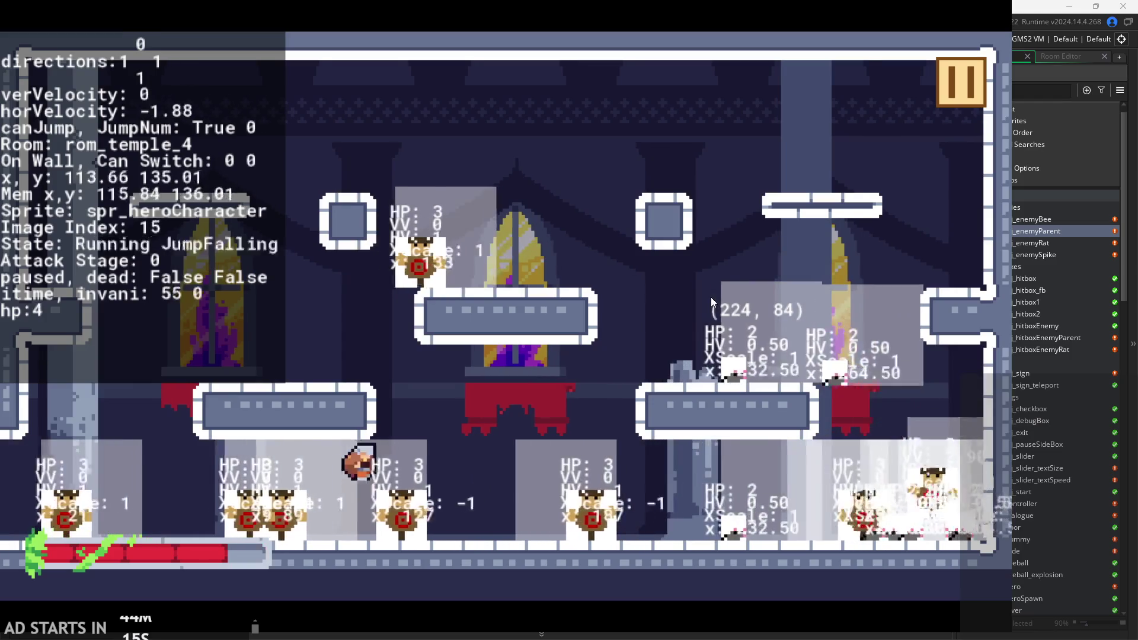
pyautogui.press('Left')
pyautogui.press('Left')
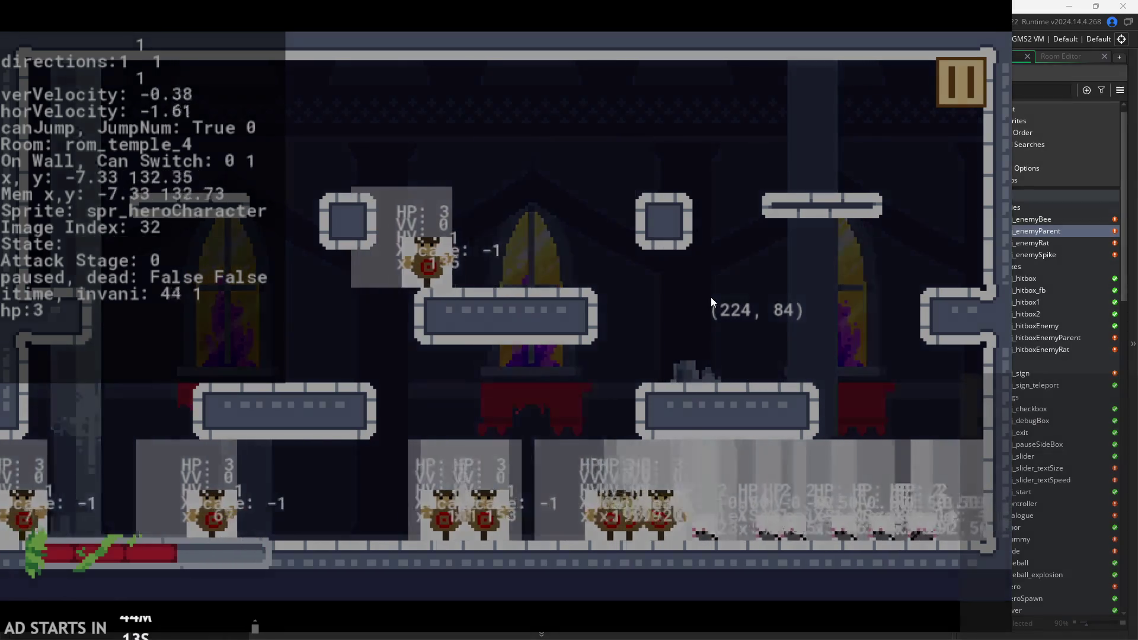
pyautogui.press('Right')
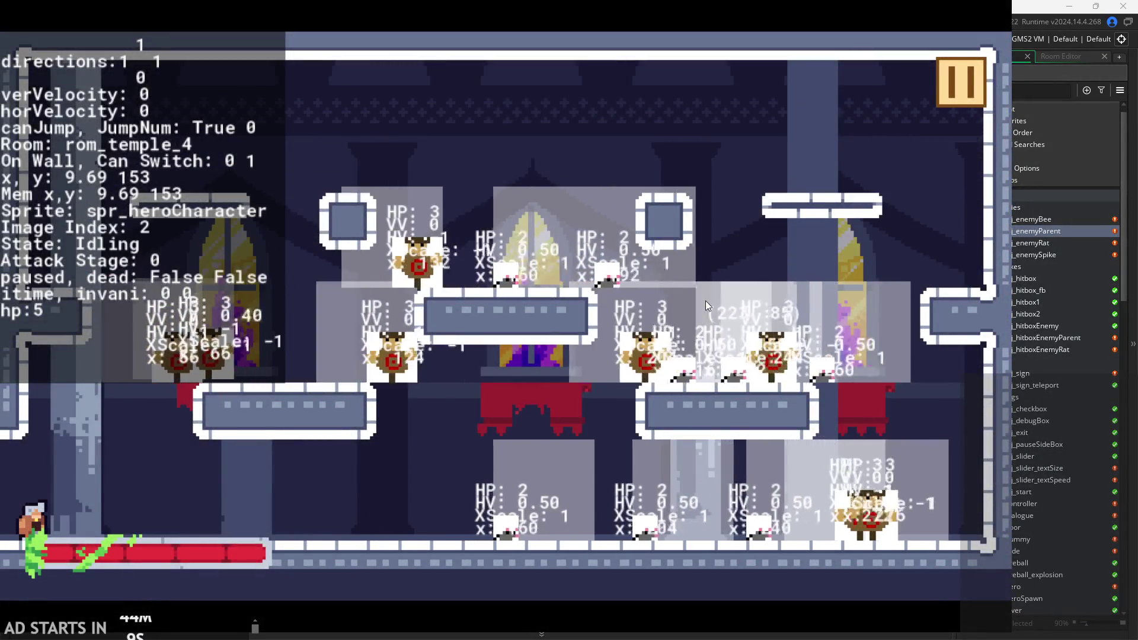
pyautogui.press('Left')
pyautogui.press('Right')
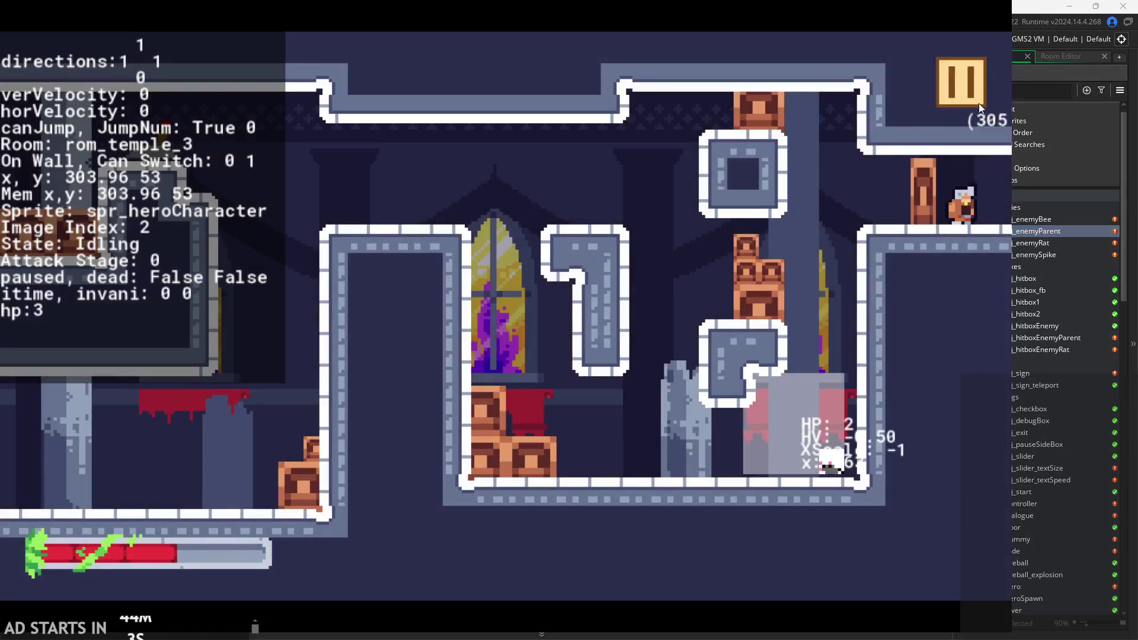
pyautogui.click(963, 86)
pyautogui.click(877, 510)
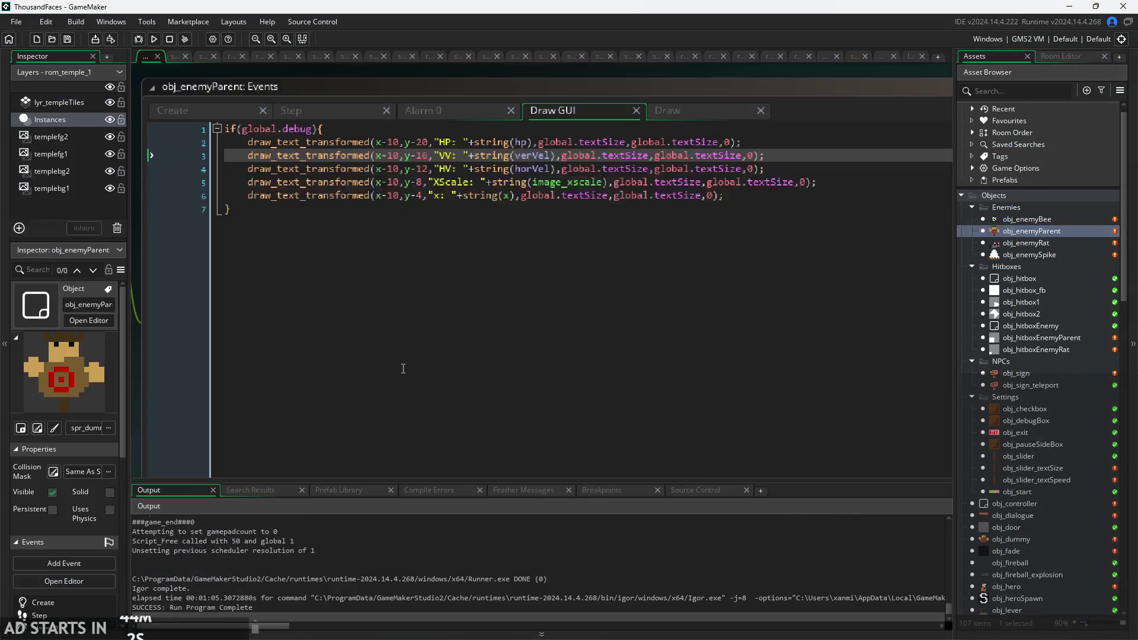
# Glance at Alarm 0, then review the Step event's movement, combat section and verVel+=grav line.
pyautogui.click(429, 115)
pyautogui.click(310, 119)
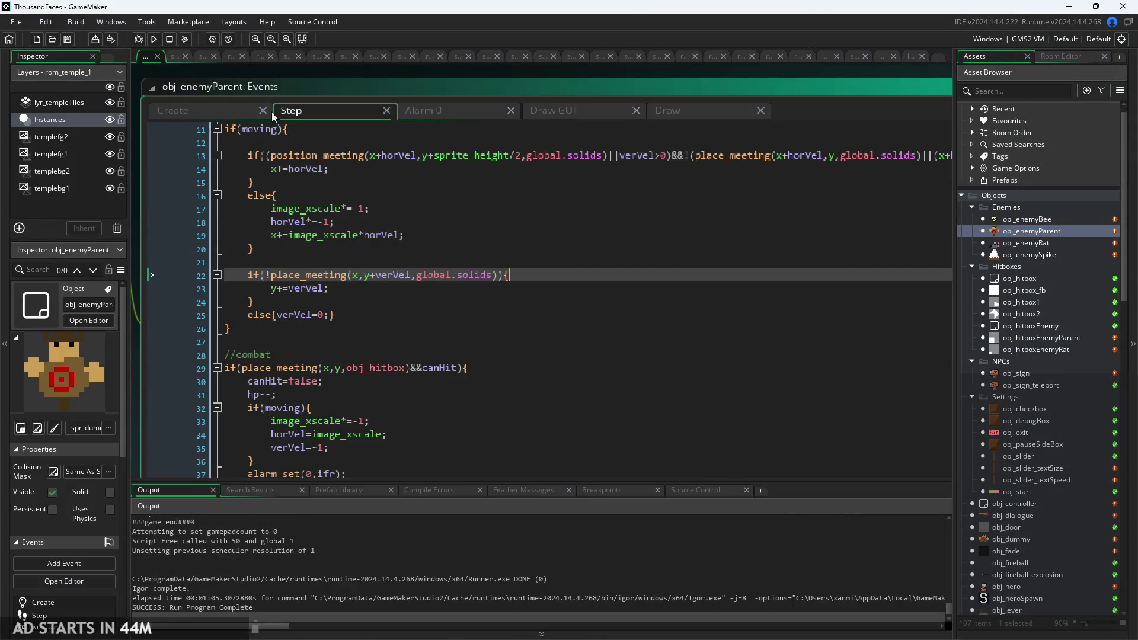
pyautogui.click(464, 170)
pyautogui.scroll(-3, 397, 174)
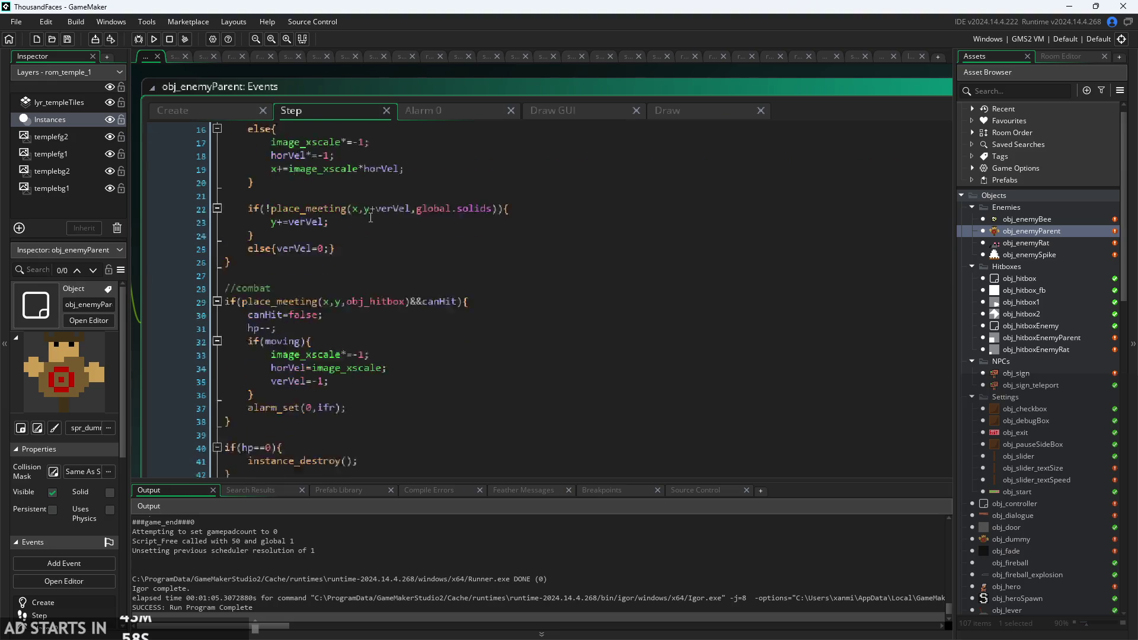
pyautogui.click(307, 231)
pyautogui.scroll(1, 307, 259)
pyautogui.click(307, 259)
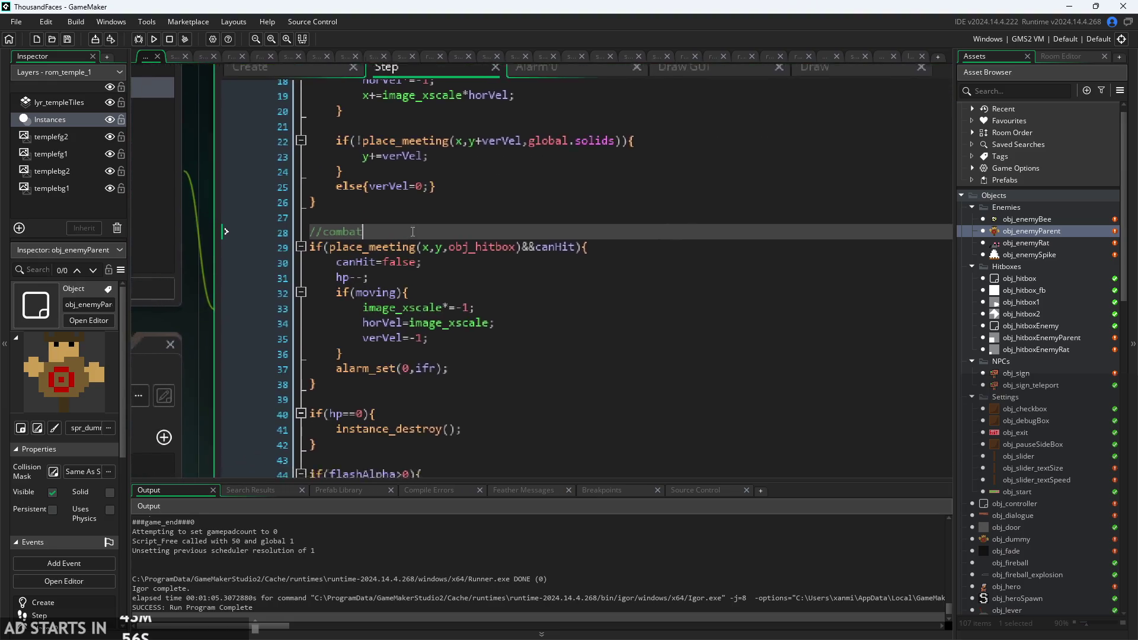
pyautogui.scroll(-3, 504, 315)
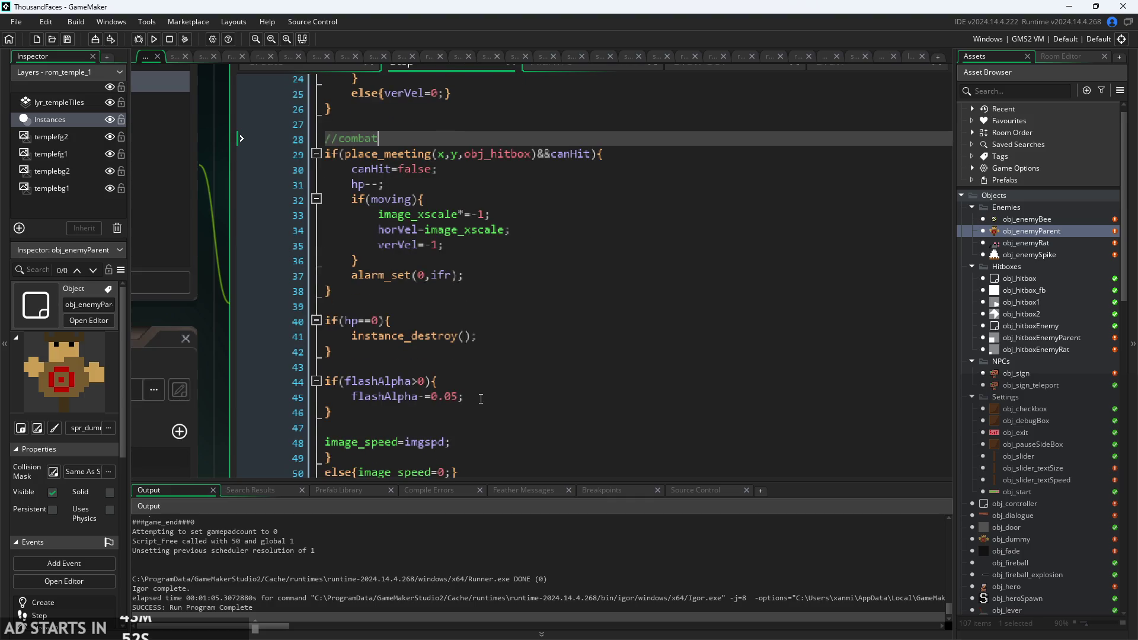
pyautogui.scroll(8, 468, 414)
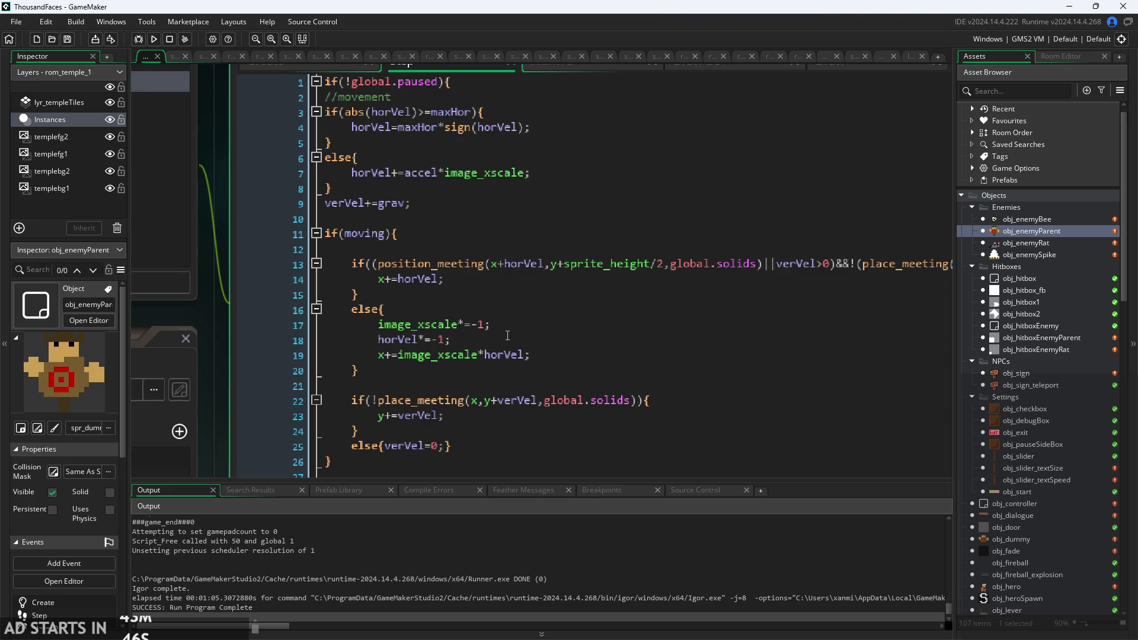
pyautogui.tripleClick(410, 202)
pyautogui.scroll(2, 218, 237)
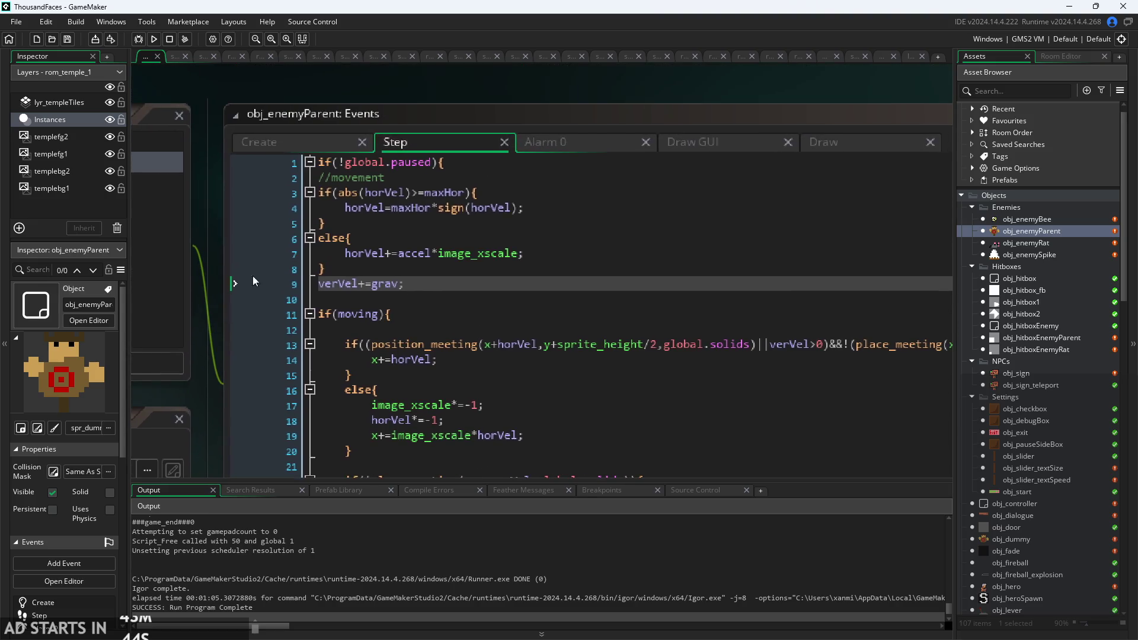
# Check the Create event values, then return to Step and look up sprite_height in the ledge check.
pyautogui.click(321, 146)
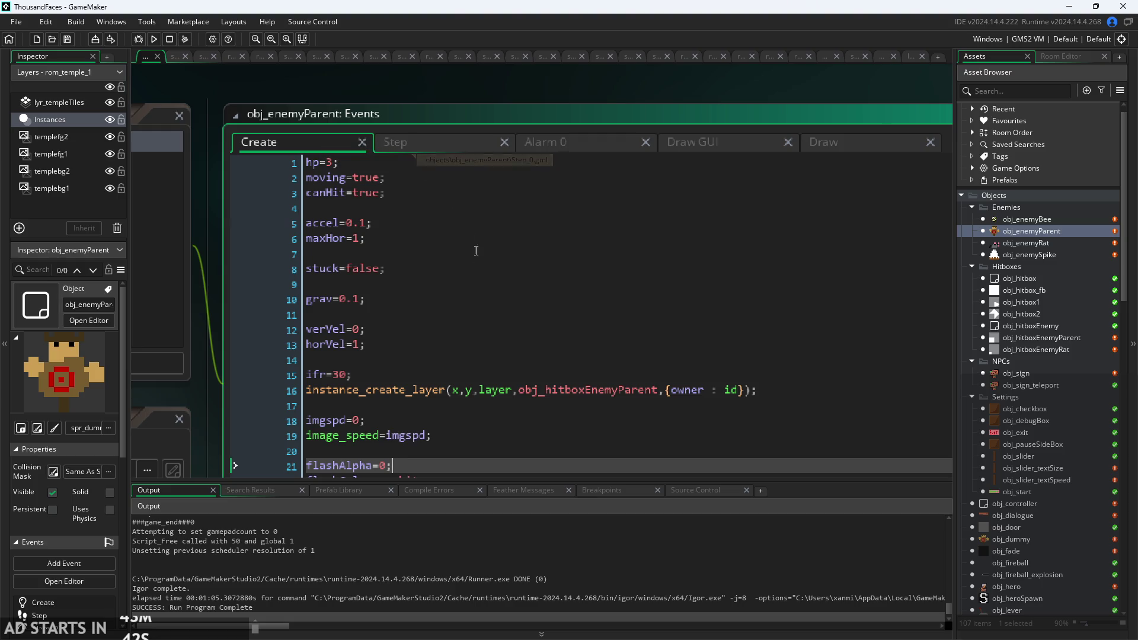
pyautogui.scroll(-2, 487, 373)
pyautogui.click(479, 336)
pyautogui.click(456, 73)
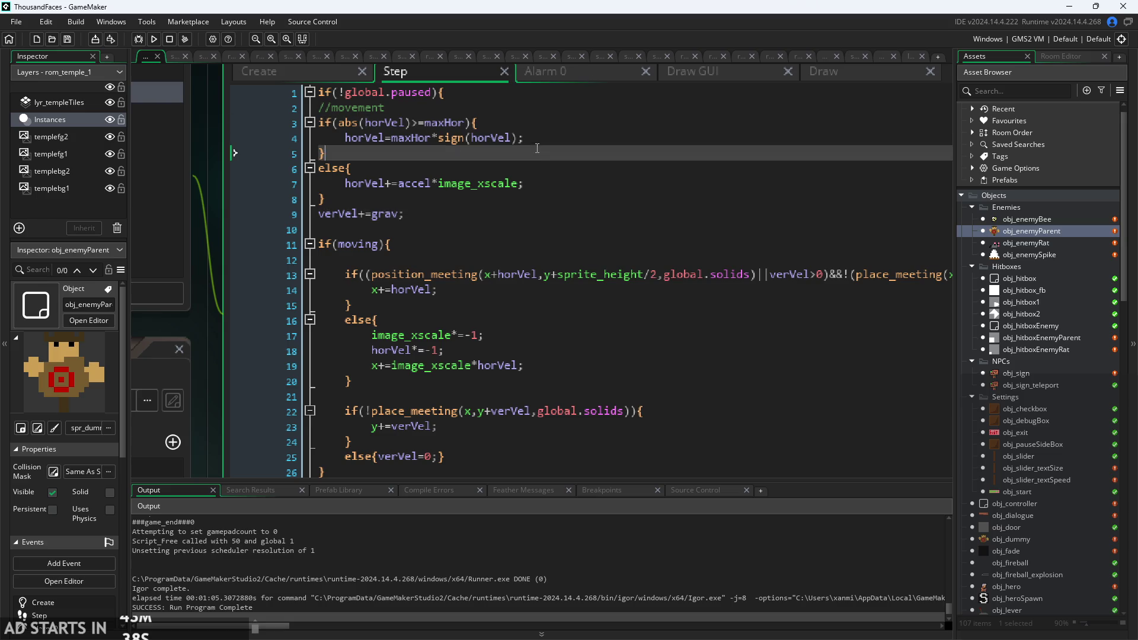
pyautogui.scroll(-3, 550, 181)
pyautogui.moveTo(561, 254)
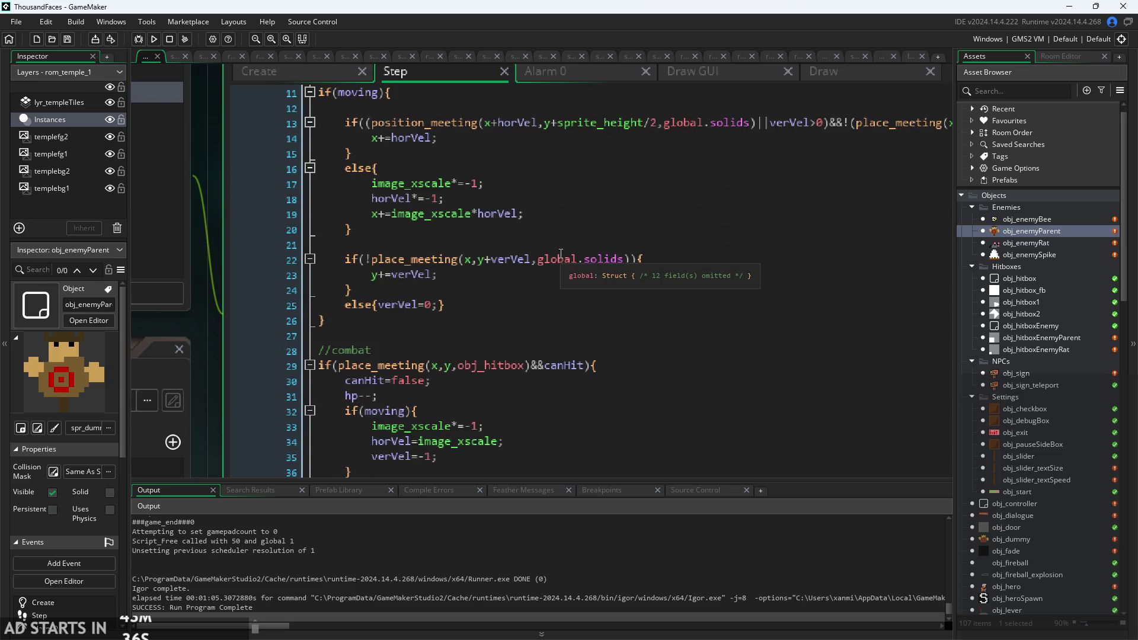
pyautogui.keyDown('ctrl'); pyautogui.scroll(-2, 564, 254); pyautogui.keyUp('ctrl')
pyautogui.scroll(2, 602, 199)
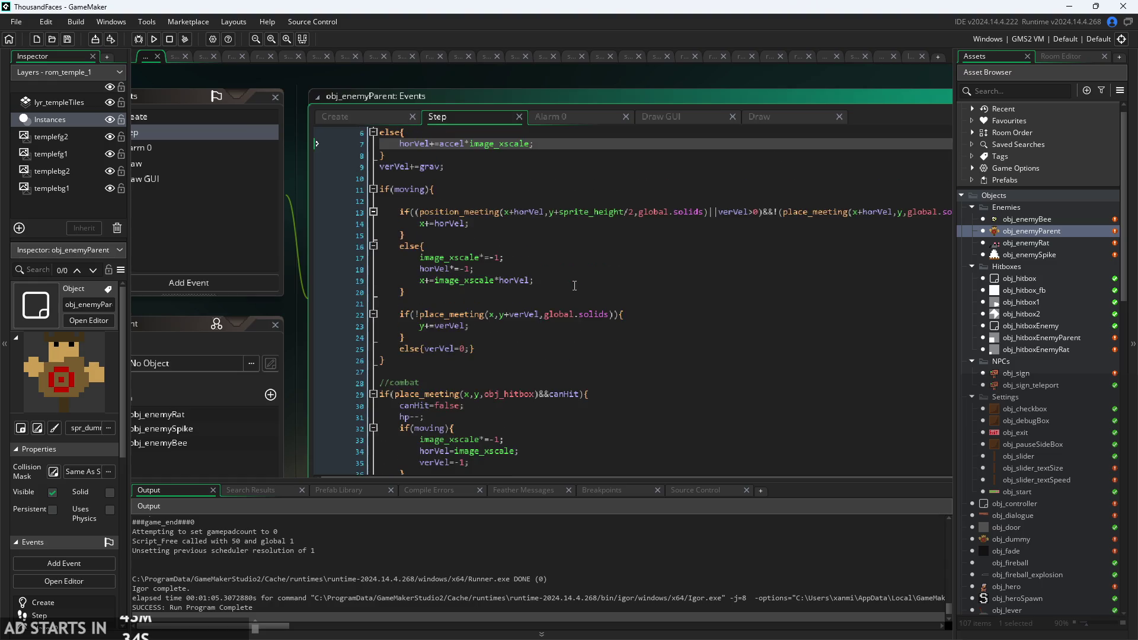
pyautogui.click(602, 199)
pyautogui.keyDown('ctrl'); pyautogui.scroll(5, 602, 199); pyautogui.keyUp('ctrl')
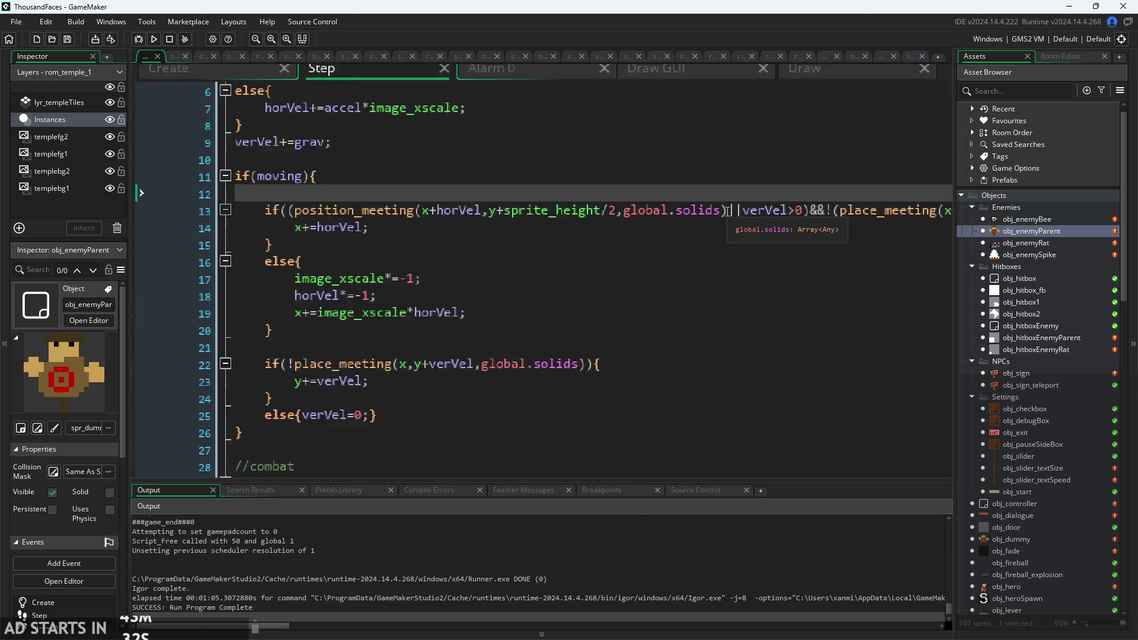
pyautogui.click(587, 215)
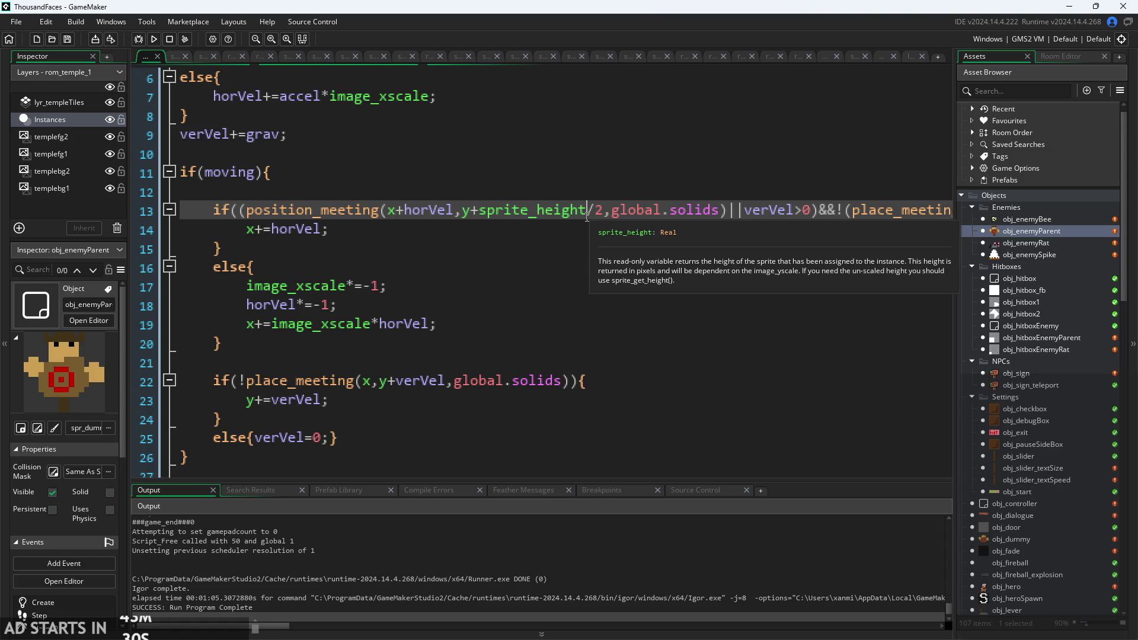
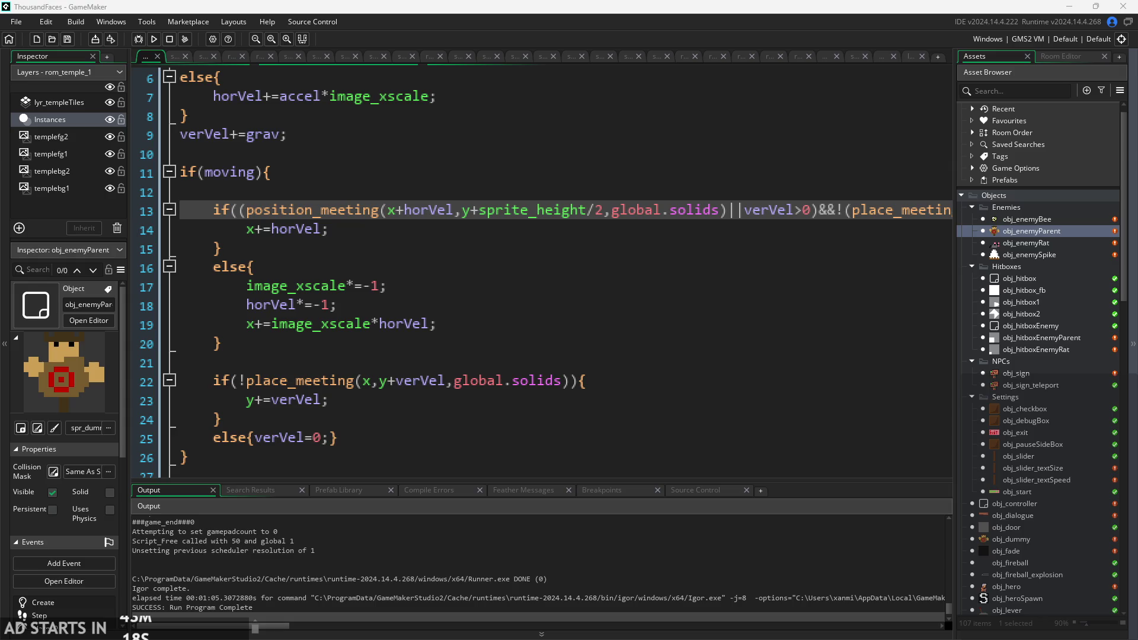
# Review the enemy's verVel check on line 13, then bring up the Paint ledge sketch.
pyautogui.click(779, 254)
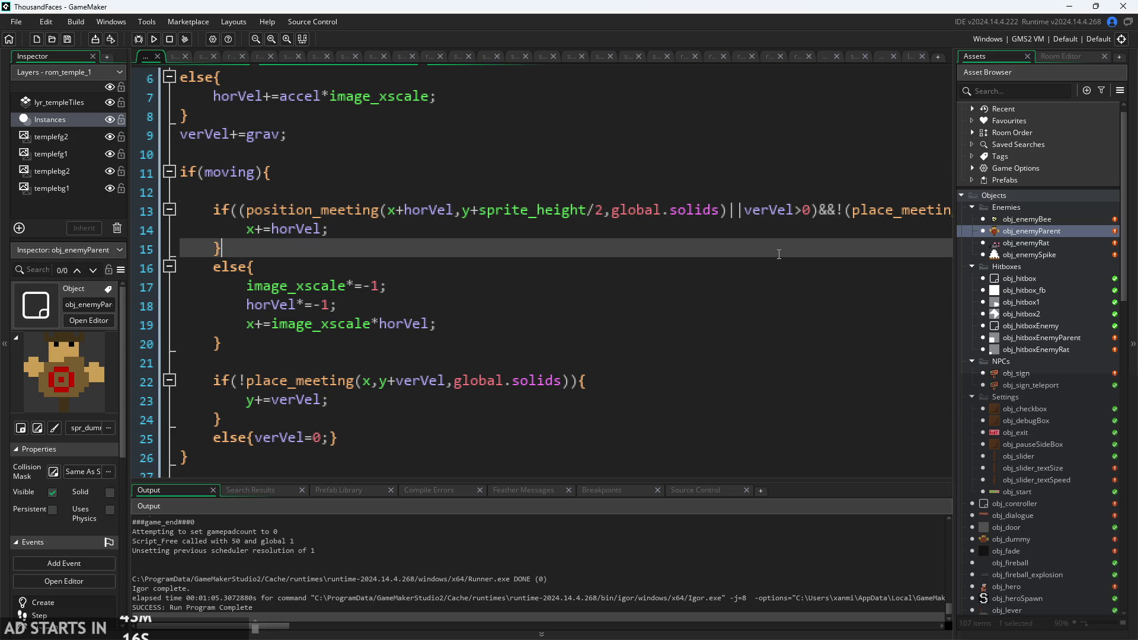
pyautogui.click(764, 216)
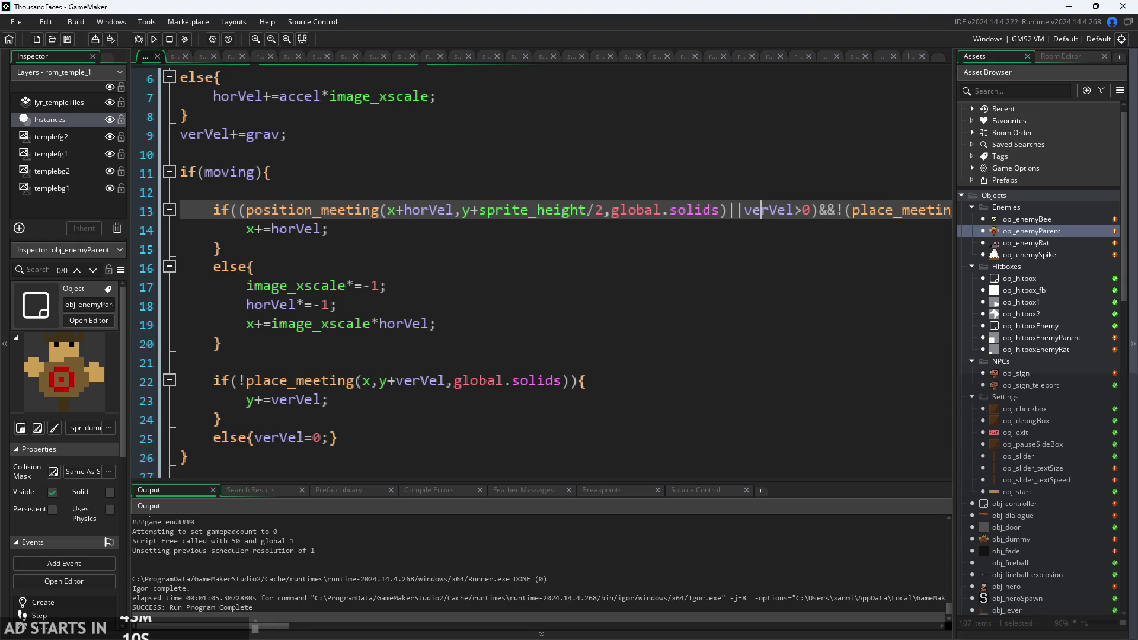
pyautogui.hotkey('alt', 'Tab')
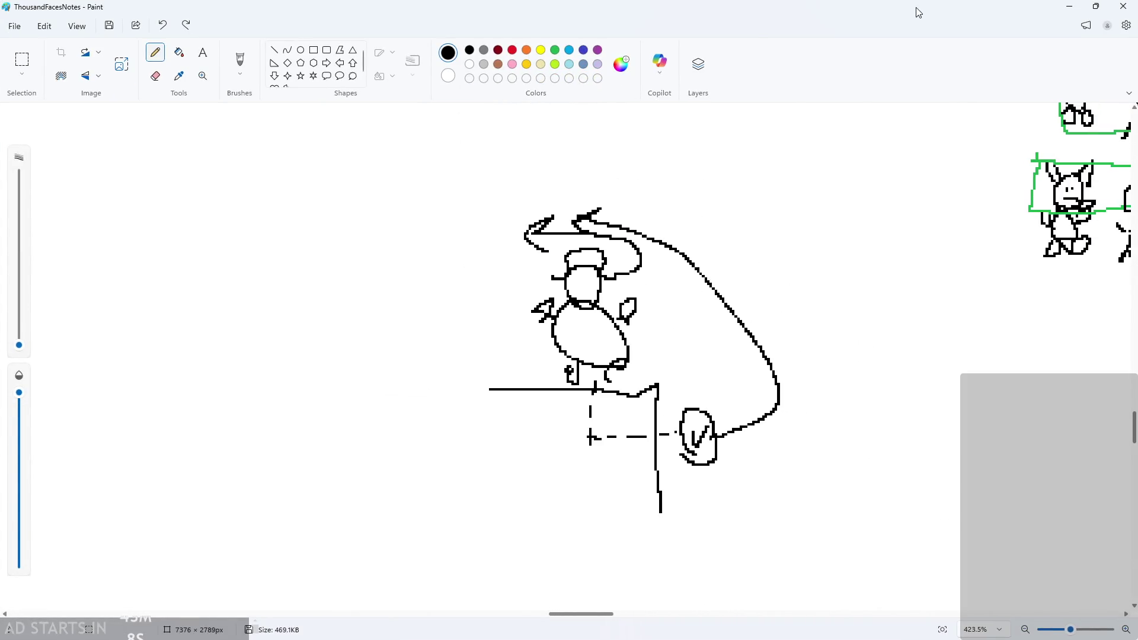
# Restore Paint to a floating window and place the ledge sketch beside the enemy code.
pyautogui.doubleClick(920, 9)
pyautogui.keyDown('ctrl'); pyautogui.scroll(-3, 746, 407); pyautogui.keyUp('ctrl')
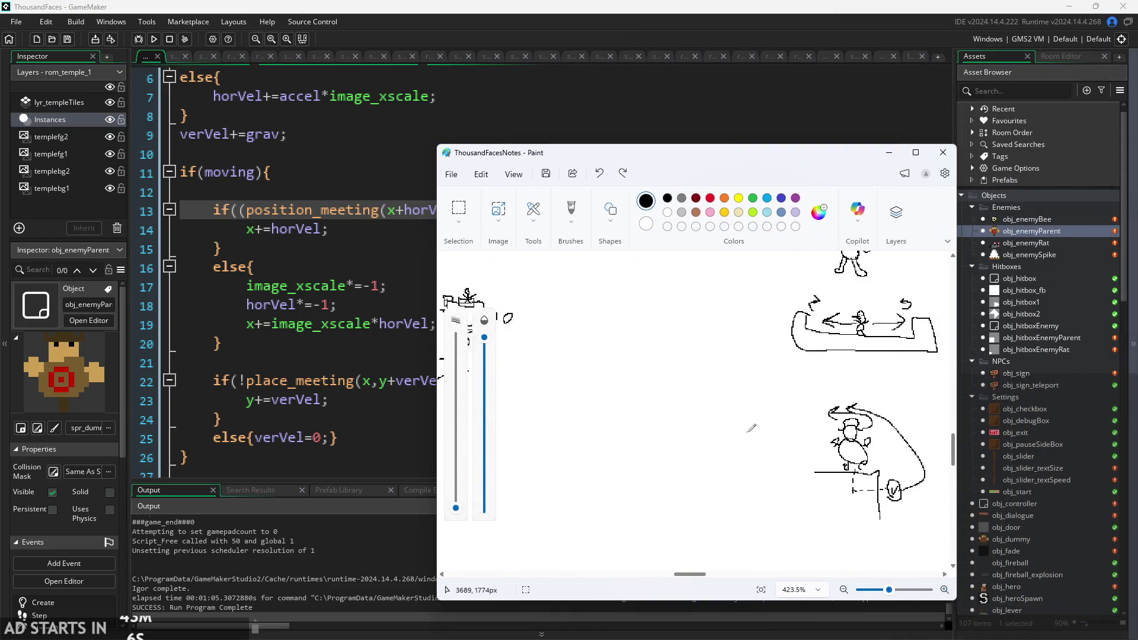
pyautogui.keyDown('ctrl'); pyautogui.scroll(3, 828, 422); pyautogui.keyUp('ctrl')
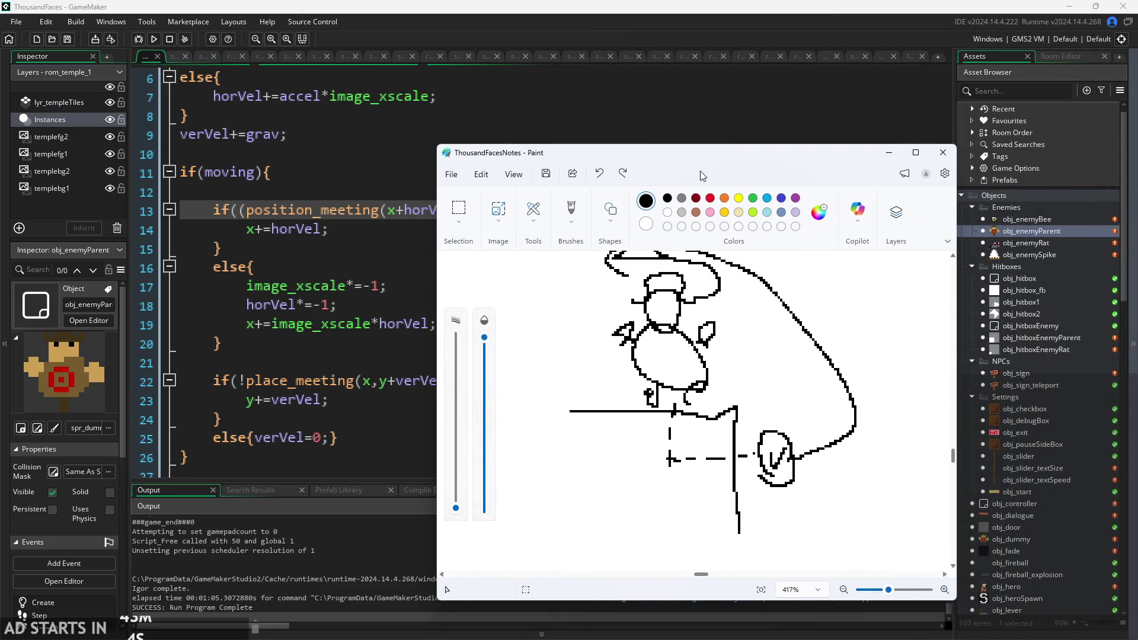
pyautogui.moveTo(705, 159)
pyautogui.mouseDown()
pyautogui.moveTo(804, 164)
pyautogui.moveTo(850, 90)
pyautogui.moveTo(756, 258)
pyautogui.moveTo(670, 261)
pyautogui.moveTo(599, 226)
pyautogui.mouseUp()
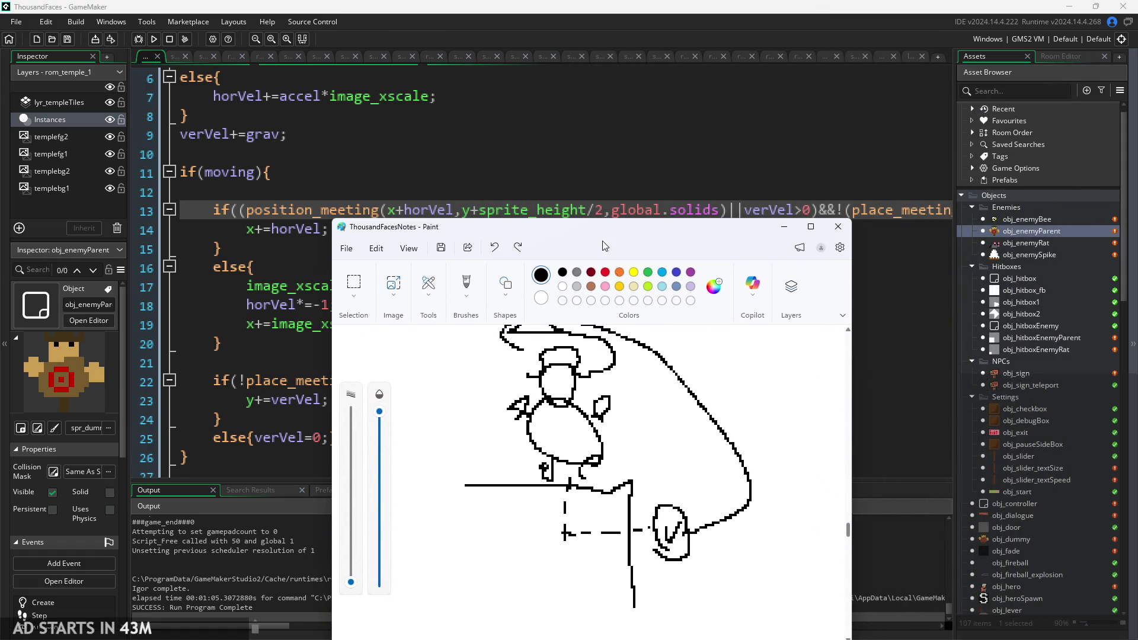
# Shift the sketch further left and scroll through the movement code to compare them.
pyautogui.scroll(2, 554, 386)
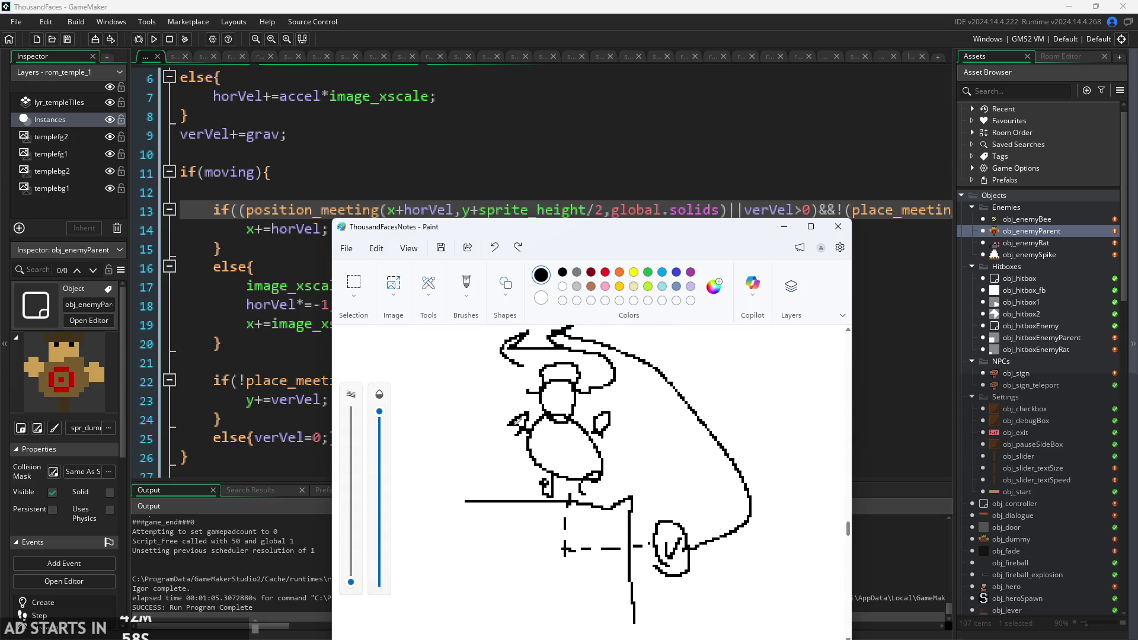
pyautogui.scroll(-1, 557, 450)
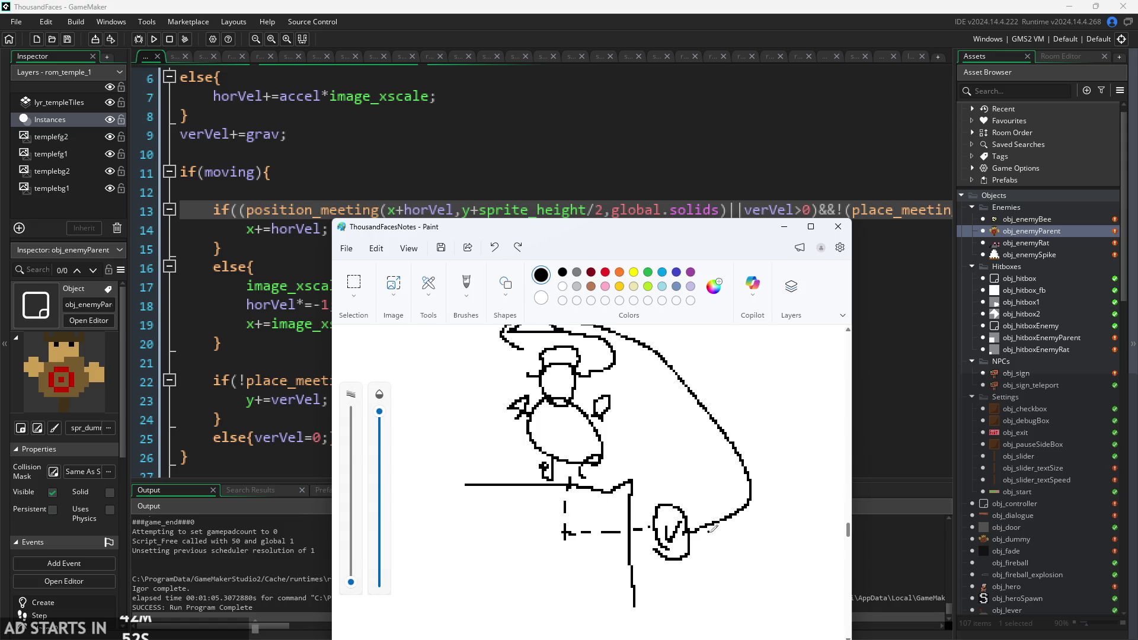
pyautogui.moveTo(645, 233)
pyautogui.mouseDown()
pyautogui.moveTo(607, 258)
pyautogui.moveTo(629, 235)
pyautogui.mouseUp()
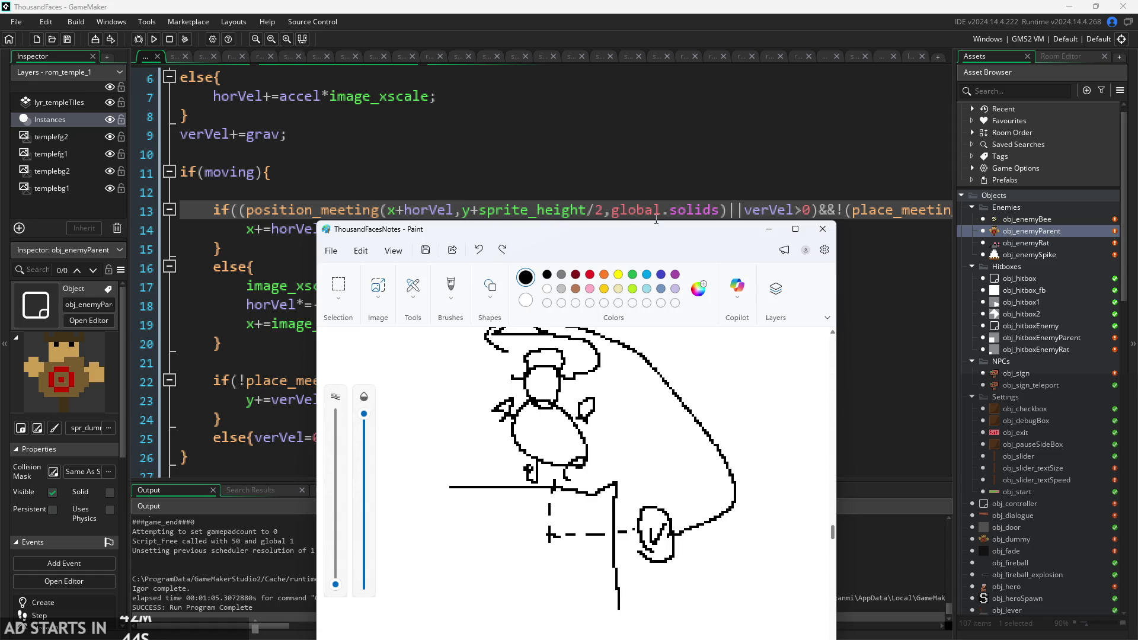
pyautogui.moveTo(729, 234)
pyautogui.mouseDown()
pyautogui.moveTo(629, 229)
pyautogui.moveTo(608, 215)
pyautogui.moveTo(616, 226)
pyautogui.moveTo(585, 240)
pyautogui.mouseUp()
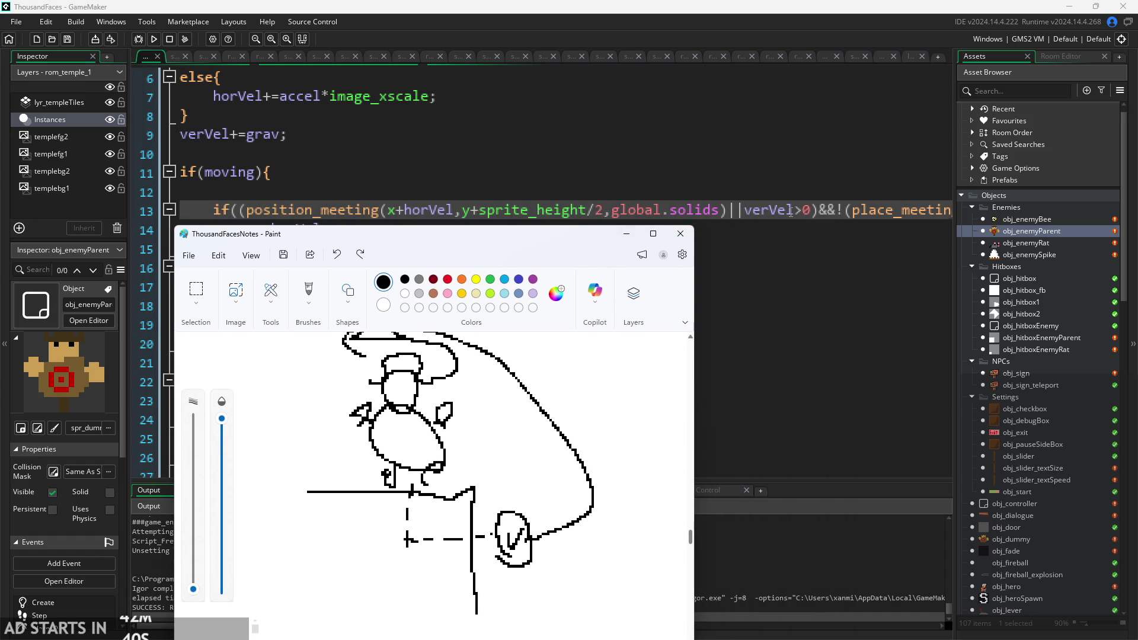
pyautogui.scroll(-3, 881, 208)
pyautogui.hscroll(3, 863, 212)
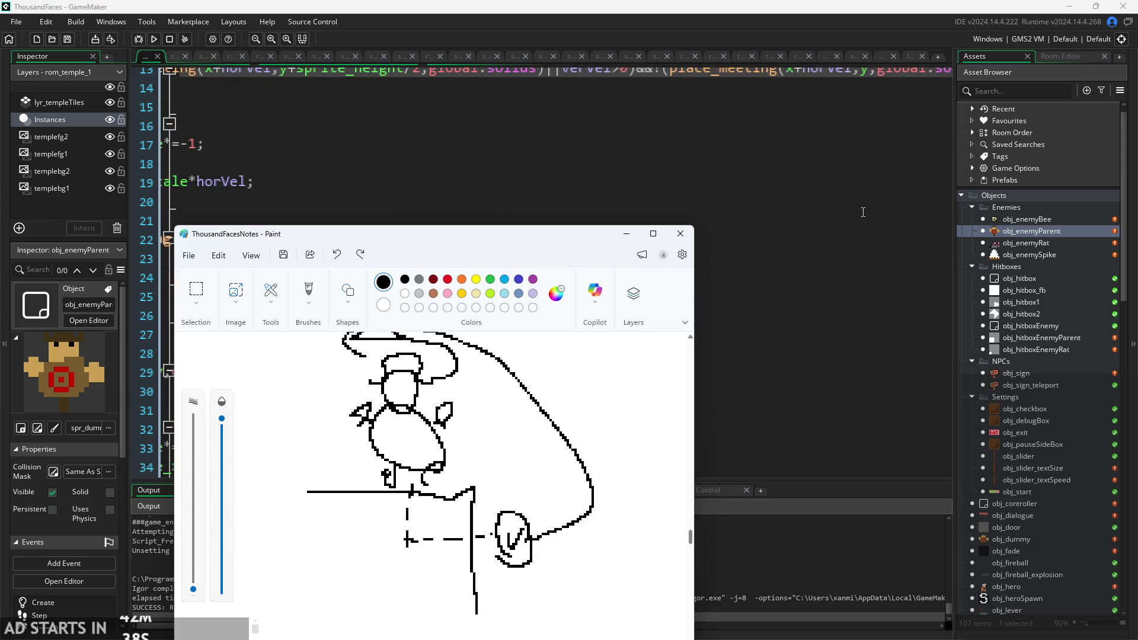
pyautogui.scroll(3, 863, 212)
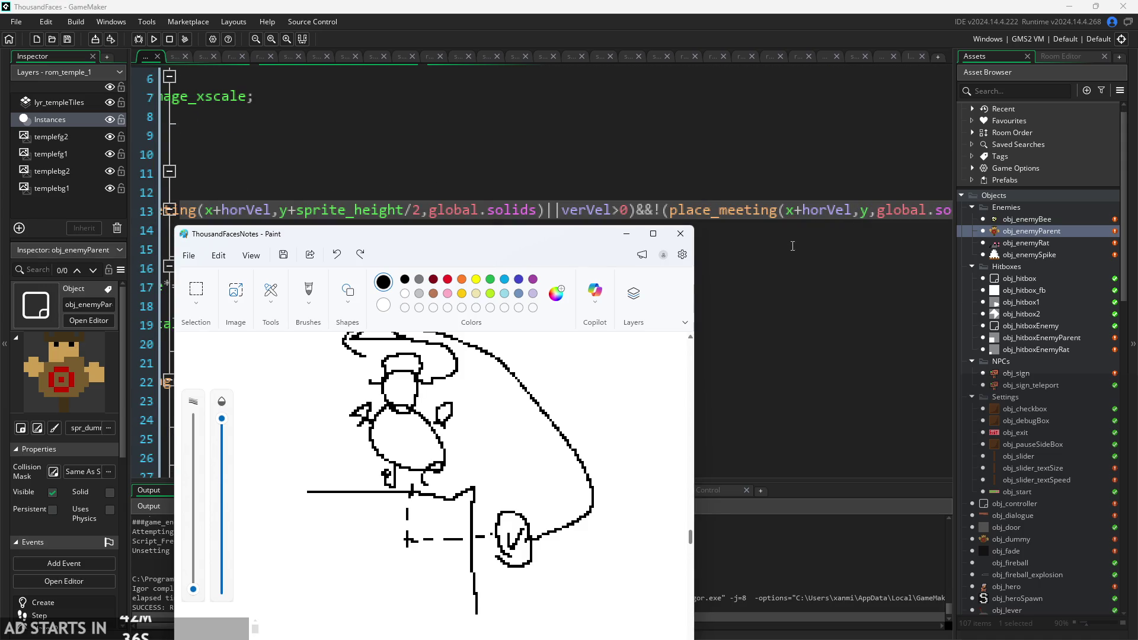
pyautogui.scroll(-6, 792, 246)
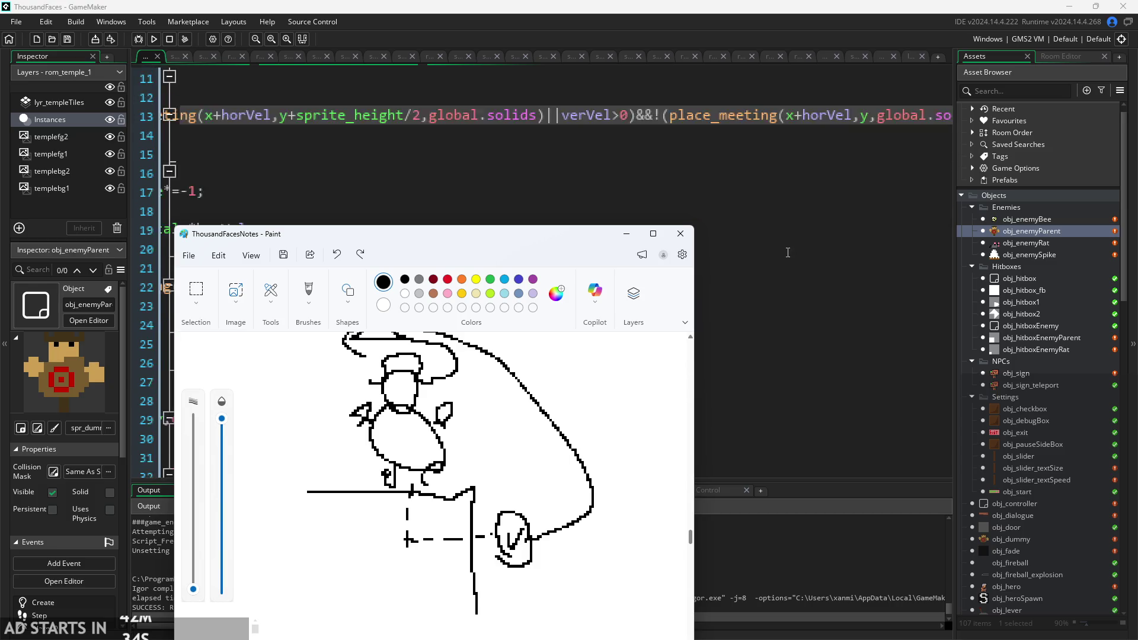
pyautogui.hscroll(-2, 759, 308)
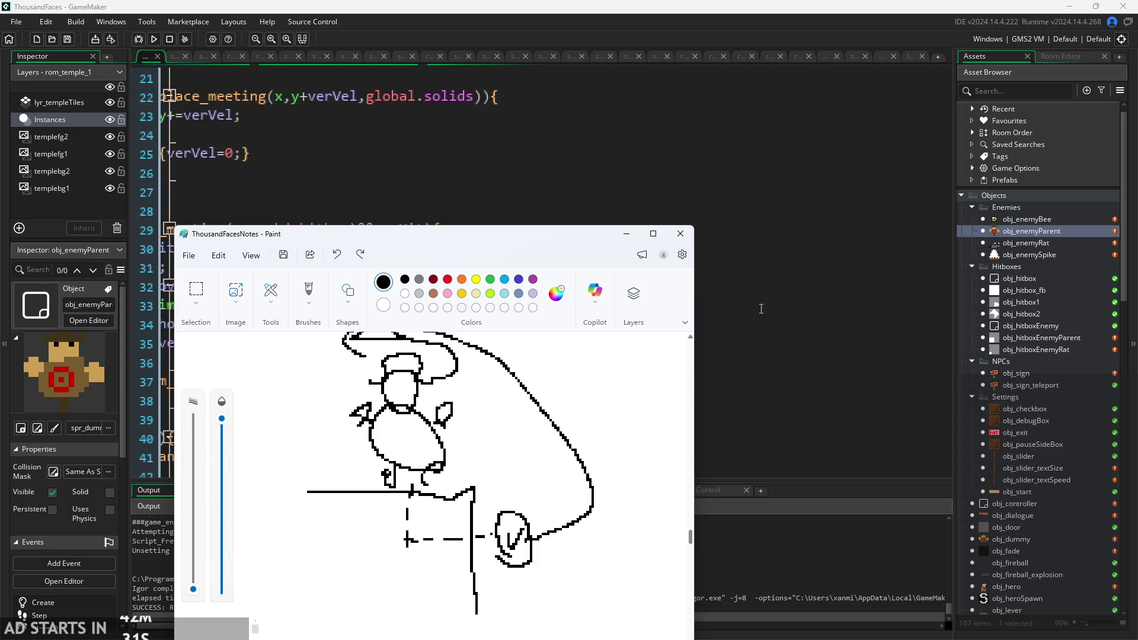
pyautogui.scroll(-1, 534, 237)
pyautogui.scroll(3, 325, 172)
pyautogui.click(524, 144)
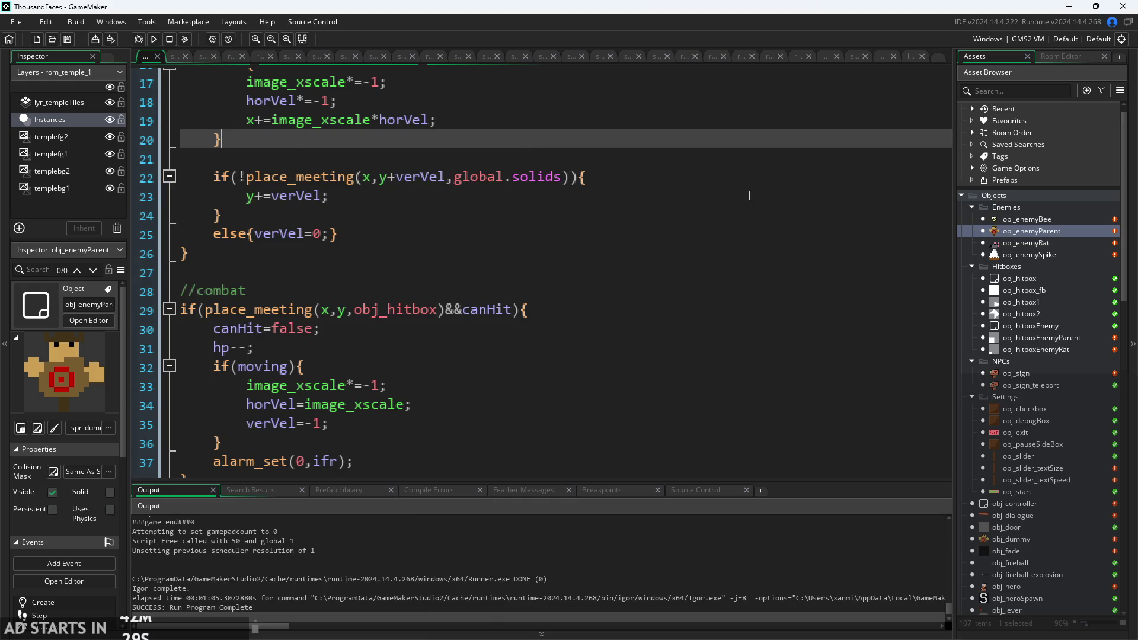
pyautogui.scroll(4, 666, 322)
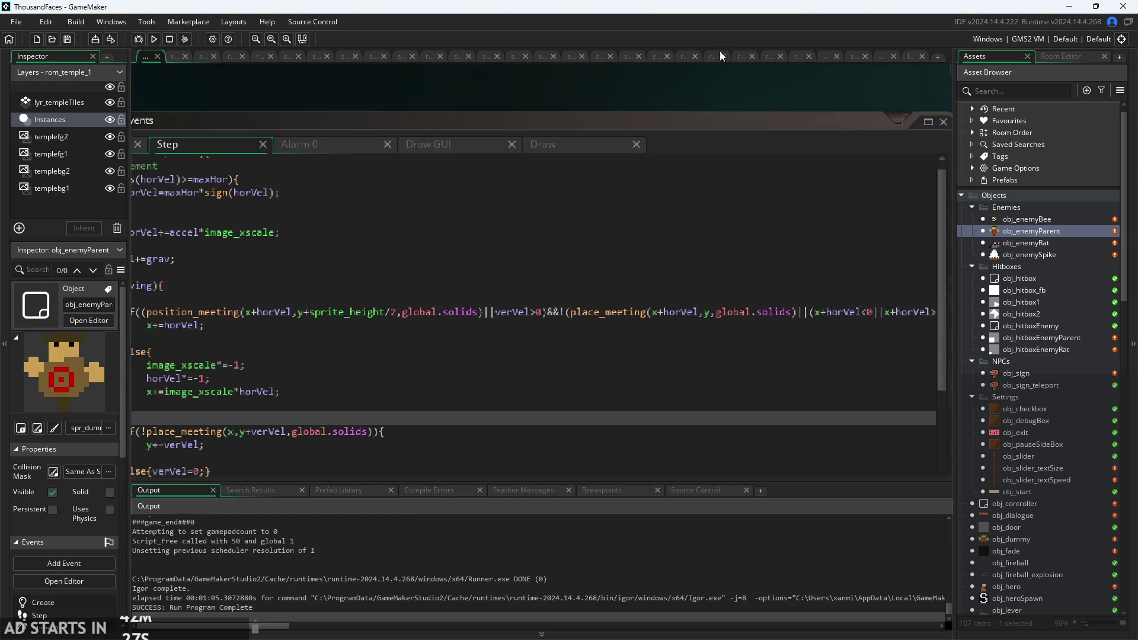
pyautogui.hscroll(3, 646, 305)
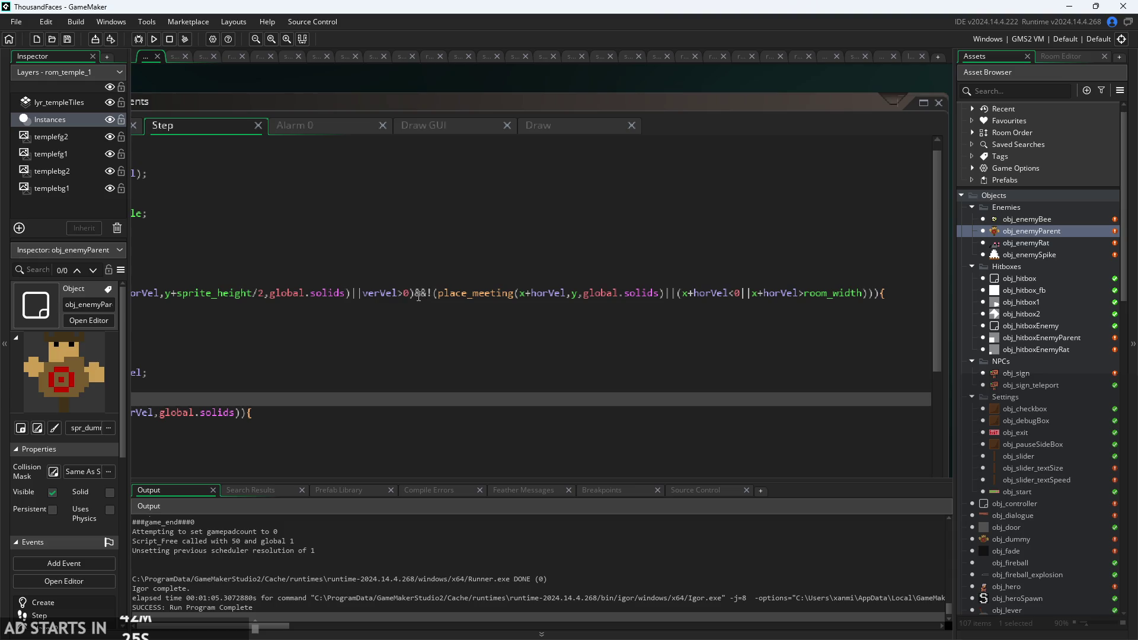
pyautogui.scroll(2, 415, 296)
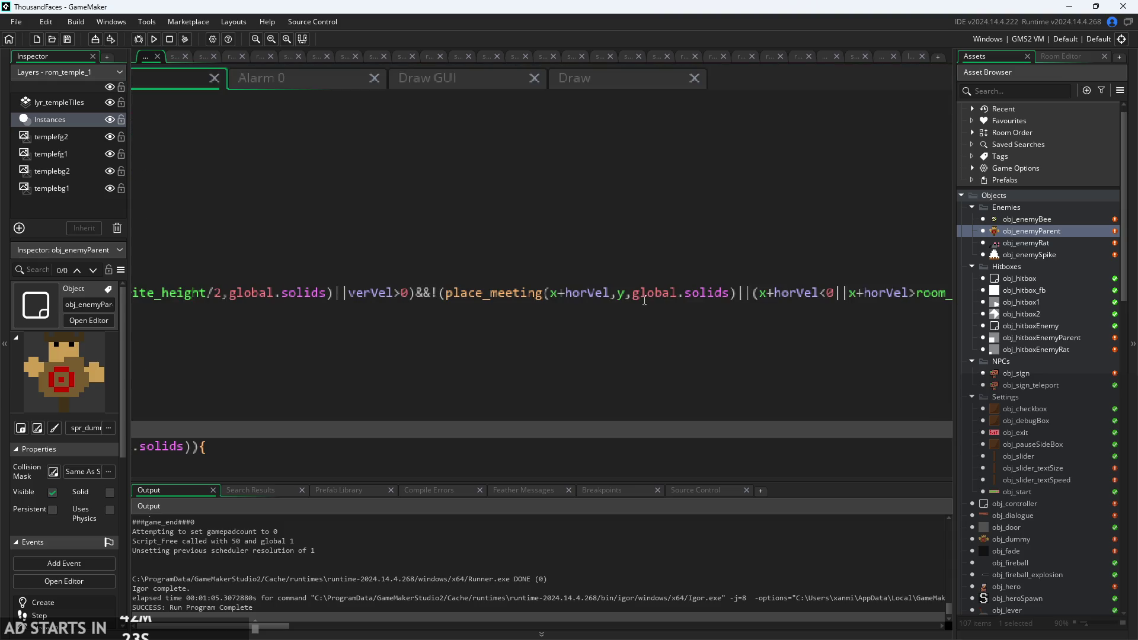
pyautogui.scroll(-4, 644, 301)
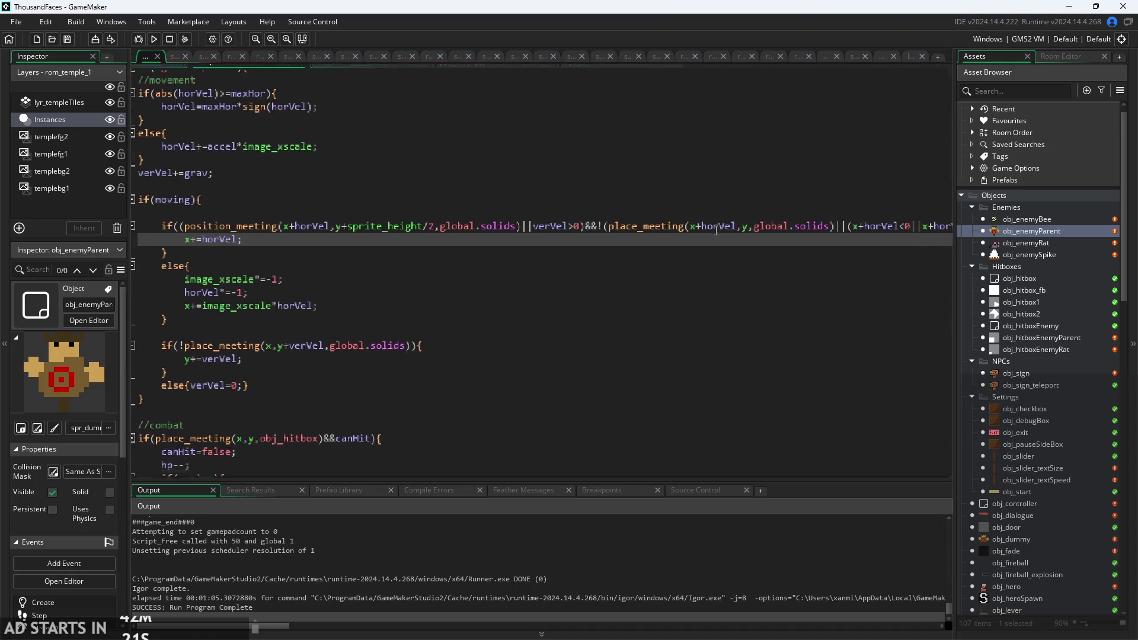
pyautogui.hscroll(3, 716, 230)
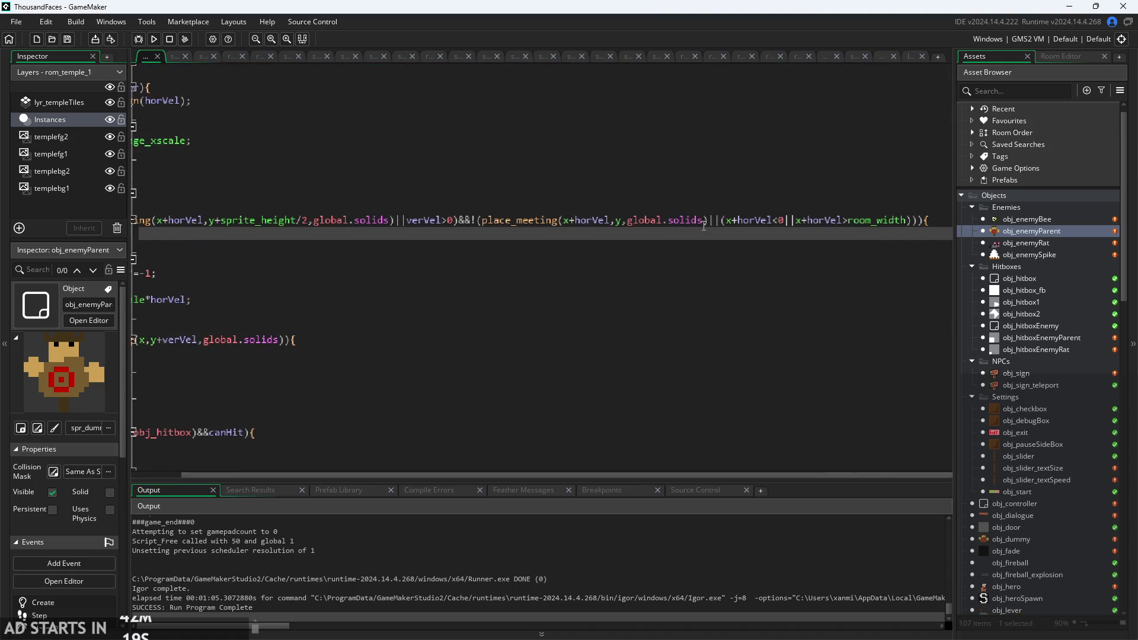
pyautogui.click(703, 226)
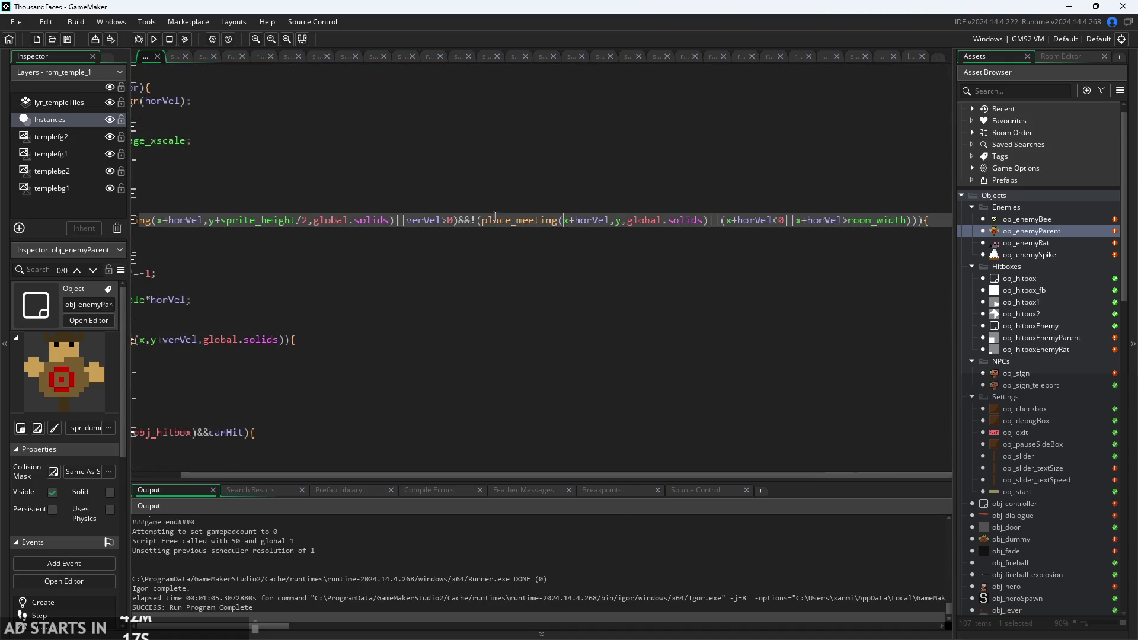
pyautogui.press('Down')
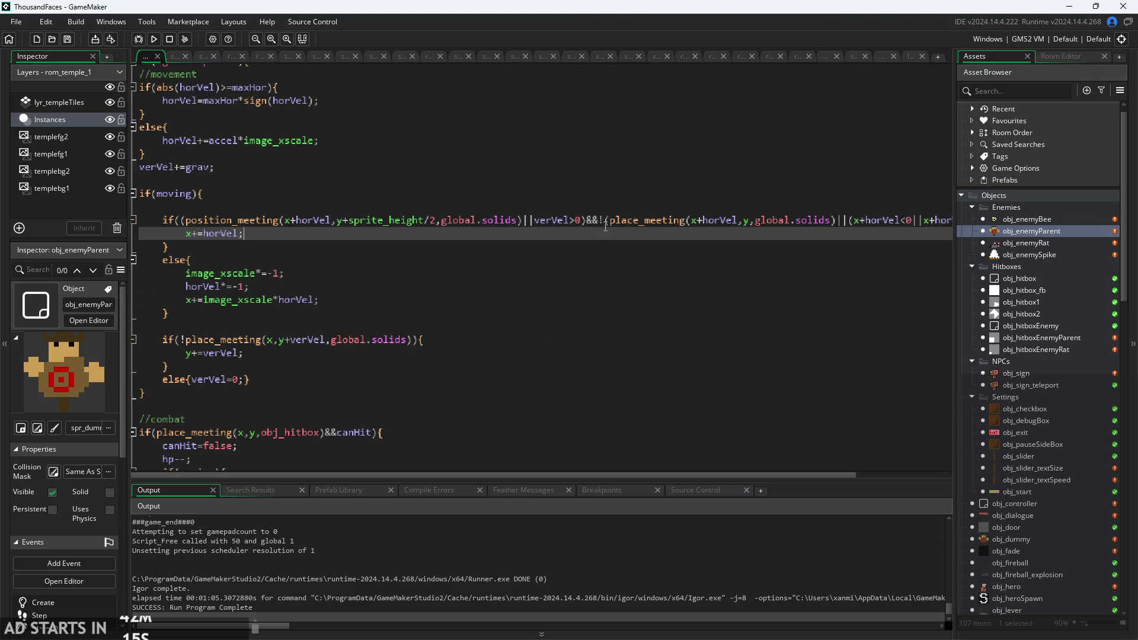
pyautogui.moveTo(601, 222); pyautogui.dragTo(836, 222)
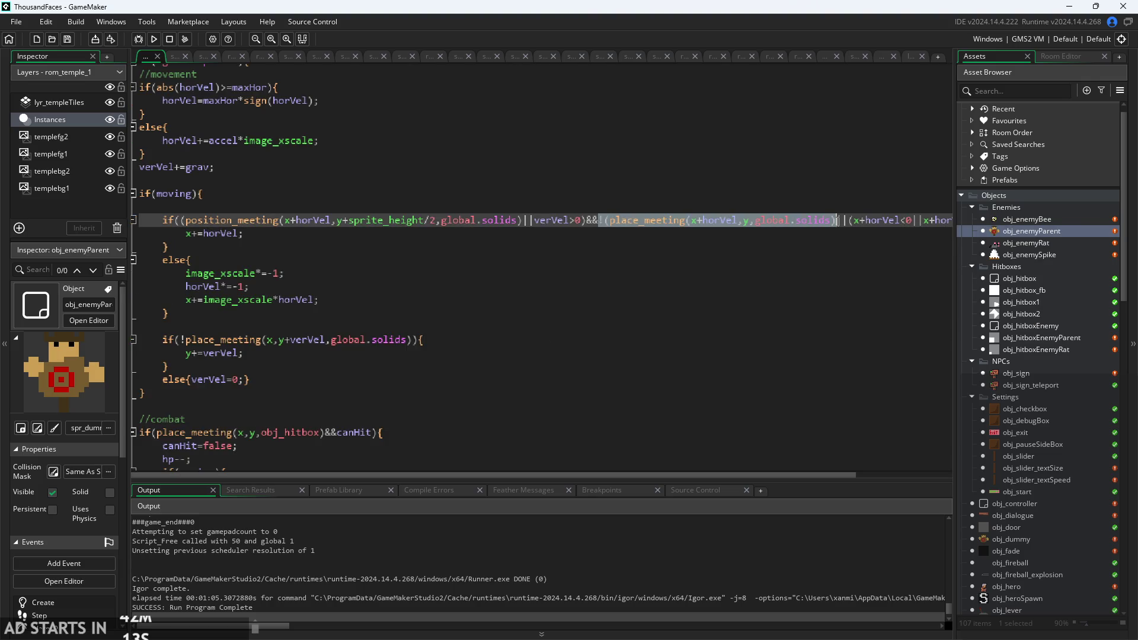
pyautogui.click(681, 223)
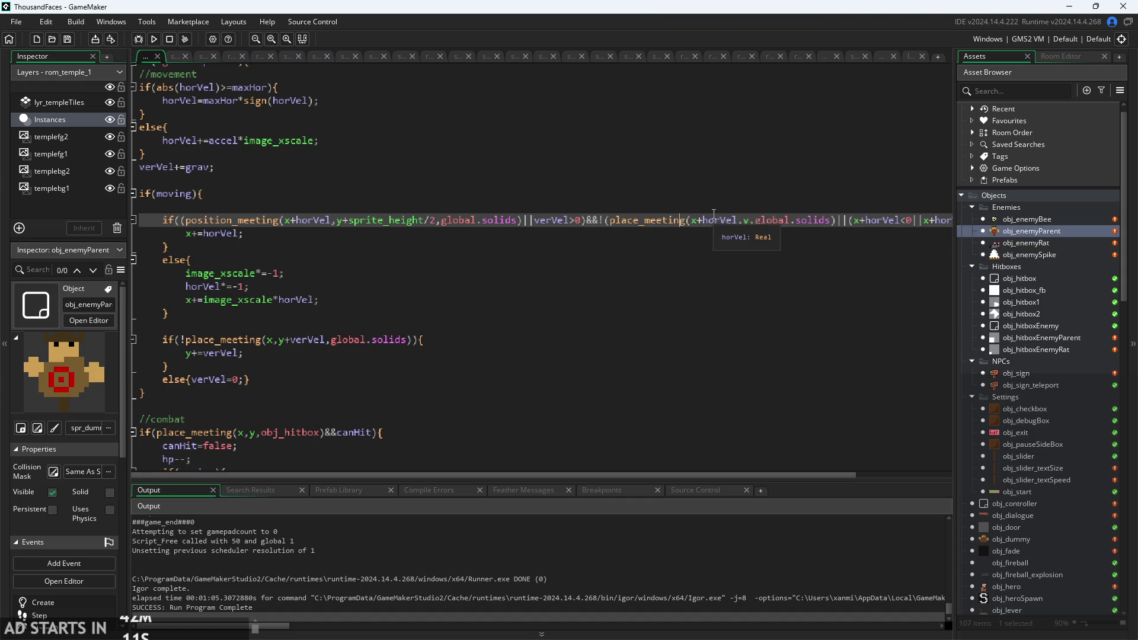
pyautogui.moveTo(655, 224)
pyautogui.moveTo(380, 221)
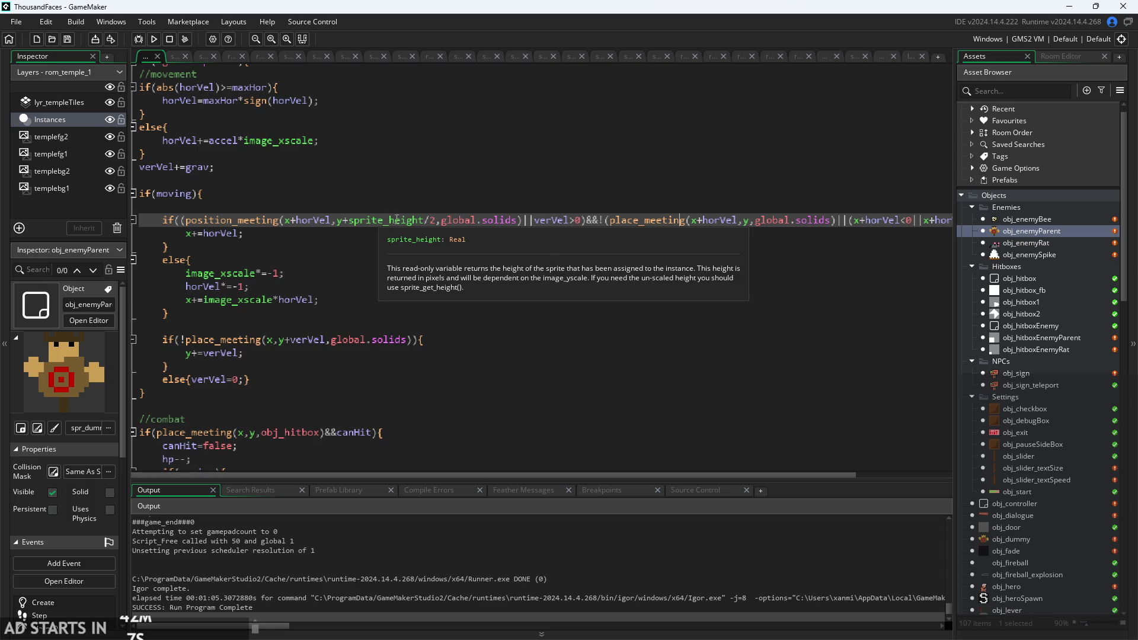
pyautogui.keyDown('ctrl'); pyautogui.scroll(1, 462, 240); pyautogui.keyUp('ctrl')
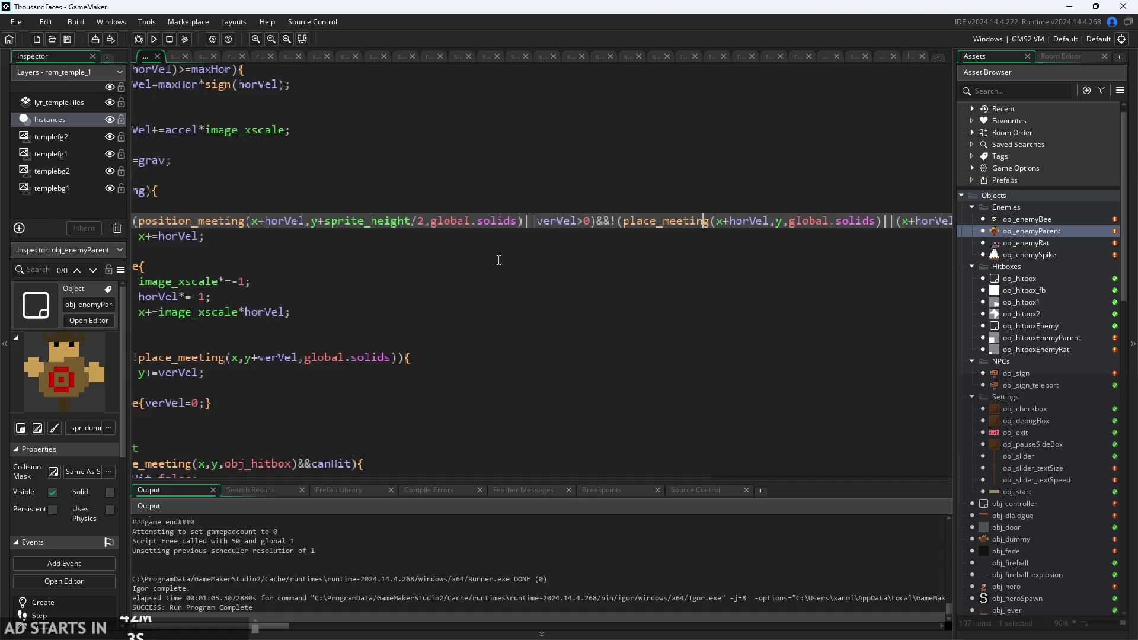
pyautogui.keyDown('ctrl'); pyautogui.scroll(-1, 499, 261); pyautogui.keyUp('ctrl')
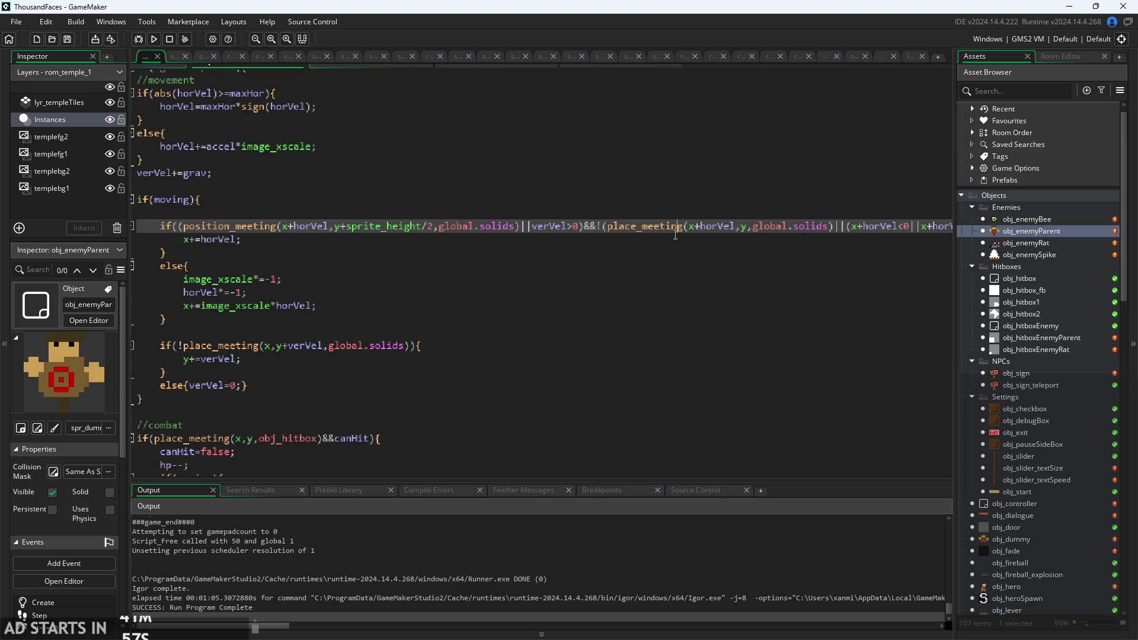
# Inspect the horizontal movement lines and the verVel block ending at line 25.
pyautogui.moveTo(697, 226)
pyautogui.click(253, 295)
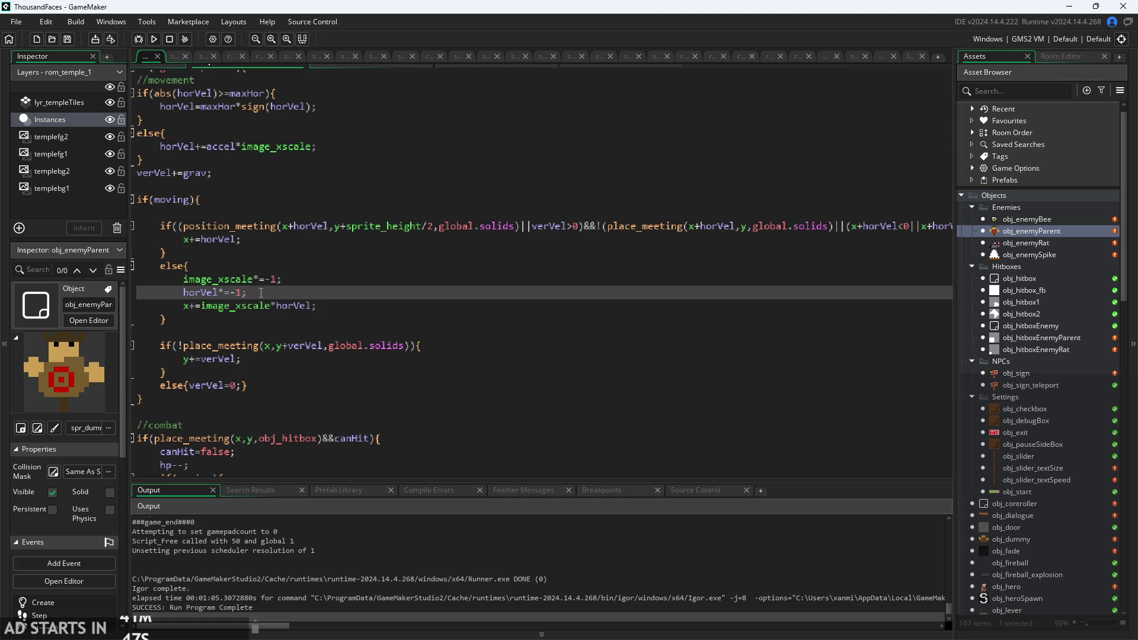
pyautogui.click(506, 241)
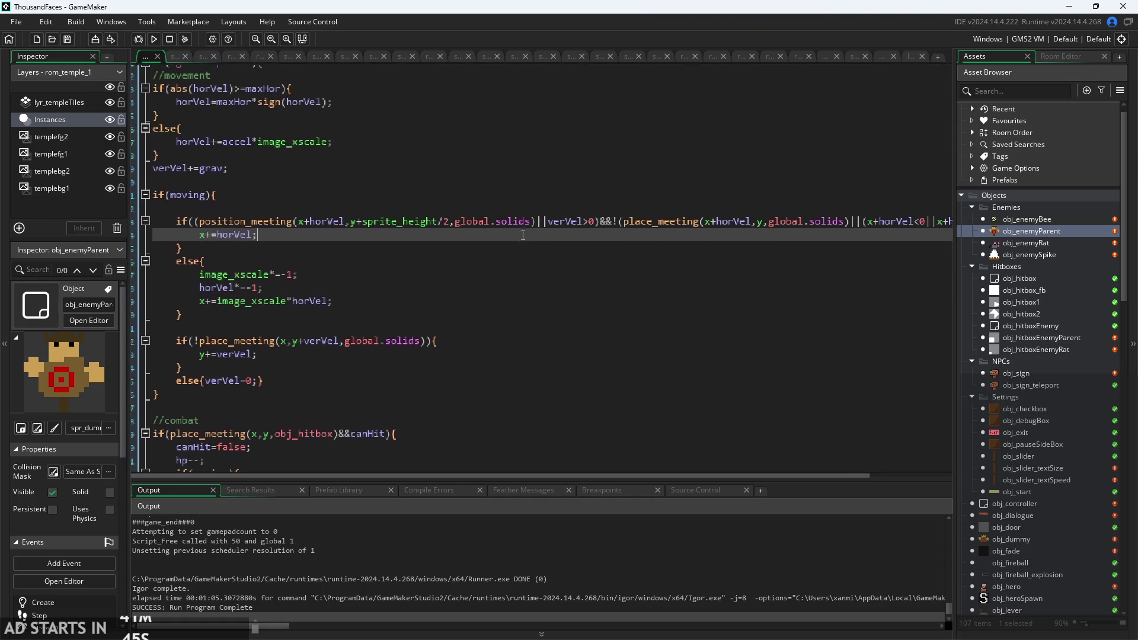
pyautogui.click(346, 295)
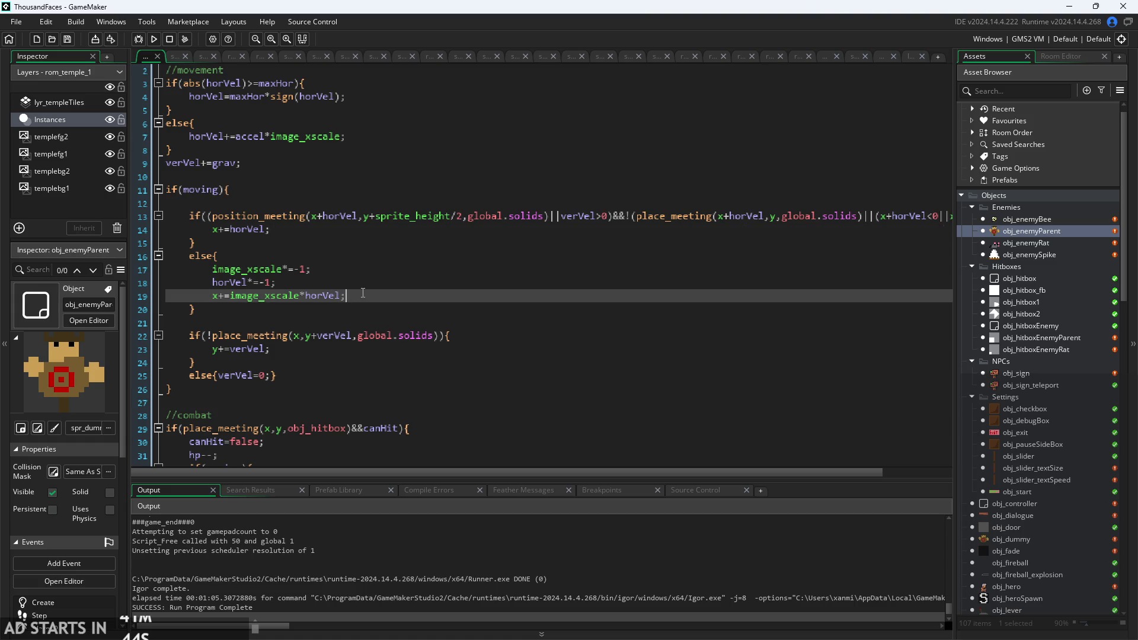
pyautogui.scroll(-2, 377, 255)
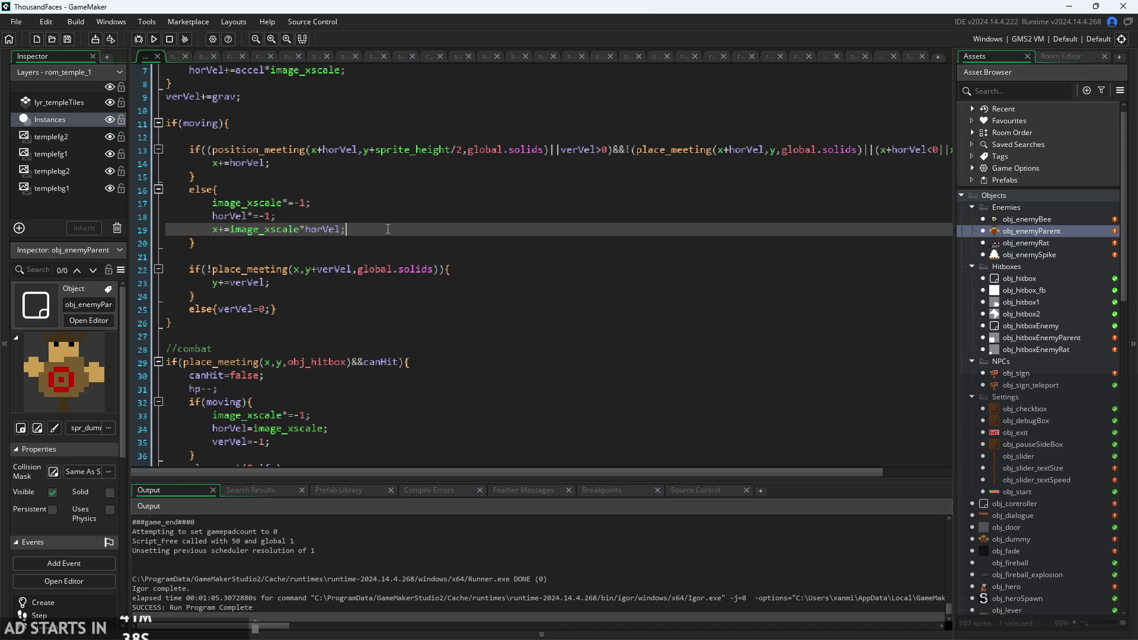
pyautogui.scroll(1, 399, 222)
pyautogui.click(406, 254)
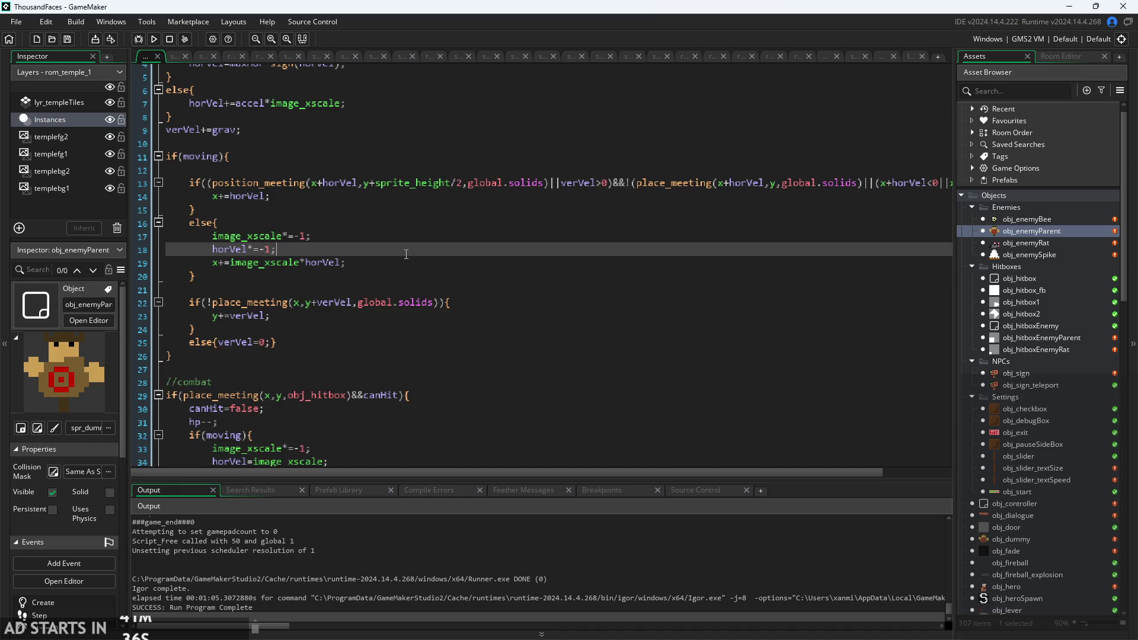
pyautogui.click(373, 342)
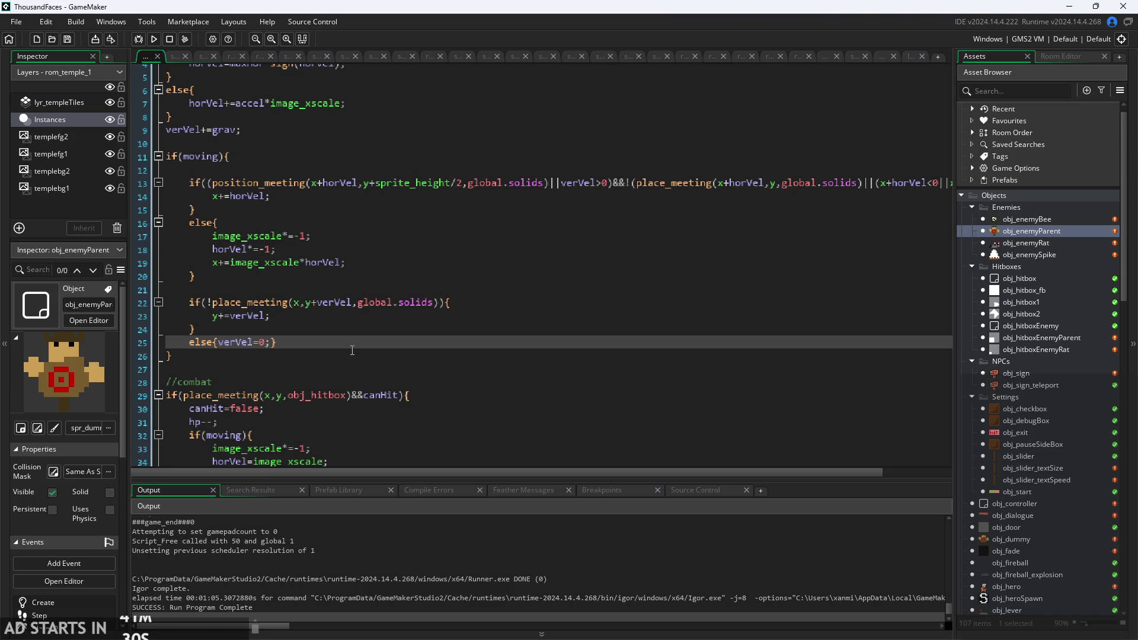
# Cut the verVel place_meeting if/else block and paste it on empty line 12 inside if(moving).
pyautogui.moveTo(353, 350); pyautogui.dragTo(228, 327)
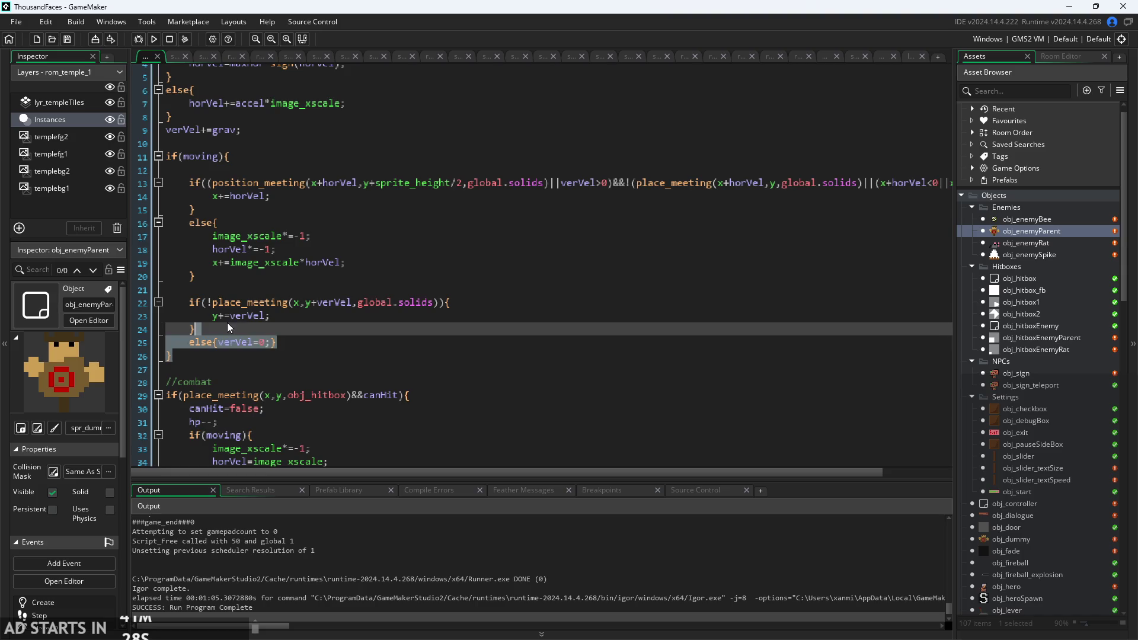
pyautogui.moveTo(296, 340)
pyautogui.mouseDown()
pyautogui.moveTo(255, 342)
pyautogui.moveTo(194, 307)
pyautogui.mouseUp()
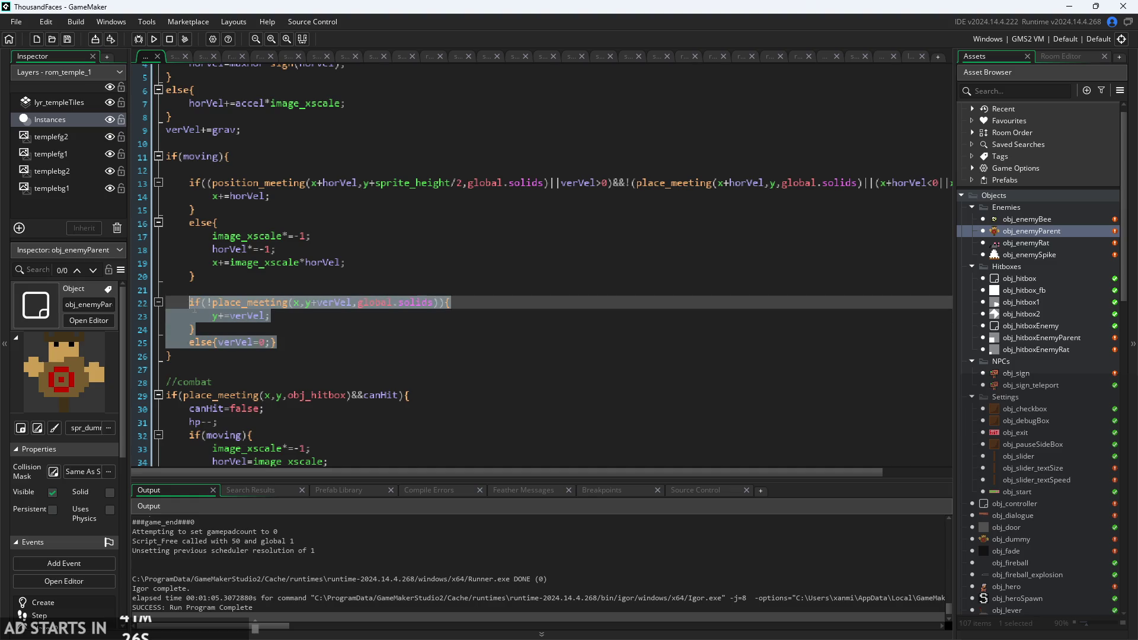
pyautogui.press('BackSpace')
pyautogui.click(257, 173)
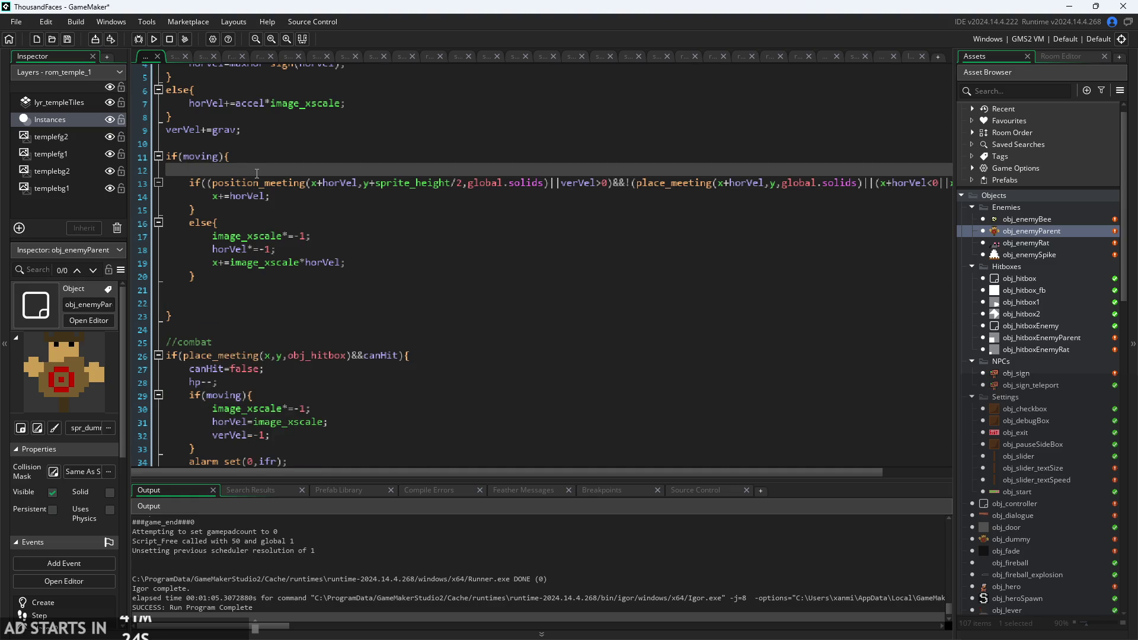
pyautogui.write('if(!place_meeting(x,y+verVel,global.solids)){ \t\ty+=verVel; \t} \telse{verVel=0;}')
# Run the game, start from the title screen, and platform up the ledges into the next room.
pyautogui.click(154, 39)
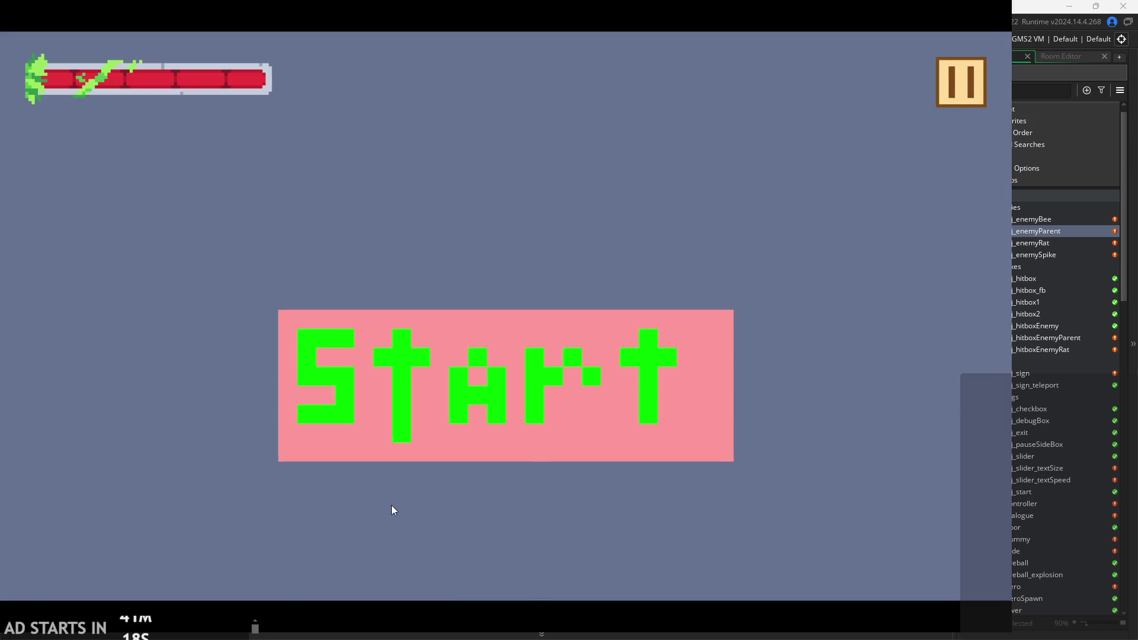
pyautogui.click(510, 389)
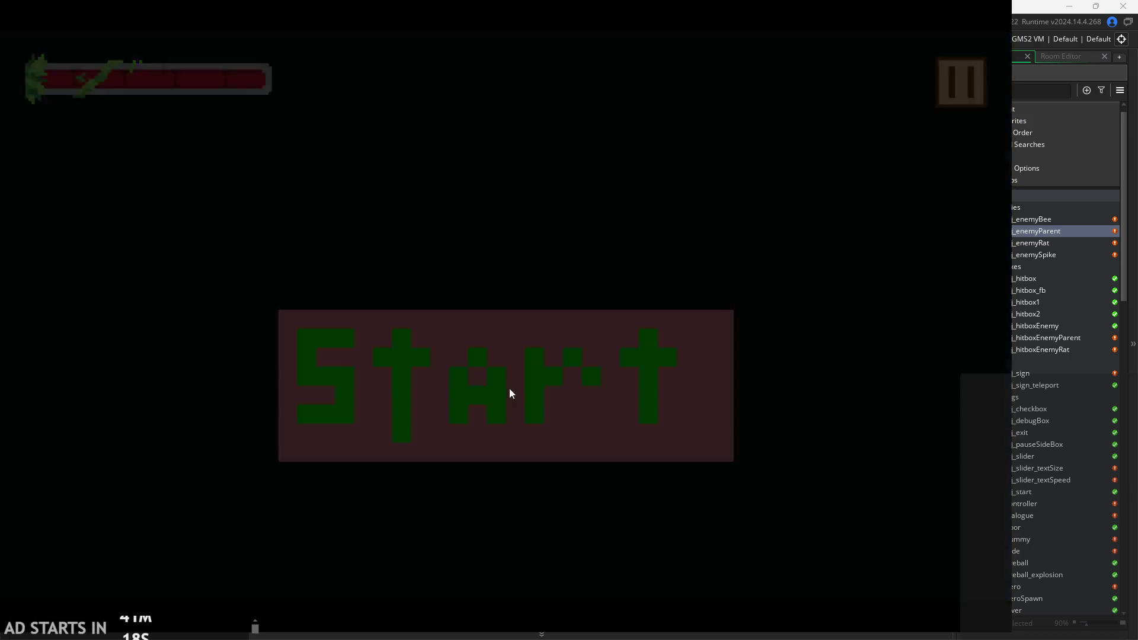
pyautogui.press('Right')
pyautogui.press('space')
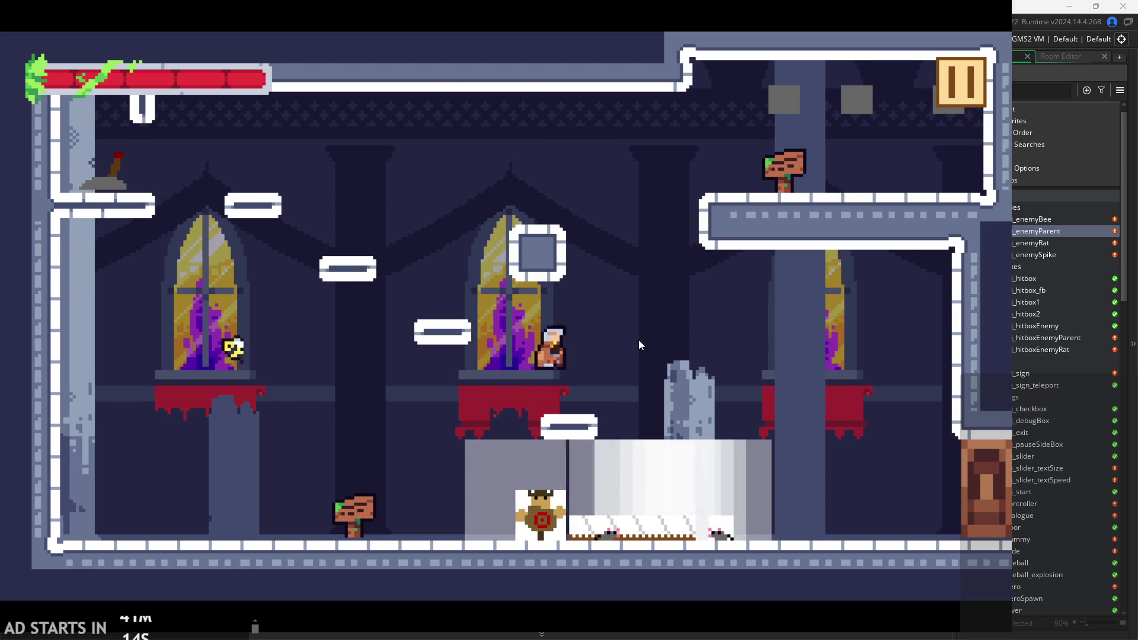
pyautogui.press('space')
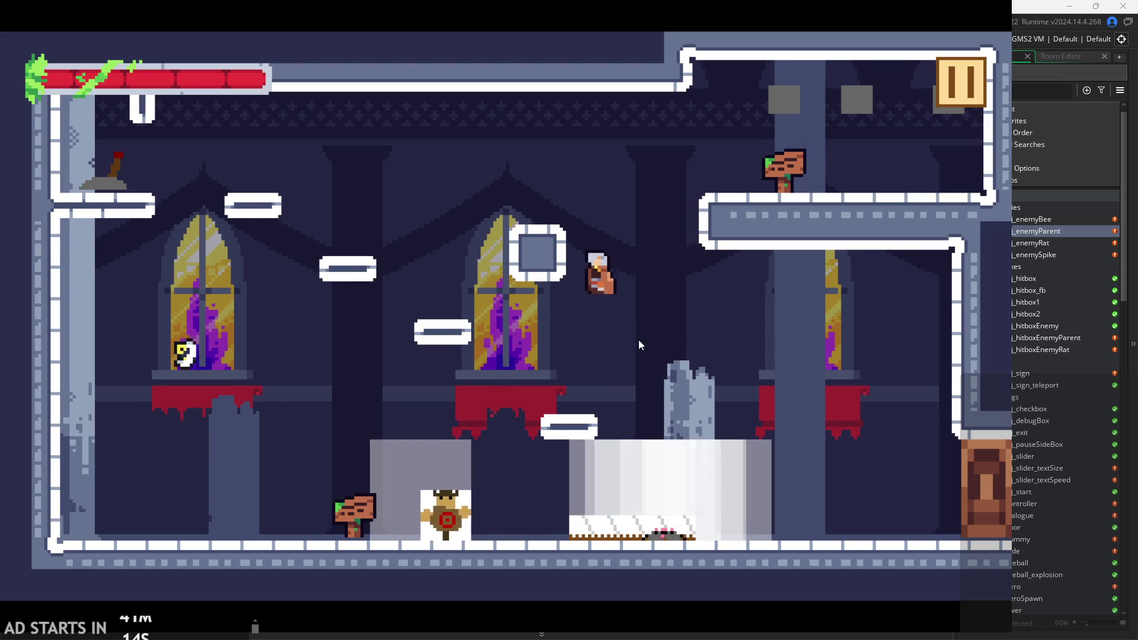
pyautogui.press('space')
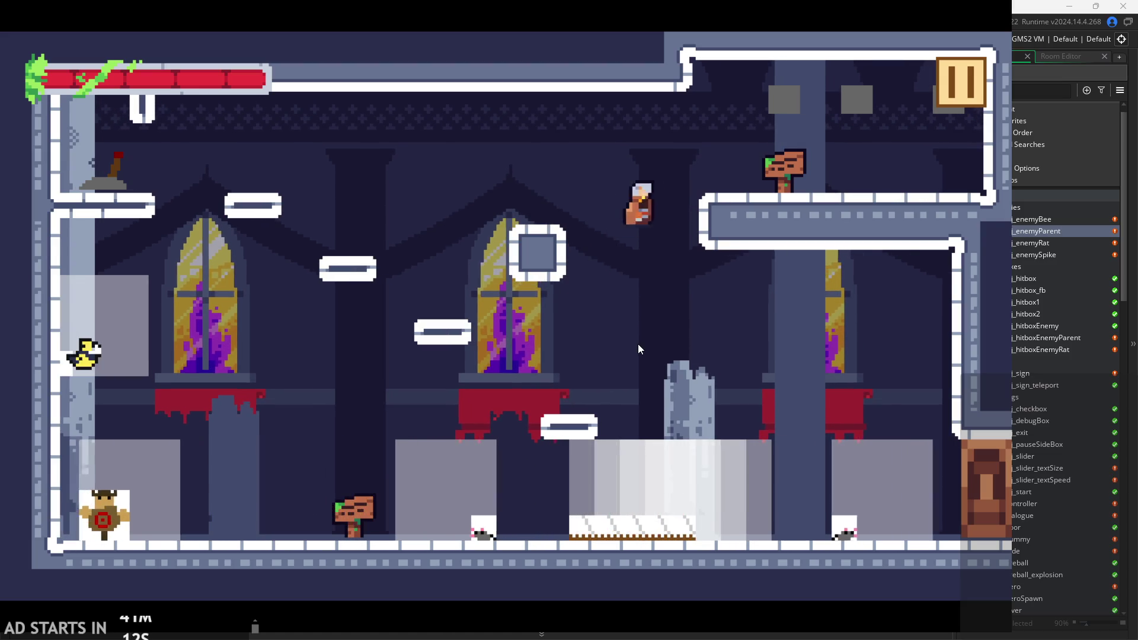
pyautogui.press('Left')
pyautogui.press('Right')
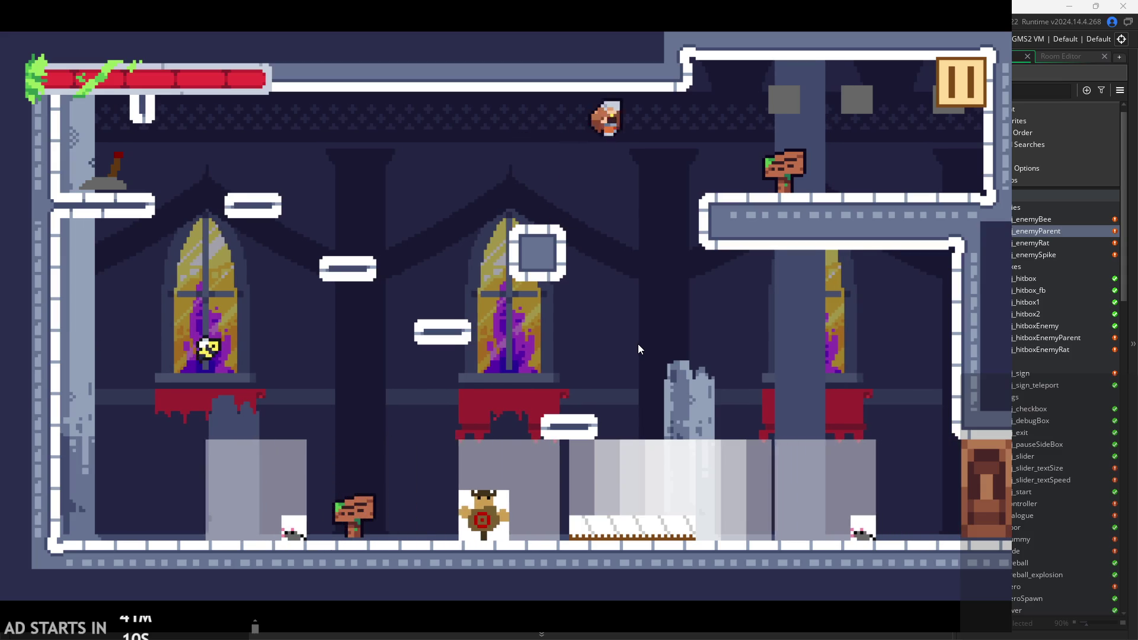
pyautogui.press('Left')
pyautogui.press('space')
pyautogui.press('Left')
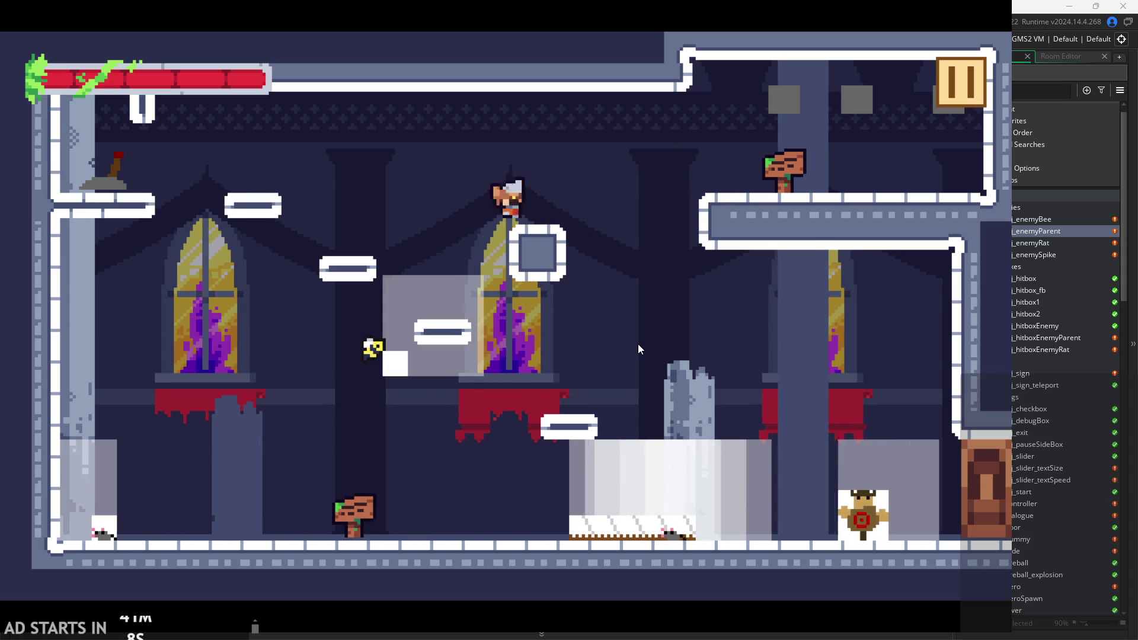
pyautogui.press('space')
pyautogui.press('Right')
pyautogui.press('Right')
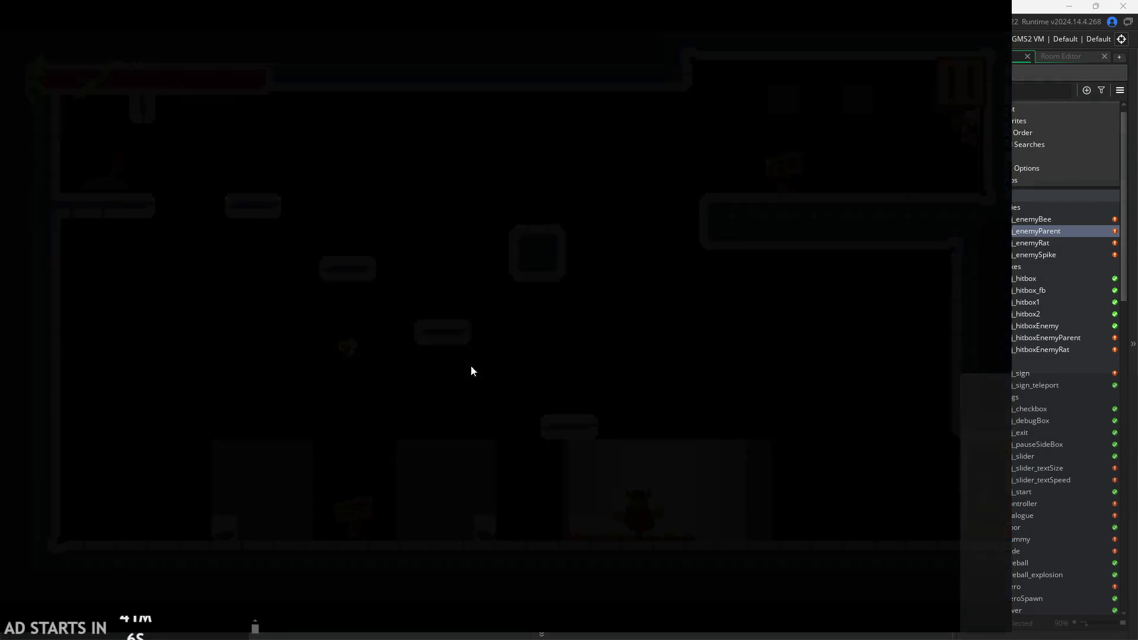
# Run along the floor, jump past and attack the rats with x, then close the game.
pyautogui.press('Right')
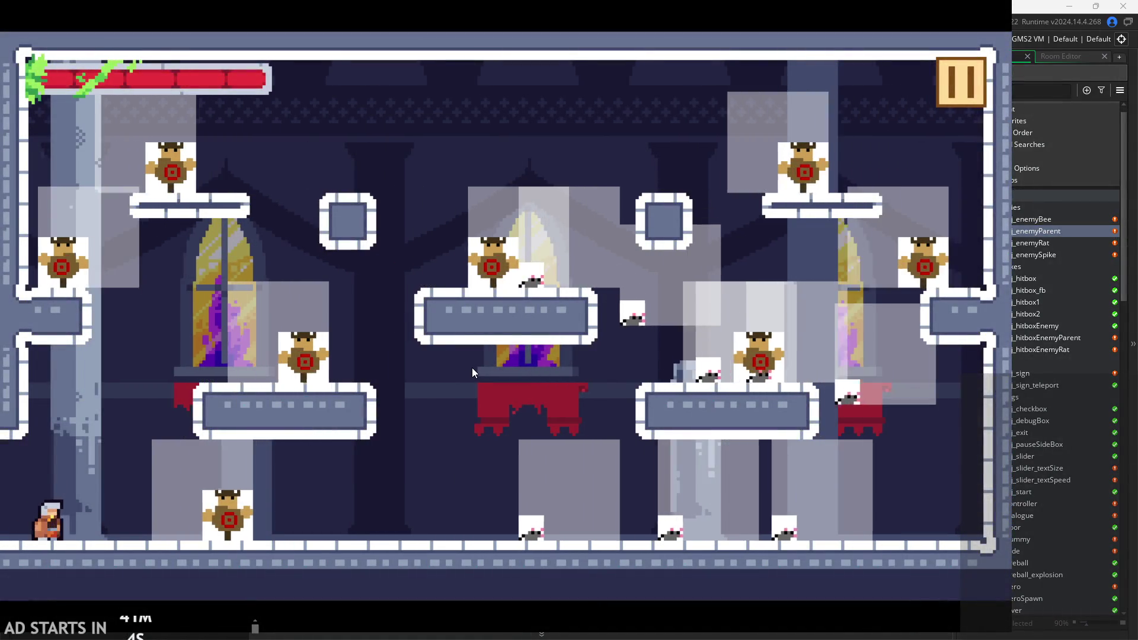
pyautogui.press('space')
pyautogui.press('Right')
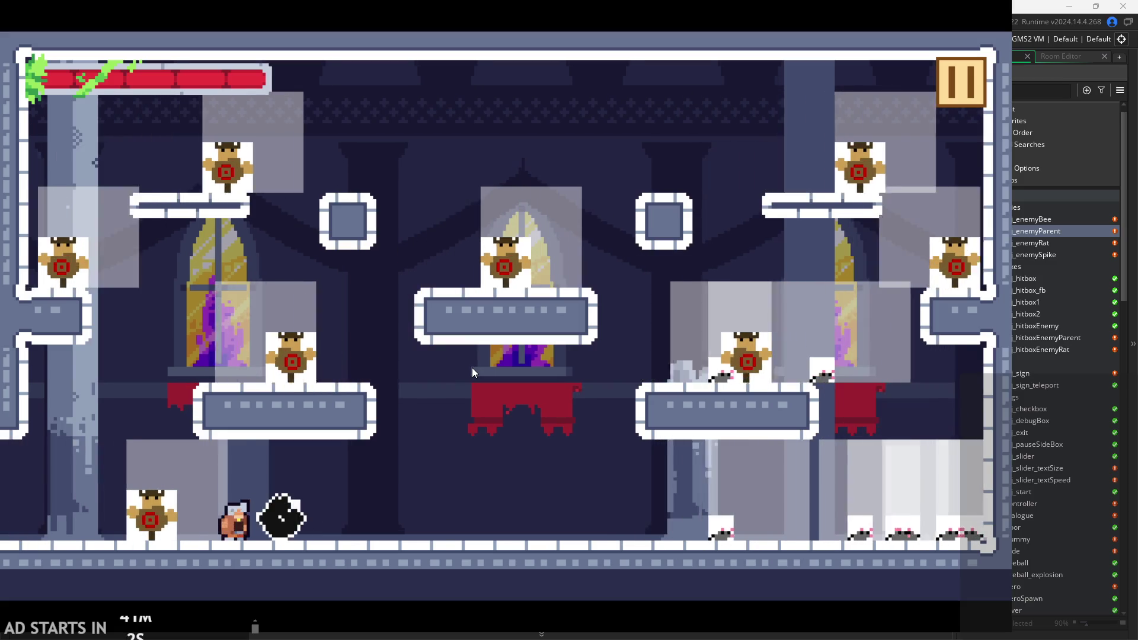
pyautogui.press('Right')
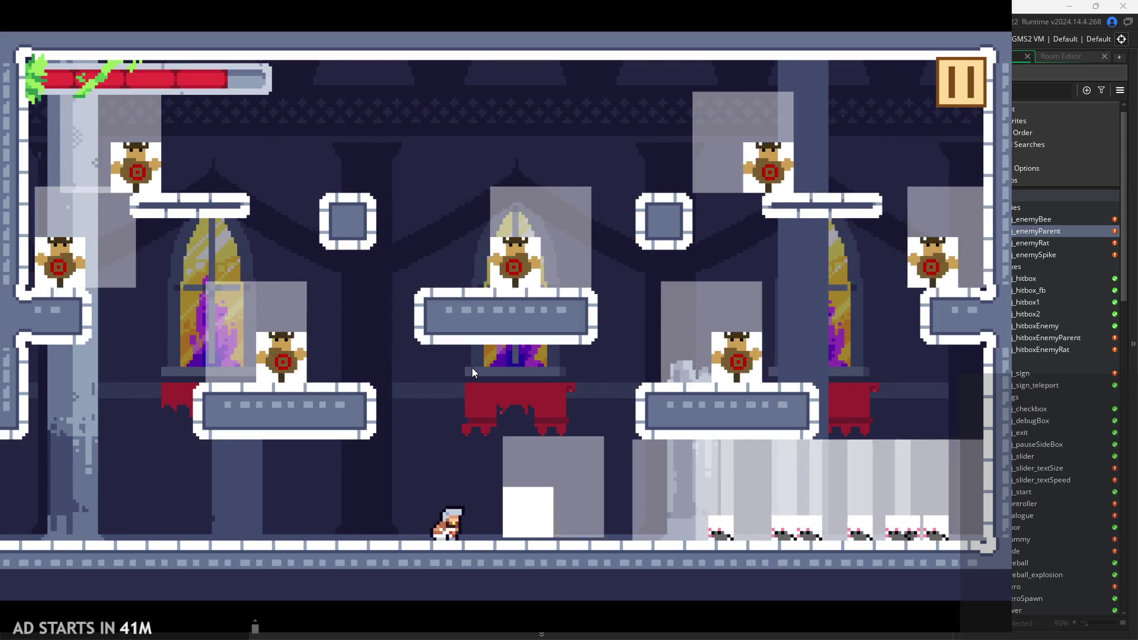
pyautogui.press('space')
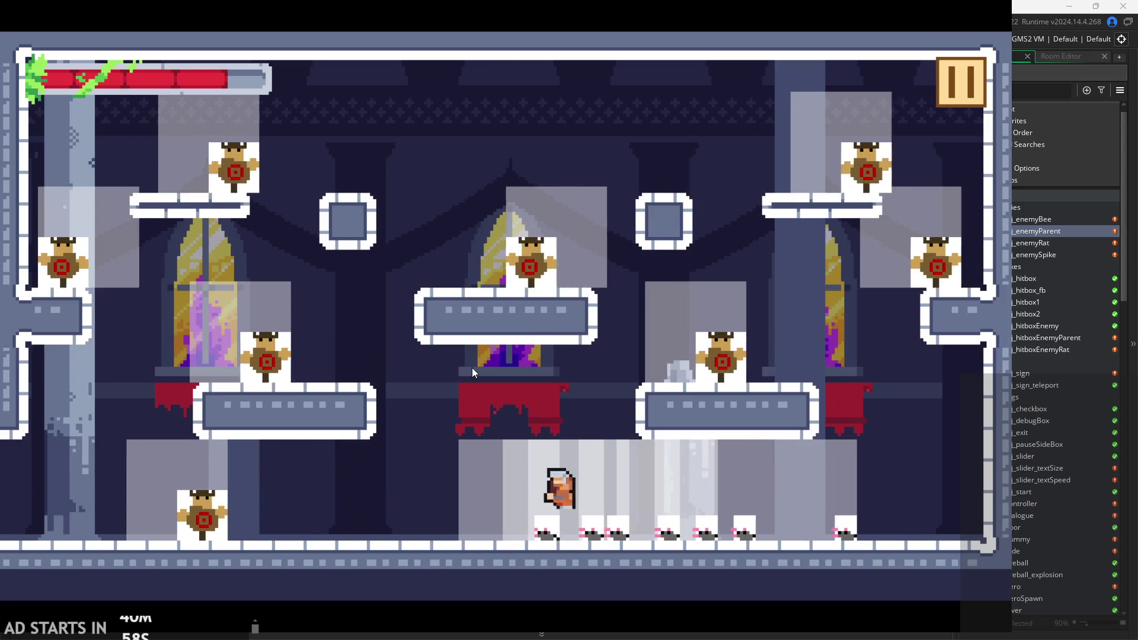
pyautogui.press('Left')
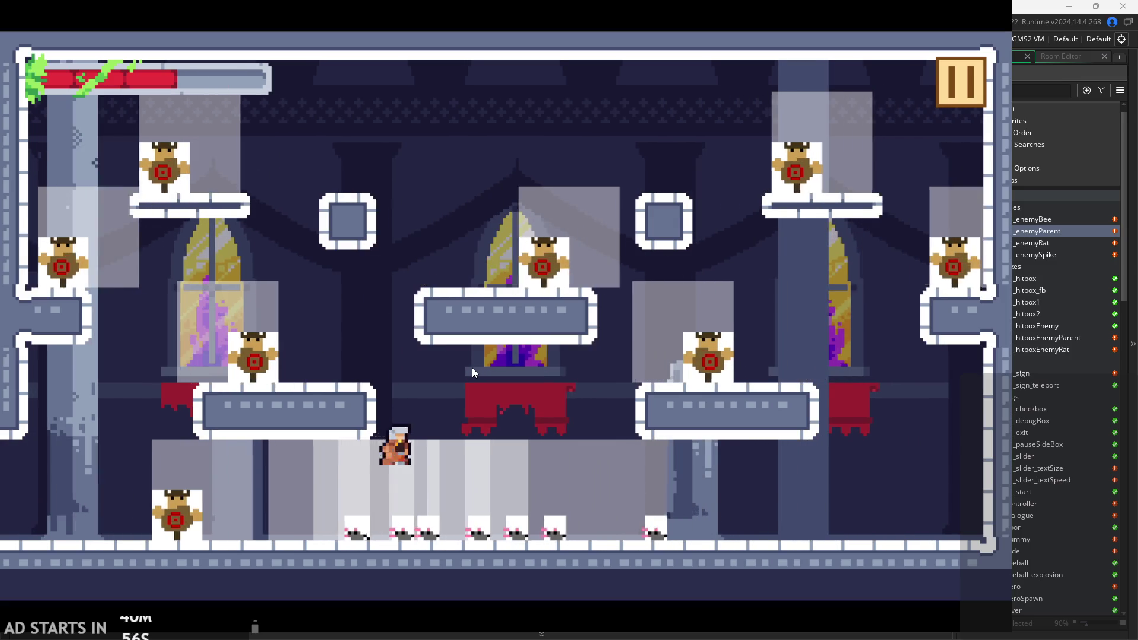
pyautogui.press('Right')
pyautogui.press('space')
pyautogui.press('x')
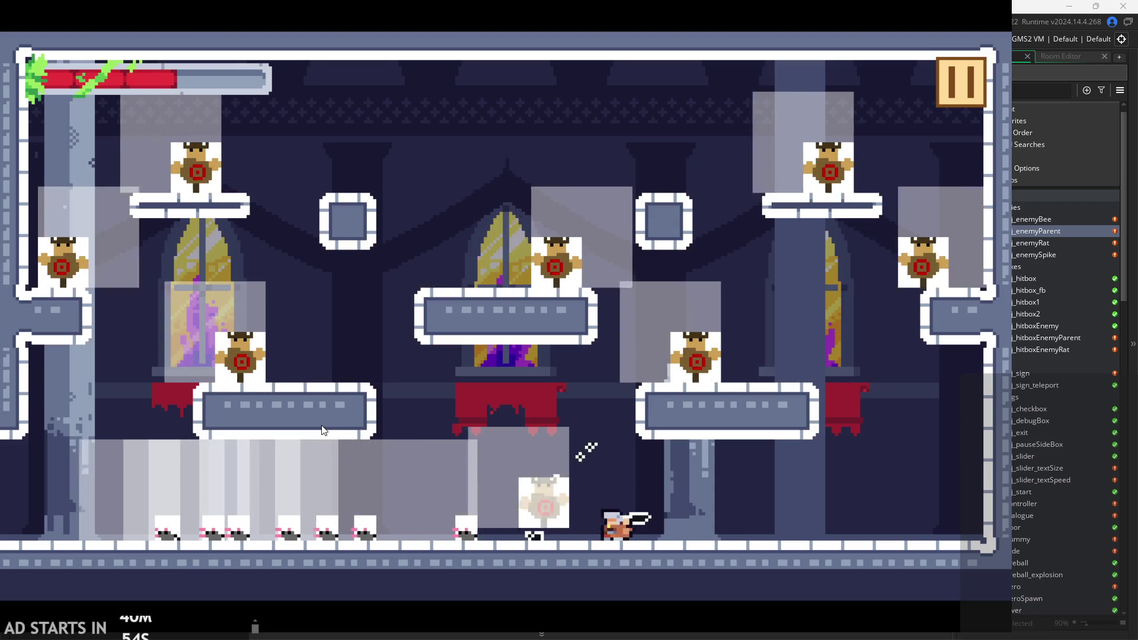
pyautogui.press('Left')
pyautogui.press('x')
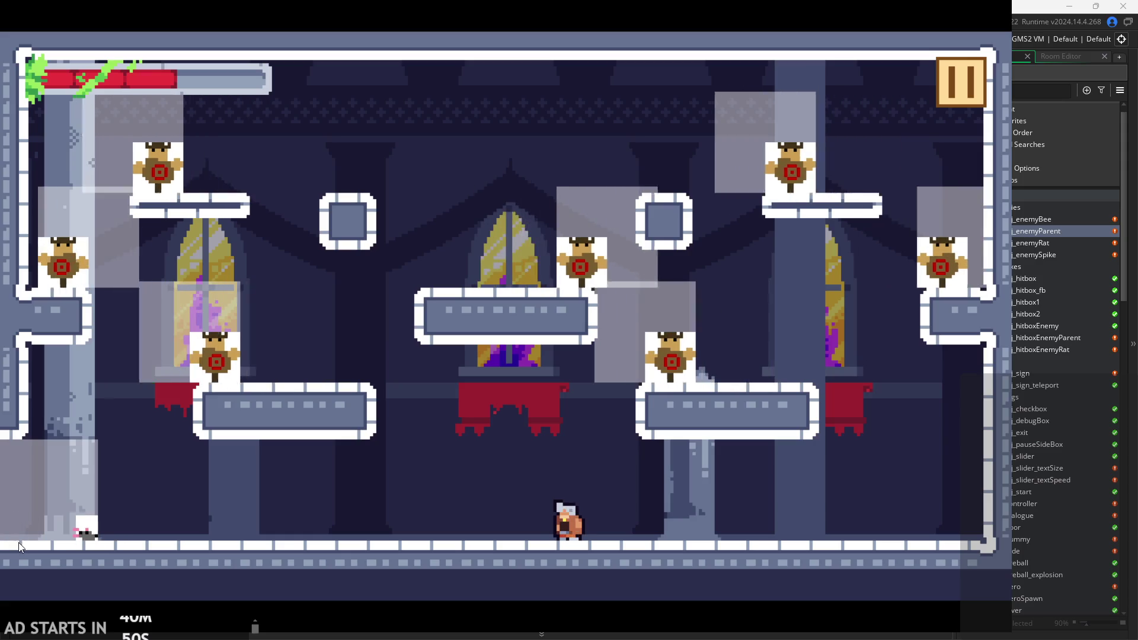
pyautogui.press('Escape')
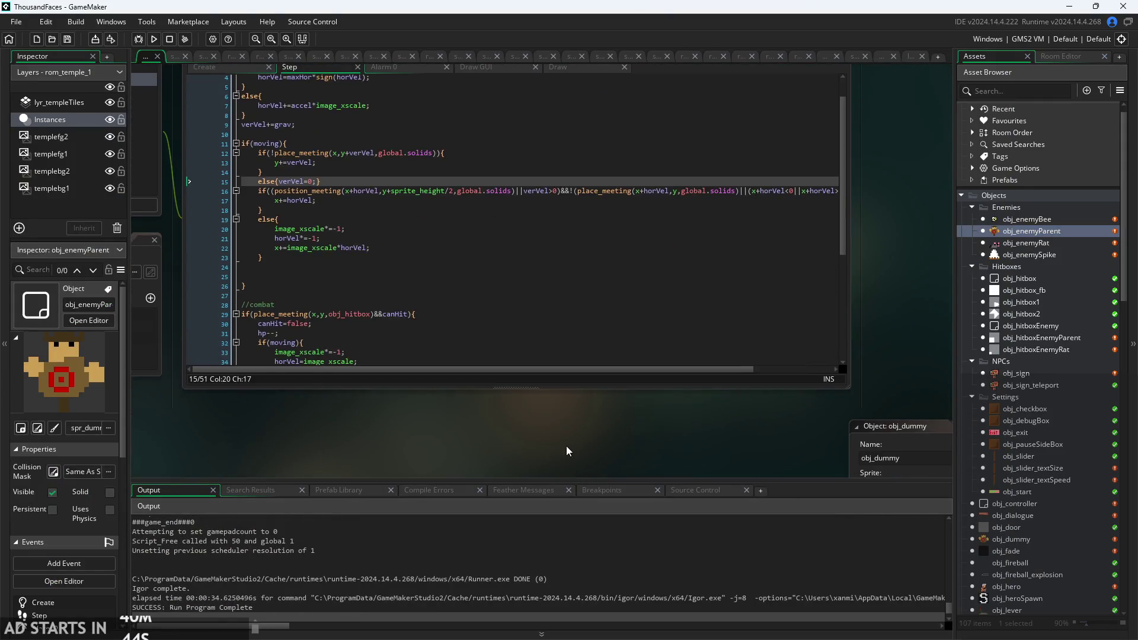
# Open the obj_enemyBee object editor from the Asset Browser.
pyautogui.scroll(-2, 567, 451)
pyautogui.doubleClick(793, 355)
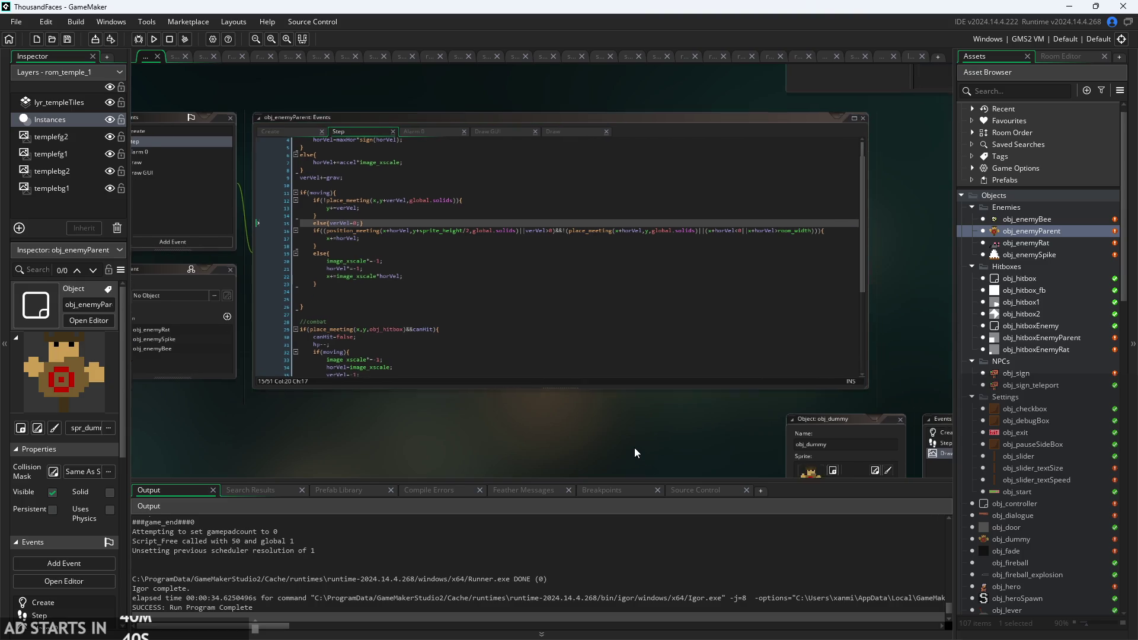
pyautogui.moveTo(634, 447)
pyautogui.mouseDown()
pyautogui.moveTo(756, 429)
pyautogui.moveTo(403, 400)
pyautogui.mouseUp()
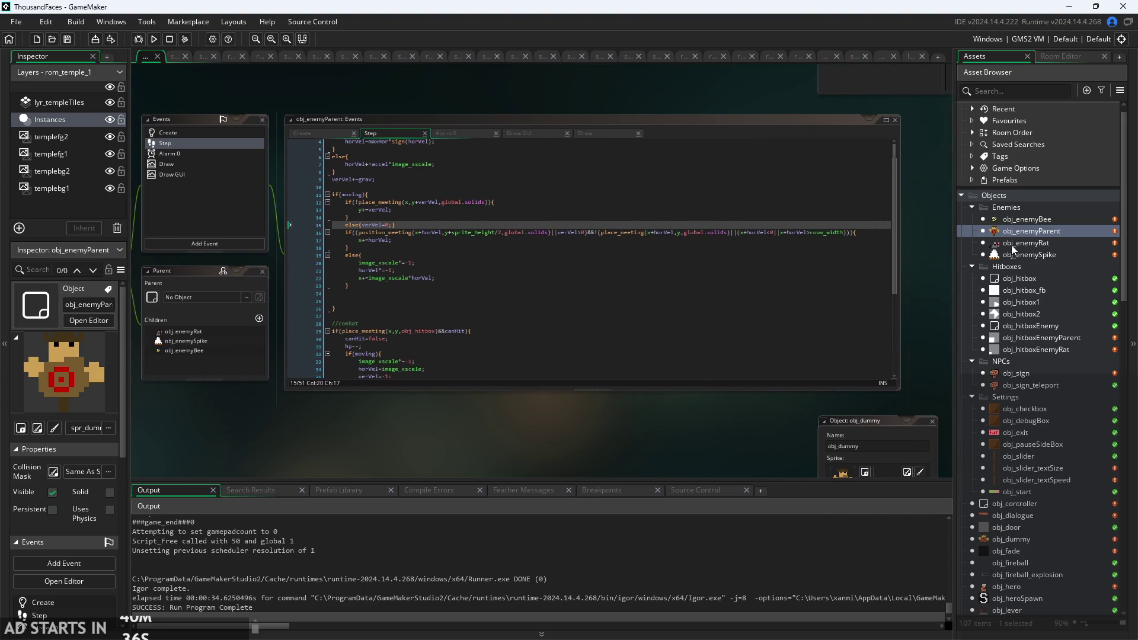
pyautogui.doubleClick(1023, 221)
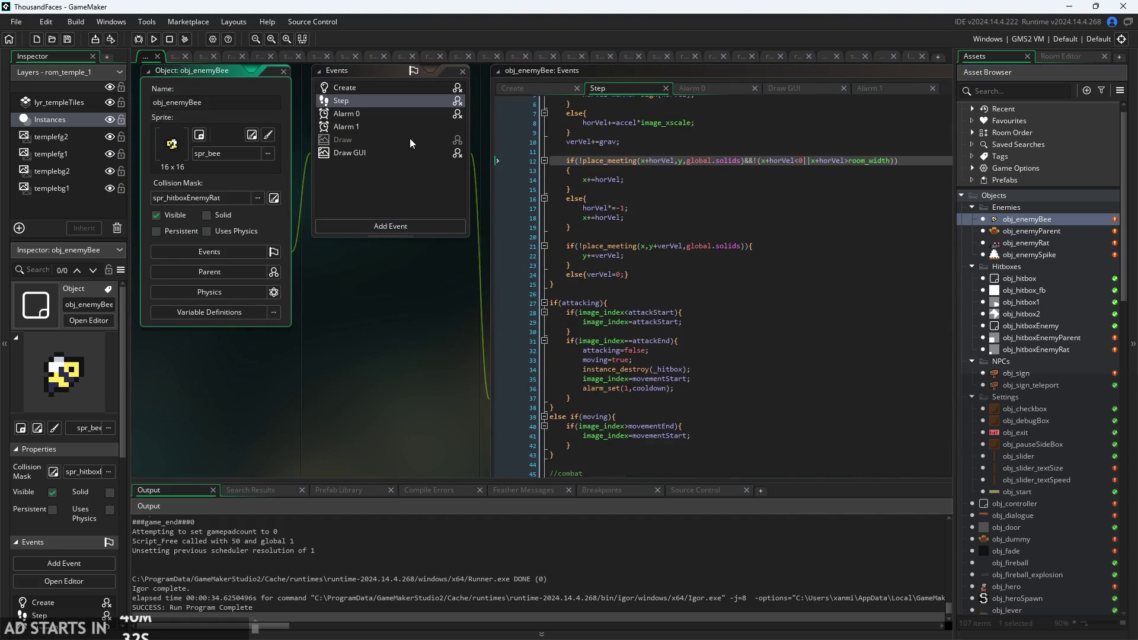
# Add a Draw event to obj_enemyBee, delete it again, and select the inherited Draw event.
pyautogui.click(408, 225)
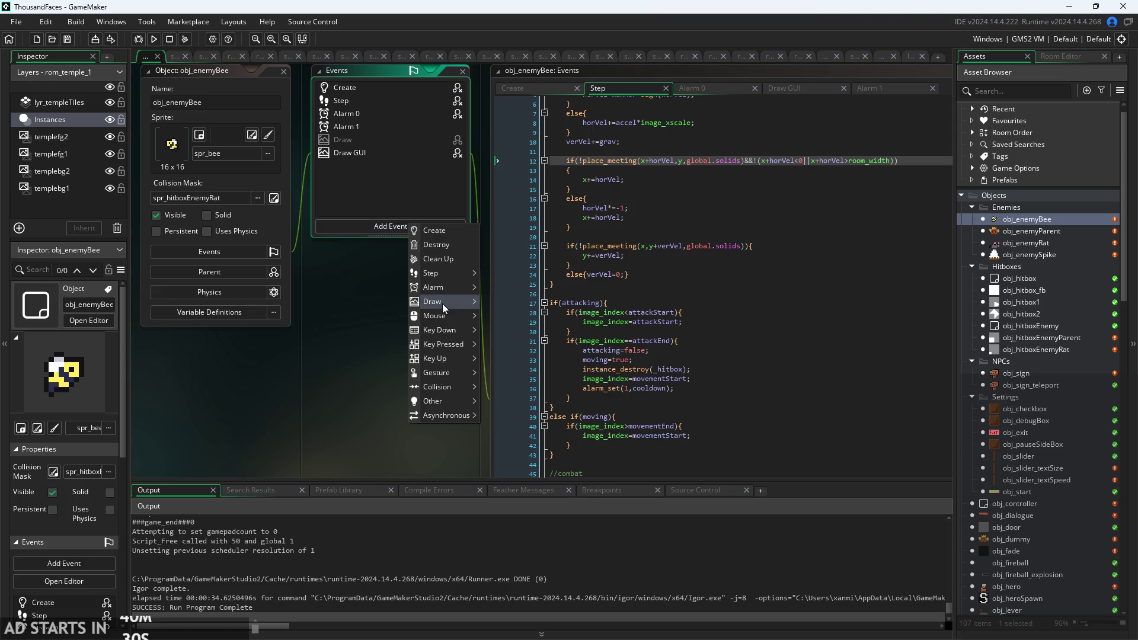
pyautogui.moveTo(443, 304)
pyautogui.click(508, 303)
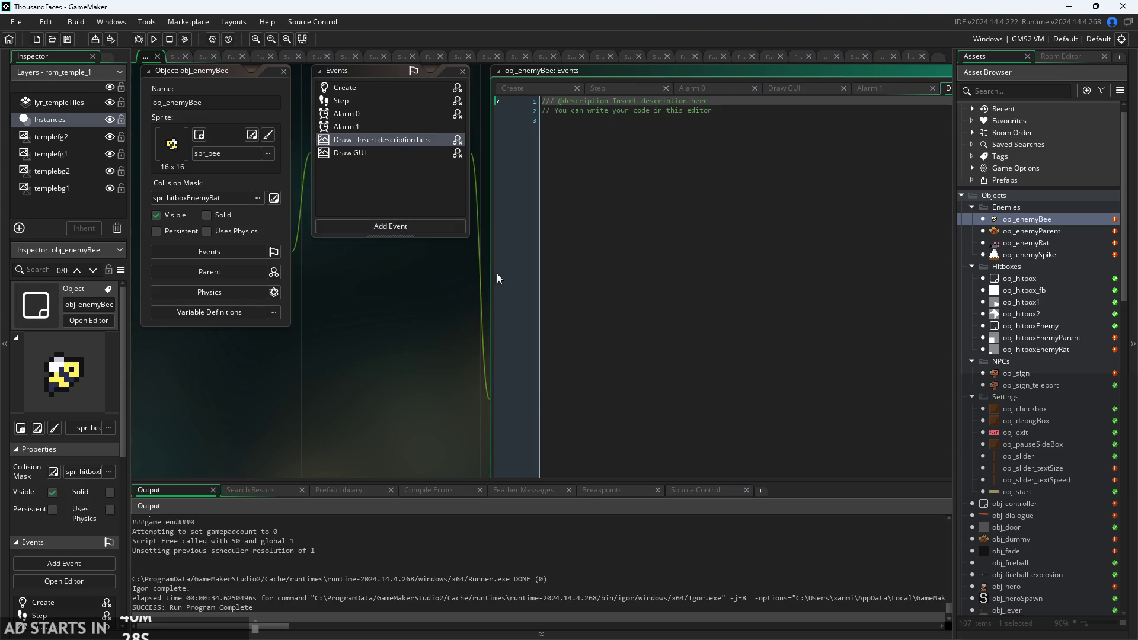
pyautogui.rightClick(404, 142)
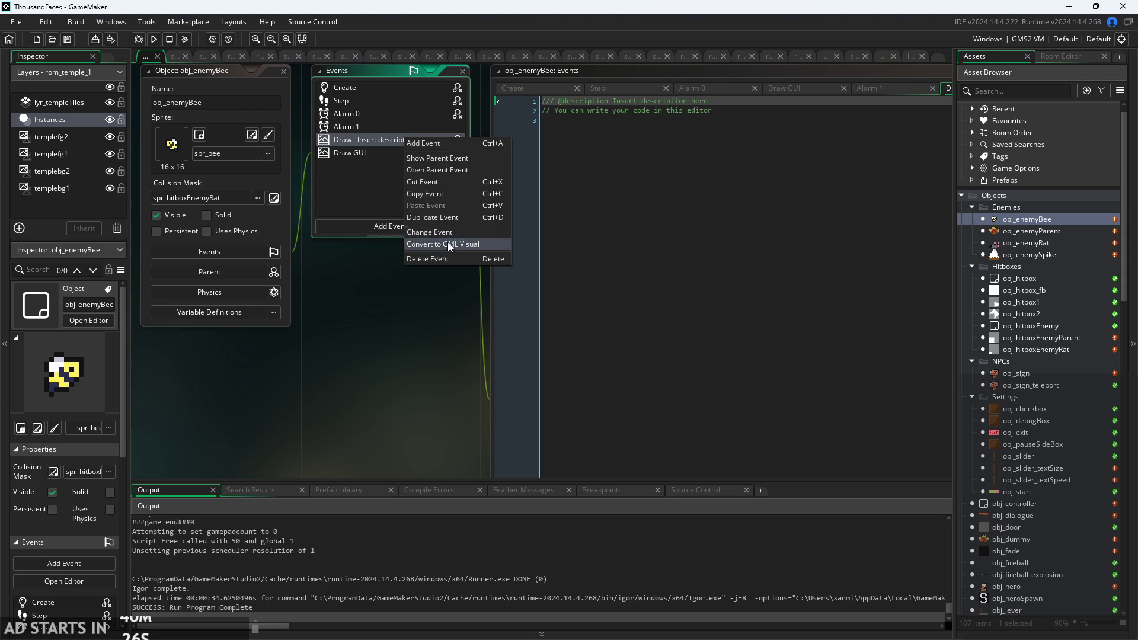
pyautogui.click(447, 259)
pyautogui.click(582, 342)
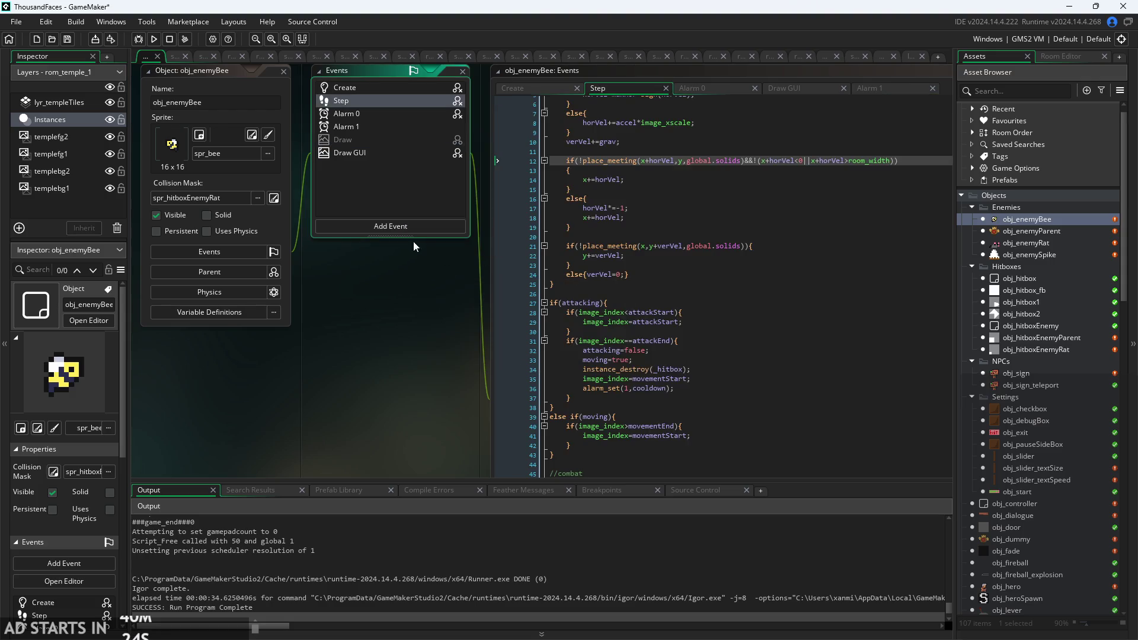
pyautogui.click(297, 178)
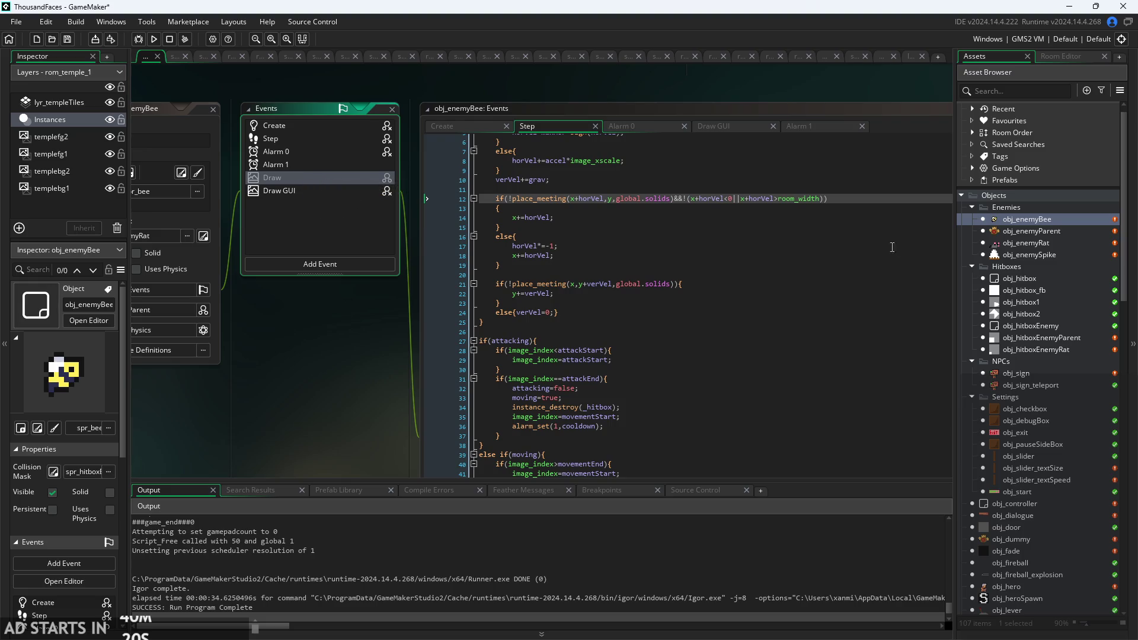
pyautogui.doubleClick(1005, 233)
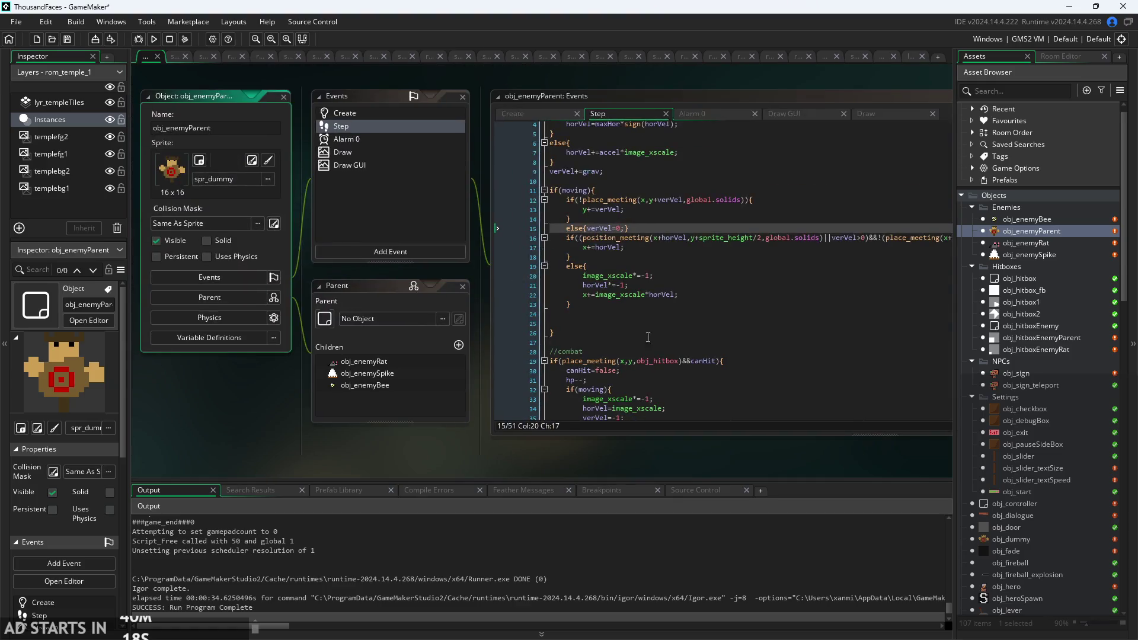
pyautogui.moveTo(517, 445); pyautogui.dragTo(391, 438)
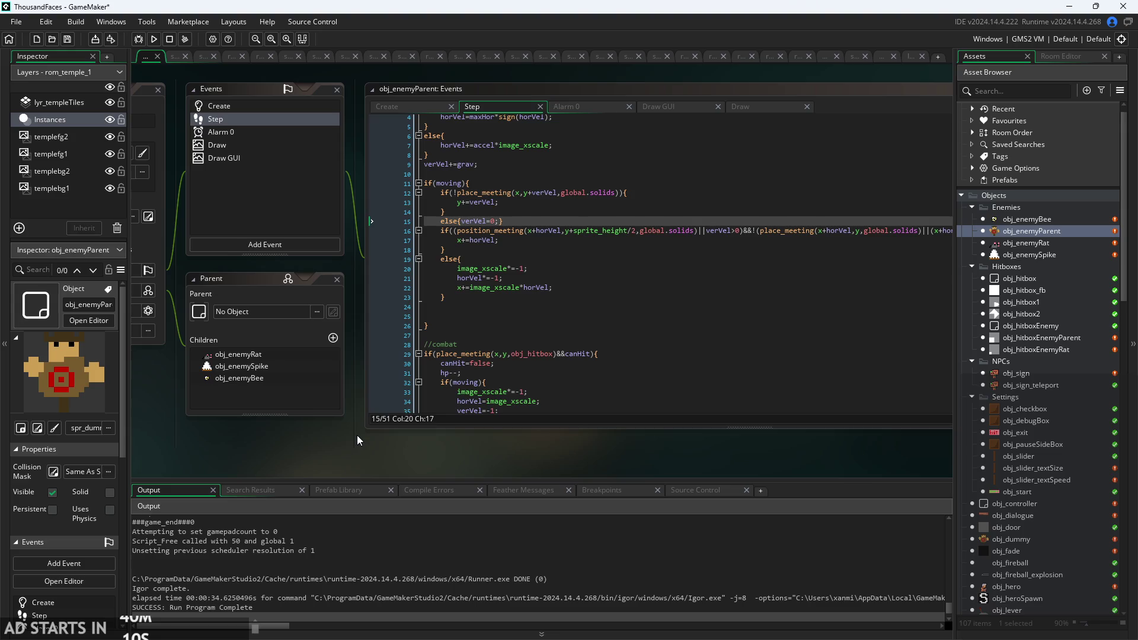
pyautogui.moveTo(357, 435)
pyautogui.mouseDown()
pyautogui.moveTo(293, 437)
pyautogui.moveTo(546, 450)
pyautogui.moveTo(253, 418)
pyautogui.mouseUp()
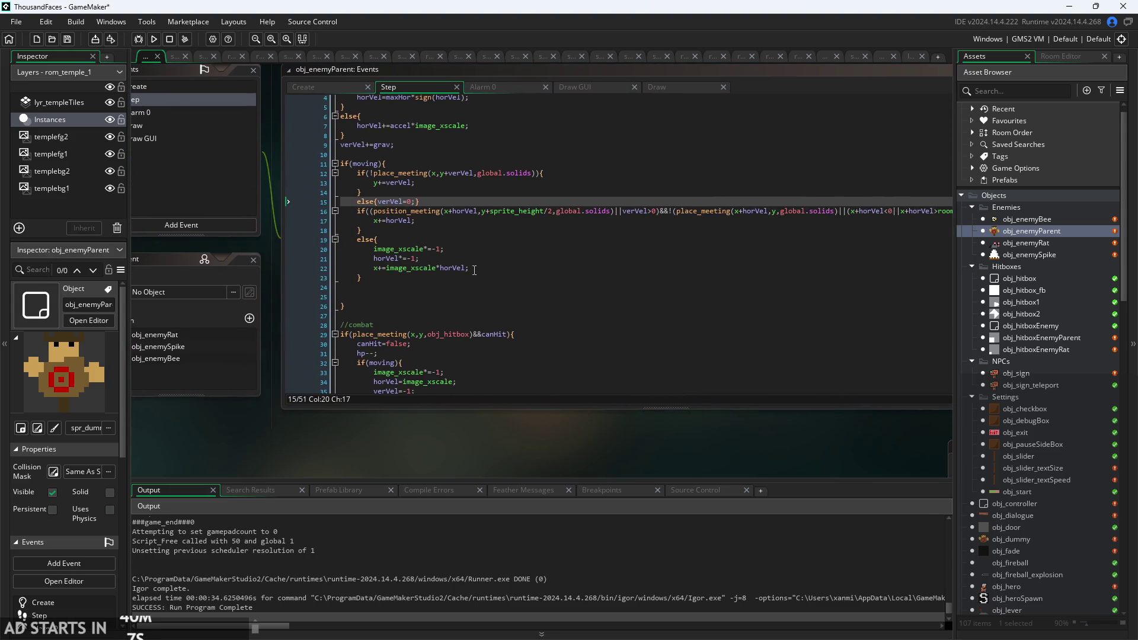
pyautogui.scroll(2, 491, 354)
pyautogui.click(332, 226)
pyautogui.click(447, 259)
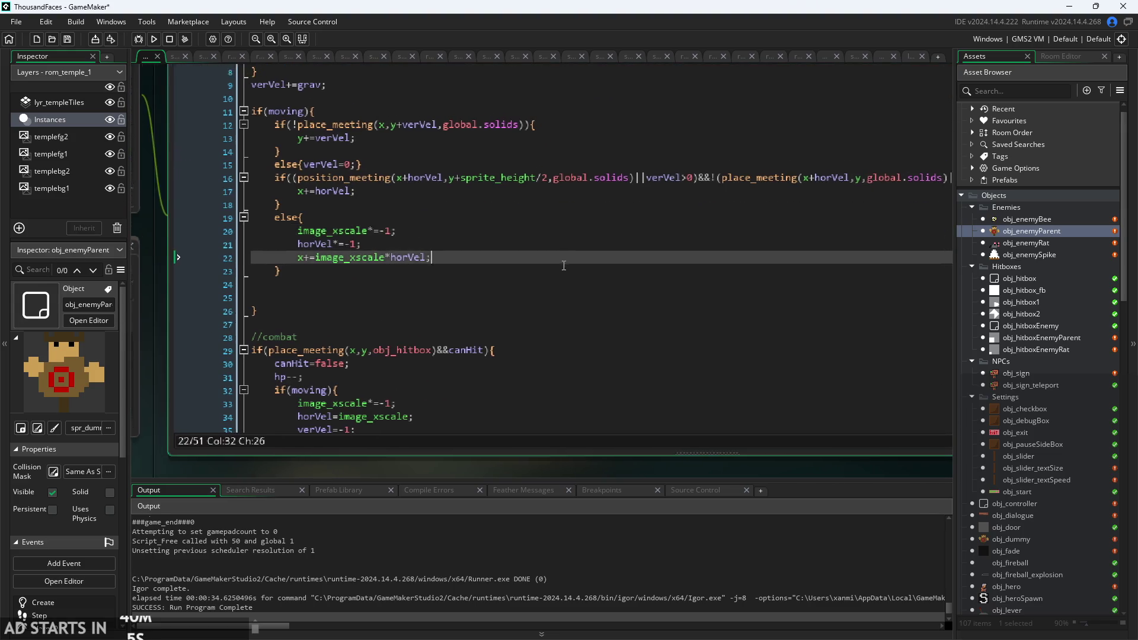
pyautogui.scroll(1, 447, 259)
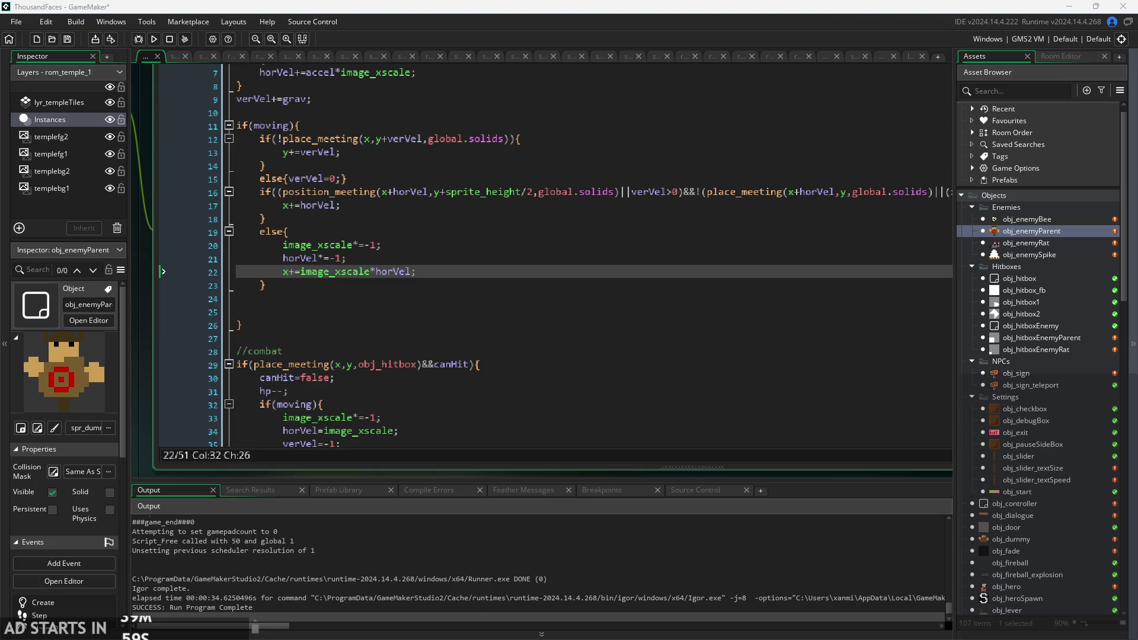
pyautogui.click(530, 299)
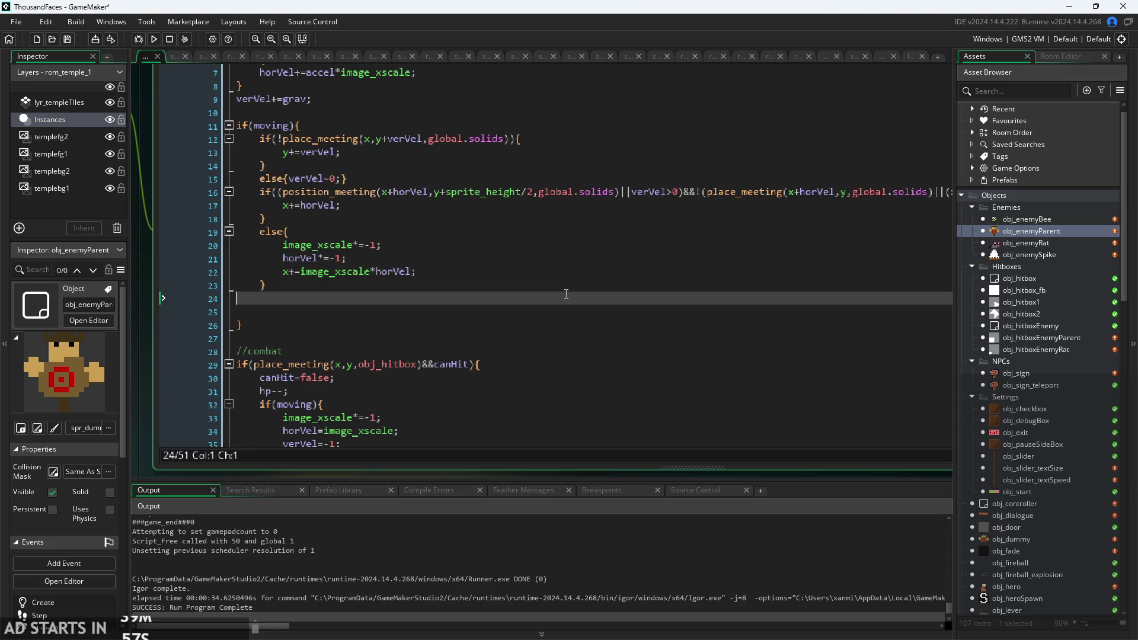
pyautogui.scroll(-1, 530, 303)
pyautogui.click(529, 230)
pyautogui.scroll(1, 454, 228)
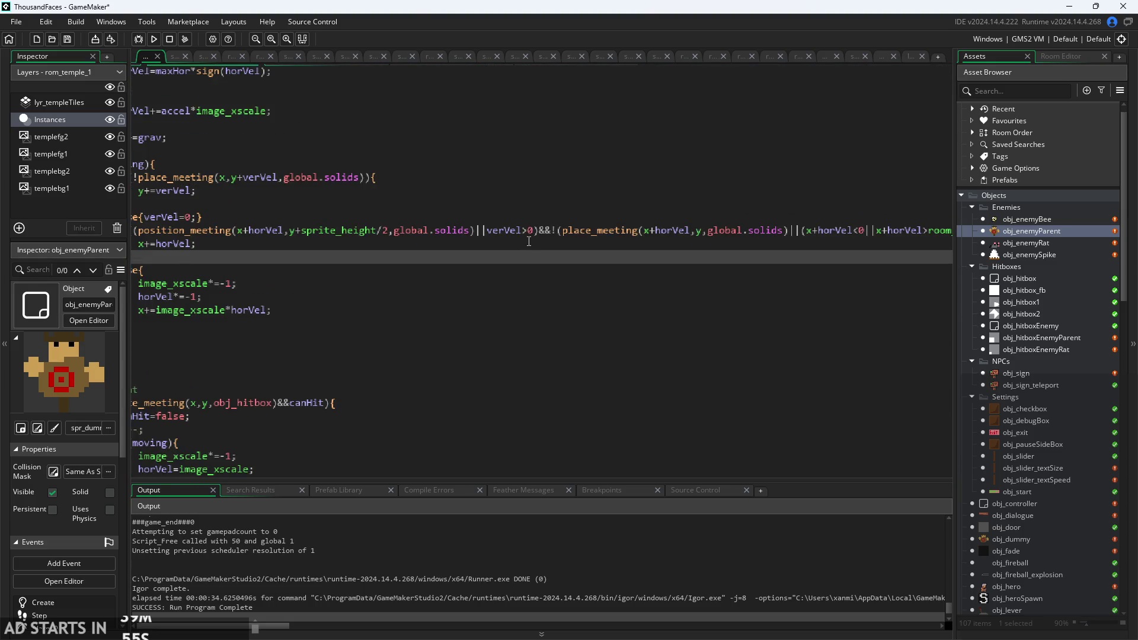
pyautogui.scroll(1, 455, 228)
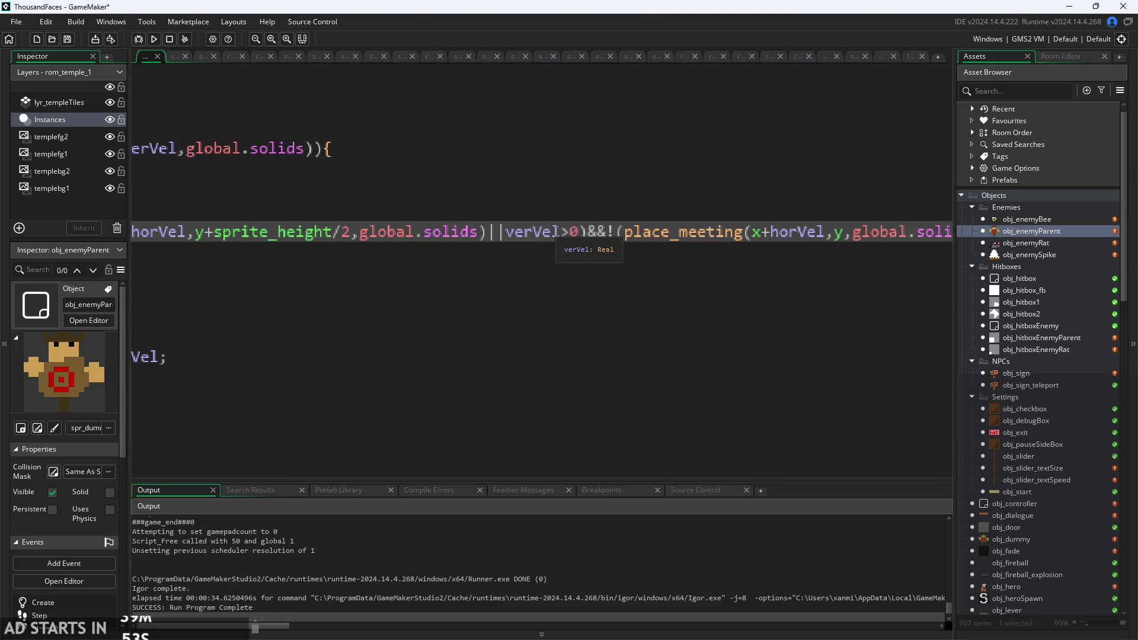
pyautogui.scroll(-3, 560, 230)
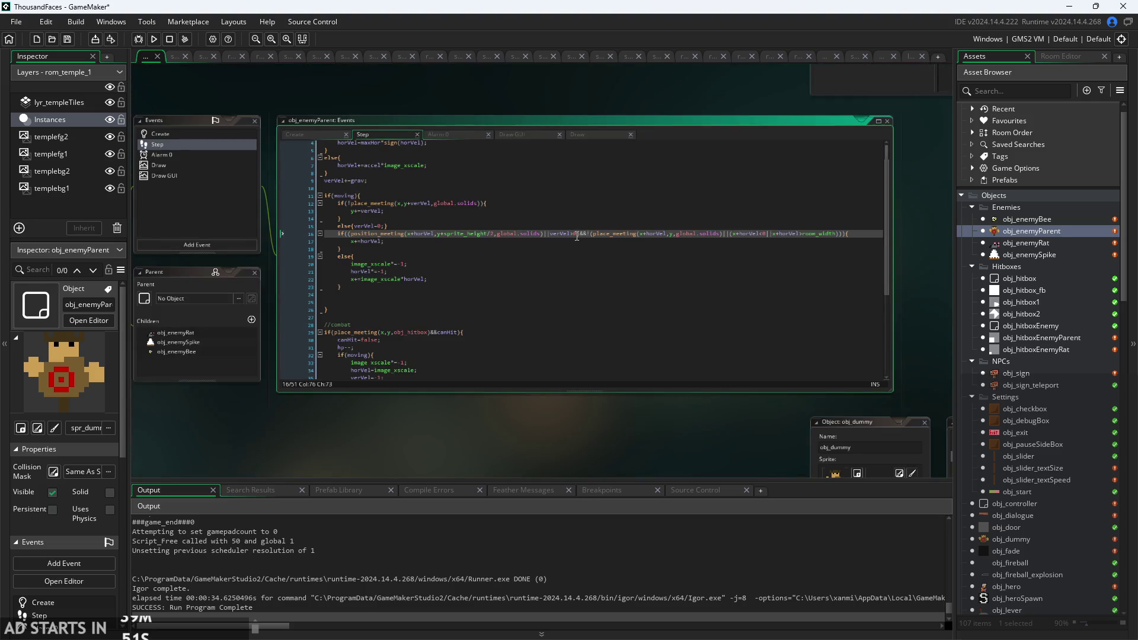
pyautogui.scroll(2, 576, 236)
pyautogui.scroll(-4, 578, 236)
pyautogui.scroll(5, 581, 236)
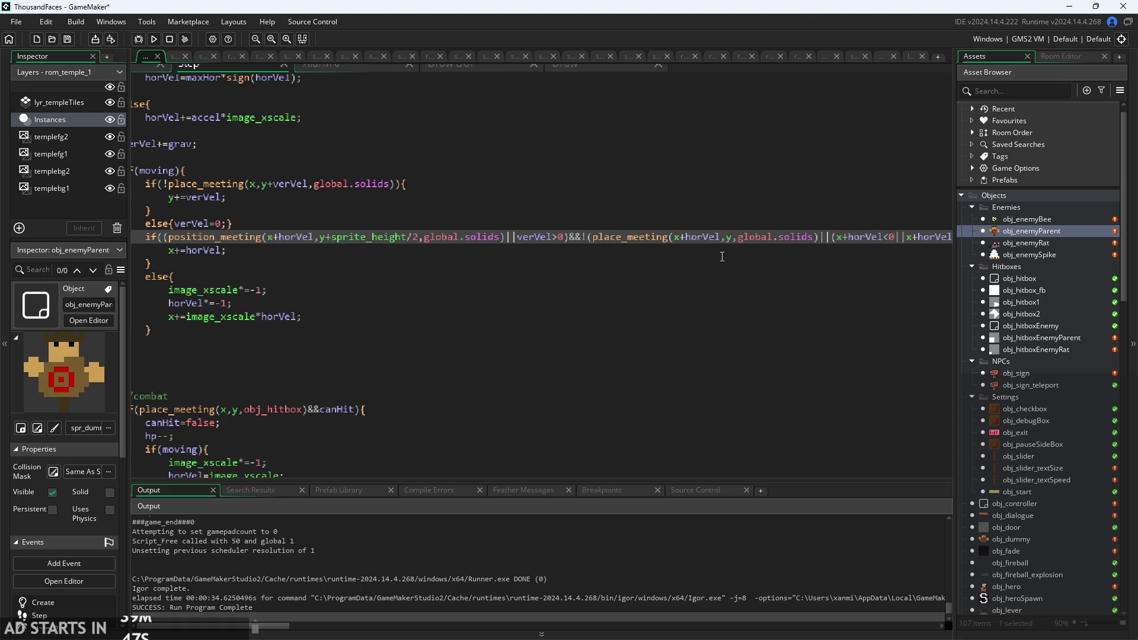
pyautogui.click(367, 265)
pyautogui.click(204, 183)
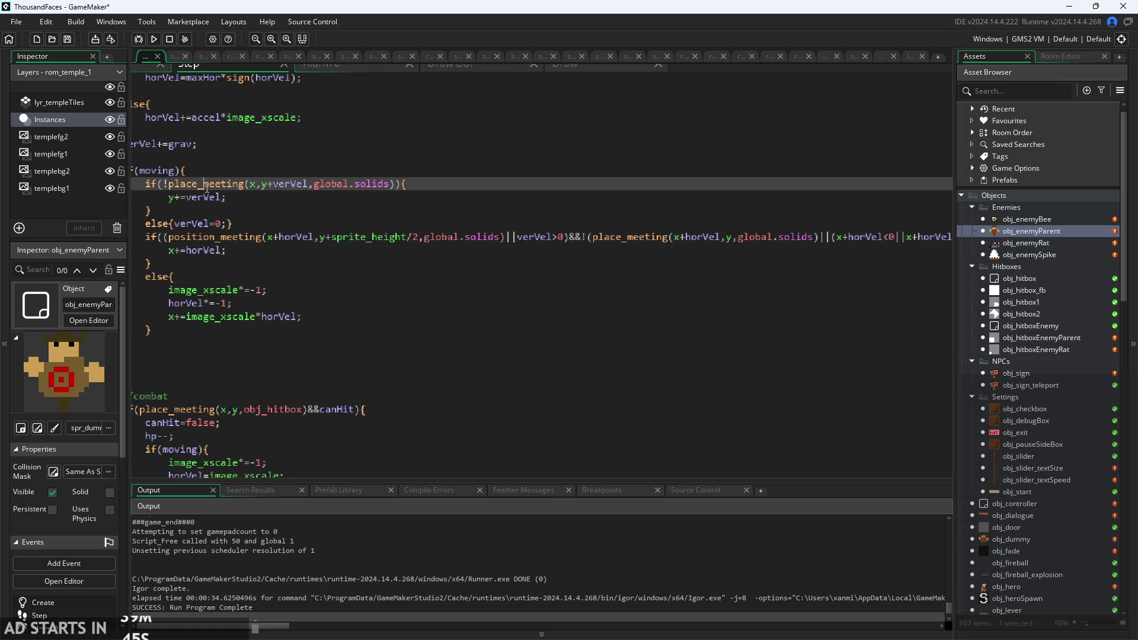
# Open obj_enemyRat and move its verVel if/else block to the top of if(moving), above the horizontal check.
pyautogui.doubleClick(1033, 242)
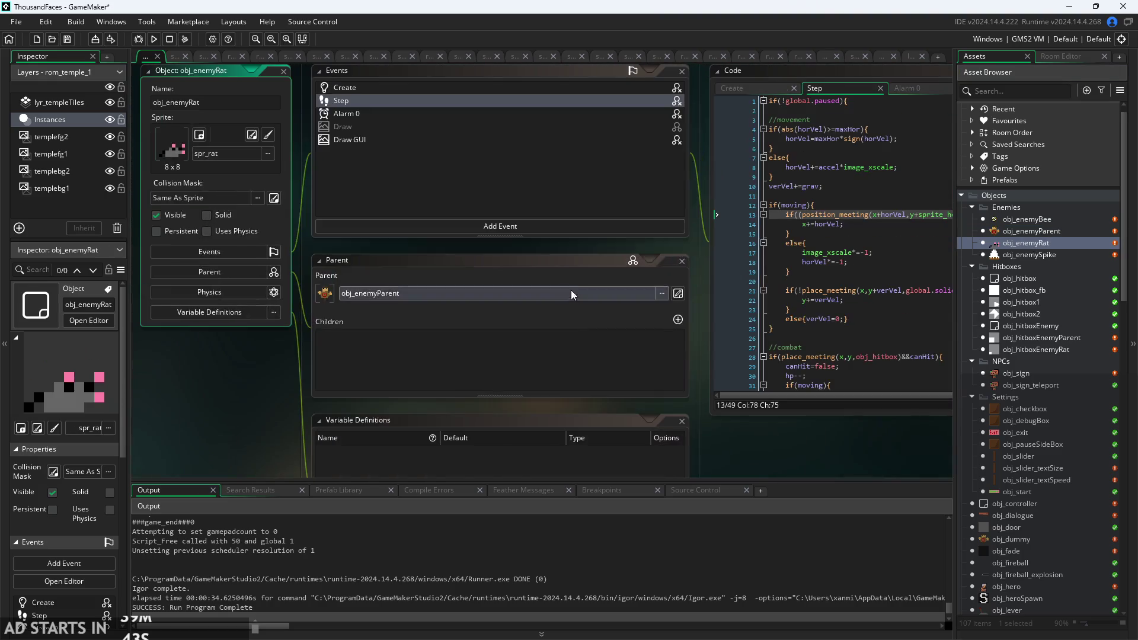
pyautogui.scroll(3, 617, 276)
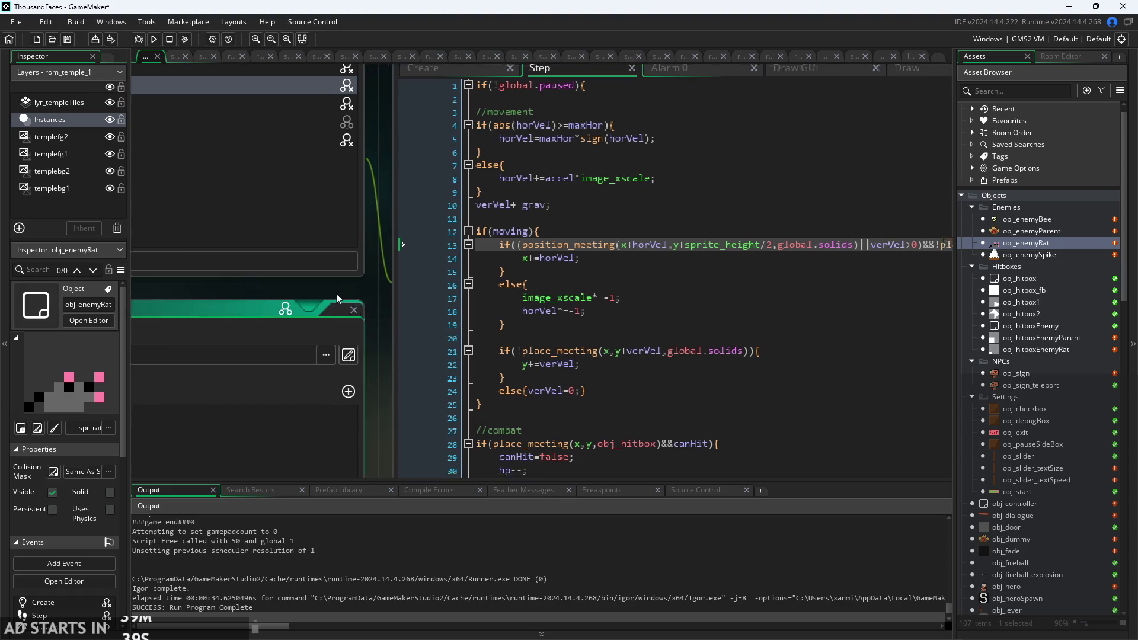
pyautogui.moveTo(483, 335); pyautogui.dragTo(394, 294)
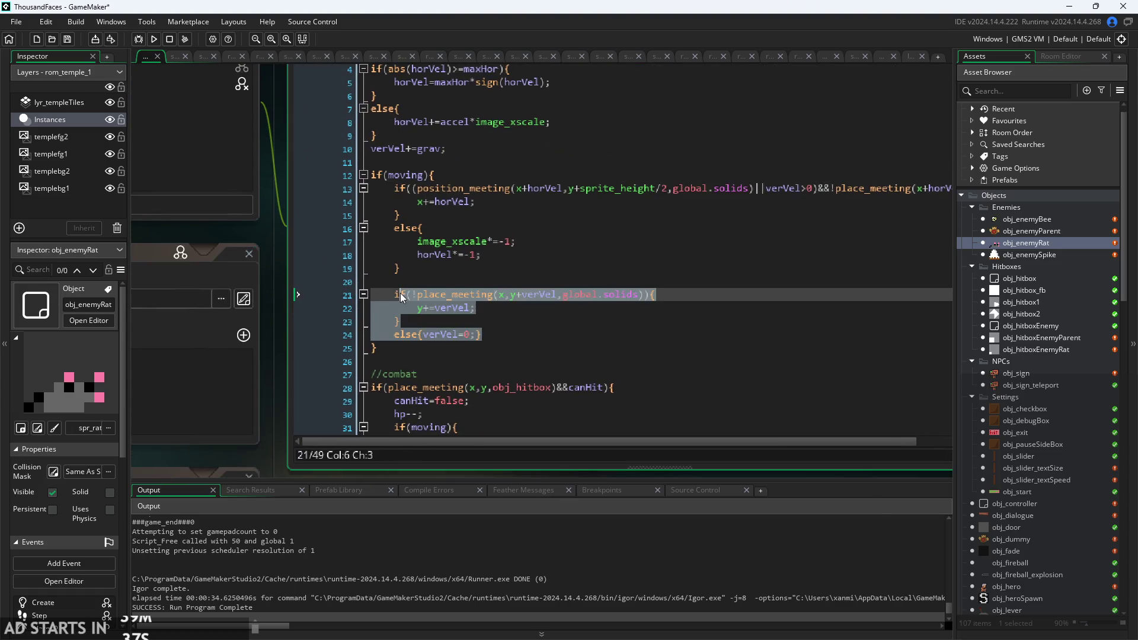
pyautogui.press('Delete')
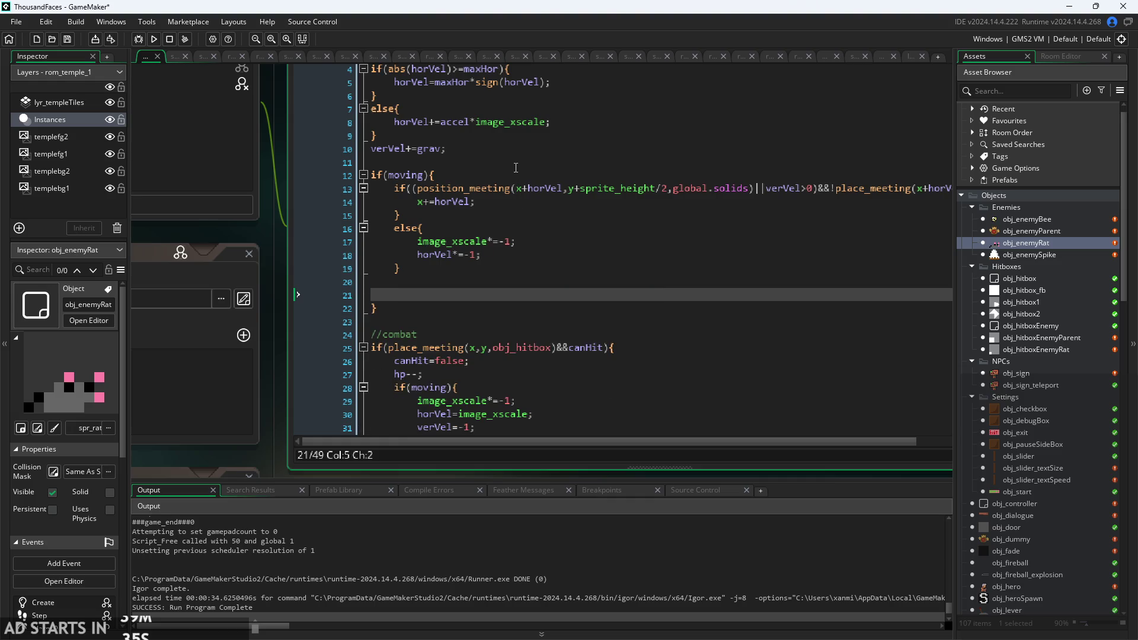
pyautogui.click(509, 172)
pyautogui.press('Return')
pyautogui.write('if(!place_meeting(x,y+verVel,global.solids)){         y+=verVel;     }     else{verVel=0;}')
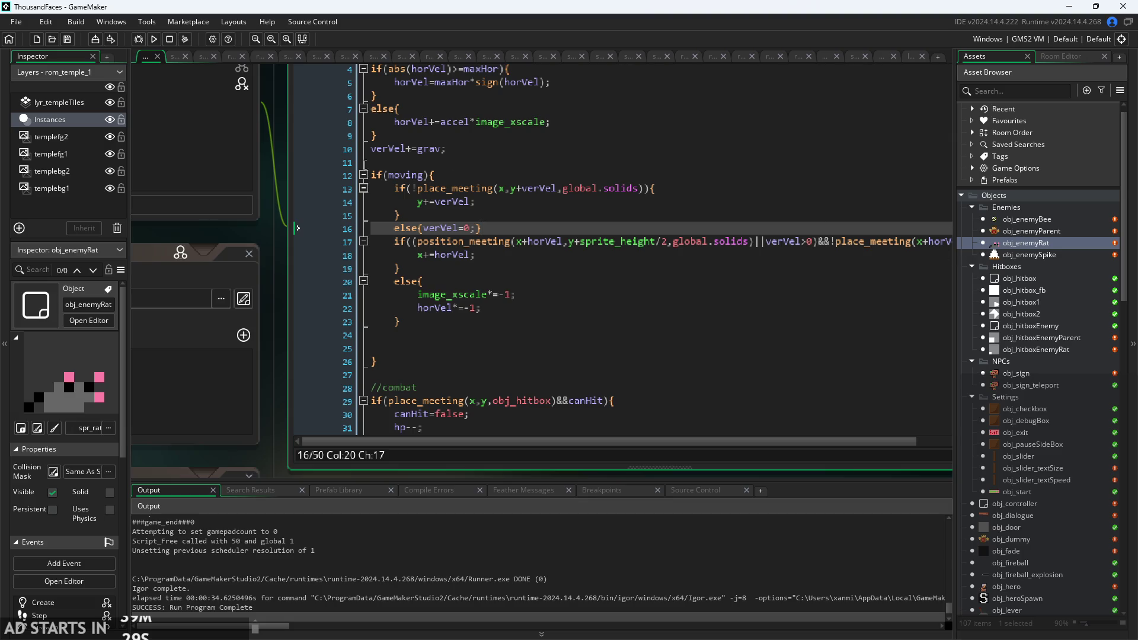
pyautogui.click(745, 304)
pyautogui.scroll(-2, 741, 299)
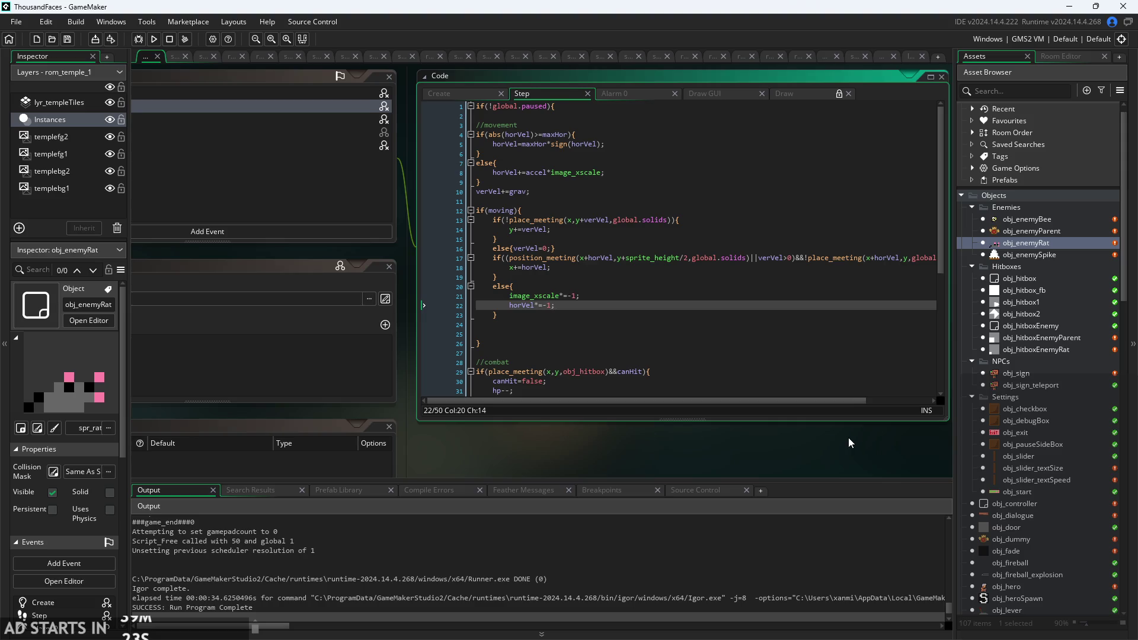
pyautogui.moveTo(849, 438); pyautogui.dragTo(778, 420)
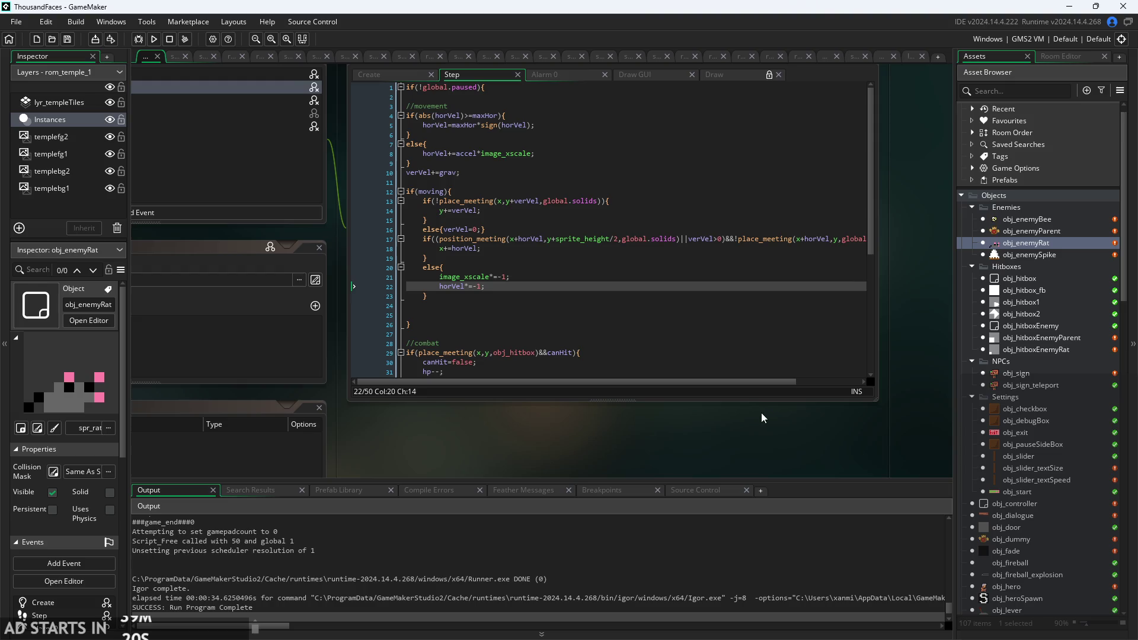
pyautogui.moveTo(762, 412); pyautogui.dragTo(824, 444)
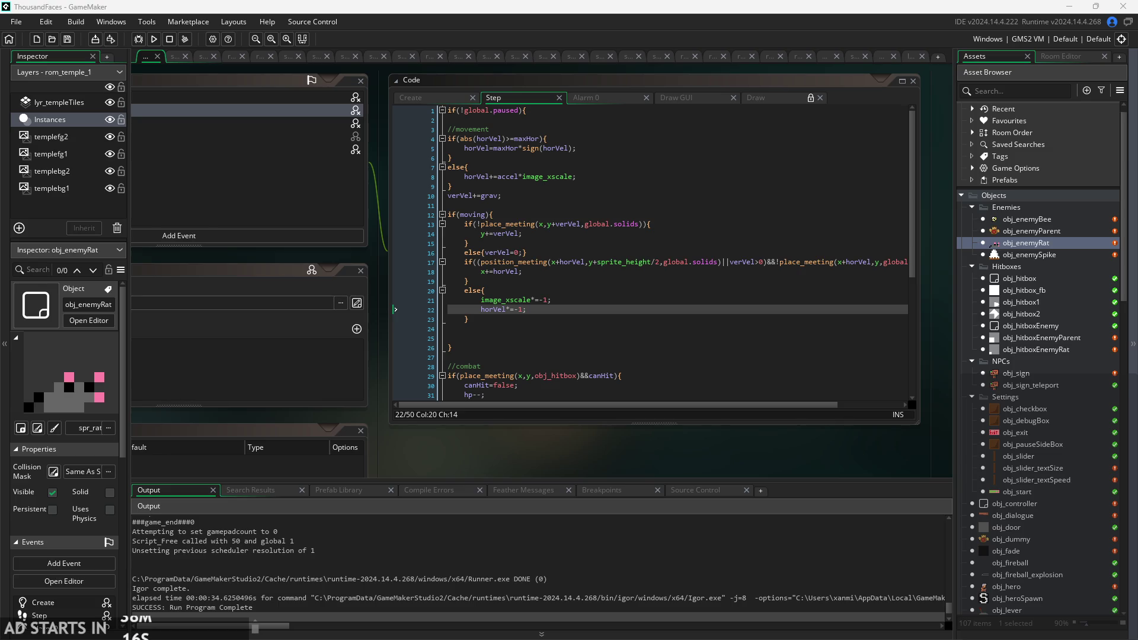
pyautogui.moveTo(763, 452); pyautogui.dragTo(767, 447)
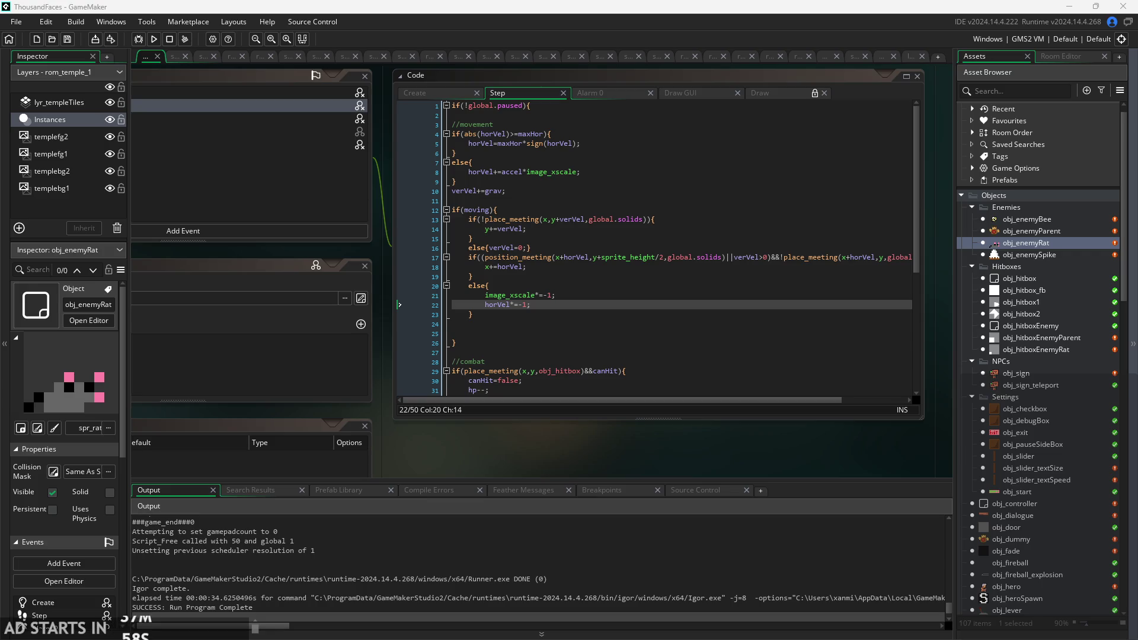
# Widen the obj_enemyRat code window and review the reordered collision block.
pyautogui.hscroll(-1, 866, 454)
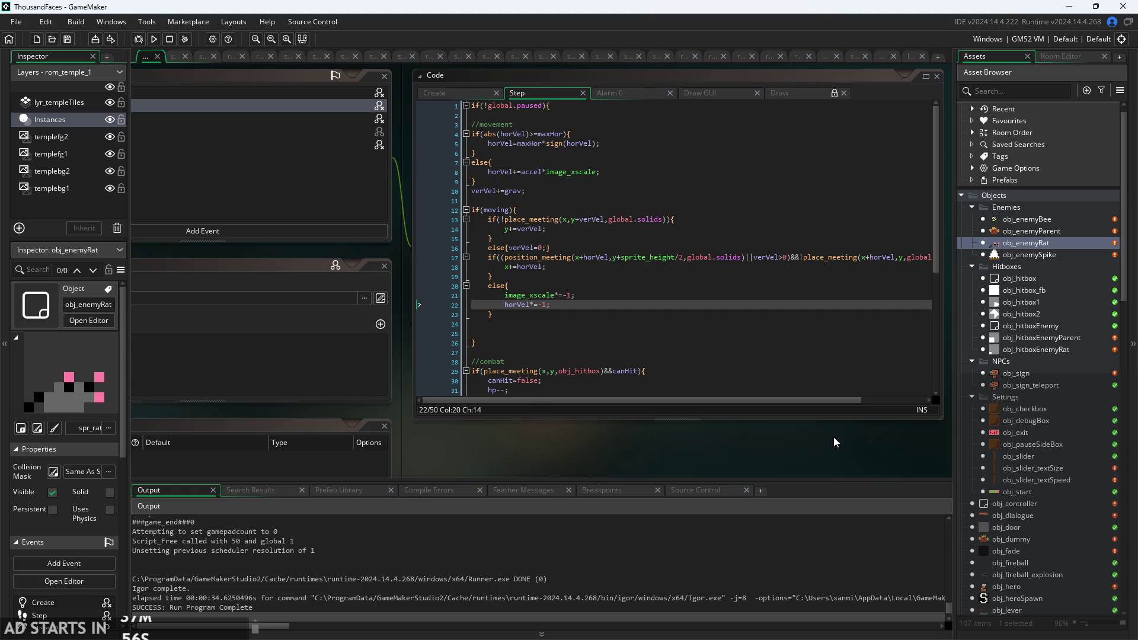
pyautogui.hscroll(5, 834, 436)
pyautogui.keyDown('ctrl'); pyautogui.scroll(1, 704, 315); pyautogui.keyUp('ctrl')
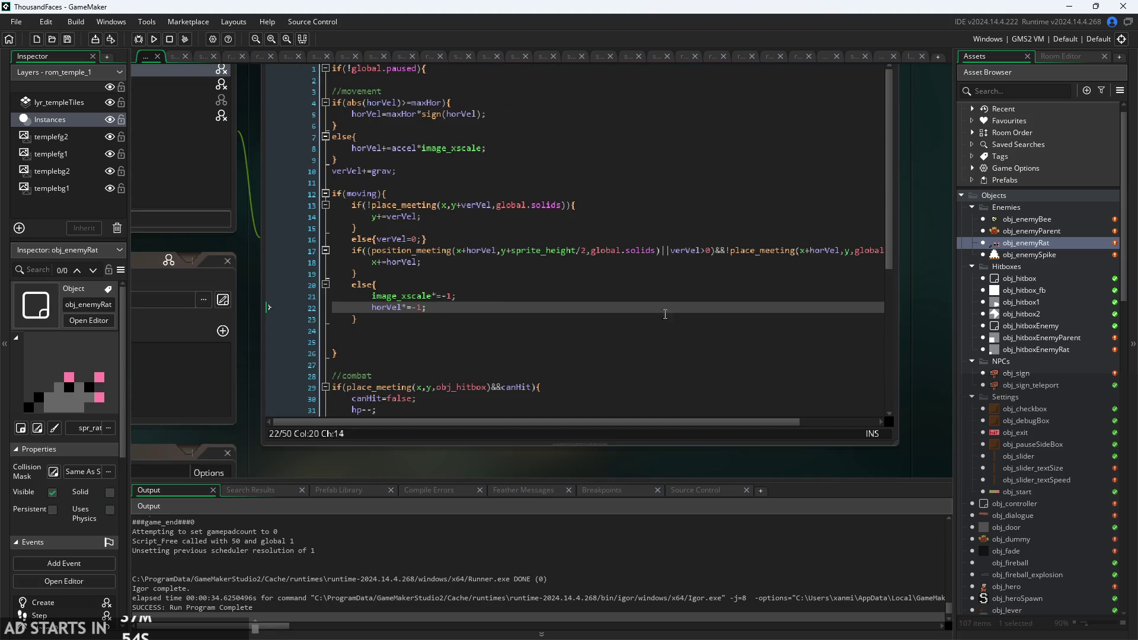
pyautogui.keyDown('ctrl'); pyautogui.scroll(-2, 913, 319); pyautogui.keyUp('ctrl')
pyautogui.moveTo(824, 274); pyautogui.dragTo(929, 274)
pyautogui.keyDown('ctrl'); pyautogui.scroll(3, 668, 418); pyautogui.keyUp('ctrl')
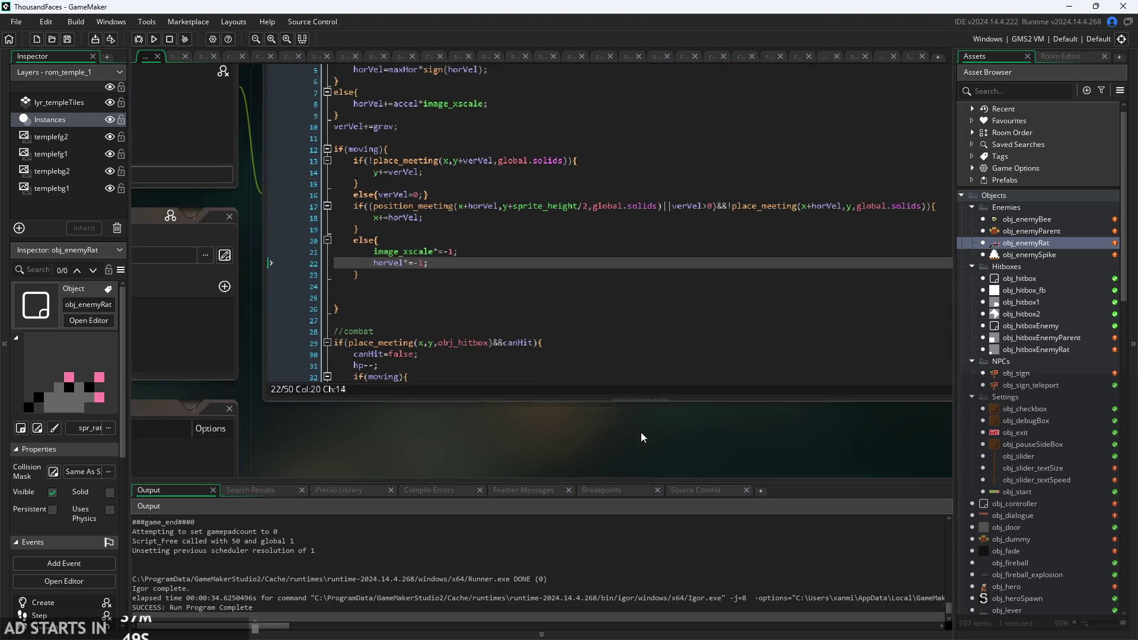
pyautogui.click(598, 335)
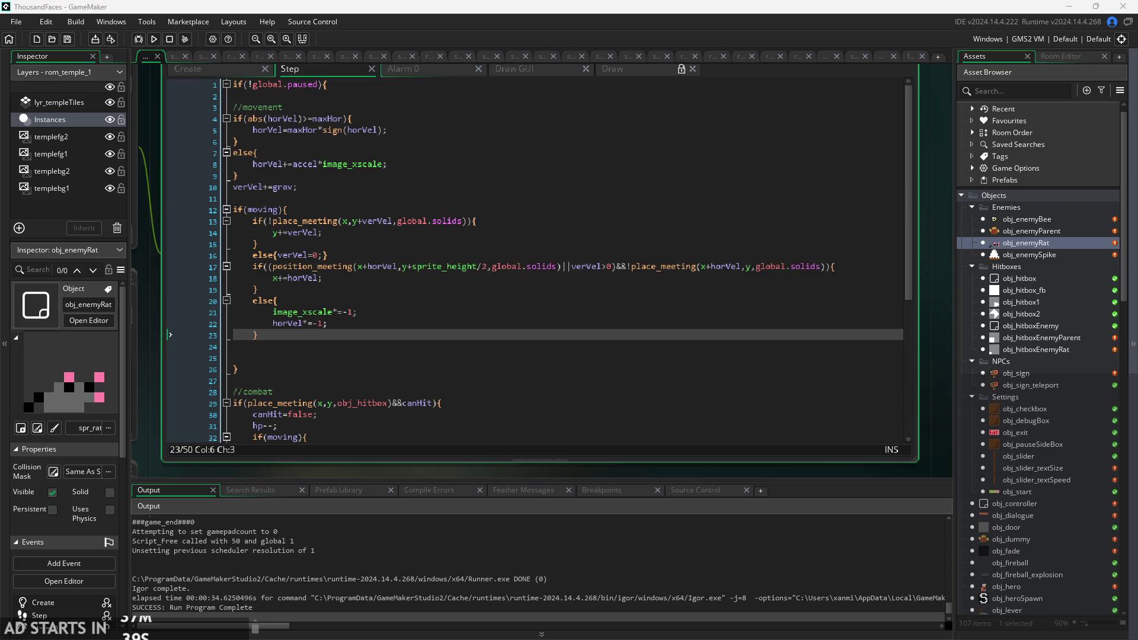
pyautogui.click(594, 386)
pyautogui.scroll(-3, 593, 382)
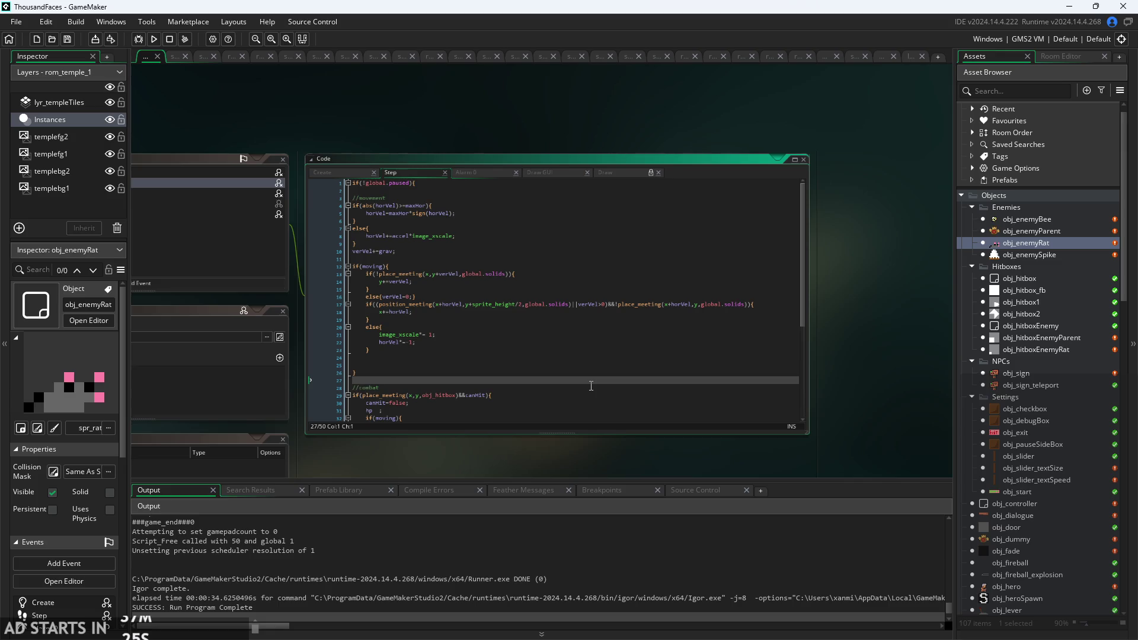
pyautogui.scroll(5, 622, 335)
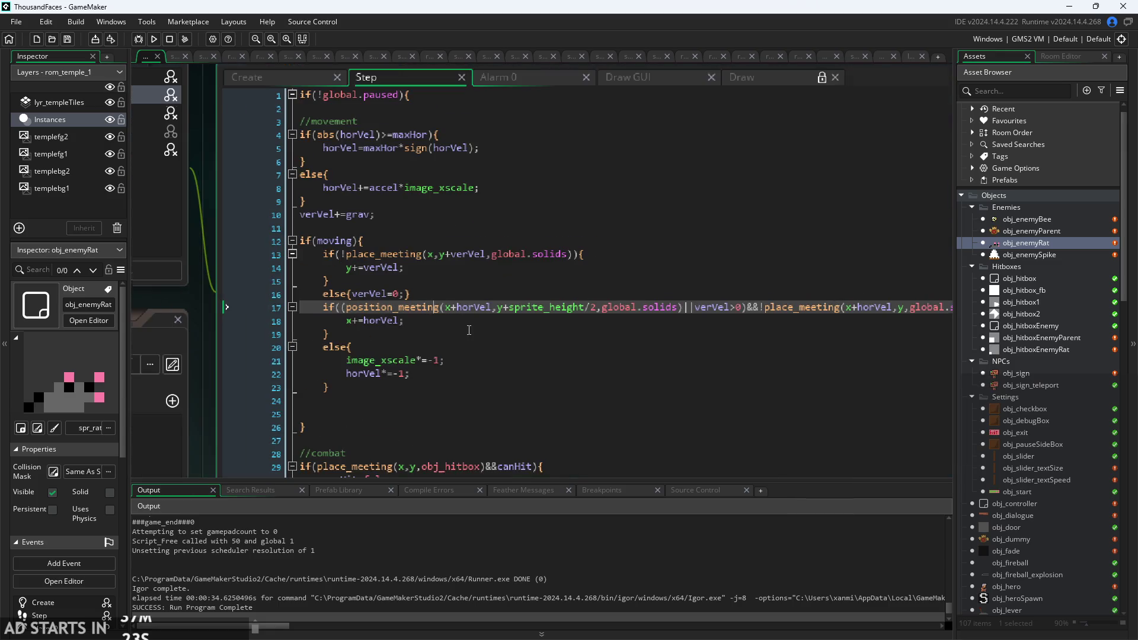
# Check the horizontal check, else line and if(moving) brace, then switch to the ThousandFacesNotes sketch.
pyautogui.click(493, 325)
pyautogui.scroll(-3, 493, 327)
pyautogui.scroll(-1, 357, 141)
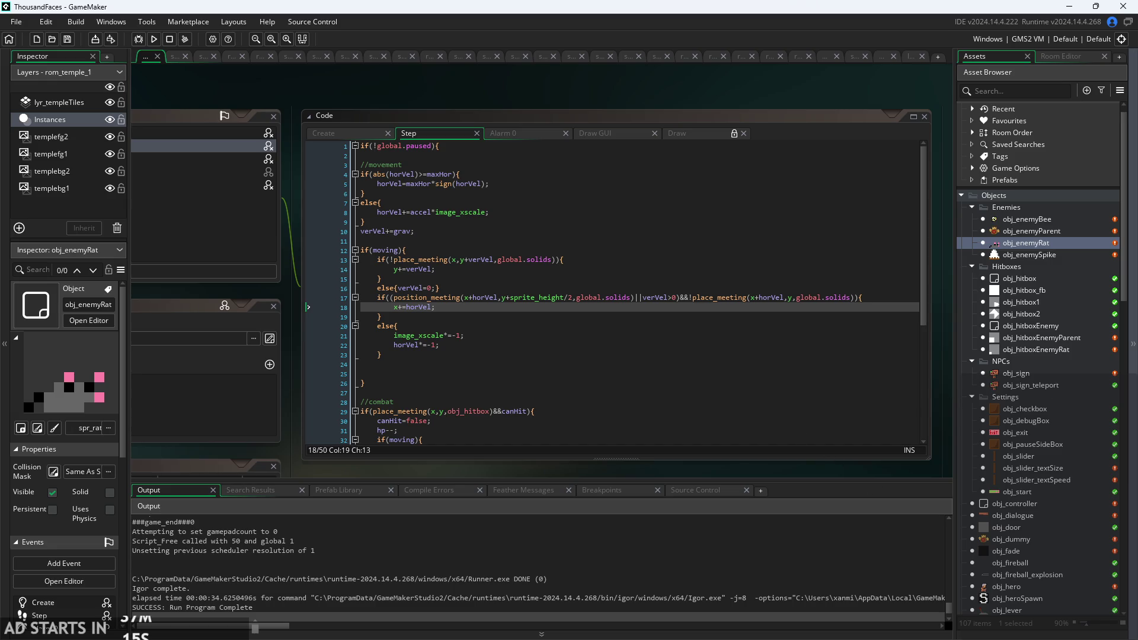
pyautogui.click(920, 384)
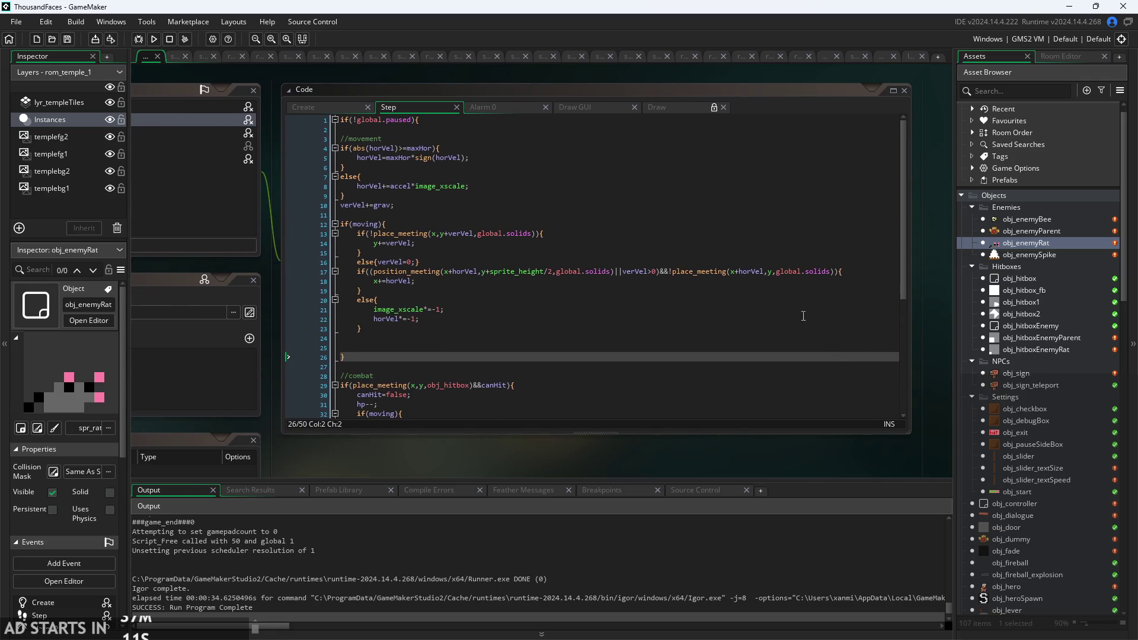
pyautogui.click(643, 301)
pyautogui.keyDown('ctrl'); pyautogui.scroll(1, 644, 302); pyautogui.keyUp('ctrl')
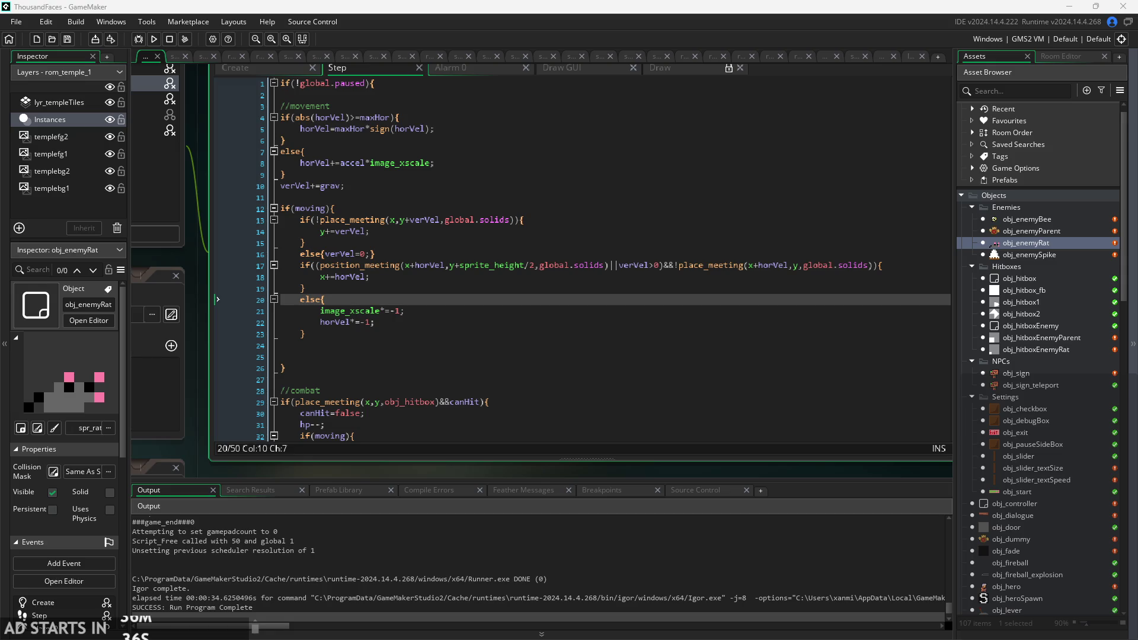
pyautogui.click(767, 341)
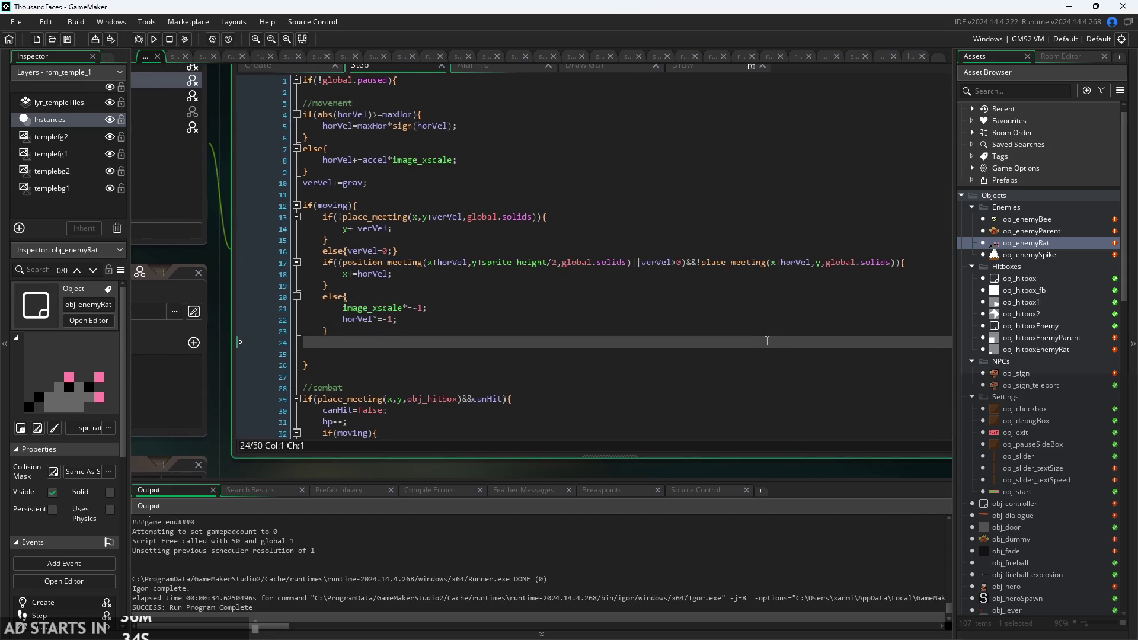
pyautogui.scroll(-3, 767, 341)
pyautogui.keyDown('ctrl'); pyautogui.scroll(-2, 767, 341); pyautogui.keyUp('ctrl')
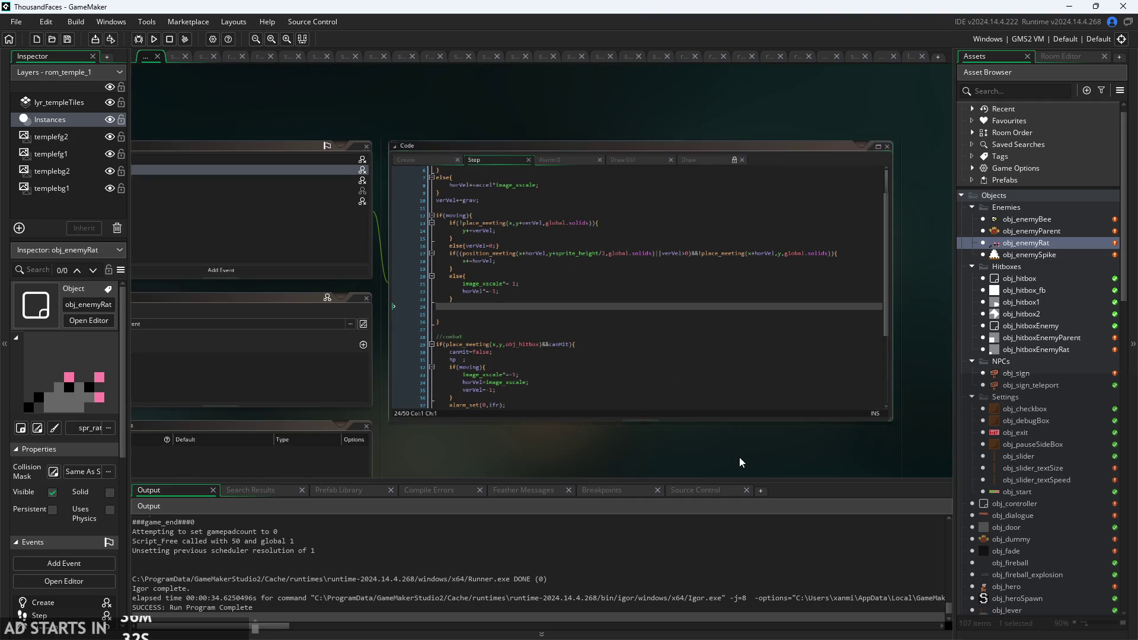
pyautogui.keyDown('ctrl'); pyautogui.scroll(2, 740, 461); pyautogui.keyUp('ctrl')
pyautogui.scroll(3, 775, 347)
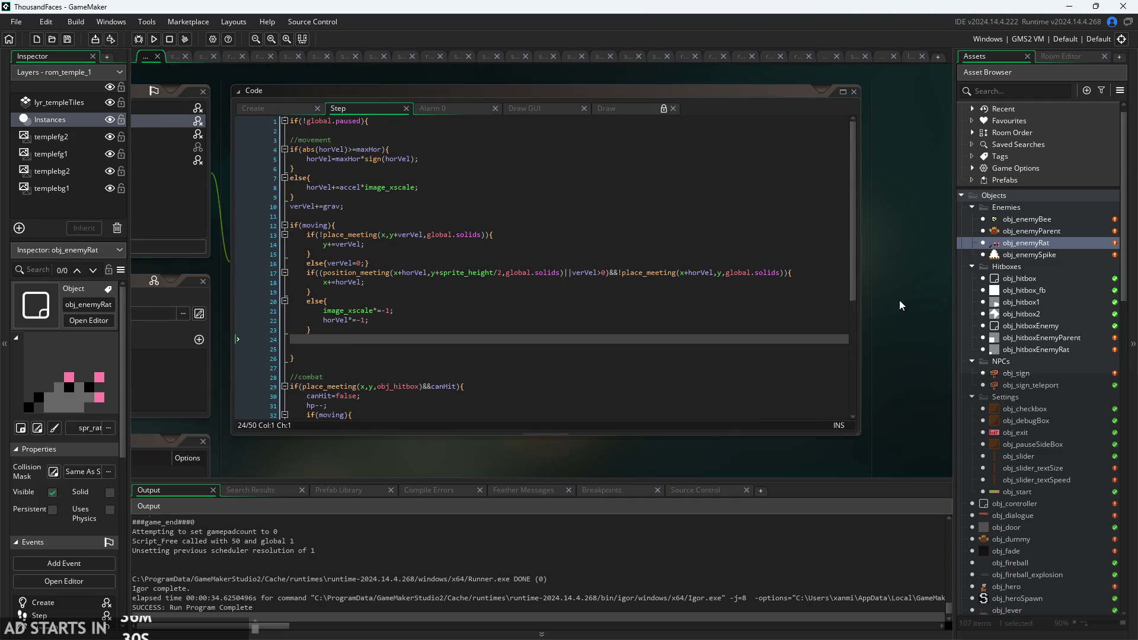
pyautogui.moveTo(923, 280); pyautogui.dragTo(948, 271)
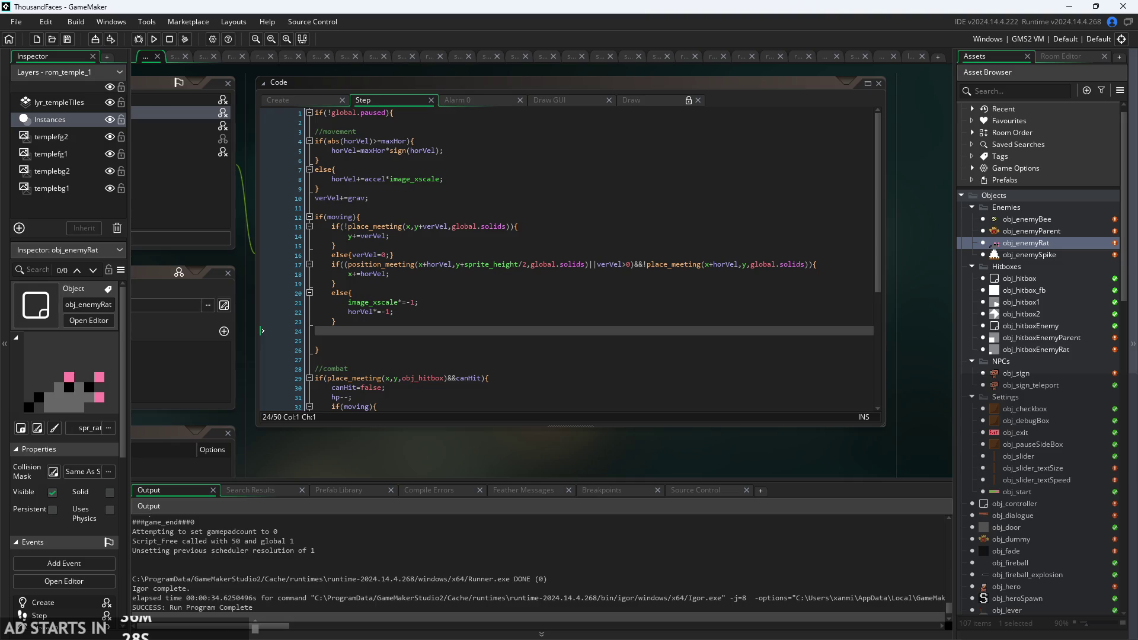
pyautogui.hotkey('alt', 'Tab')
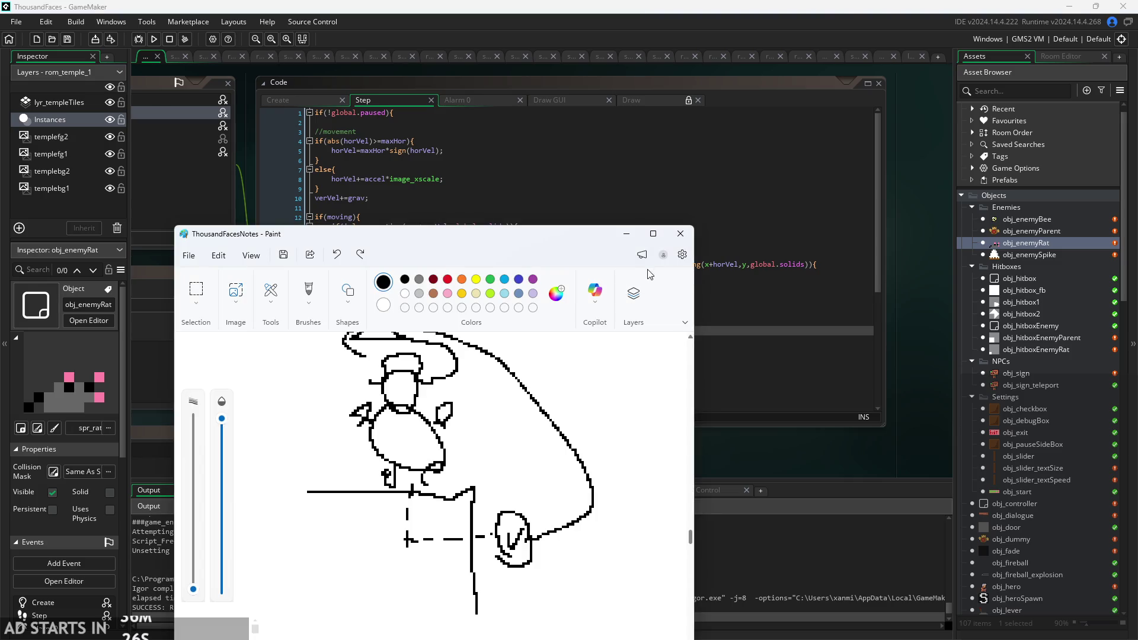
# Maximize Paint and draw a green check over the Platforms -> crates/platform sprites to-do, then minimize it.
pyautogui.click(653, 233)
pyautogui.scroll(-5, 674, 255)
pyautogui.scroll(-6, 674, 254)
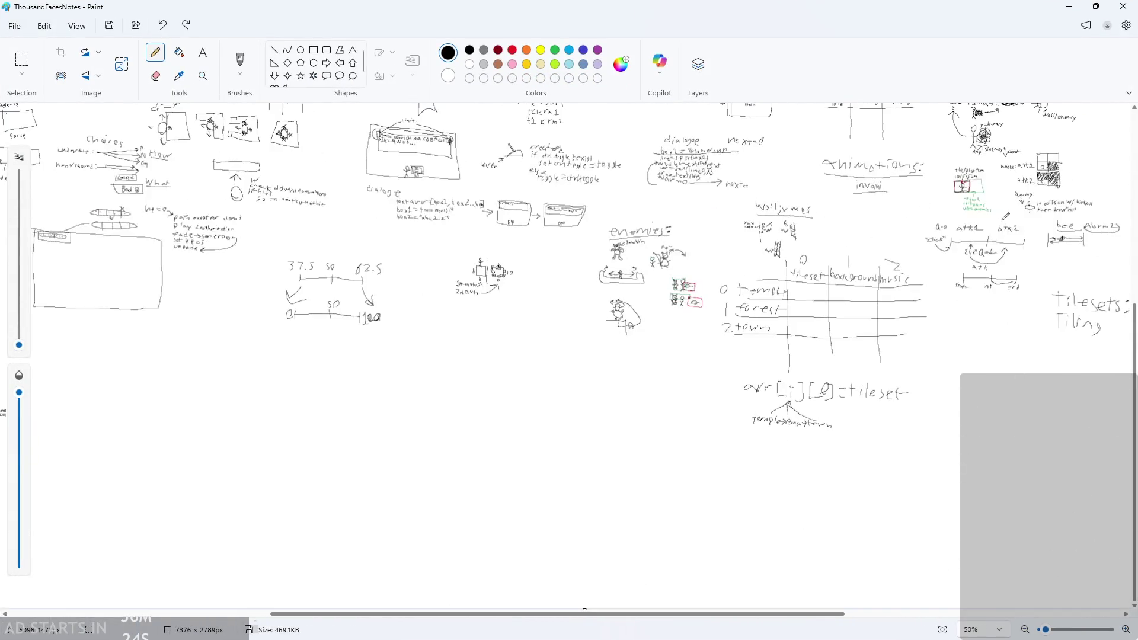
pyautogui.scroll(6, 1091, 394)
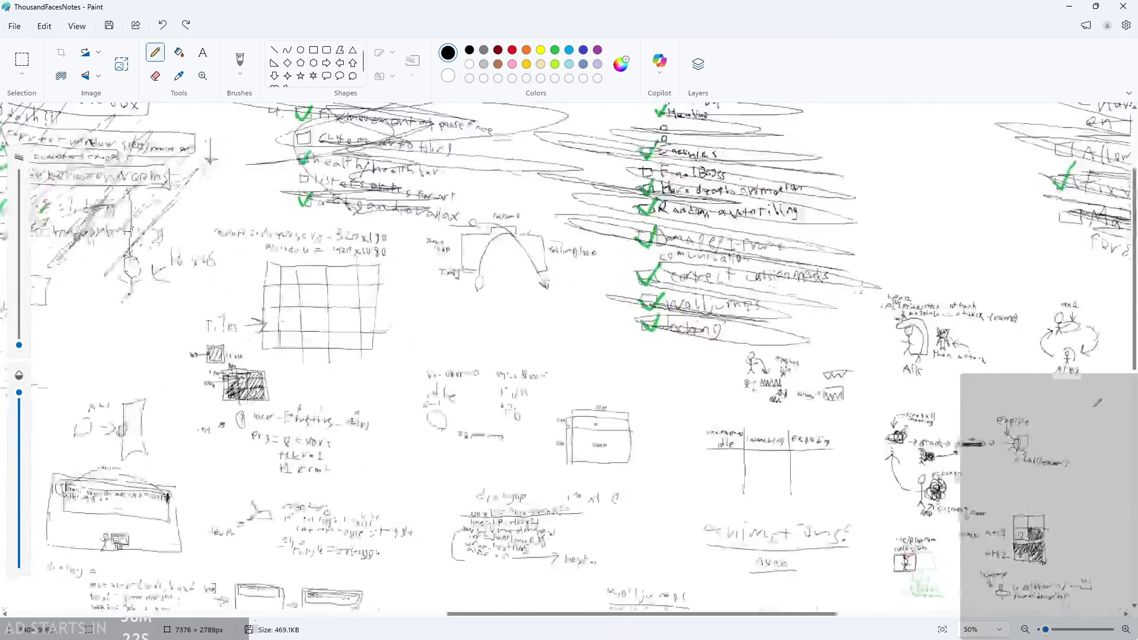
pyautogui.scroll(-3, 1091, 394)
pyautogui.scroll(-4, 1054, 390)
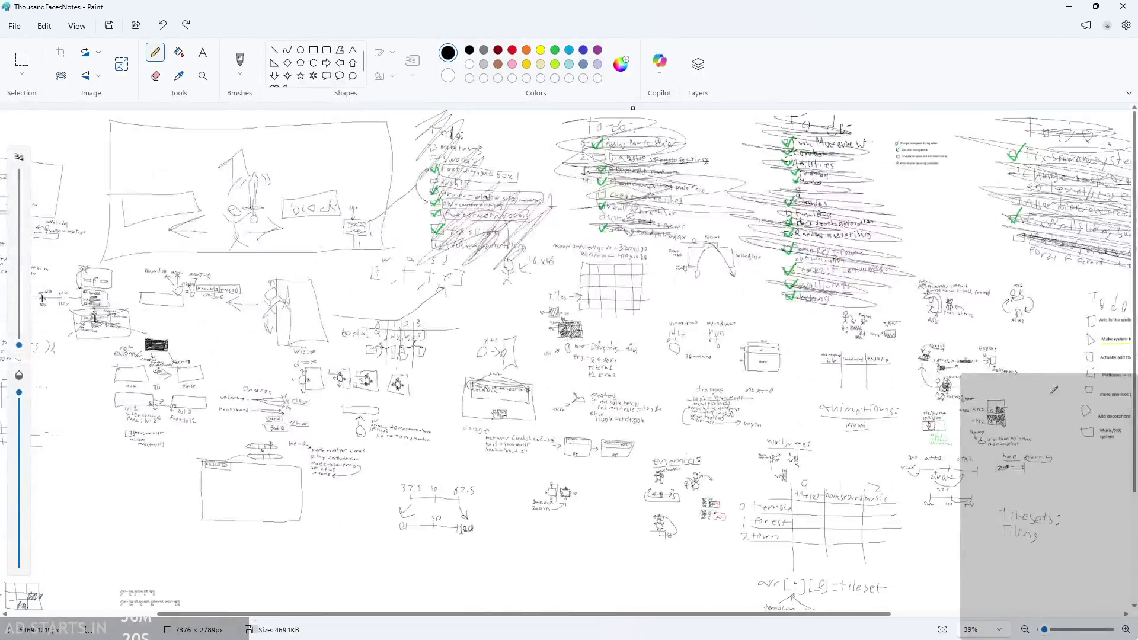
pyautogui.scroll(8, 1075, 381)
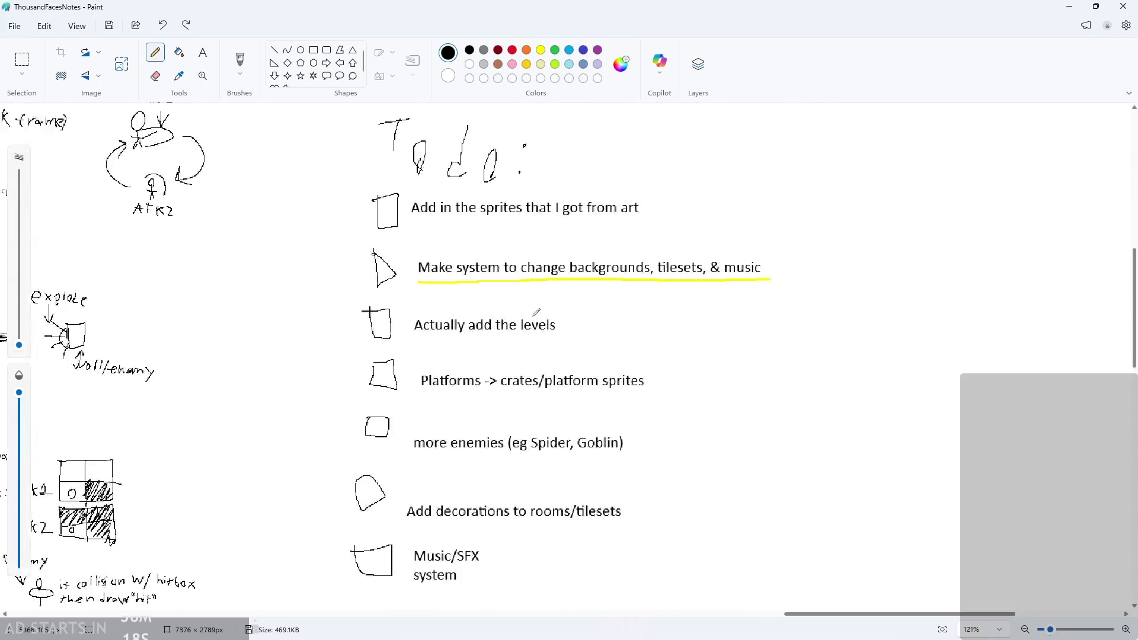
pyautogui.scroll(-3, 479, 250)
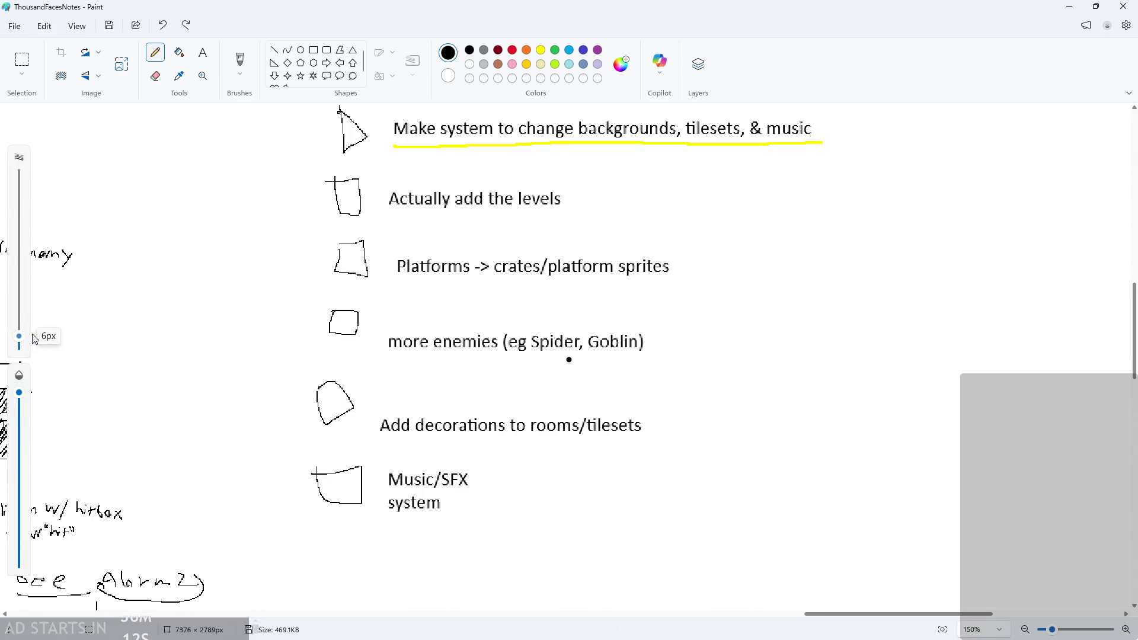
pyautogui.click(557, 50)
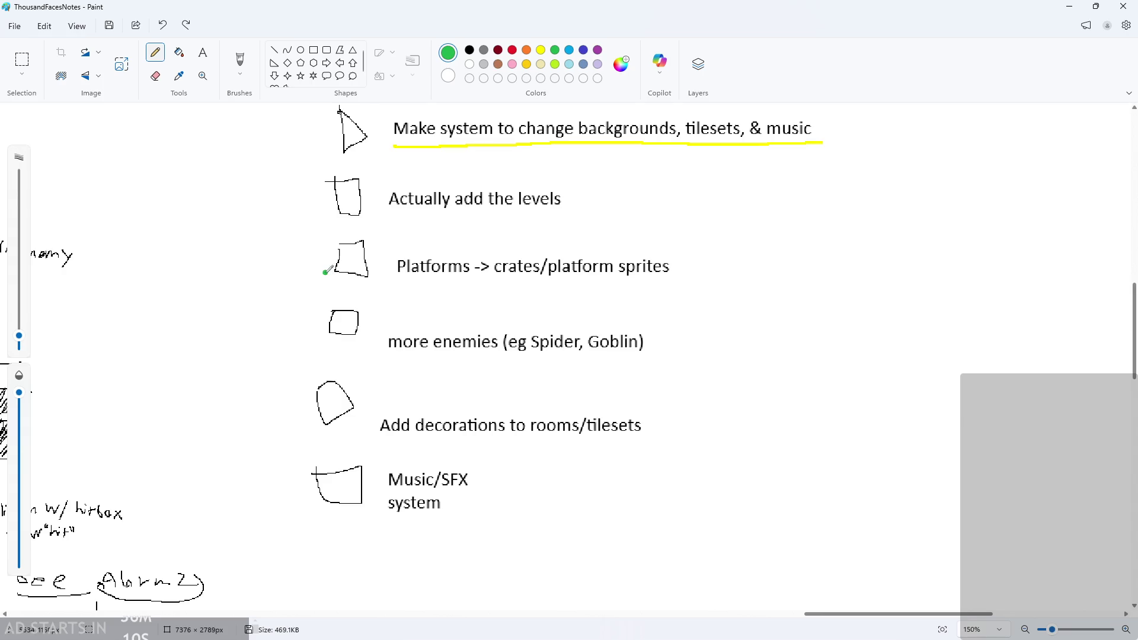
pyautogui.moveTo(328, 258)
pyautogui.mouseDown()
pyautogui.moveTo(344, 284)
pyautogui.moveTo(378, 237)
pyautogui.mouseUp()
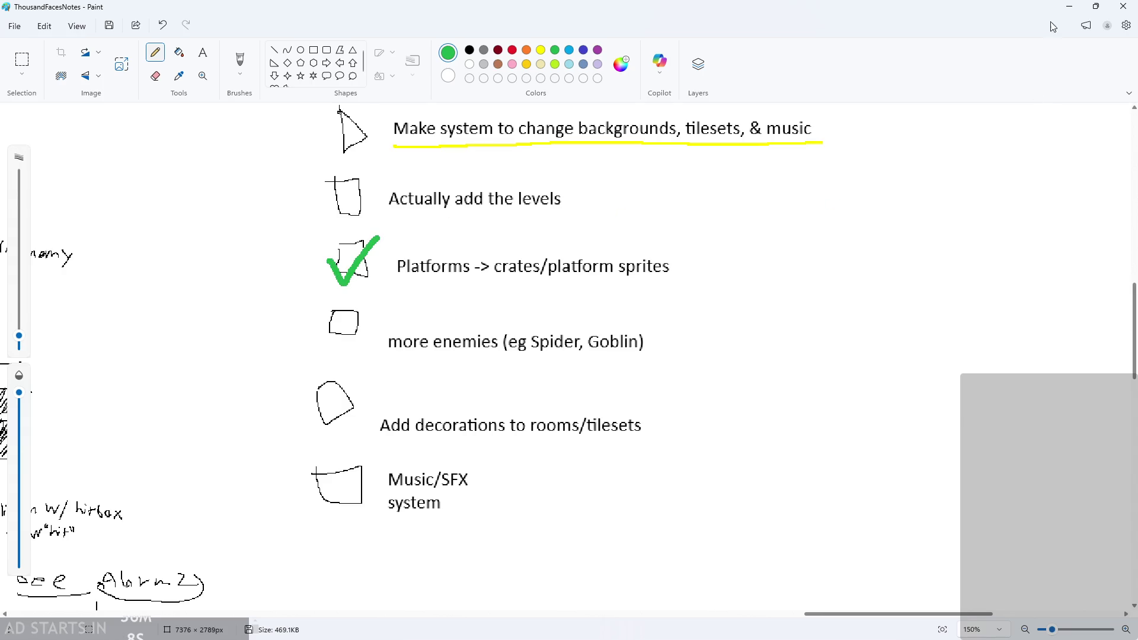
pyautogui.click(1069, 6)
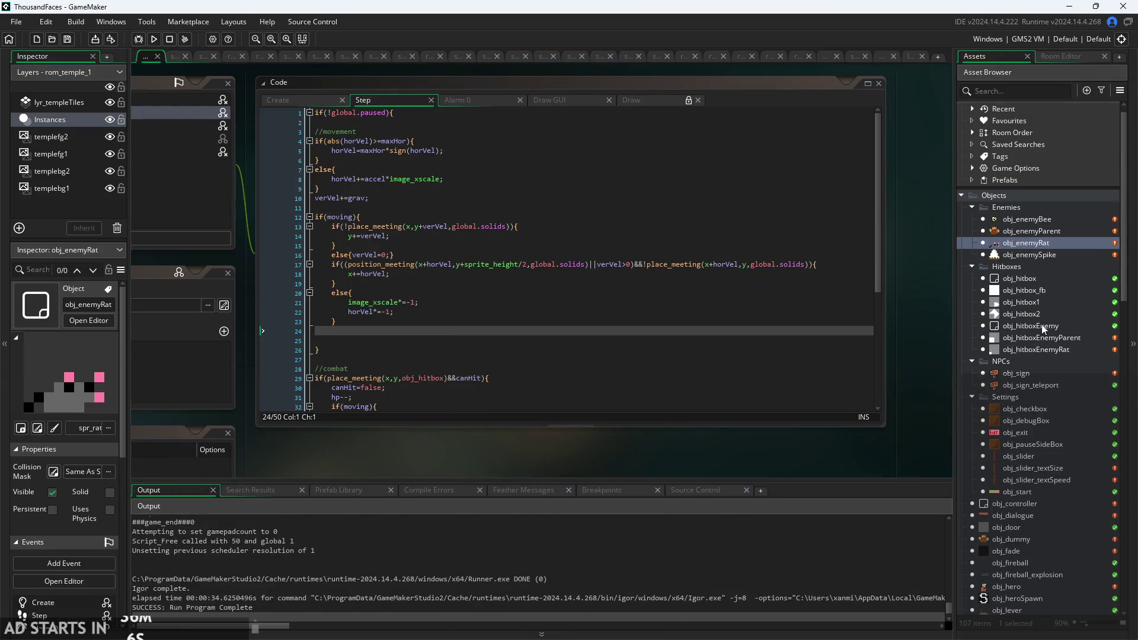
# Open obj_platform (small_crate sprite) and add a Create event to it.
pyautogui.scroll(-7, 1040, 461)
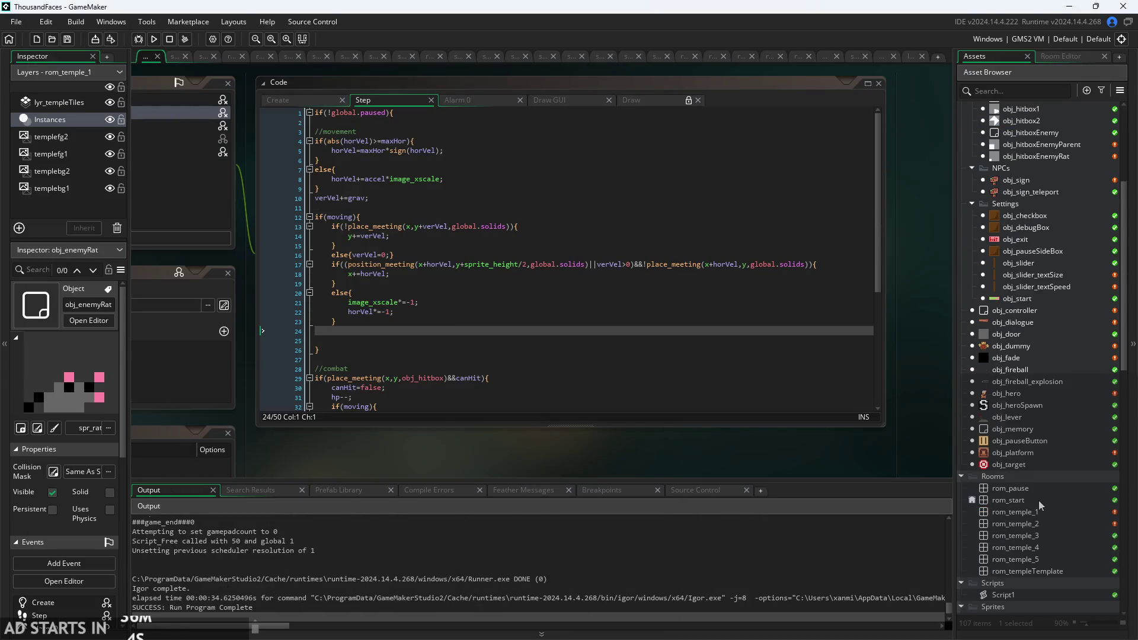
pyautogui.doubleClick(1031, 407)
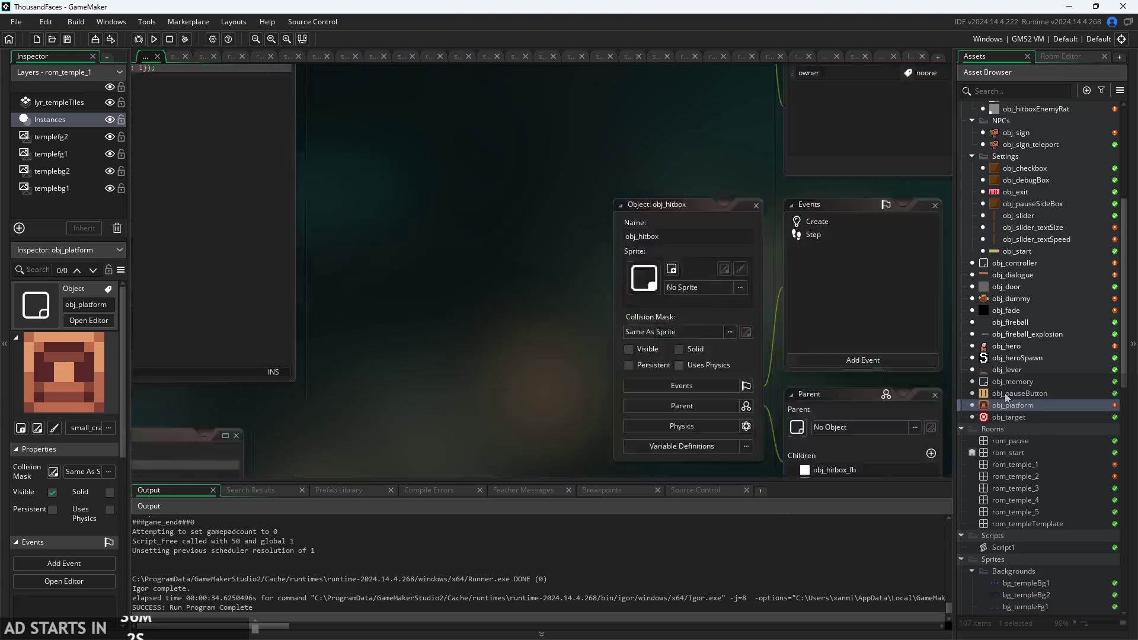
pyautogui.click(406, 294)
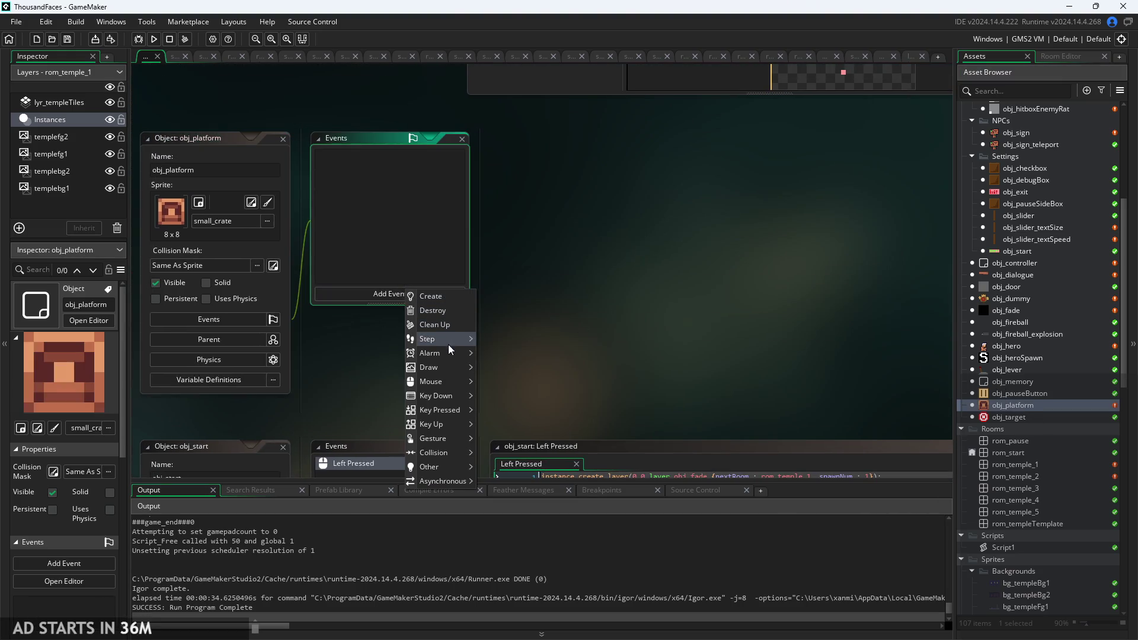
pyautogui.moveTo(449, 383)
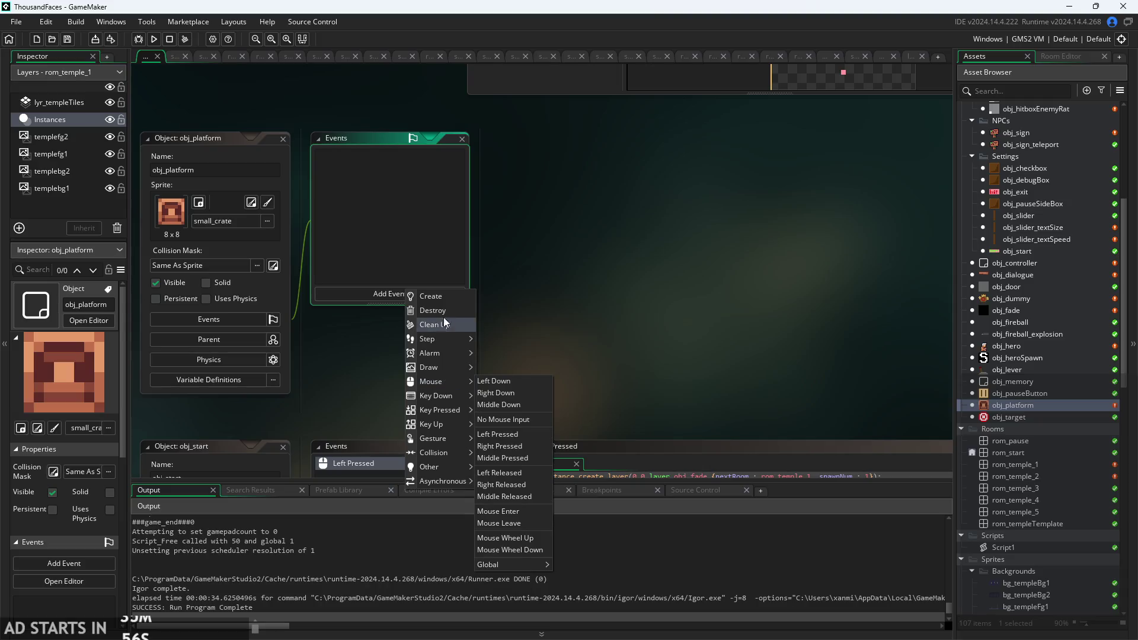
pyautogui.click(431, 296)
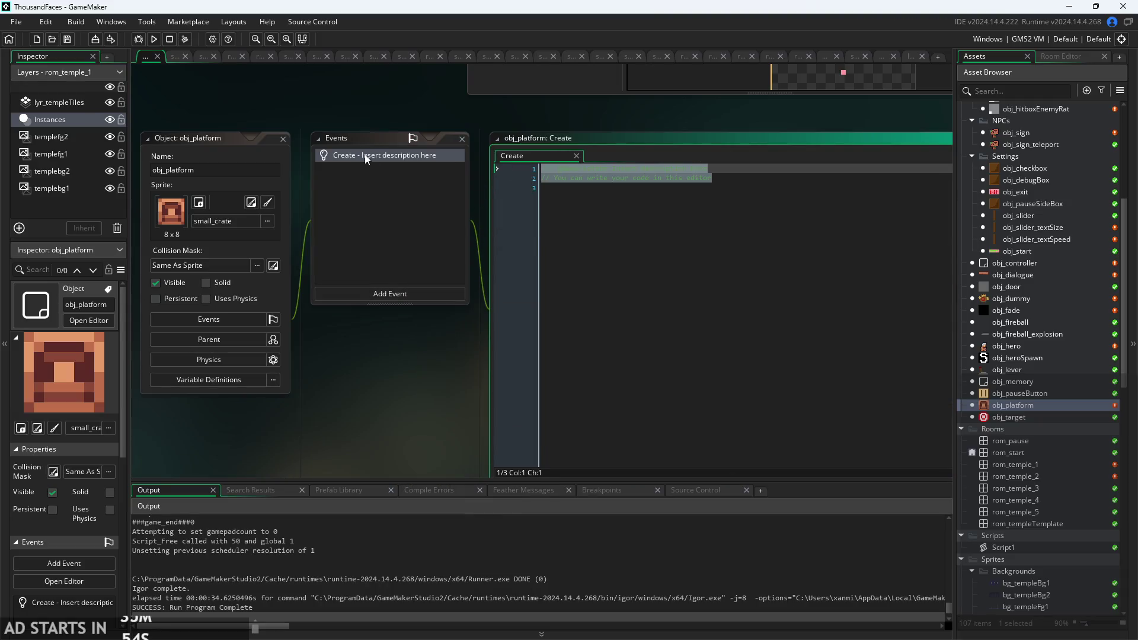
# Write an even image_xscale if check that sets sprite_index to large_crate, and save.
pyautogui.write('if(image')
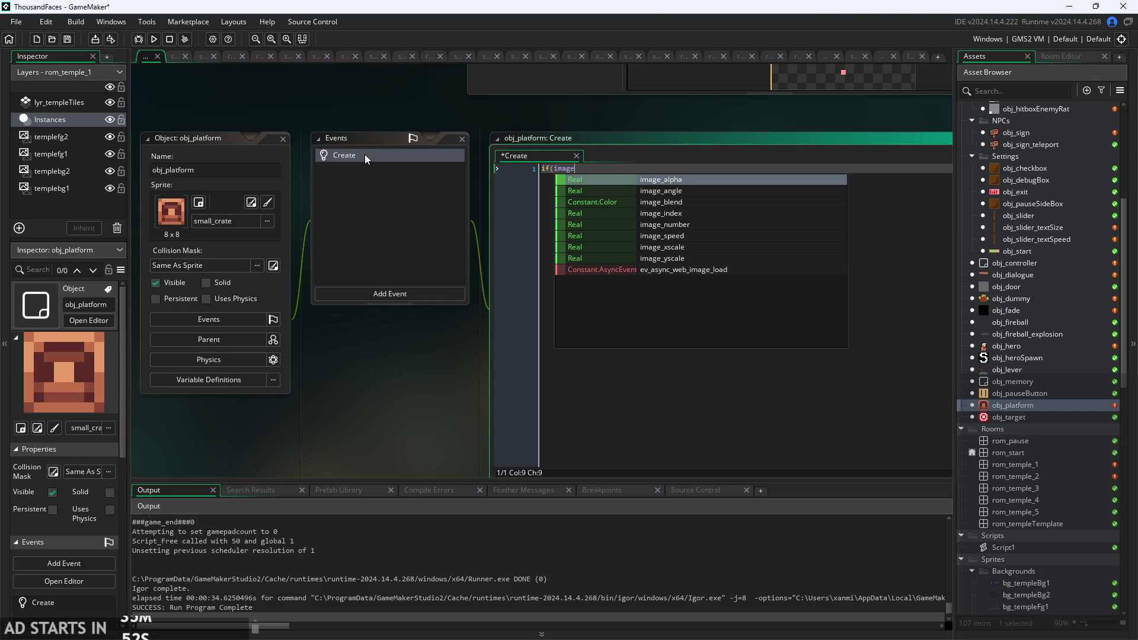
pyautogui.click(704, 247)
pyautogui.scroll(2, 652, 159)
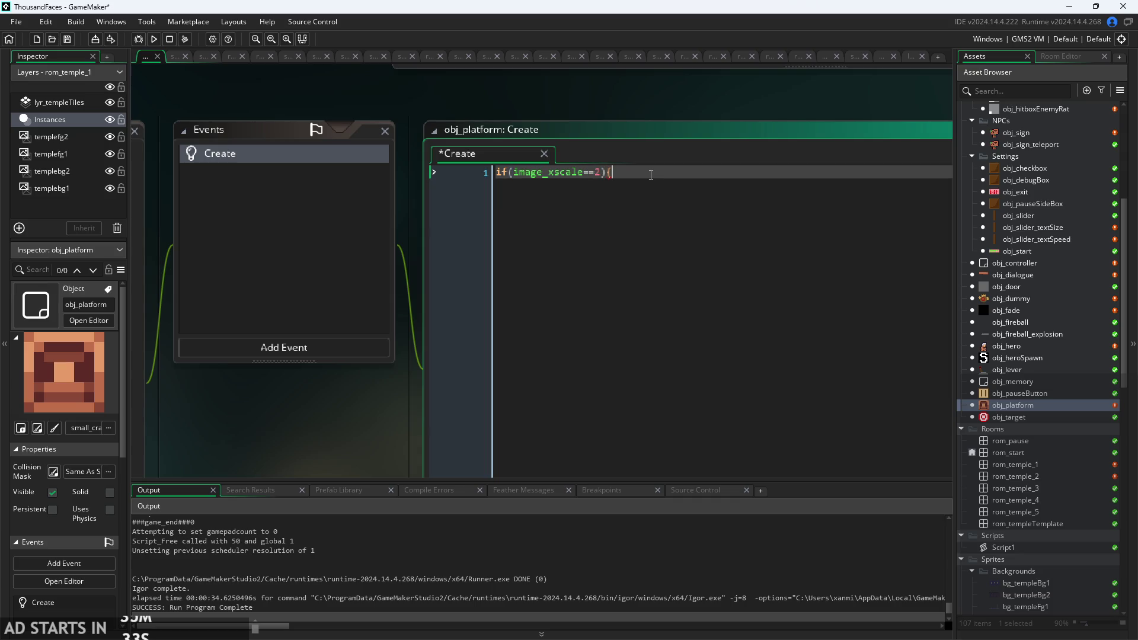
pyautogui.press('Return')
pyautogui.press('Return')
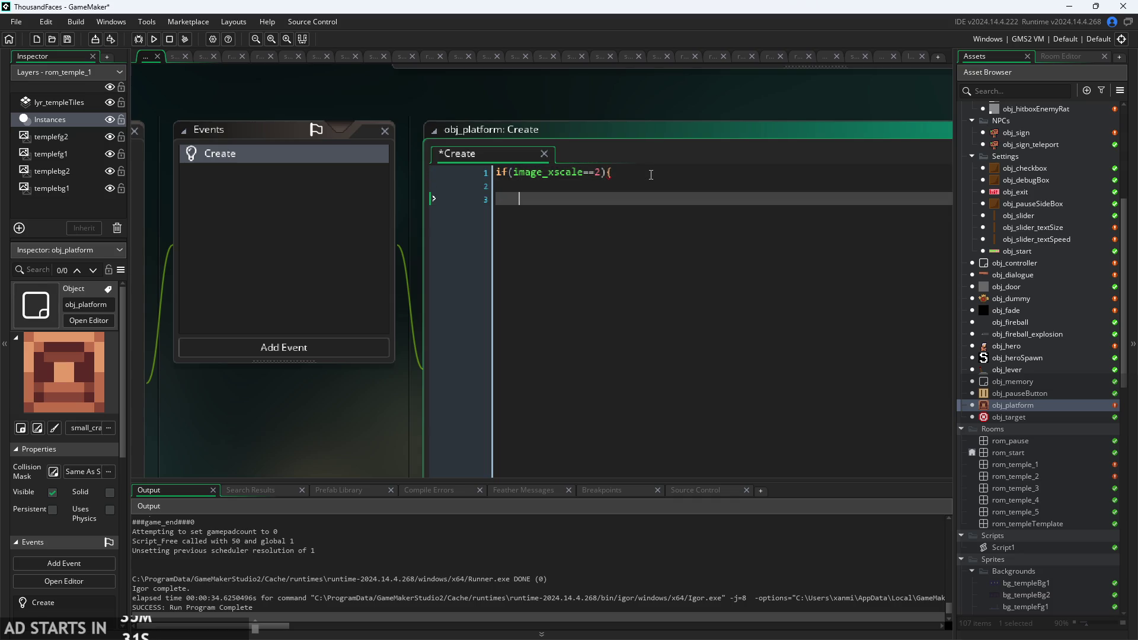
pyautogui.write('}')
pyautogui.click(652, 187)
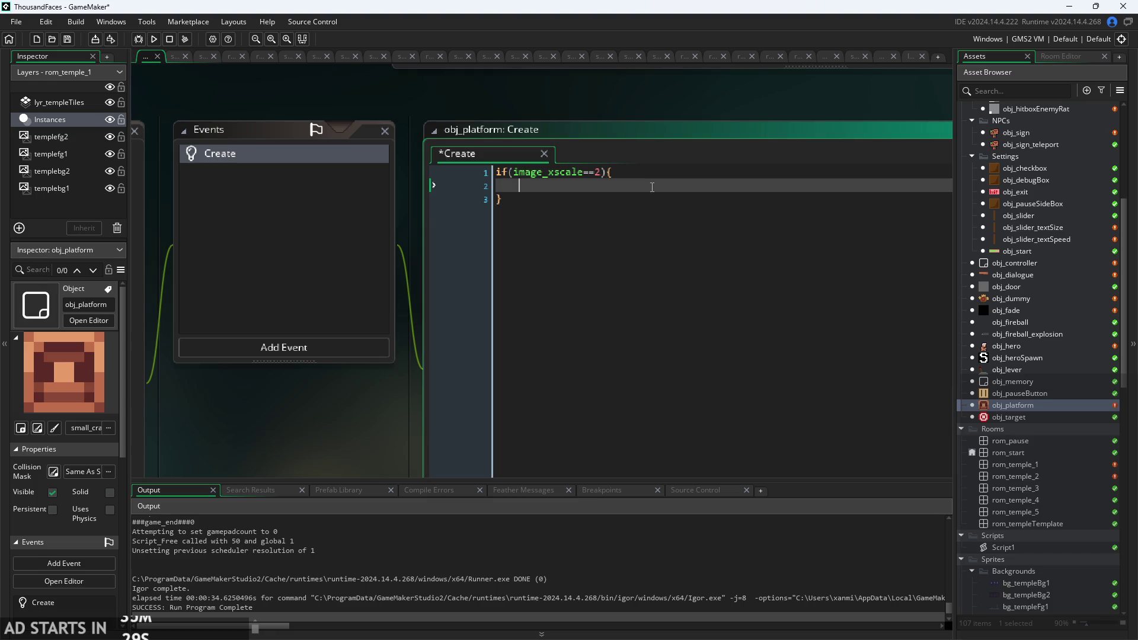
pyautogui.click(597, 173)
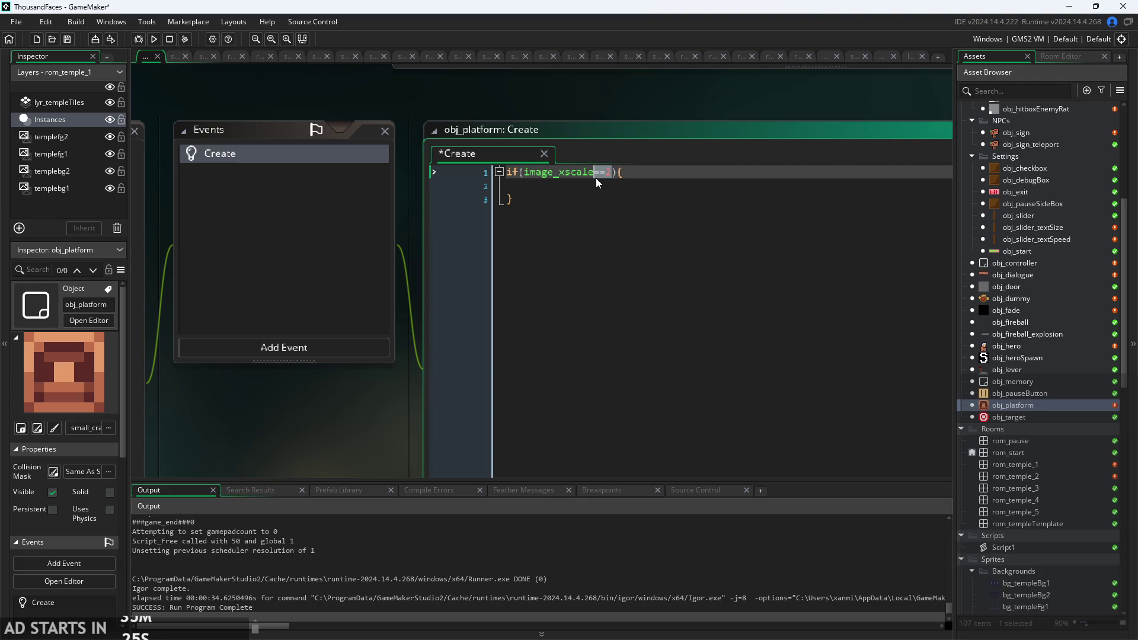
pyautogui.write('%')
pyautogui.write('--')
pyautogui.write('=0')
pyautogui.press('Down')
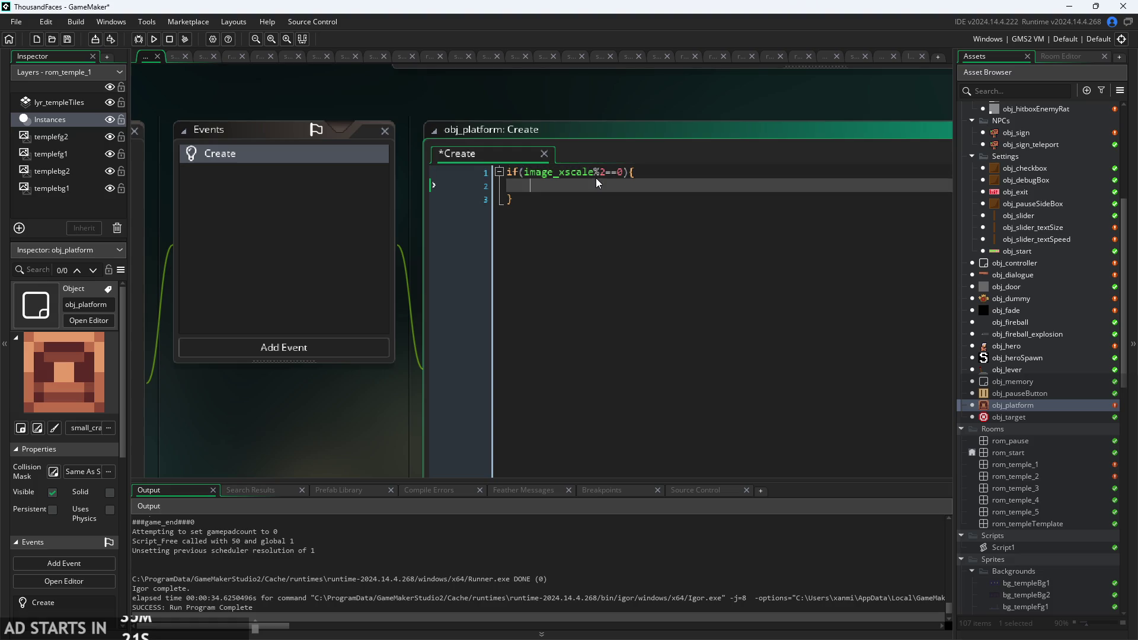
pyautogui.write('imag')
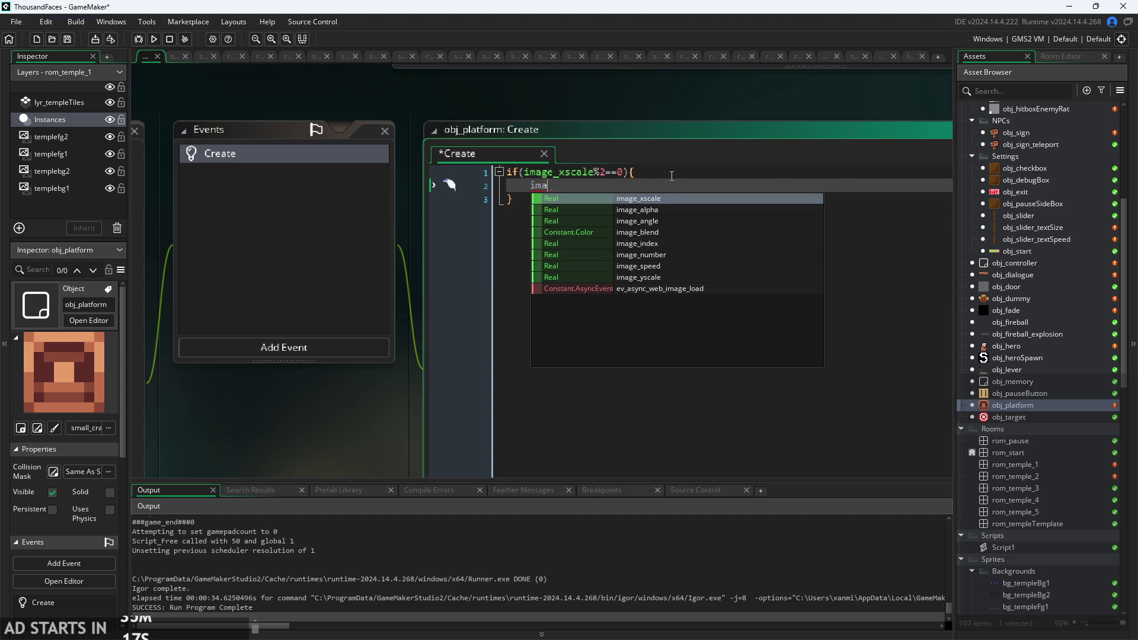
pyautogui.press('BackSpace')
pyautogui.press('BackSpace')
pyautogui.press('BackSpace')
pyautogui.write('s[p')
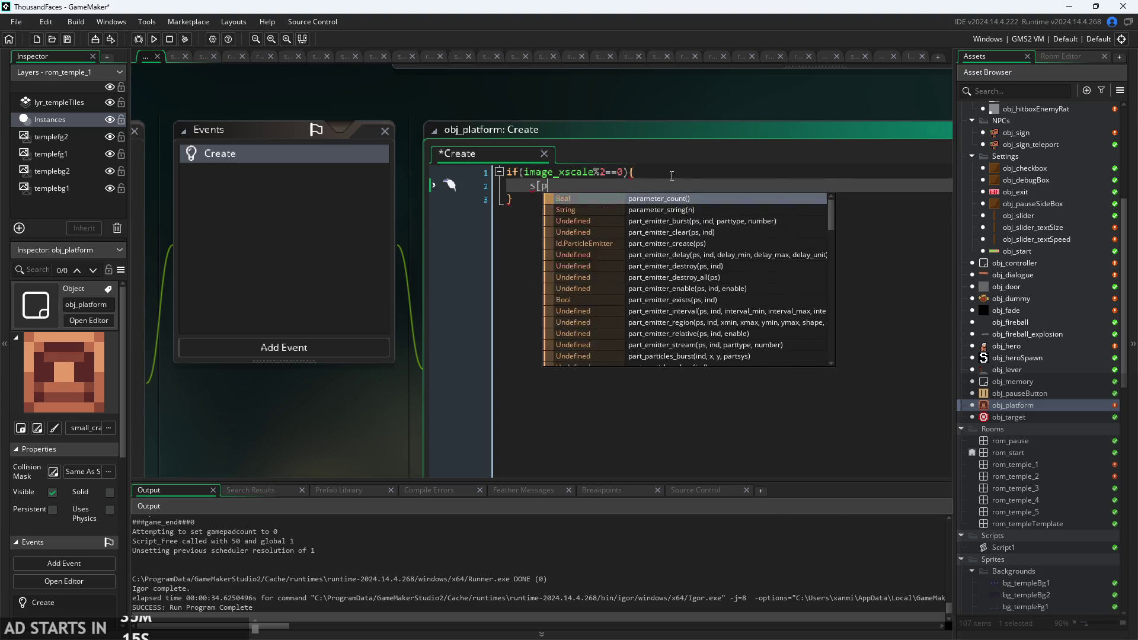
pyautogui.press('BackSpace')
pyautogui.press('BackSpace')
pyautogui.write('prite')
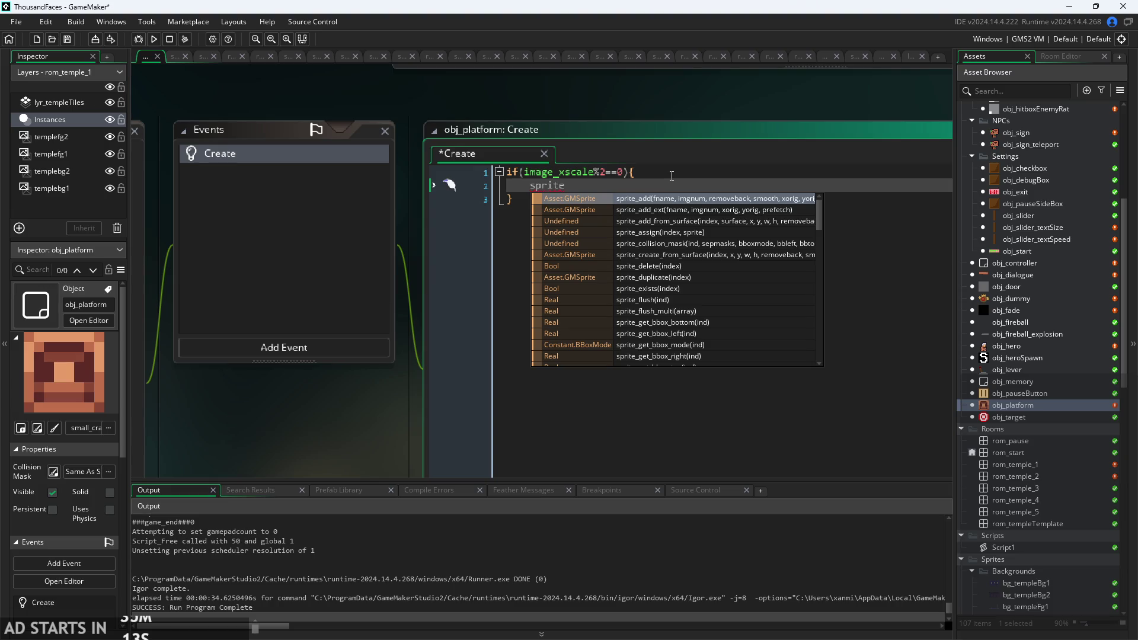
pyautogui.write('_index')
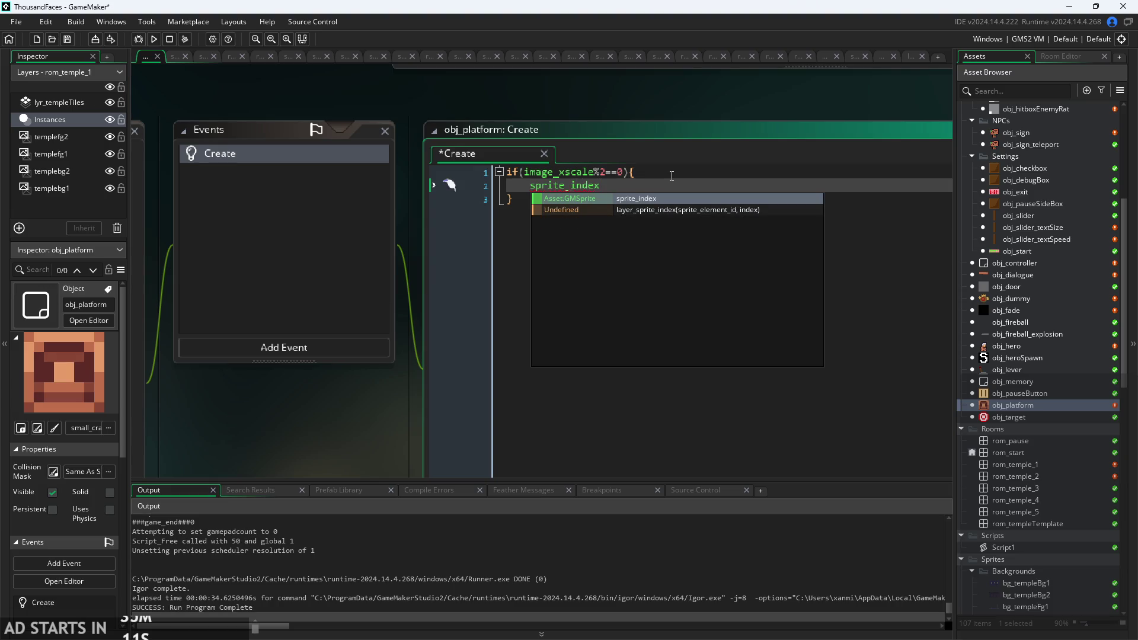
pyautogui.write('=large_crate;')
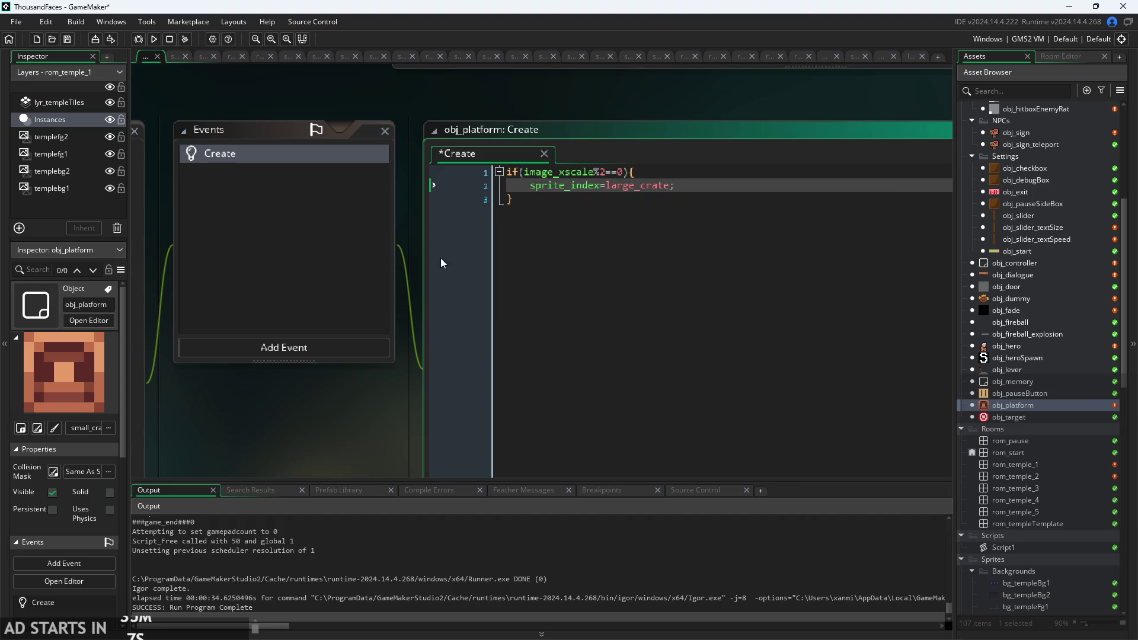
pyautogui.hscroll(-2, 418, 290)
pyautogui.hotkey('ctrl', 's')
# Add image_xscale=1; and image_yscale=1; under the sprite change, save, and rerun the game.
pyautogui.scroll(-3, 451, 269)
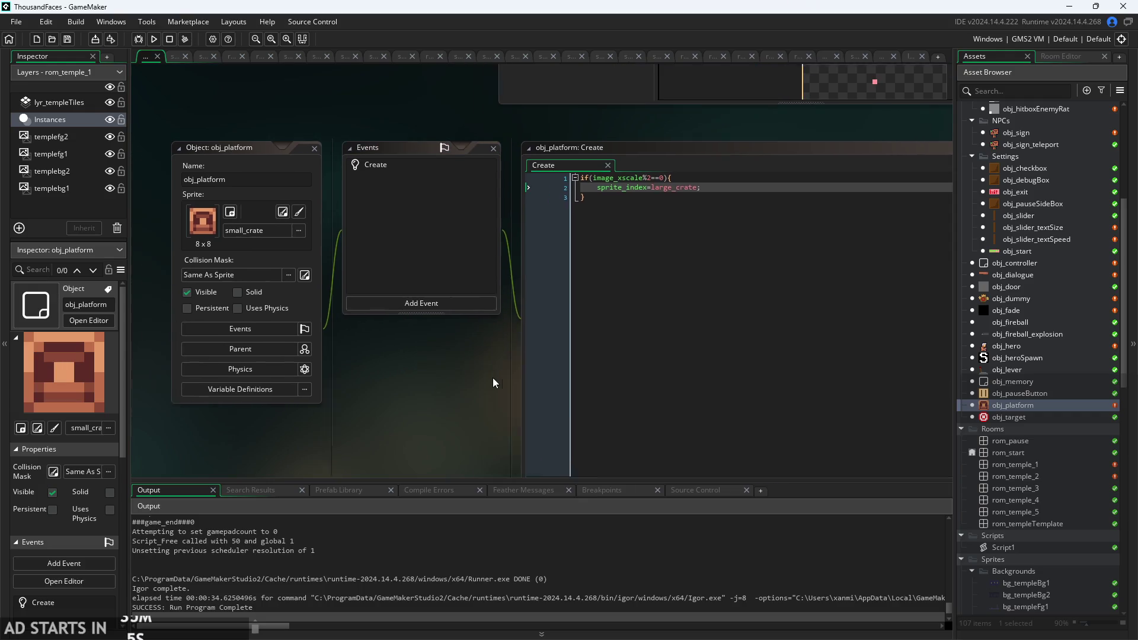
pyautogui.scroll(2, 730, 190)
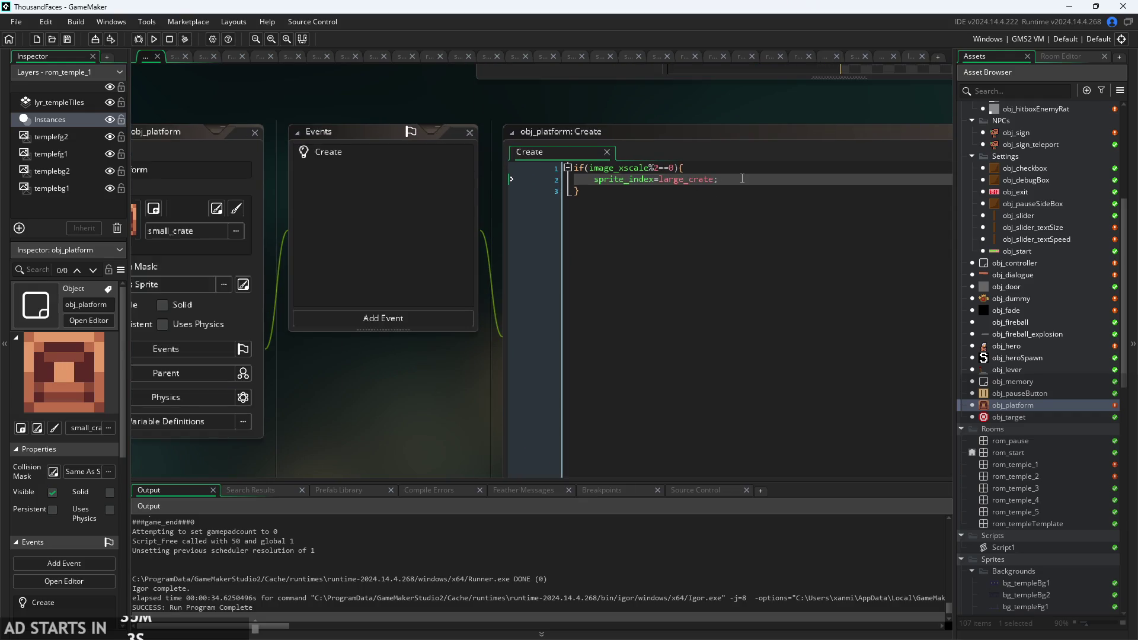
pyautogui.scroll(-2, 742, 179)
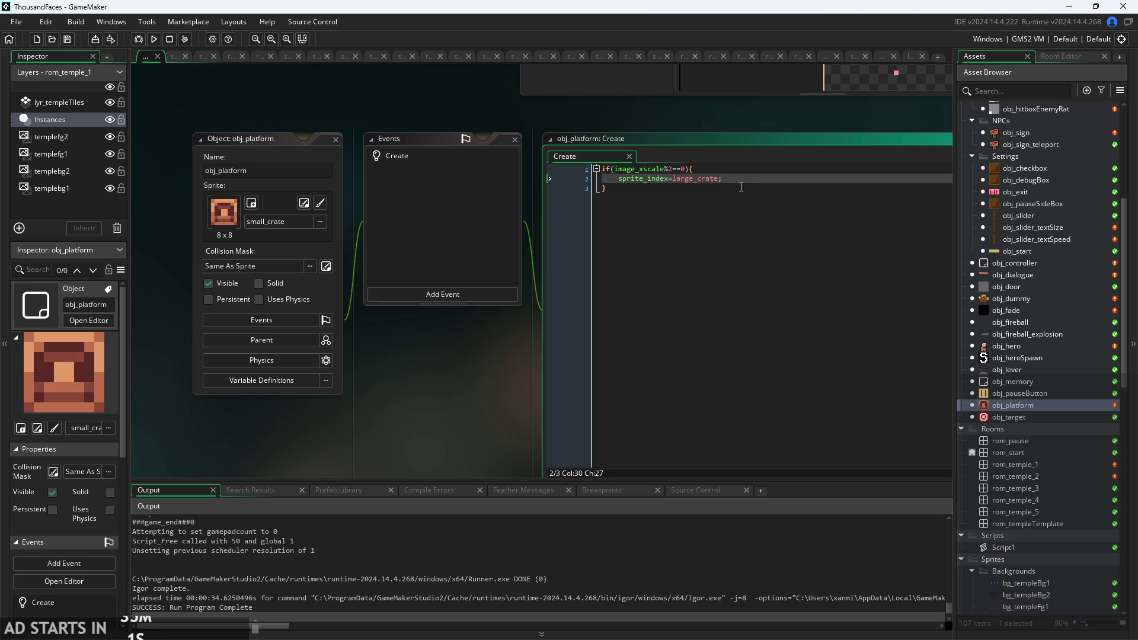
pyautogui.press('Return')
pyautogui.write('image_xsca')
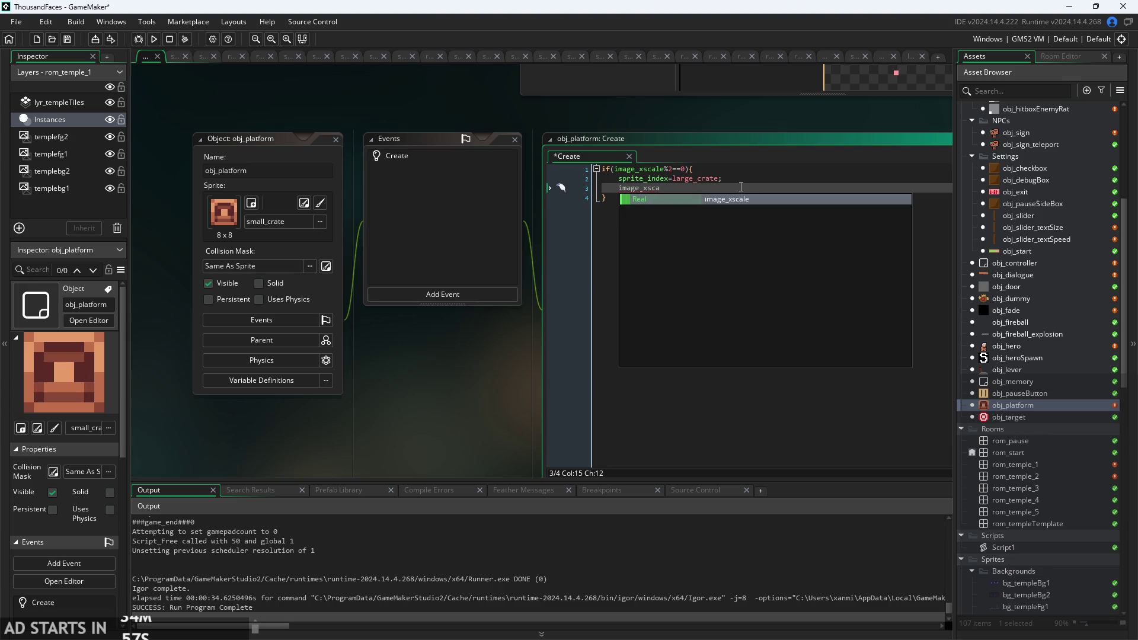
pyautogui.write('le=1;')
pyautogui.press('Return')
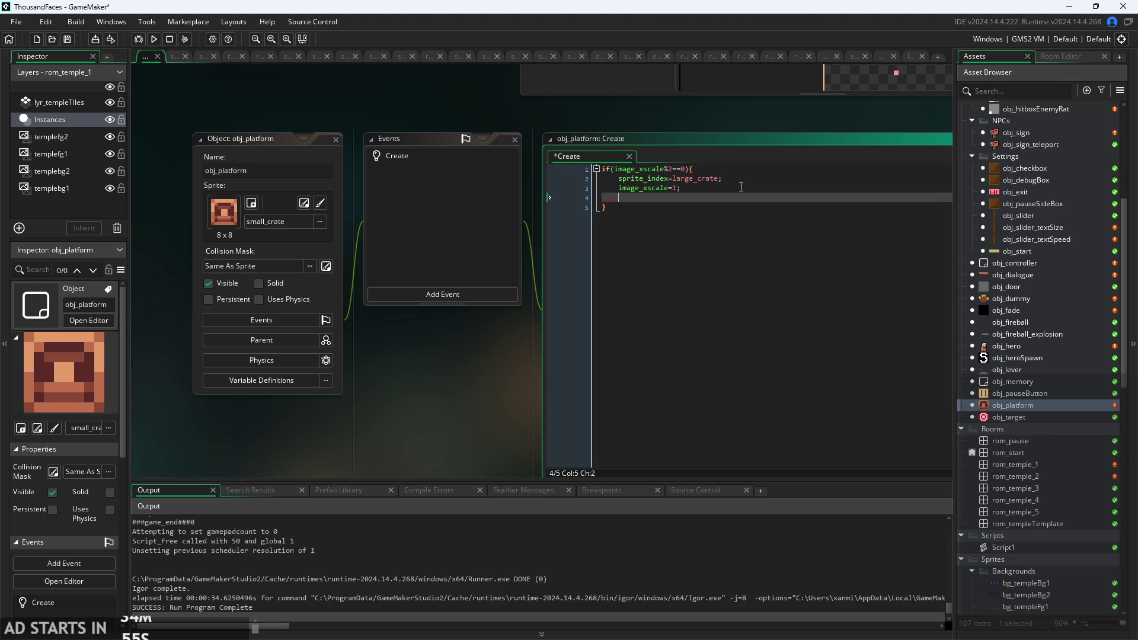
pyautogui.write('ima')
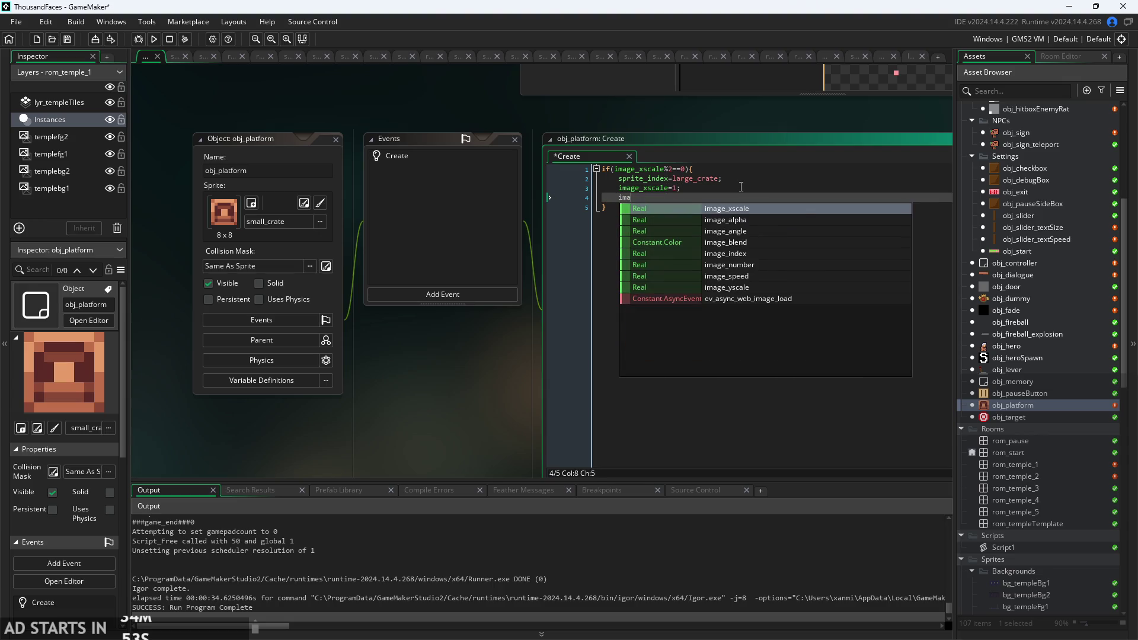
pyautogui.press('Down')
pyautogui.press('Down')
pyautogui.press('Down')
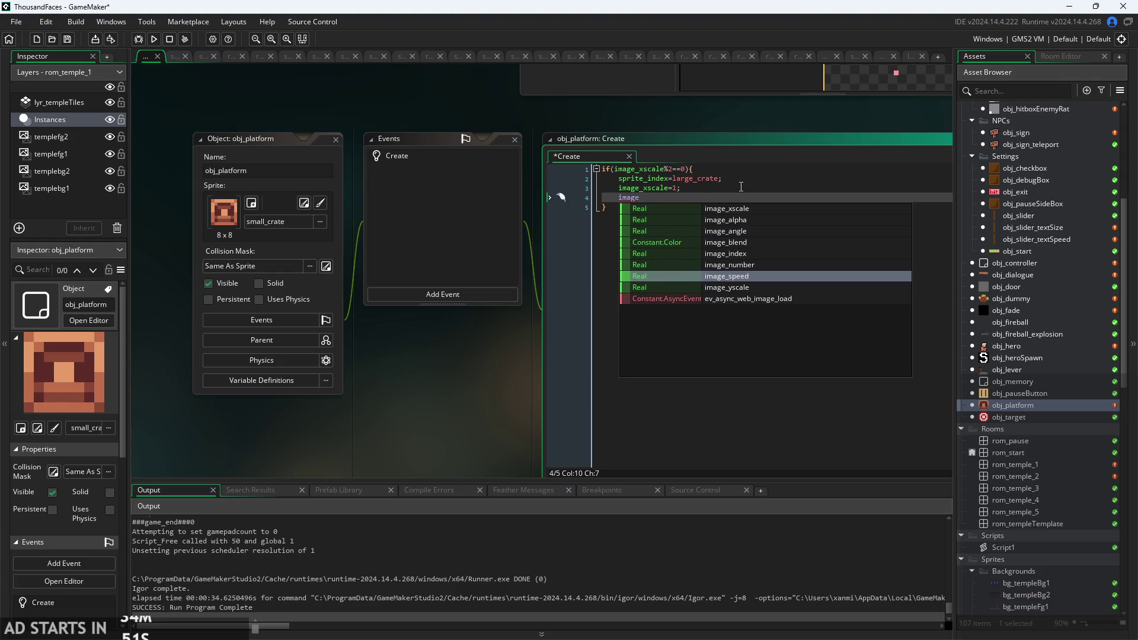
pyautogui.write('_yscale=1;')
pyautogui.press('Return')
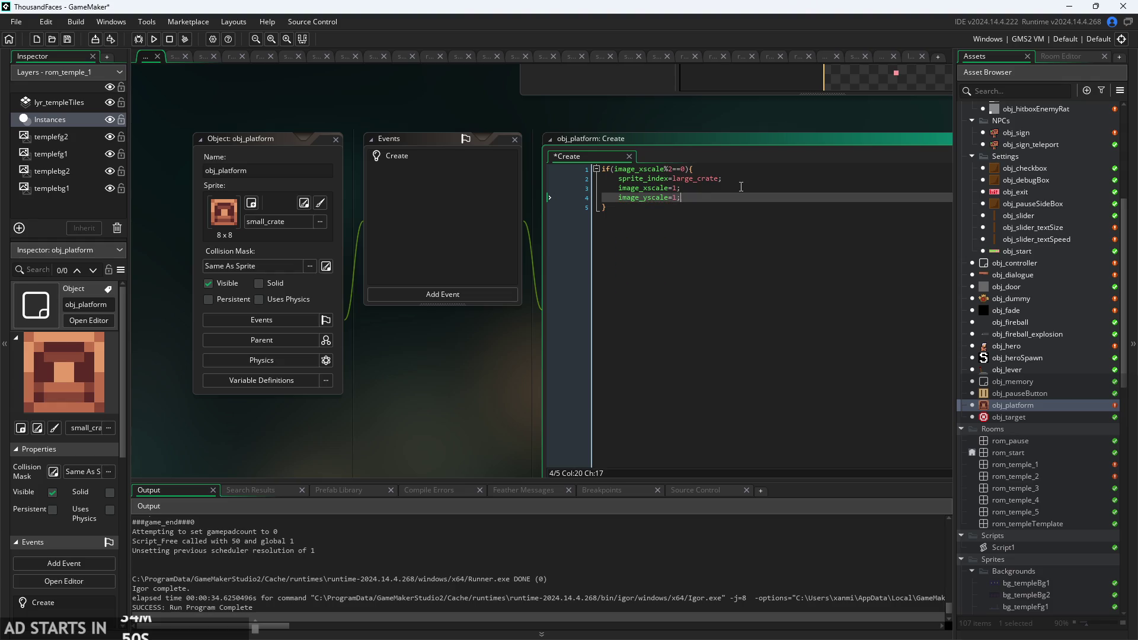
pyautogui.hotkey('ctrl', 's')
pyautogui.click(154, 39)
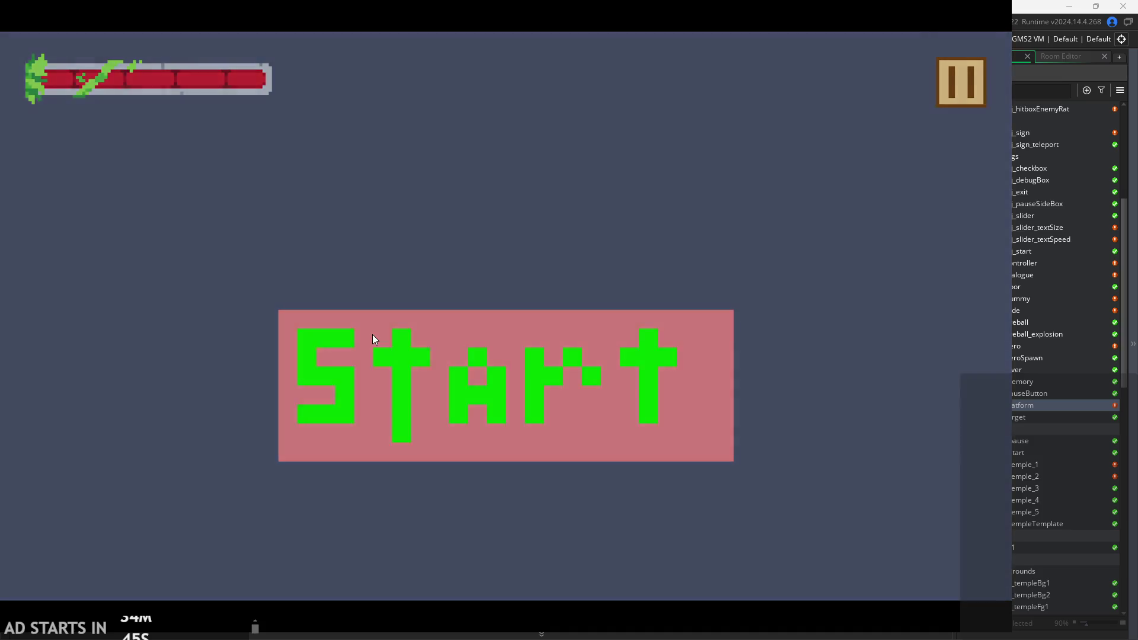
# Start the game and jump around the temple room's left side, flipping the upper-left lever.
pyautogui.click(373, 334)
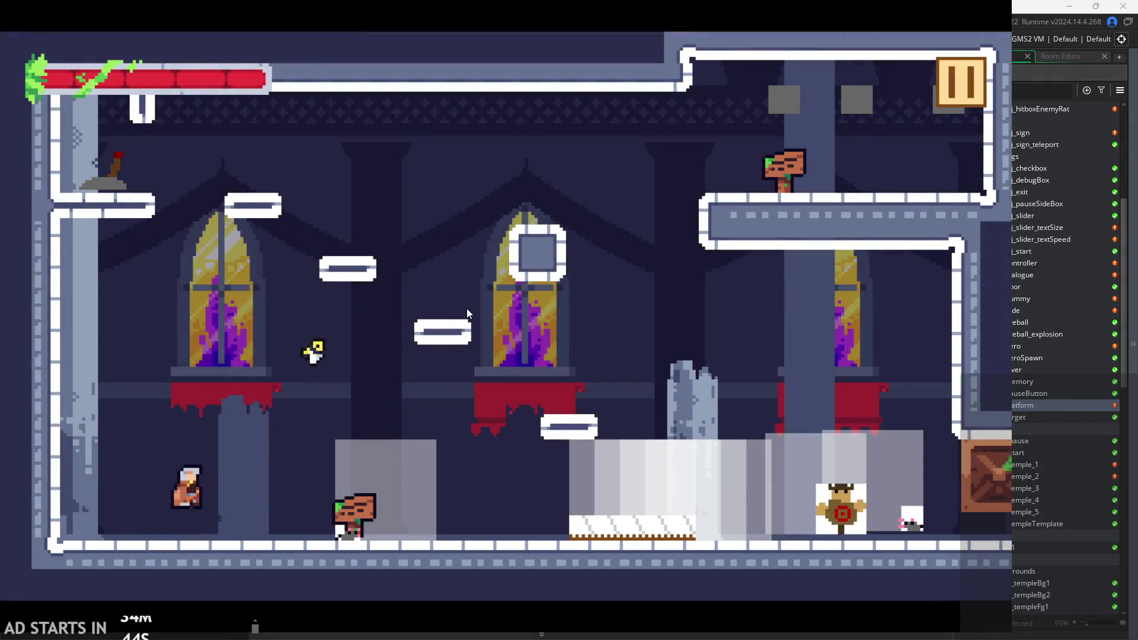
pyautogui.press('Right')
pyautogui.press('space')
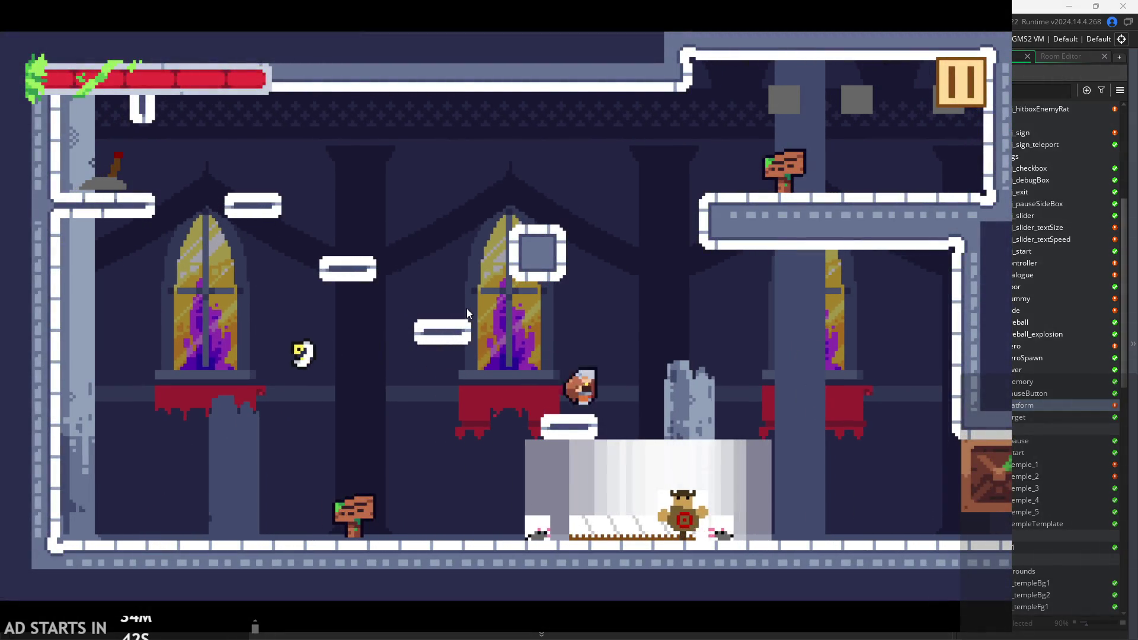
pyautogui.press('Left')
pyautogui.press('space')
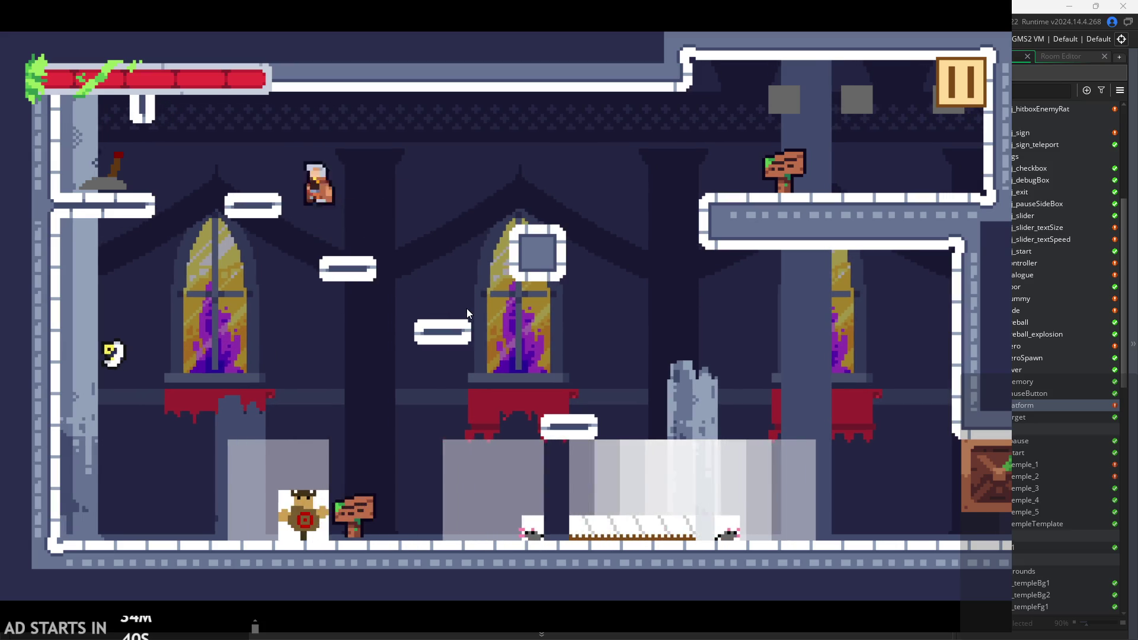
pyautogui.press('Left')
pyautogui.press('Right')
pyautogui.press('space')
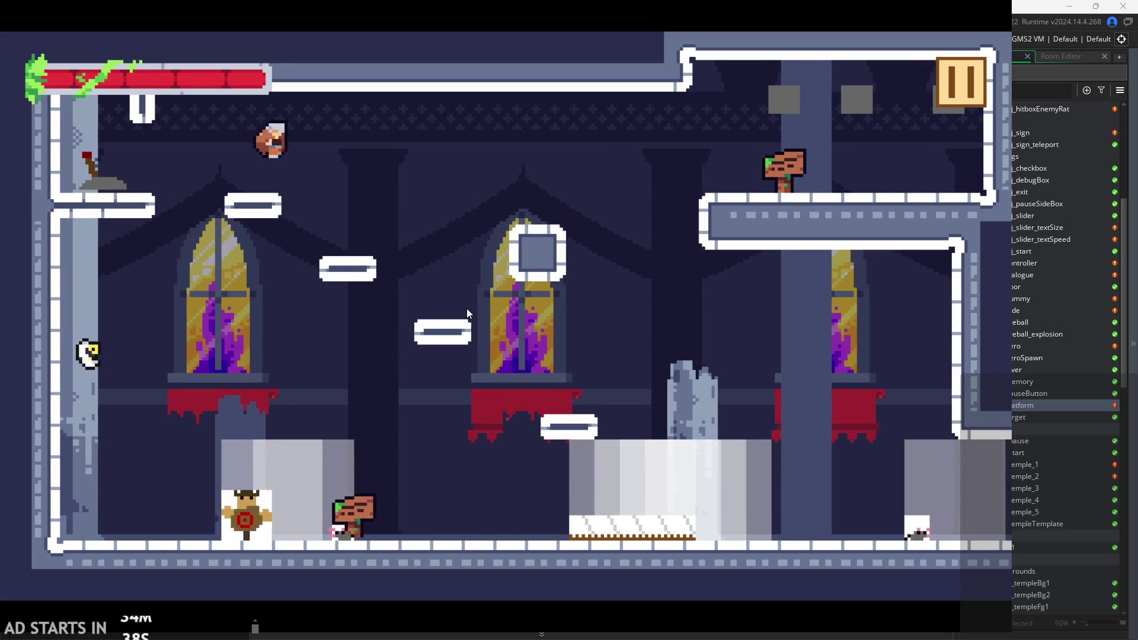
pyautogui.press('Right')
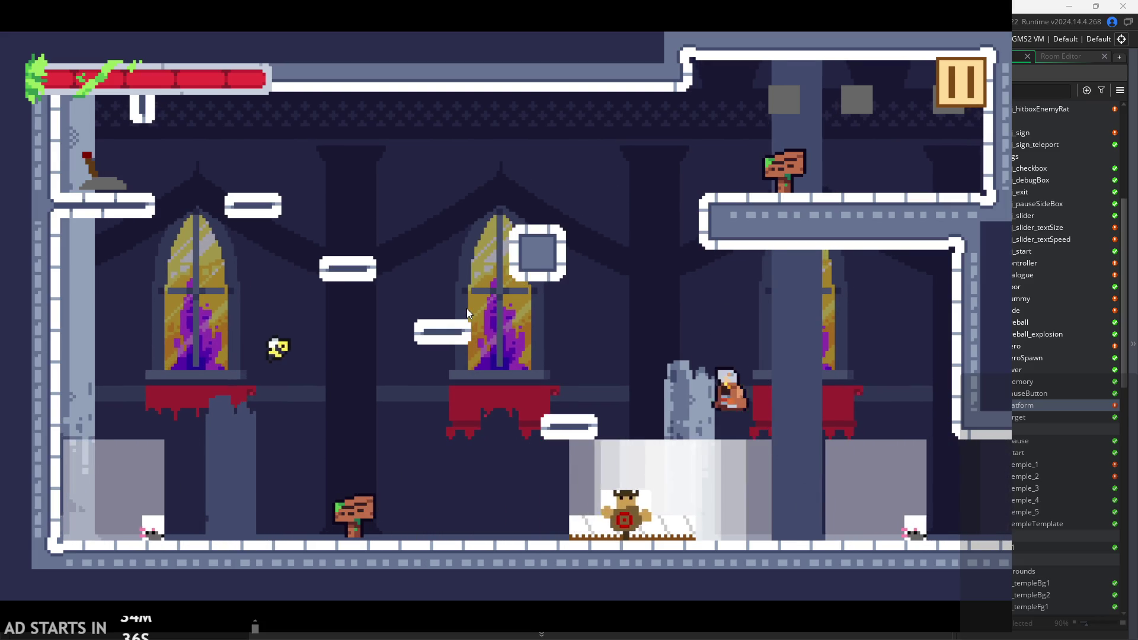
pyautogui.press('Left')
pyautogui.press('space')
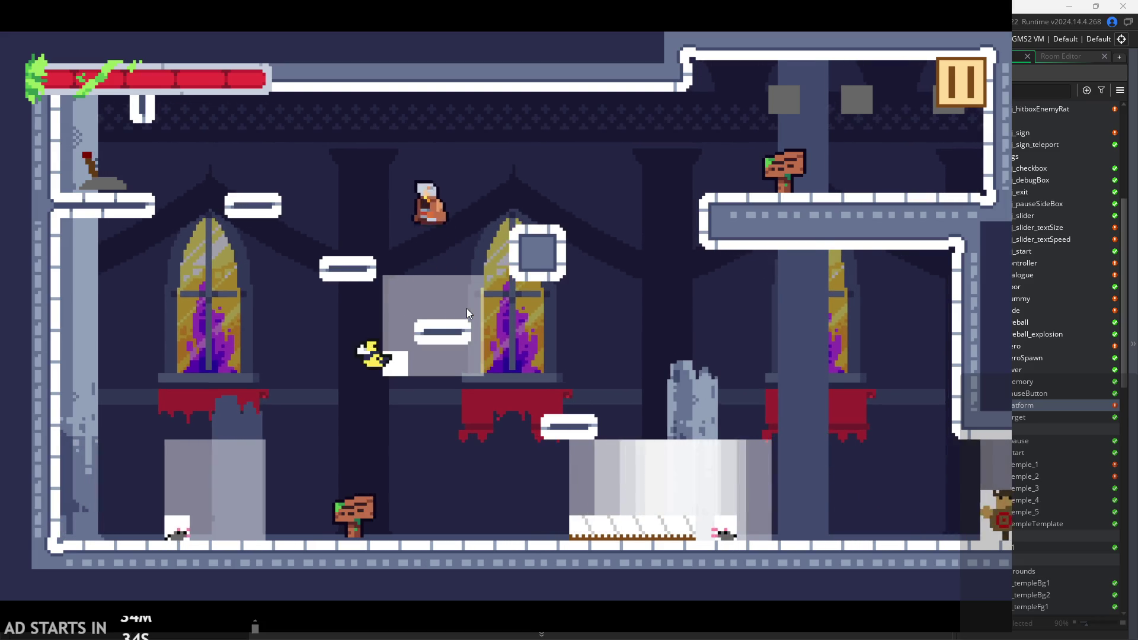
pyautogui.press('Left')
pyautogui.press('Right')
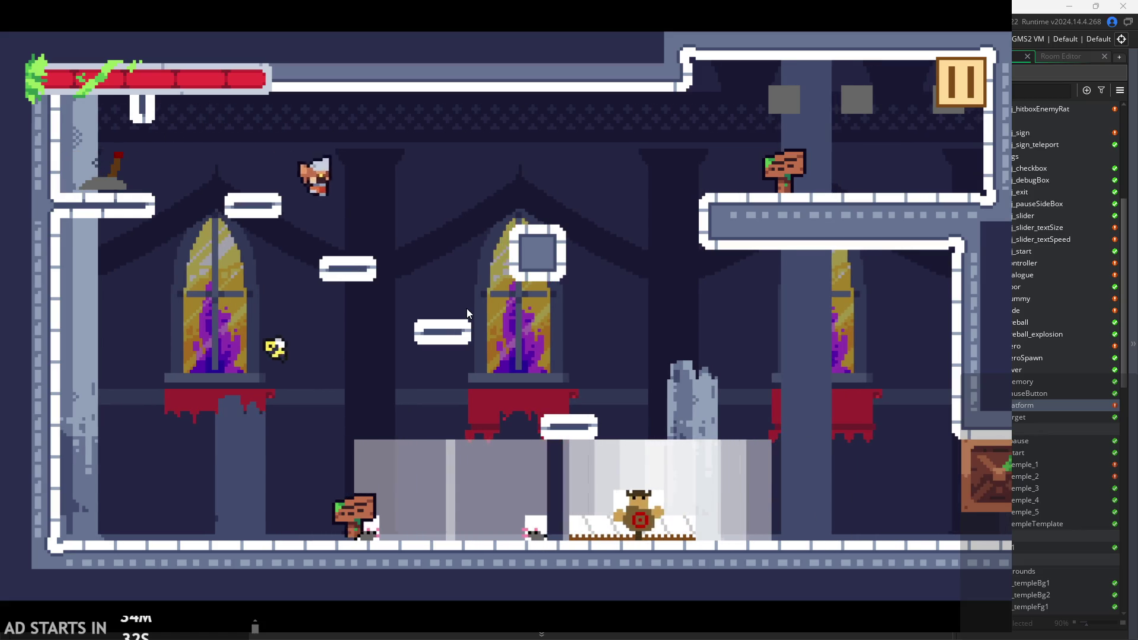
# Jump onto the upper-right ledge, drop toward the right wall, and land on the grey block.
pyautogui.press('Right')
pyautogui.press('space')
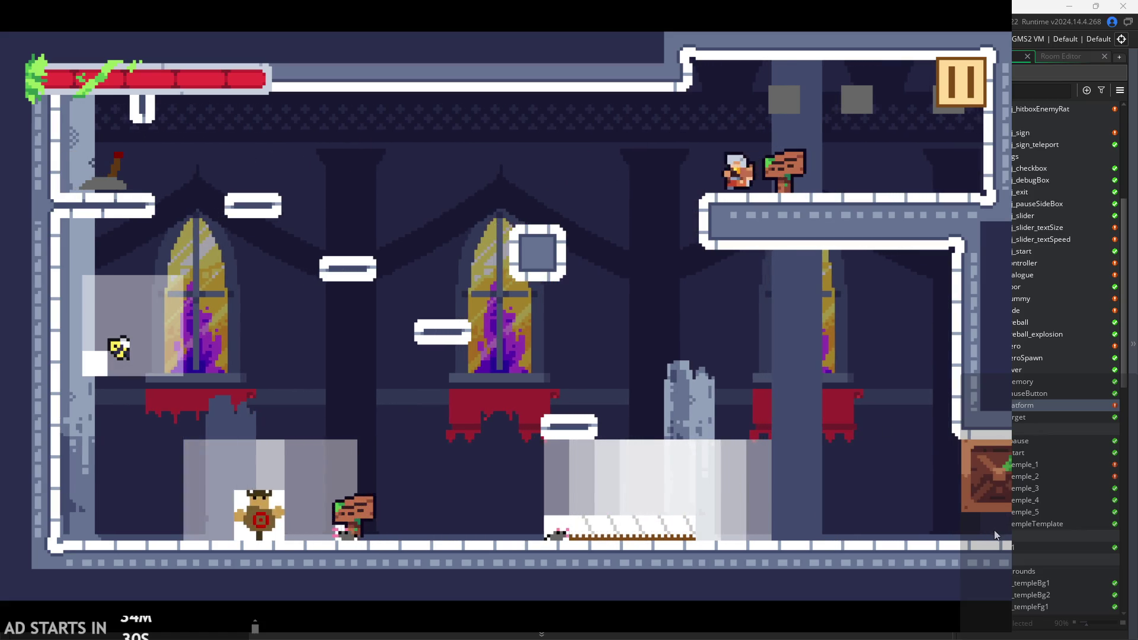
pyautogui.press('Left')
pyautogui.press('Right')
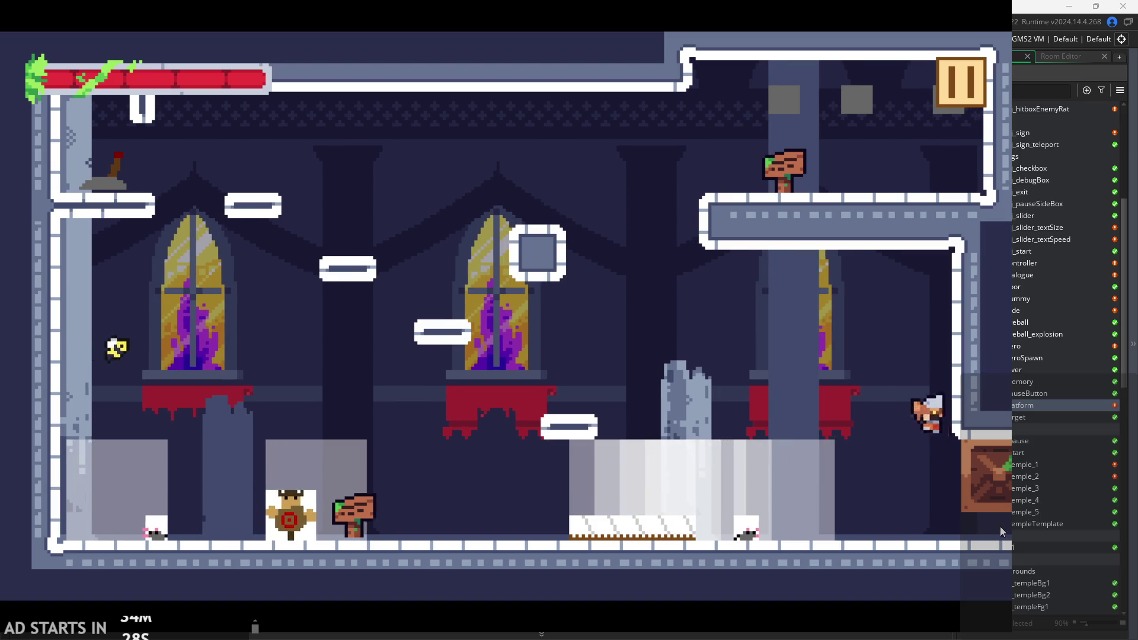
pyautogui.press('Left')
pyautogui.press('space')
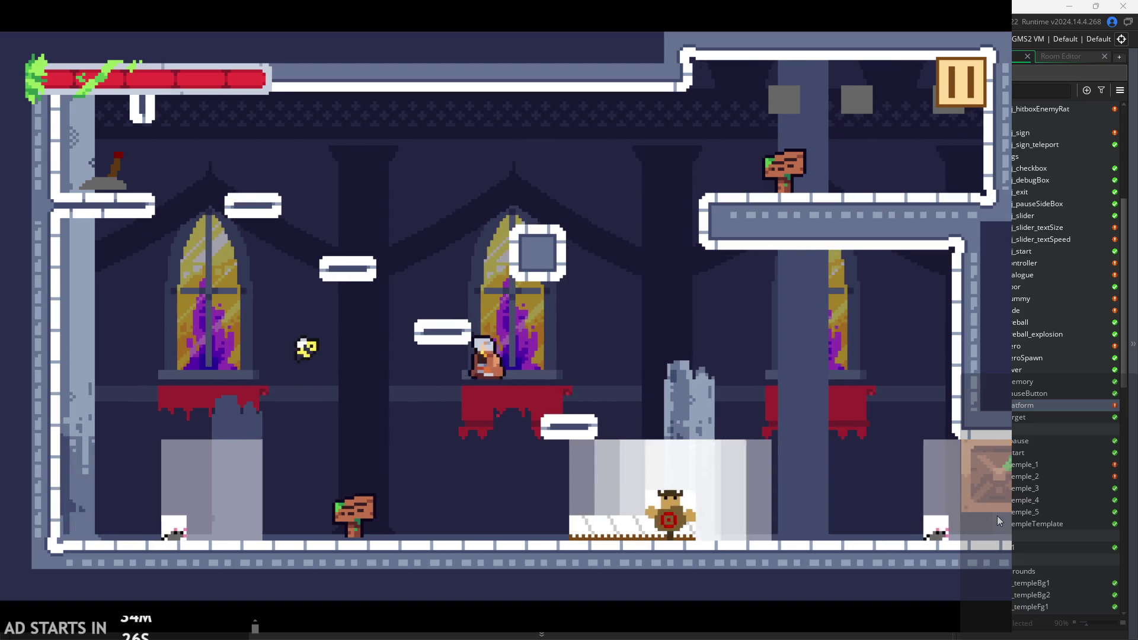
pyautogui.press('Right')
pyautogui.press('space')
pyautogui.press('Left')
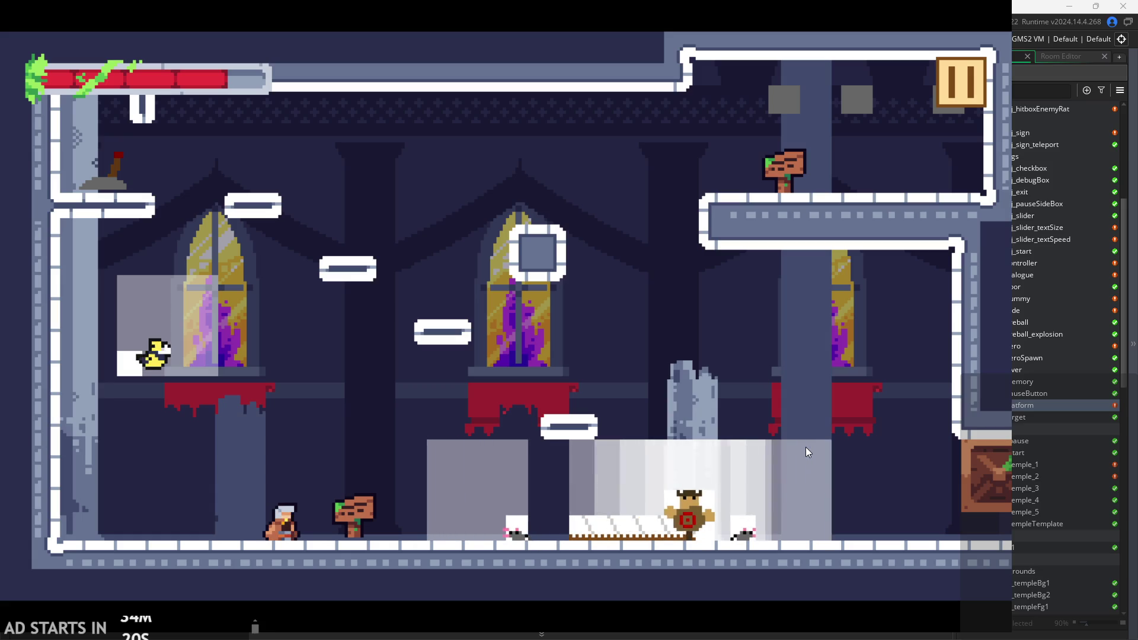
# Walk to the signpost, jump and slash past the ledge, and climb out the room's top right.
pyautogui.press('Right')
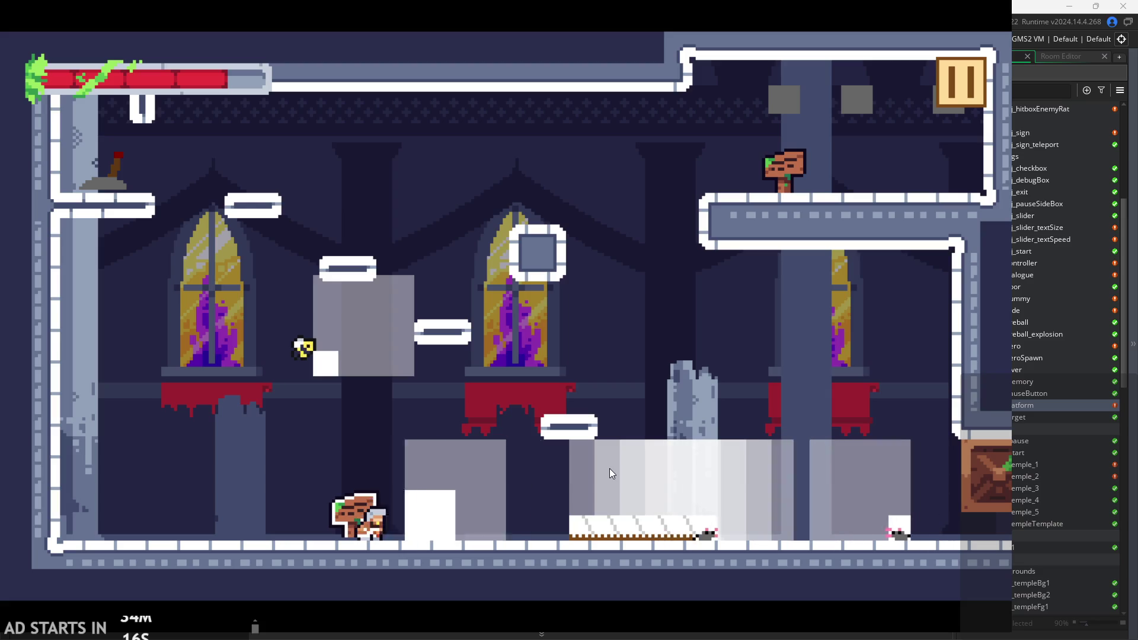
pyautogui.press('space')
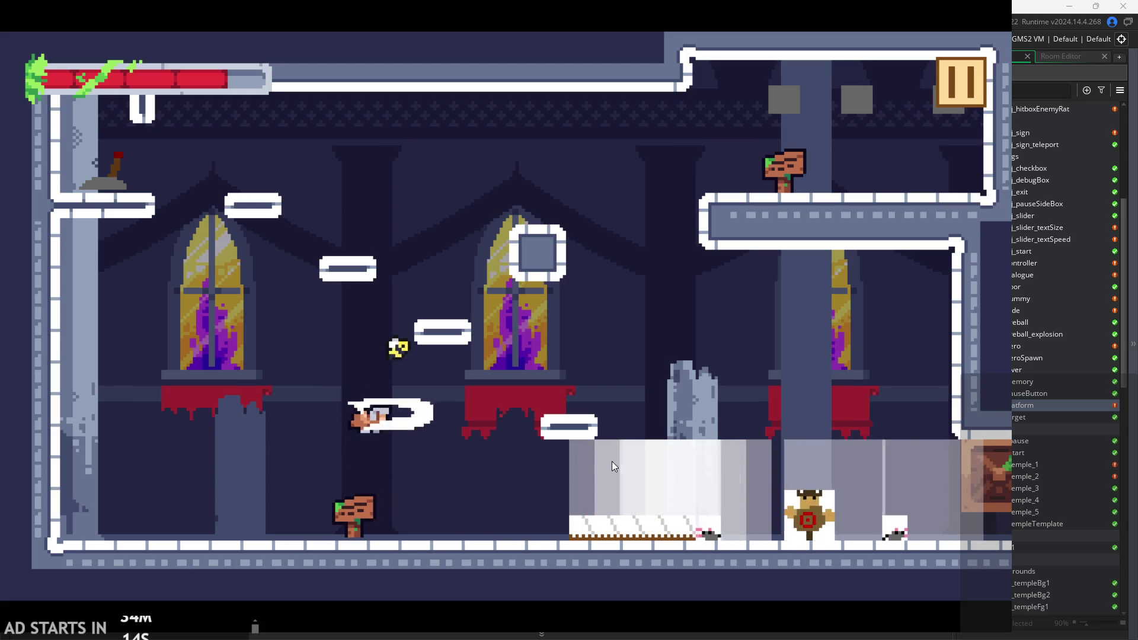
pyautogui.press('Right')
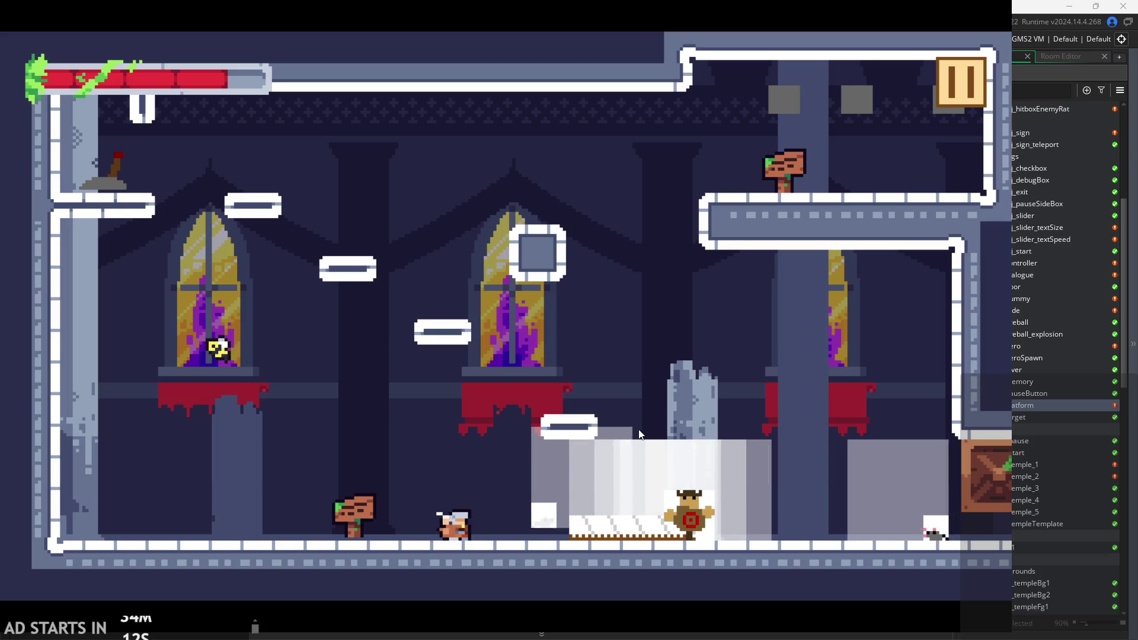
pyautogui.press('x')
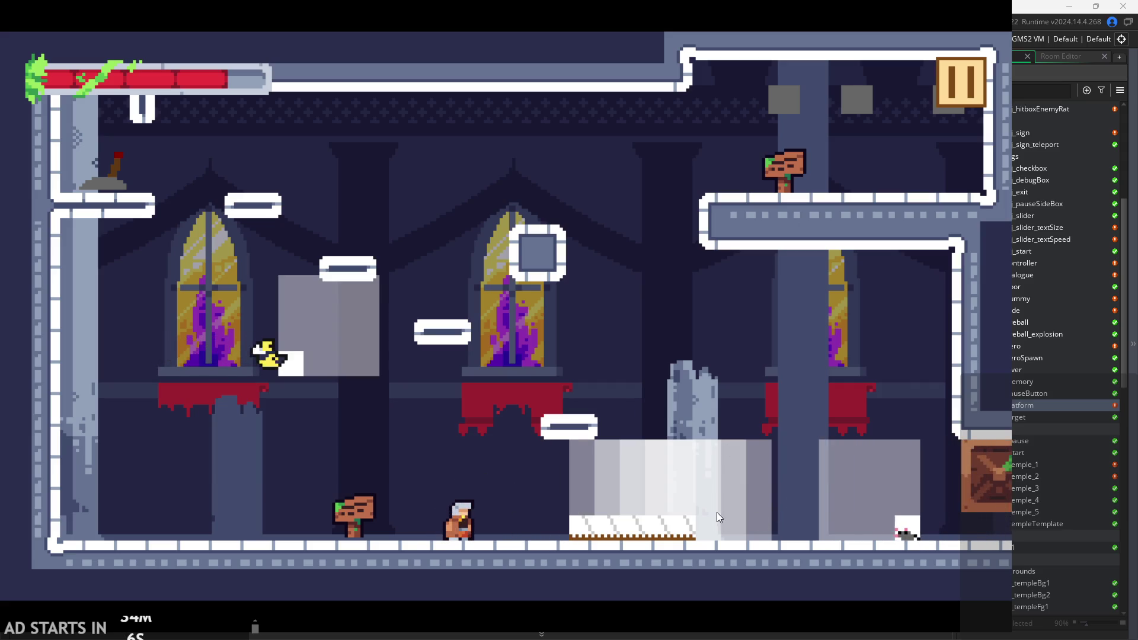
pyautogui.press('Right')
pyautogui.press('z')
pyautogui.press('x')
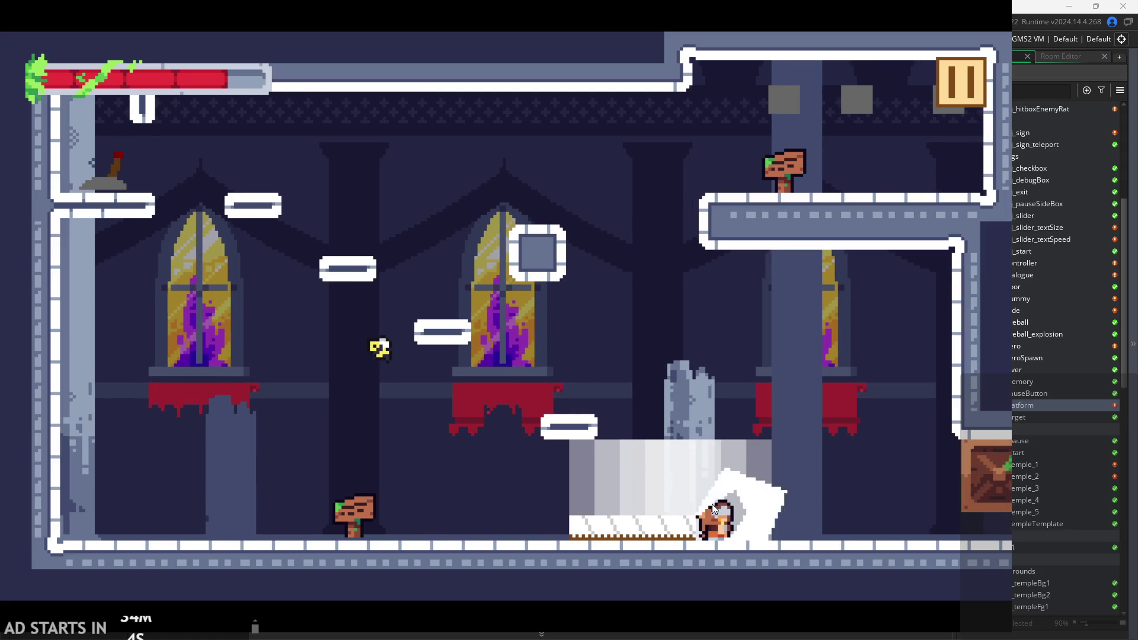
pyautogui.press('Left')
pyautogui.press('z')
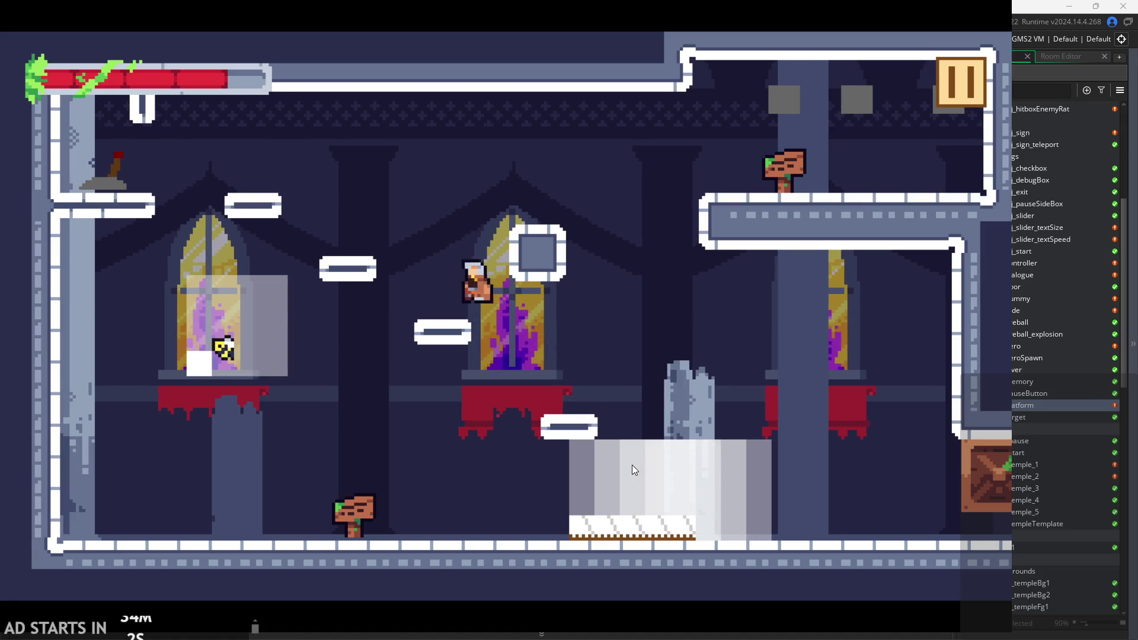
pyautogui.press('z')
pyautogui.press('Right')
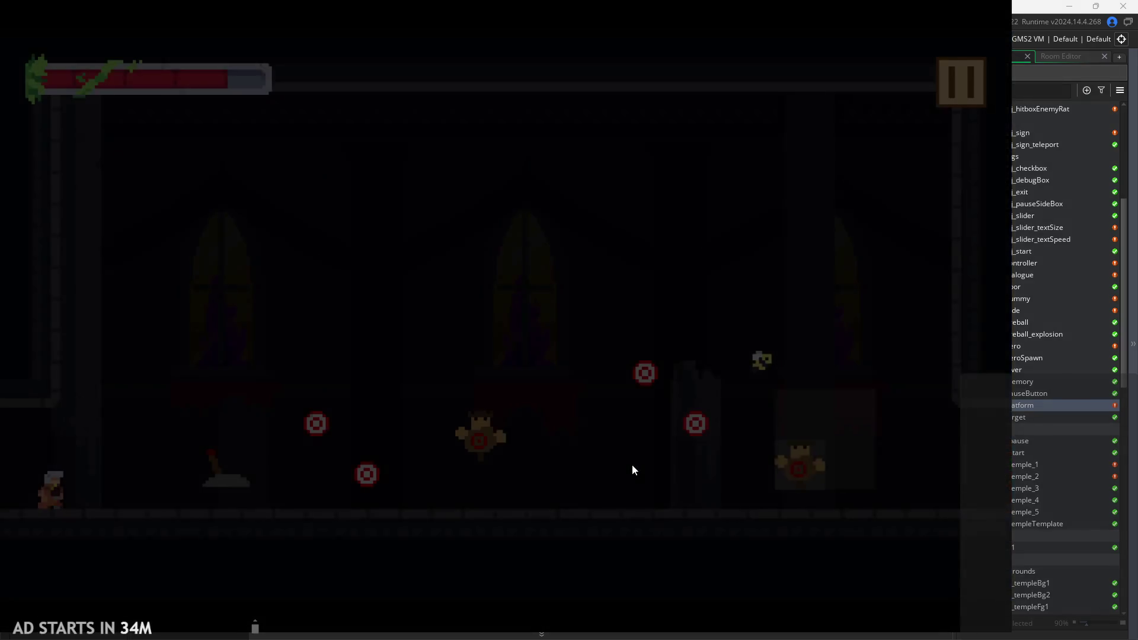
# Dash through the target-dummy room, slash the dummy, flip the lever, and run into the next room.
pyautogui.press('Right')
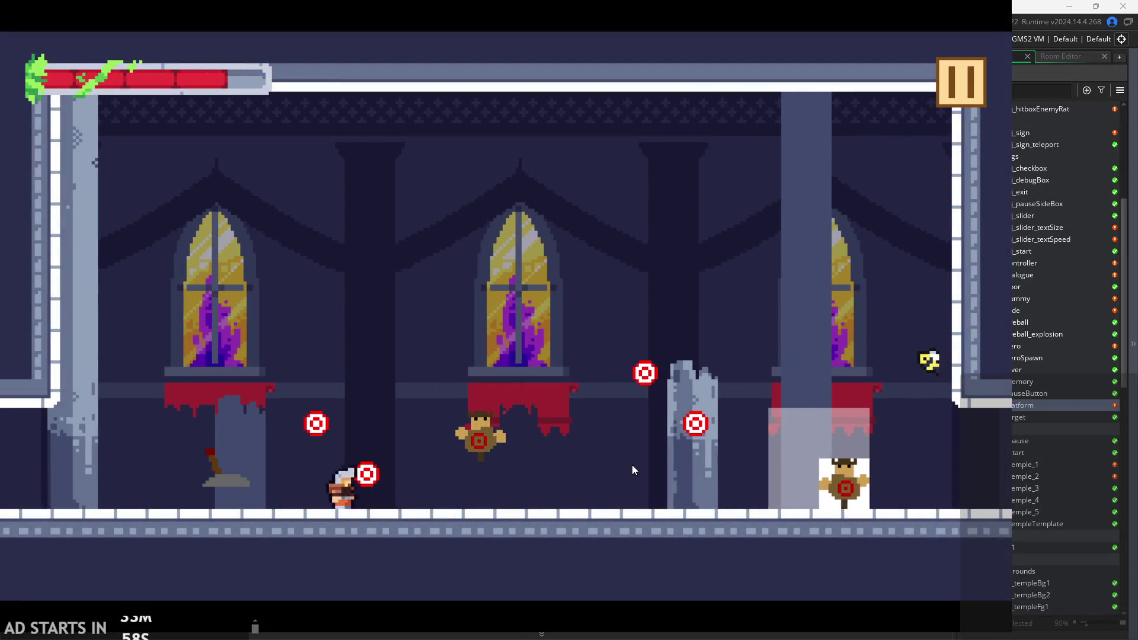
pyautogui.press('Right')
pyautogui.press('x')
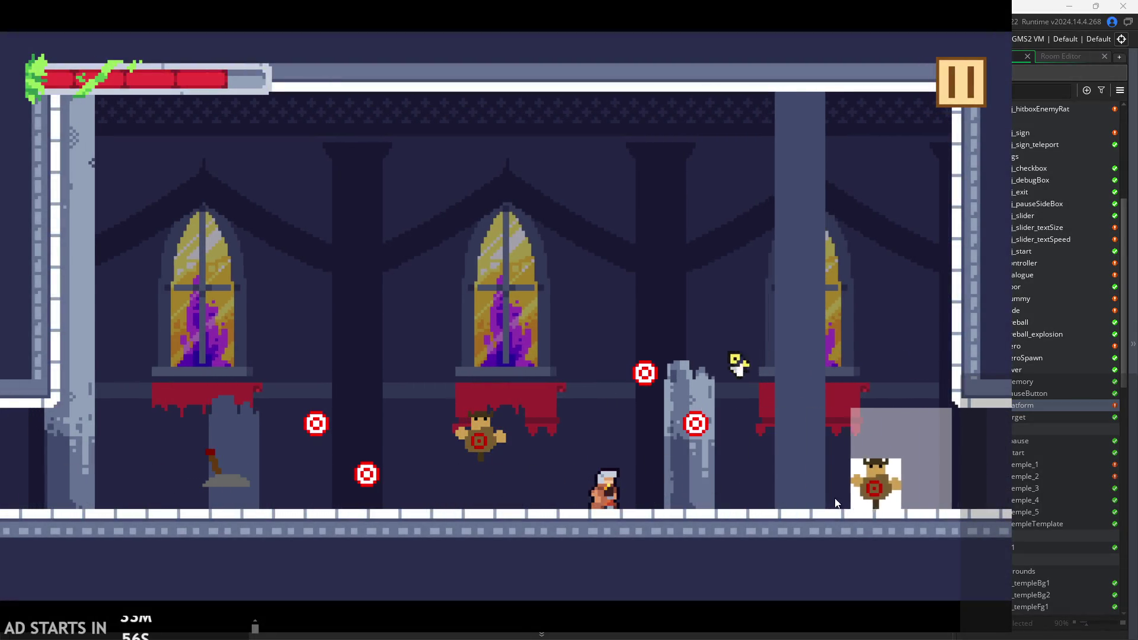
pyautogui.press('Right')
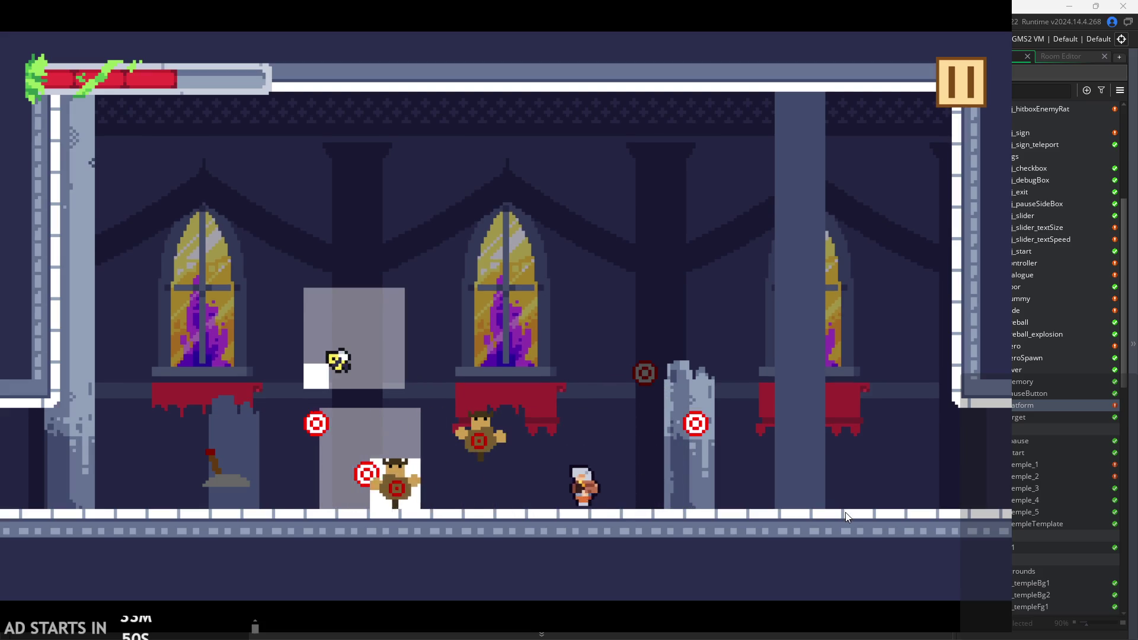
pyautogui.press('Left')
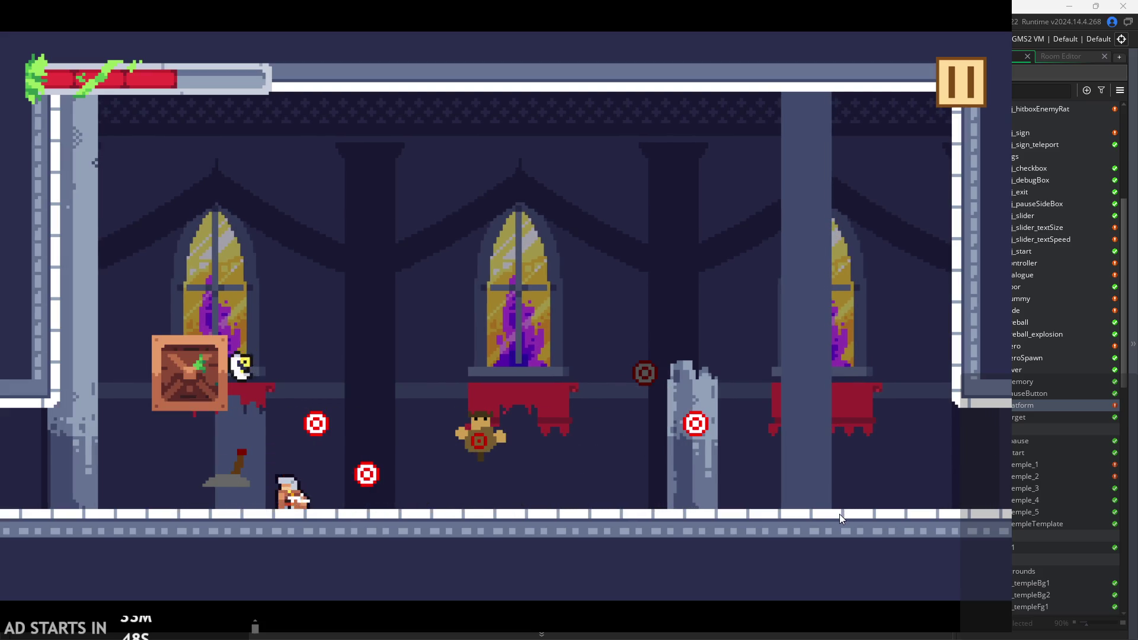
pyautogui.press('Left')
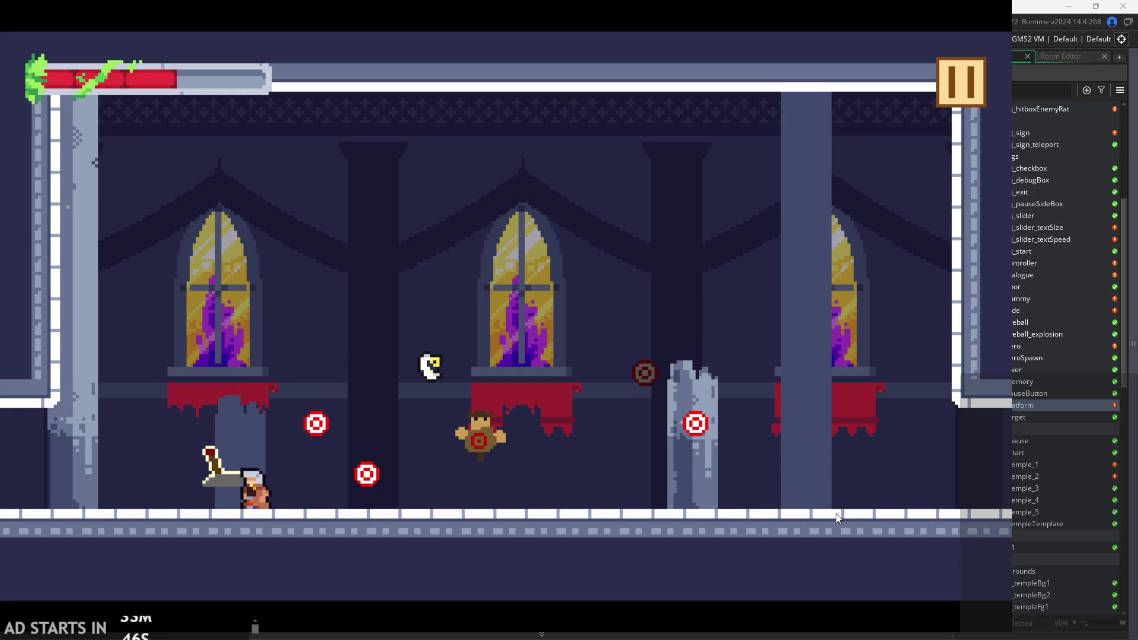
pyautogui.press('space')
pyautogui.press('space')
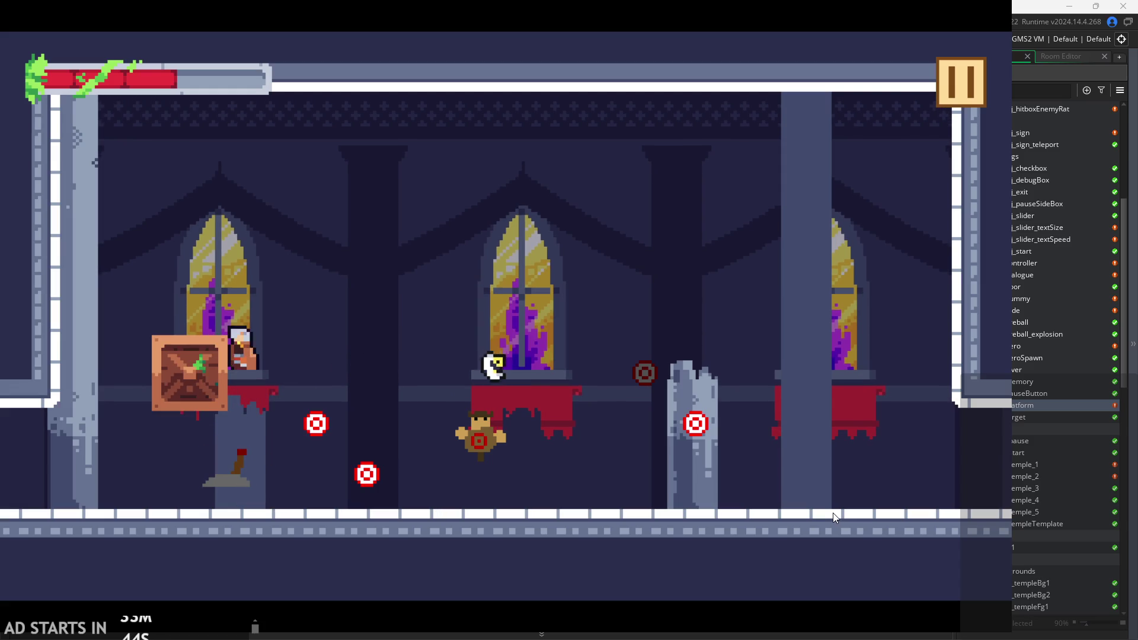
pyautogui.press('Right')
pyautogui.press('space')
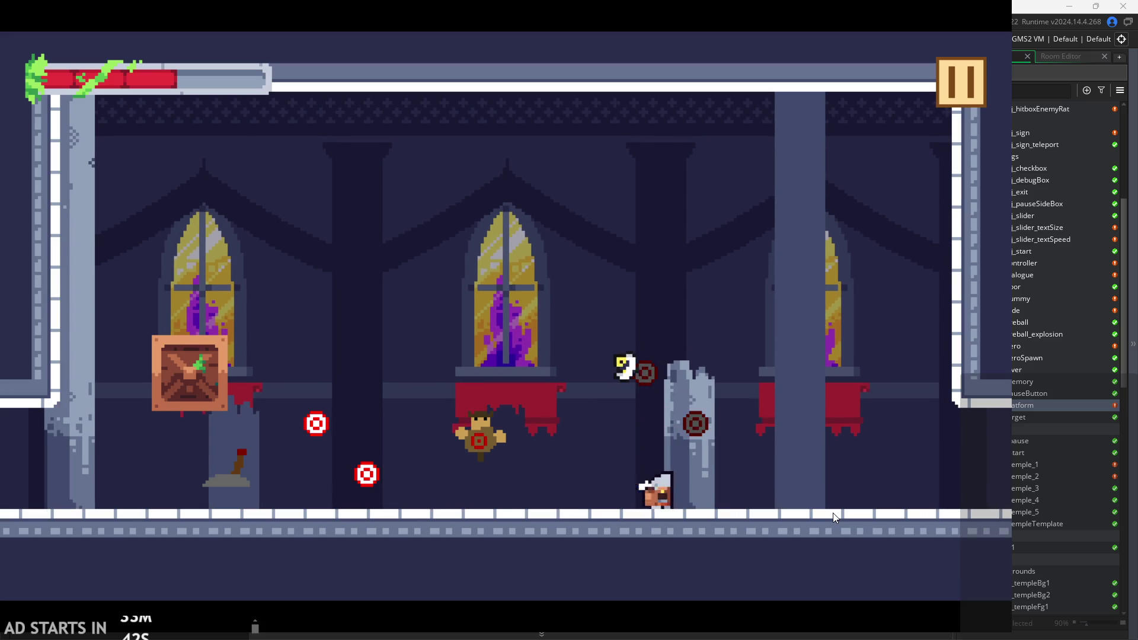
pyautogui.press('Right')
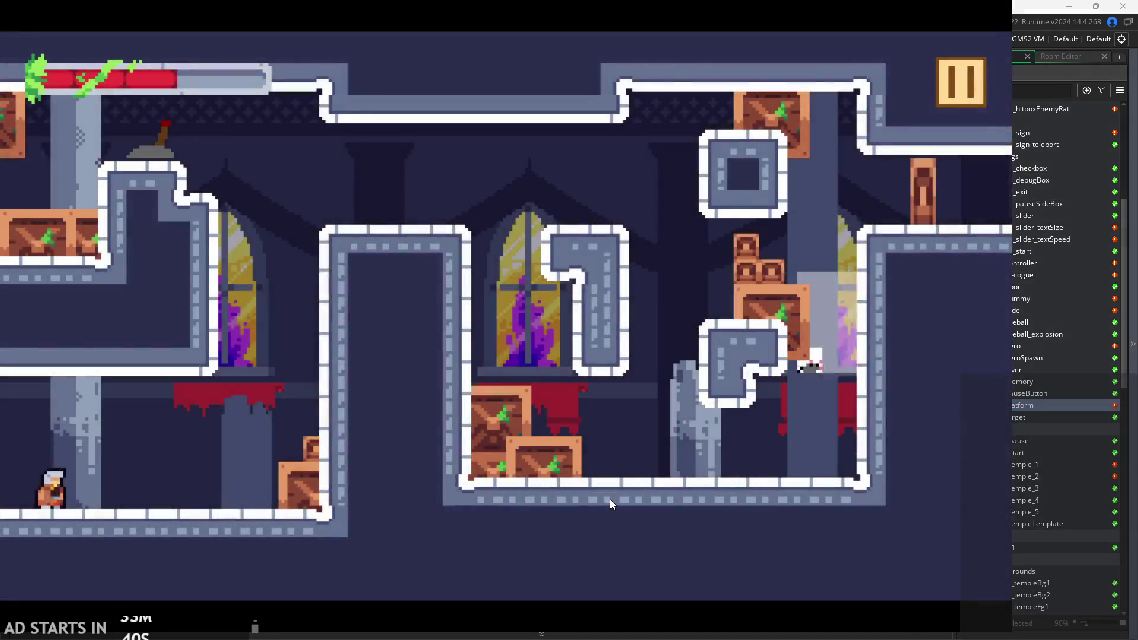
# Wall-jump the hero between the left and right walls of the crate room, then pause.
pyautogui.press('Right')
pyautogui.press('space')
pyautogui.press('Left')
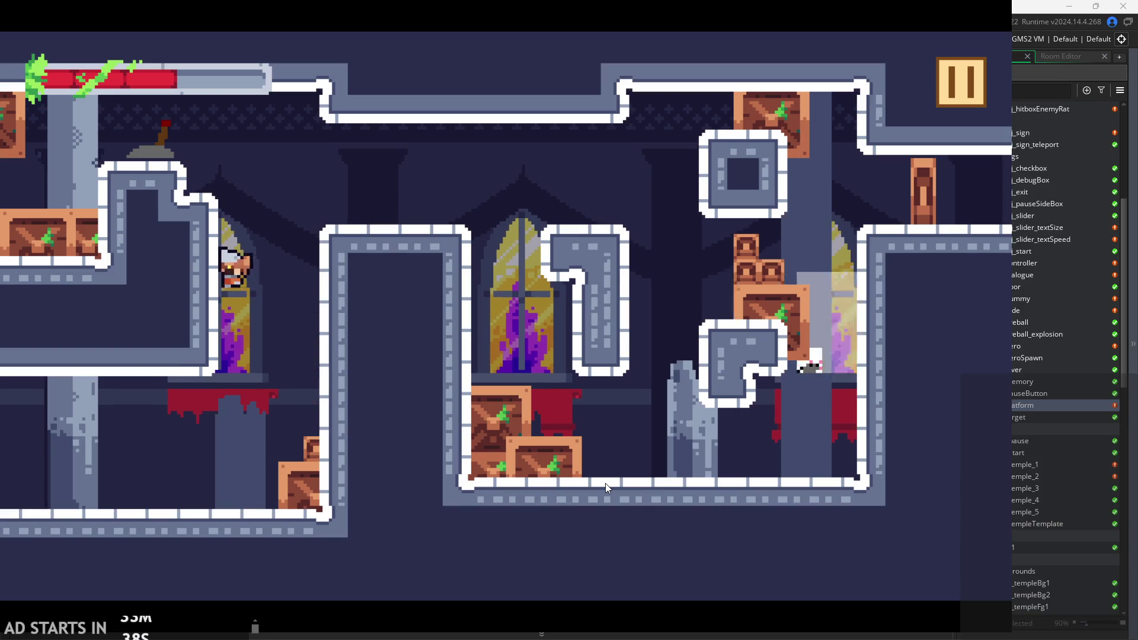
pyautogui.press('Right')
pyautogui.press('space')
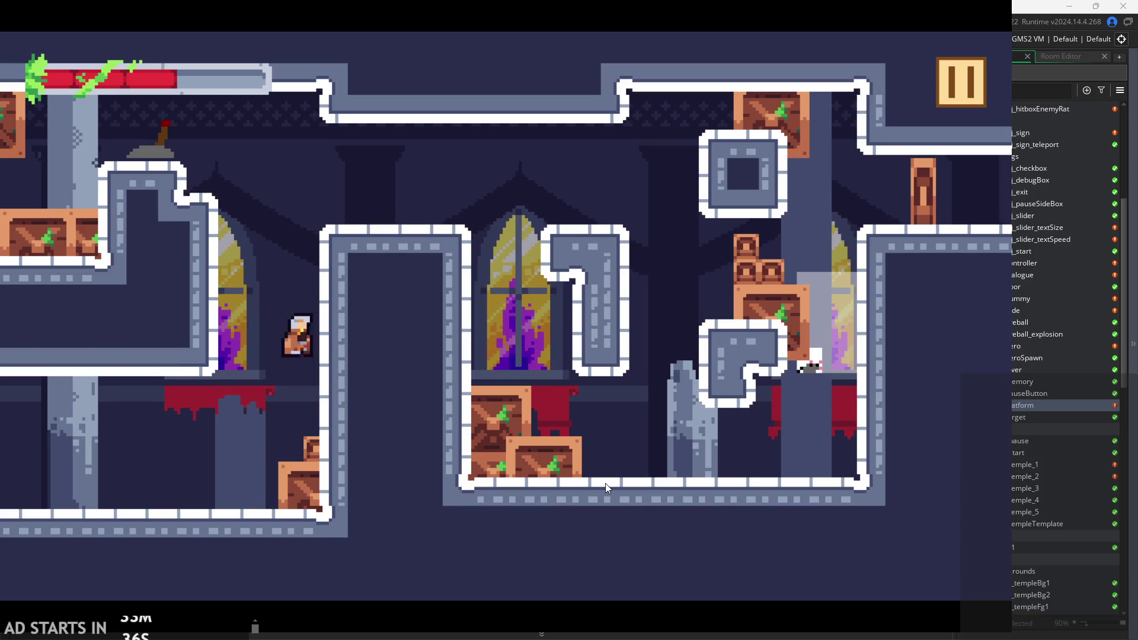
pyautogui.press('space')
pyautogui.click(939, 100)
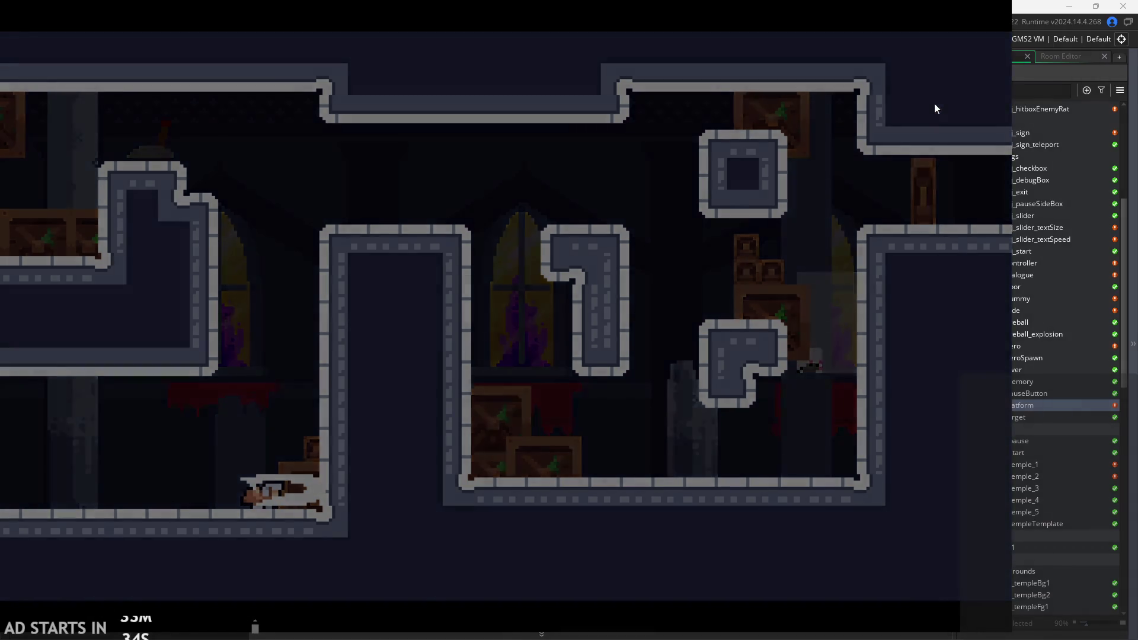
# Exit the game and delete %2 from the image_xscale condition on line 1 of the Create event.
pyautogui.click(831, 513)
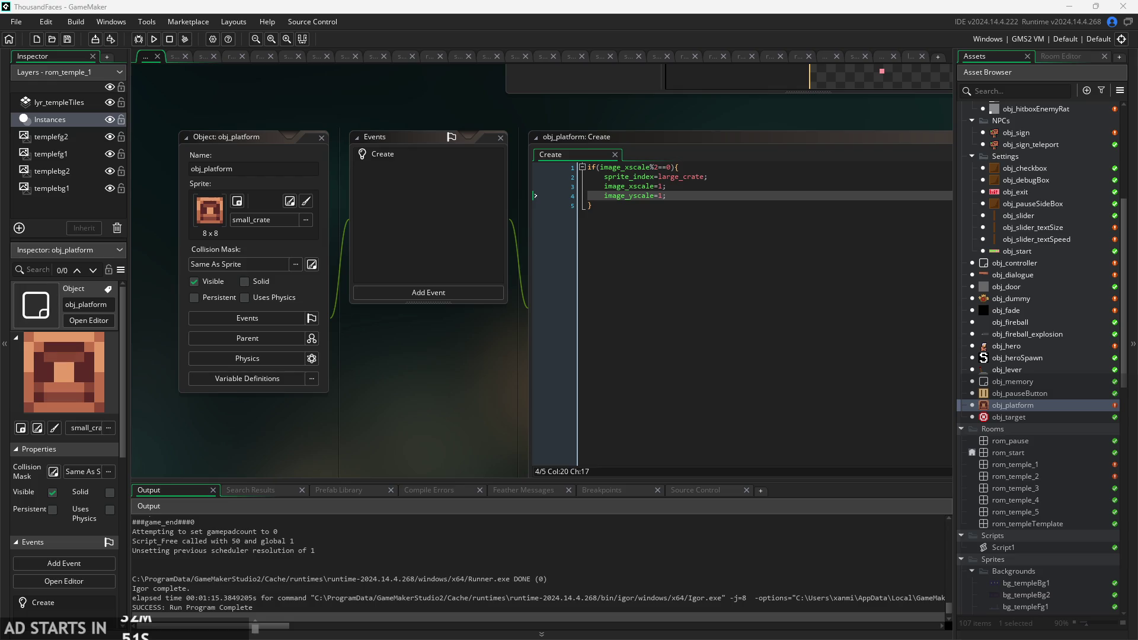
pyautogui.scroll(3, 437, 392)
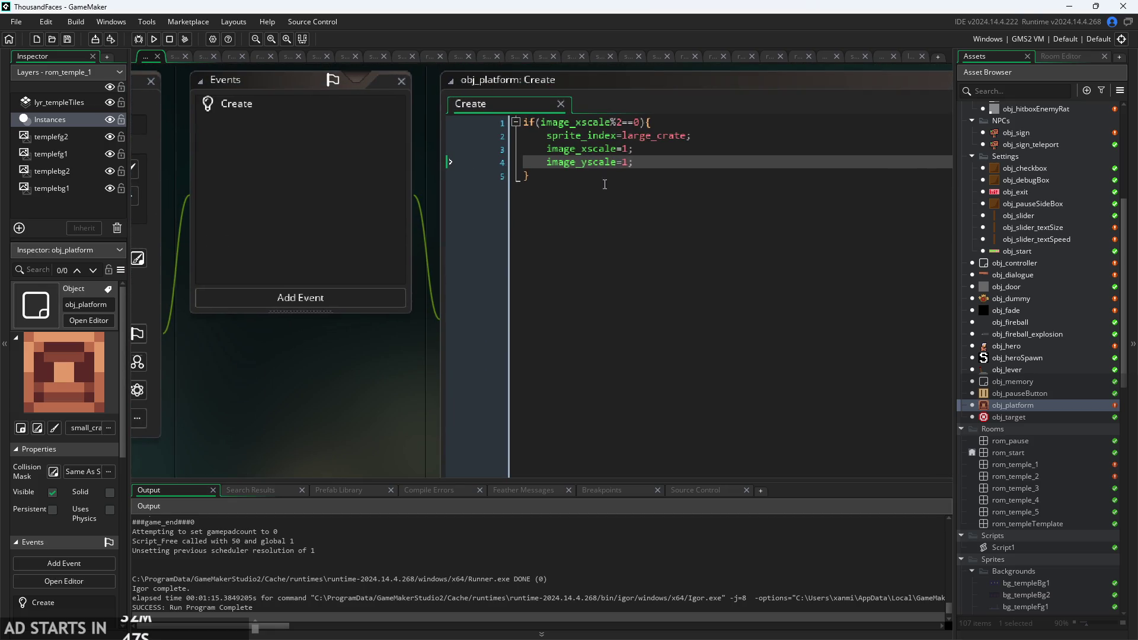
pyautogui.click(636, 148)
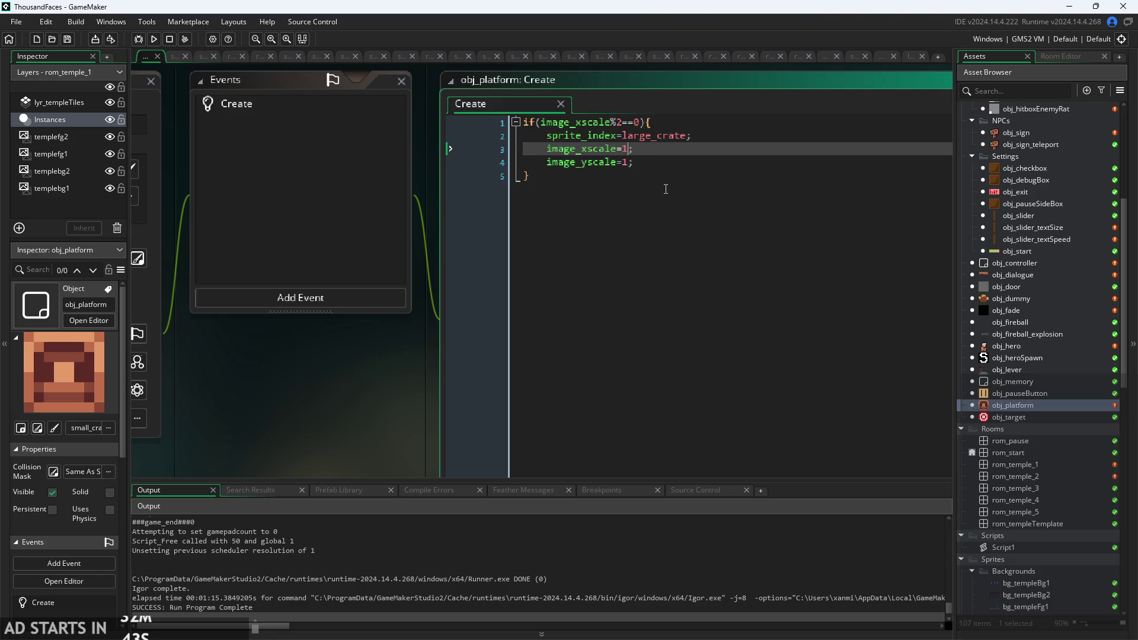
pyautogui.press('Down')
pyautogui.press('Down')
pyautogui.press('Up')
pyautogui.press('Up')
pyautogui.press('Up')
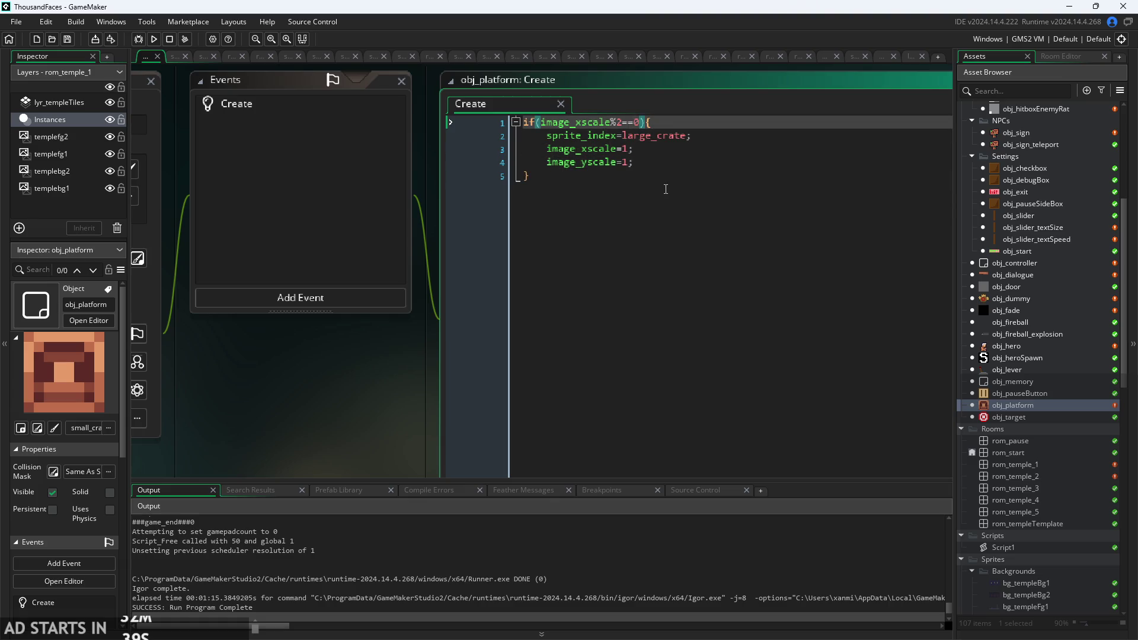
pyautogui.press('BackSpace')
pyautogui.press('BackSpace')
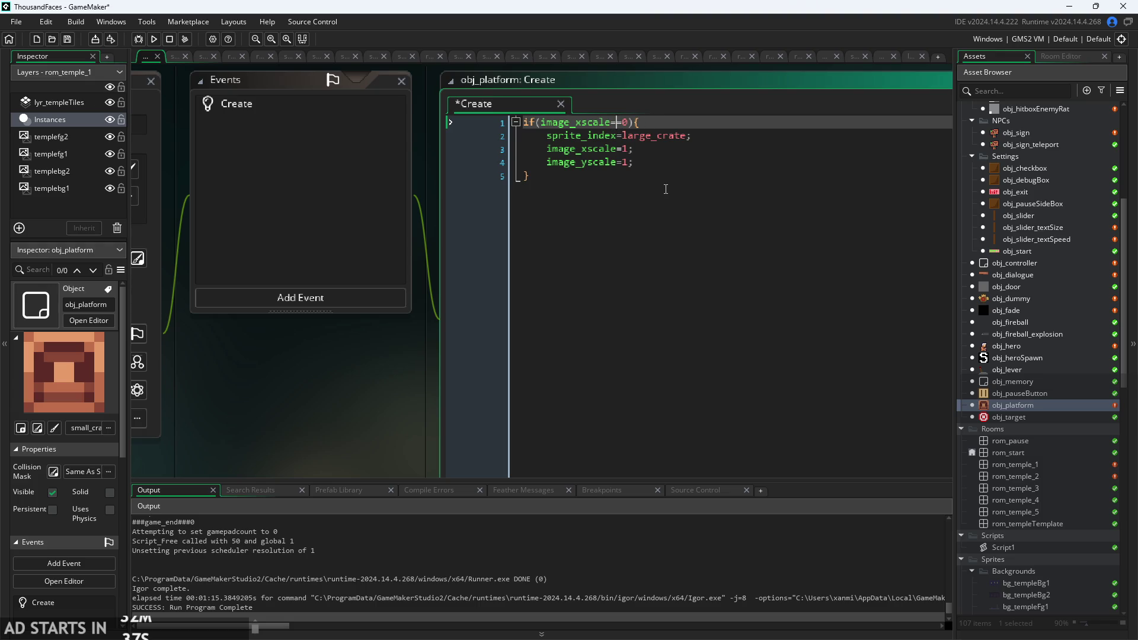
# Complete the condition as image_xscale==2, then run the game briefly and exit it.
pyautogui.write('2')
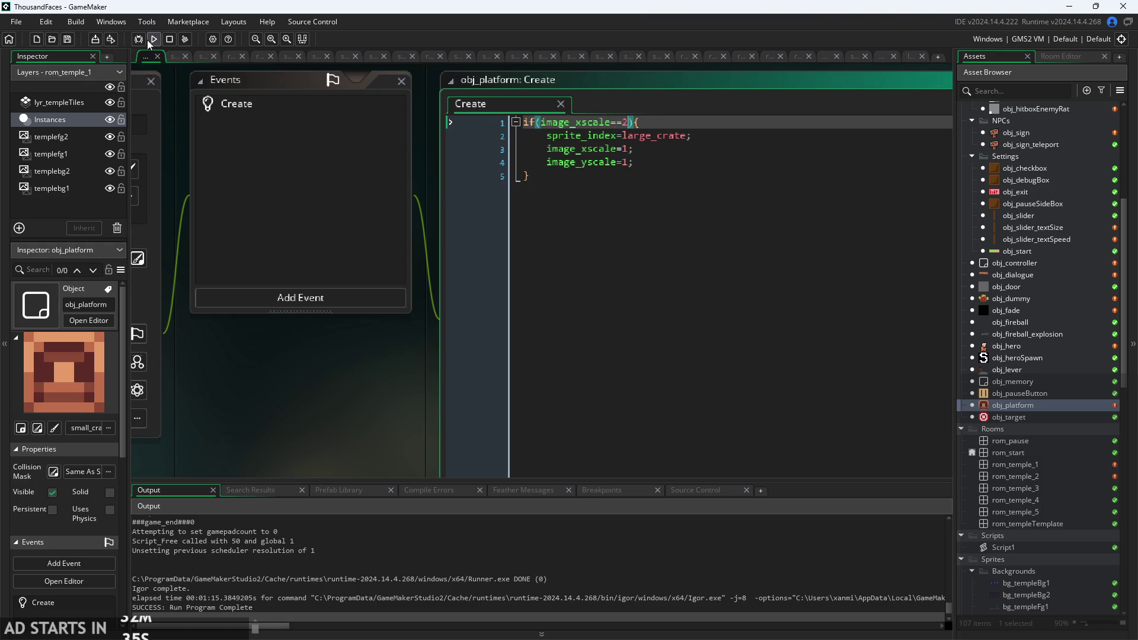
pyautogui.click(153, 39)
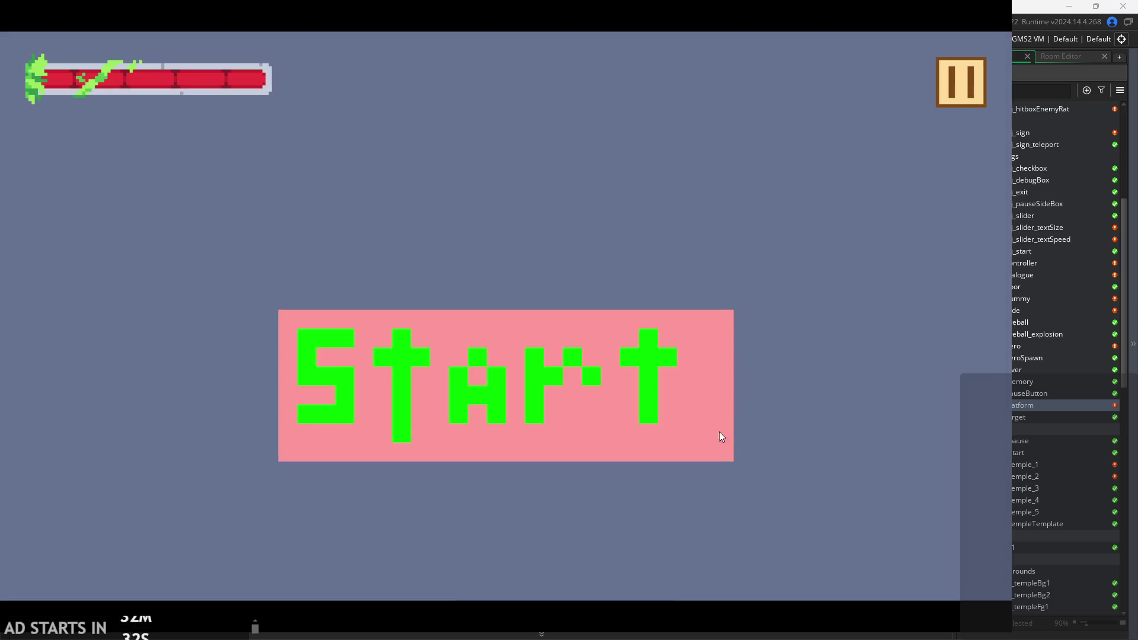
pyautogui.click(720, 437)
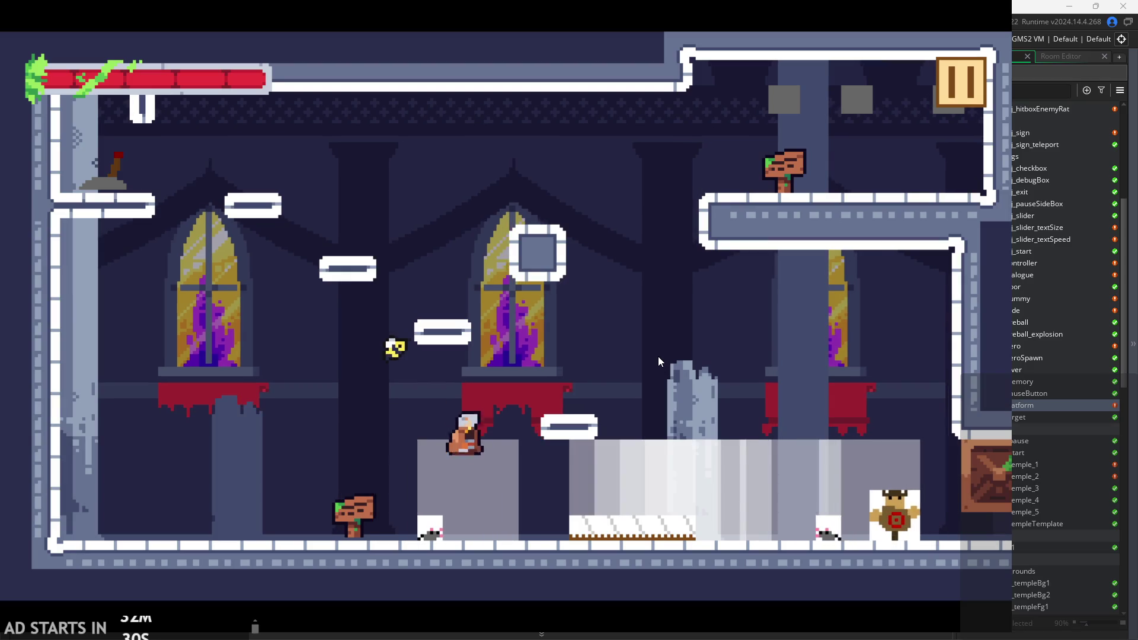
pyautogui.click(945, 61)
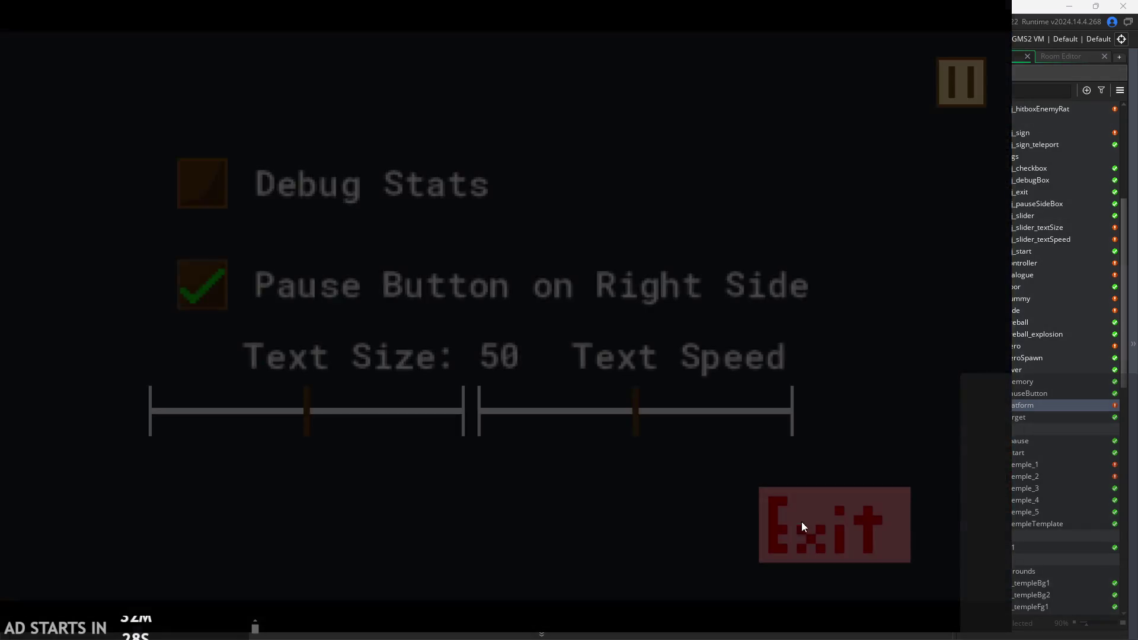
pyautogui.click(802, 523)
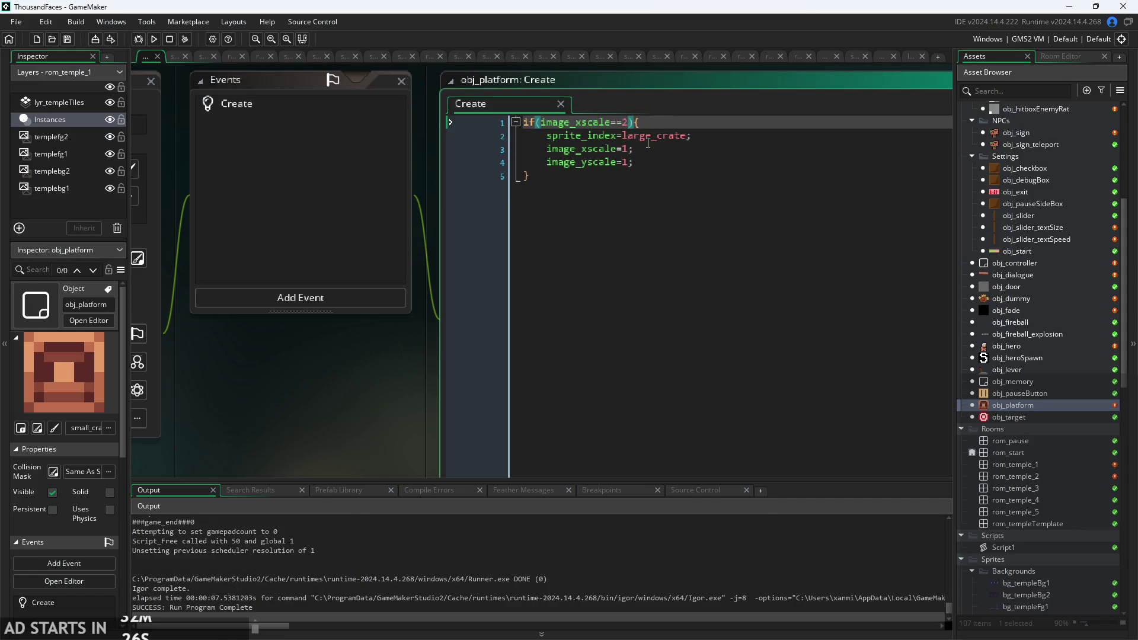
# Append &&image_yscale==2 to the condition, save, and run the game again.
pyautogui.write('&&image_yscale')
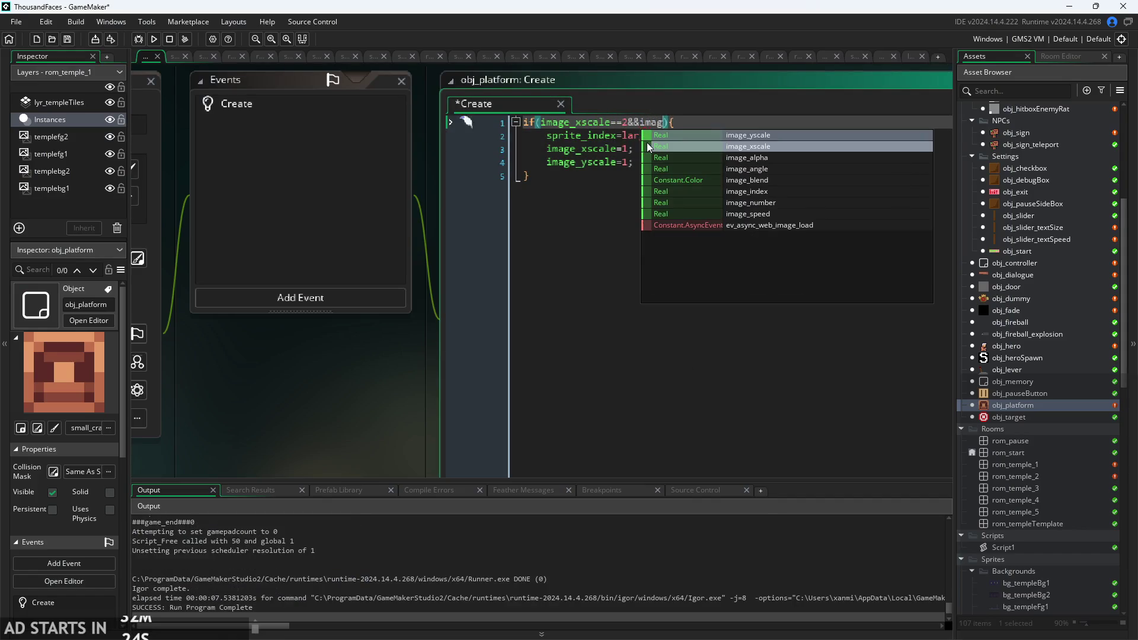
pyautogui.write('==2')
pyautogui.hotkey('ctrl', 's')
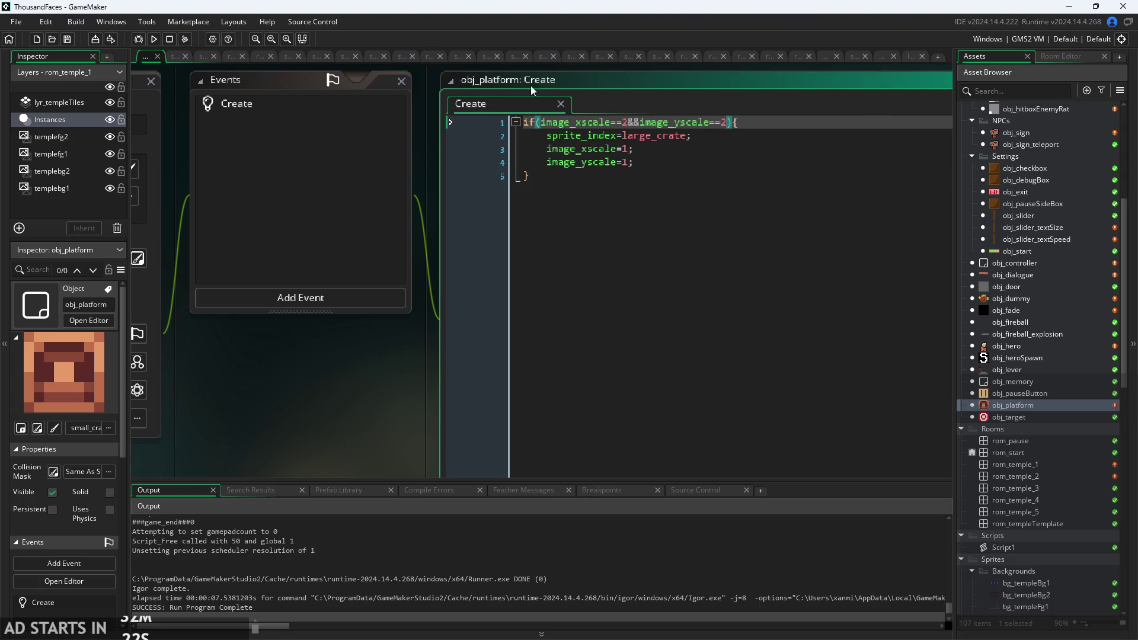
pyautogui.click(153, 38)
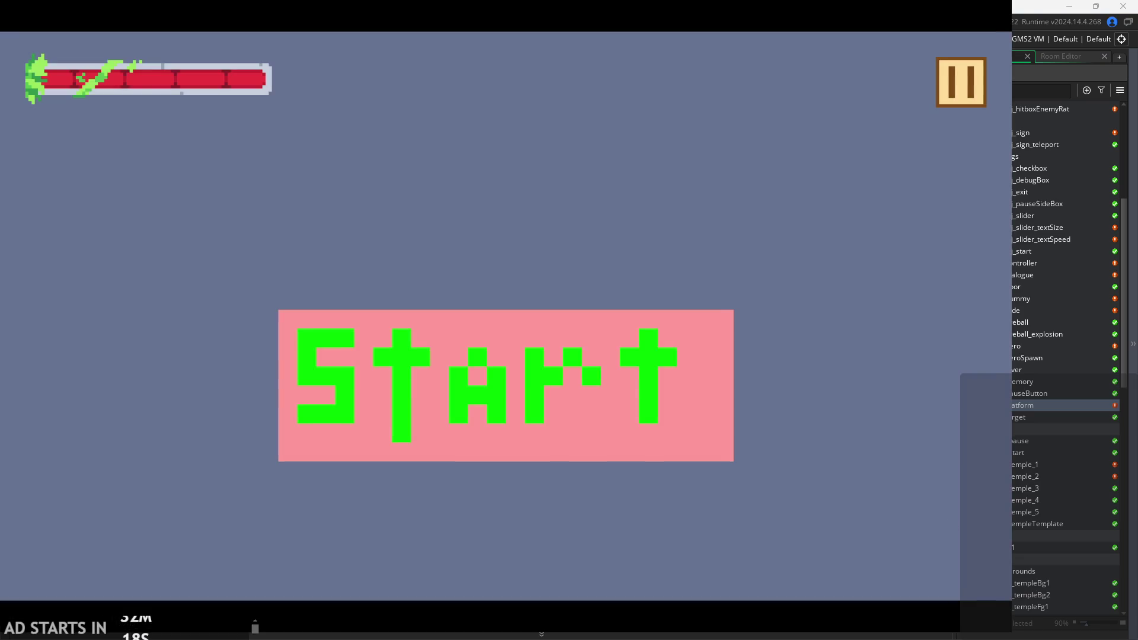
# Start the game and jump the hero back and forth up onto the upper-right ledge.
pyautogui.click(344, 399)
pyautogui.press('Right')
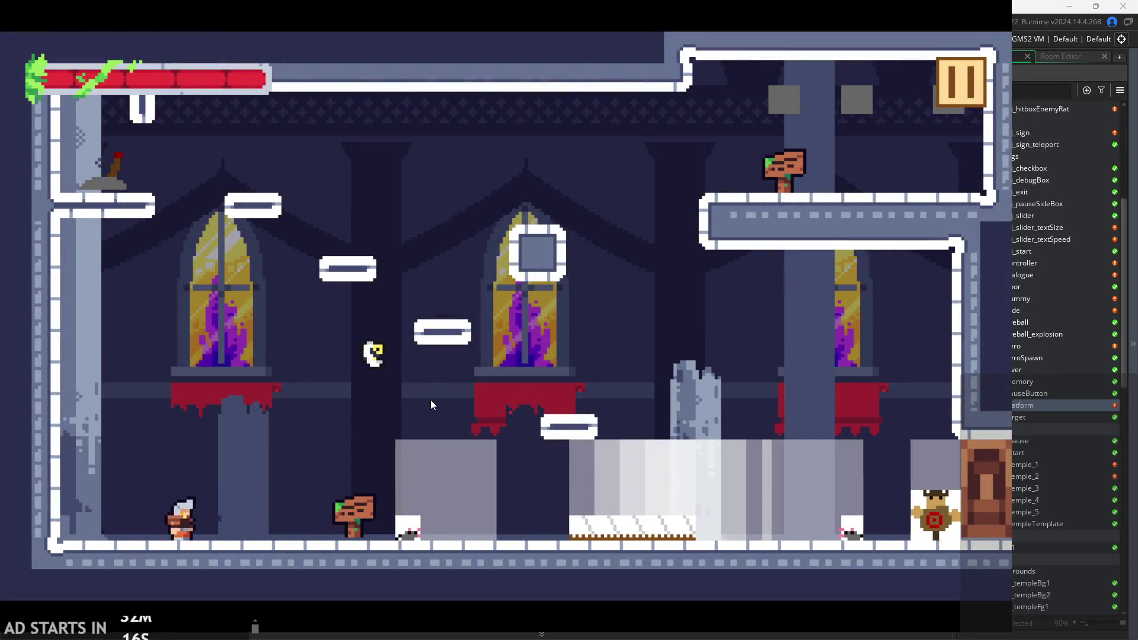
pyautogui.press('space')
pyautogui.press('Left')
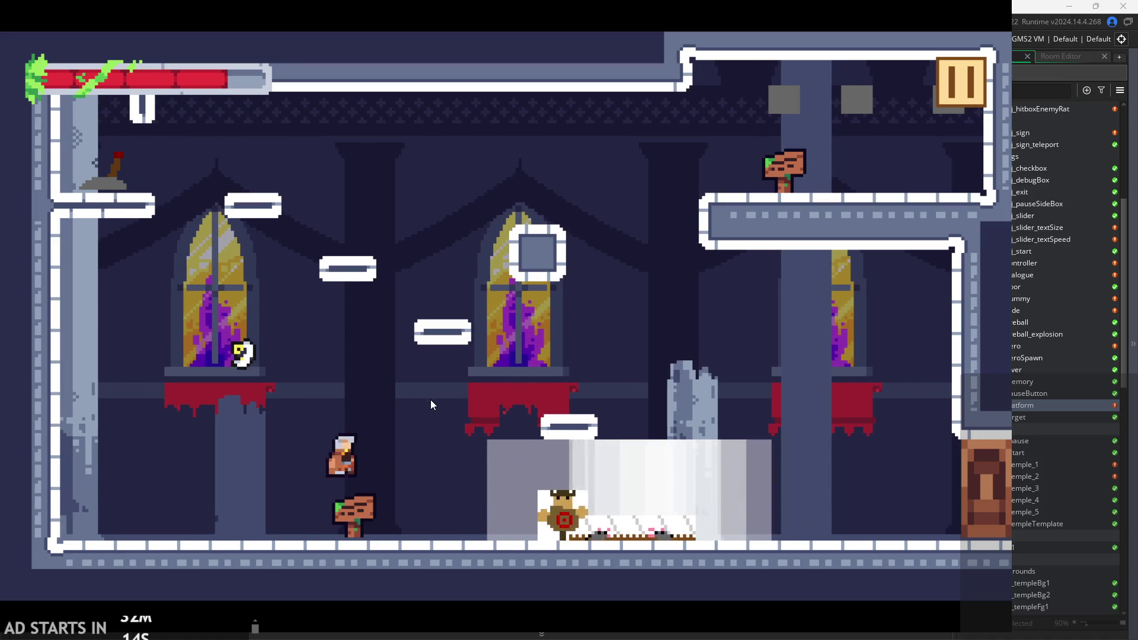
pyautogui.press('space')
pyautogui.press('Right')
pyautogui.press('Left')
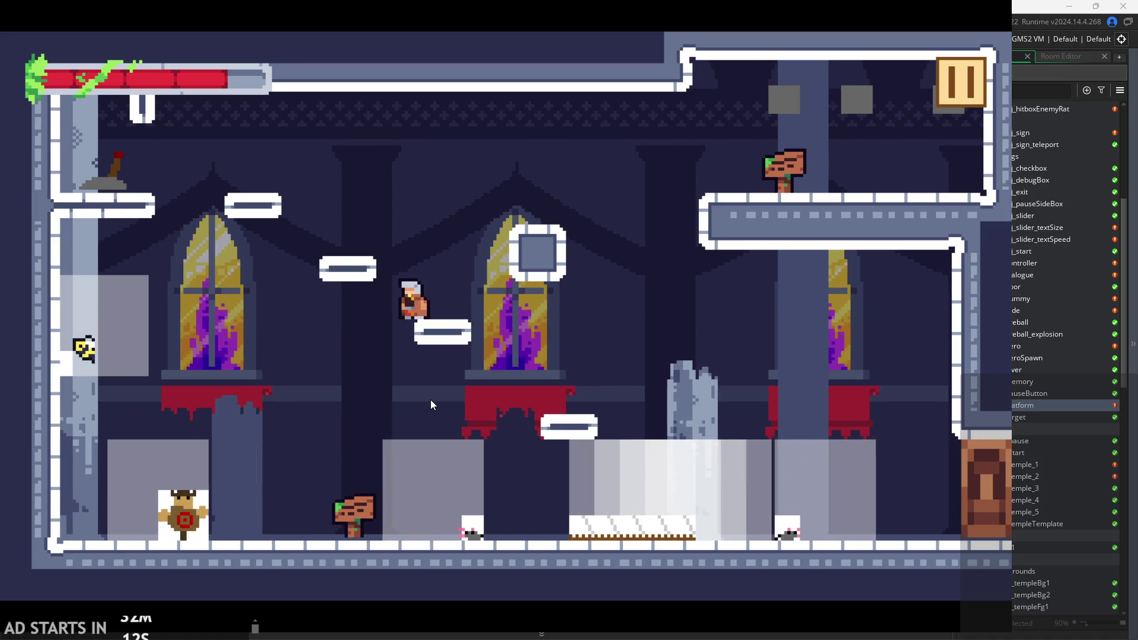
pyautogui.press('Right')
pyautogui.press('space')
# Drop down, reach the upper-left ledge, then jump across and run out the room's right edge.
pyautogui.press('Left')
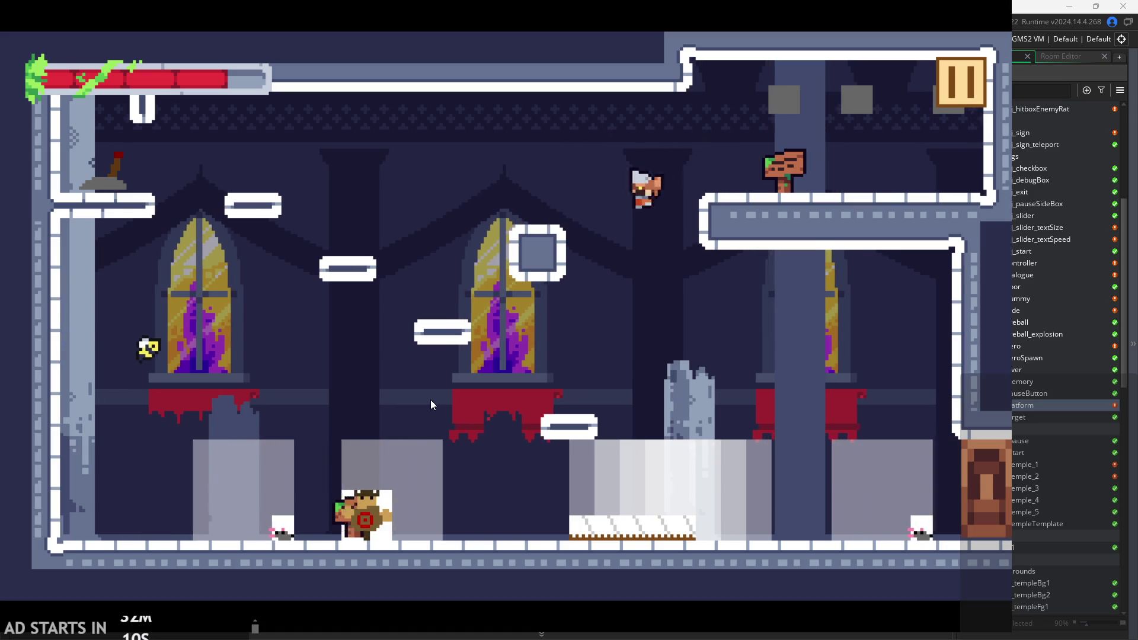
pyautogui.press('space')
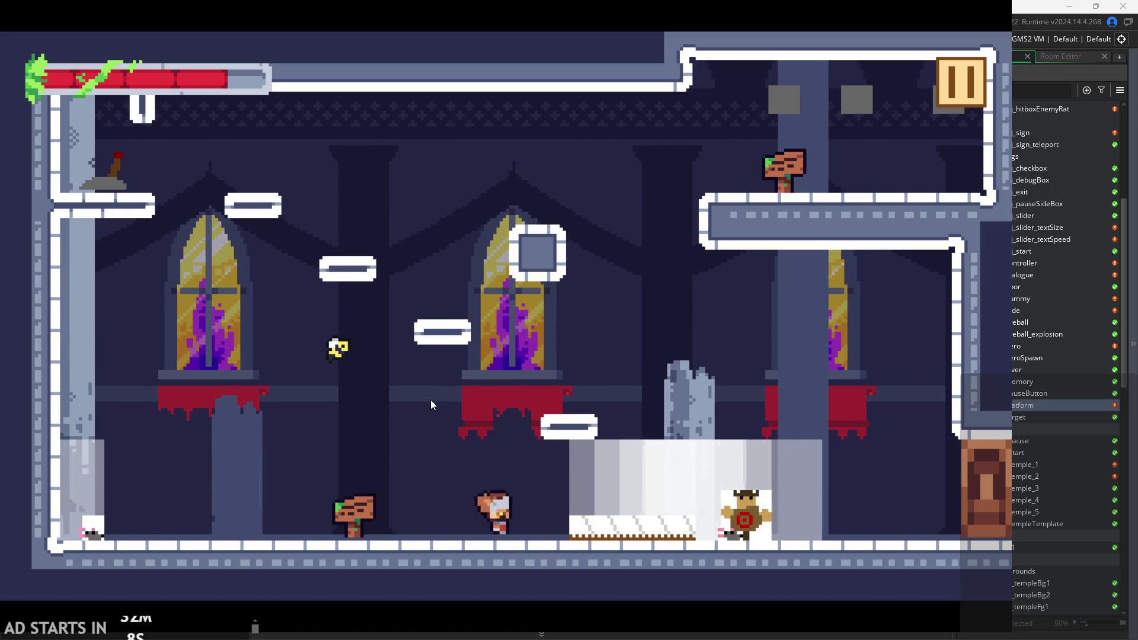
pyautogui.press('space')
pyautogui.press('Right')
pyautogui.press('Left')
pyautogui.press('Left')
pyautogui.press('space')
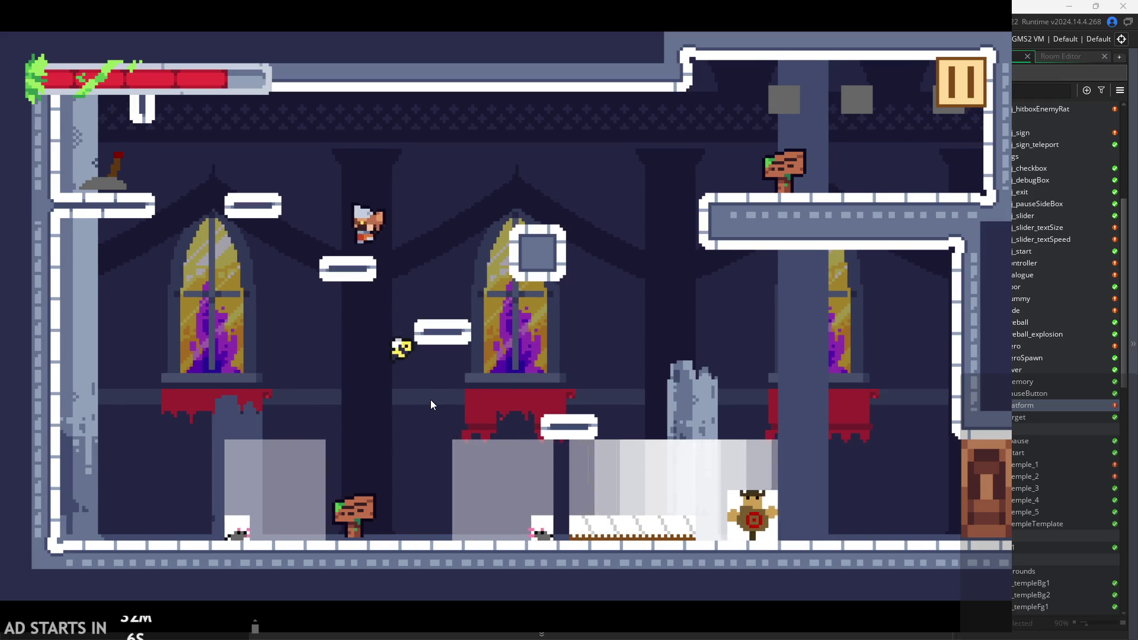
pyautogui.press('Right')
pyautogui.press('space')
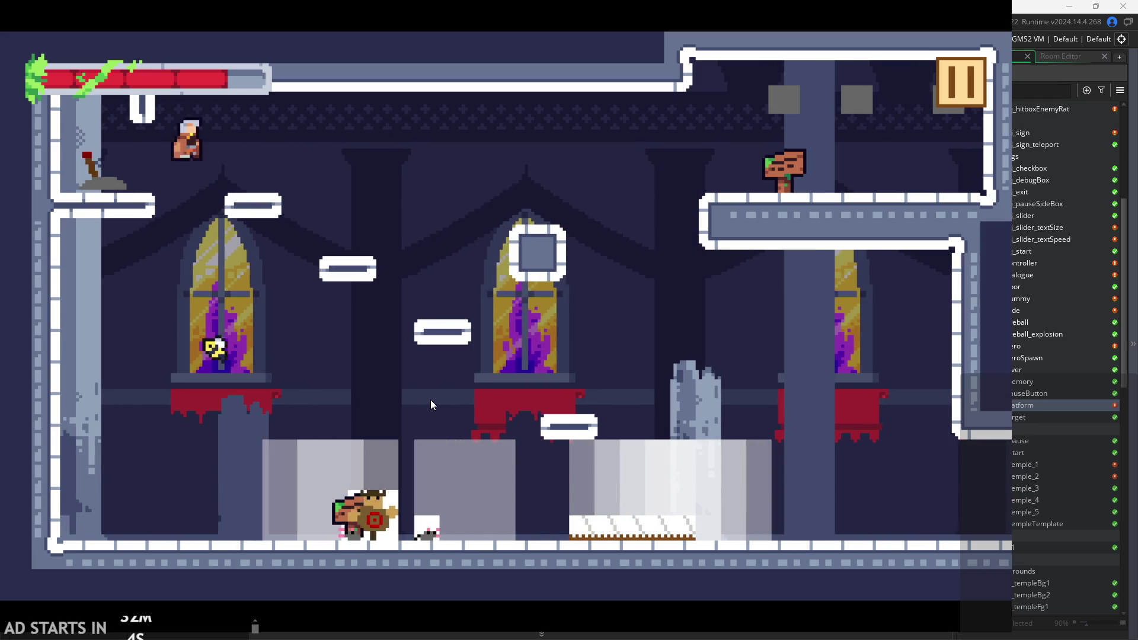
pyautogui.press('space')
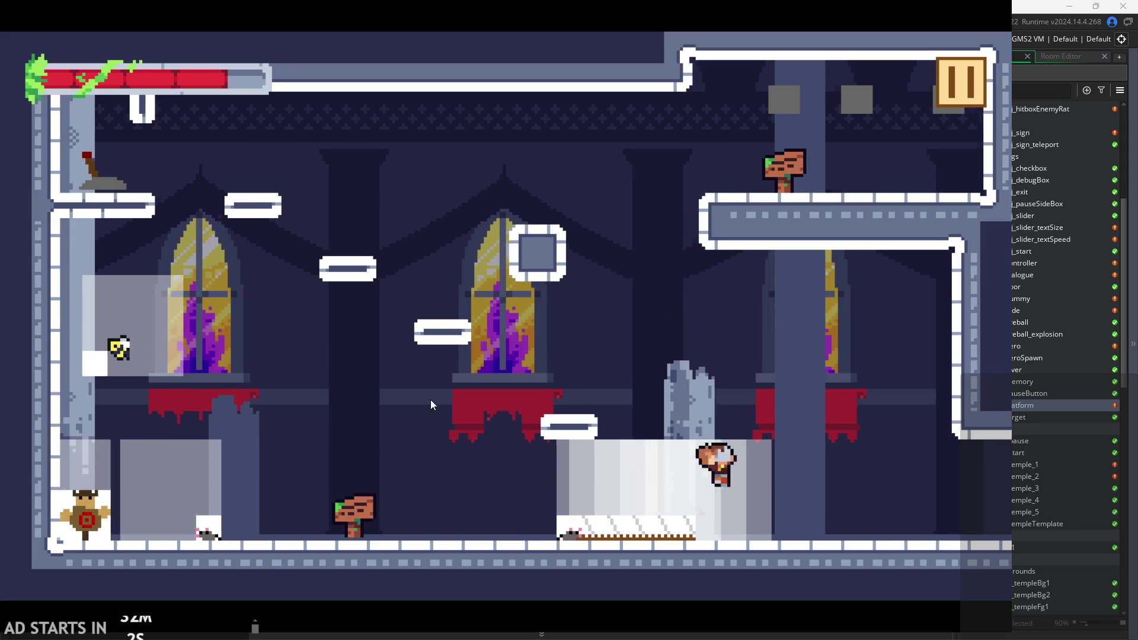
pyautogui.press('Right')
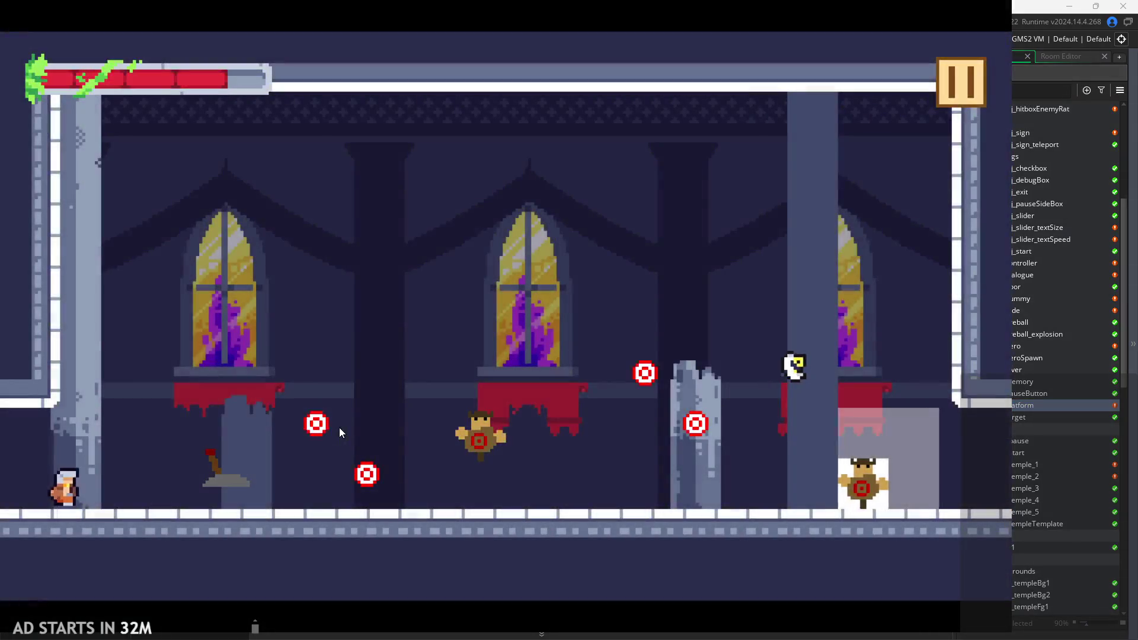
# Walk through the next room hitting the targets, then exit the game to the editor.
pyautogui.press('Right')
pyautogui.press('Right')
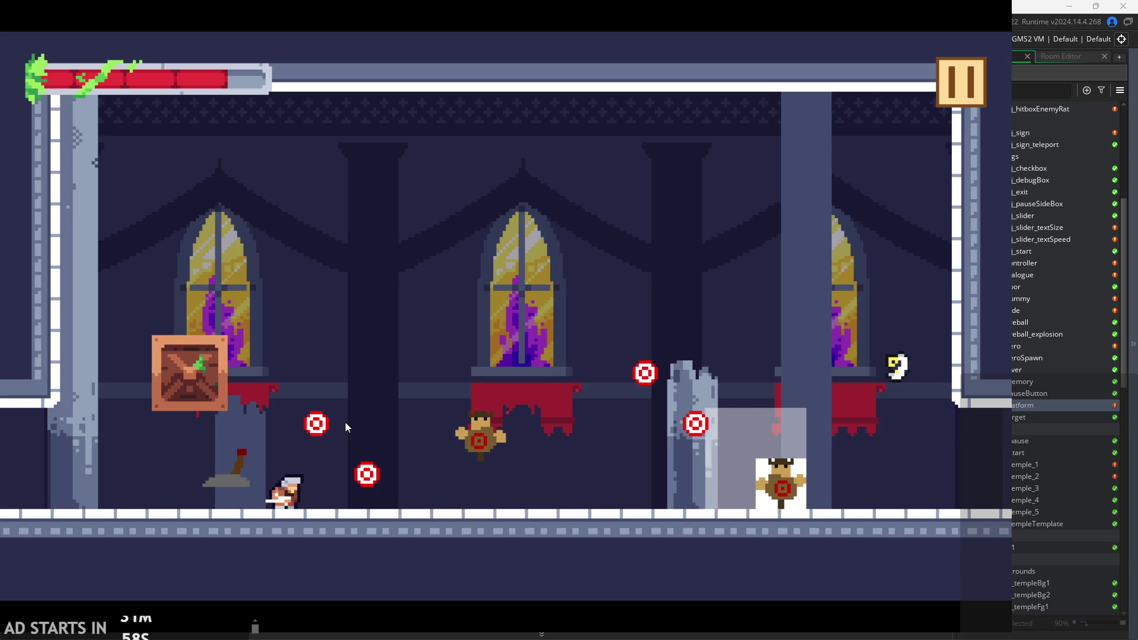
pyautogui.press('Right')
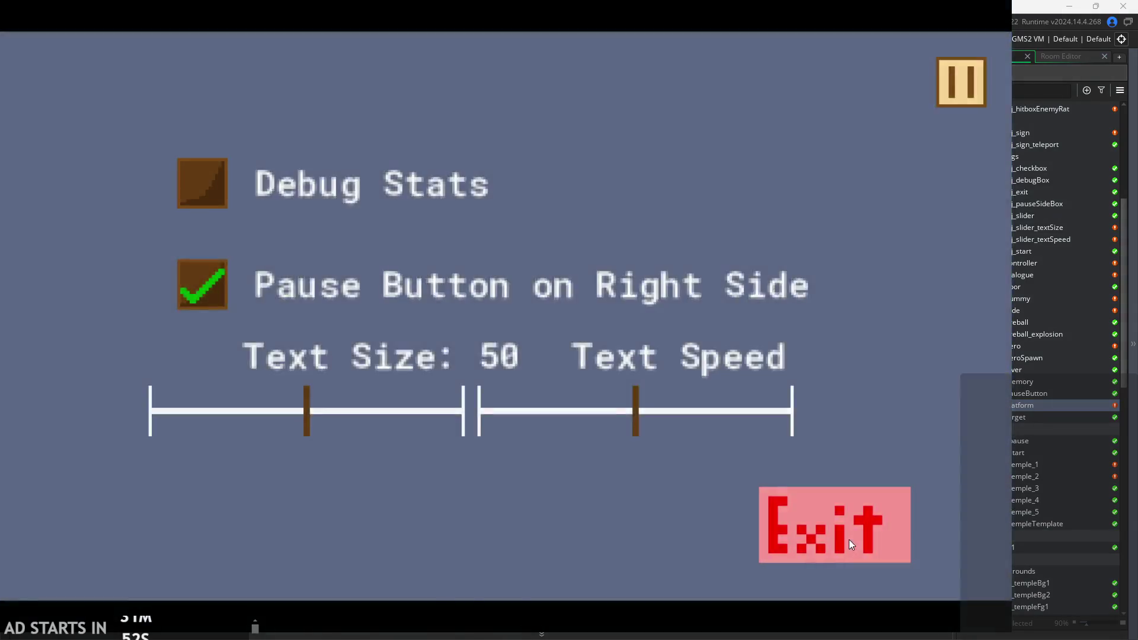
pyautogui.click(849, 539)
pyautogui.click(1040, 454)
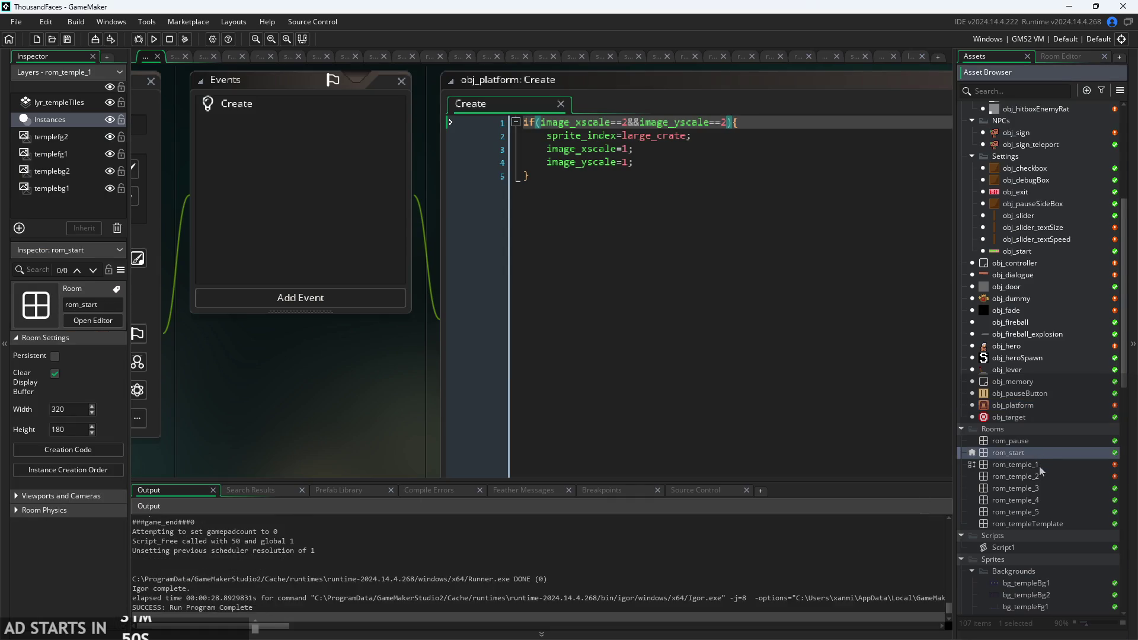
# Open rom_temple_1 and set the obj_lever instance's spwxsca variable to 4.
pyautogui.doubleClick(1040, 466)
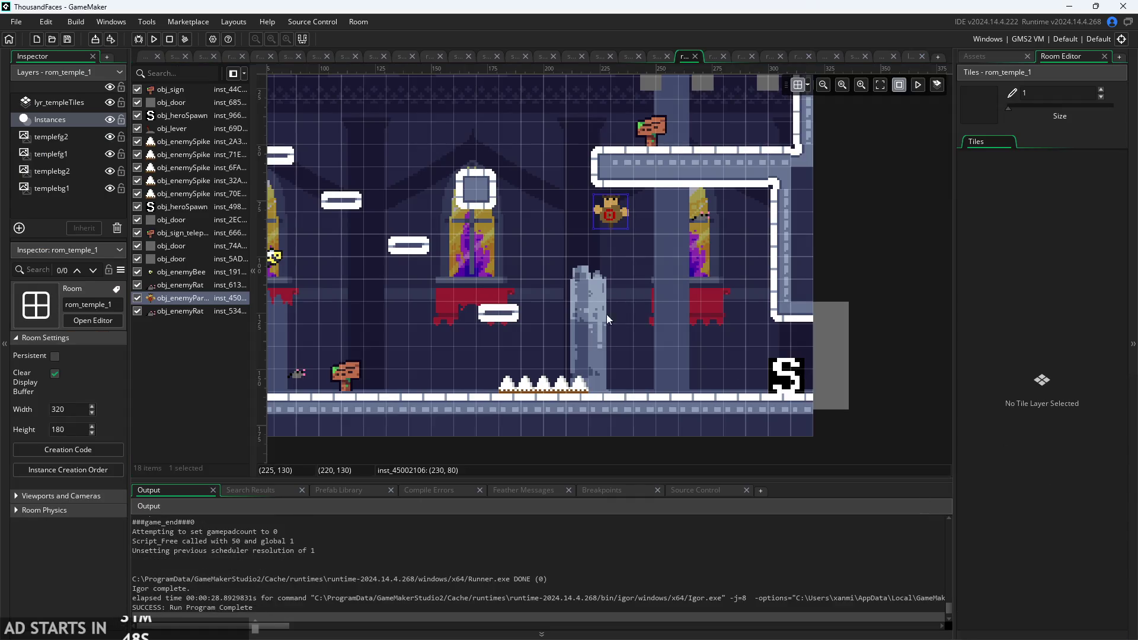
pyautogui.click(372, 179)
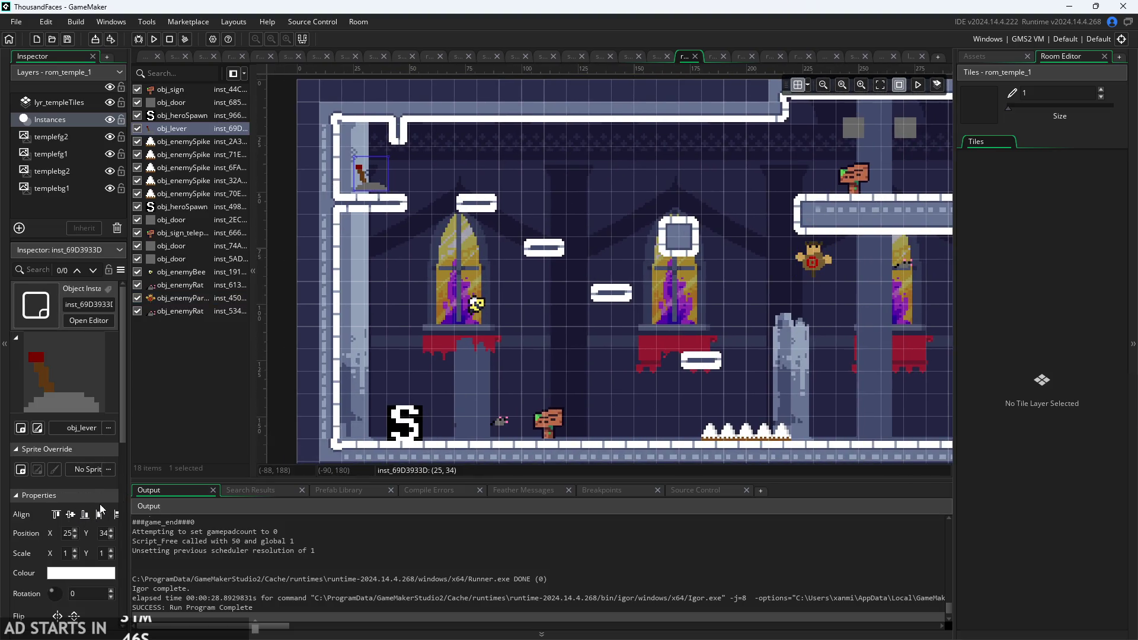
pyautogui.scroll(-5, 87, 509)
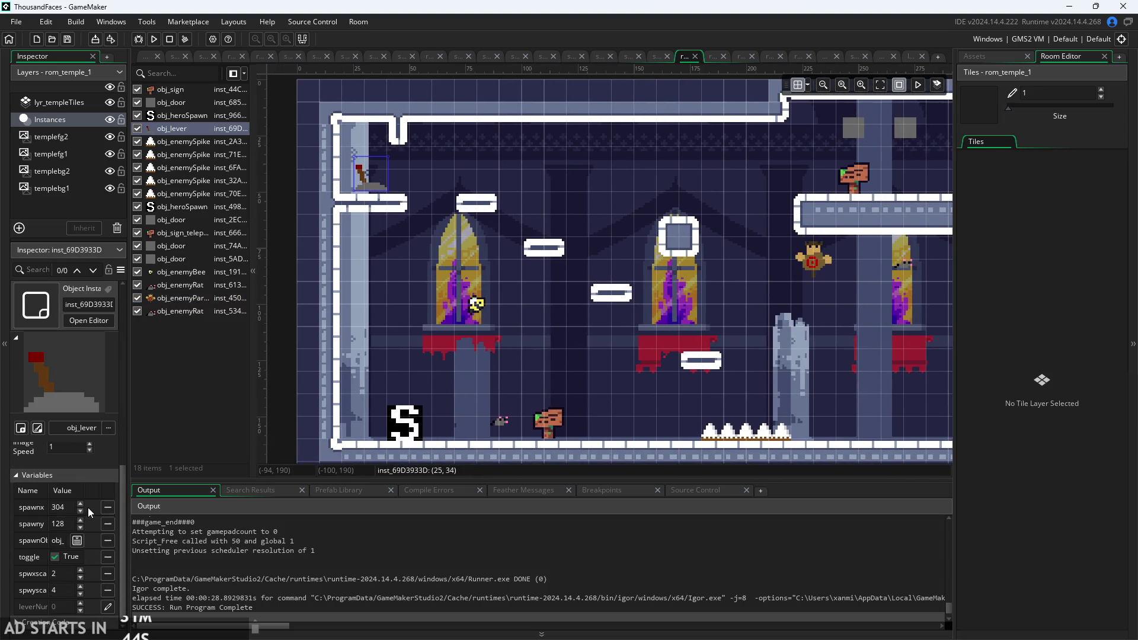
pyautogui.click(63, 590)
pyautogui.write('4')
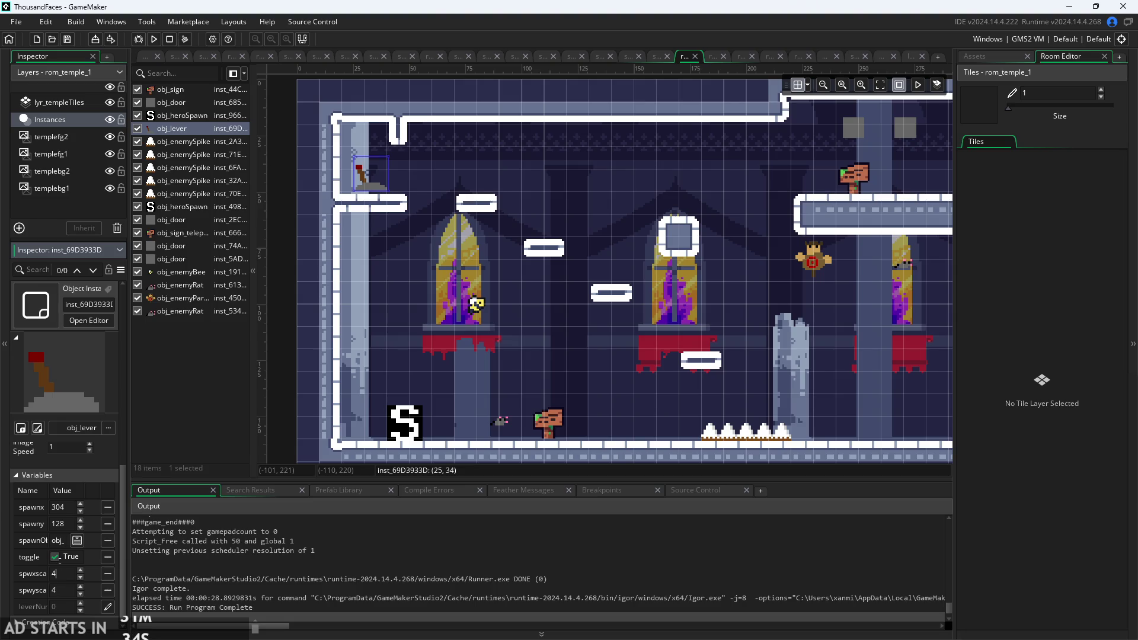
pyautogui.click(207, 453)
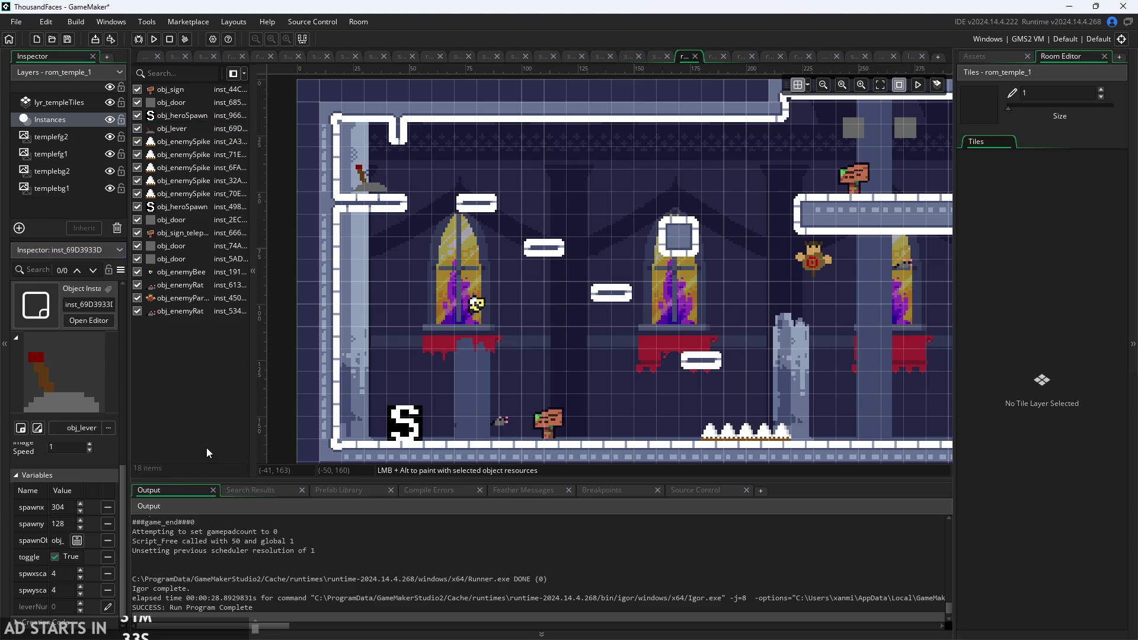
# Rewrite line 1 to test image_xscale%2==0 and image_yscale%2==0, and save.
pyautogui.click(145, 57)
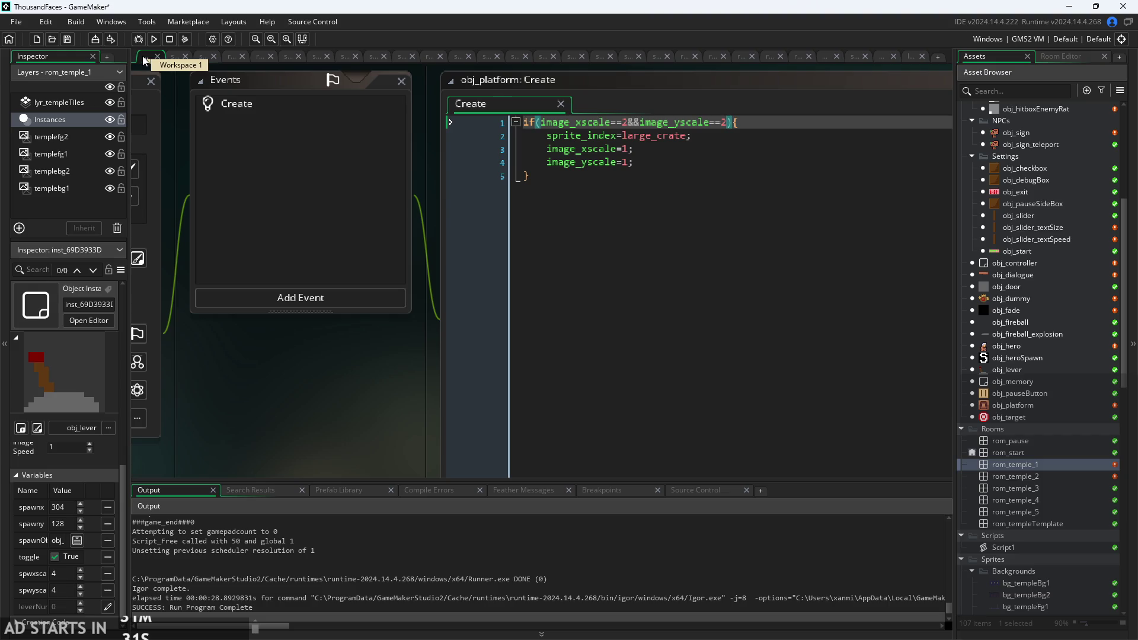
pyautogui.click(627, 122)
pyautogui.press('BackSpace')
pyautogui.press('BackSpace')
pyautogui.press('BackSpace')
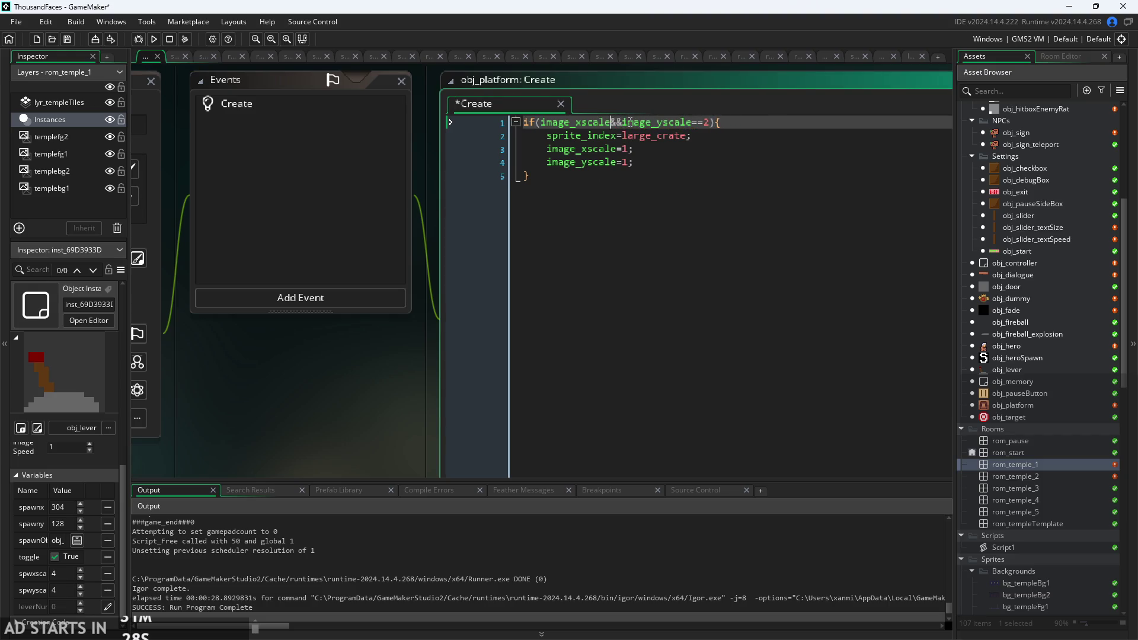
pyautogui.write('%2==1')
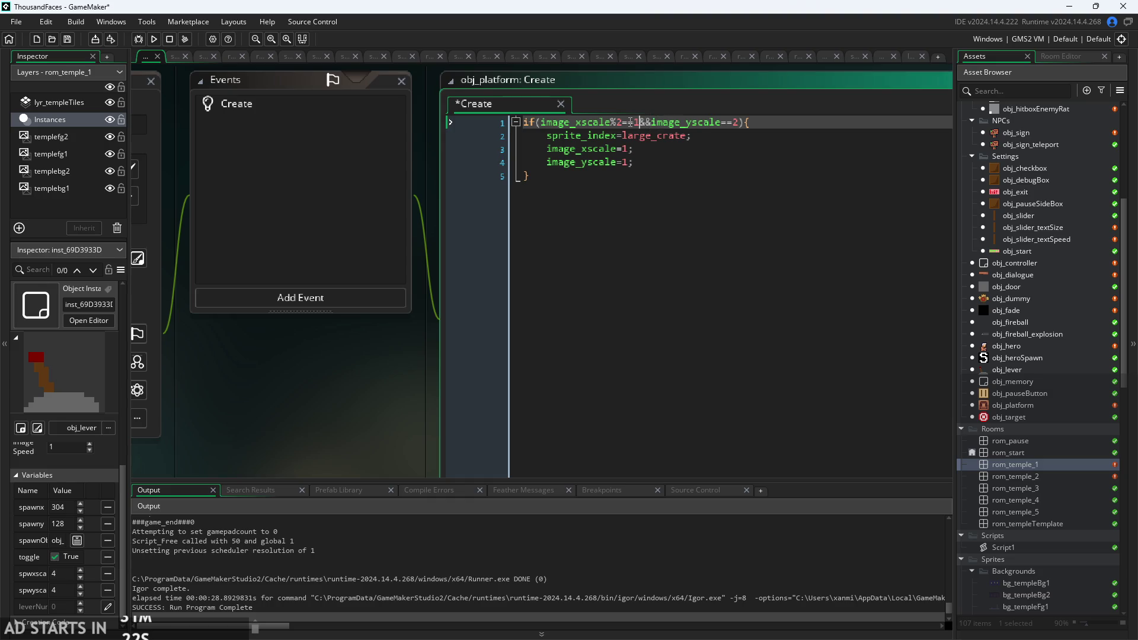
pyautogui.press('BackSpace')
pyautogui.write('0')
pyautogui.press('Delete')
pyautogui.press('BackSpace')
pyautogui.press('BackSpace')
pyautogui.press('BackSpace')
pyautogui.write('=0')
pyautogui.click(711, 162)
pyautogui.hotkey('ctrl', 's')
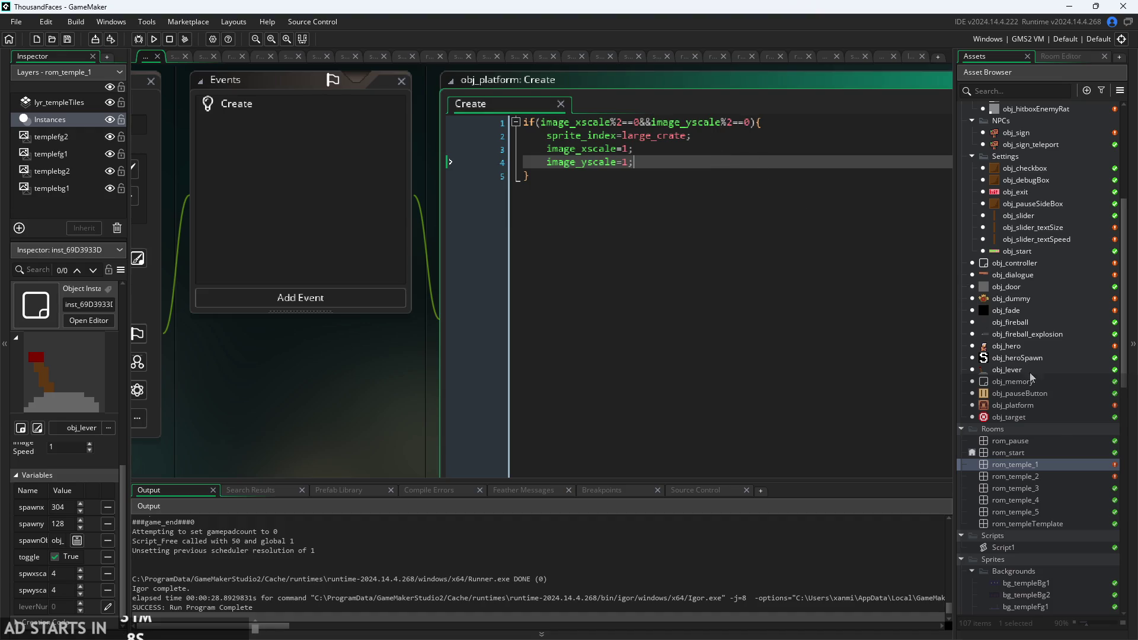
# Append &&image_yscale/image_xscale==1 to the condition, save, and run with F5.
pyautogui.click(748, 122)
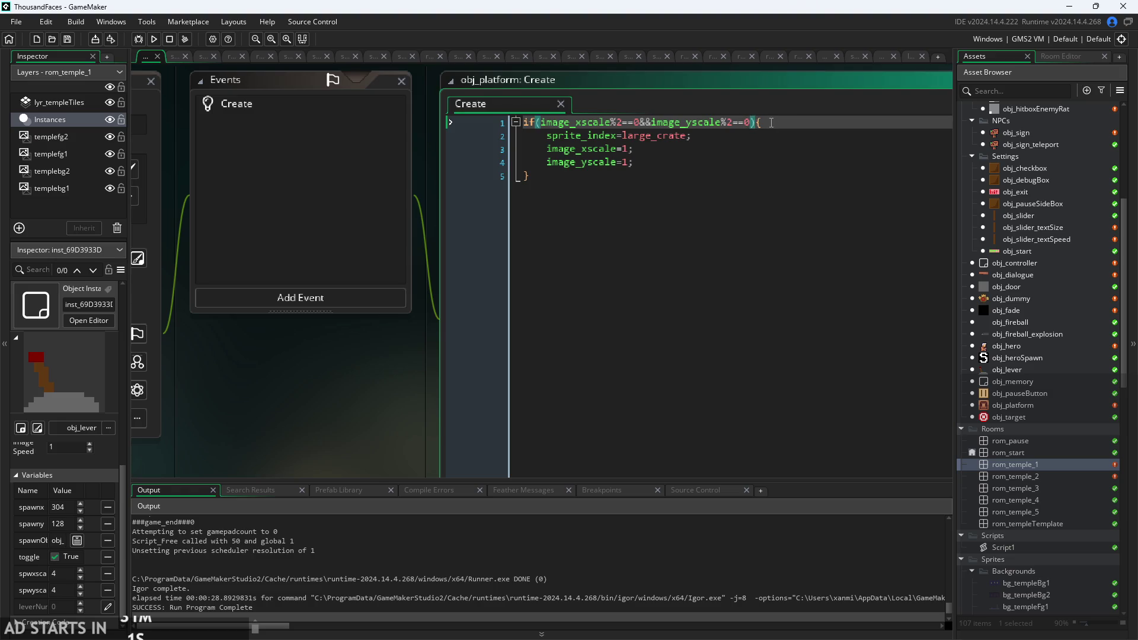
pyautogui.write('&&ima')
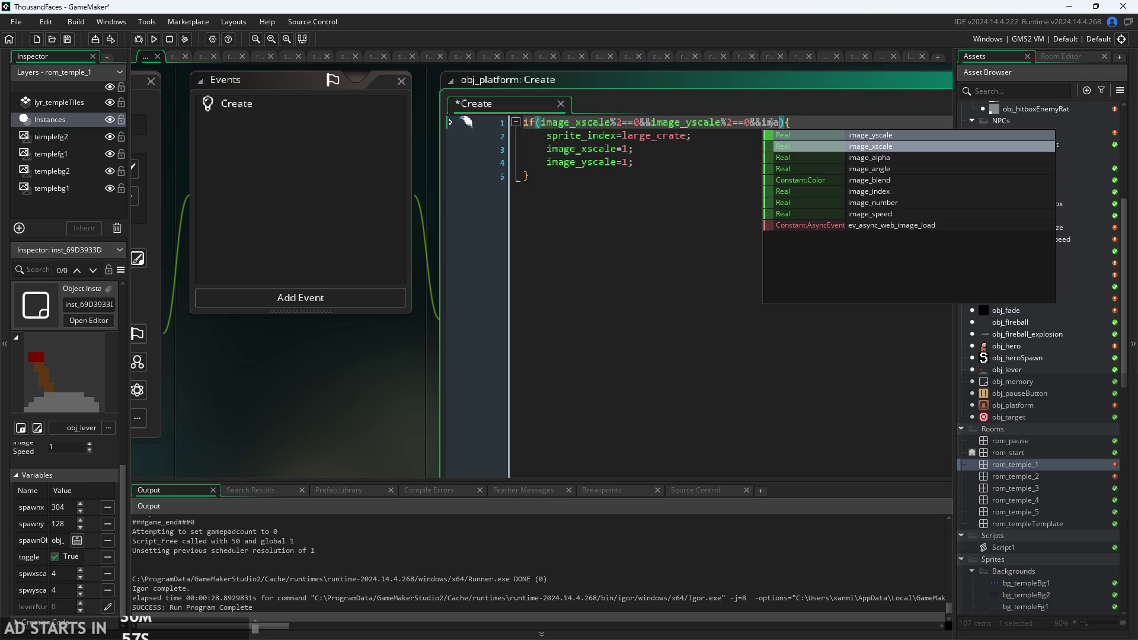
pyautogui.press('Return')
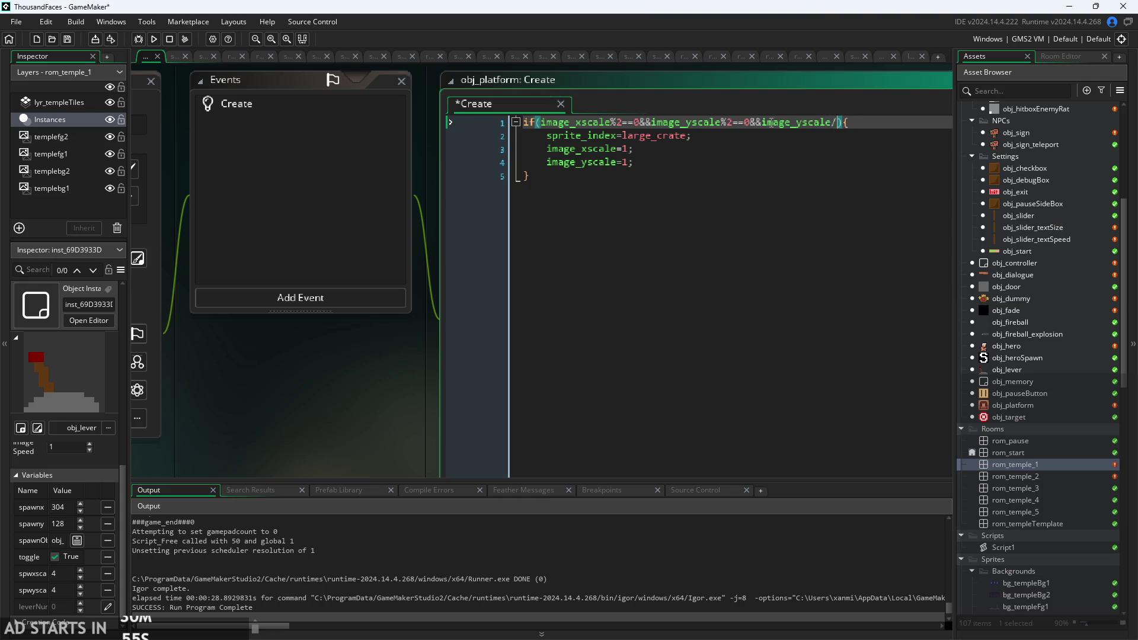
pyautogui.write('ima')
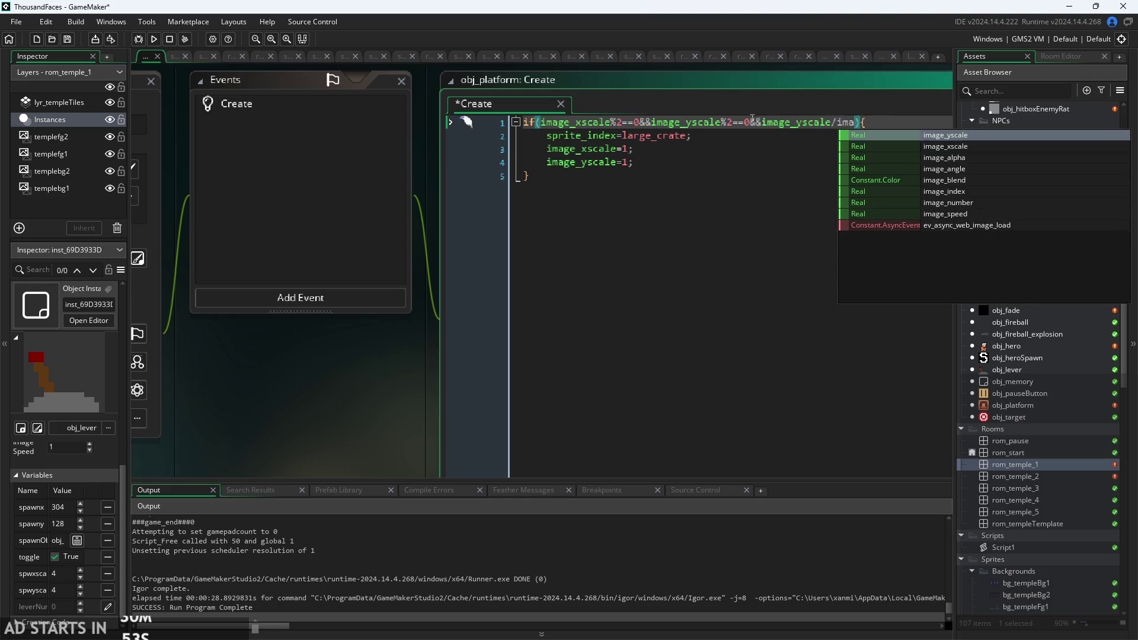
pyautogui.click(871, 146)
pyautogui.write('==1')
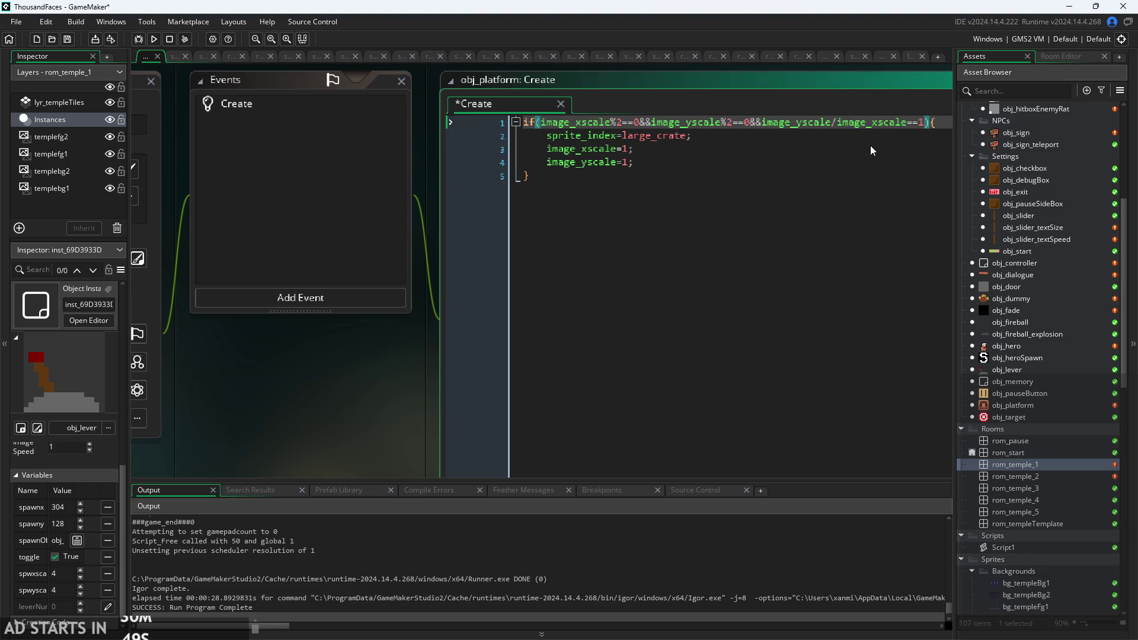
pyautogui.hotkey('ctrl', 's')
pyautogui.click(686, 148)
pyautogui.press('F5')
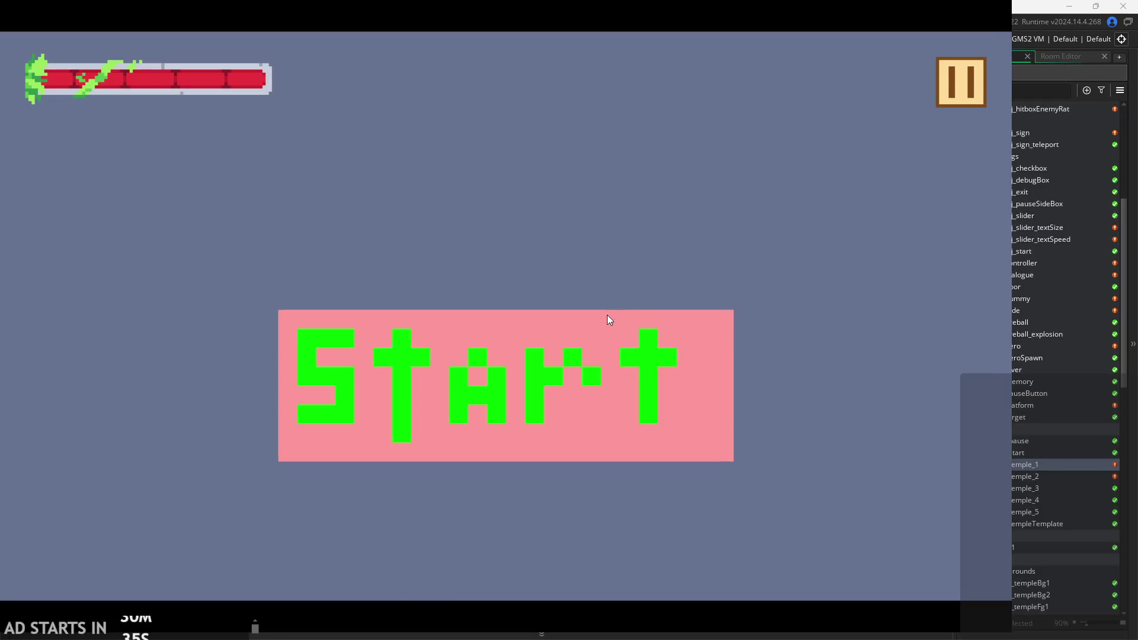
# Start the game and jump around the temple room's lower platforms toward the middle window.
pyautogui.click(607, 318)
pyautogui.press('Right')
pyautogui.press('space')
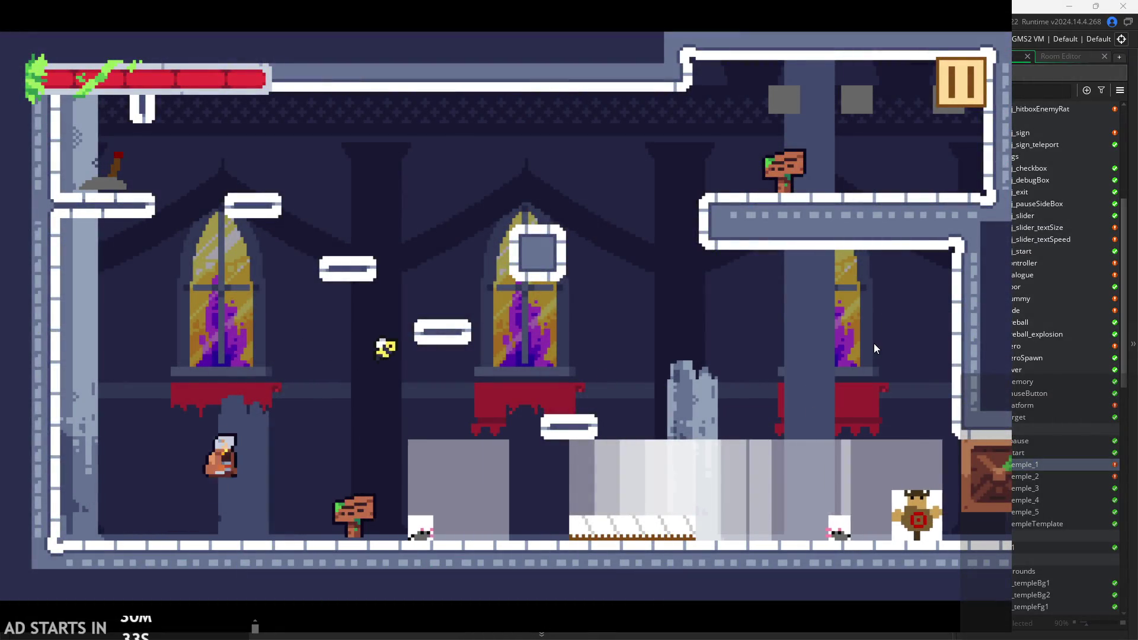
pyautogui.press('Left')
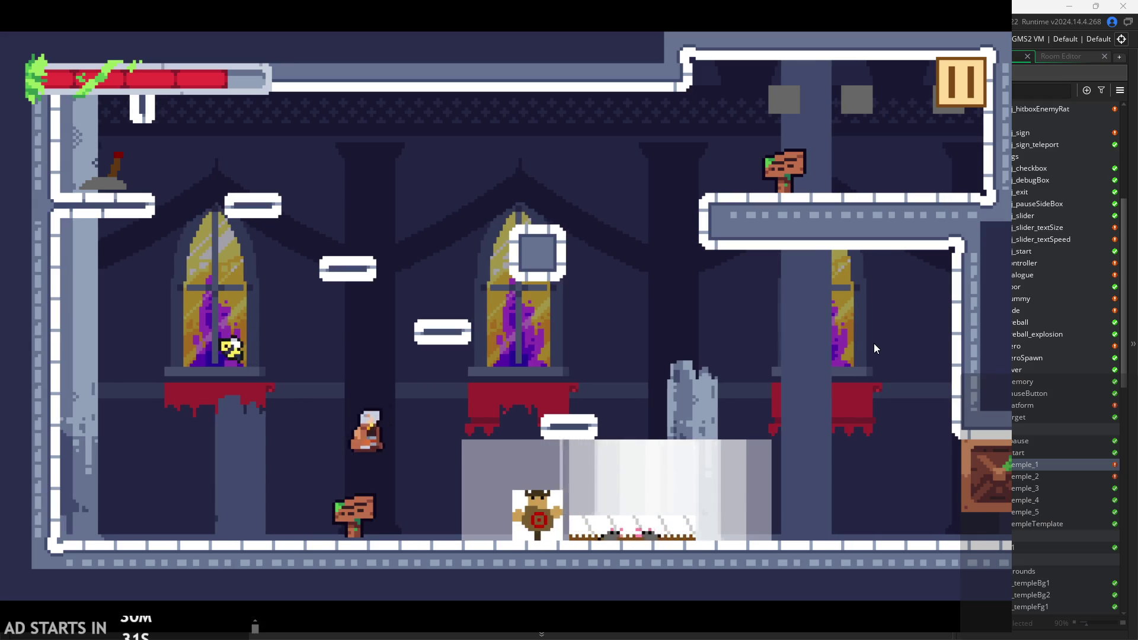
pyautogui.press('space')
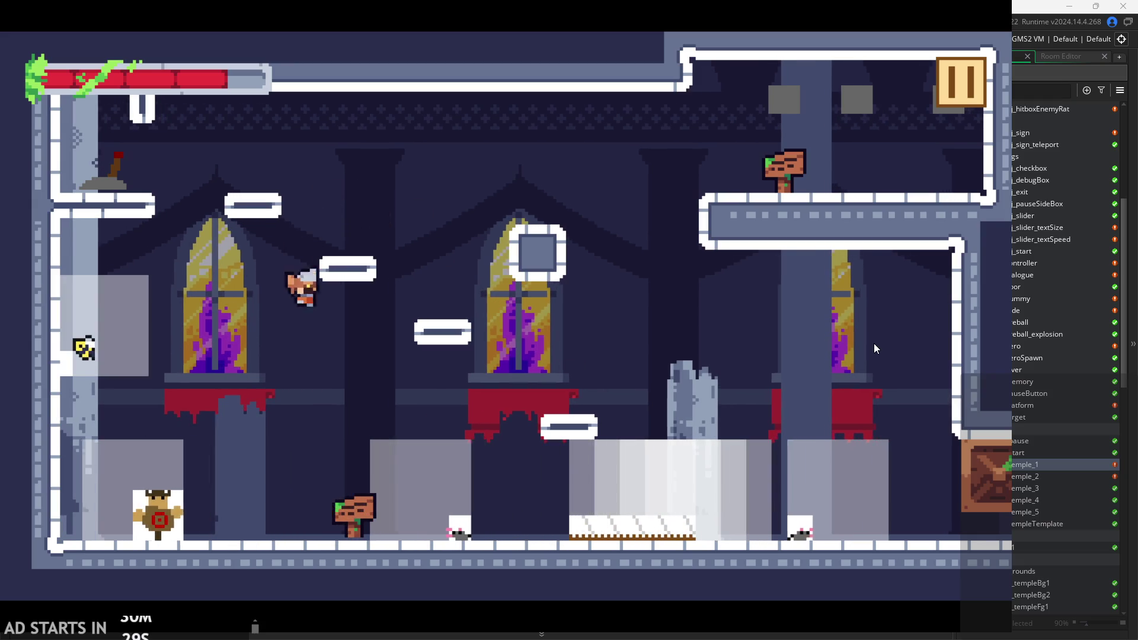
pyautogui.press('Right')
pyautogui.press('space')
pyautogui.press('Left')
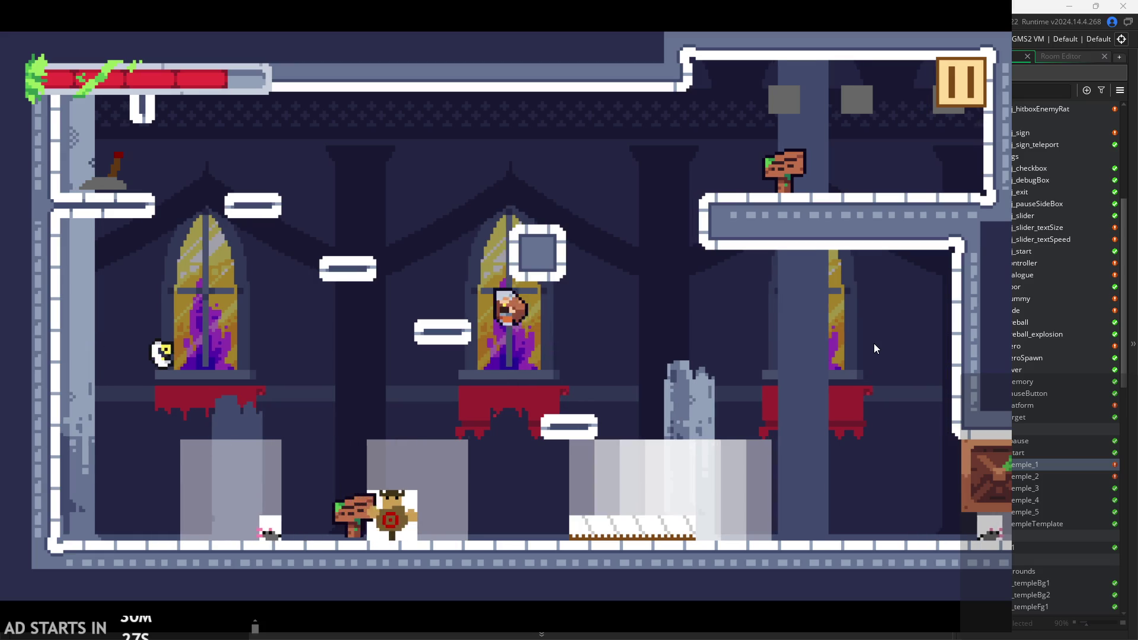
pyautogui.press('Left')
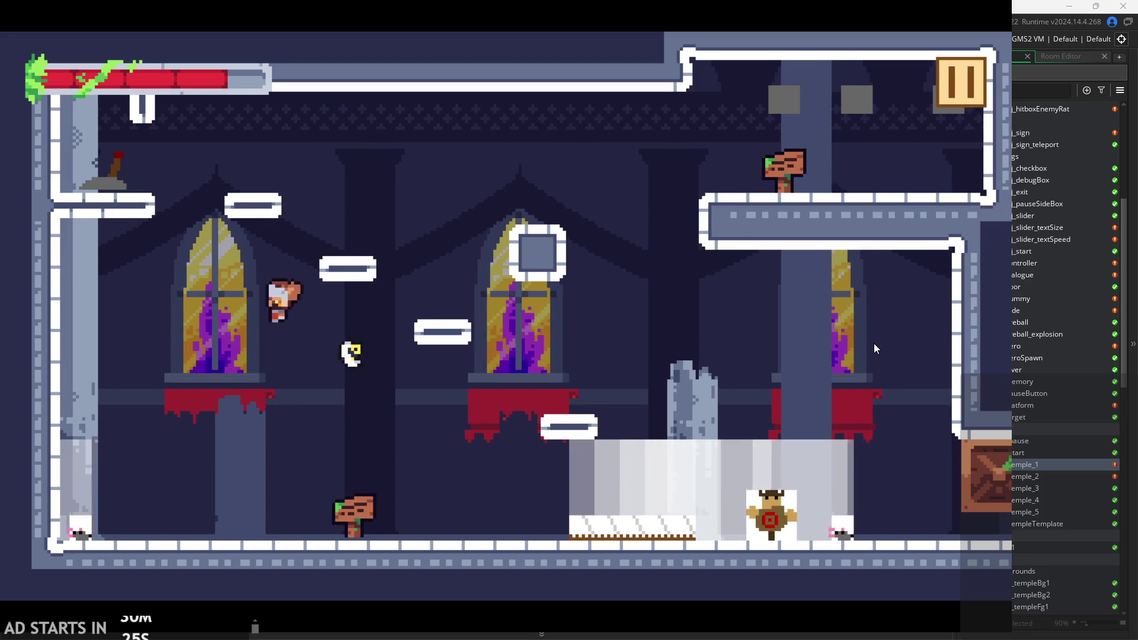
pyautogui.press('Right')
pyautogui.press('space')
# Climb onto the upper-left ledge, jump right to the middle window, then drop and jump up-left.
pyautogui.press('Left')
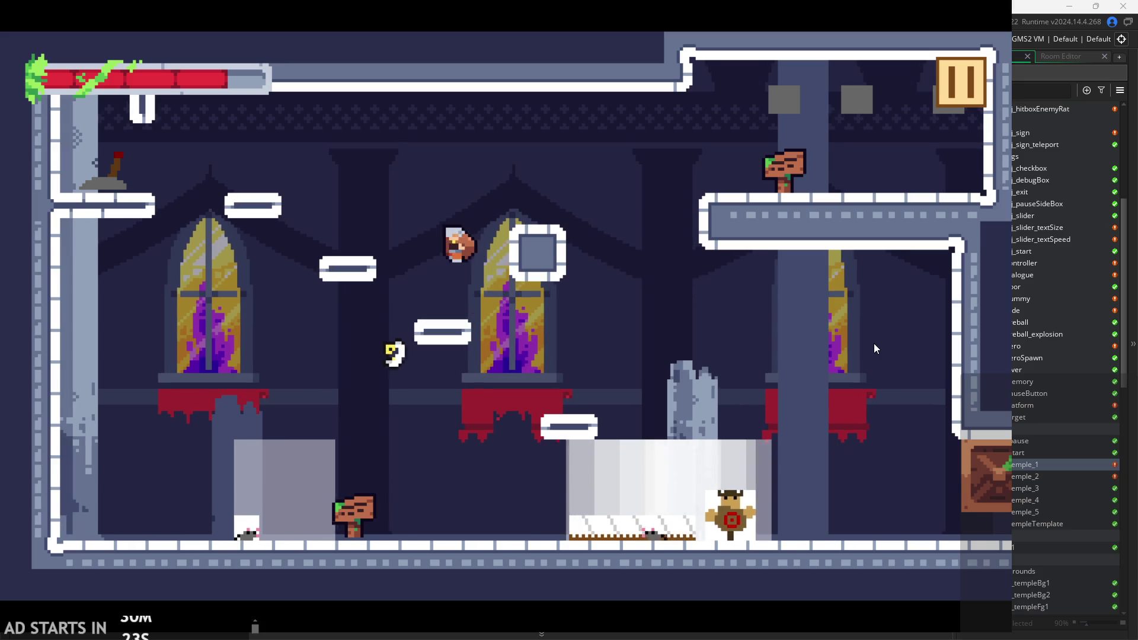
pyautogui.press('Right')
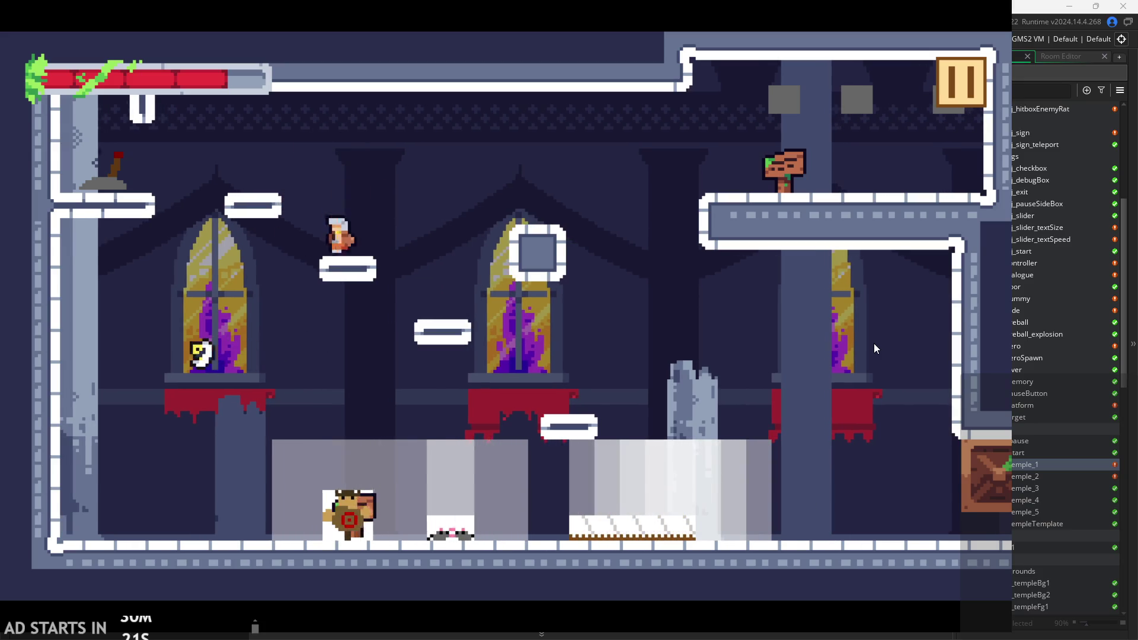
pyautogui.press('space')
pyautogui.press('Left')
pyautogui.press('Right')
pyautogui.press('space')
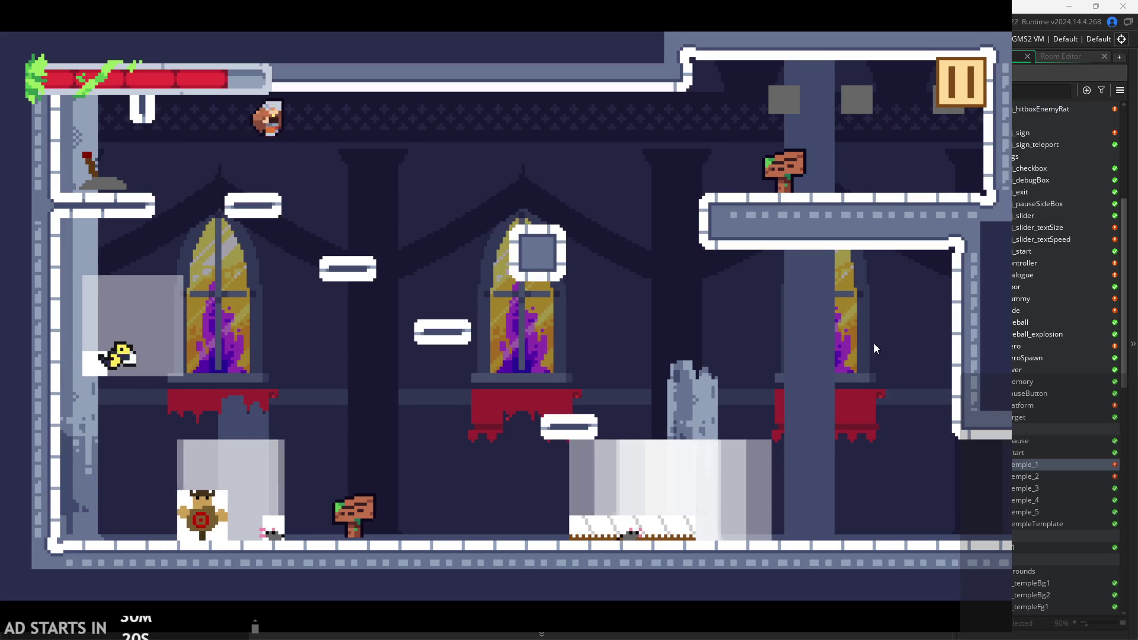
pyautogui.press('Right')
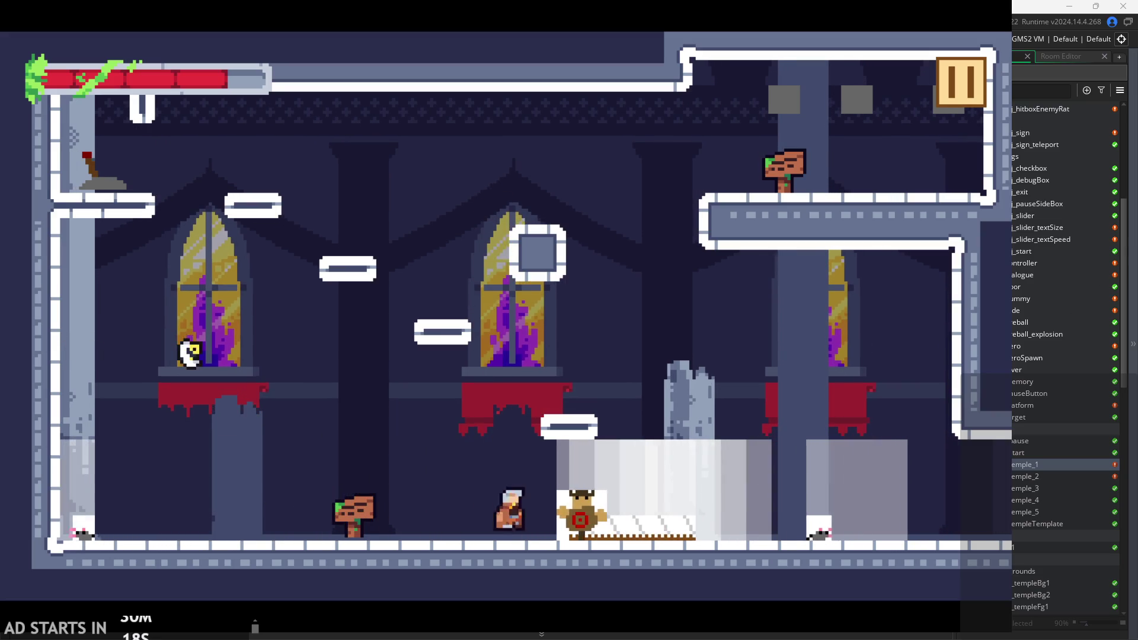
pyautogui.press('space')
pyautogui.press('Left')
# Climb the platforms to the ceiling, run along the upper ledge, and land on a crate.
pyautogui.press('Right')
pyautogui.press('space')
pyautogui.press('Left')
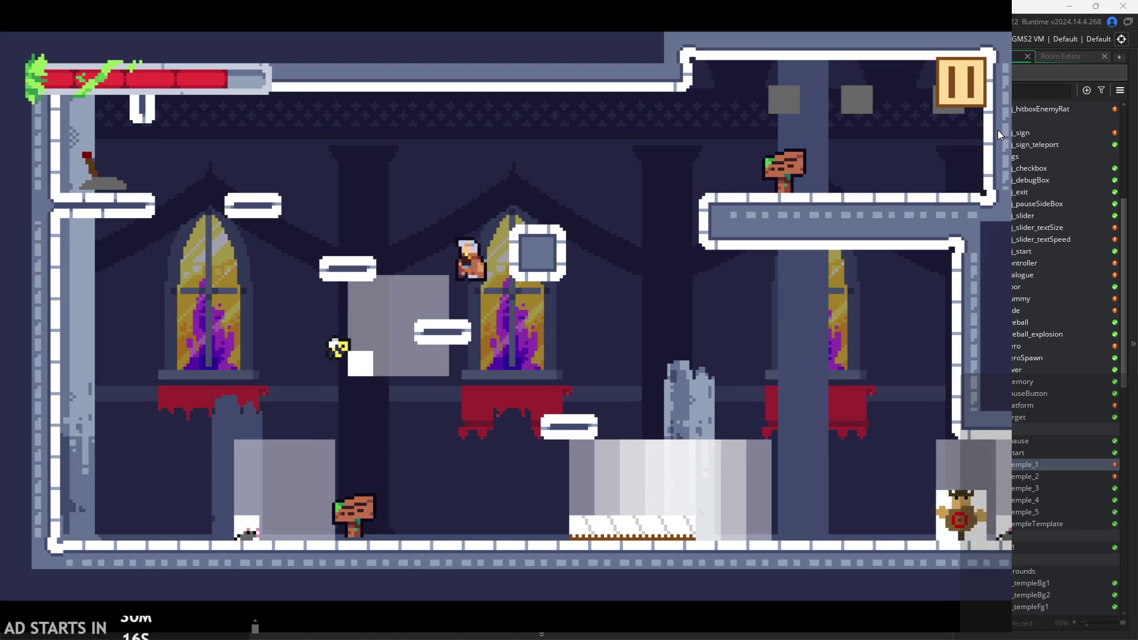
pyautogui.press('space')
pyautogui.press('Right')
pyautogui.press('Right')
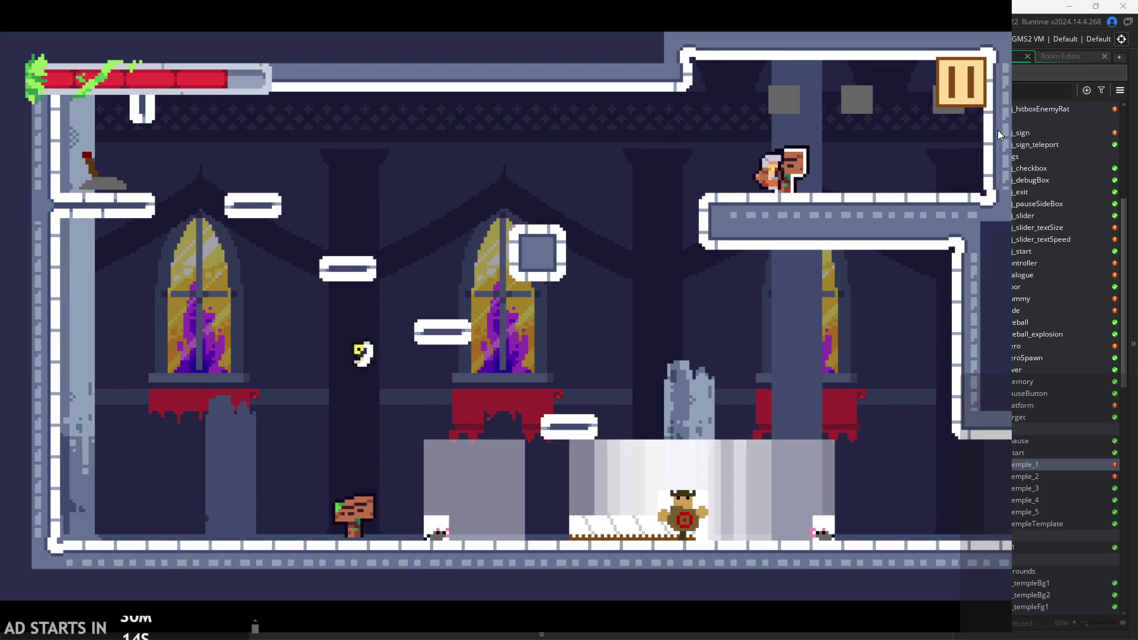
pyautogui.press('space')
pyautogui.press('Right')
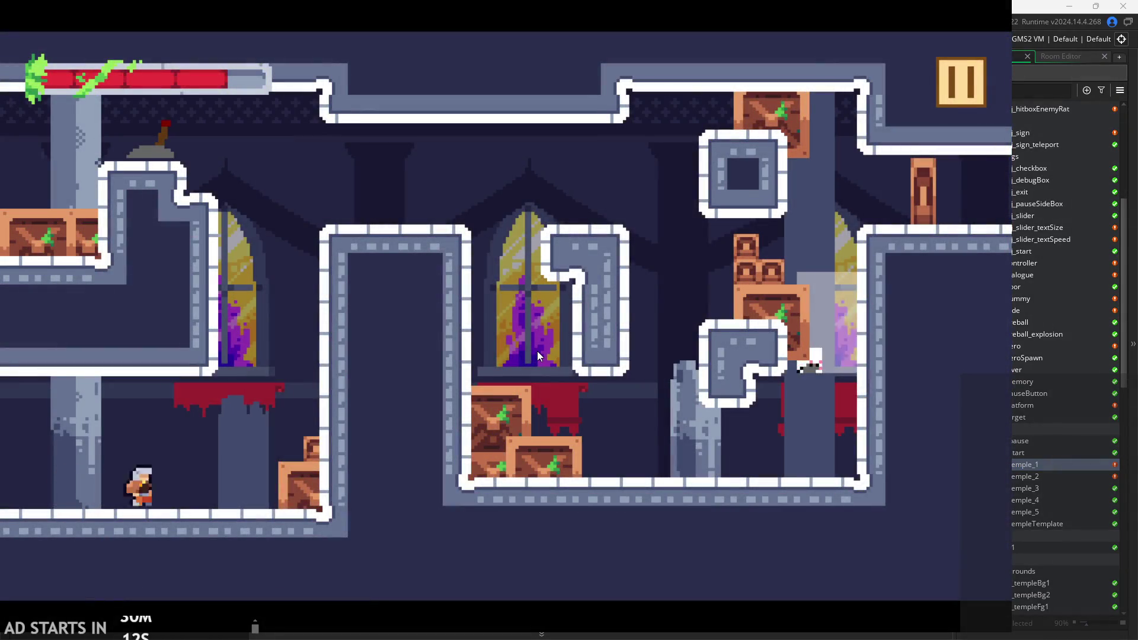
pyautogui.press('space')
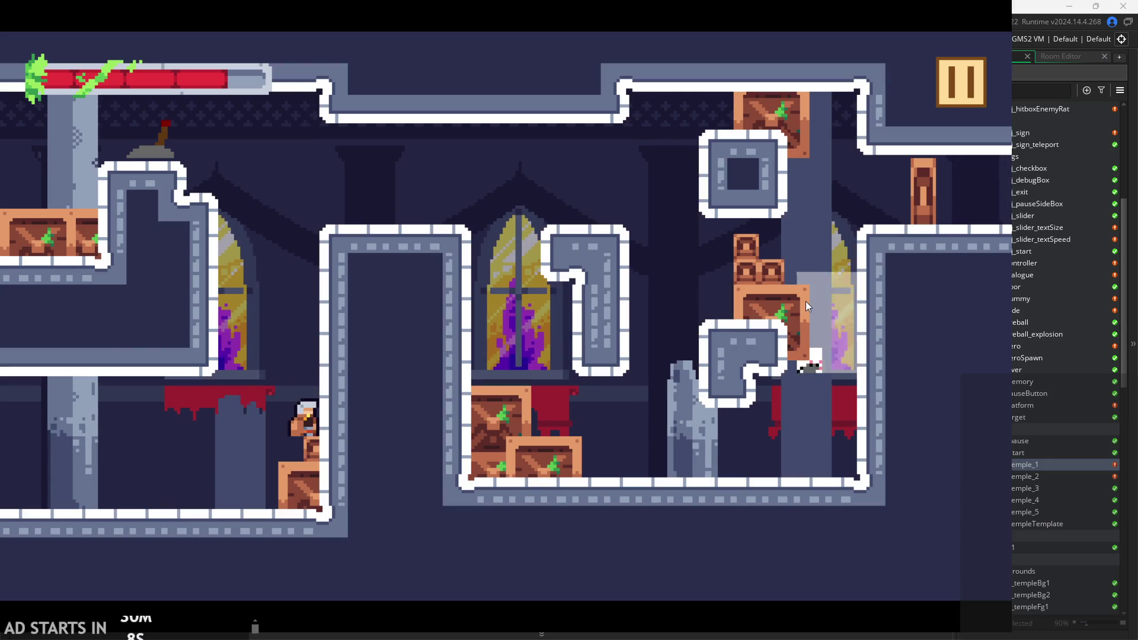
# Exit the running game and set the small_crate sprite's origin to Middle Centre (4,4).
pyautogui.click(962, 84)
pyautogui.click(866, 498)
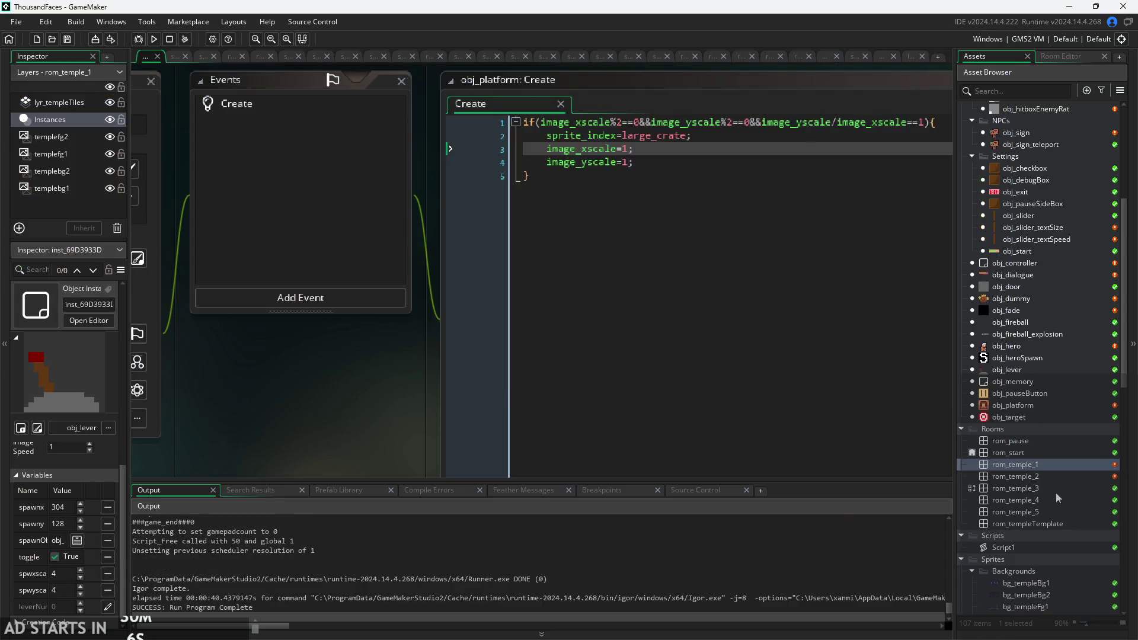
pyautogui.scroll(-10, 1056, 495)
pyautogui.scroll(-5, 1055, 491)
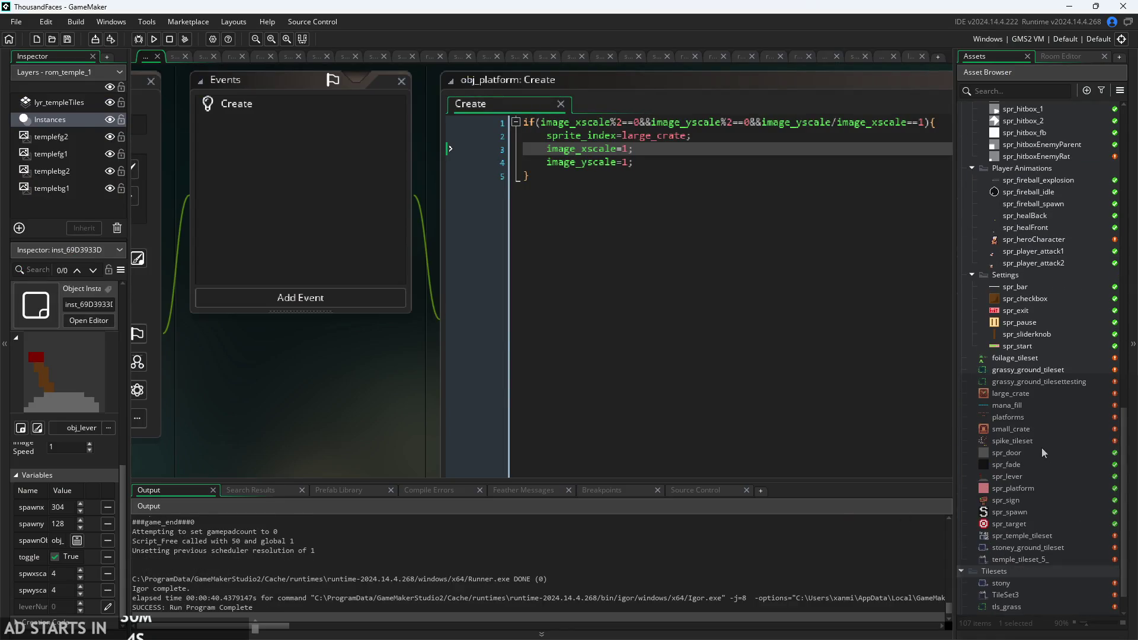
pyautogui.doubleClick(1033, 427)
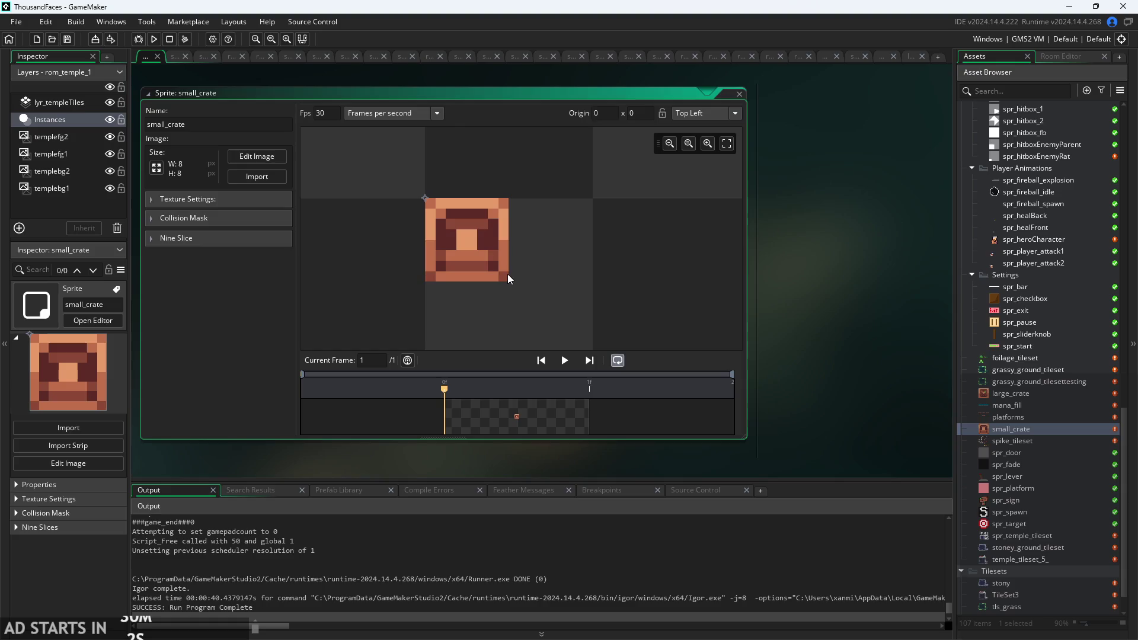
pyautogui.click(713, 113)
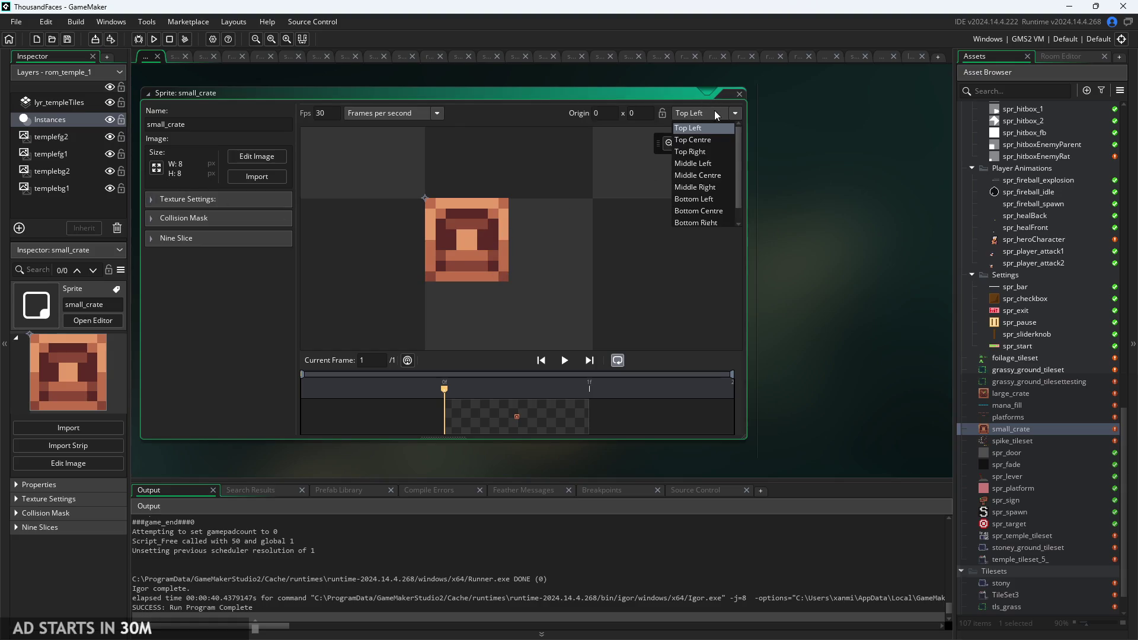
pyautogui.click(712, 176)
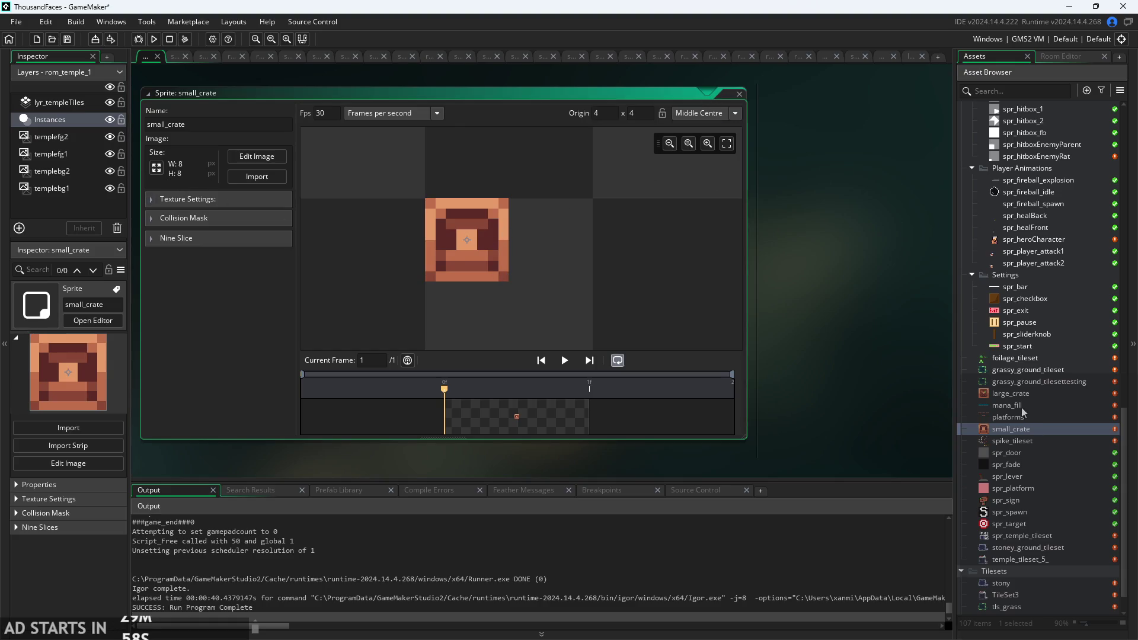
# Set the large_crate sprite's origin to Middle Centre (12,12) and relaunch the game.
pyautogui.doubleClick(1011, 394)
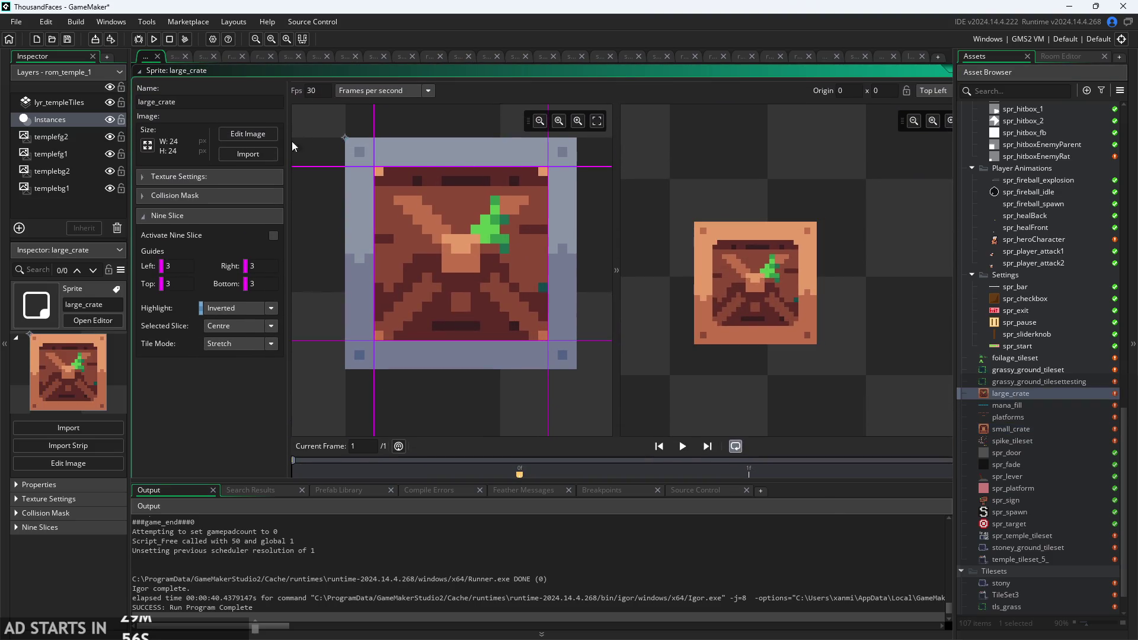
pyautogui.click(142, 216)
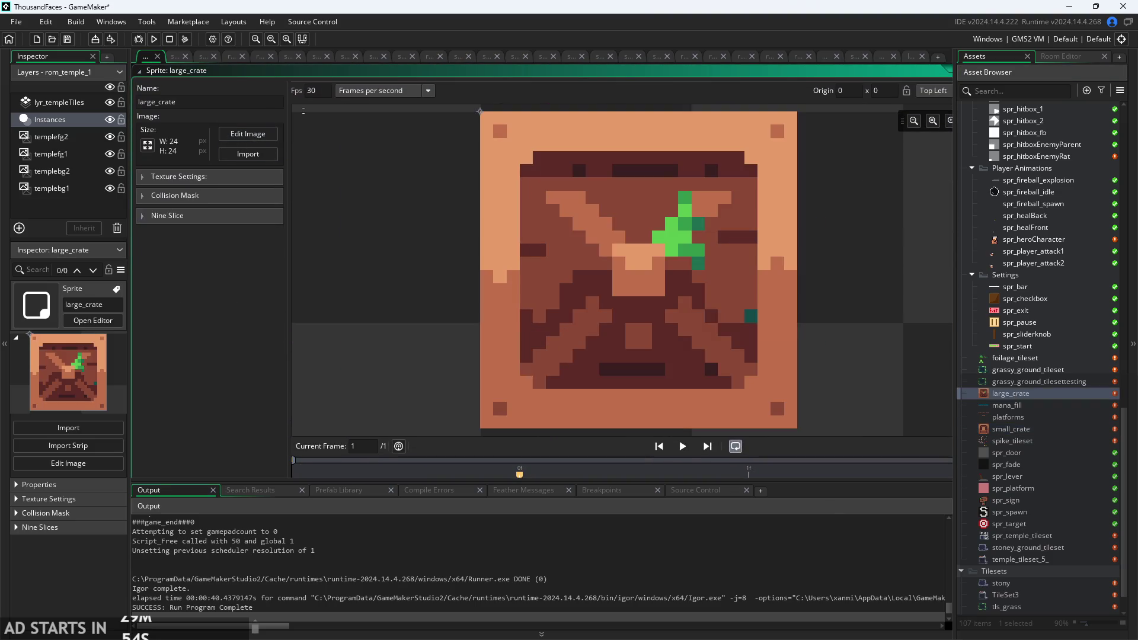
pyautogui.click(924, 92)
pyautogui.click(939, 155)
pyautogui.click(153, 39)
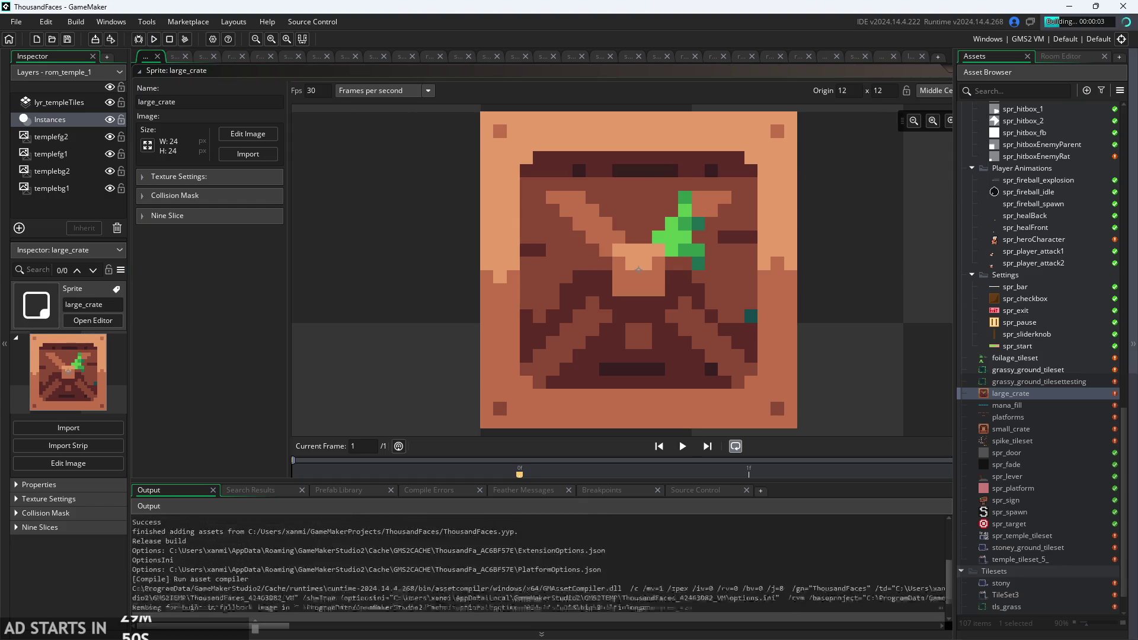
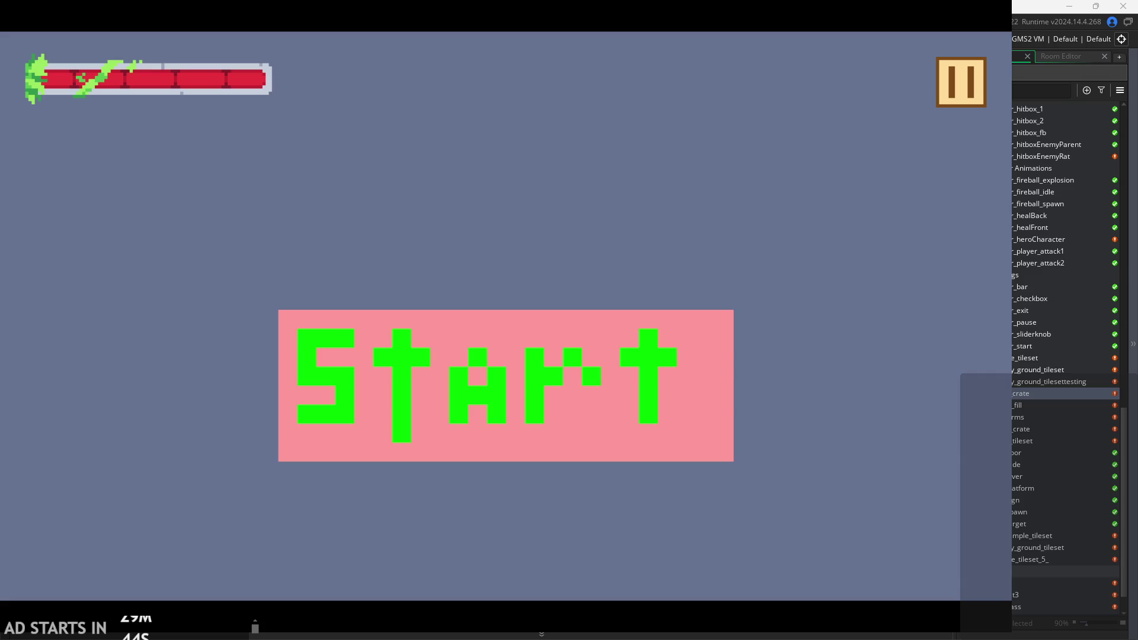
# Start the temple level, run and jump the hero onto the upper-left ledge, then exit the game.
pyautogui.click(685, 349)
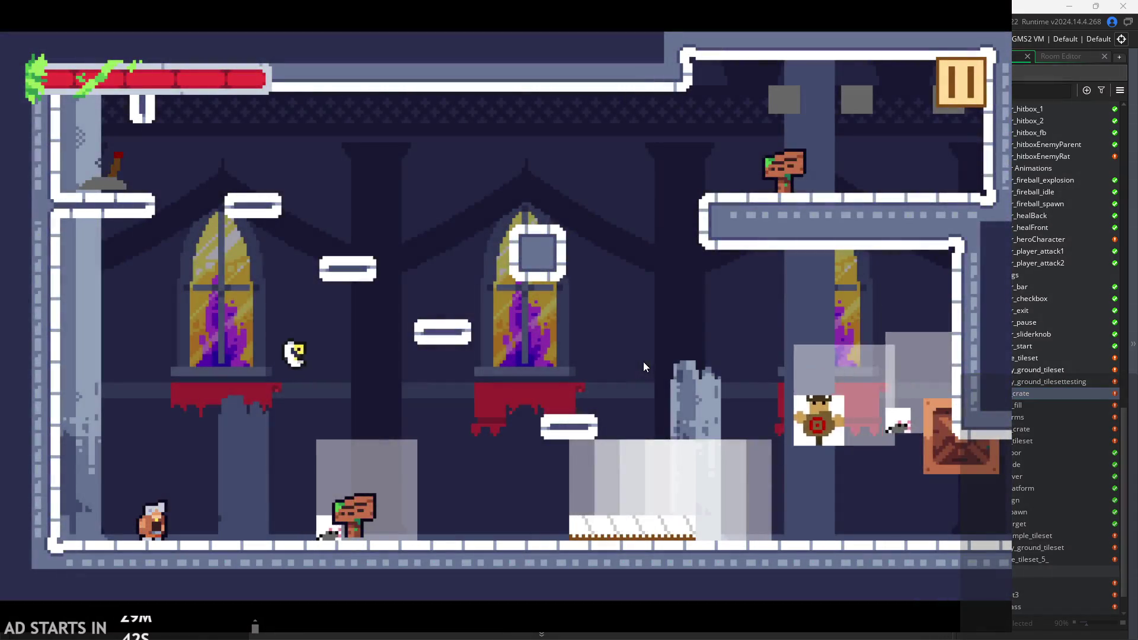
pyautogui.press('Right')
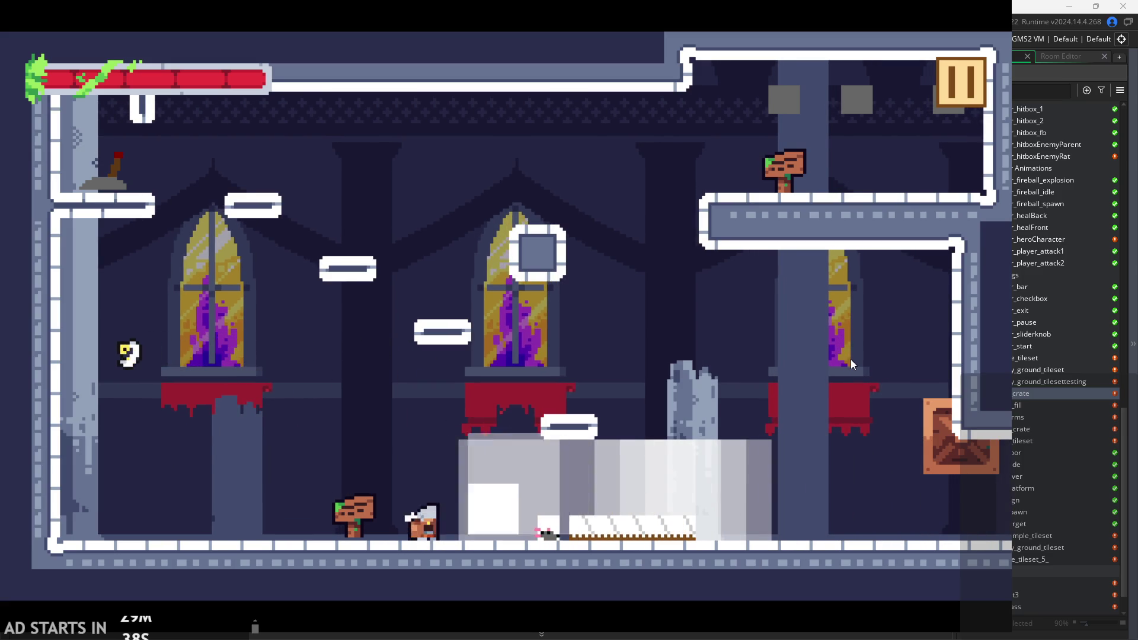
pyautogui.press('Left')
pyautogui.press('Right')
pyautogui.press('space')
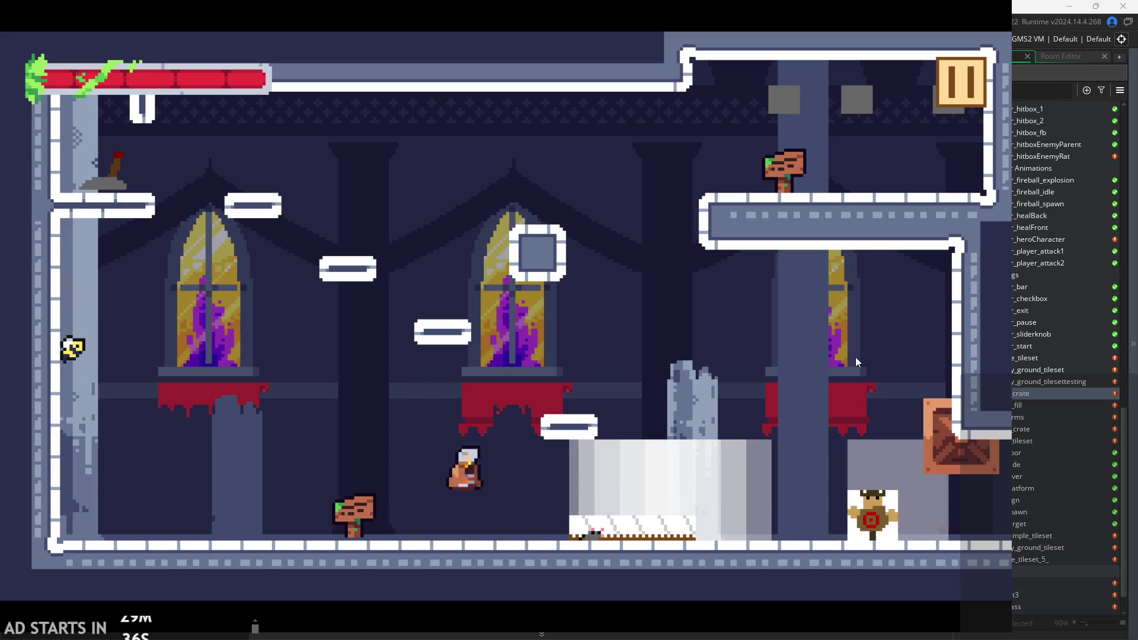
pyautogui.press('Left')
pyautogui.press('space')
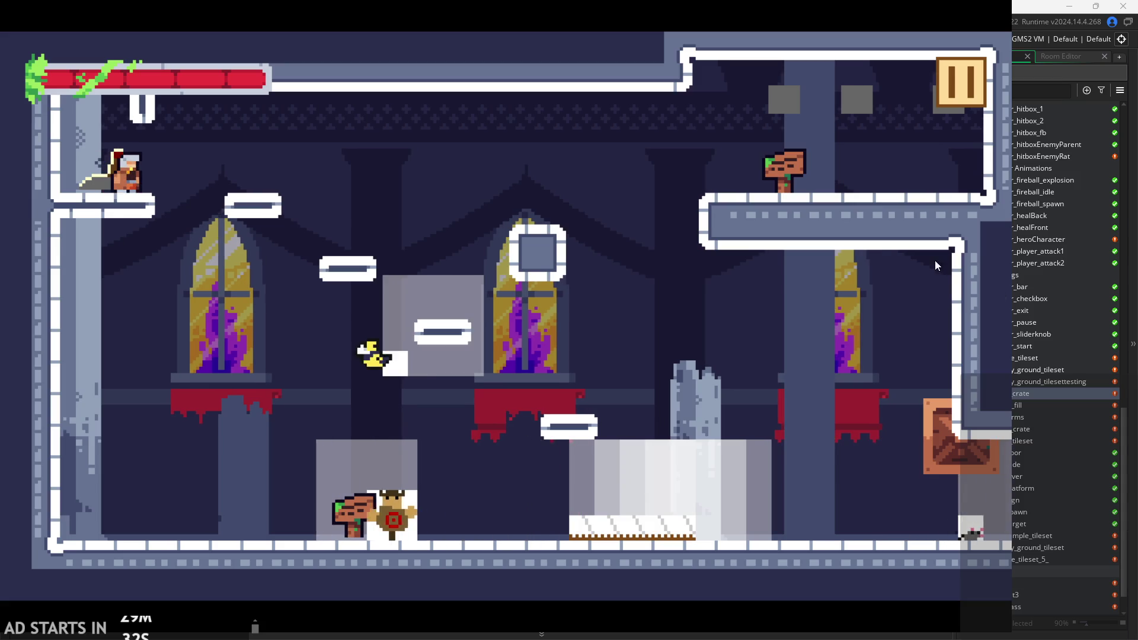
pyautogui.click(958, 78)
pyautogui.click(789, 495)
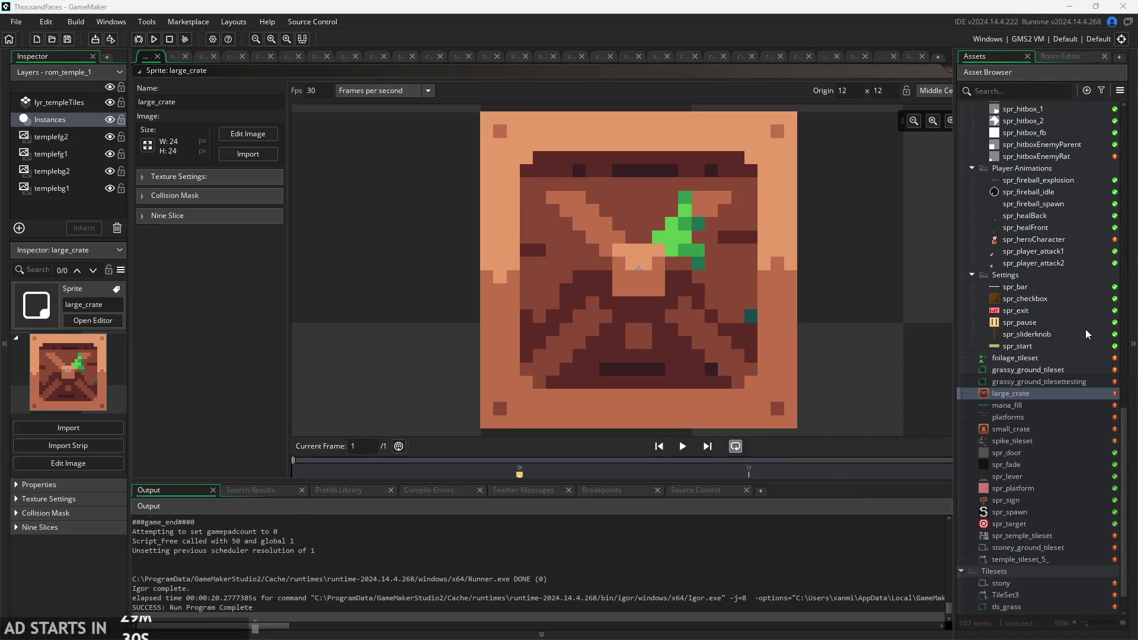
# Scroll the Asset Browser and preview several sprites, including mana_fill.
pyautogui.scroll(5, 1027, 291)
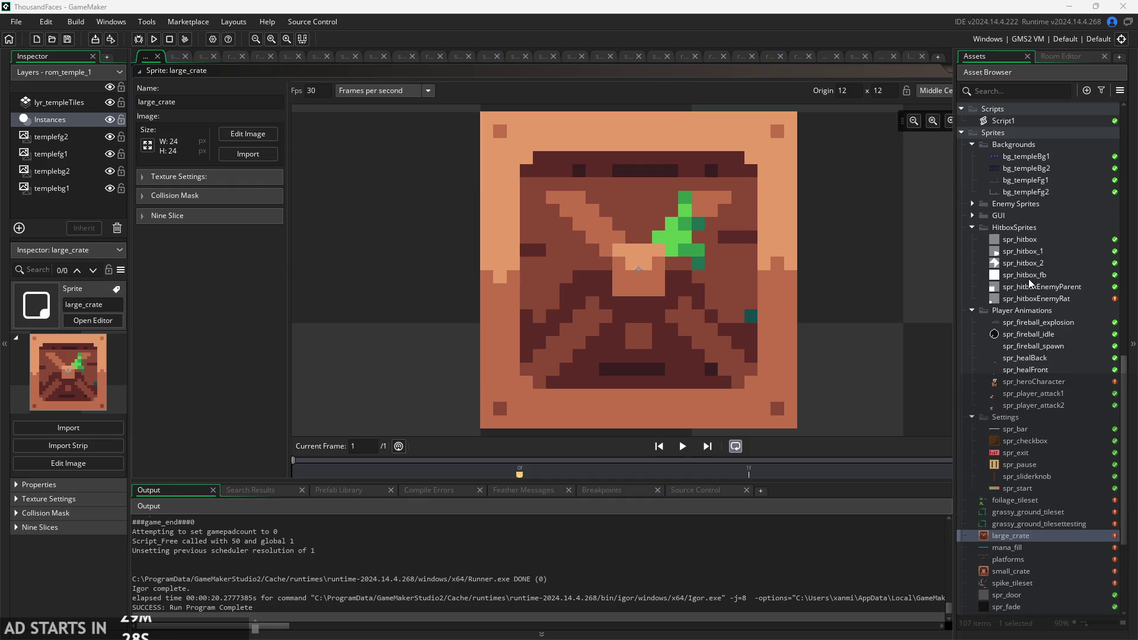
pyautogui.scroll(2, 1043, 379)
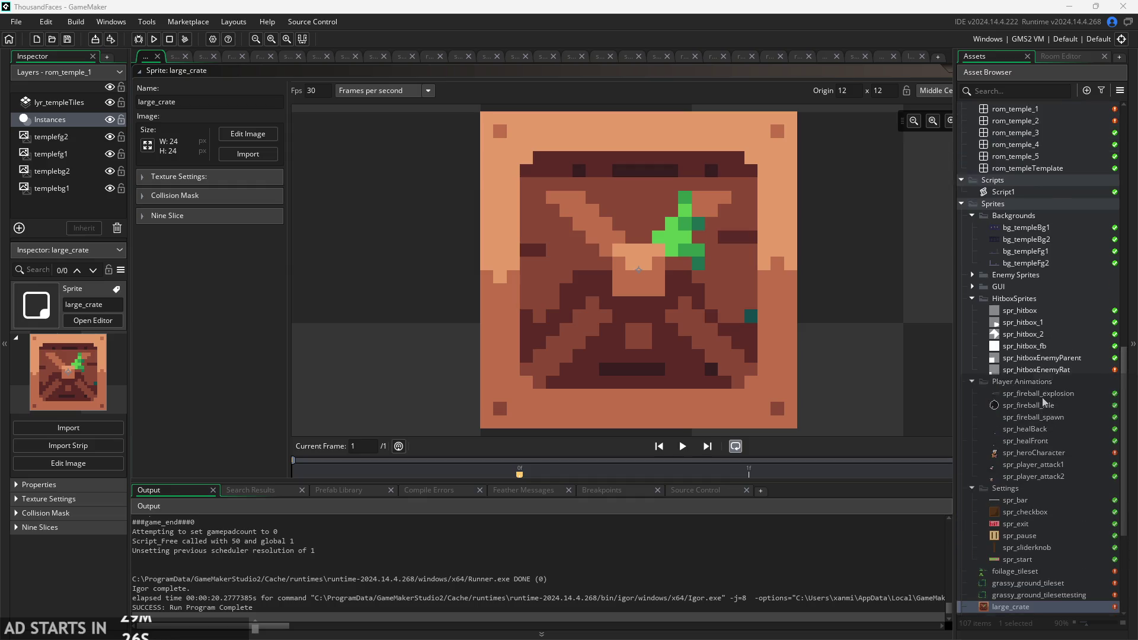
pyautogui.scroll(2, 1042, 397)
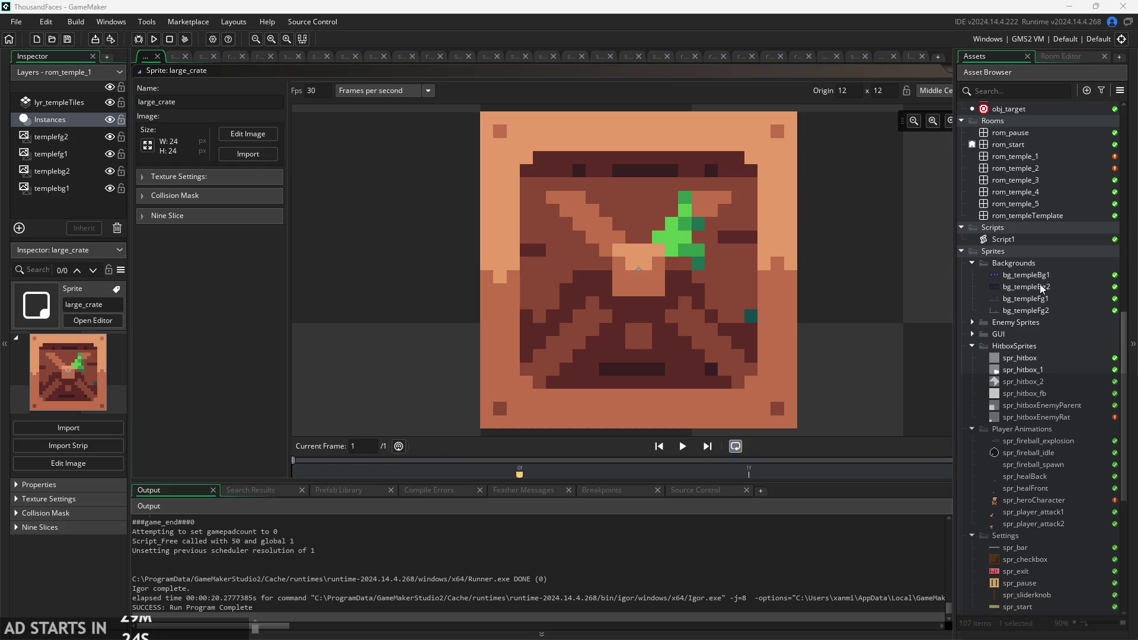
pyautogui.scroll(-5, 1028, 528)
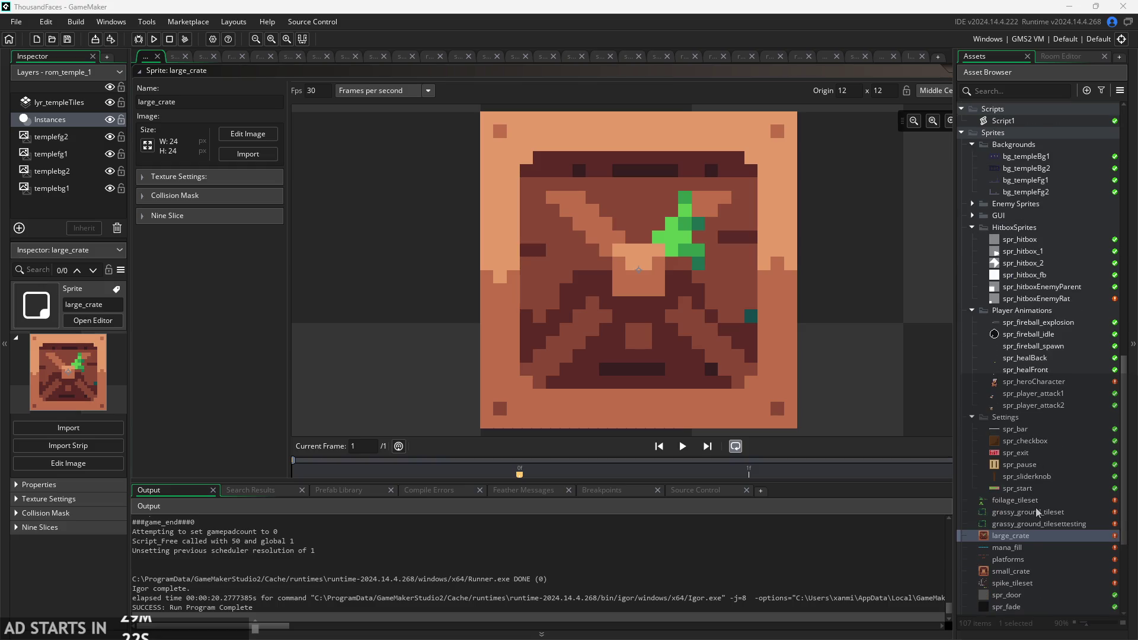
pyautogui.click(1030, 557)
pyautogui.click(1032, 571)
pyautogui.click(1031, 547)
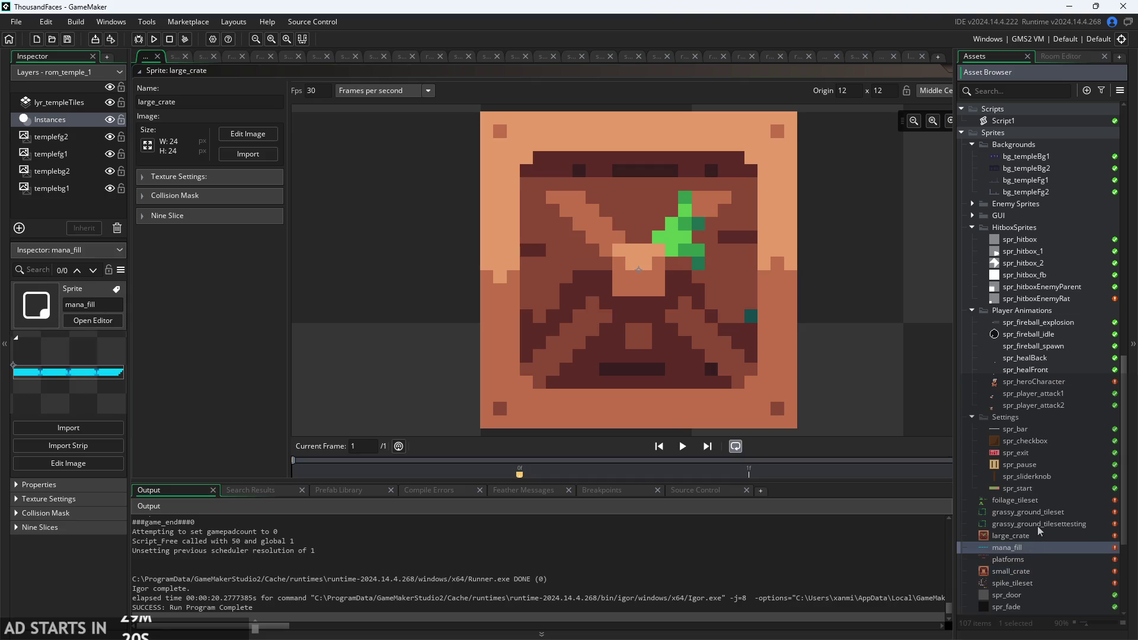
# Preview spr_pause and the hero sprite, then open obj_platform's Create code.
pyautogui.click(1050, 467)
pyautogui.click(1056, 405)
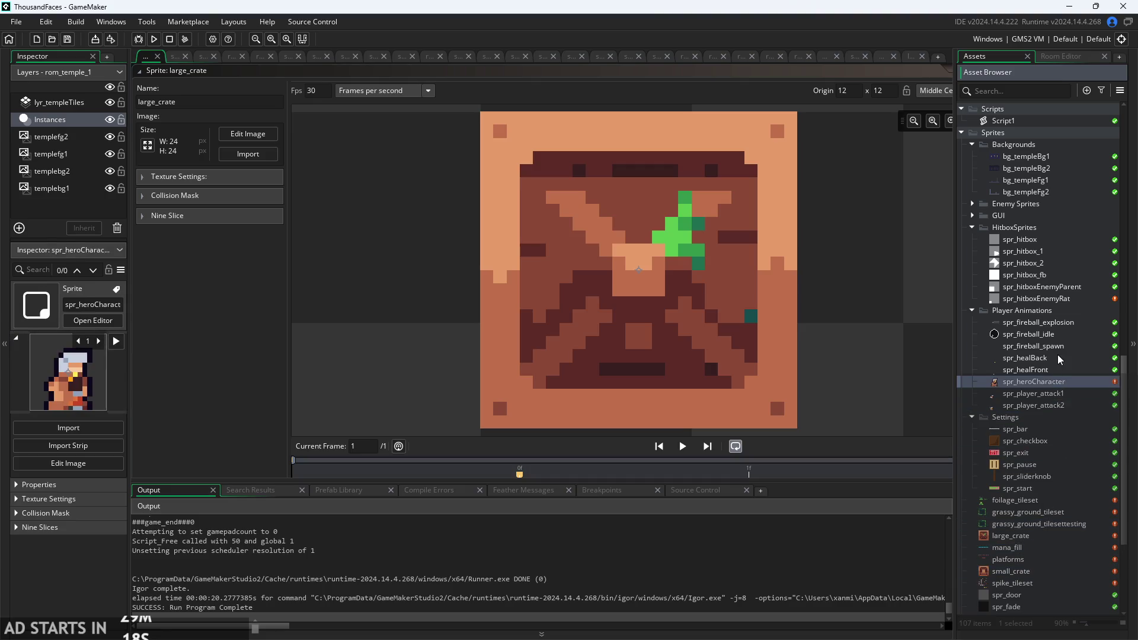
pyautogui.click(1060, 346)
pyautogui.click(1060, 381)
pyautogui.click(1056, 465)
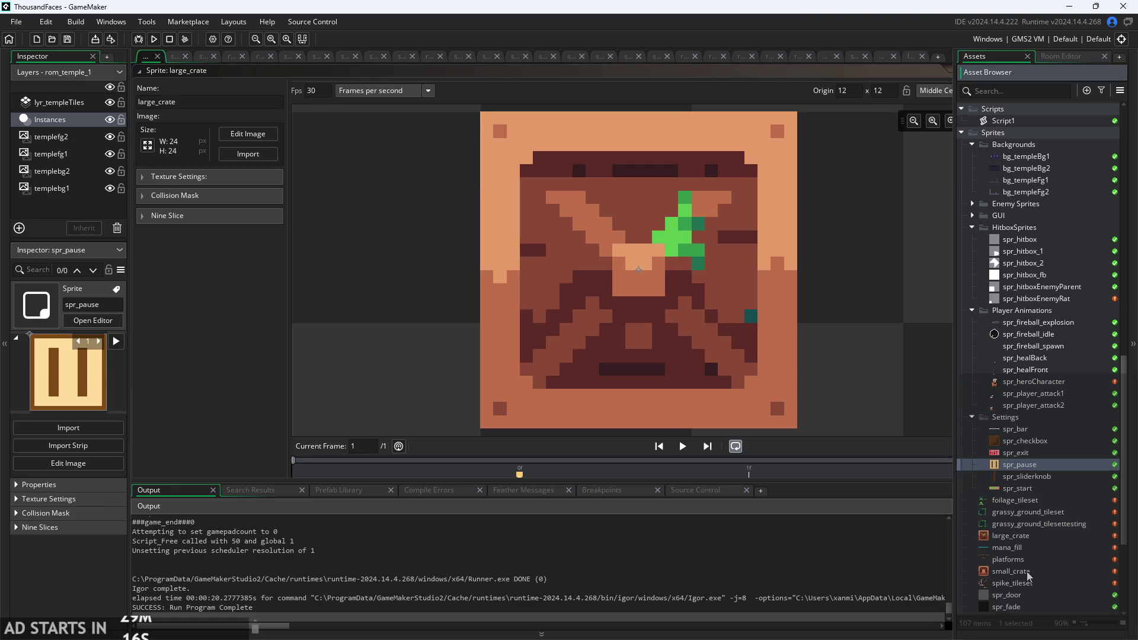
pyautogui.scroll(8, 1030, 539)
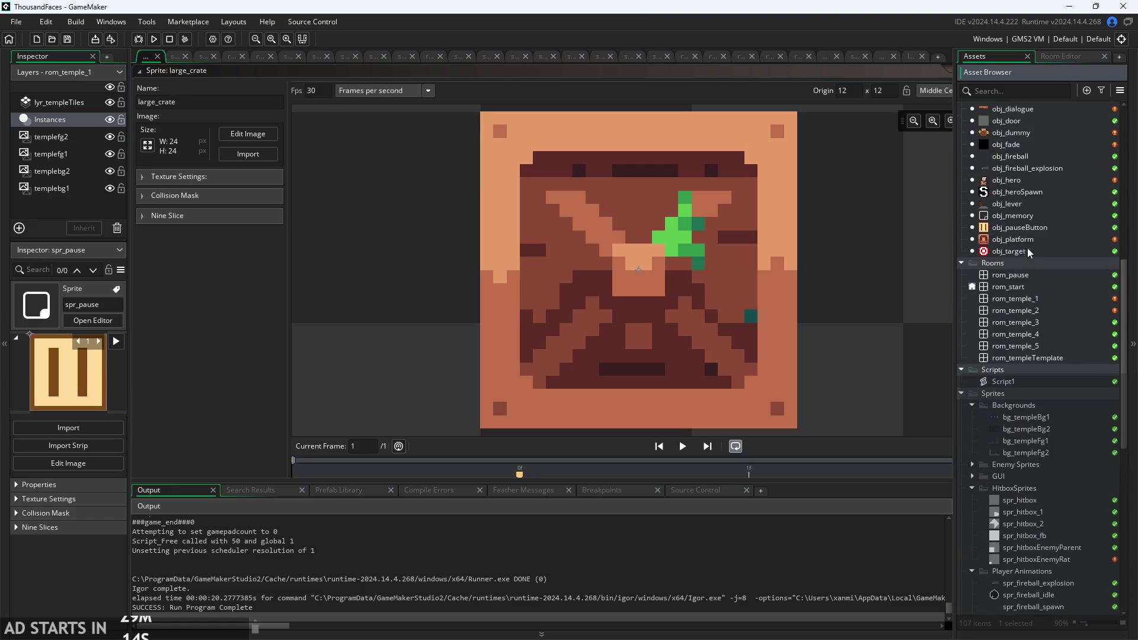
pyautogui.doubleClick(1014, 240)
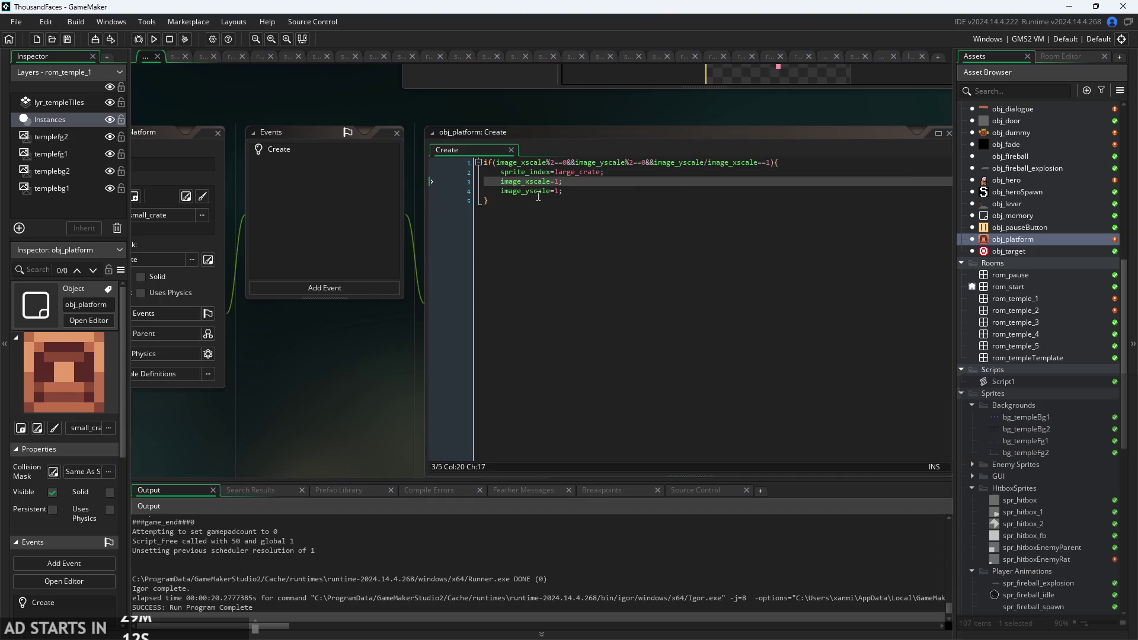
# After image_yscale=1;, add a line offsetting x by sprite_width.
pyautogui.scroll(3, 548, 184)
pyautogui.click(591, 193)
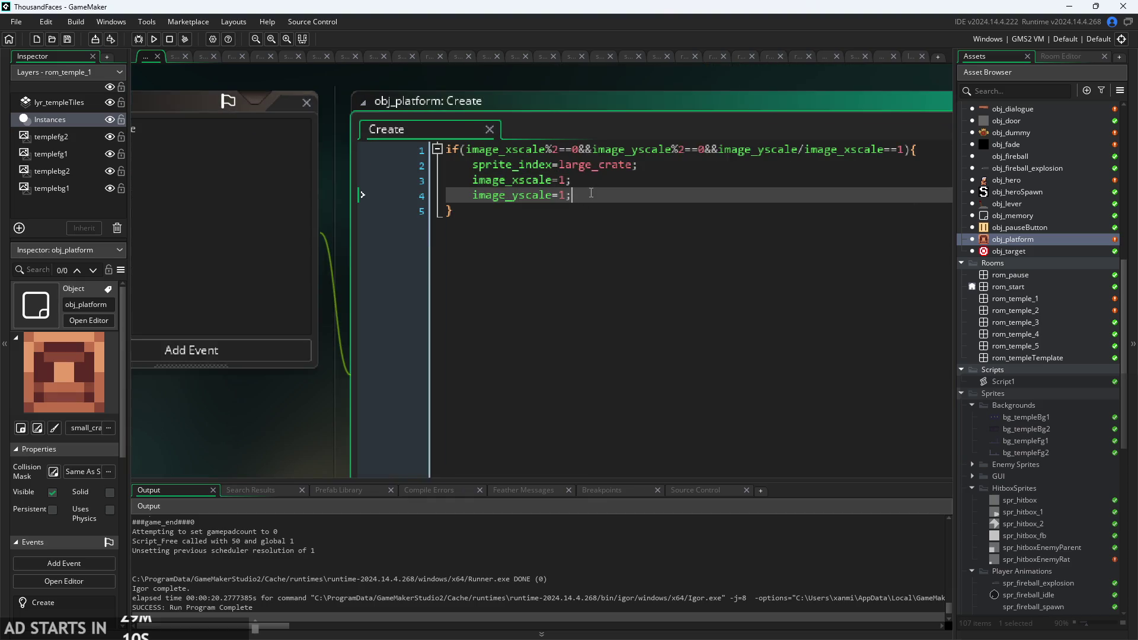
pyautogui.press('Return')
pyautogui.write('x')
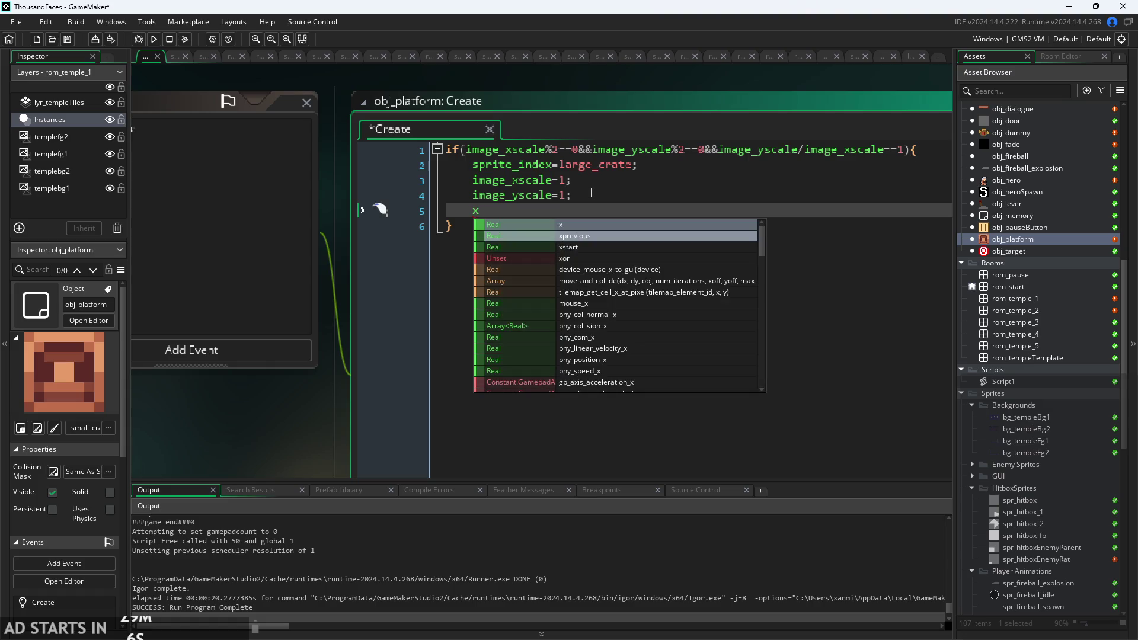
pyautogui.write('+')
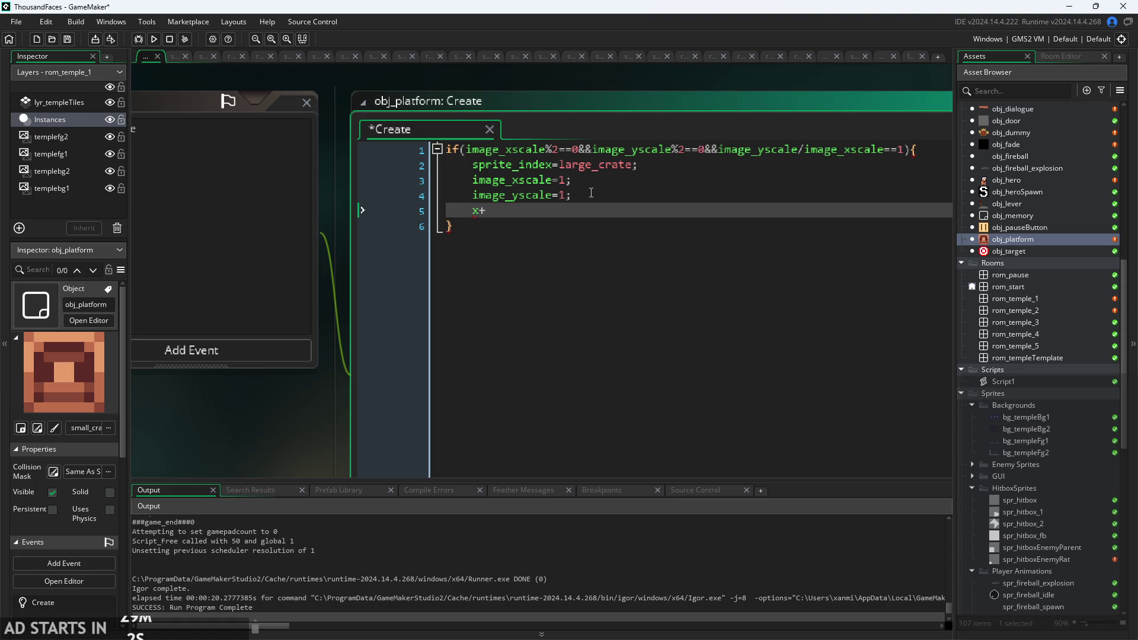
pyautogui.write('spri')
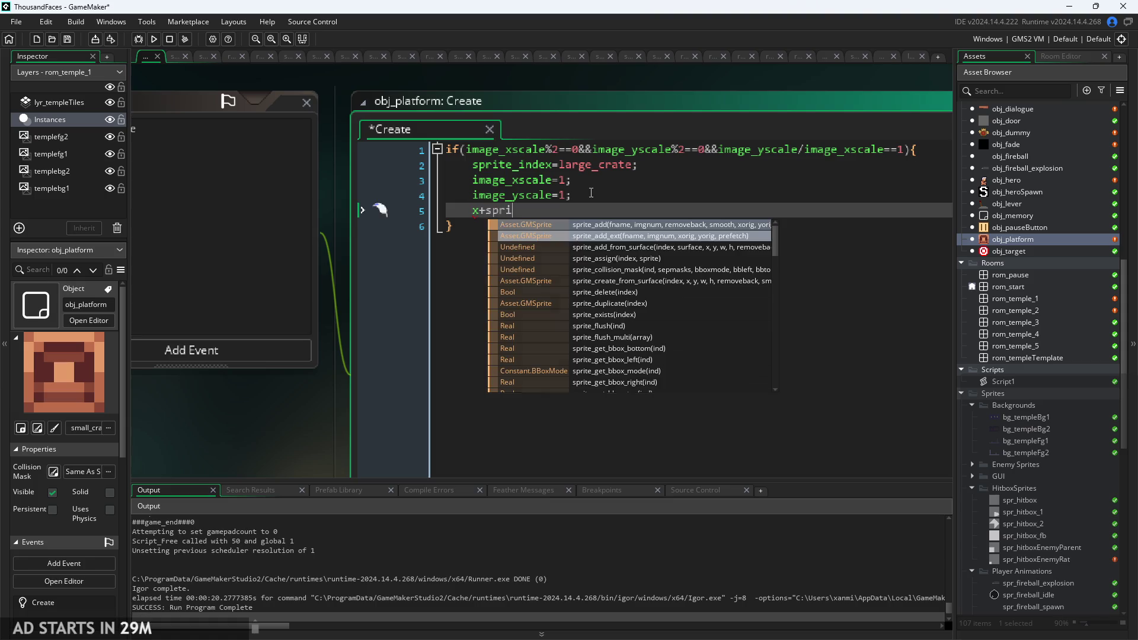
pyautogui.write('te+x')
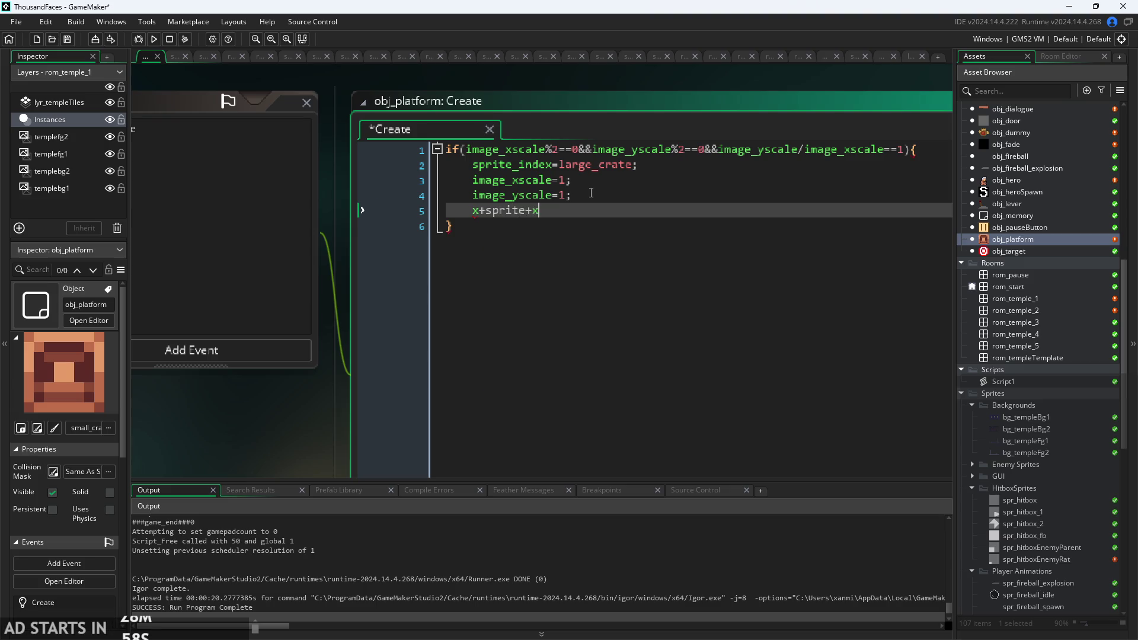
pyautogui.press('BackSpace')
pyautogui.press('BackSpace')
pyautogui.write('_')
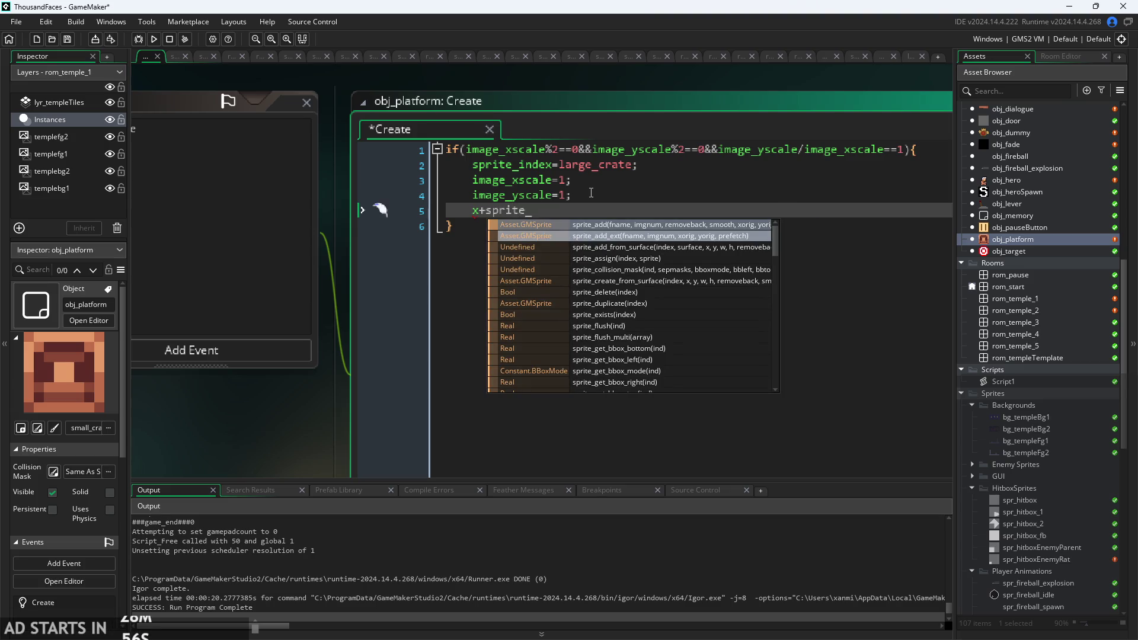
pyautogui.write('x')
pyautogui.press('BackSpace')
pyautogui.press('BackSpace')
pyautogui.press('BackSpace')
pyautogui.press('BackSpace')
pyautogui.write('image')
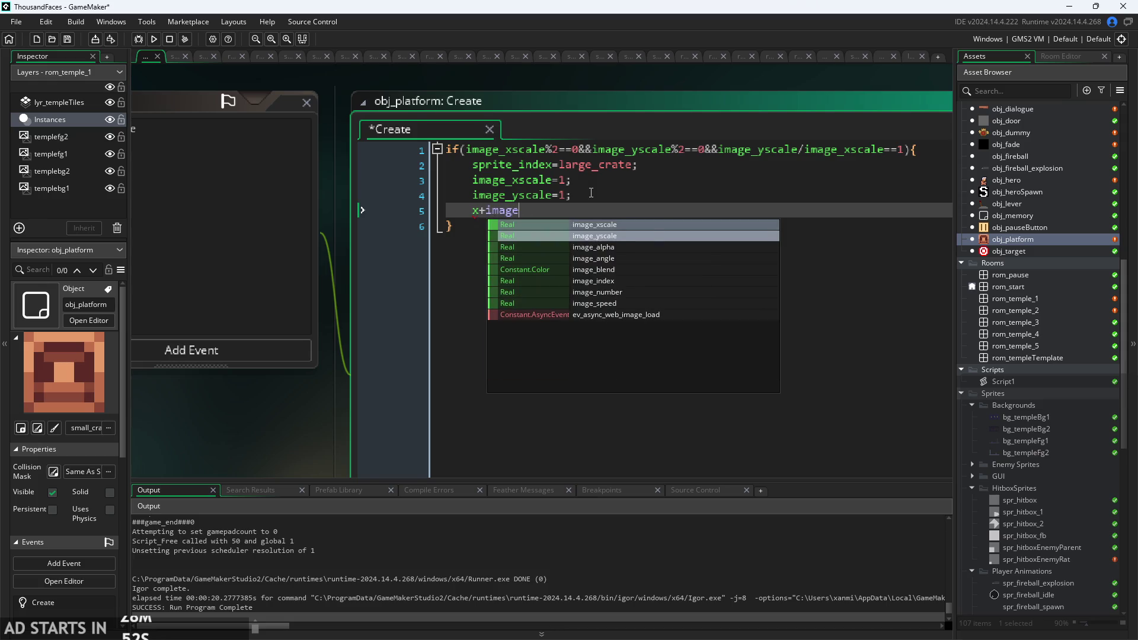
pyautogui.press('Down')
pyautogui.press('Down')
pyautogui.press('Down')
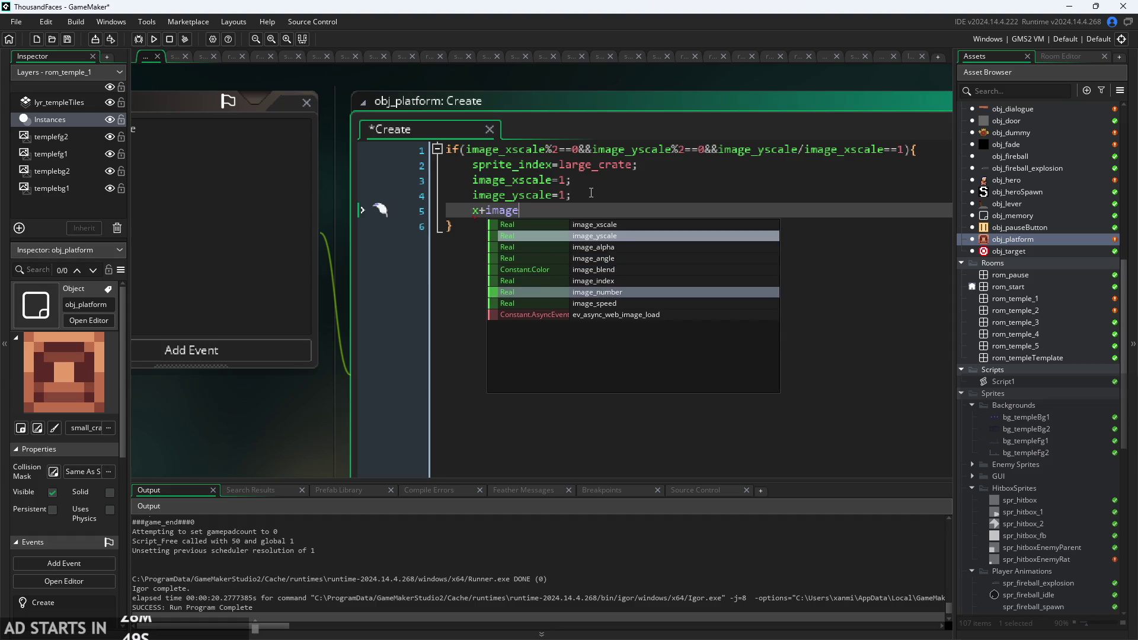
pyautogui.press('BackSpace')
pyautogui.press('BackSpace')
pyautogui.press('BackSpace')
pyautogui.write('sprite')
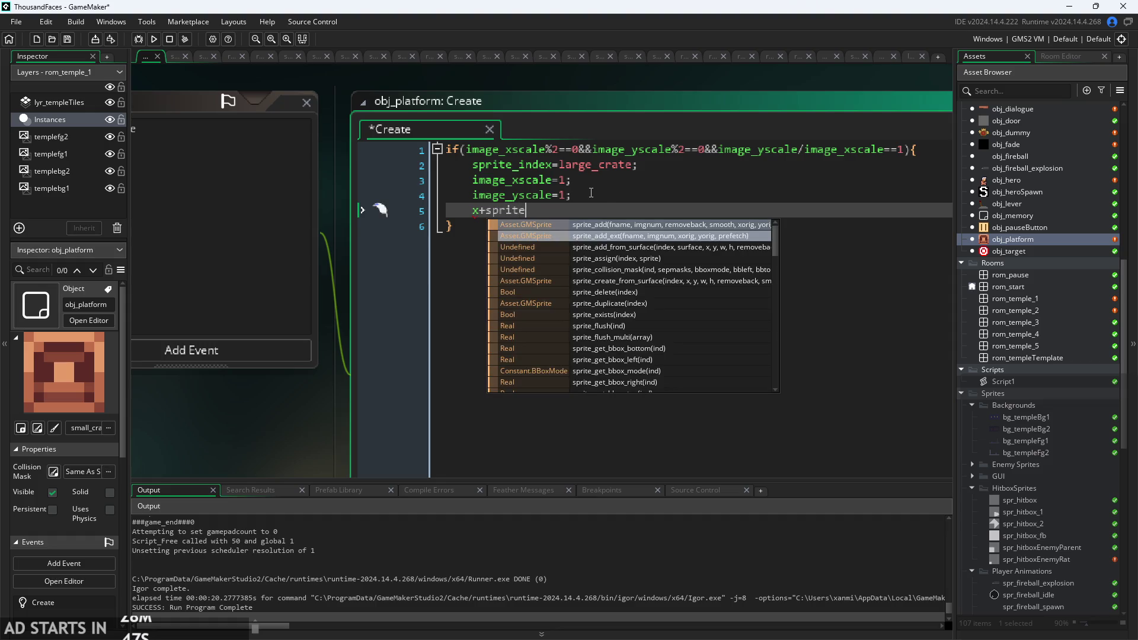
pyautogui.write('_l')
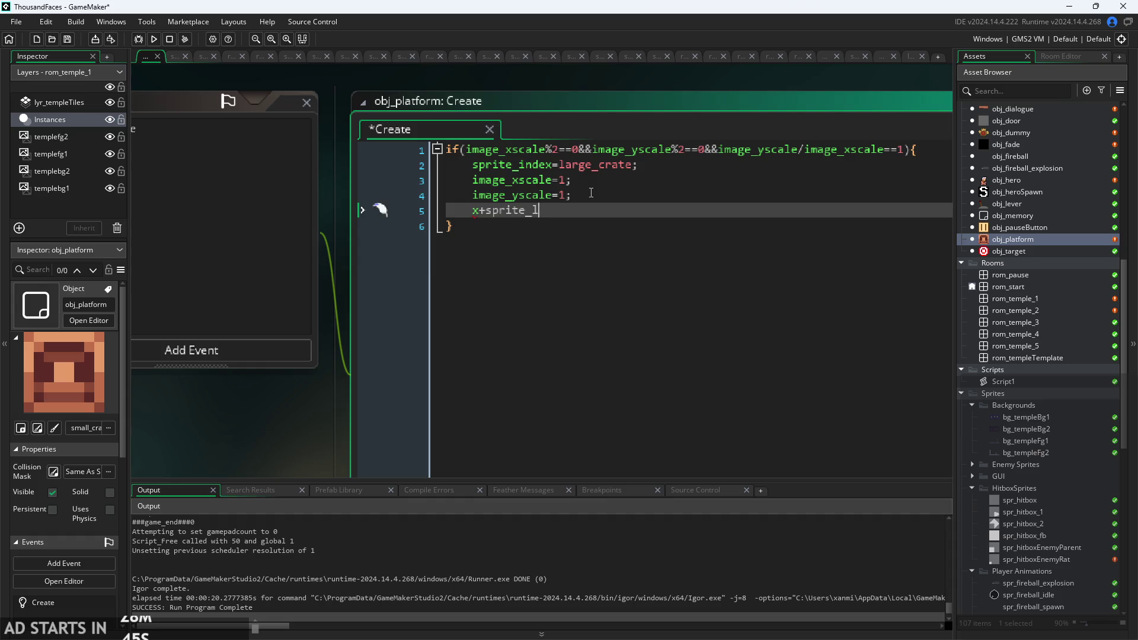
pyautogui.press('BackSpace')
pyautogui.write('idth;')
# Add a y offset by sprite_height, halve both offsets with /2, and run the game.
pyautogui.press('Return')
pyautogui.write('y+')
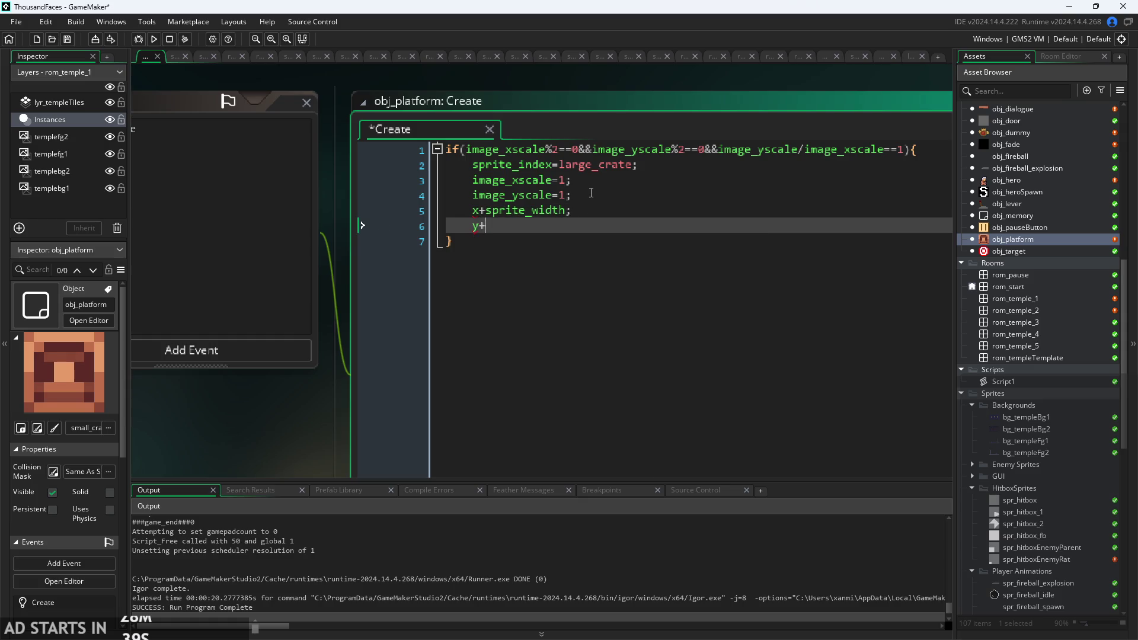
pyautogui.write('=sprite+he')
pyautogui.write('ight;')
pyautogui.click(487, 211)
pyautogui.write('=')
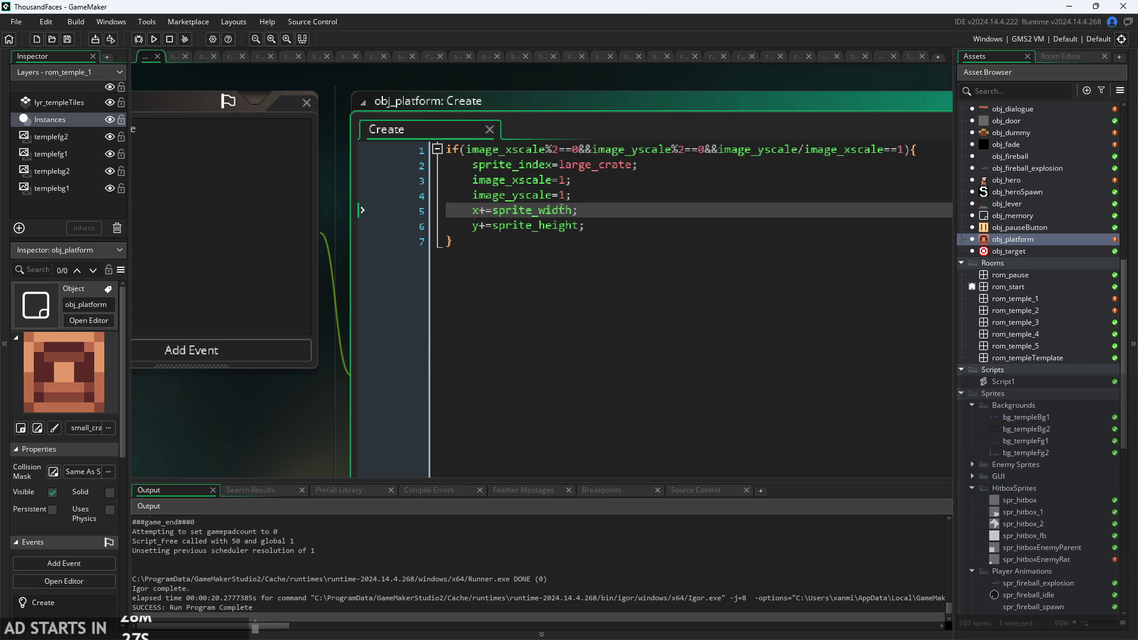
pyautogui.write('/2')
pyautogui.press('Down')
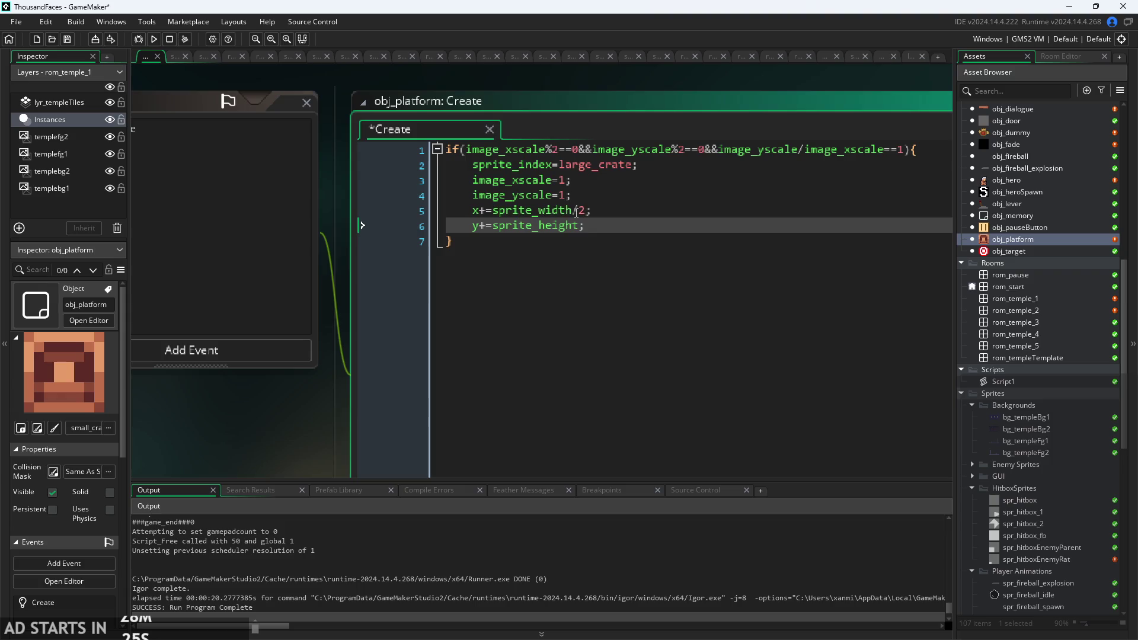
pyautogui.click(153, 40)
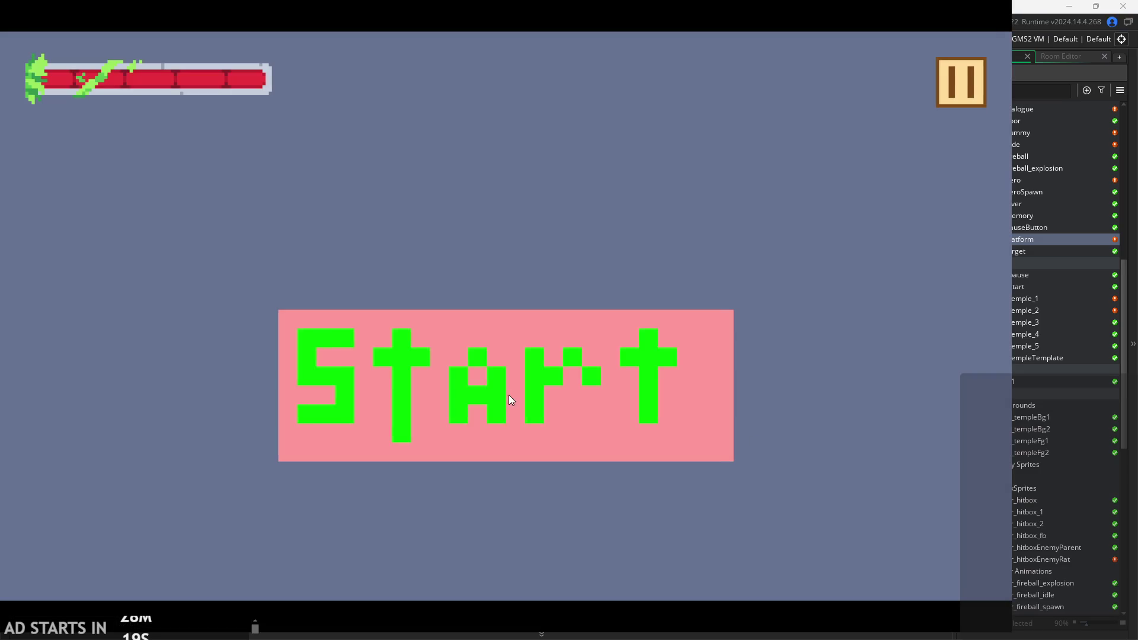
# Start the game and jump the hero onto the upper-left ledge and back down.
pyautogui.click(509, 395)
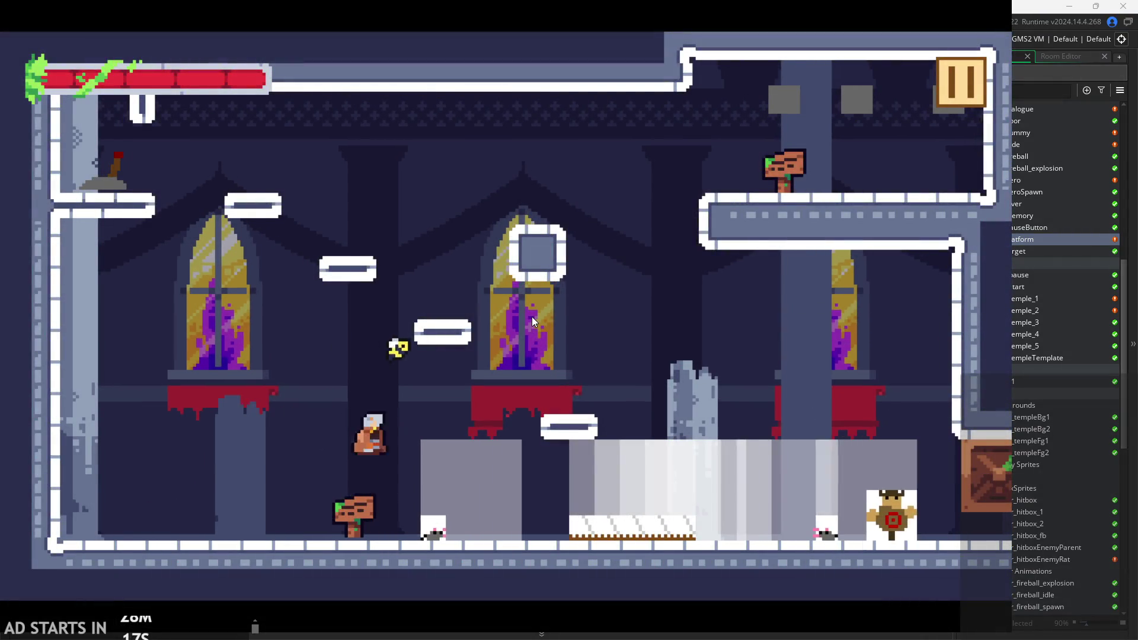
pyautogui.press('Left')
pyautogui.press('Right')
pyautogui.press('space')
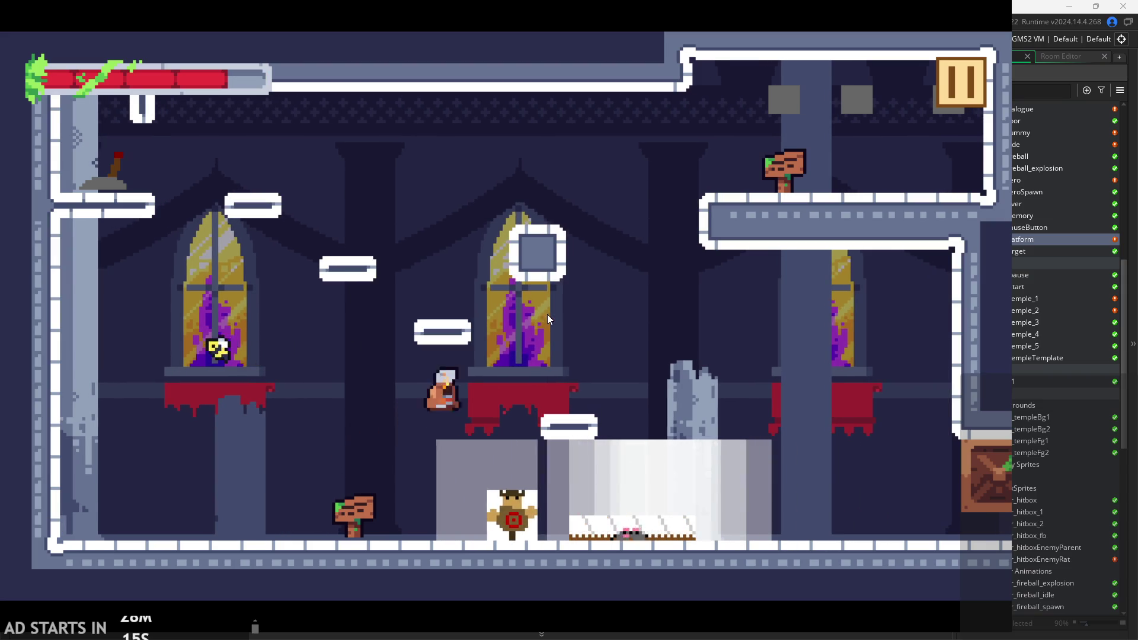
pyautogui.press('Left')
pyautogui.press('space')
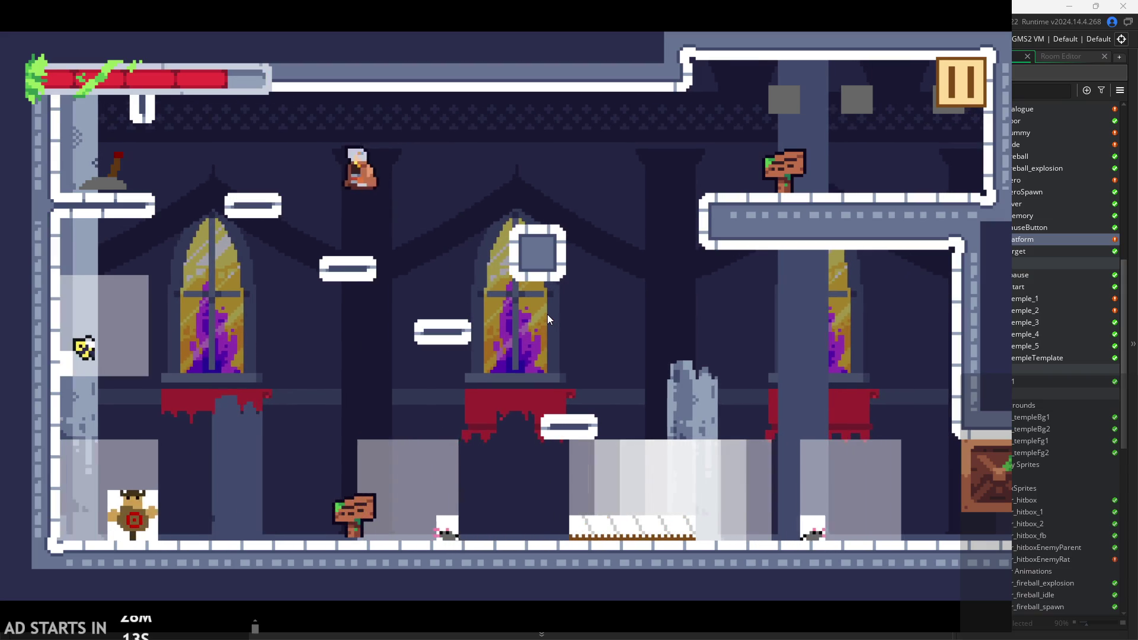
pyautogui.press('Left')
pyautogui.press('space')
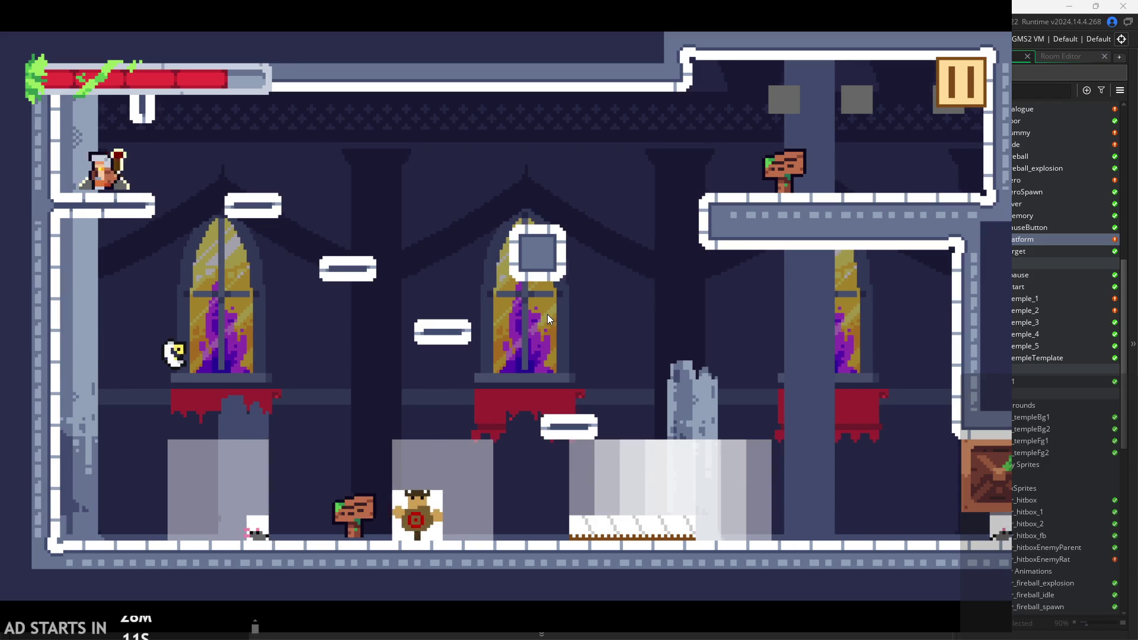
pyautogui.press('Right')
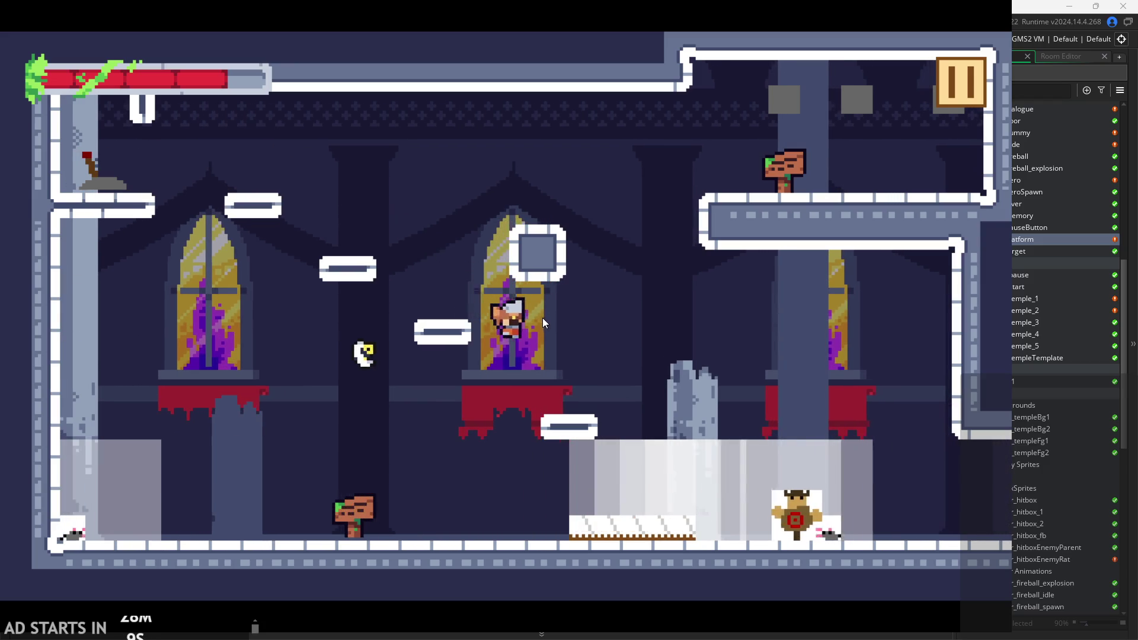
pyautogui.press('Left')
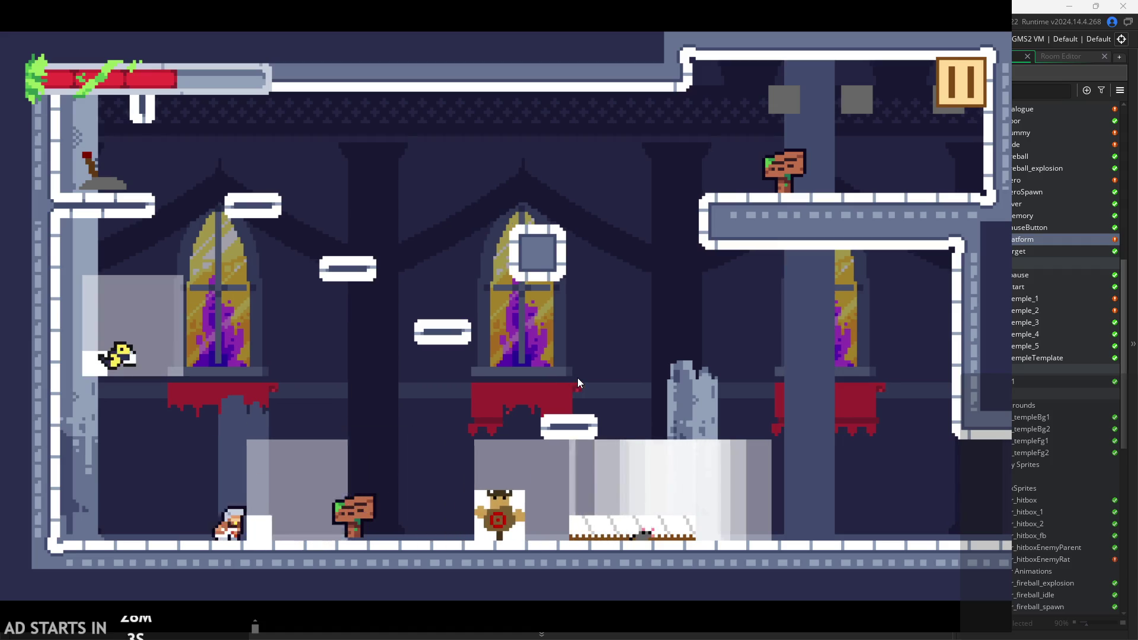
# Run the hero back and forth, slashing at the approaching enemy.
pyautogui.press('Right')
pyautogui.press('Up')
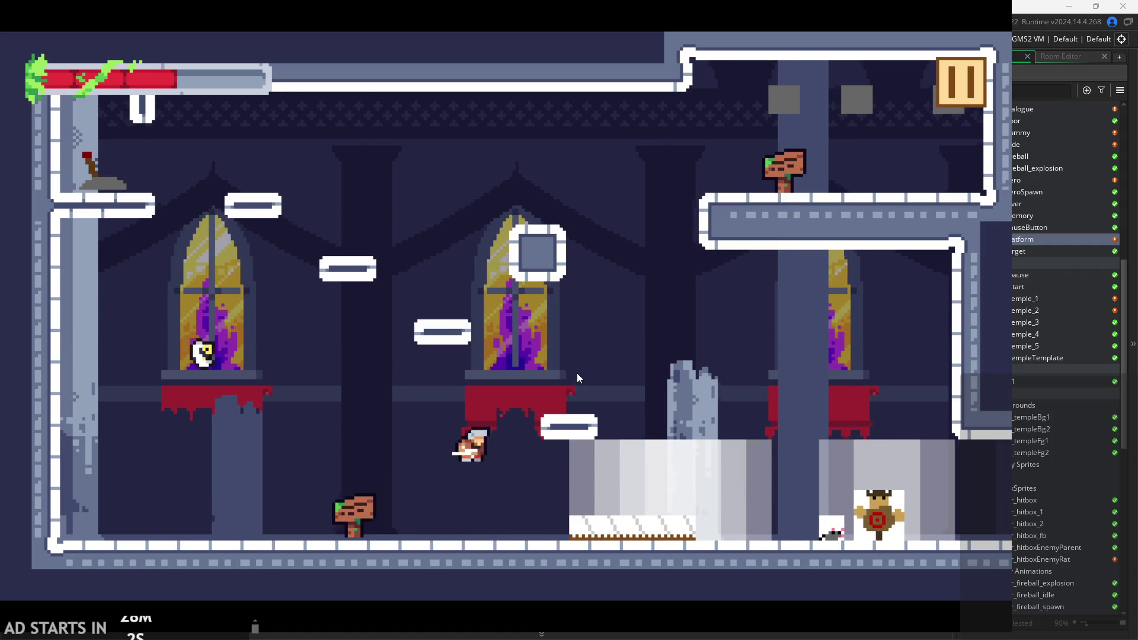
pyautogui.press('Left')
pyautogui.press('Right')
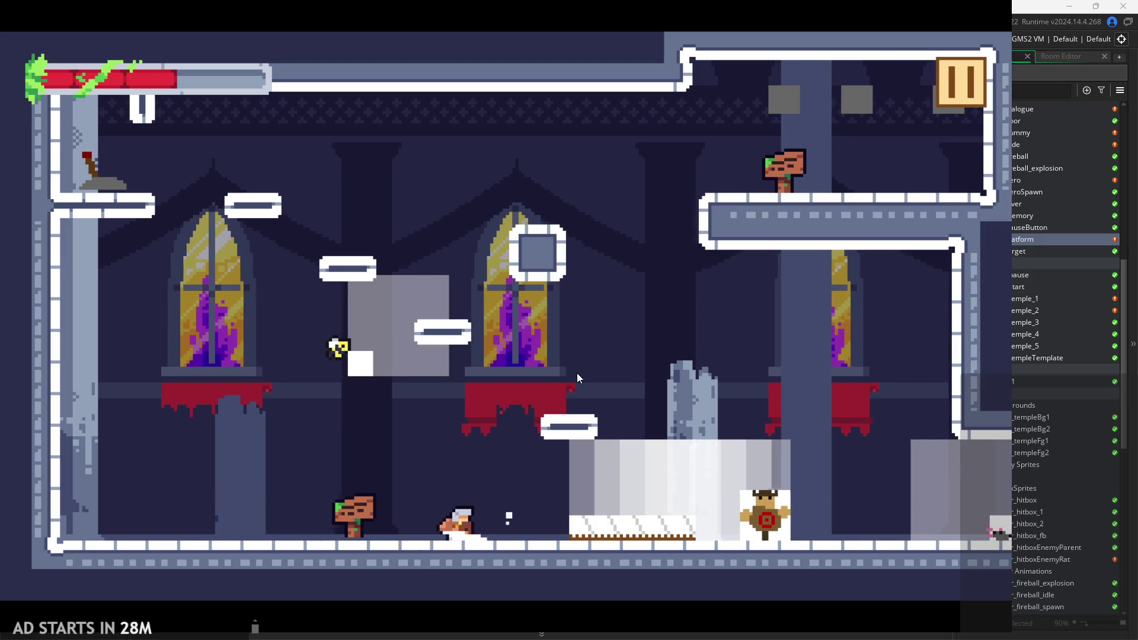
pyautogui.press('Right')
pyautogui.press('Left')
pyautogui.press('x')
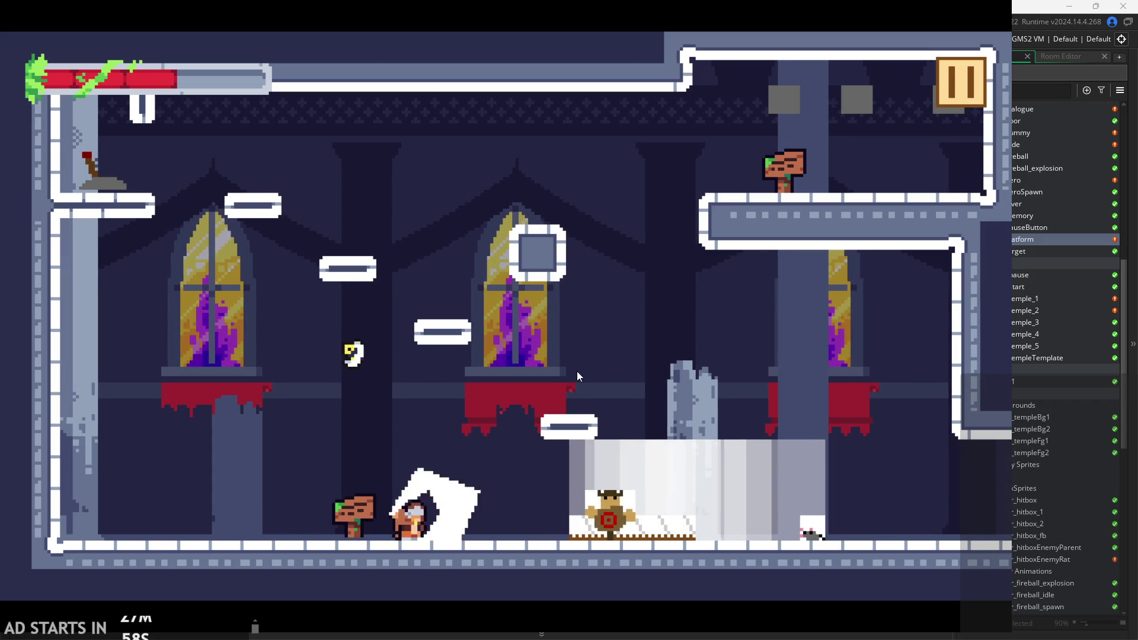
pyautogui.press('Left')
pyautogui.press('x')
pyautogui.press('Right')
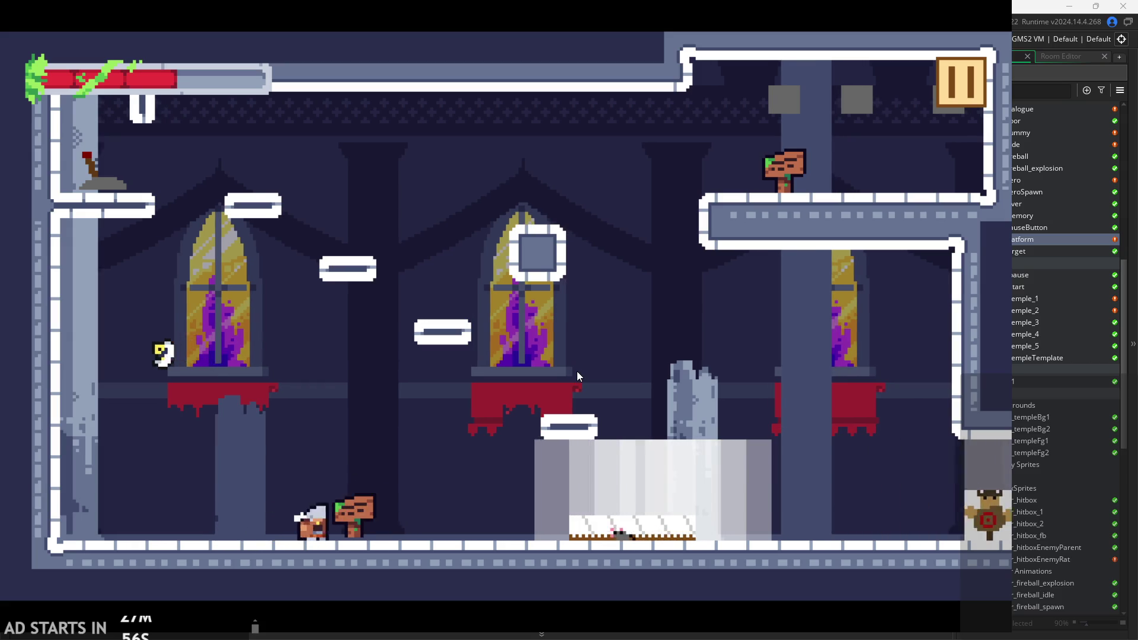
pyautogui.press('Right')
pyautogui.press('x')
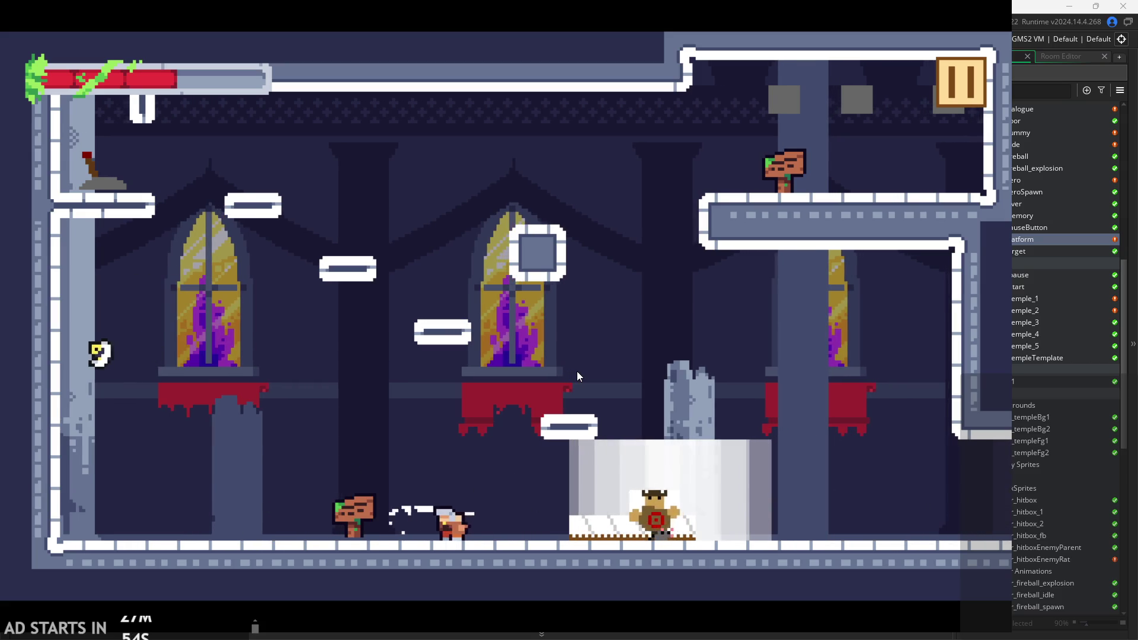
pyautogui.press('Left')
pyautogui.press('x')
pyautogui.press('Right')
pyautogui.press('x')
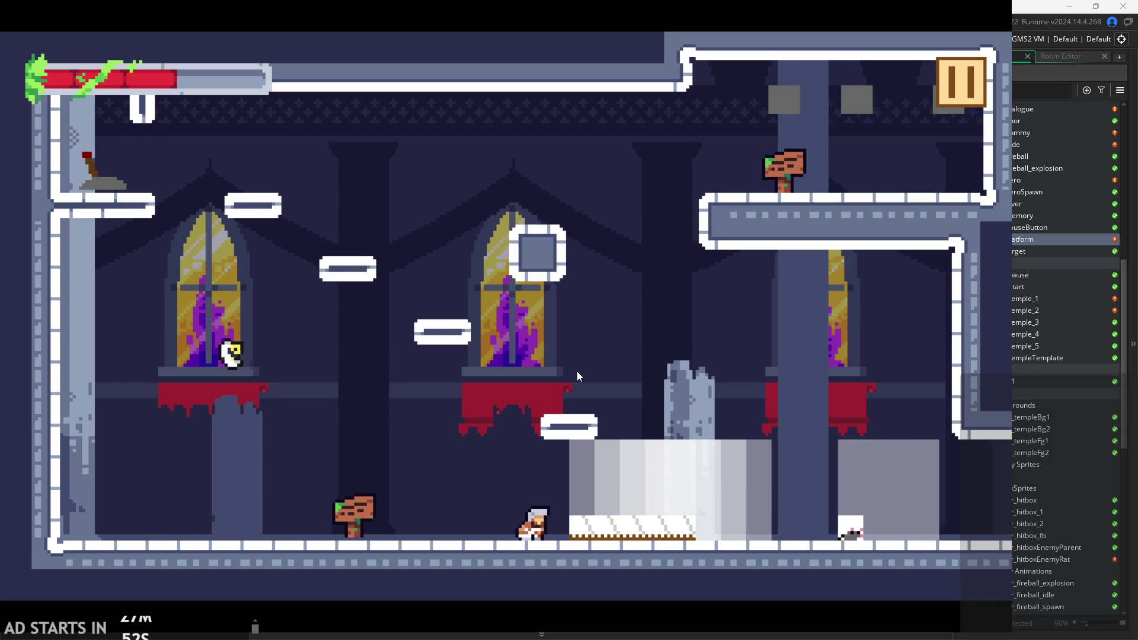
# Mix jumps and slashes against the enemies, ending on the small floating platform.
pyautogui.press('x')
pyautogui.press('z')
pyautogui.press('Left')
pyautogui.press('x')
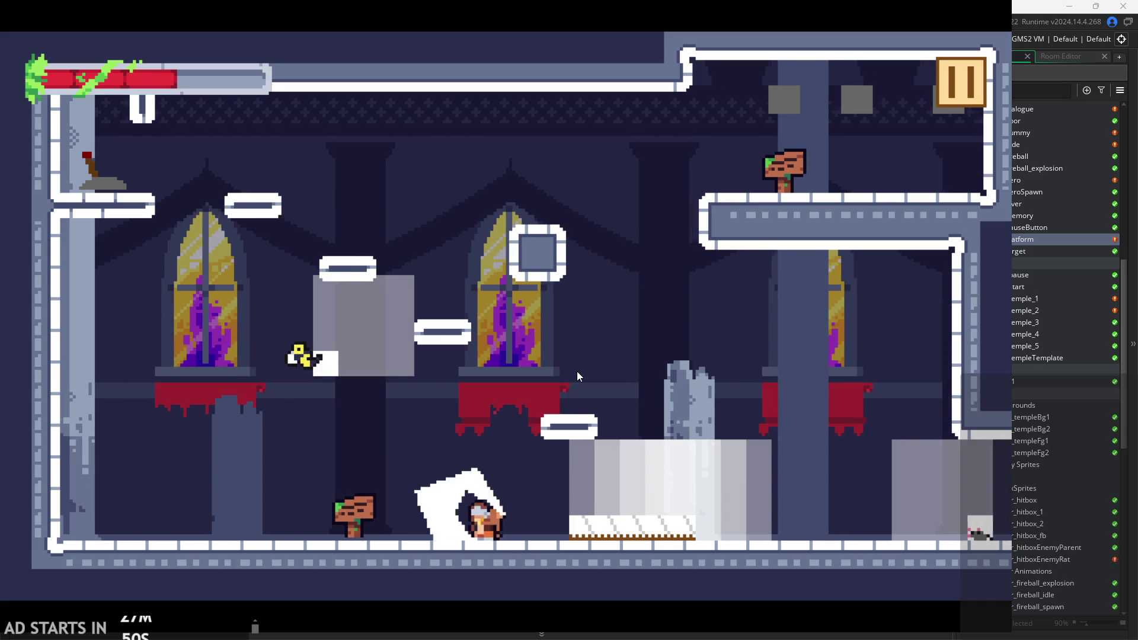
pyautogui.press('z')
pyautogui.press('Right')
pyautogui.press('x')
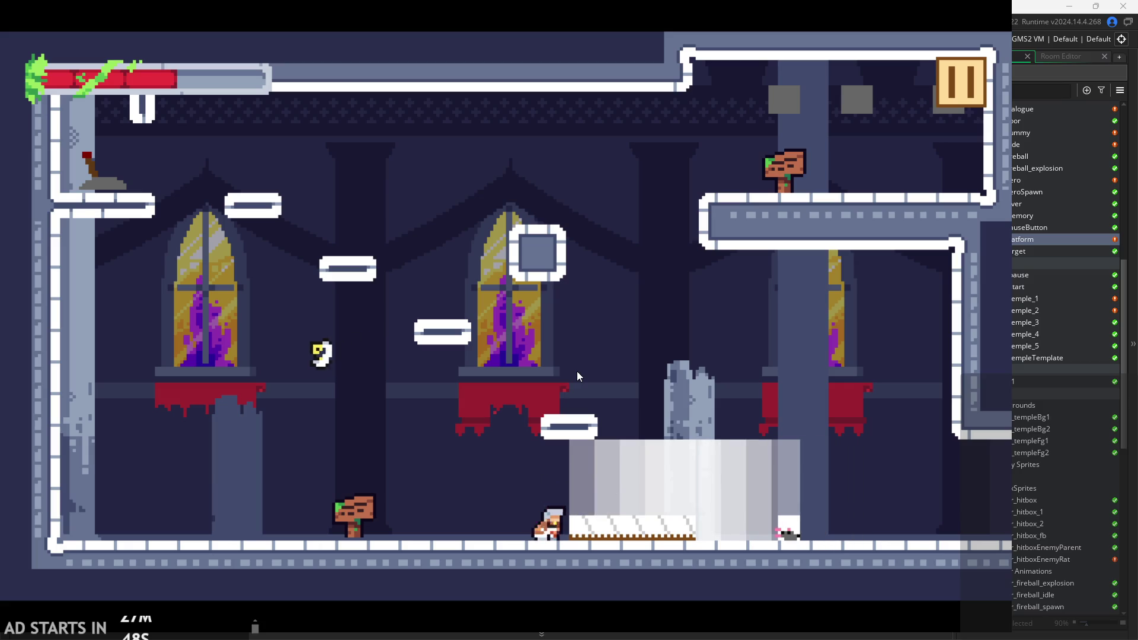
pyautogui.press('x')
pyautogui.press('Left')
pyautogui.press('x')
pyautogui.press('Right')
pyautogui.press('x')
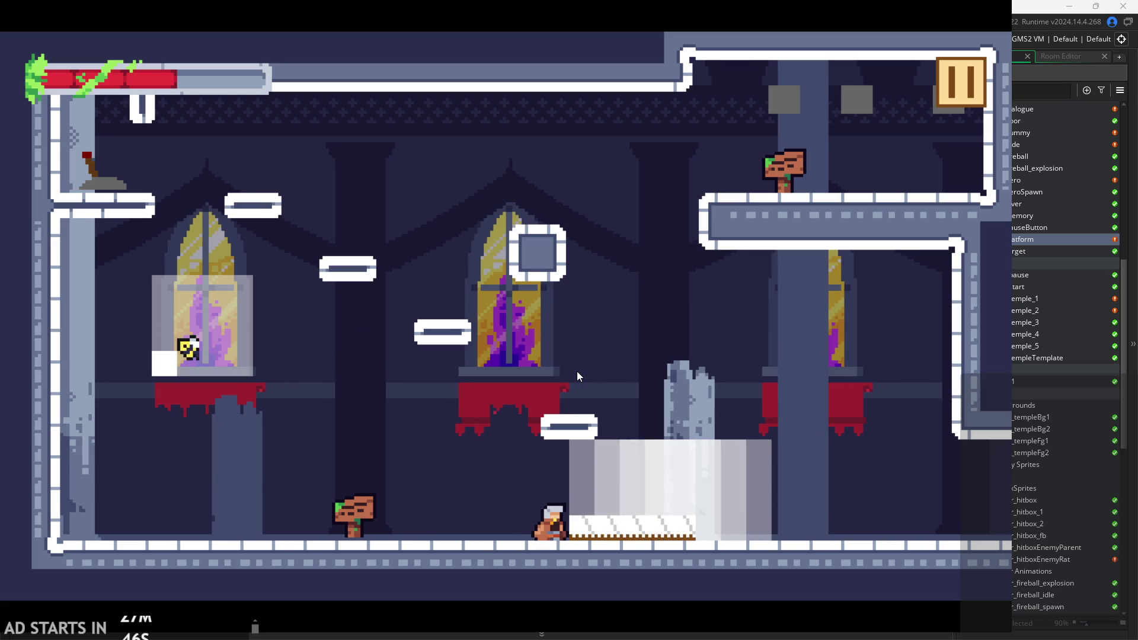
pyautogui.press('Left')
pyautogui.press('z')
pyautogui.press('Right')
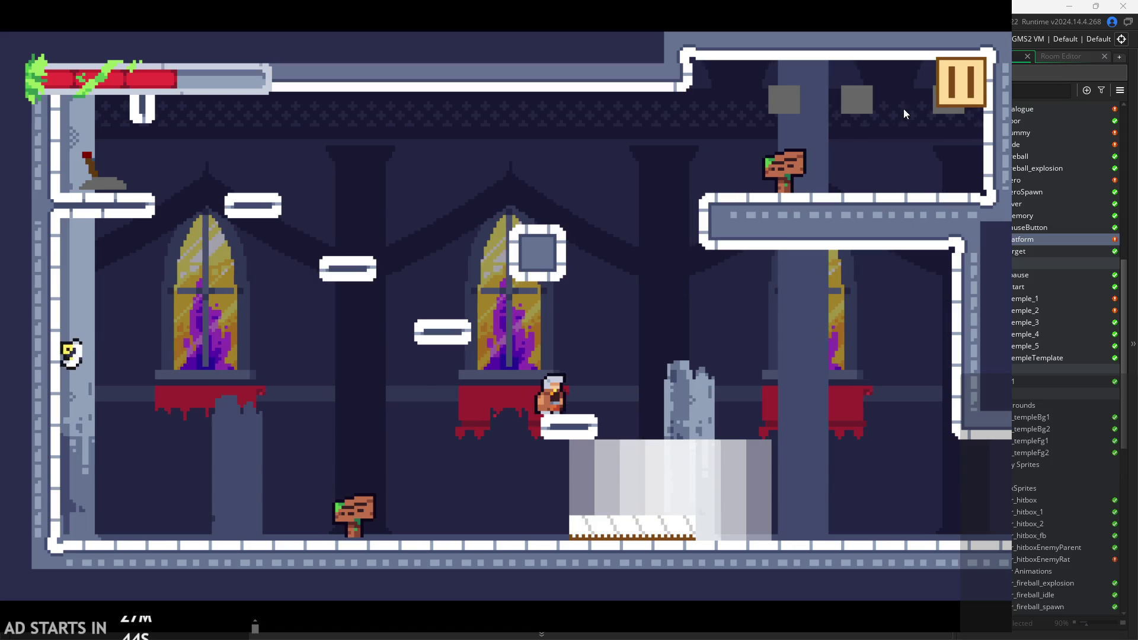
# Quit the test build and open obj_hero from the Objects list.
pyautogui.click(951, 73)
pyautogui.click(796, 513)
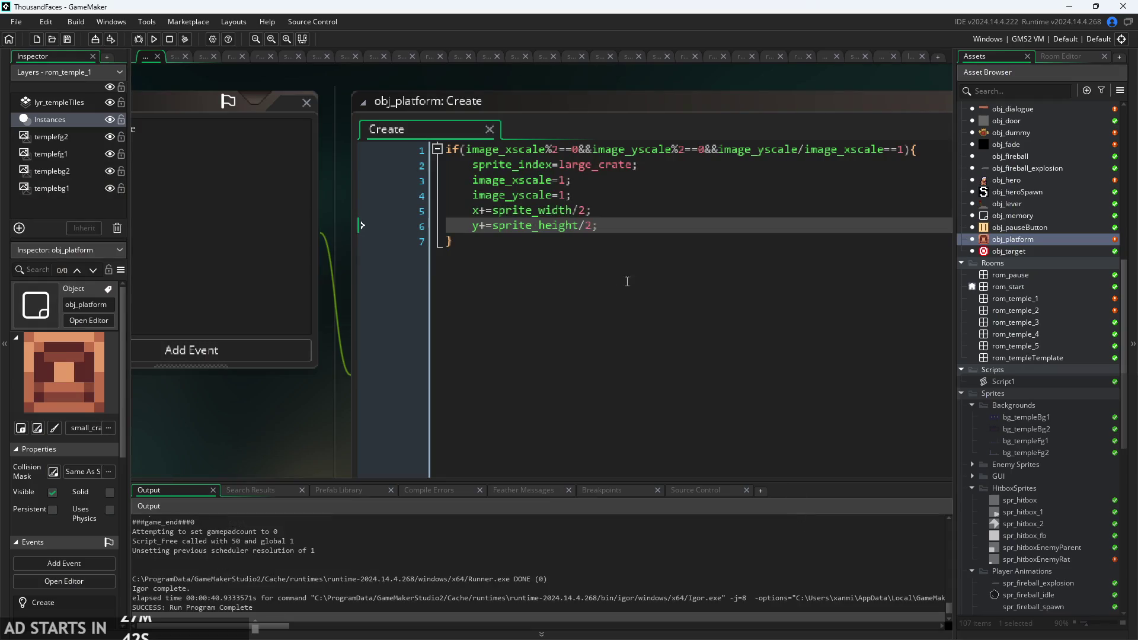
pyautogui.scroll(7, 1040, 274)
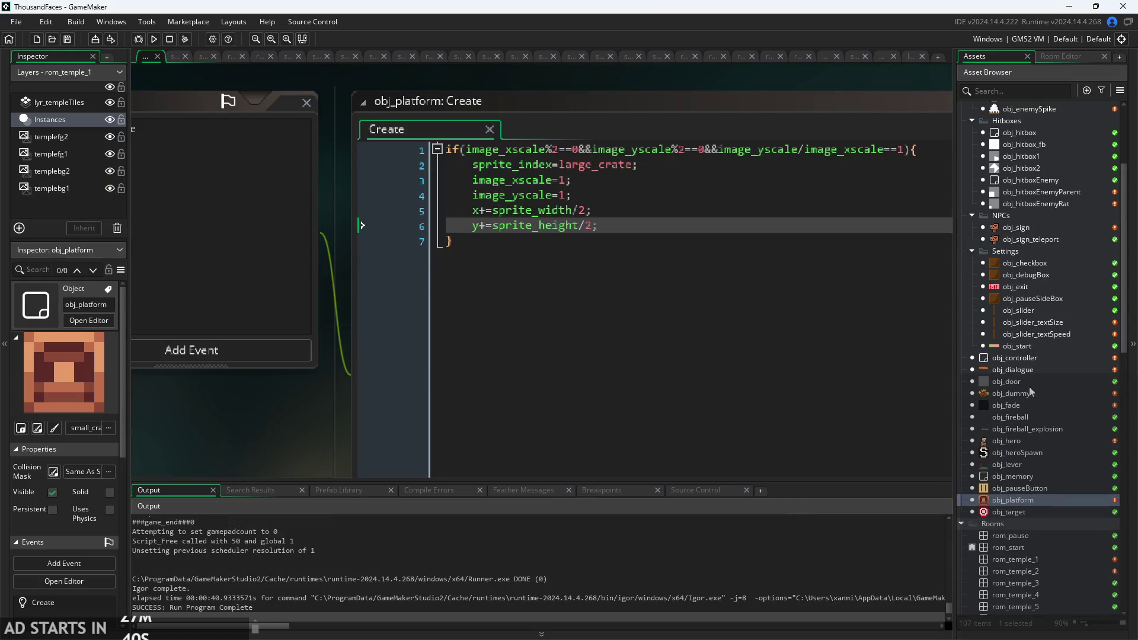
pyautogui.scroll(4, 1025, 452)
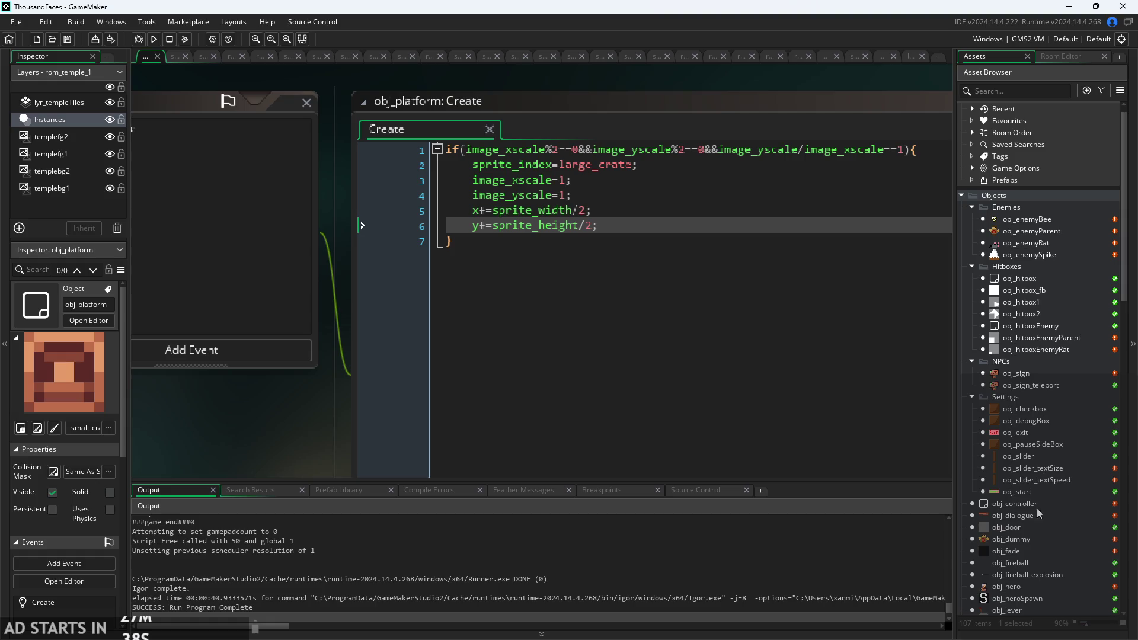
pyautogui.click(1037, 585)
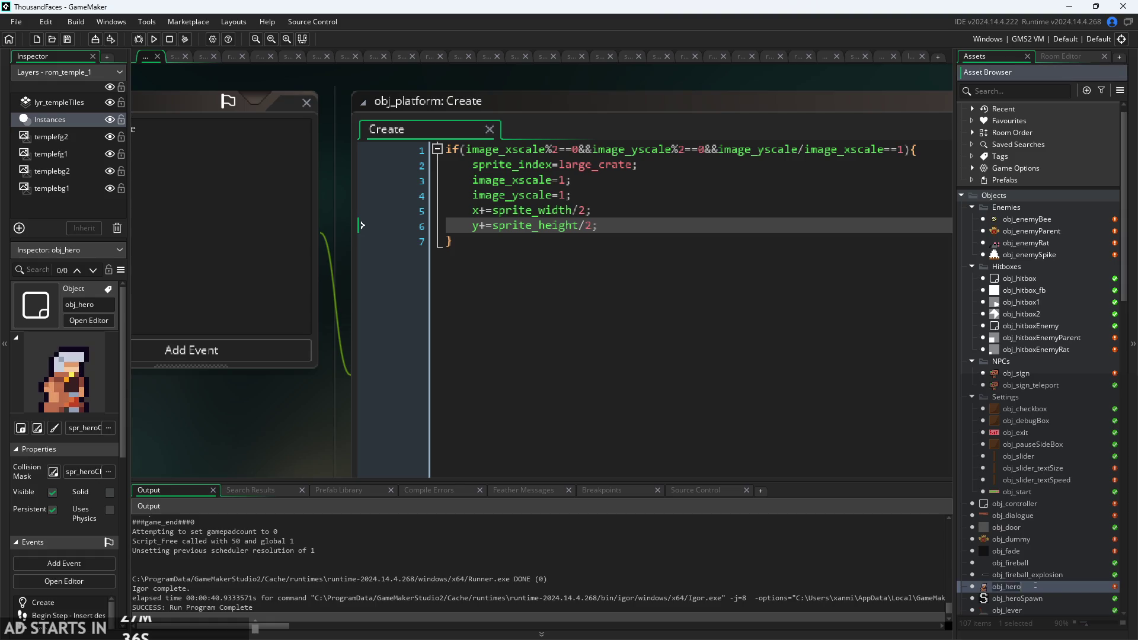
pyautogui.doubleClick(1036, 585)
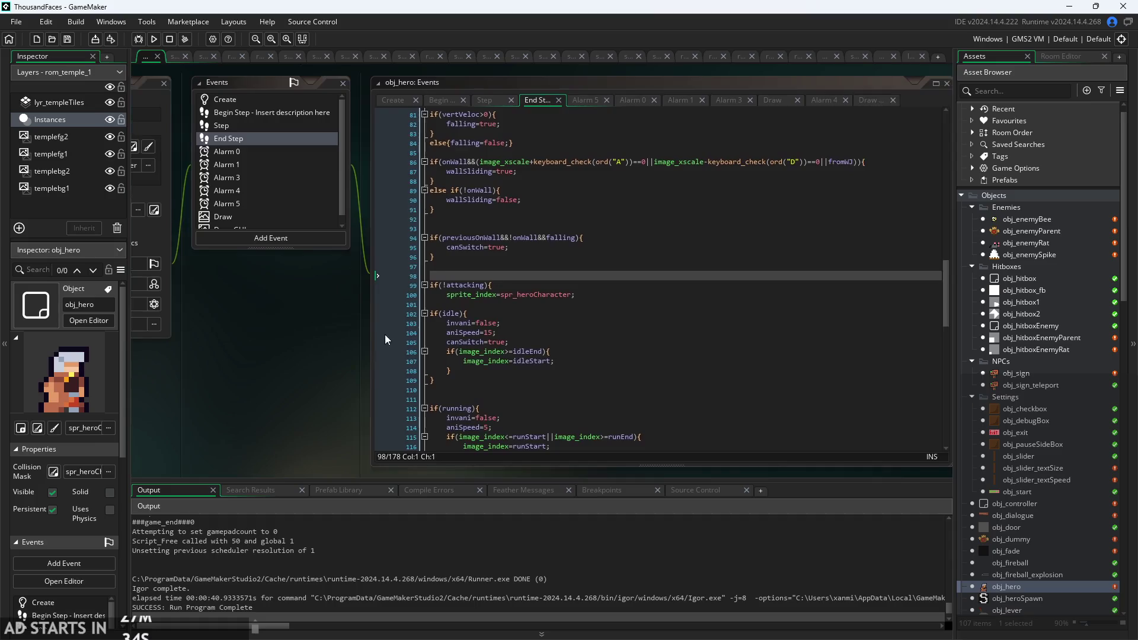
# Look through obj_hero's End Step code, then switch to its Step event.
pyautogui.keyDown('ctrl'); pyautogui.scroll(2, 386, 339); pyautogui.keyUp('ctrl')
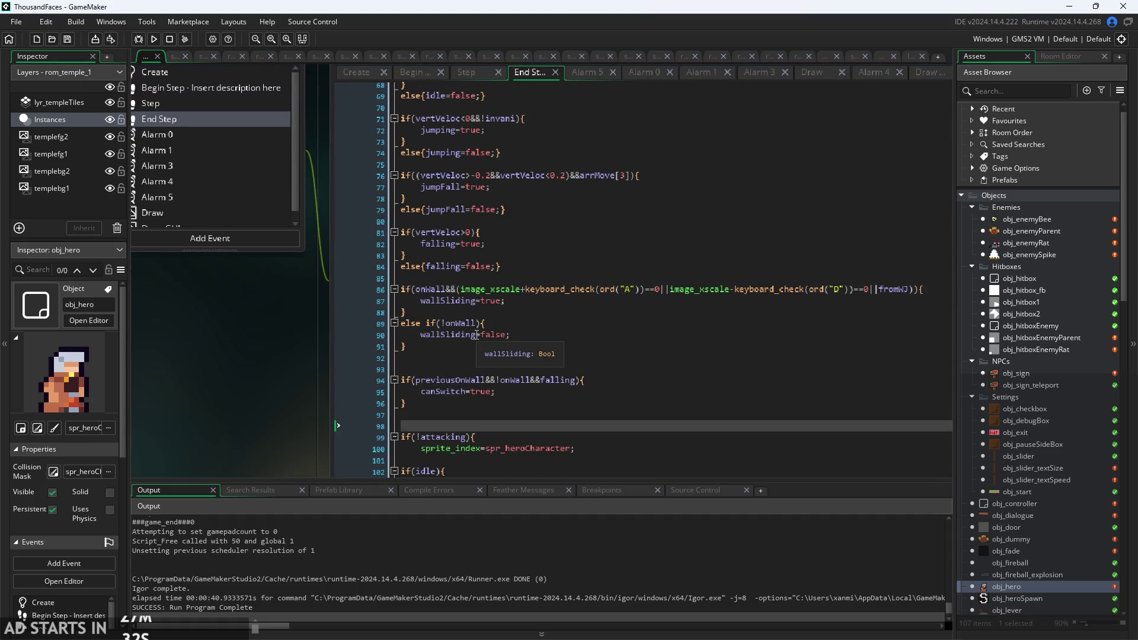
pyautogui.scroll(-6, 477, 335)
pyautogui.scroll(-2, 333, 339)
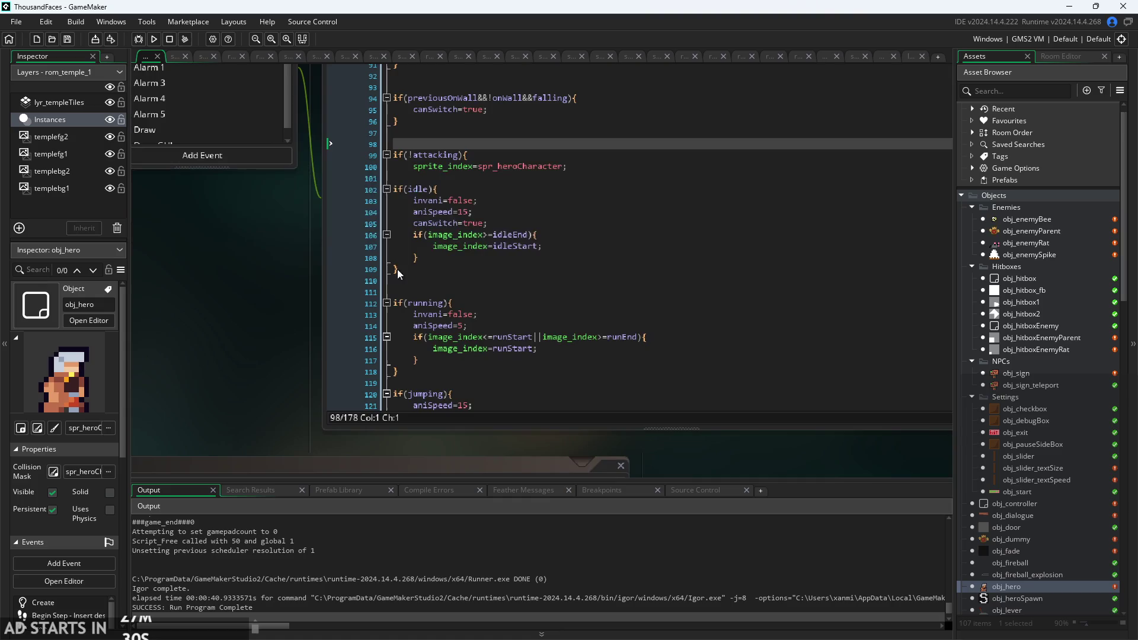
pyautogui.scroll(-13, 562, 329)
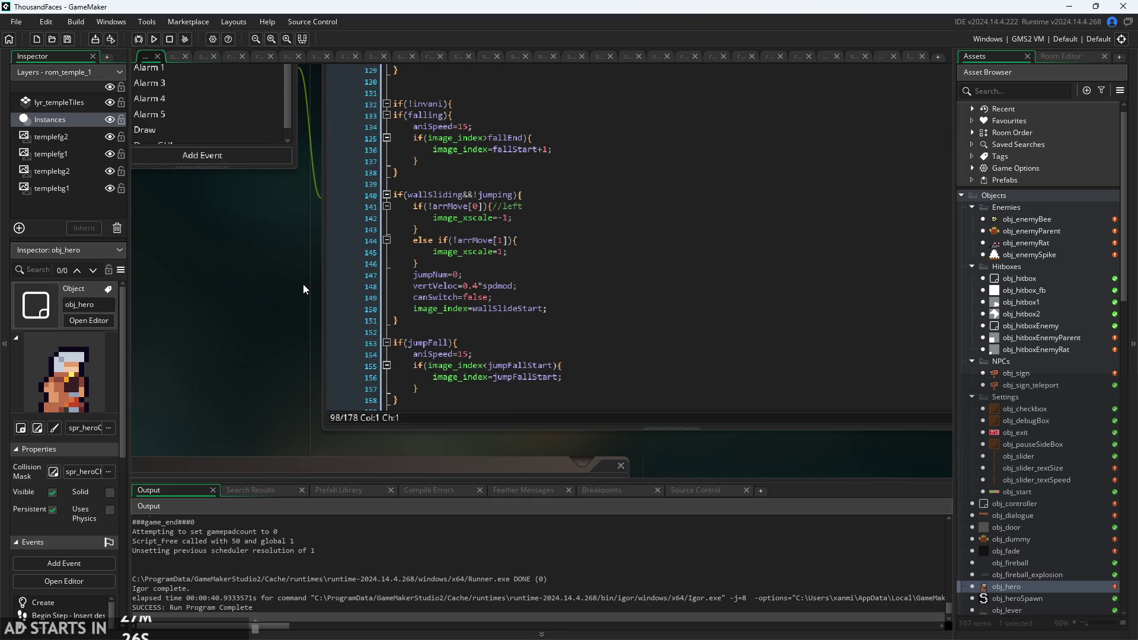
pyautogui.scroll(3, 304, 289)
pyautogui.click(452, 112)
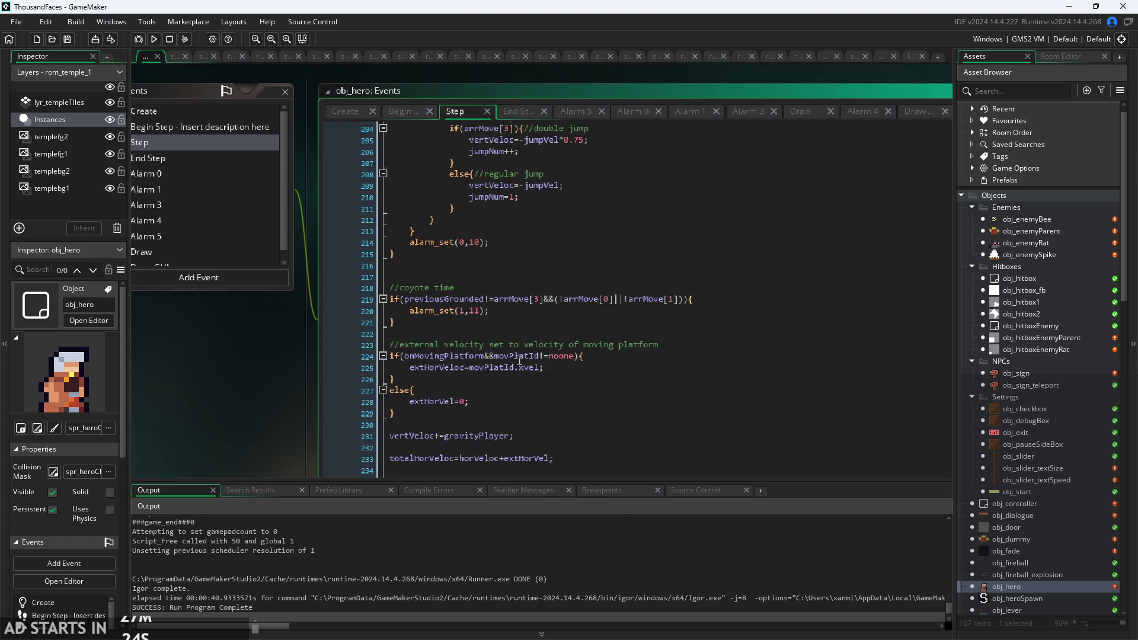
# Scroll the Step code to the attack block that creates obj_hitbox1 and obj_hitbox2.
pyautogui.scroll(5, 521, 348)
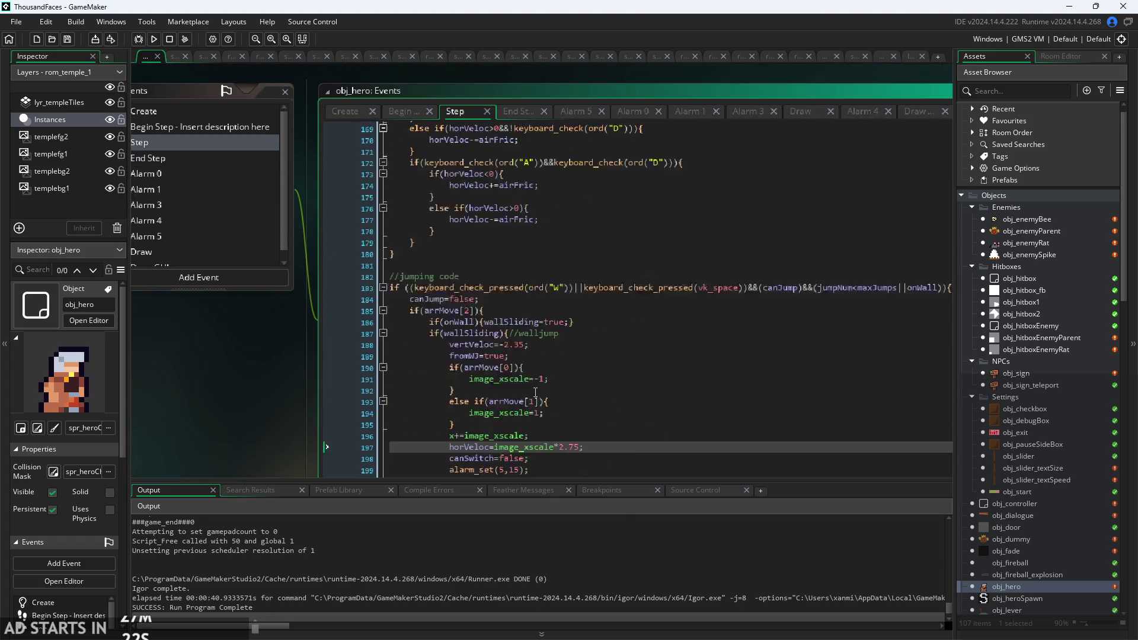
pyautogui.scroll(-10, 531, 379)
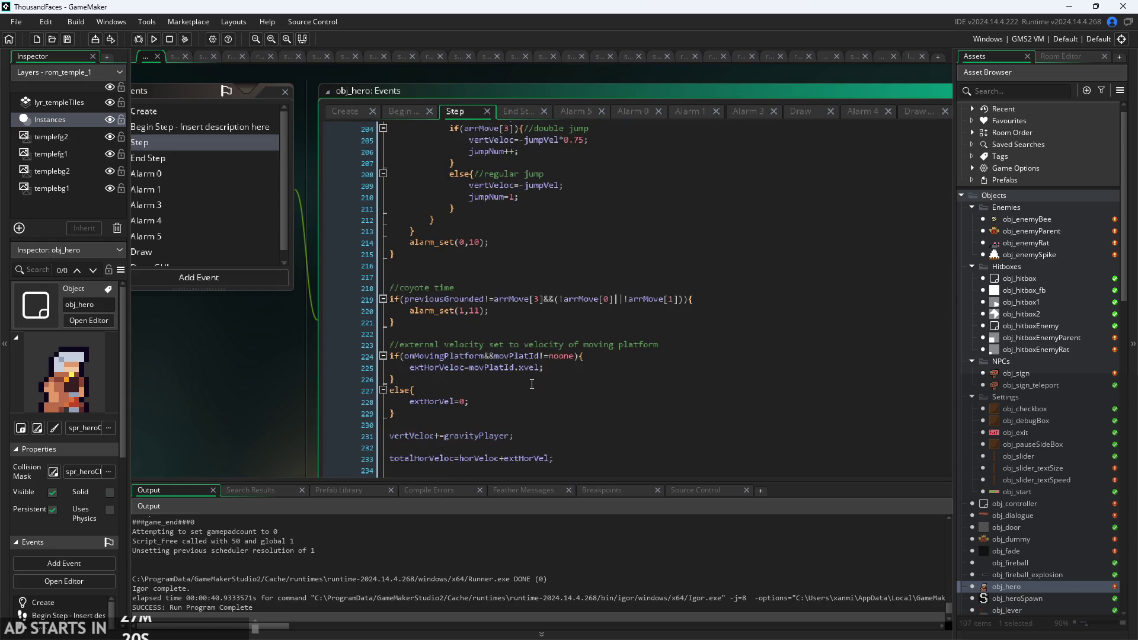
pyautogui.scroll(20, 532, 385)
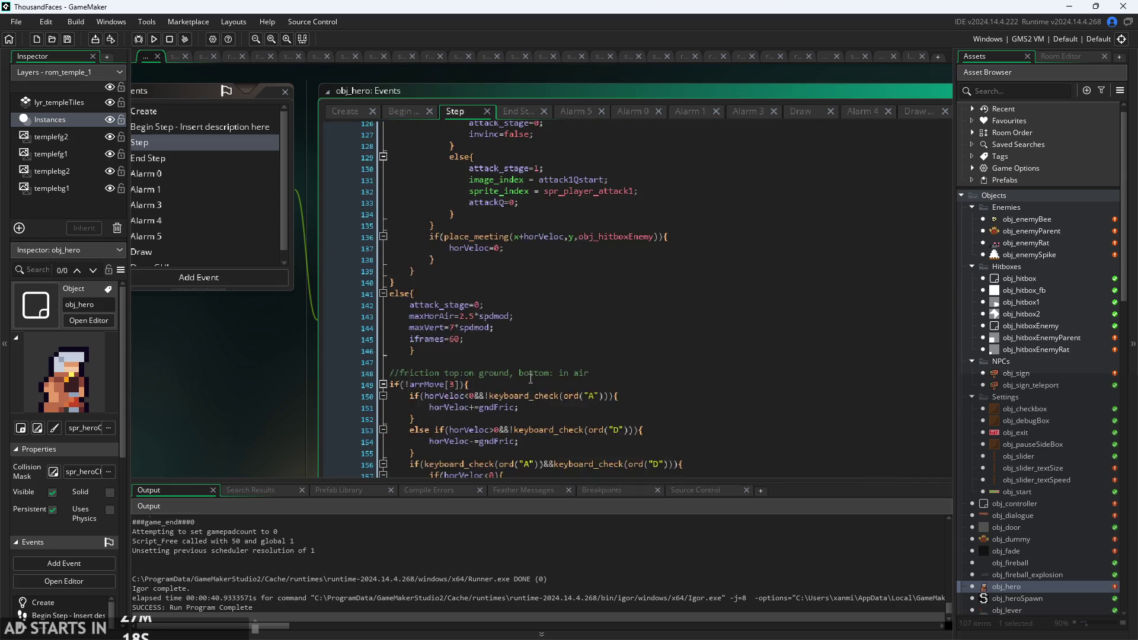
pyautogui.scroll(7, 531, 379)
pyautogui.scroll(-5, 530, 378)
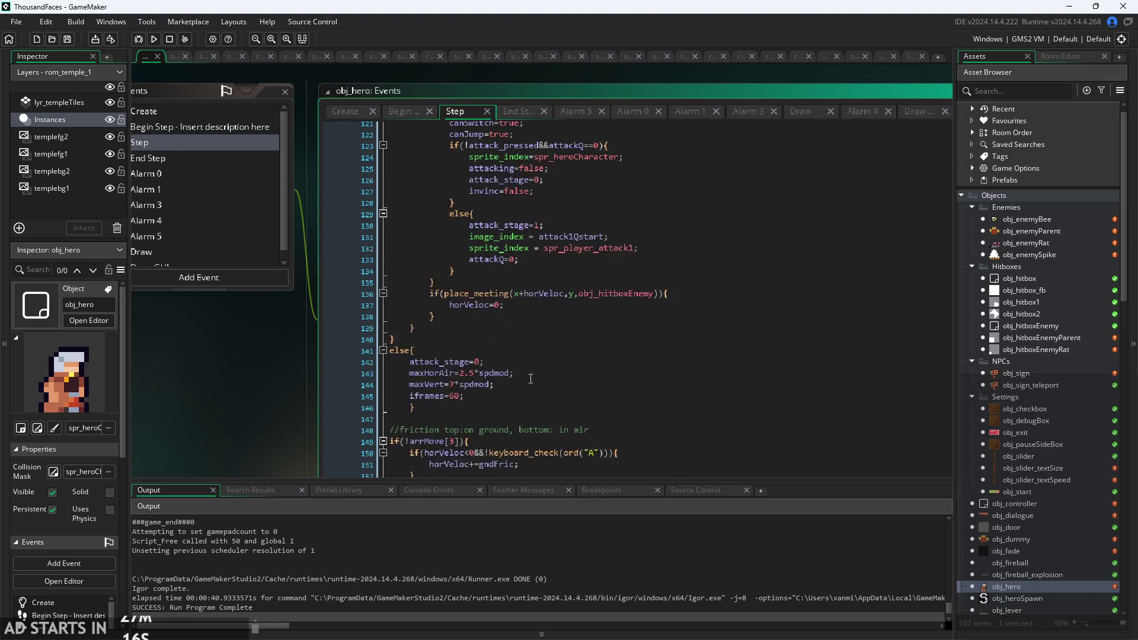
pyautogui.keyDown('ctrl'); pyautogui.scroll(1, 531, 341); pyautogui.keyUp('ctrl')
pyautogui.click(531, 313)
pyautogui.scroll(7, 530, 332)
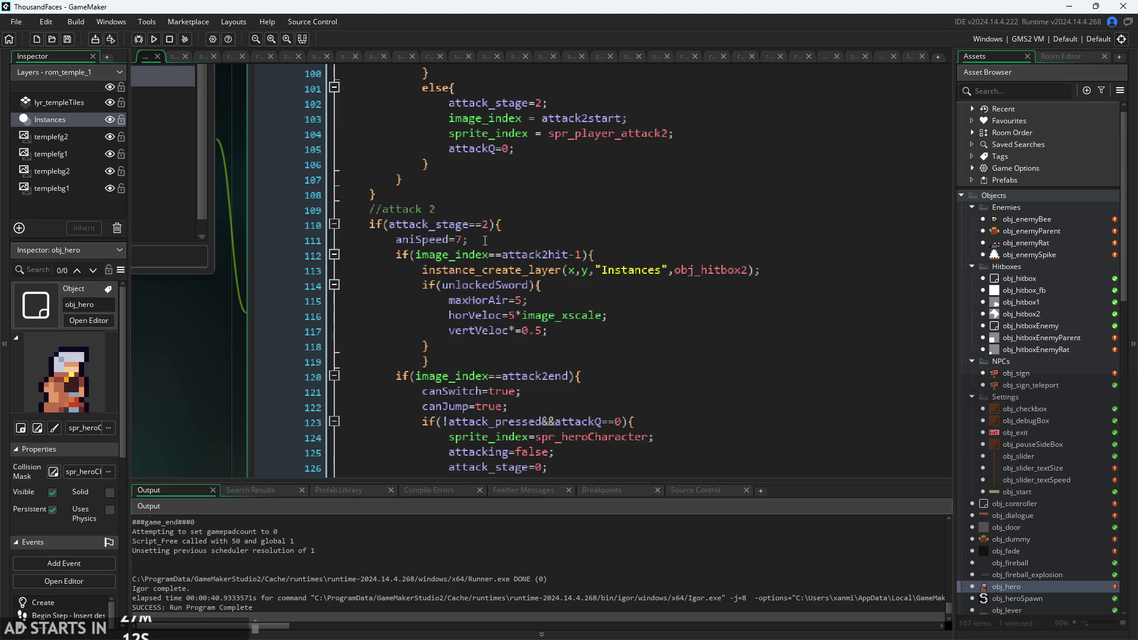
pyautogui.scroll(9, 485, 240)
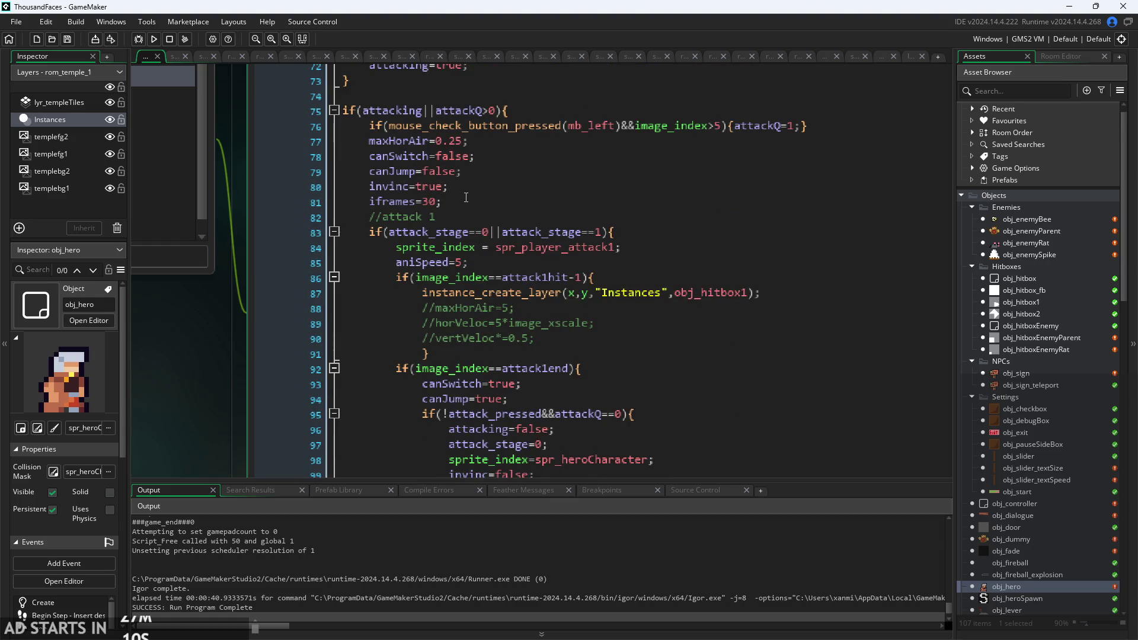
# Comment out the invinc=true and iframes=30 lines with Ctrl+K and rerun the game.
pyautogui.click(460, 203)
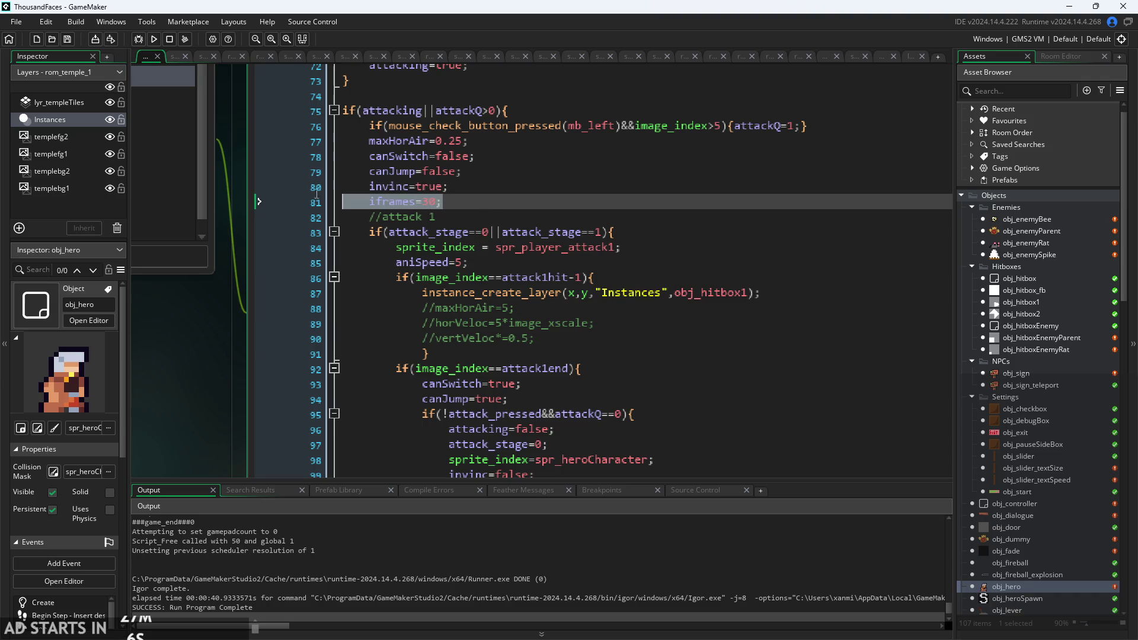
pyautogui.press('BackSpace')
pyautogui.press('BackSpace')
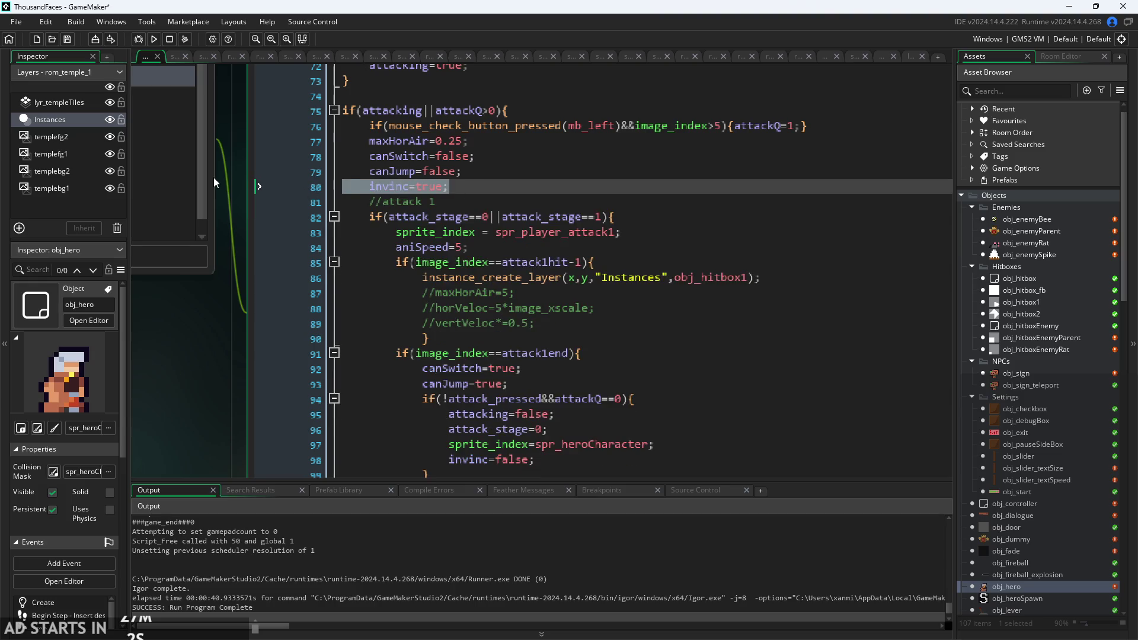
pyautogui.press('Return')
pyautogui.moveTo(455, 202)
pyautogui.mouseDown()
pyautogui.moveTo(235, 175)
pyautogui.moveTo(227, 193)
pyautogui.mouseUp()
pyautogui.hotkey('ctrl', 'k')
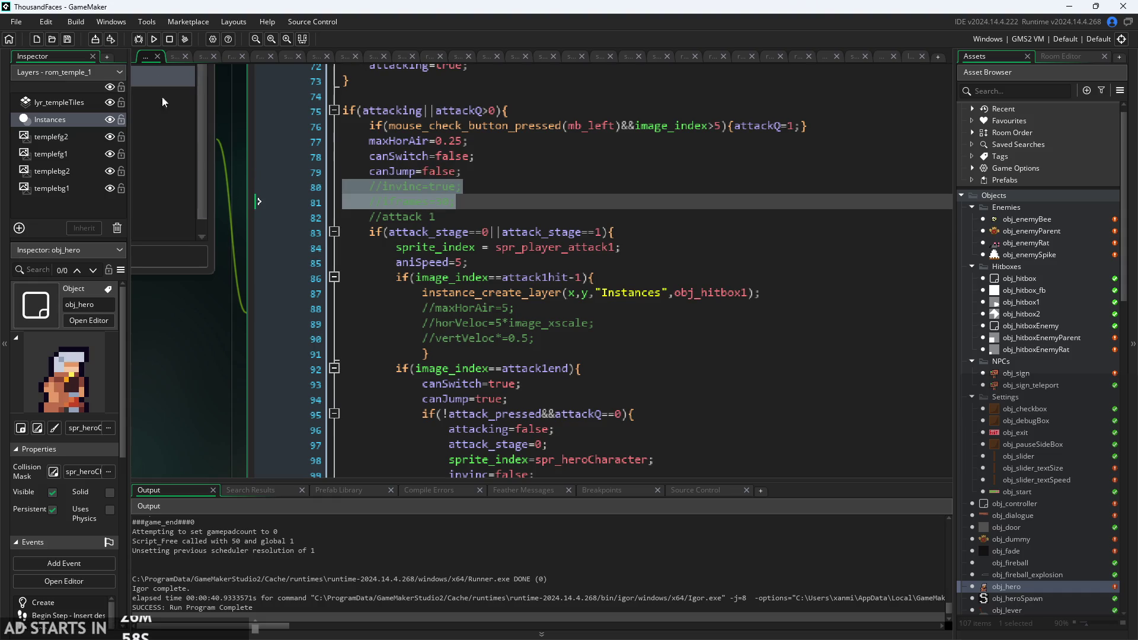
pyautogui.click(154, 39)
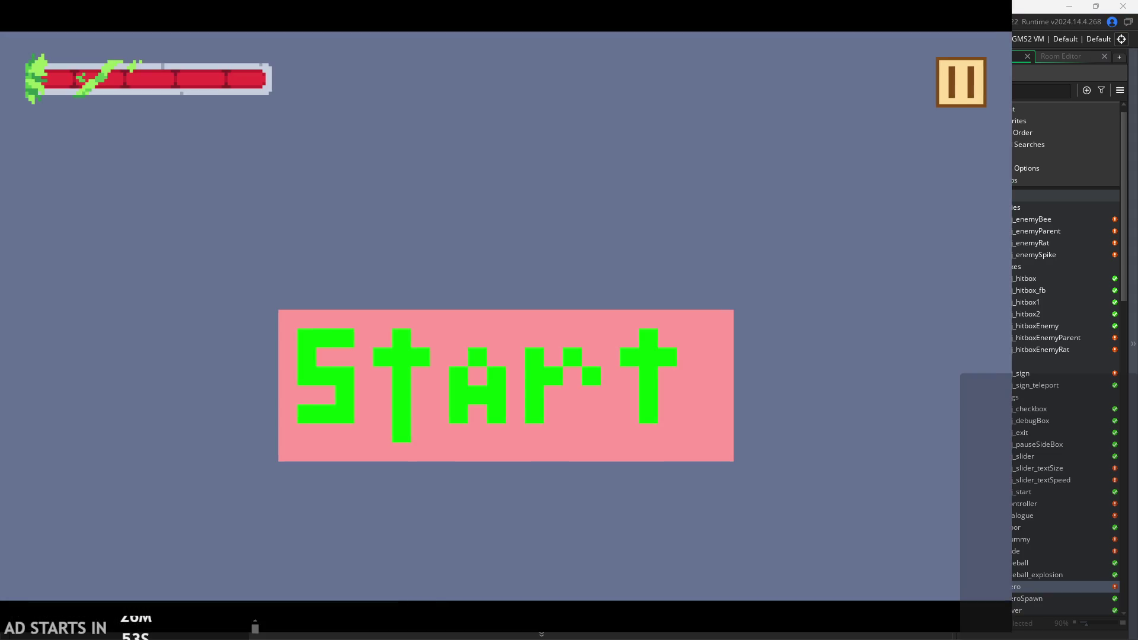
# Start the church level and run the hero left and right, slashing and dashing.
pyautogui.click(616, 385)
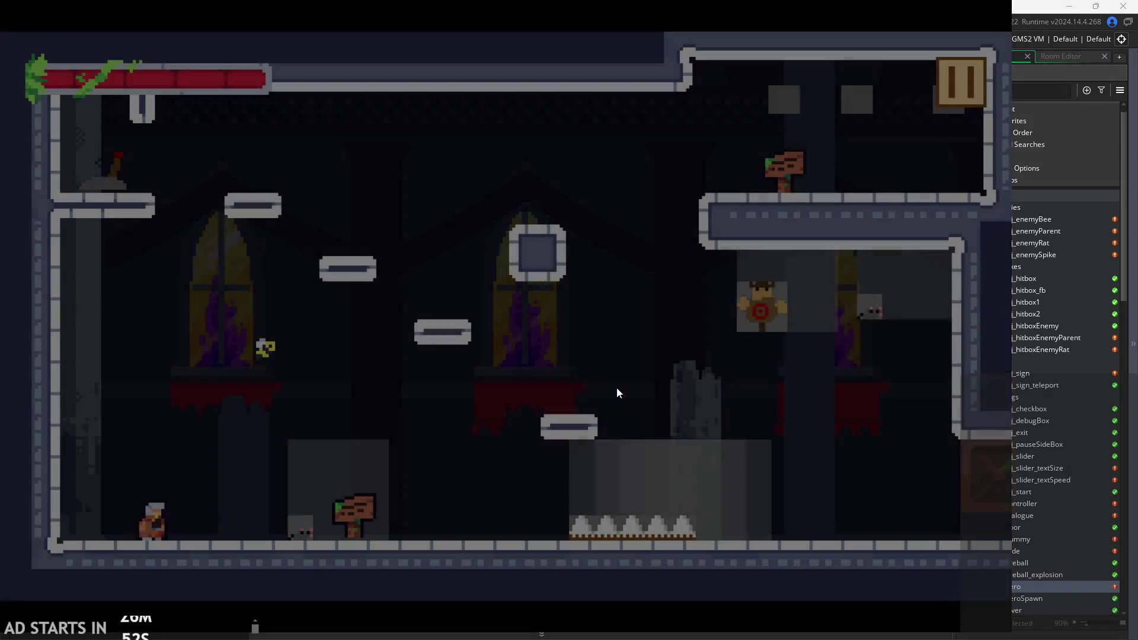
pyautogui.press('Right')
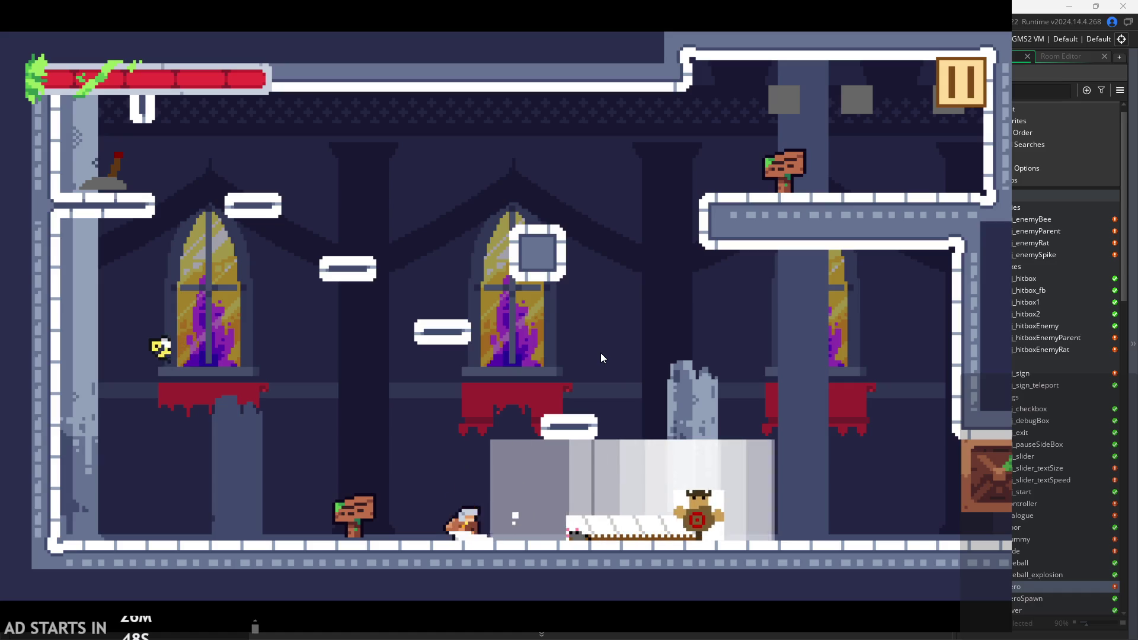
pyautogui.press('x')
pyautogui.press('Left')
pyautogui.press('x')
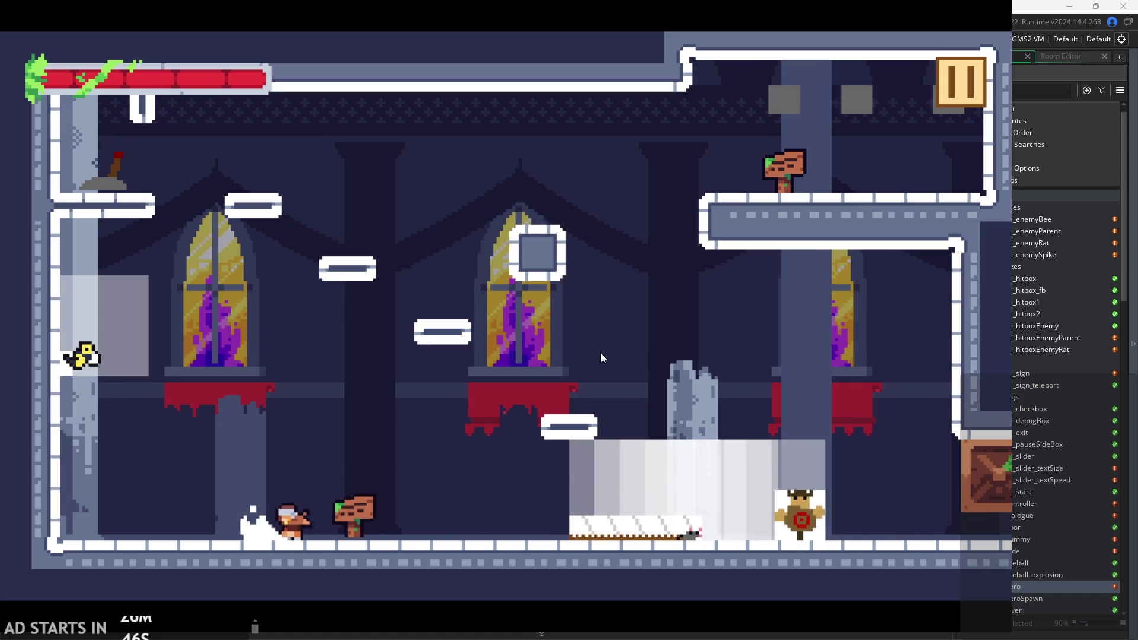
pyautogui.press('Right')
pyautogui.press('Left')
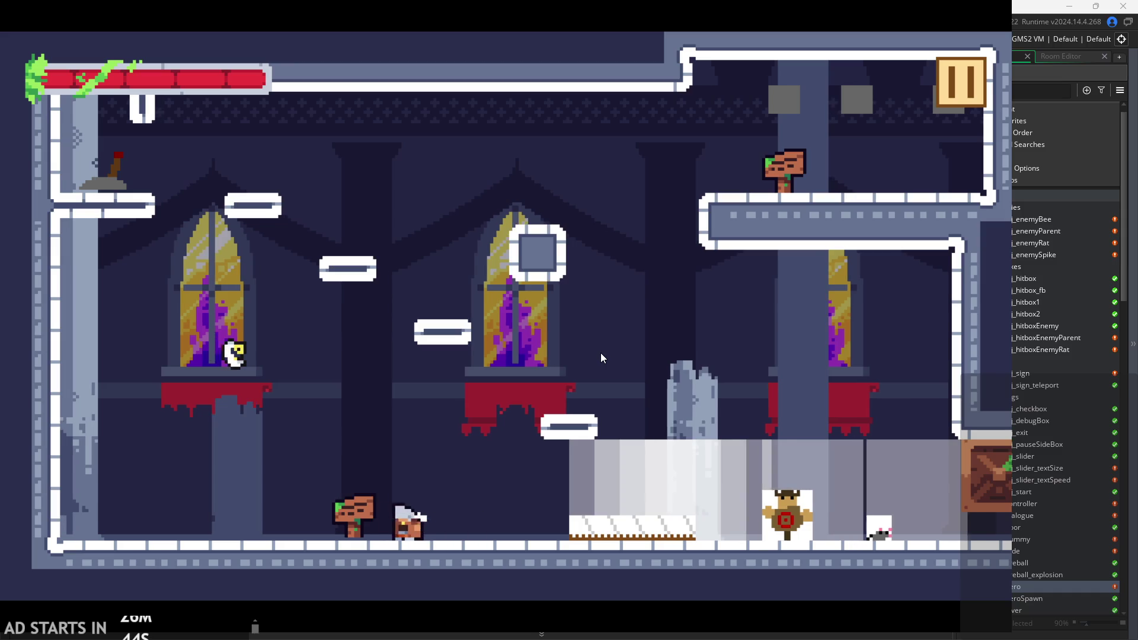
pyautogui.press('Left')
pyautogui.press('x')
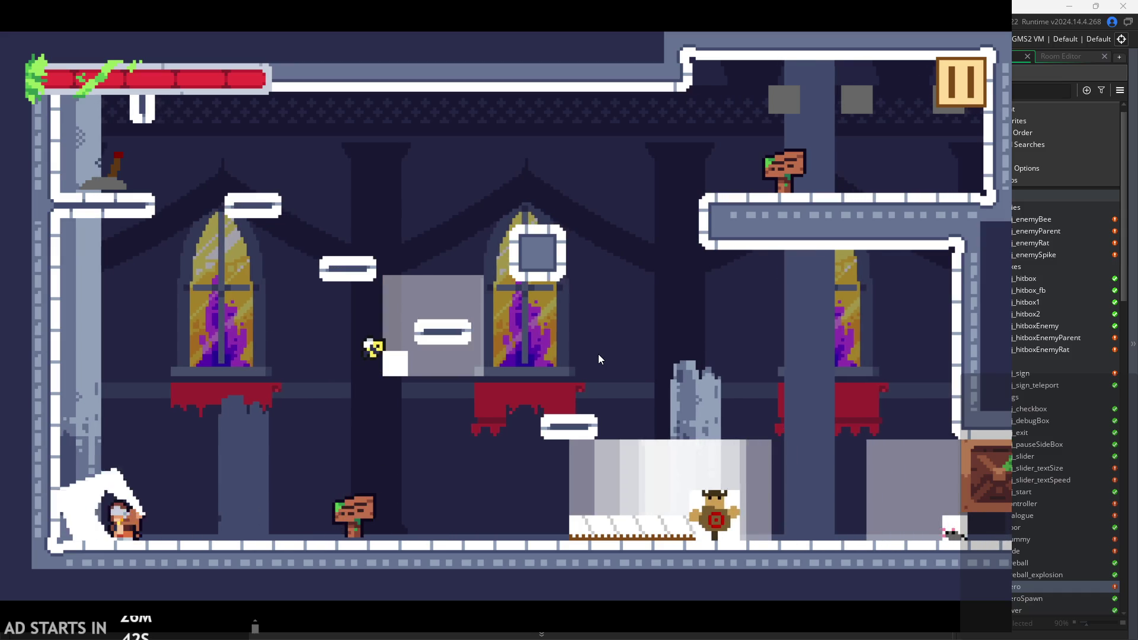
pyautogui.press('Right')
pyautogui.press('Left')
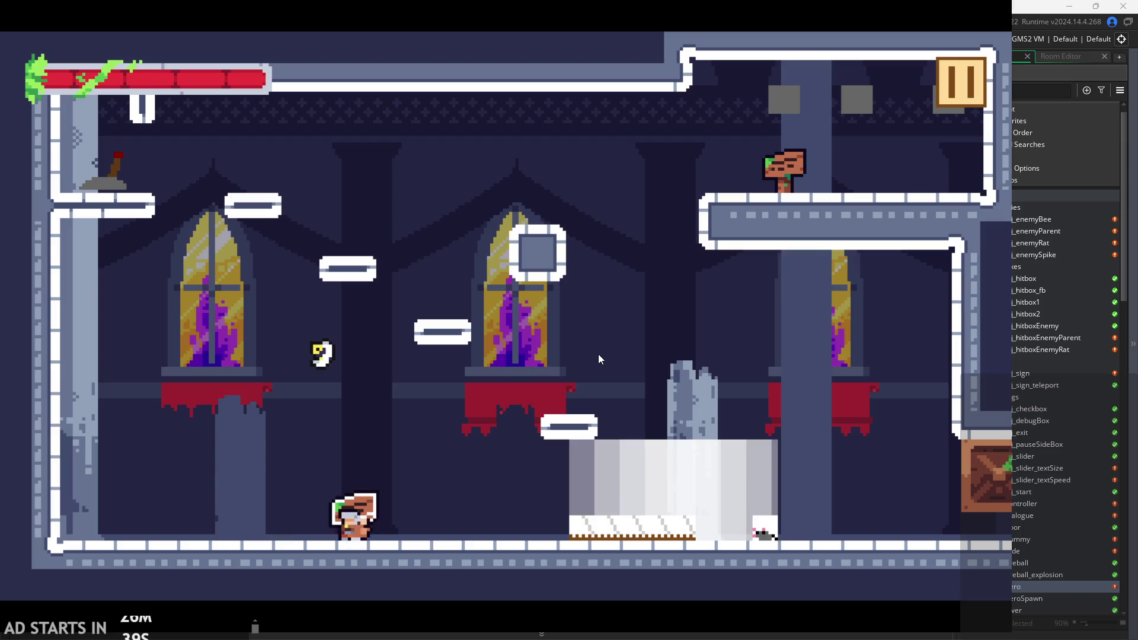
pyautogui.press('Right')
pyautogui.press('Left')
pyautogui.press('x')
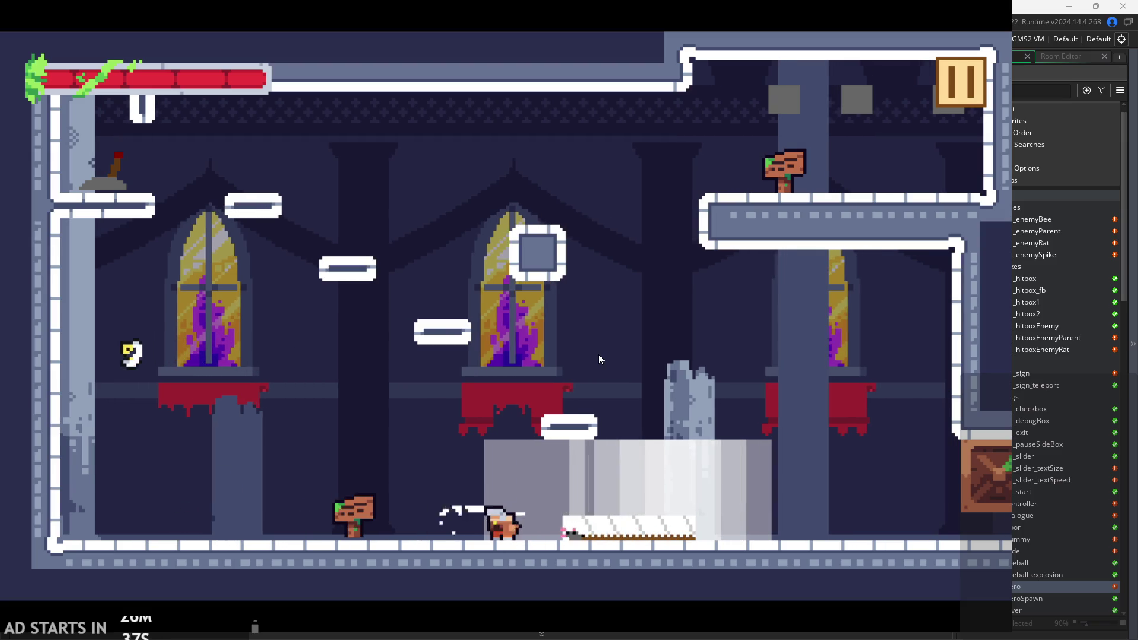
pyautogui.press('Right')
pyautogui.press('x')
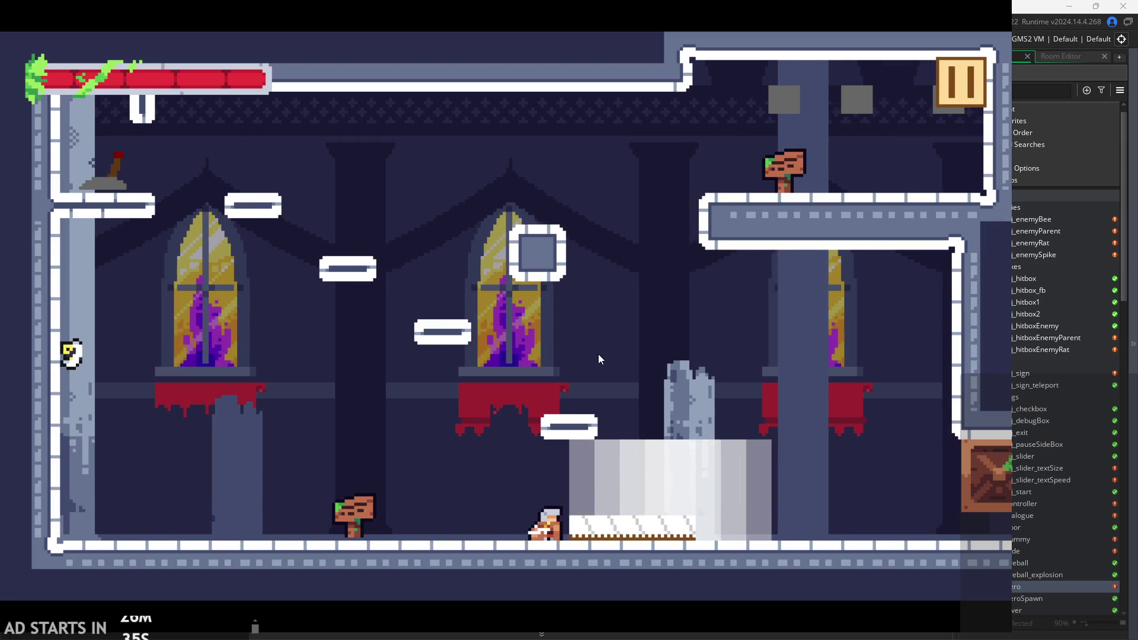
# Jump beside the square block and toward the middle window, slashing after landing.
pyautogui.press('Left')
pyautogui.press('z')
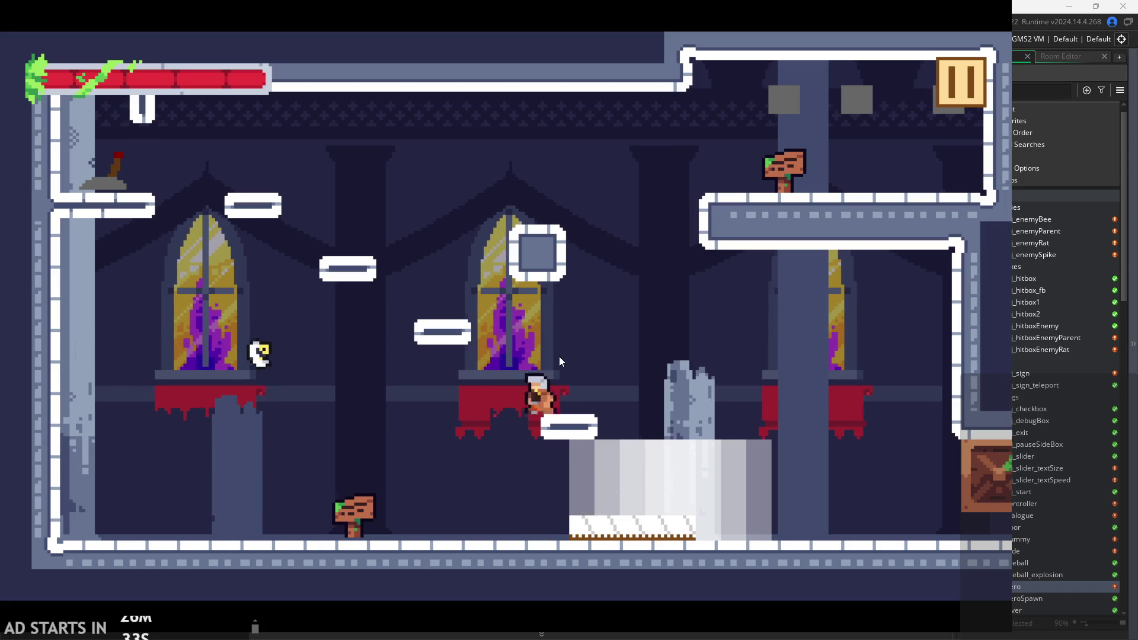
pyautogui.press('Left')
pyautogui.press('x')
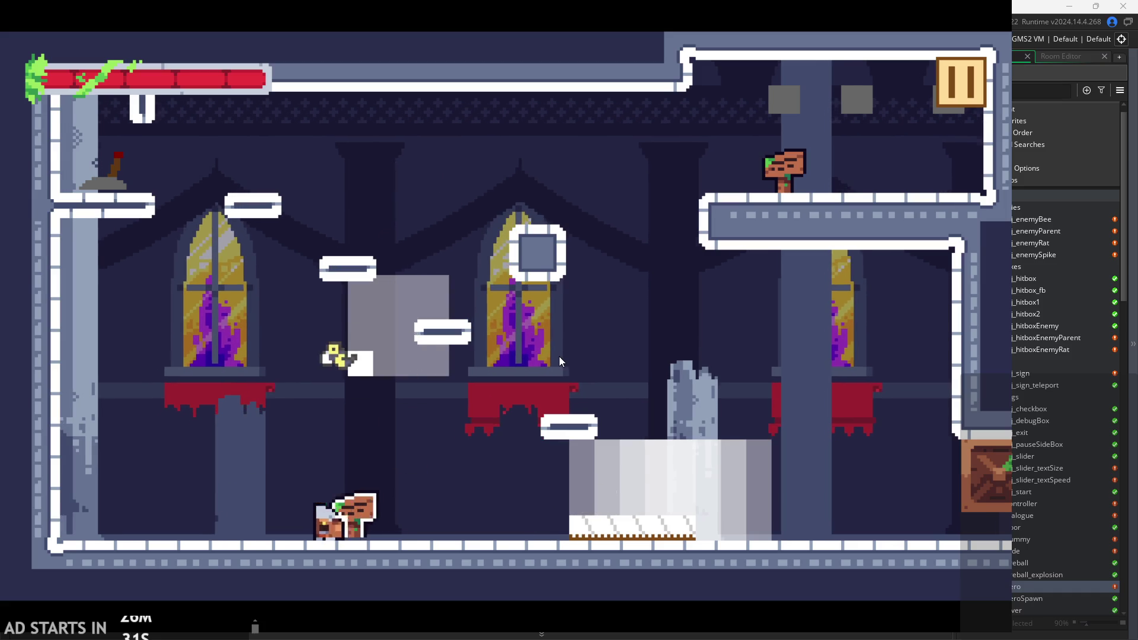
pyautogui.press('Right')
pyautogui.press('z')
pyautogui.press('Left')
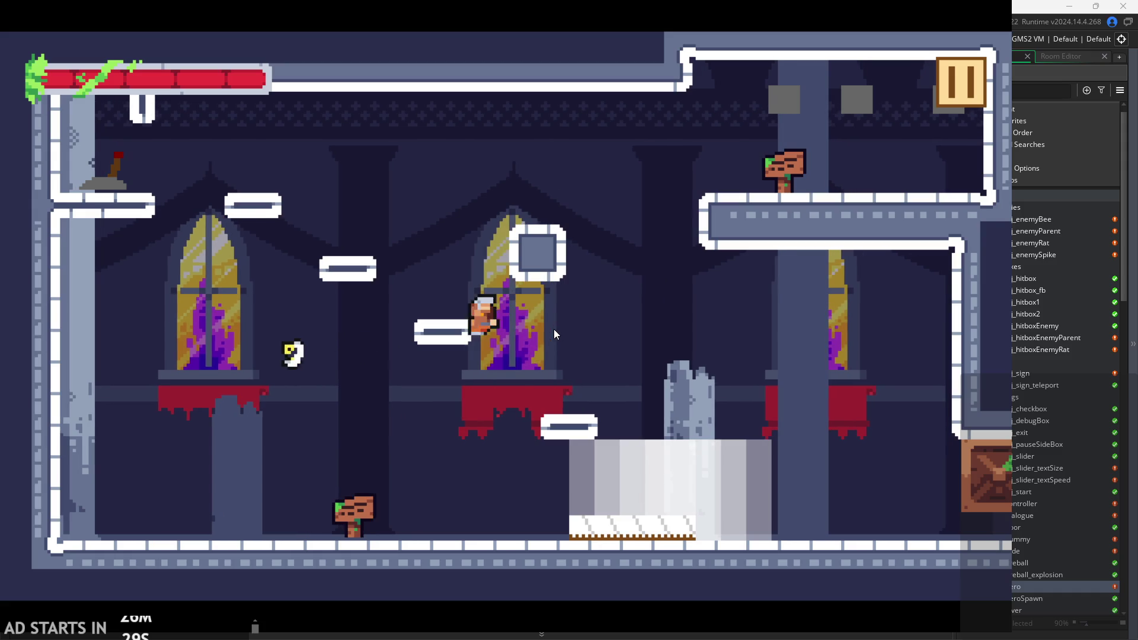
pyautogui.press('Right')
pyautogui.press('Right')
pyautogui.press('z')
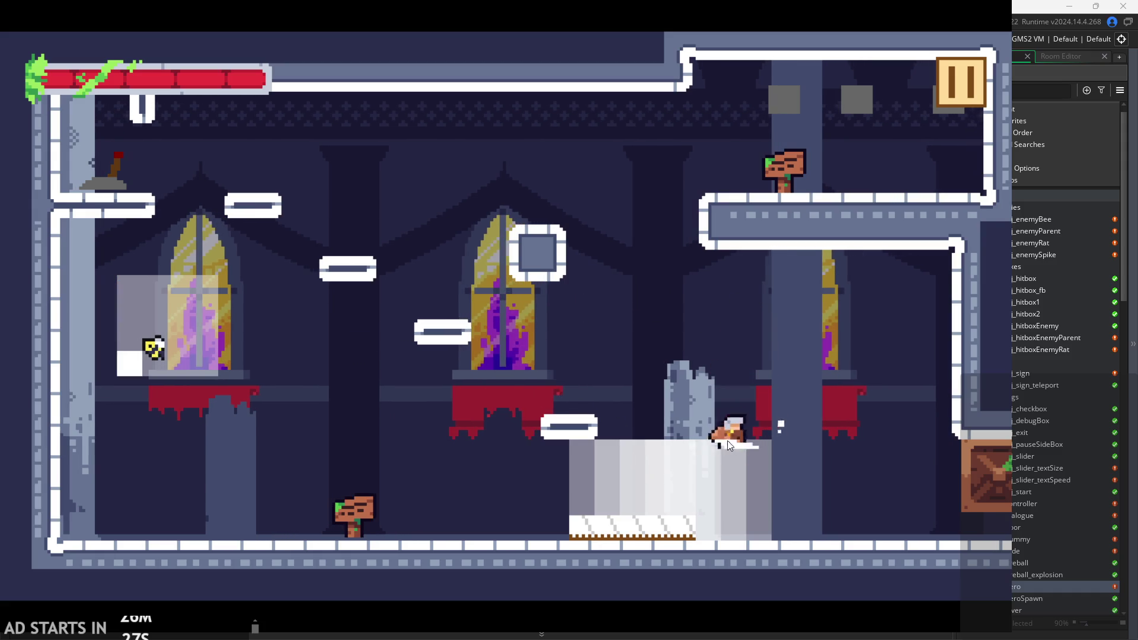
pyautogui.press('x')
pyautogui.press('Right')
pyautogui.press('Right')
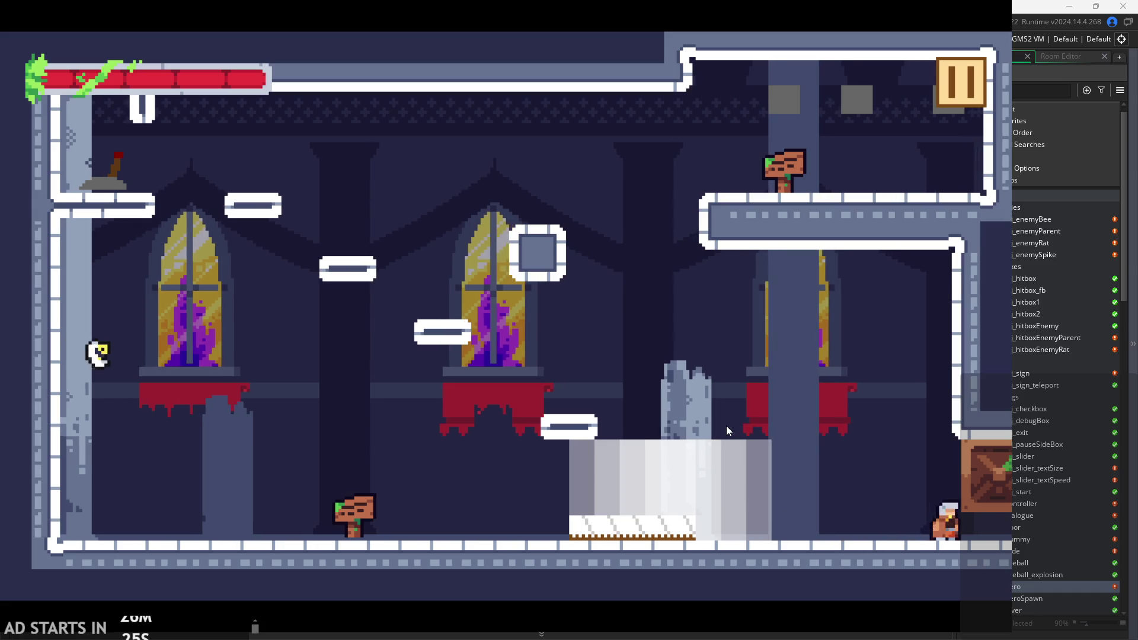
# Leap onto the stone pillar, then jump up-left to the high platform.
pyautogui.press('space')
pyautogui.press('Left')
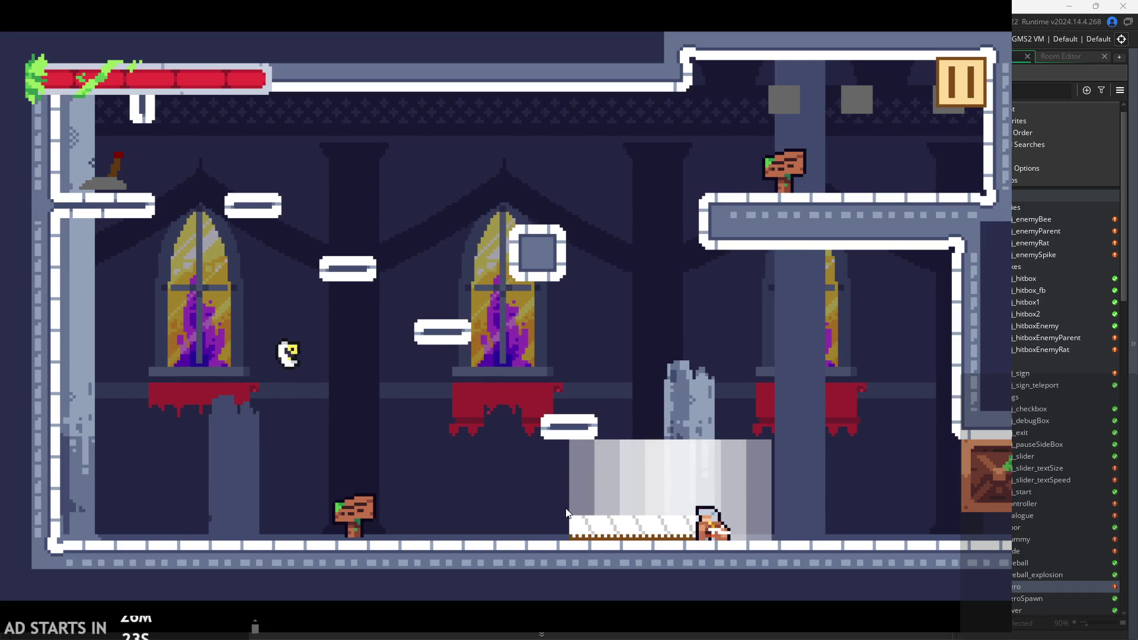
pyautogui.press('space')
pyautogui.press('Left')
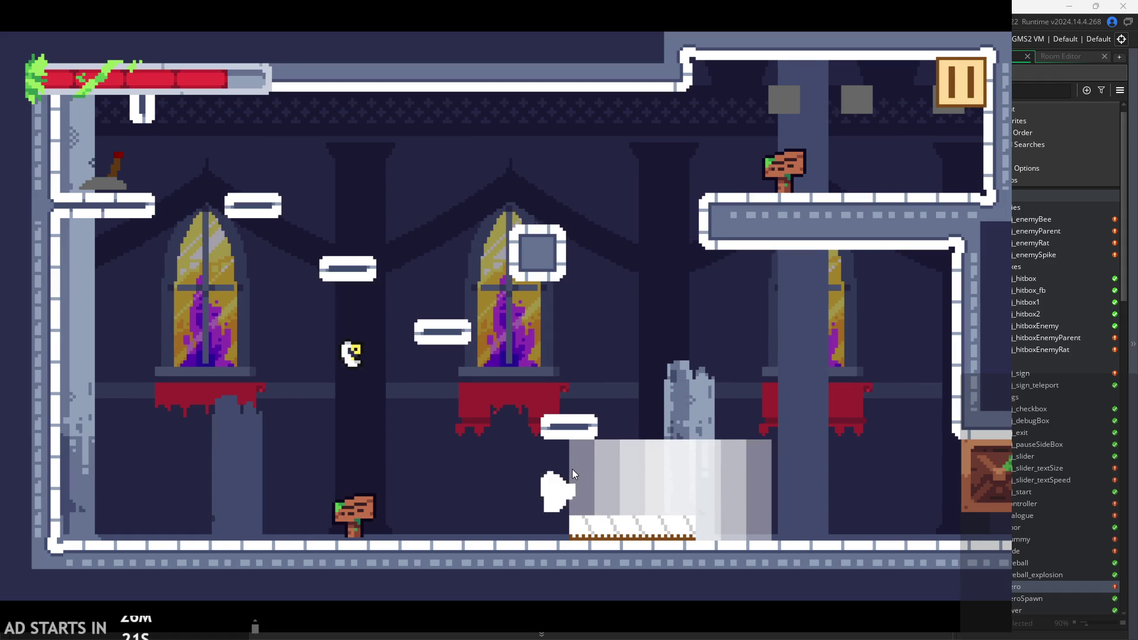
pyautogui.press('space')
pyautogui.press('Right')
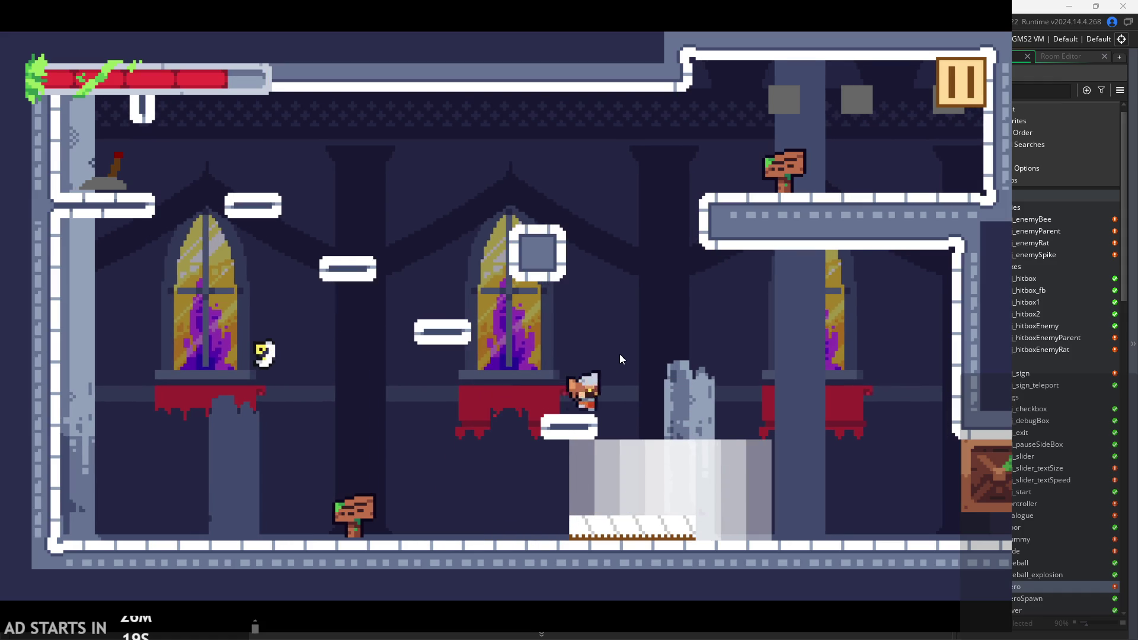
pyautogui.press('space')
pyautogui.press('Left')
pyautogui.press('Left')
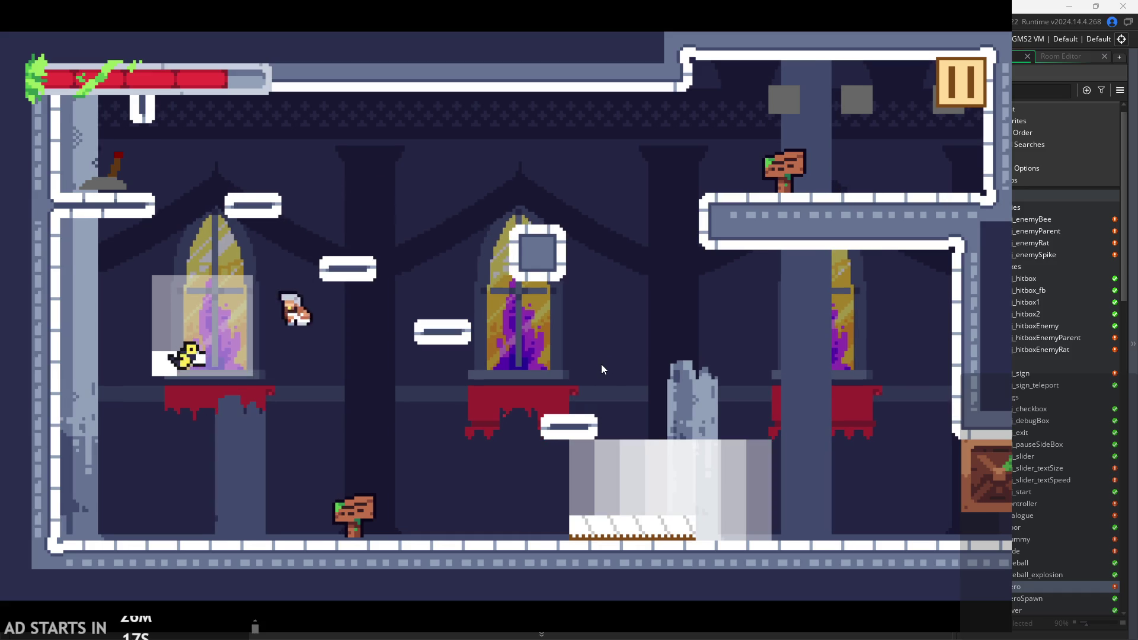
# Wall-jump off the left wall and hop around the middle window ledge.
pyautogui.press('space')
pyautogui.press('space')
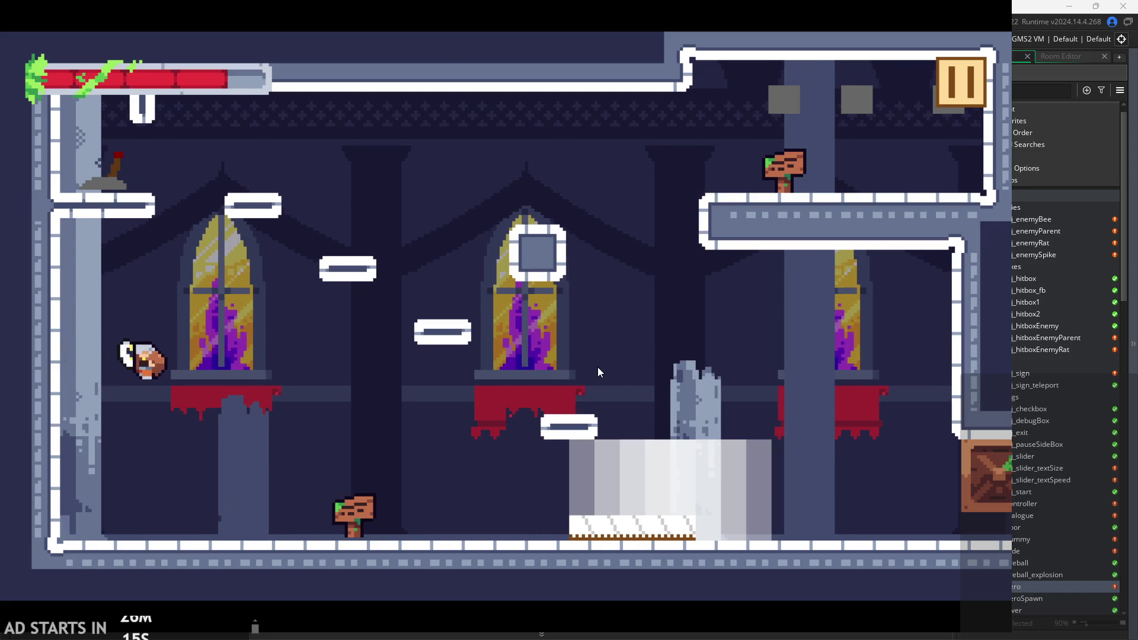
pyautogui.press('space')
pyautogui.press('Right')
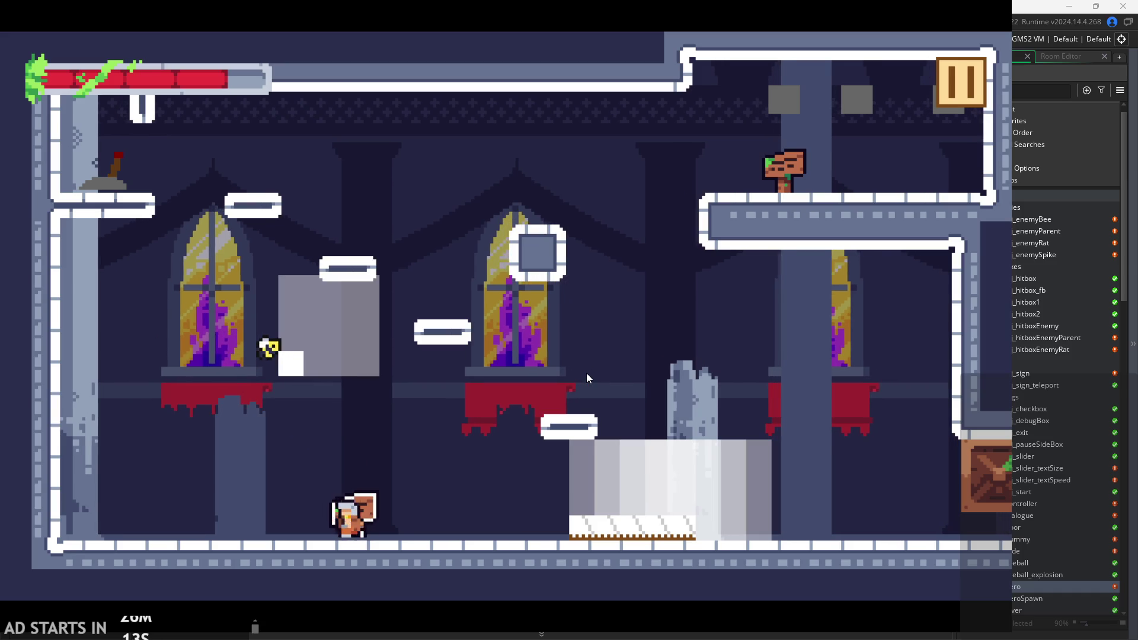
pyautogui.press('Left')
pyautogui.press('space')
pyautogui.press('space')
pyautogui.press('Right')
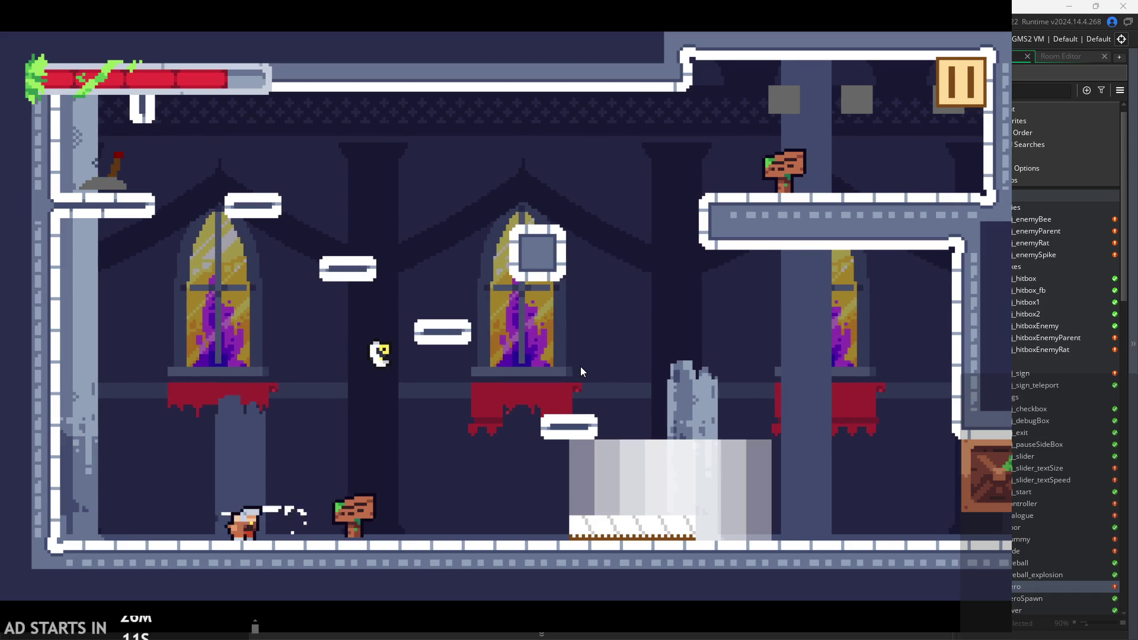
pyautogui.press('space')
pyautogui.press('space')
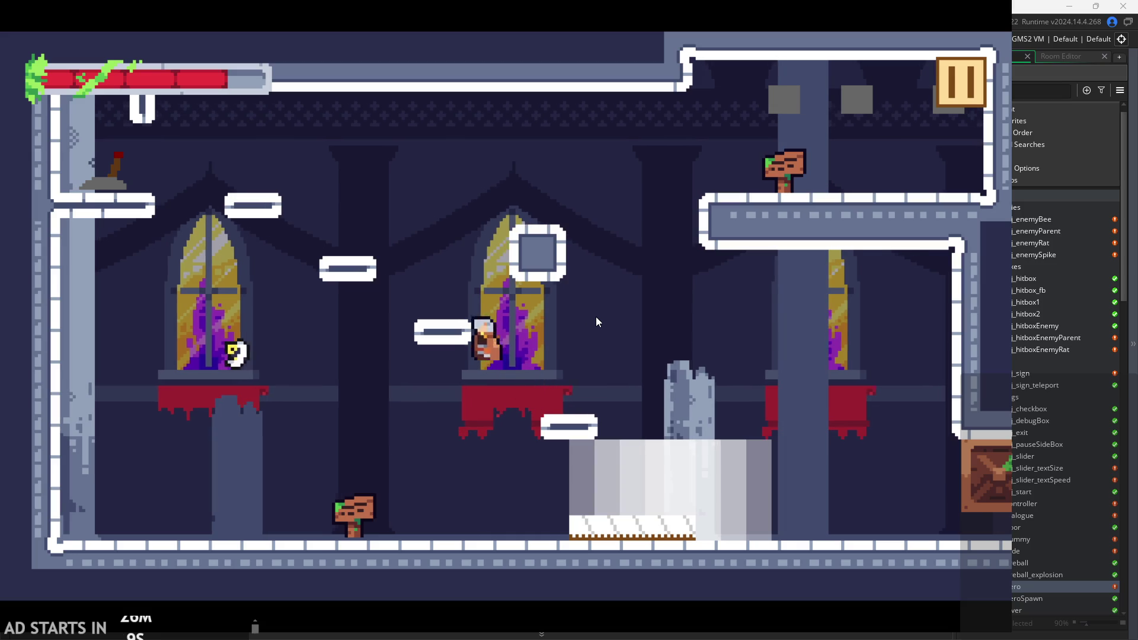
pyautogui.press('space')
pyautogui.press('Right')
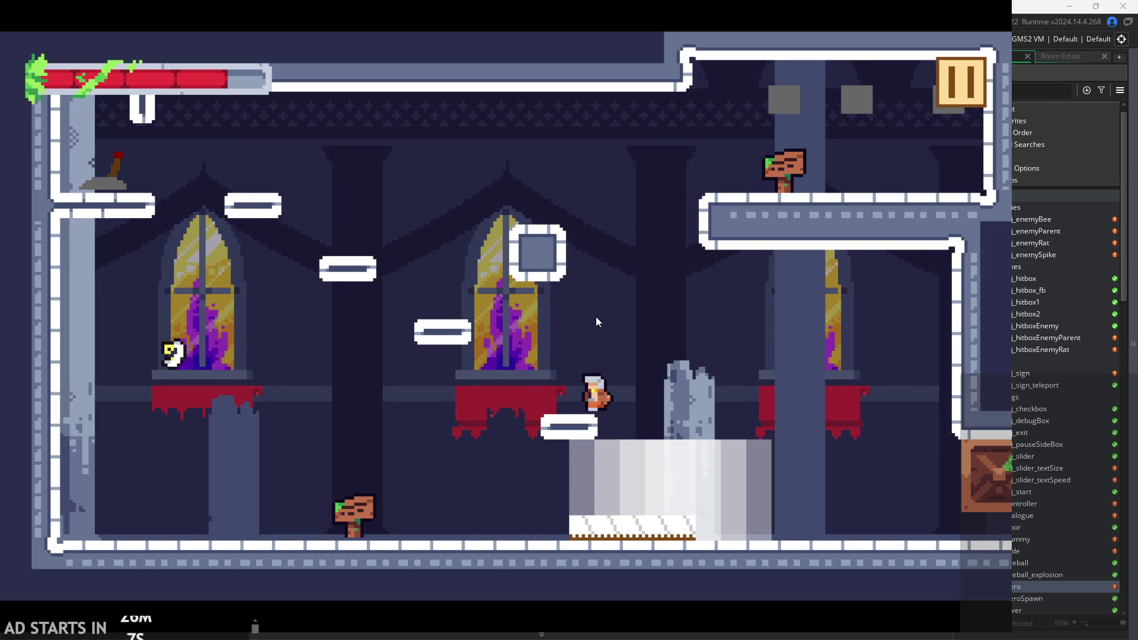
pyautogui.press('space')
pyautogui.press('Left')
pyautogui.press('space')
pyautogui.press('Left')
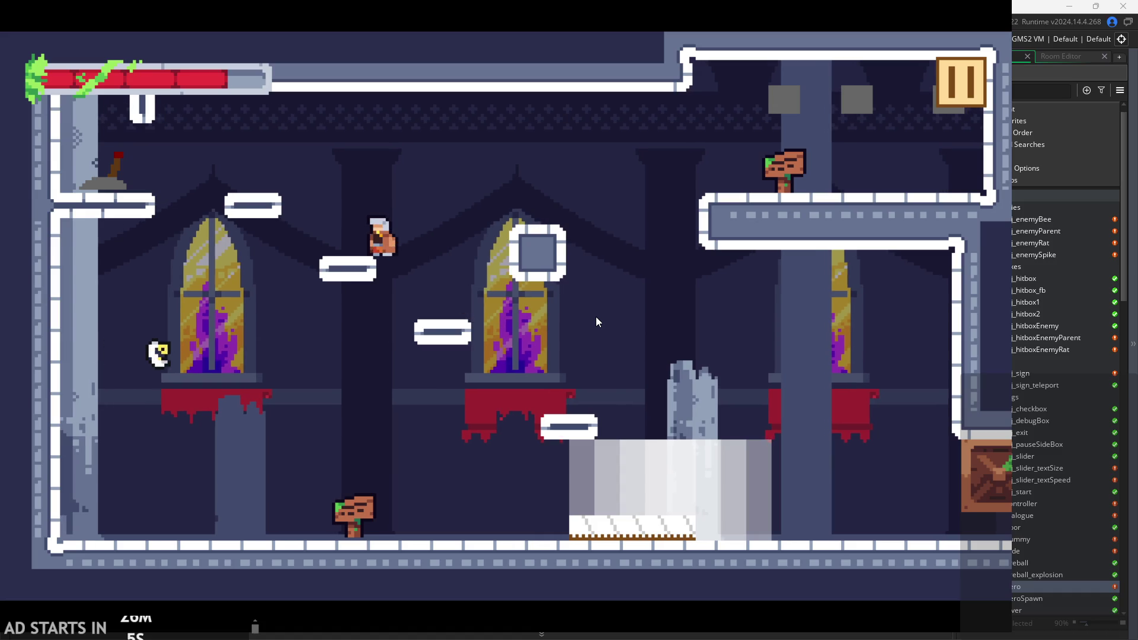
pyautogui.press('Right')
pyautogui.press('Left')
pyautogui.press('Left')
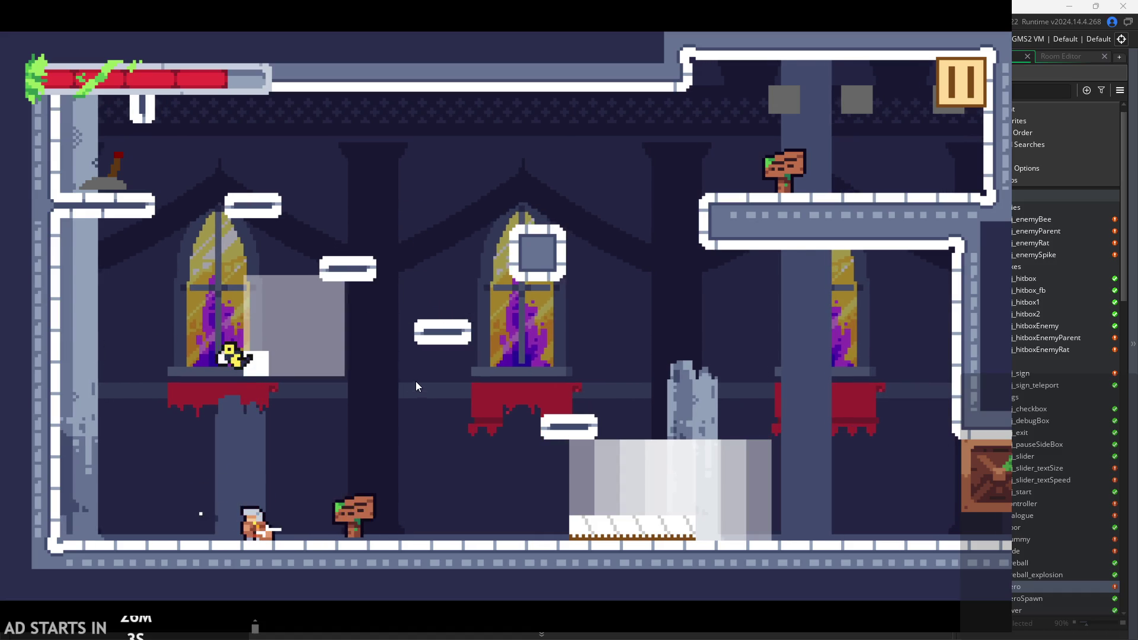
pyautogui.press('space')
# Wall-jump toward the bee enemy and attack it, then pause the game.
pyautogui.press('Right')
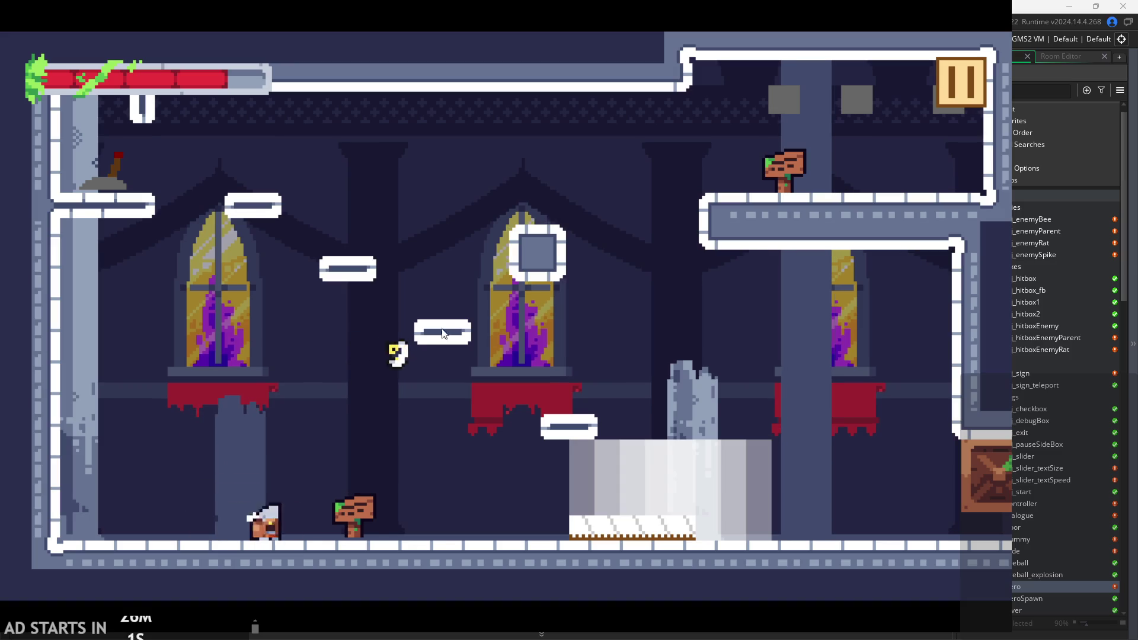
pyautogui.press('space')
pyautogui.press('Left')
pyautogui.press('space')
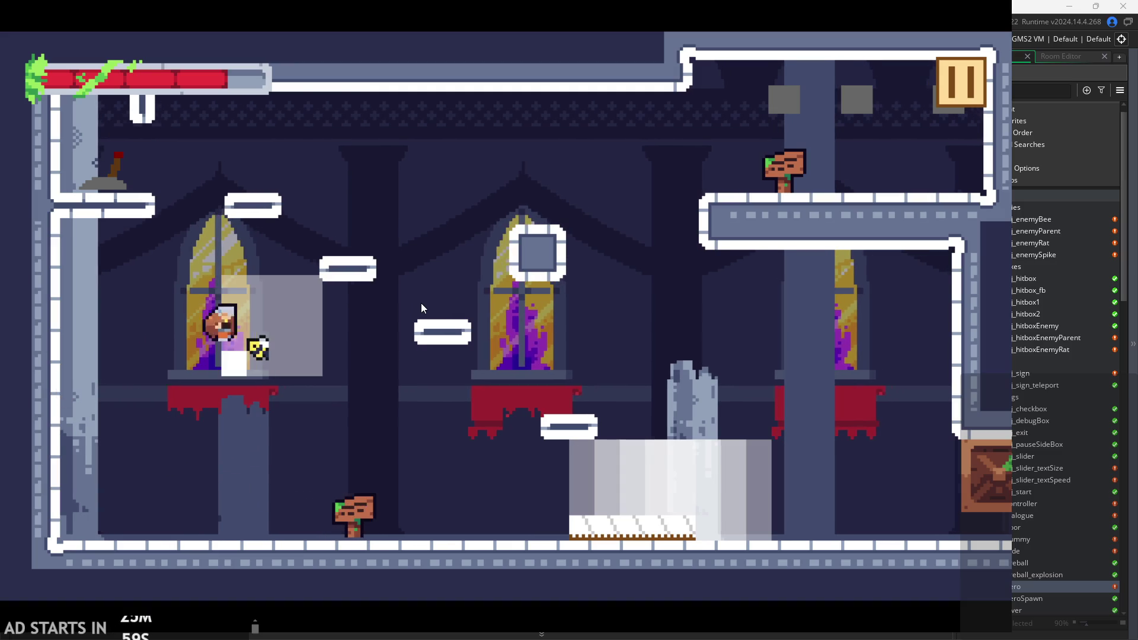
pyautogui.press('Left')
pyautogui.press('space')
pyautogui.press('Right')
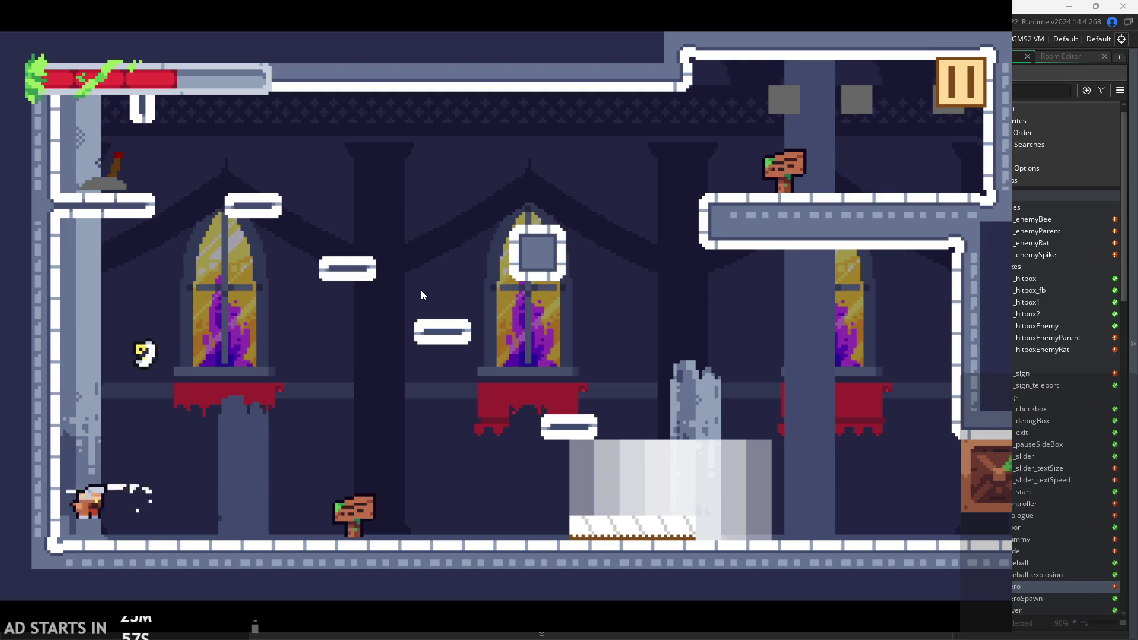
pyautogui.press('space')
pyautogui.press('Left')
pyautogui.press('Right')
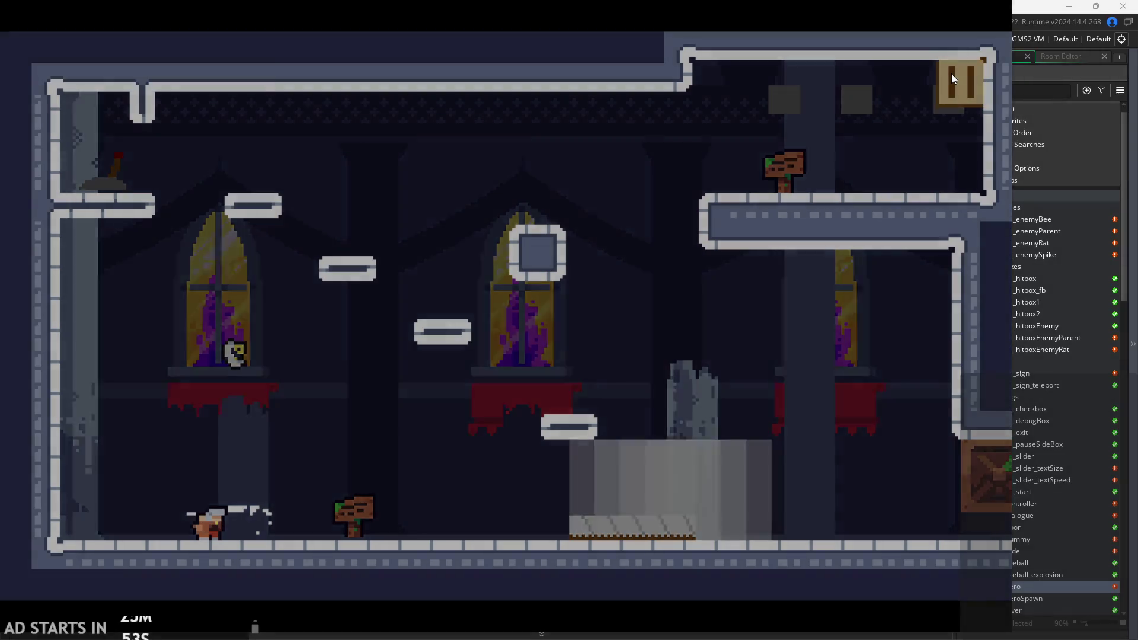
pyautogui.click(956, 79)
# Close the game window and scroll through the hero's Step event attack code.
pyautogui.click(836, 522)
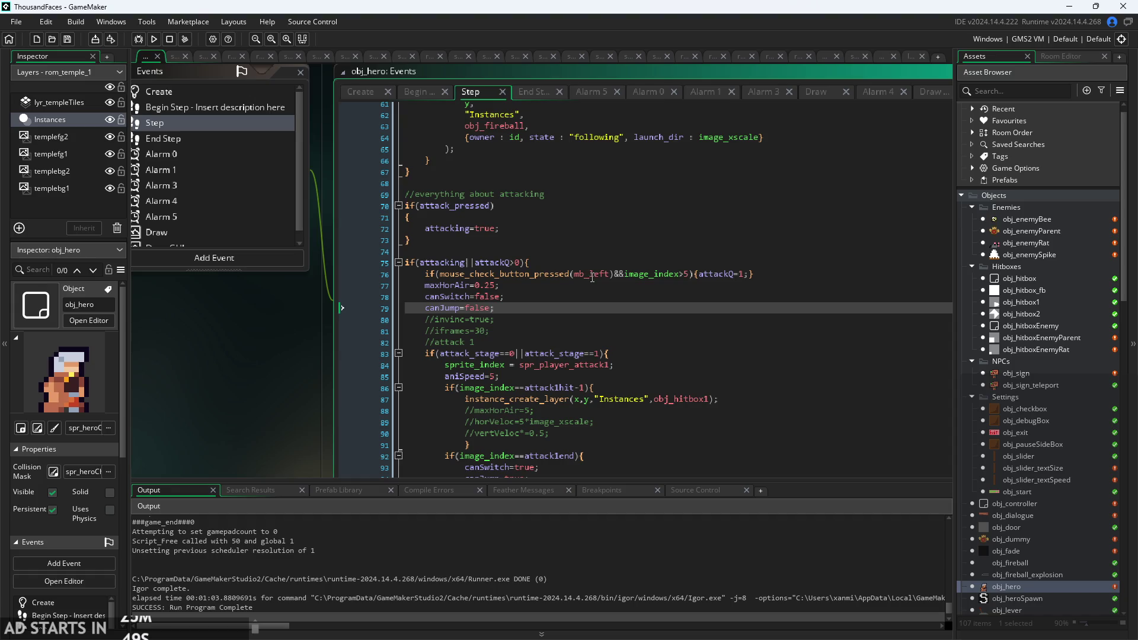
pyautogui.click(735, 263)
pyautogui.scroll(-1, 738, 290)
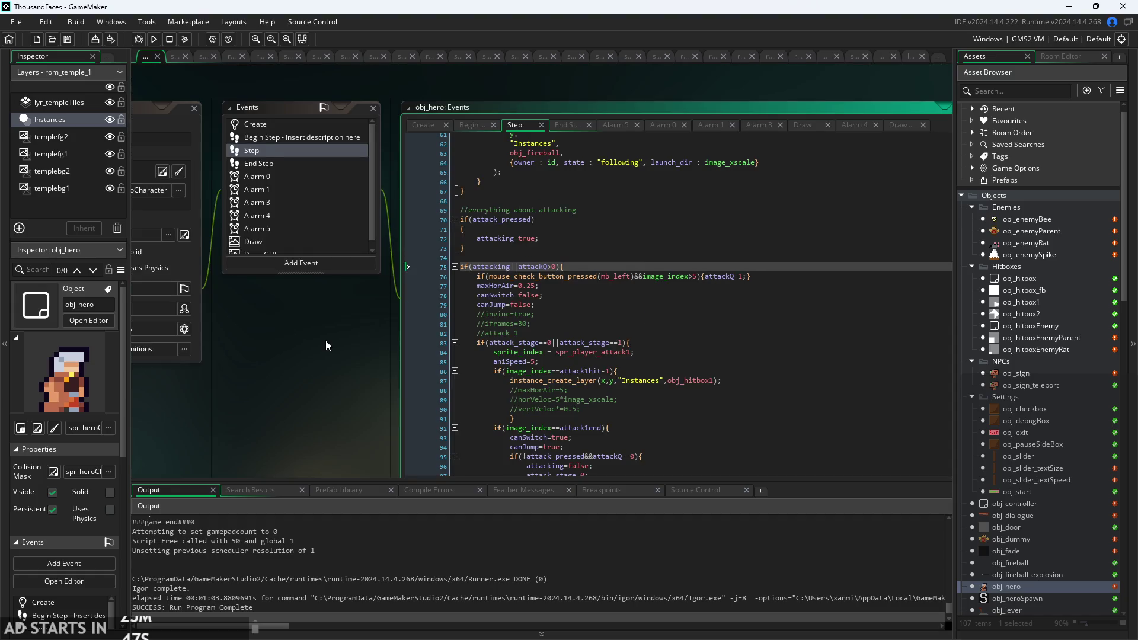
pyautogui.scroll(3, 326, 344)
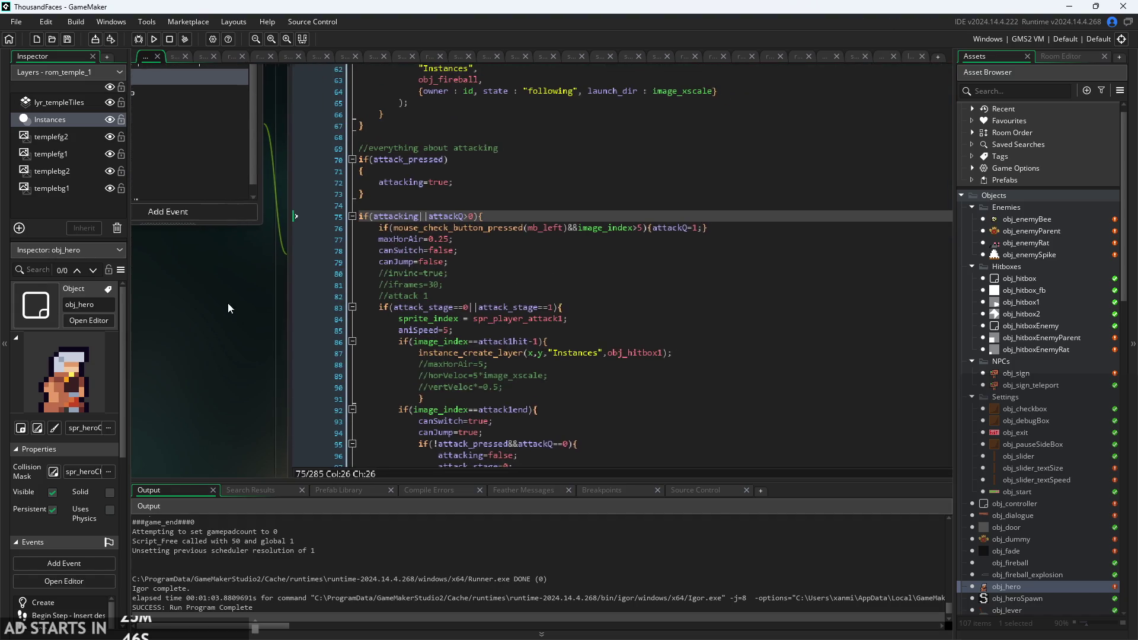
pyautogui.scroll(-3, 691, 314)
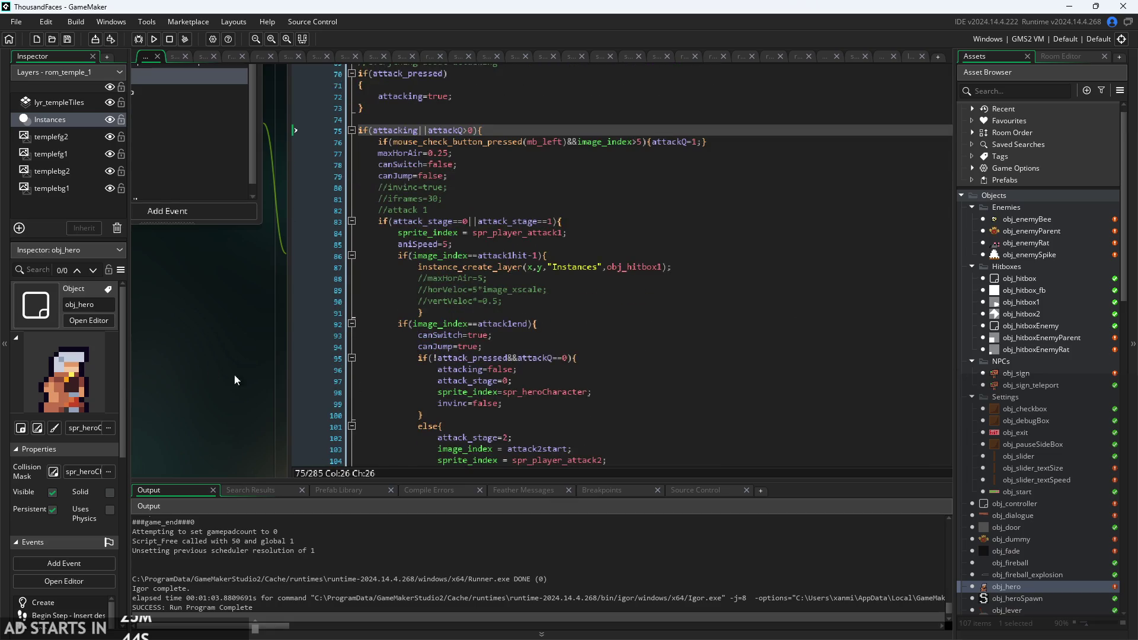
pyautogui.scroll(-2, 234, 375)
pyautogui.scroll(-1, 227, 286)
pyautogui.scroll(1, 219, 293)
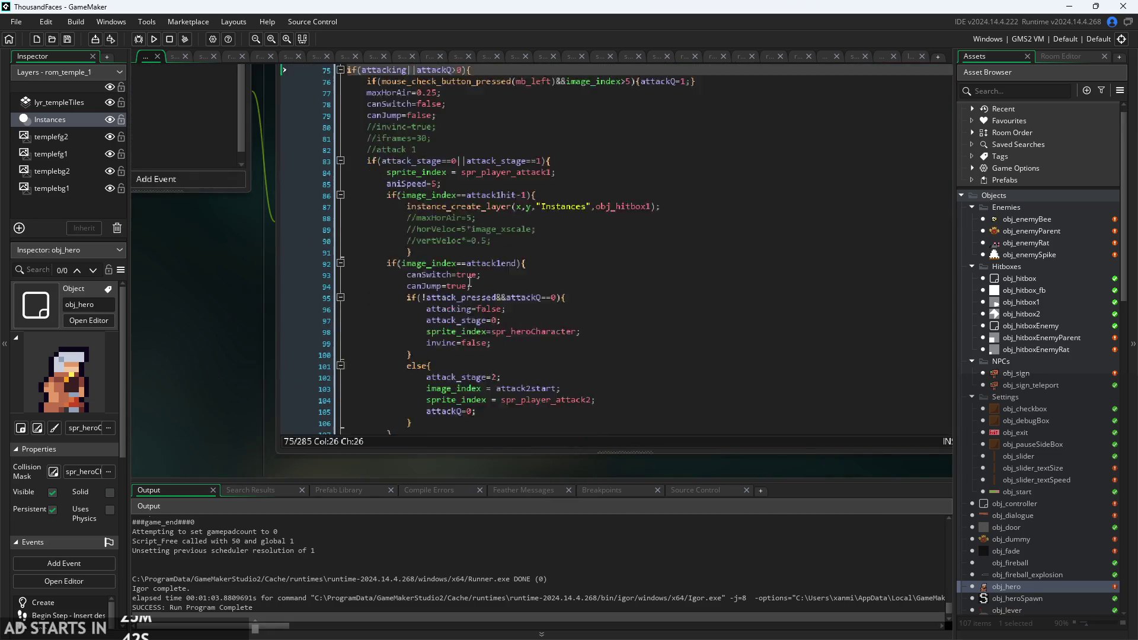
pyautogui.scroll(-1, 470, 283)
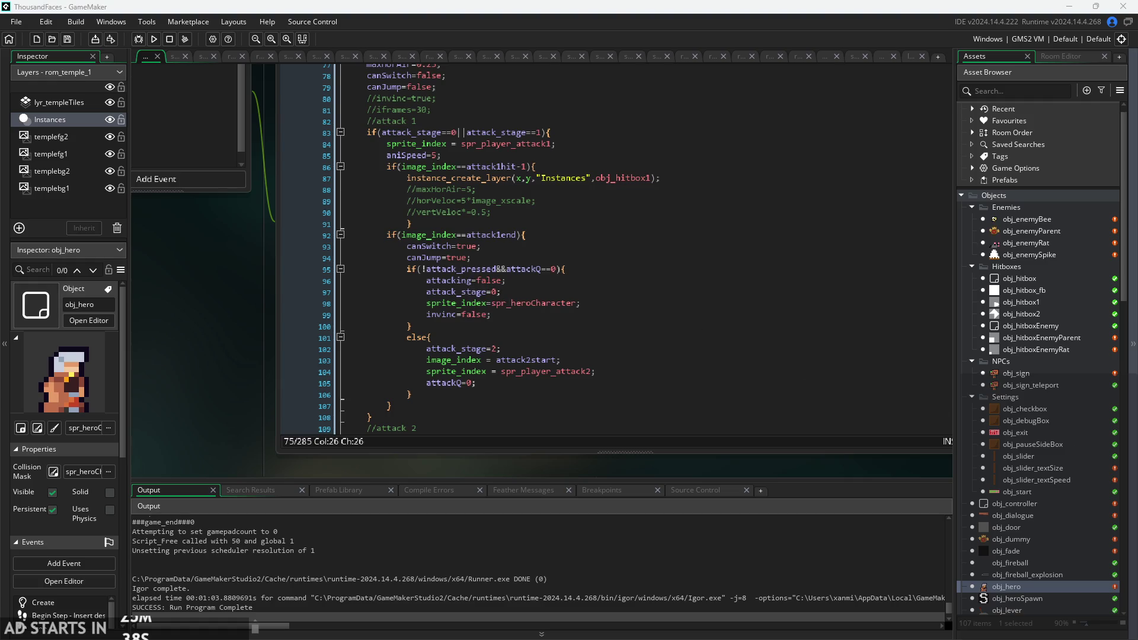
pyautogui.scroll(3, 513, 345)
# Check line 94 of the attack code, then switch to the End Step event.
pyautogui.click(513, 345)
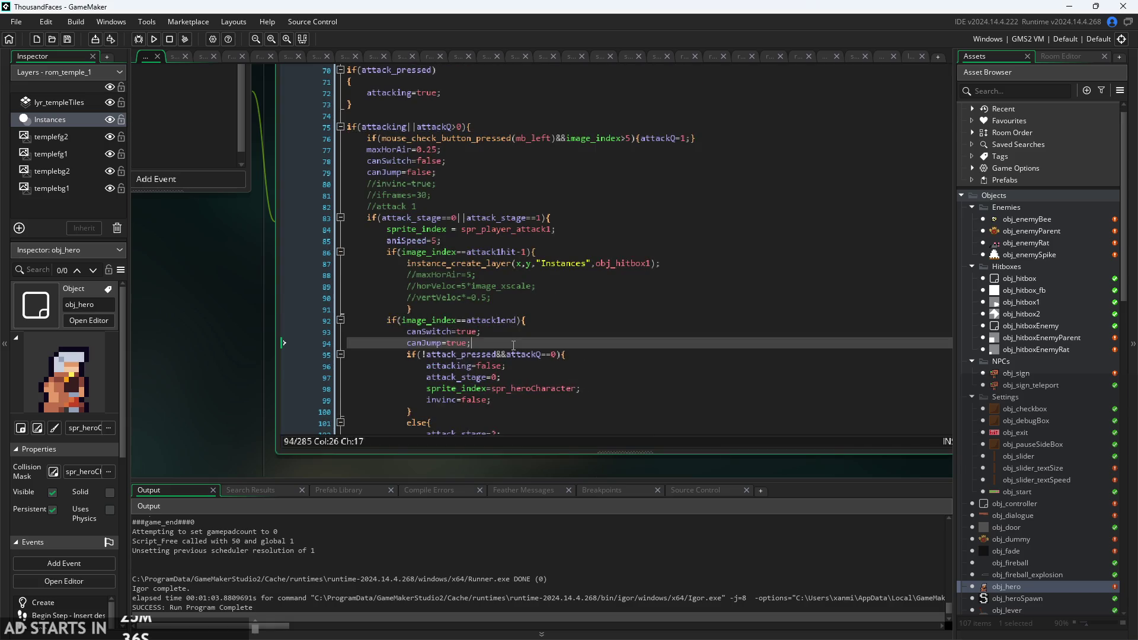
pyautogui.scroll(-15, 513, 345)
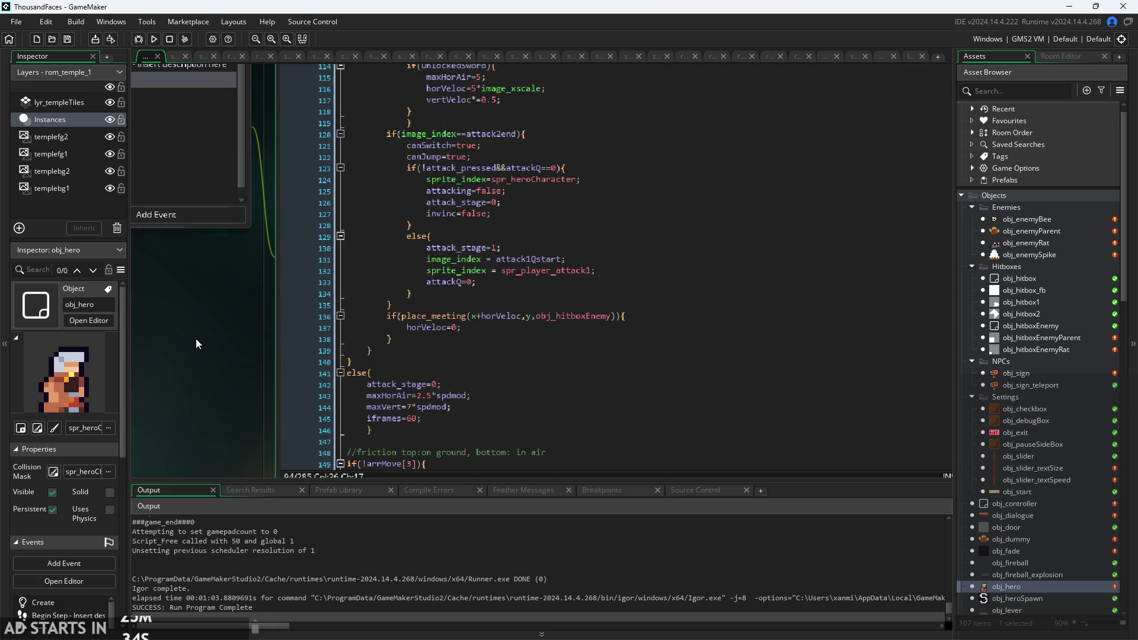
pyautogui.scroll(2, 195, 338)
pyautogui.click(480, 171)
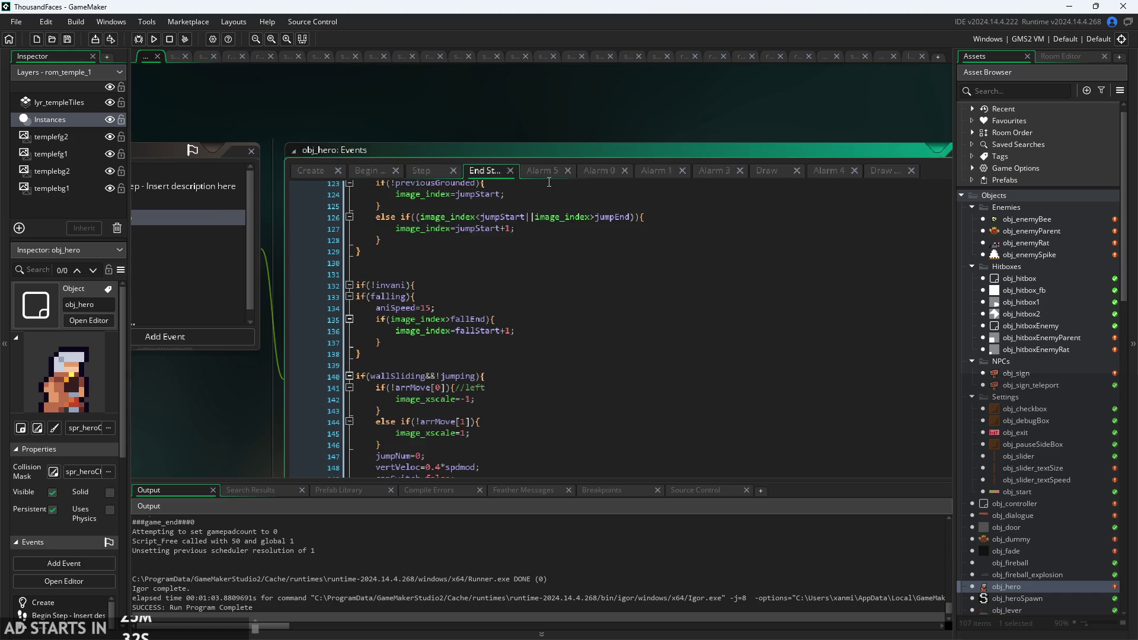
pyautogui.scroll(-7, 526, 296)
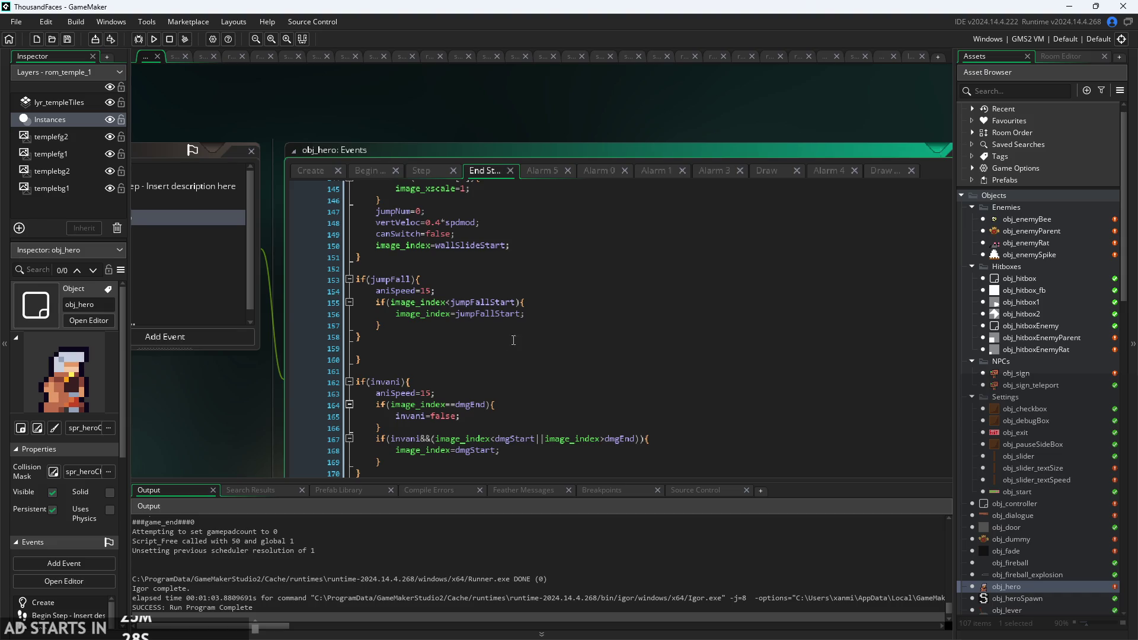
pyautogui.click(515, 390)
pyautogui.scroll(-3, 409, 409)
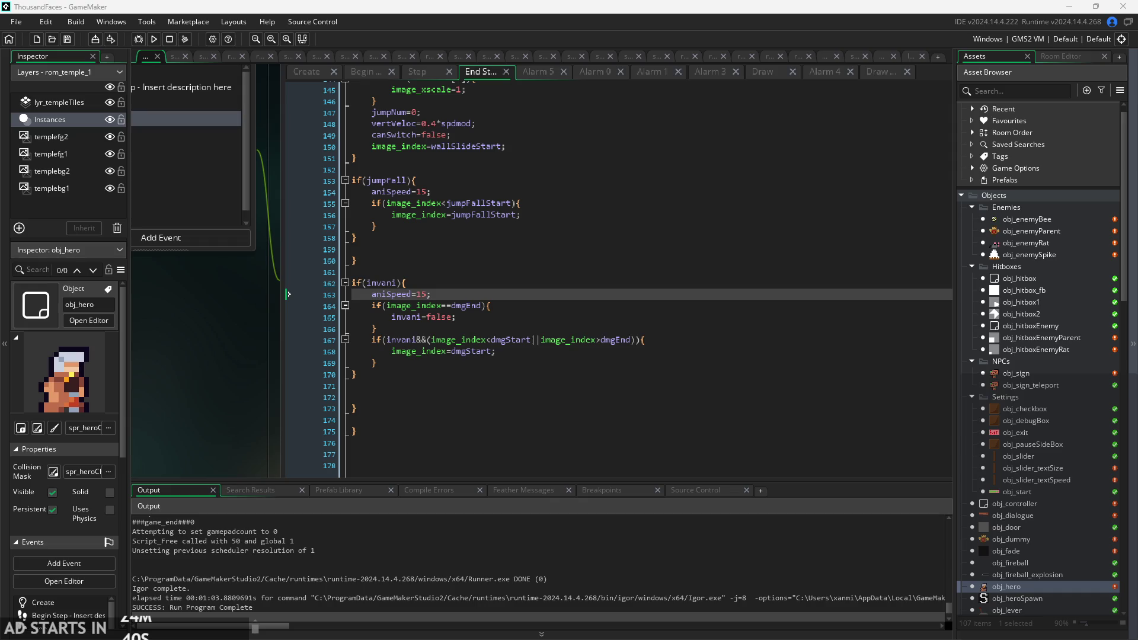
pyautogui.click(701, 397)
pyautogui.scroll(-2, 701, 396)
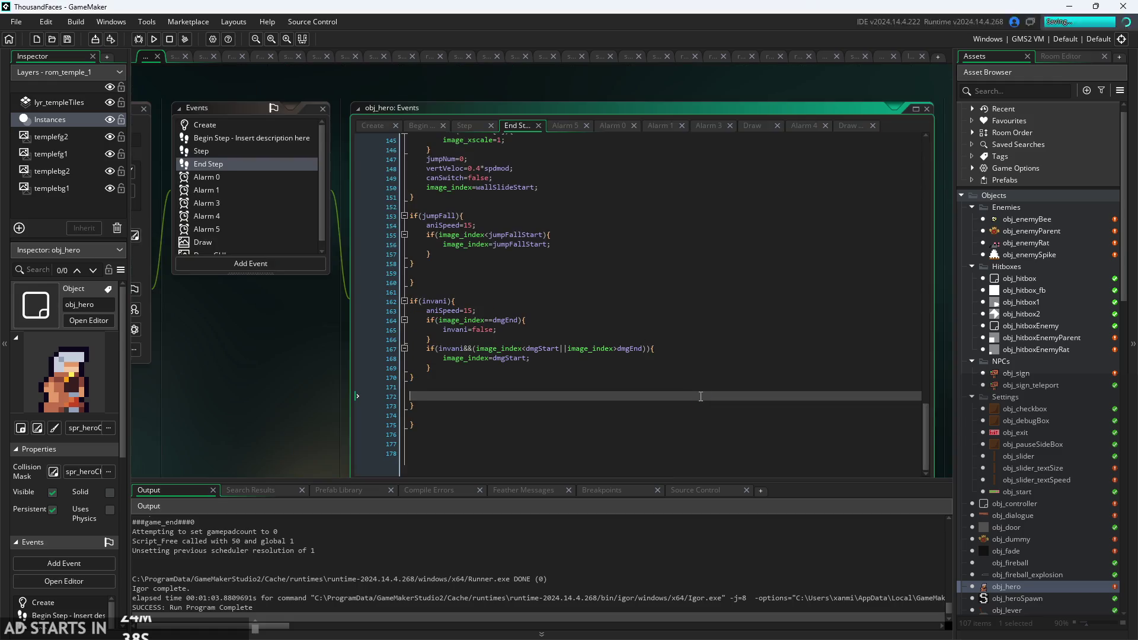
pyautogui.scroll(-2, 335, 396)
pyautogui.scroll(-1, 375, 383)
pyautogui.scroll(-3, 371, 398)
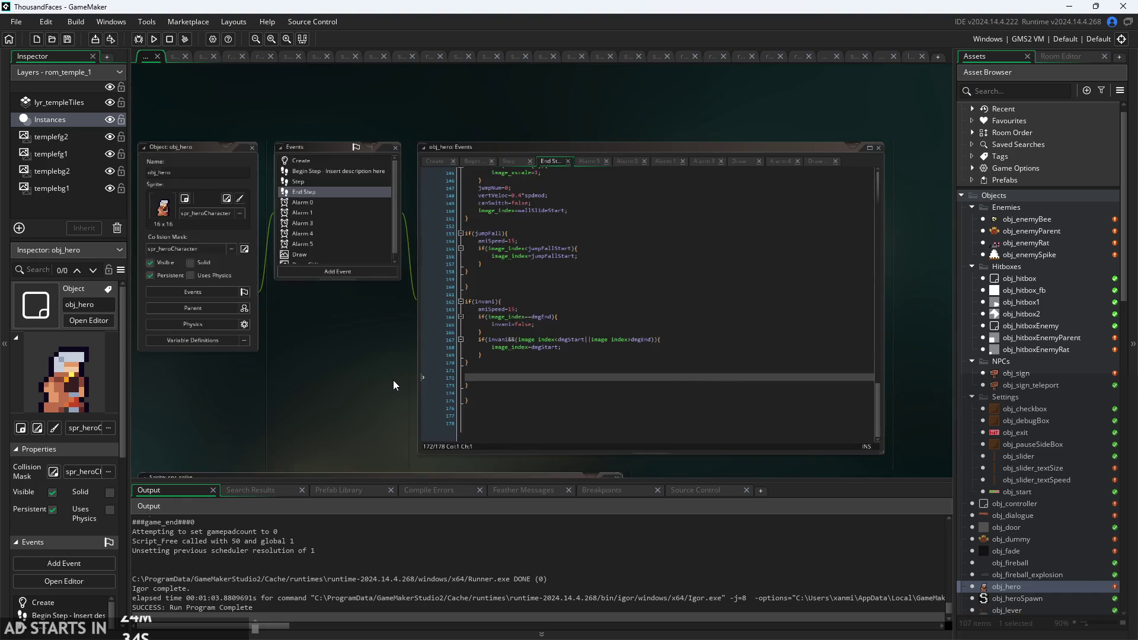
pyautogui.moveTo(393, 380); pyautogui.dragTo(439, 359)
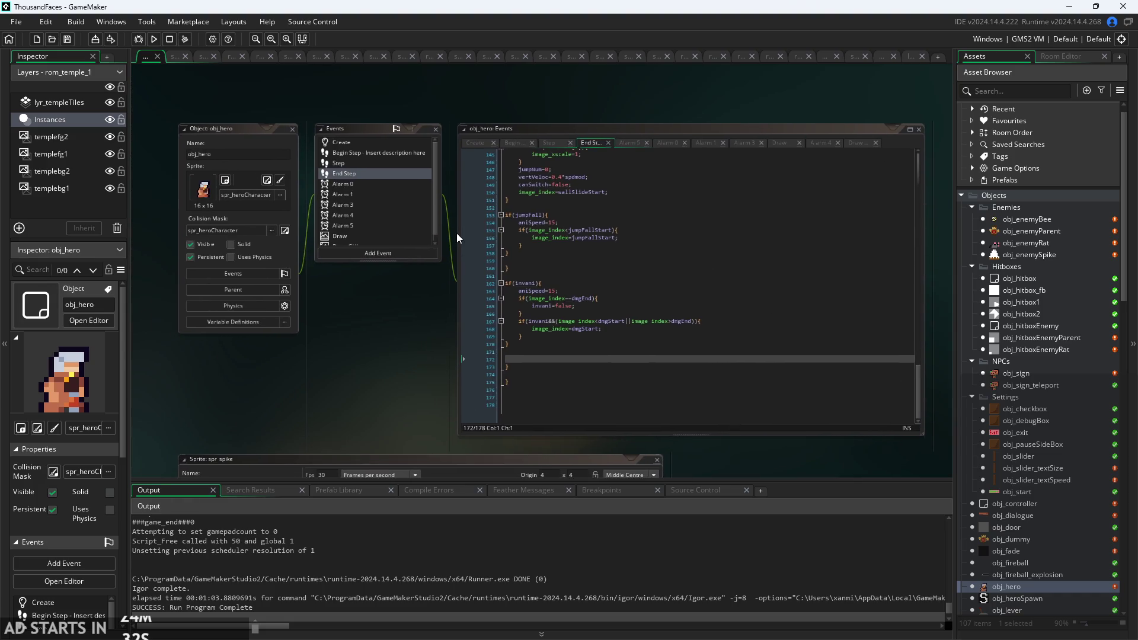
# Show the hero's Create event and scroll through its variables down to playerHealth=5.
pyautogui.click(478, 142)
pyautogui.scroll(3, 405, 322)
pyautogui.scroll(8, 706, 321)
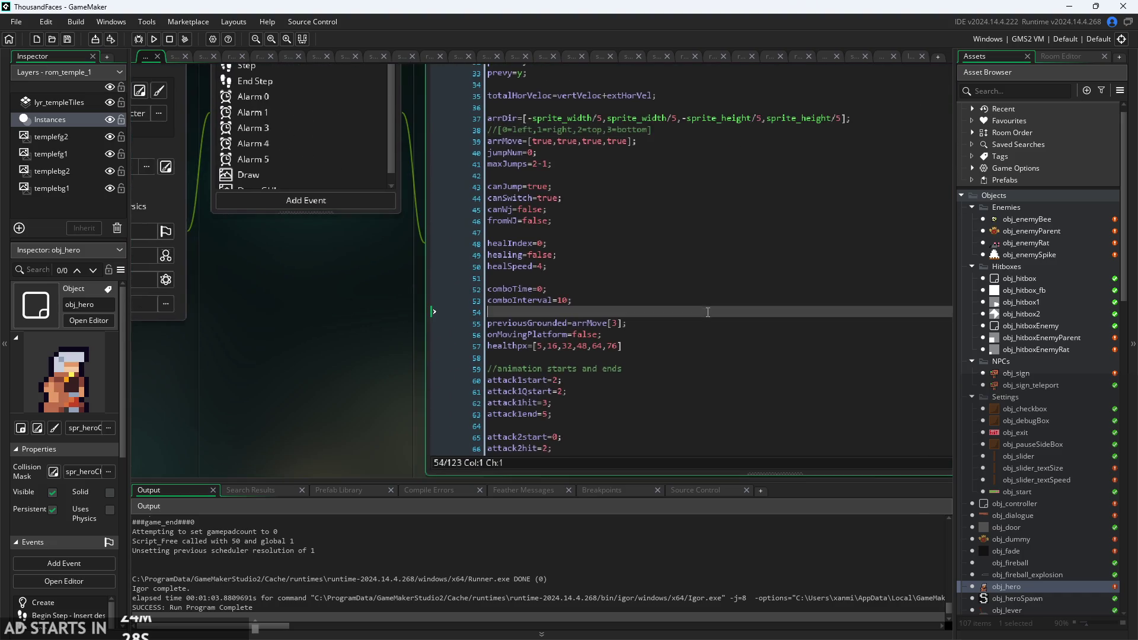
pyautogui.scroll(2, 706, 321)
pyautogui.scroll(-1, 421, 359)
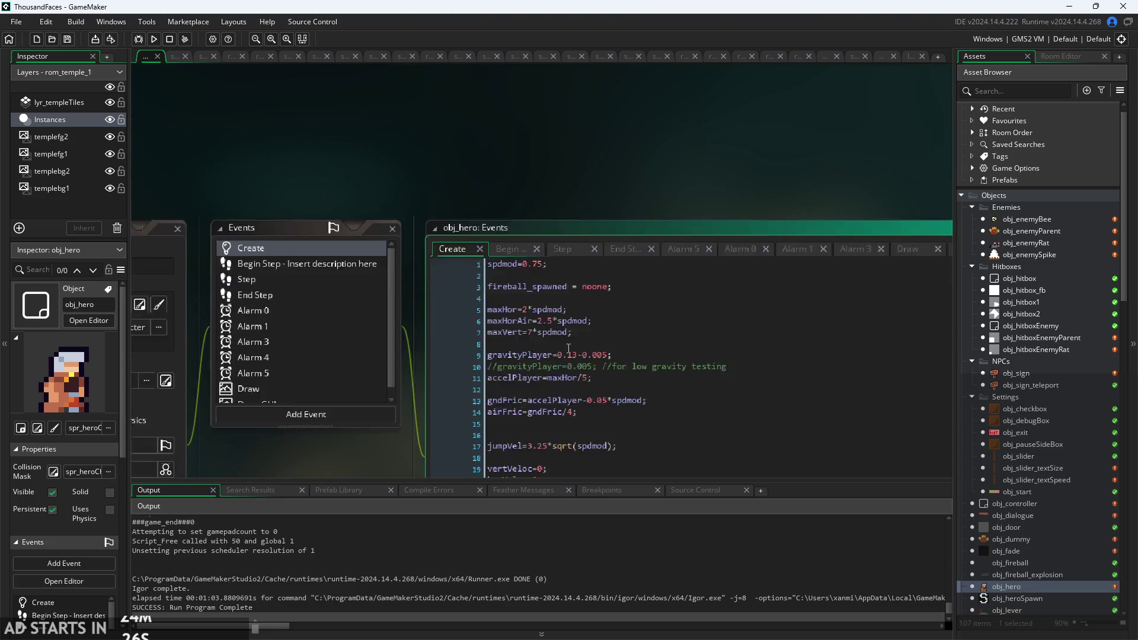
pyautogui.scroll(1, 421, 359)
pyautogui.click(502, 229)
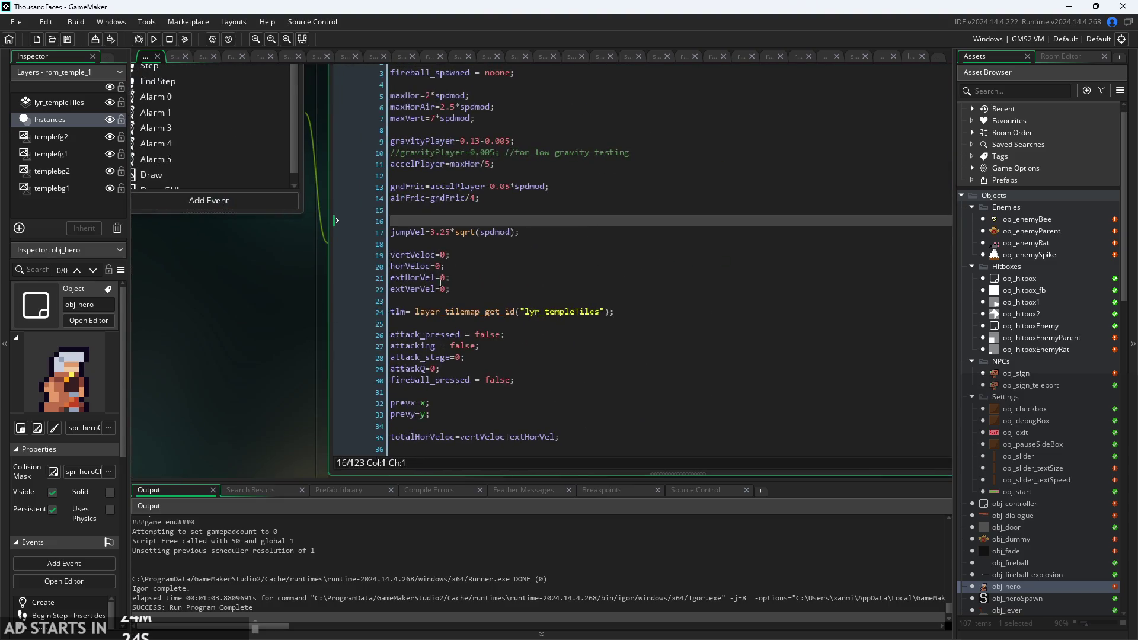
pyautogui.scroll(-8, 445, 282)
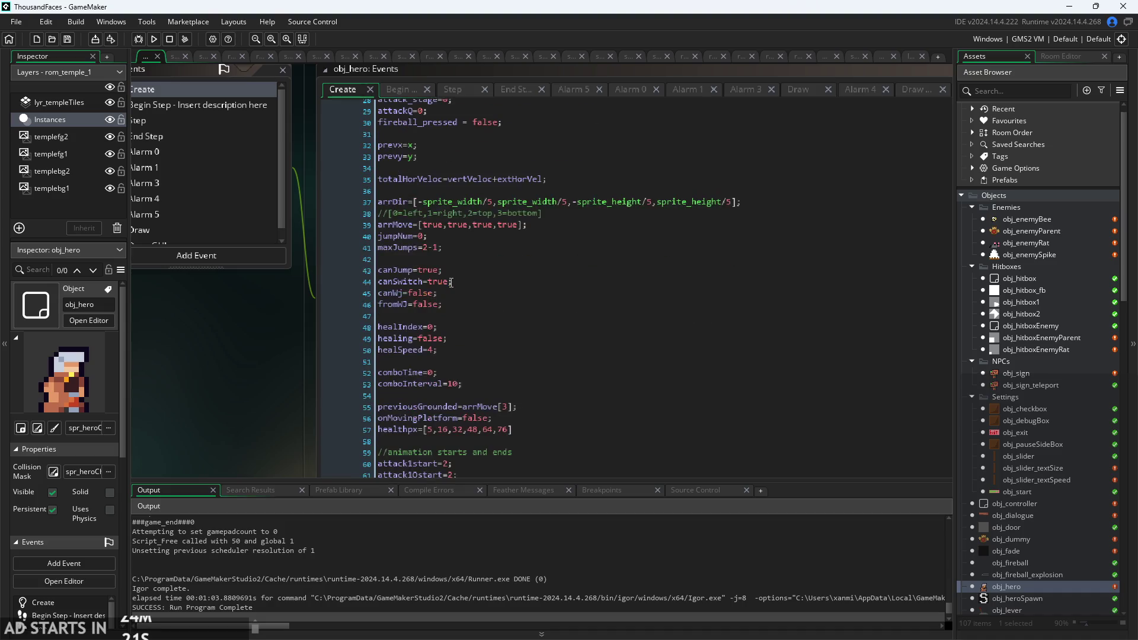
pyautogui.scroll(-3, 451, 283)
pyautogui.keyDown('ctrl'); pyautogui.scroll(2, 446, 262); pyautogui.keyUp('ctrl')
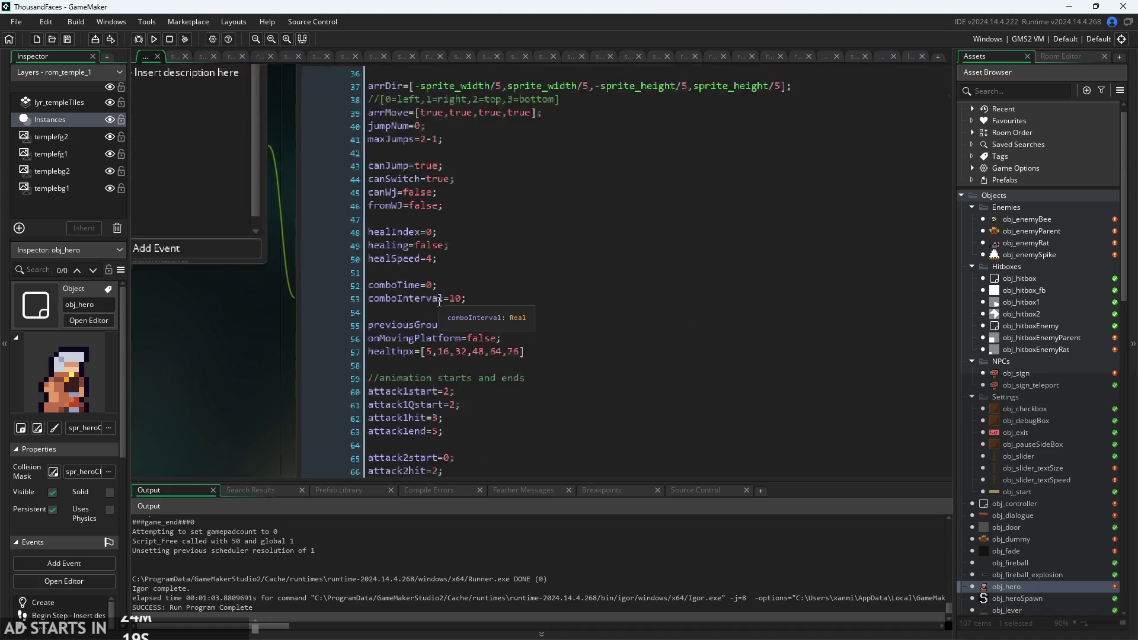
pyautogui.scroll(-5, 489, 303)
pyautogui.scroll(-8, 489, 303)
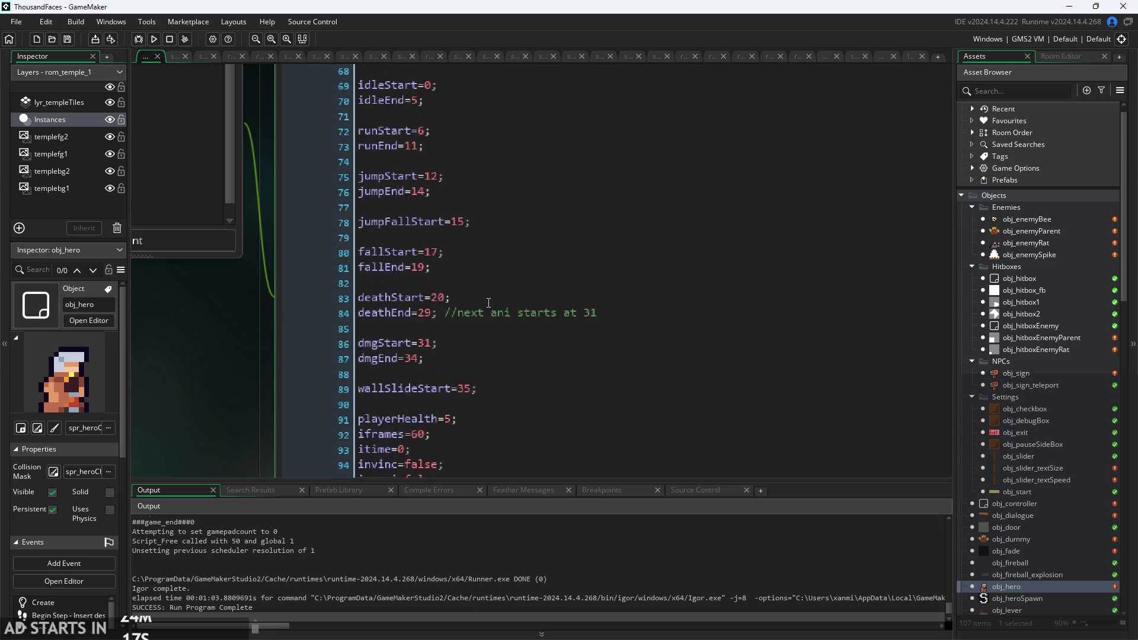
pyautogui.click(462, 190)
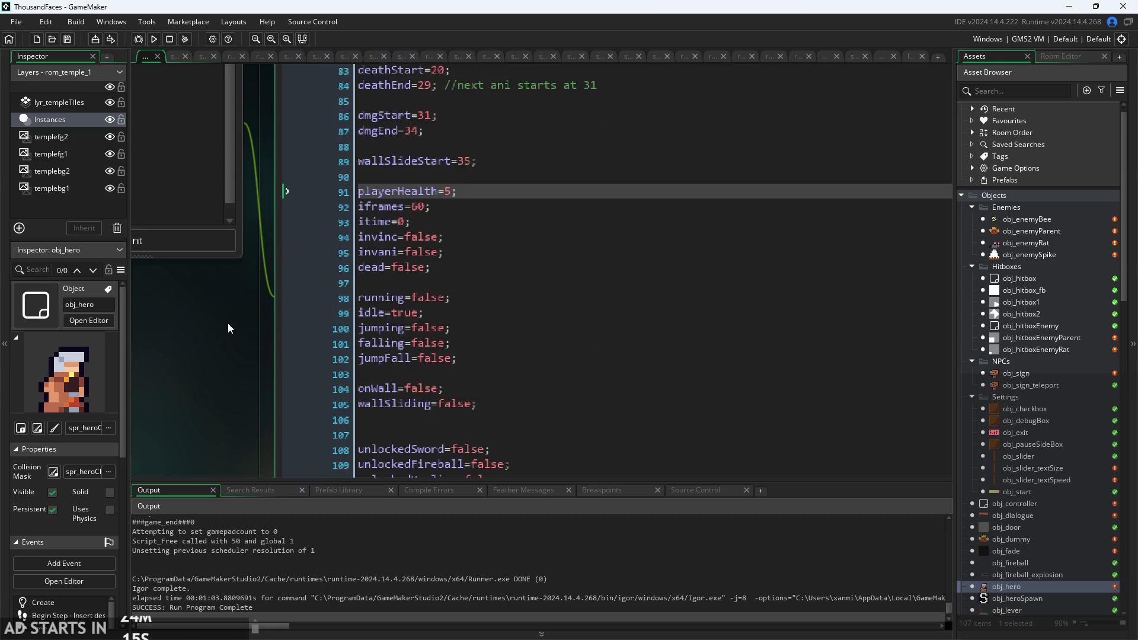
pyautogui.keyDown('ctrl'); pyautogui.scroll(-4, 227, 329); pyautogui.keyUp('ctrl')
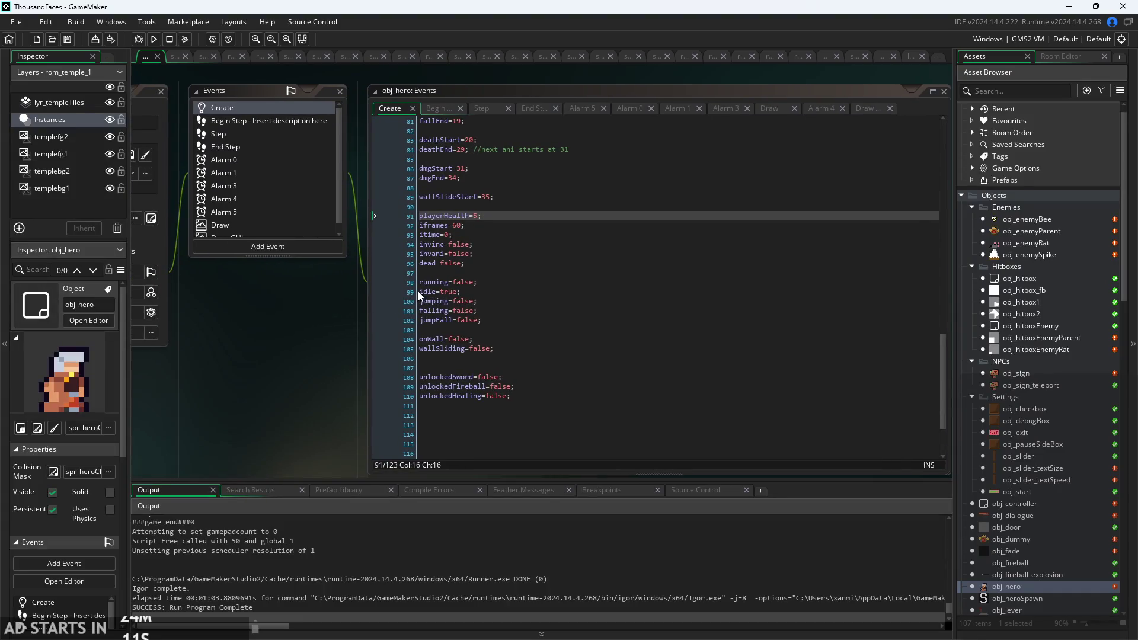
# Reframe the code windows, glance at End Step, and return to the Create code.
pyautogui.click(493, 218)
pyautogui.keyDown('ctrl'); pyautogui.scroll(2, 480, 261); pyautogui.keyUp('ctrl')
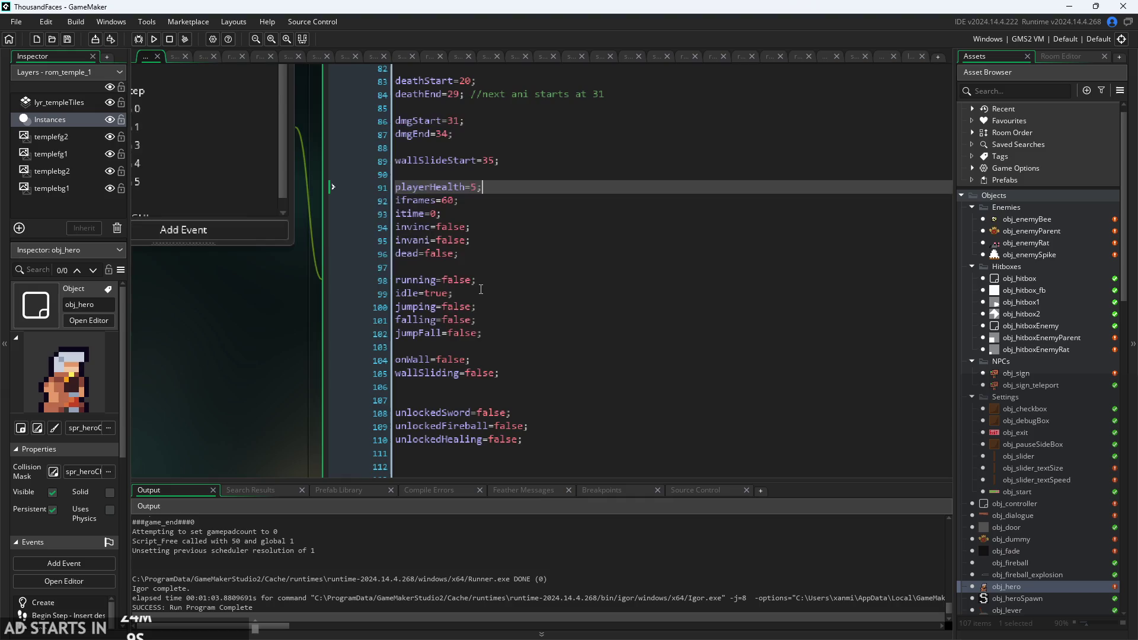
pyautogui.keyDown('ctrl'); pyautogui.scroll(-1, 254, 344); pyautogui.keyUp('ctrl')
pyautogui.keyDown('ctrl'); pyautogui.scroll(1, 307, 349); pyautogui.keyUp('ctrl')
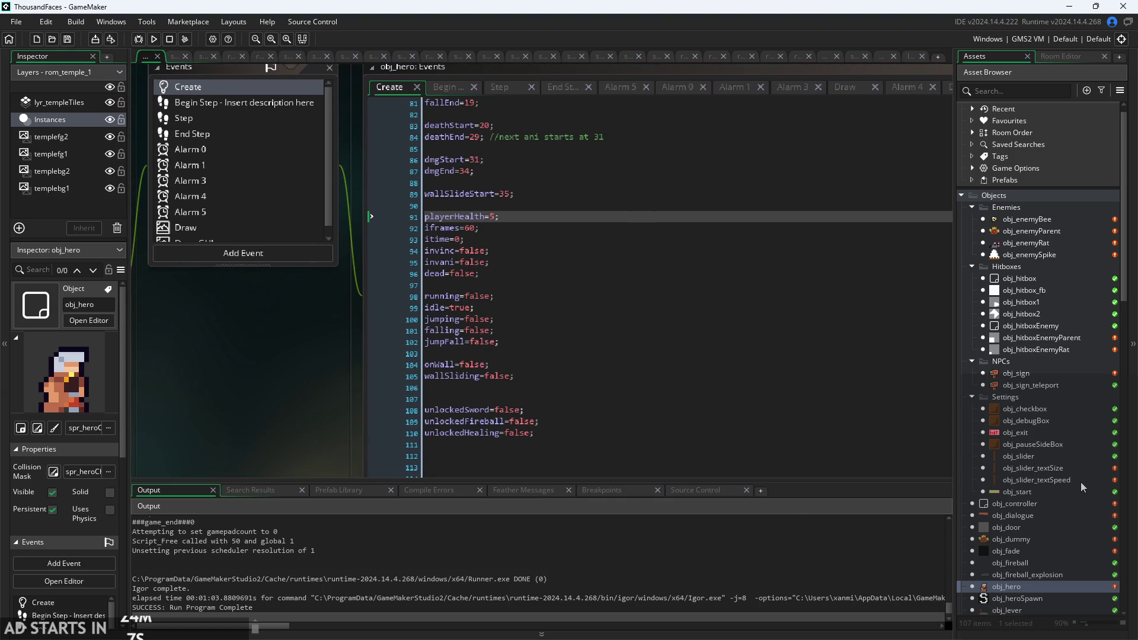
pyautogui.moveTo(348, 314); pyautogui.dragTo(286, 322)
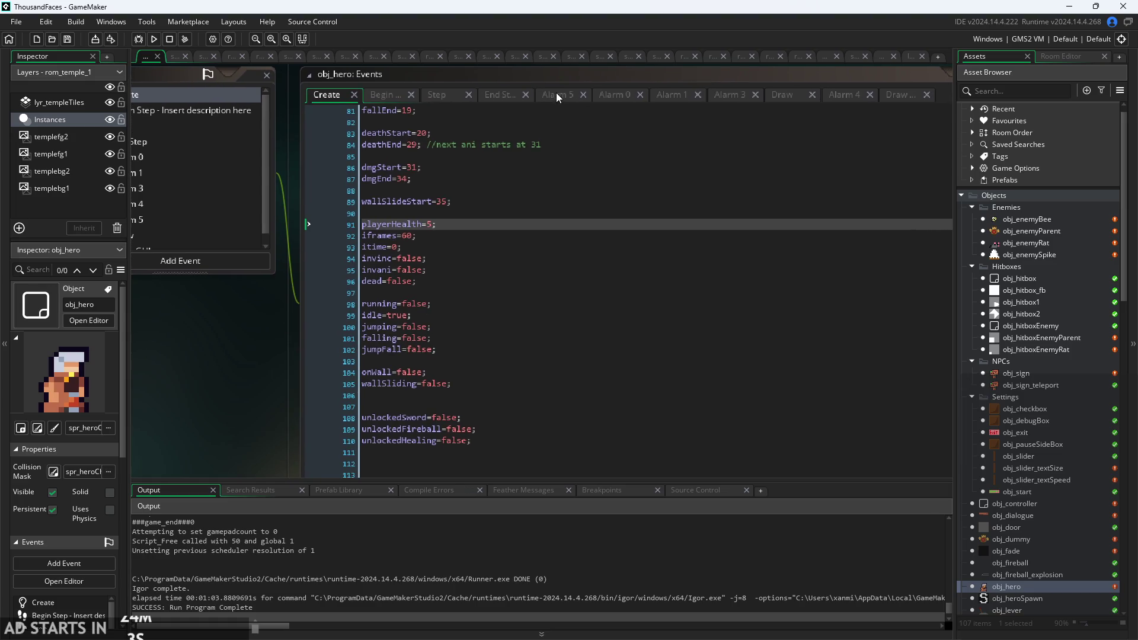
pyautogui.click(491, 95)
pyautogui.click(333, 97)
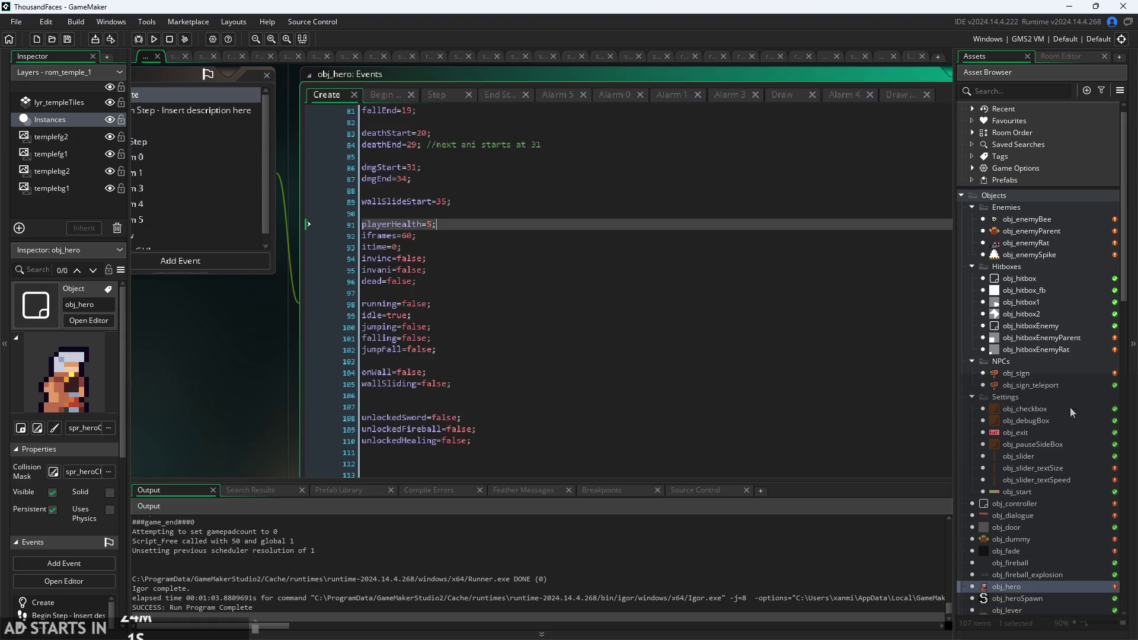
pyautogui.scroll(-3, 1070, 406)
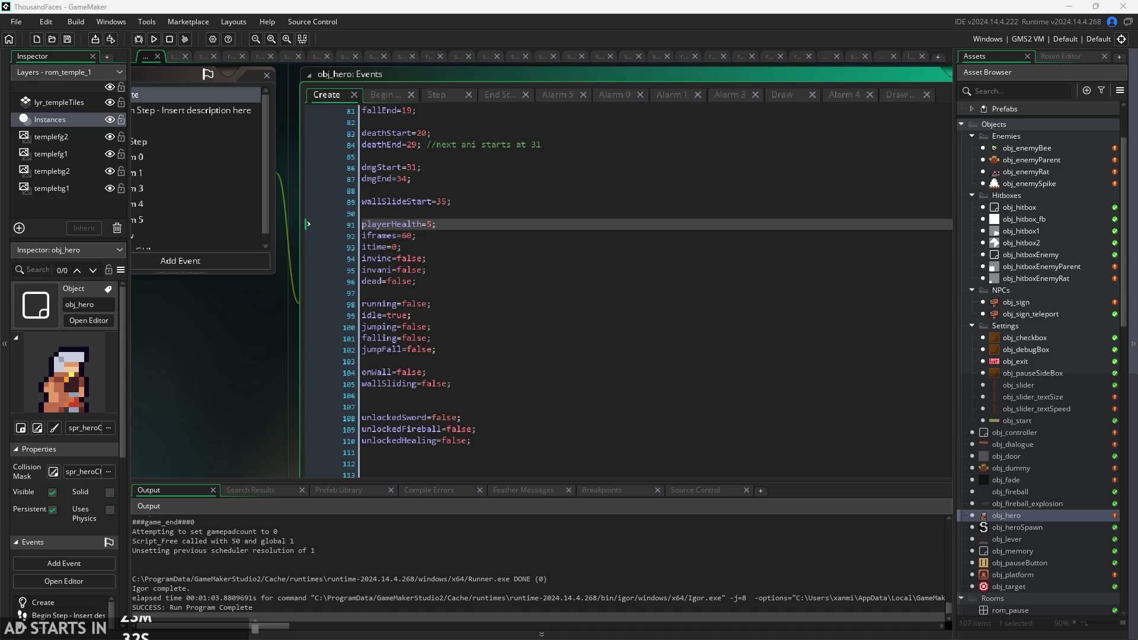
# Review the falling=false and unlockedSword variables, then select Script1 in the assets.
pyautogui.click(521, 338)
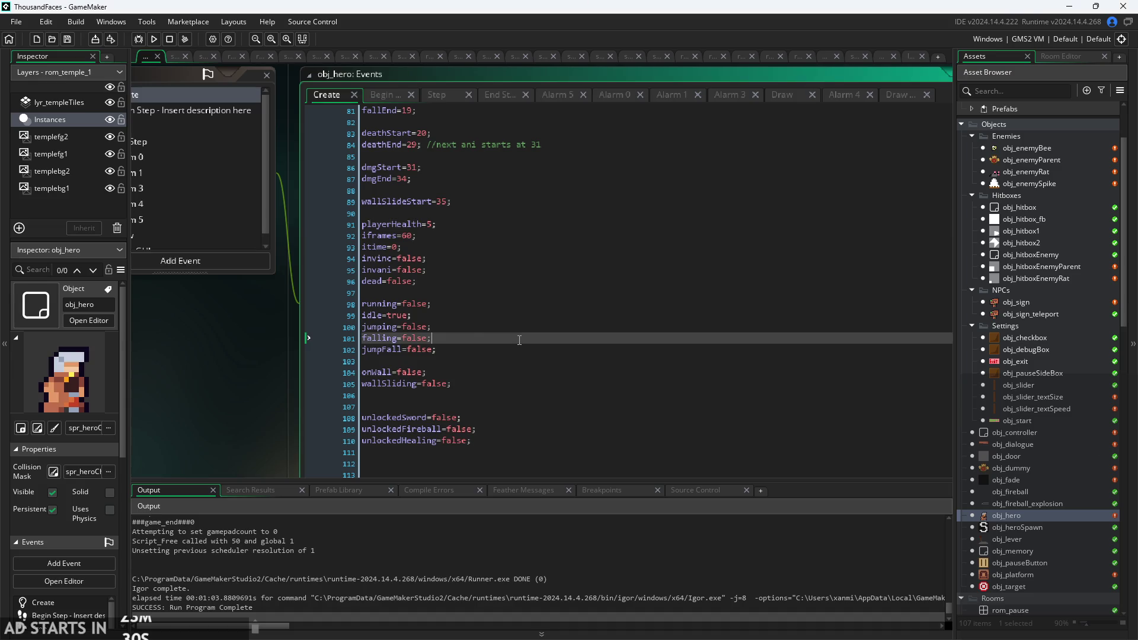
pyautogui.scroll(-1, 487, 354)
pyautogui.keyDown('ctrl'); pyautogui.scroll(-2, 312, 311); pyautogui.keyUp('ctrl')
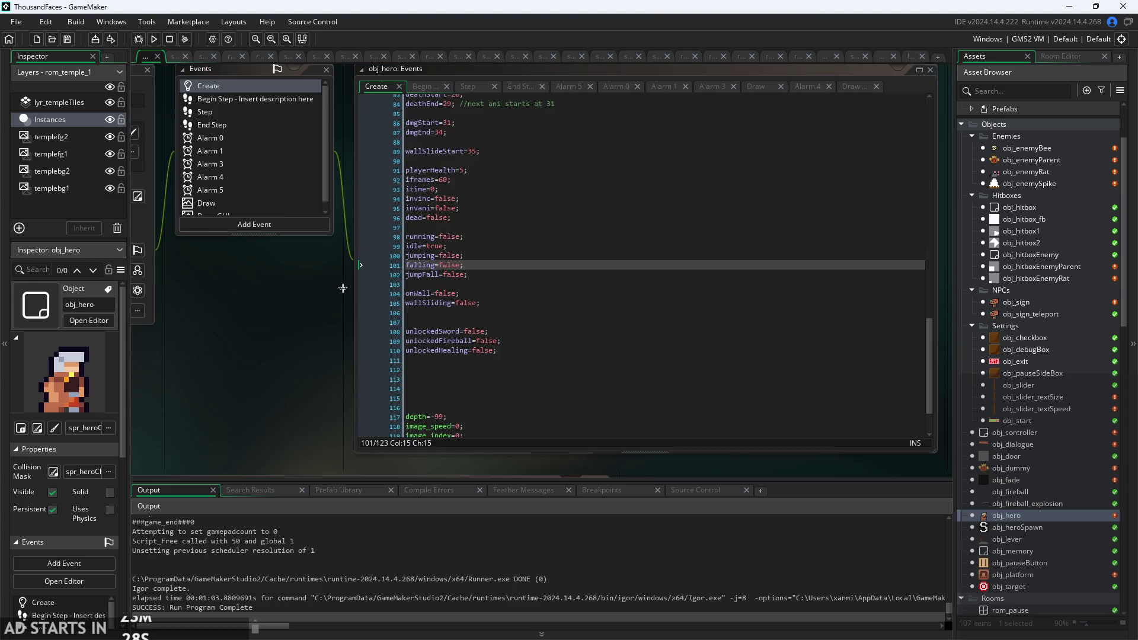
pyautogui.click(493, 332)
pyautogui.scroll(15, 486, 385)
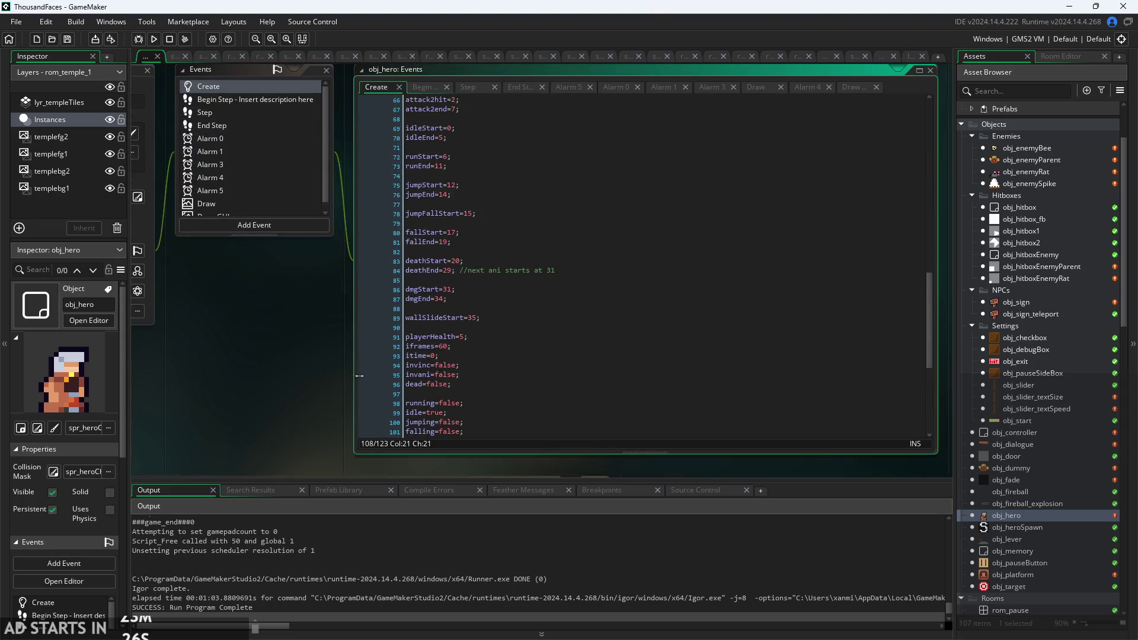
pyautogui.scroll(8, 489, 402)
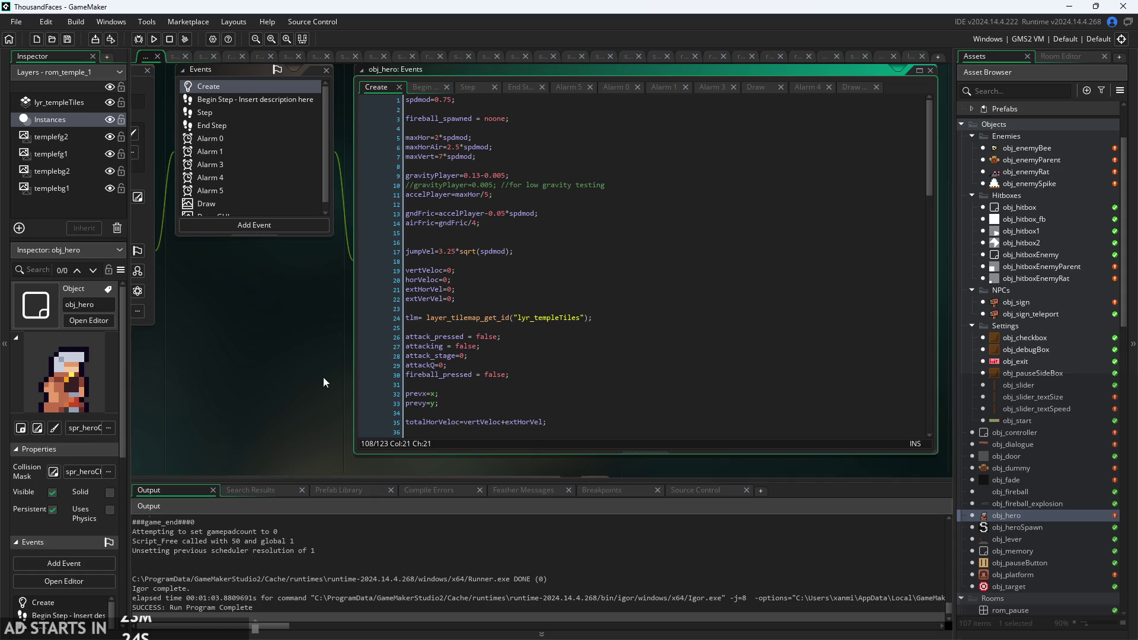
pyautogui.moveTo(335, 386)
pyautogui.mouseDown()
pyautogui.moveTo(300, 390)
pyautogui.moveTo(240, 365)
pyautogui.moveTo(309, 373)
pyautogui.mouseUp()
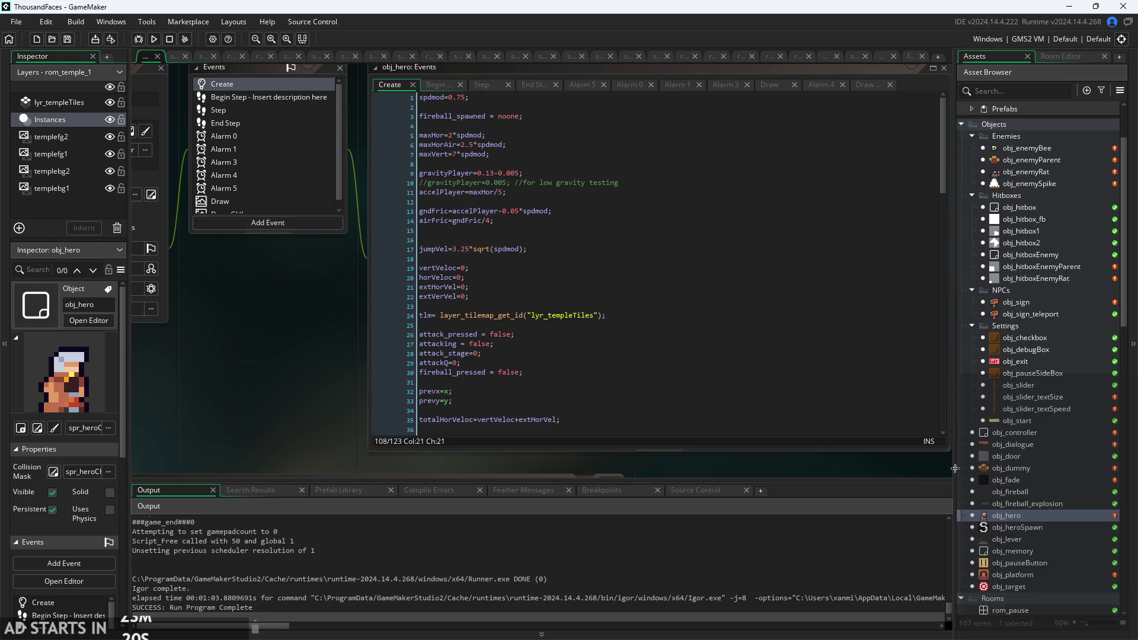
pyautogui.scroll(-5, 1032, 415)
pyautogui.click(1016, 429)
pyautogui.doubleClick(1016, 429)
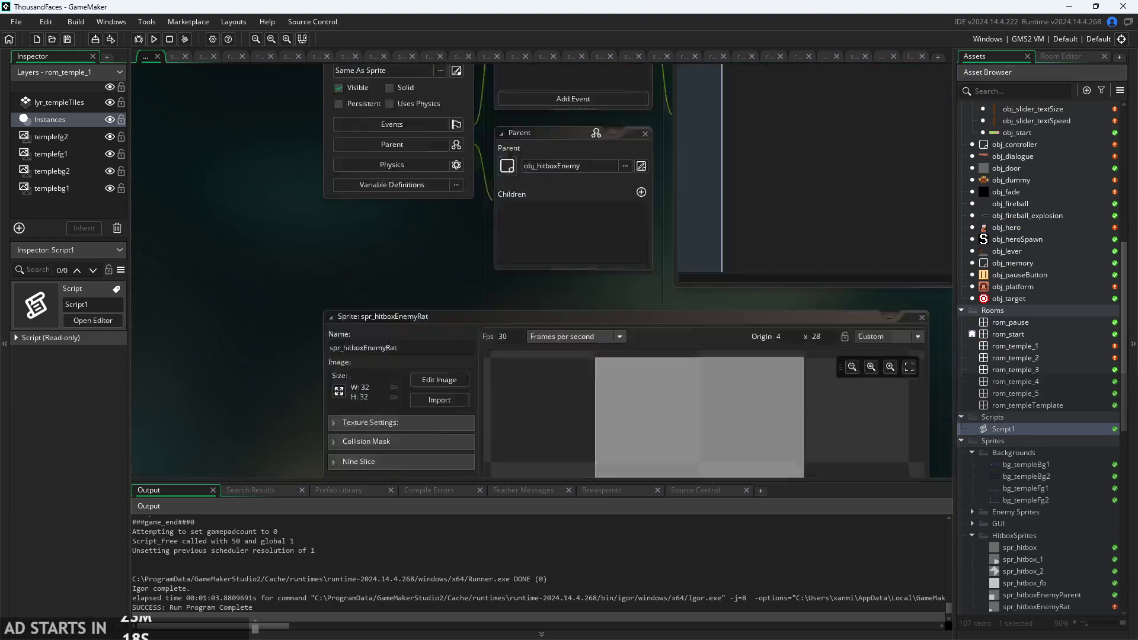
pyautogui.scroll(-3, 595, 354)
pyautogui.scroll(-20, 393, 375)
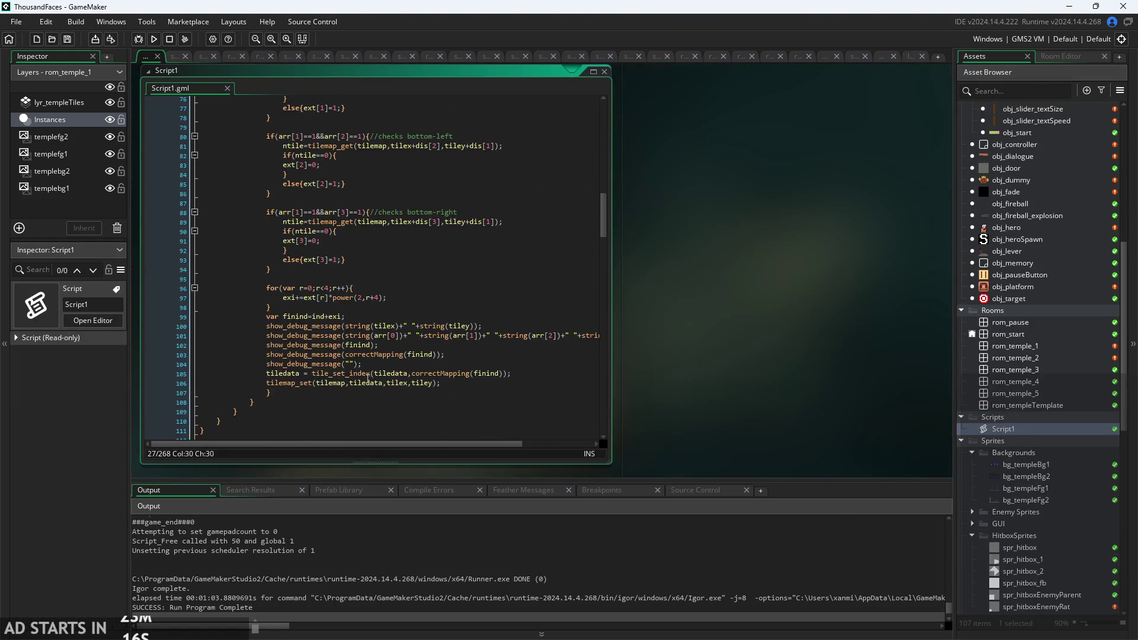
pyautogui.scroll(-20, 233, 380)
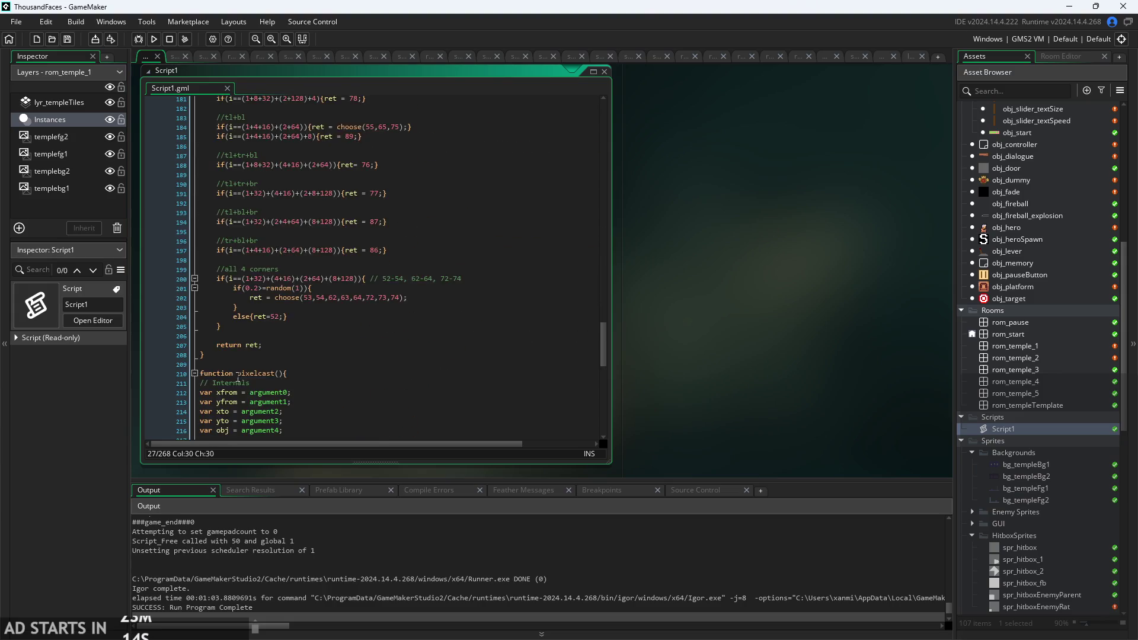
pyautogui.click(259, 325)
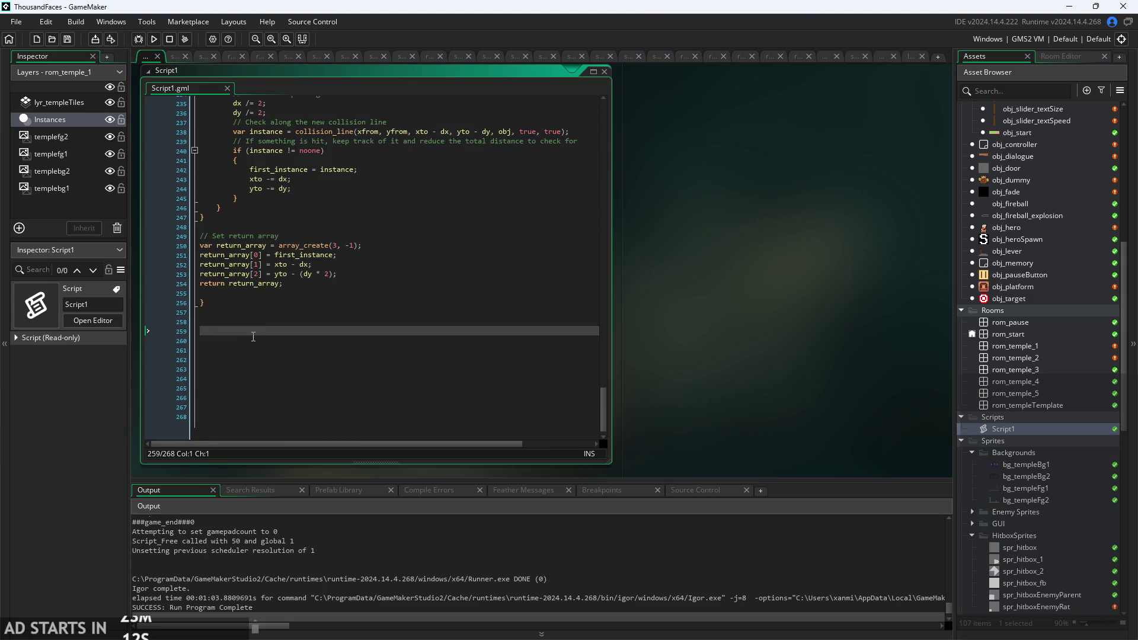
pyautogui.keyDown('ctrl'); pyautogui.scroll(3, 190, 358); pyautogui.keyUp('ctrl')
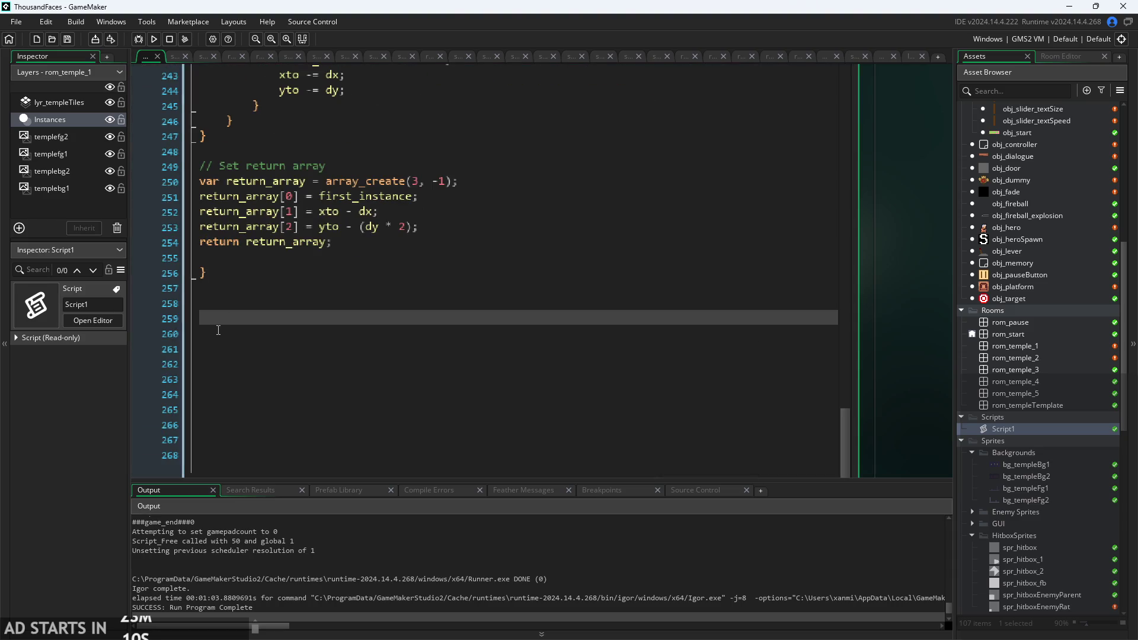
pyautogui.write('function f')
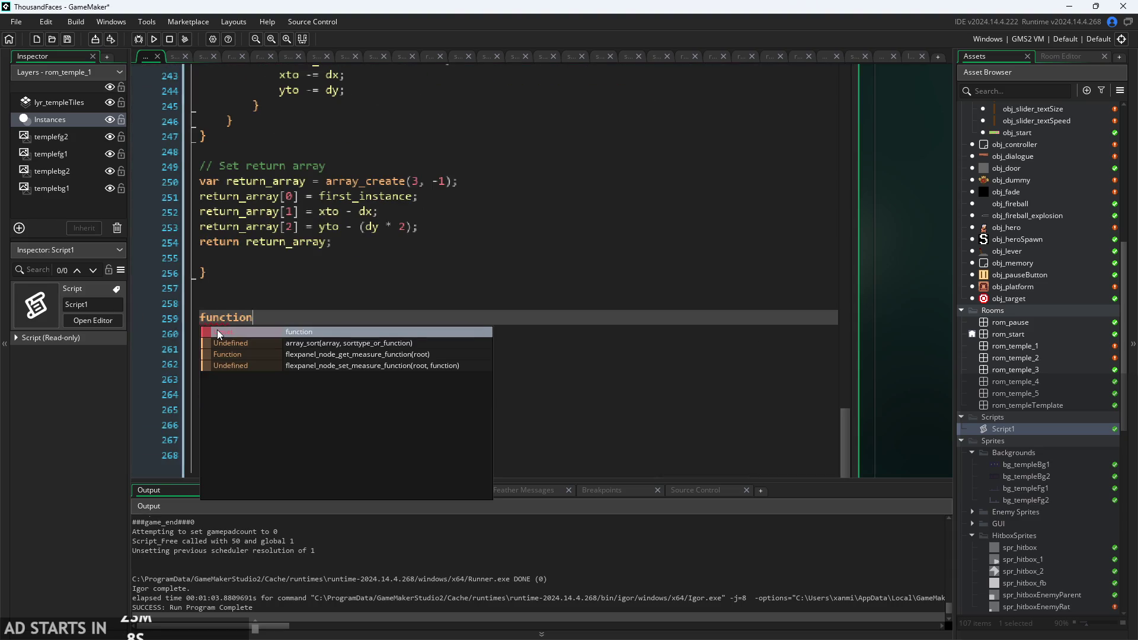
pyautogui.write('amage(')
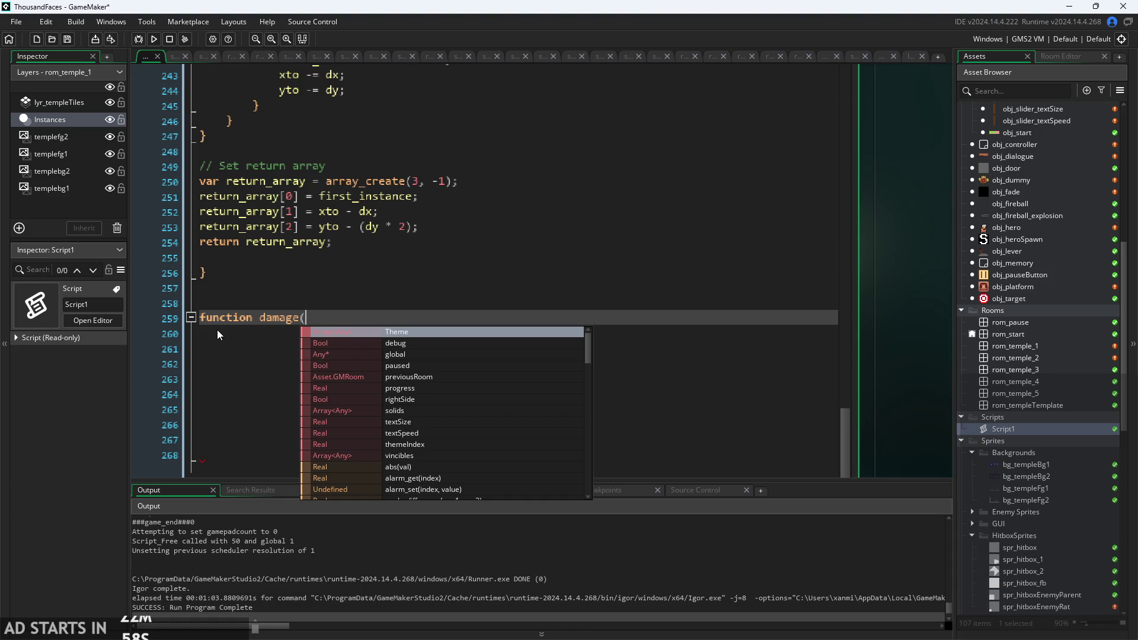
pyautogui.press('Escape')
pyautogui.press('Return')
pyautogui.press('BackSpace')
pyautogui.press('BackSpace')
pyautogui.press('BackSpace')
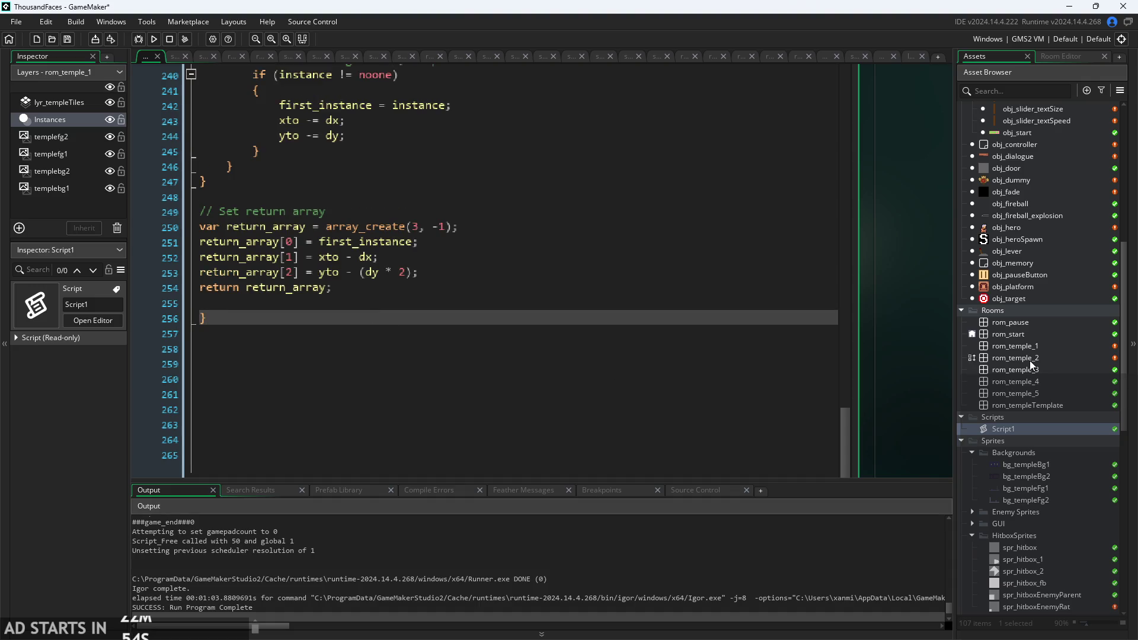
pyautogui.scroll(4, 1031, 350)
pyautogui.scroll(2, 1032, 350)
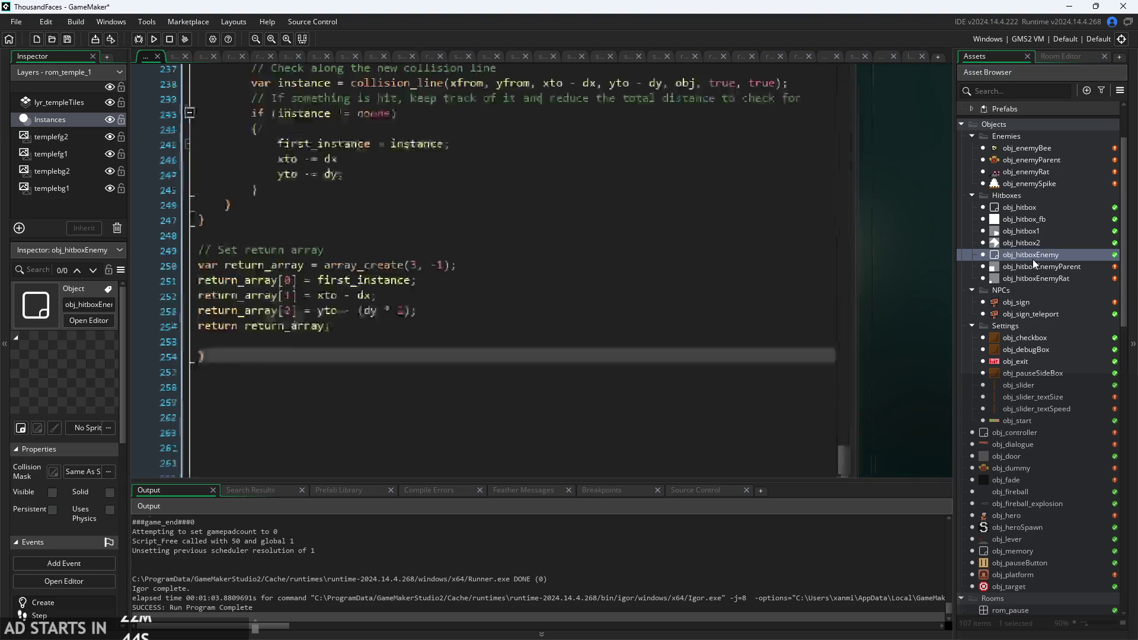
# Open obj_hitboxEnemyParent and obj_hitboxEnemyRat and show the rat hitbox's Step event.
pyautogui.doubleClick(1033, 256)
pyautogui.doubleClick(1034, 266)
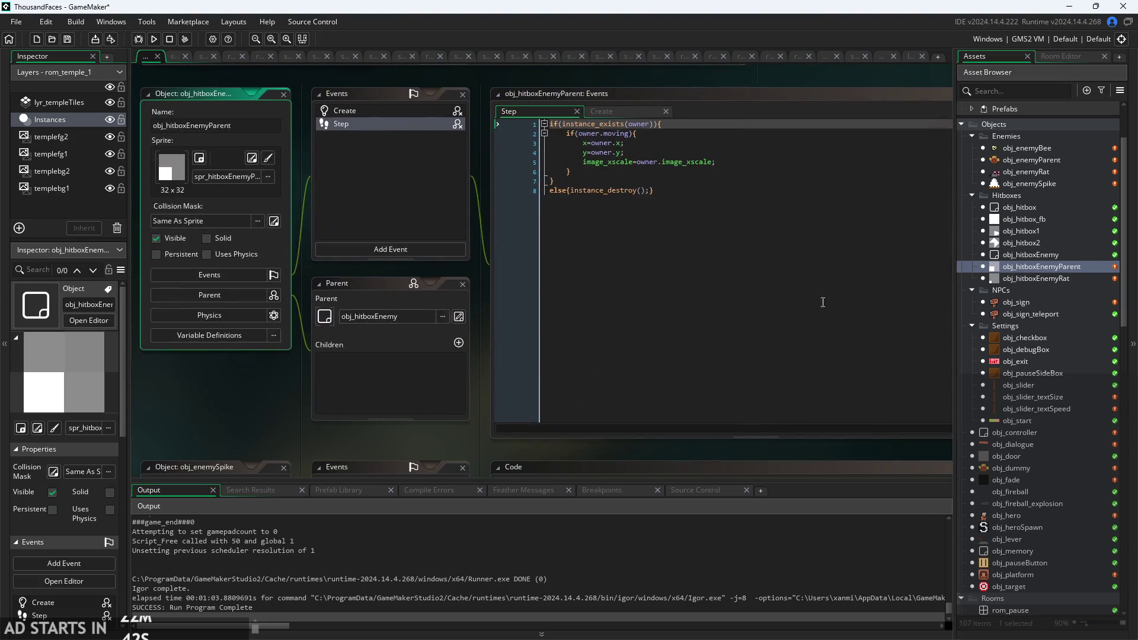
pyautogui.scroll(3, 1077, 286)
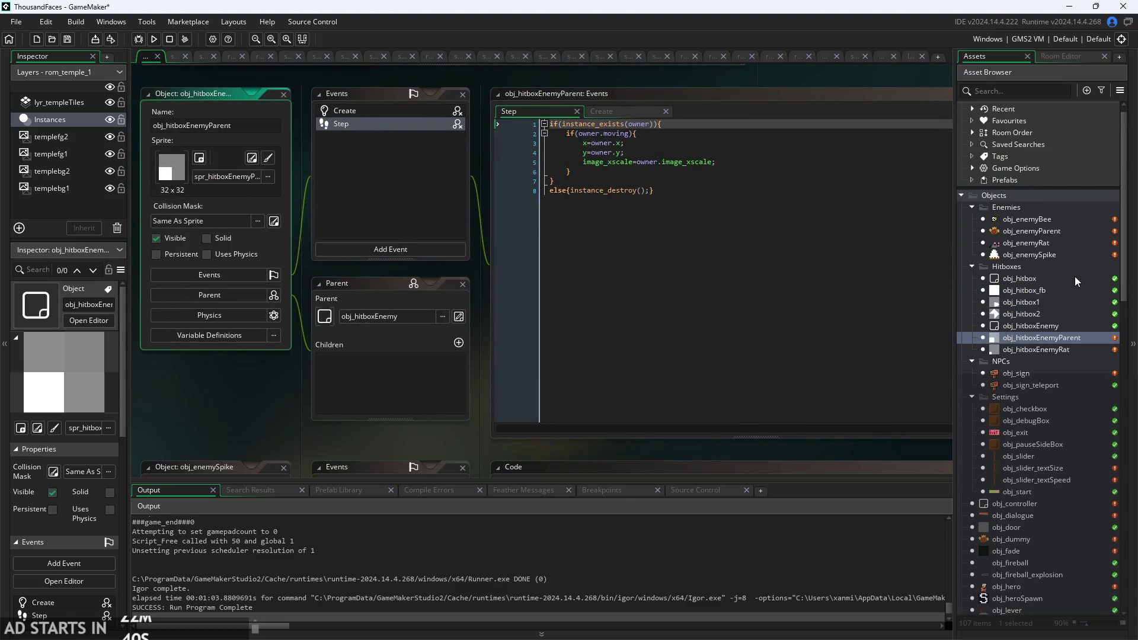
pyautogui.doubleClick(1040, 347)
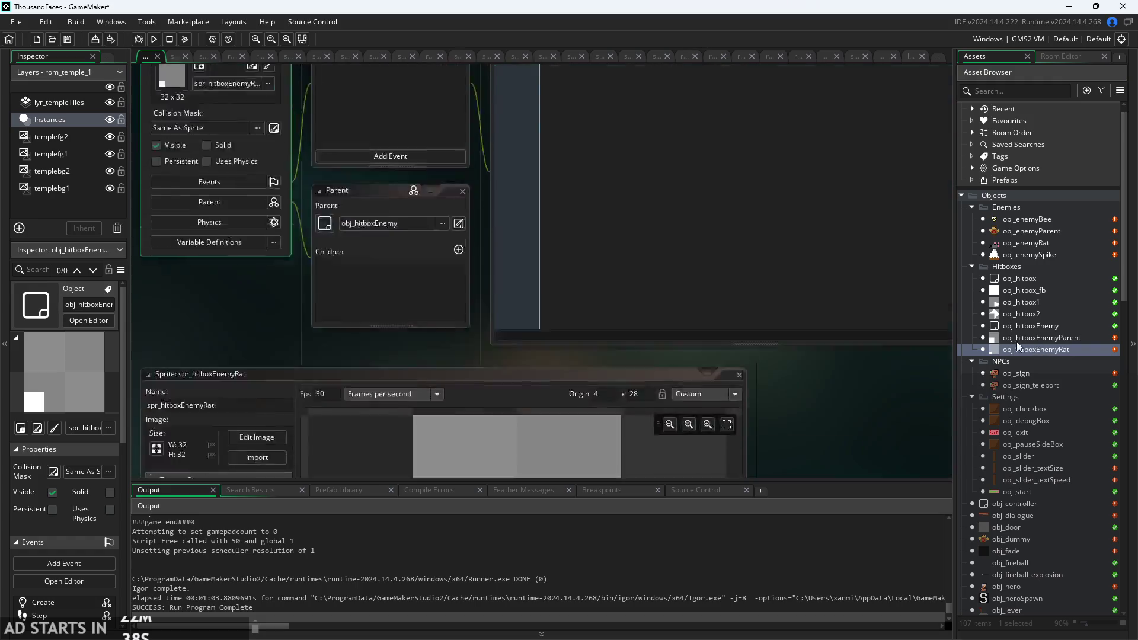
pyautogui.click(596, 111)
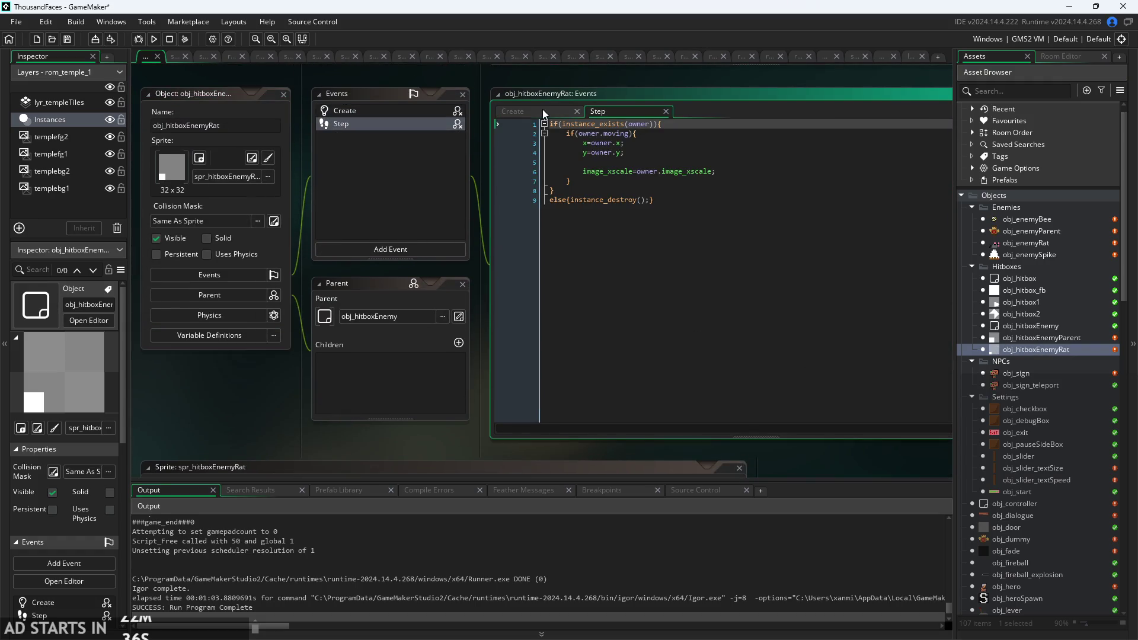
# Walk through the owner.moving check and image_xscale lines, then open obj_enemyBee.
pyautogui.click(670, 137)
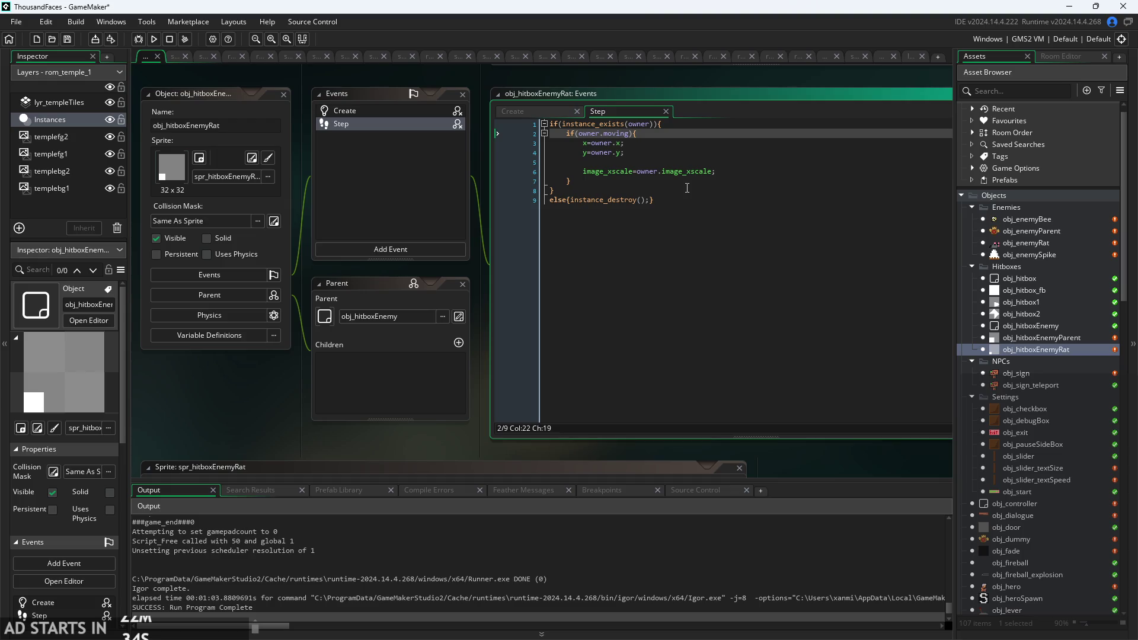
pyautogui.click(739, 170)
pyautogui.click(745, 161)
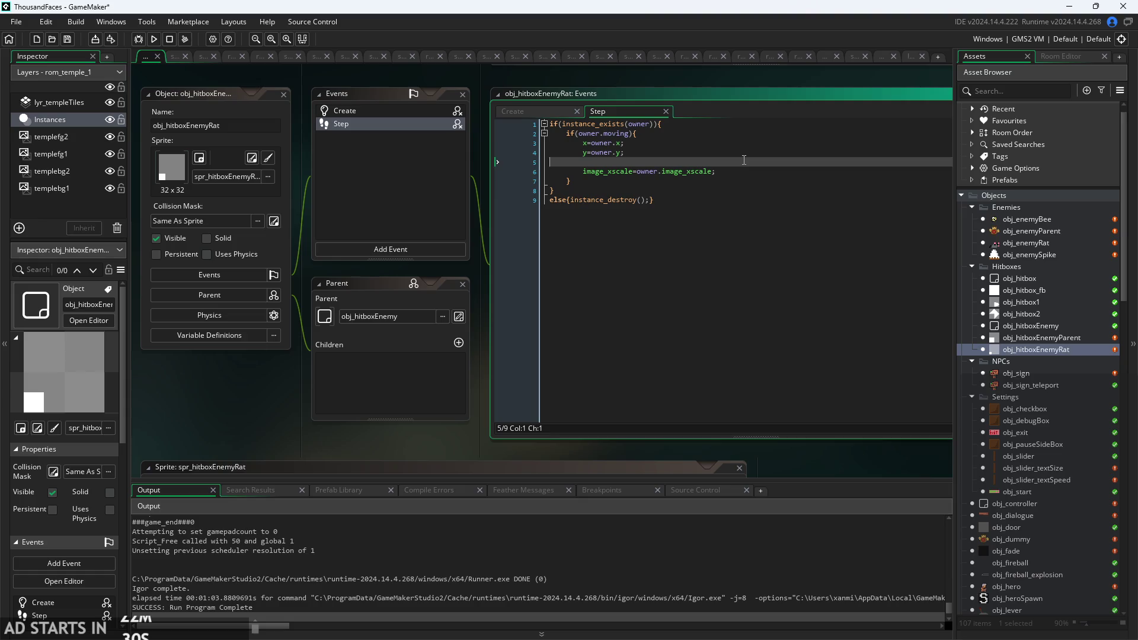
pyautogui.click(684, 181)
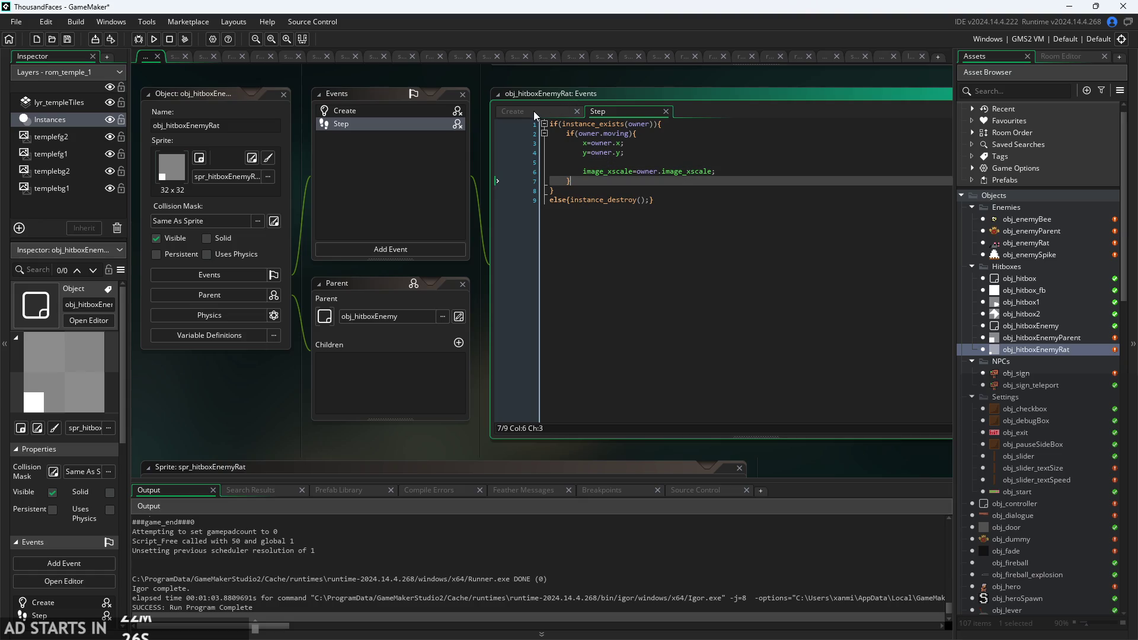
pyautogui.doubleClick(1049, 218)
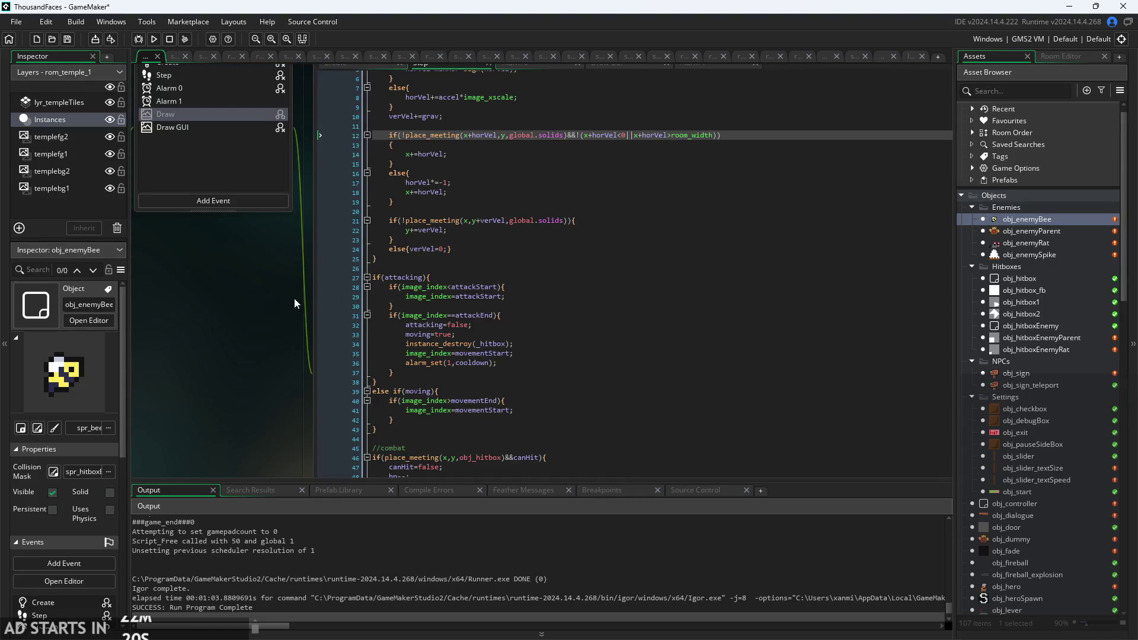
# Cycle through obj_enemyBee's Draw GUI, Create, Step and Alarm 0 code, ending on Alarm 1.
pyautogui.scroll(2, 294, 297)
pyautogui.click(560, 99)
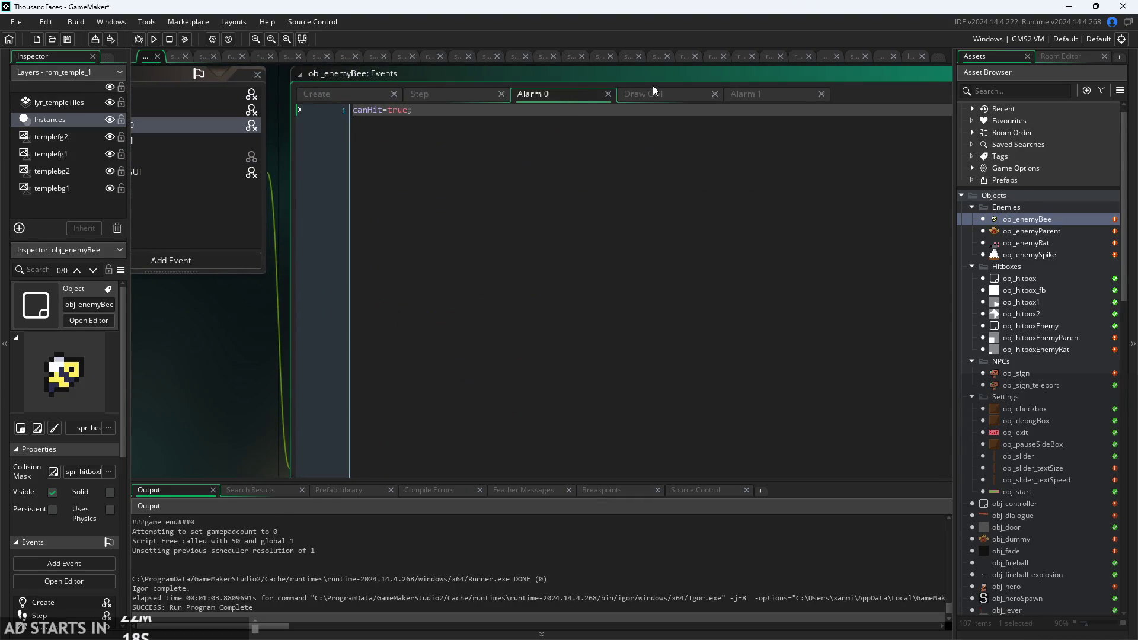
pyautogui.click(661, 89)
pyautogui.scroll(-1, 460, 215)
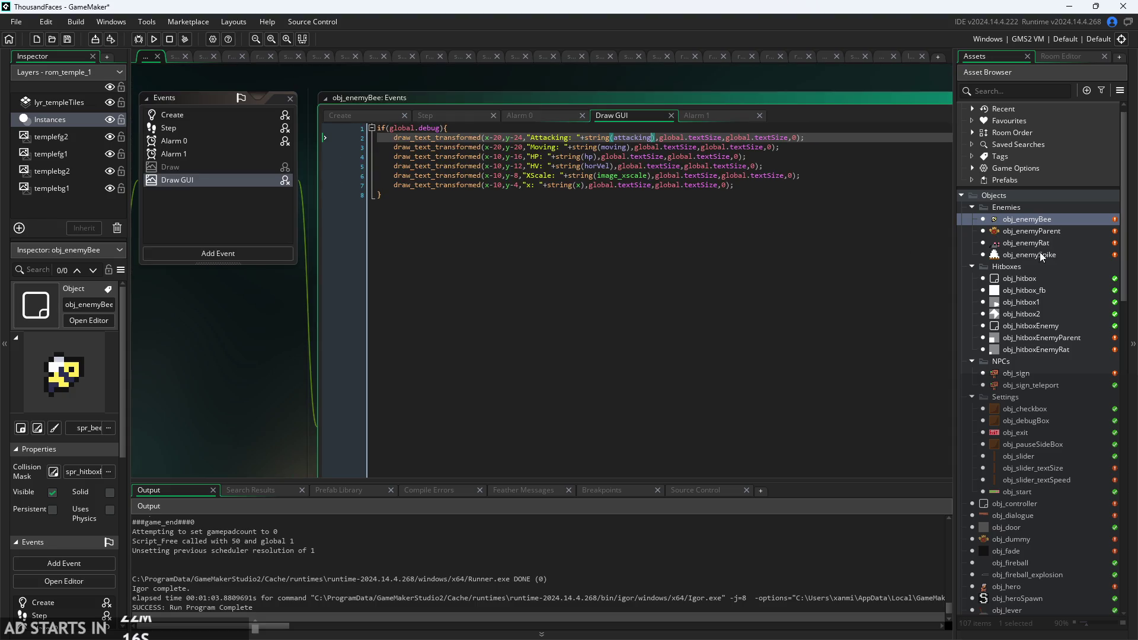
pyautogui.click(375, 115)
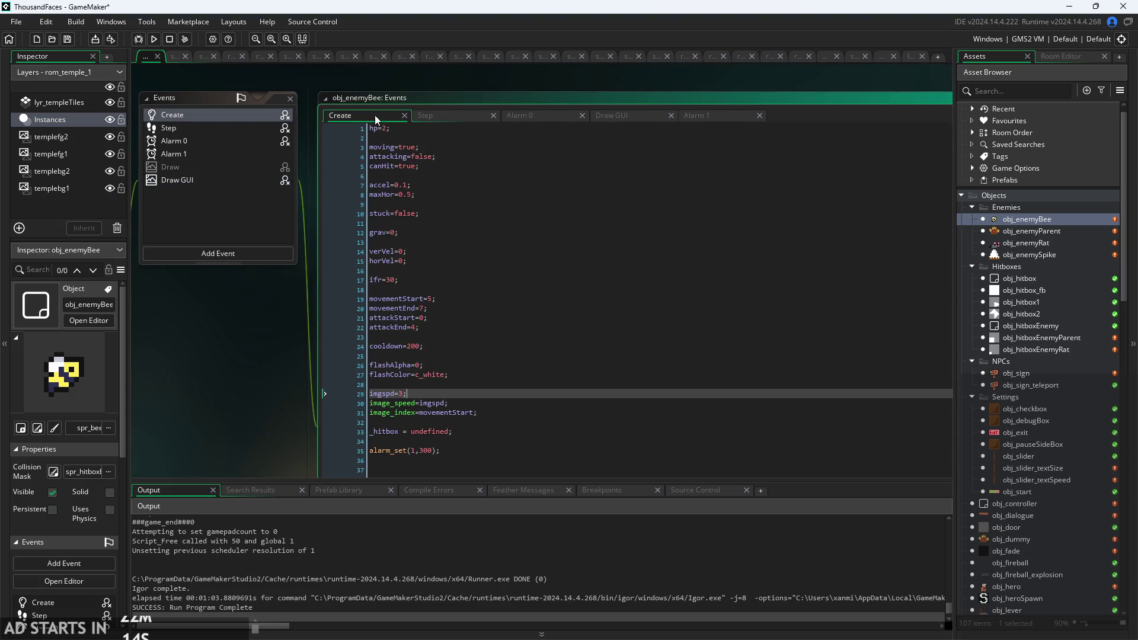
pyautogui.click(468, 115)
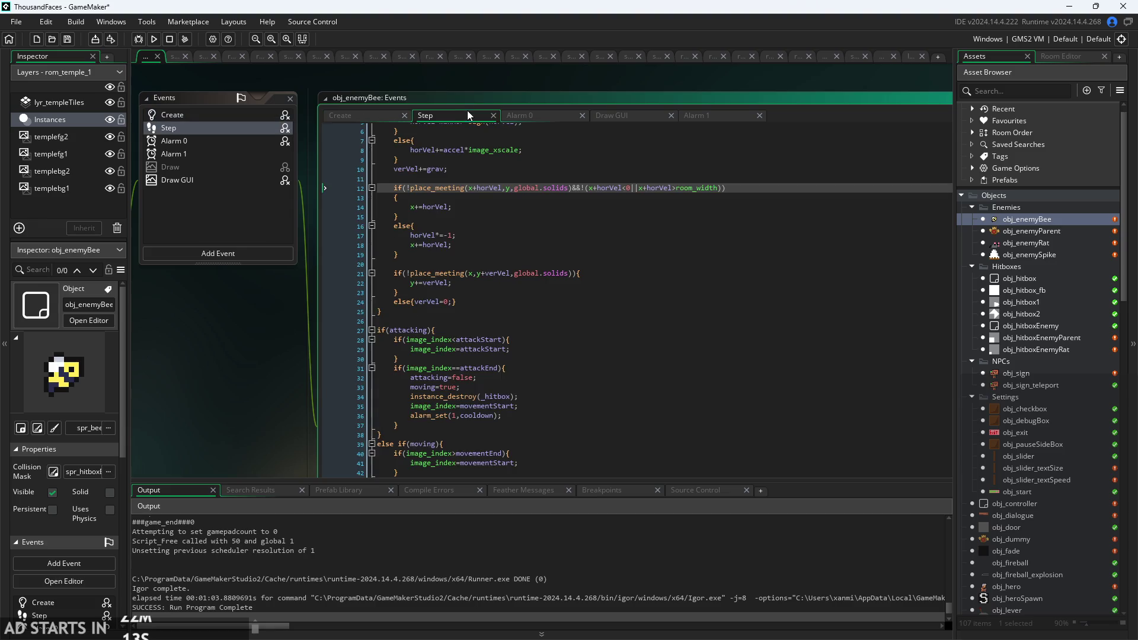
pyautogui.click(542, 116)
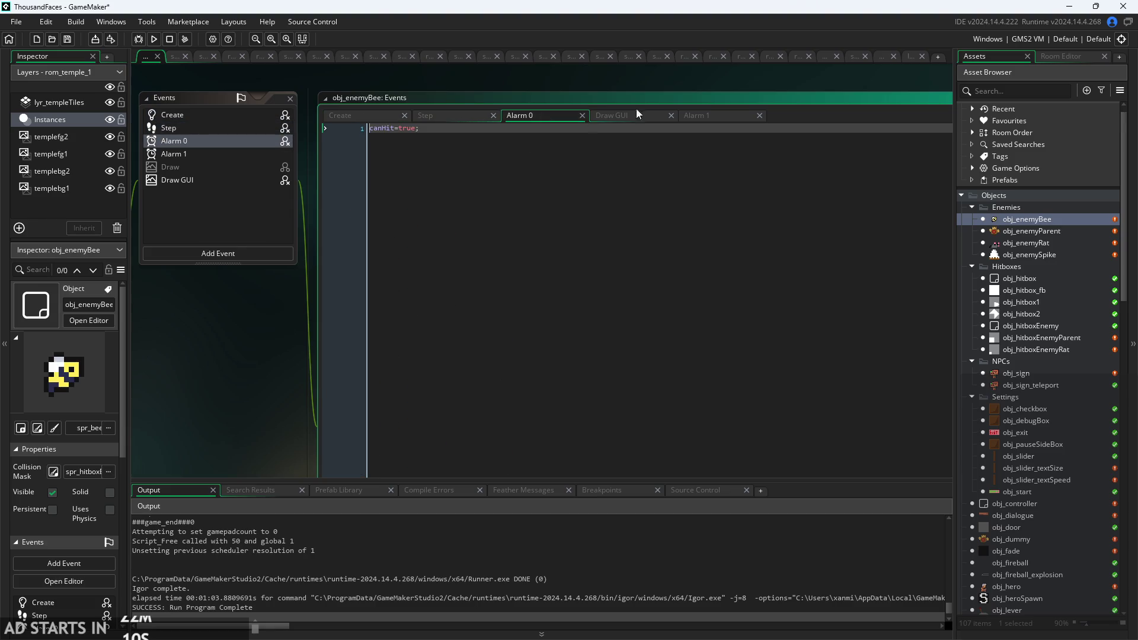
pyautogui.click(716, 115)
pyautogui.scroll(3, 563, 160)
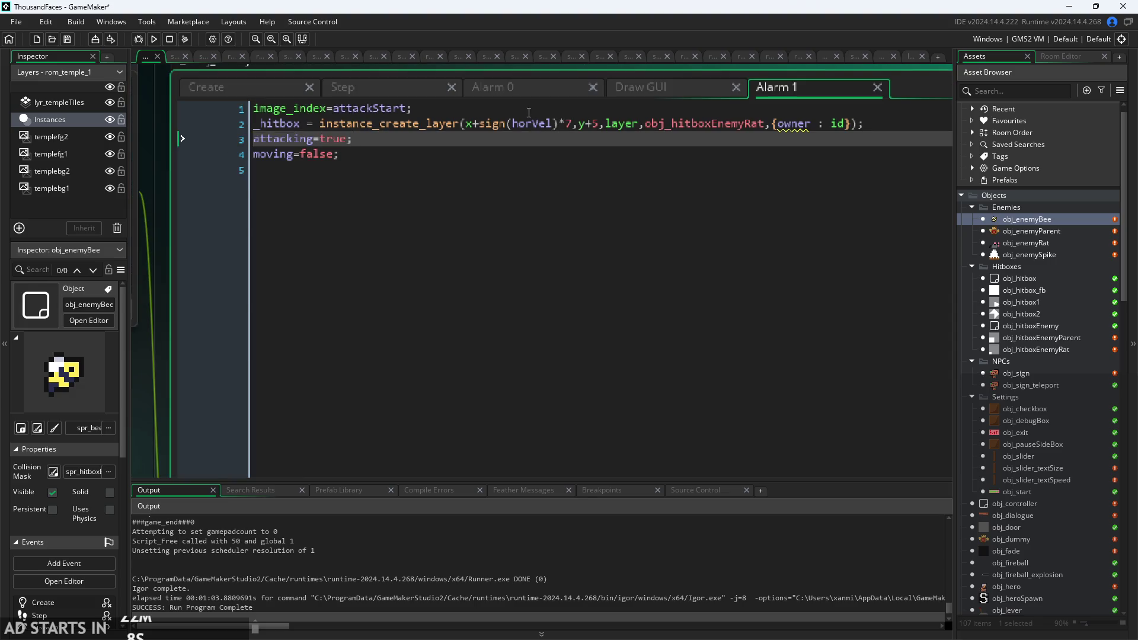
pyautogui.moveTo(469, 129)
# Reopen obj_hitboxEnemyRat and review the Step code's instance_exists(owner), owner.moving and x=owner.x lines.
pyautogui.doubleClick(1026, 349)
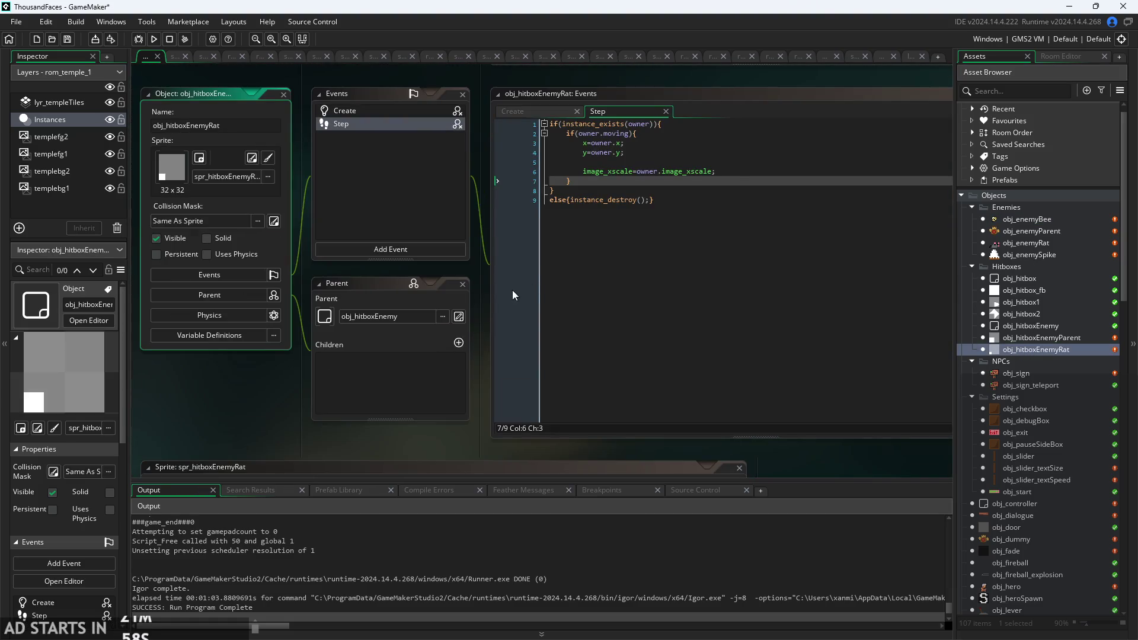
pyautogui.scroll(3, 432, 362)
pyautogui.click(555, 187)
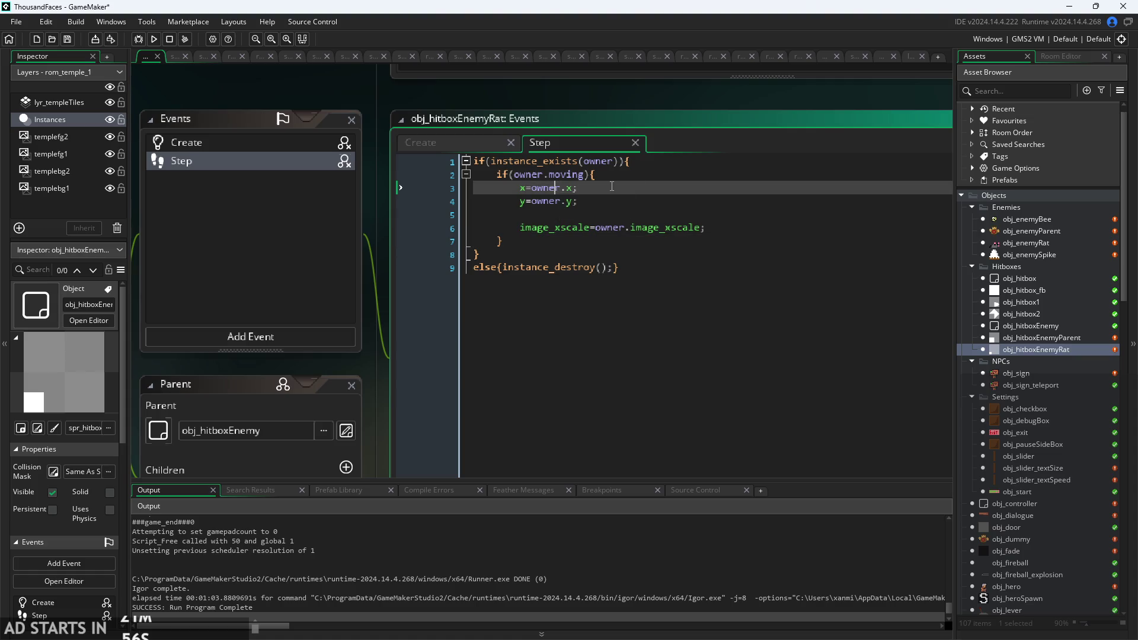
pyautogui.scroll(1, 612, 187)
pyautogui.click(622, 158)
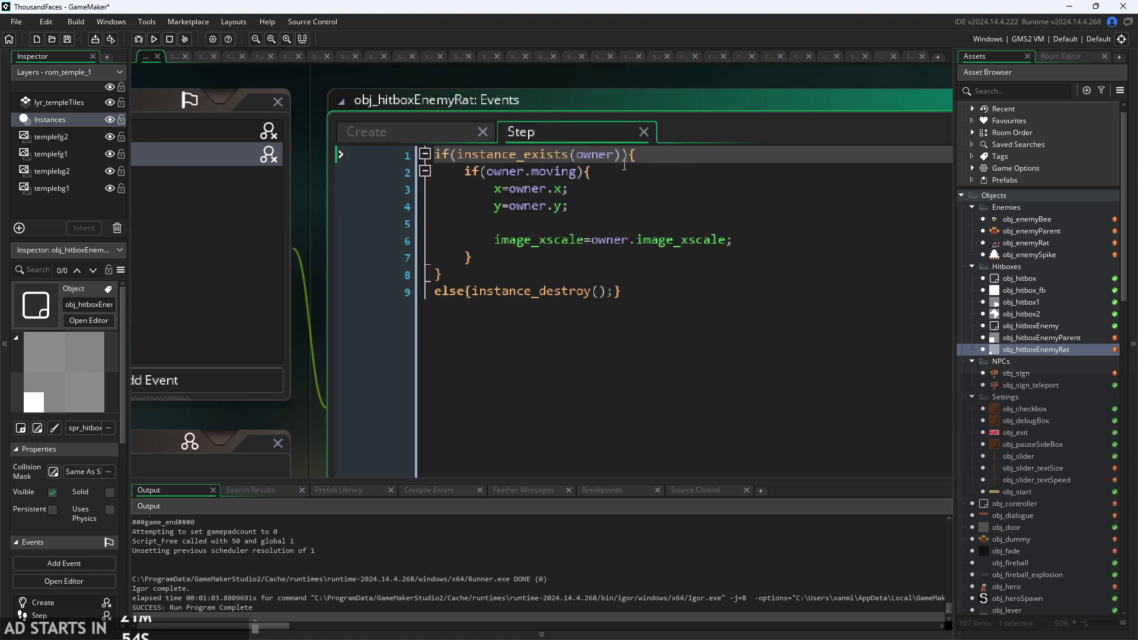
pyautogui.click(565, 196)
pyautogui.press('Up')
pyautogui.press('End')
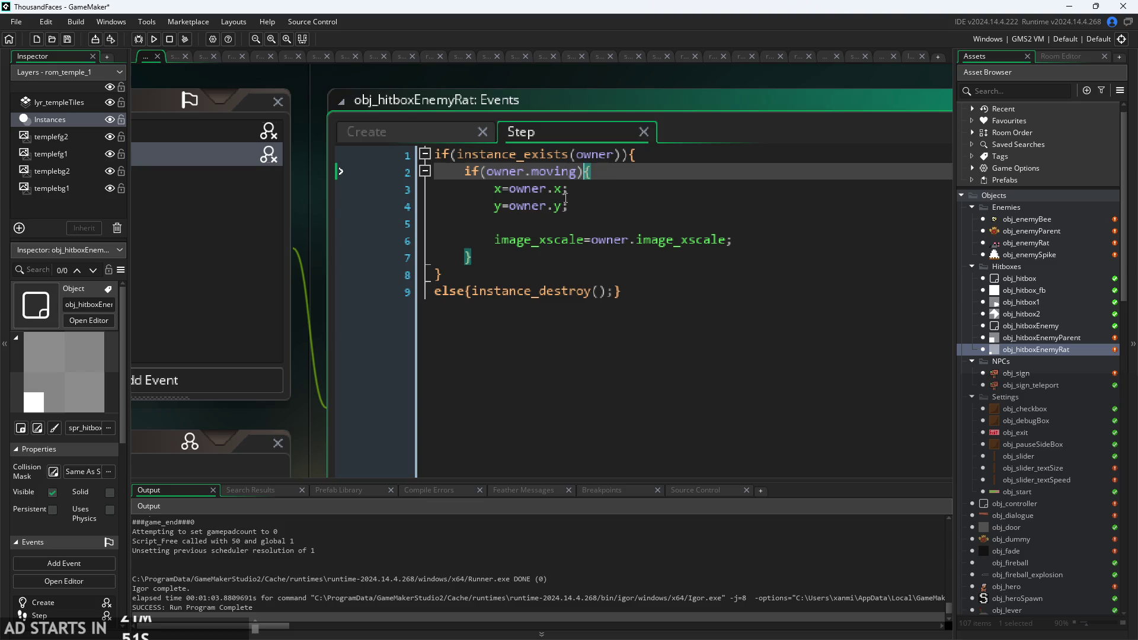
pyautogui.click(540, 189)
# Check the y=owner.y and instance_destroy lines, then run the game to 'Run Program Complete'.
pyautogui.scroll(2, 540, 187)
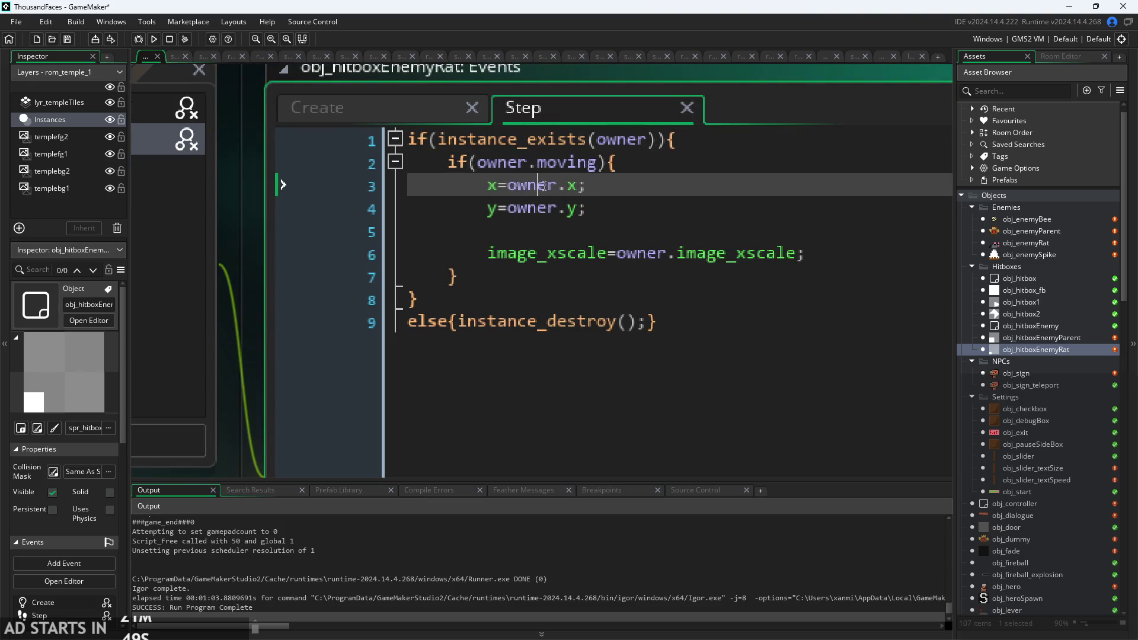
pyautogui.scroll(-1, 556, 184)
pyautogui.click(611, 216)
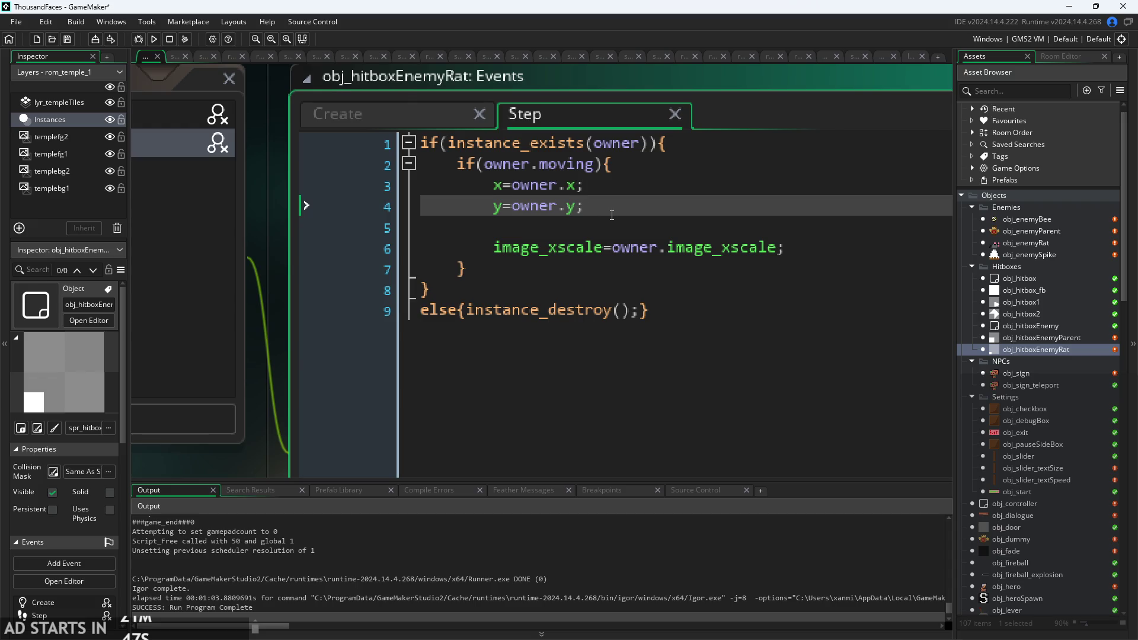
pyautogui.scroll(-3, 612, 215)
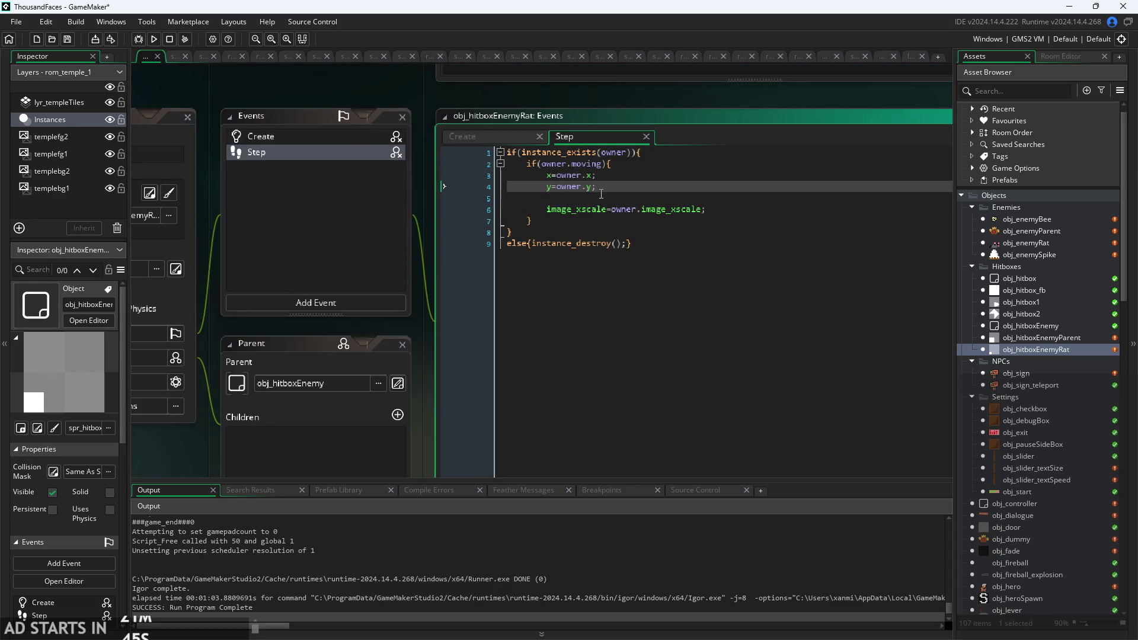
pyautogui.scroll(2, 601, 193)
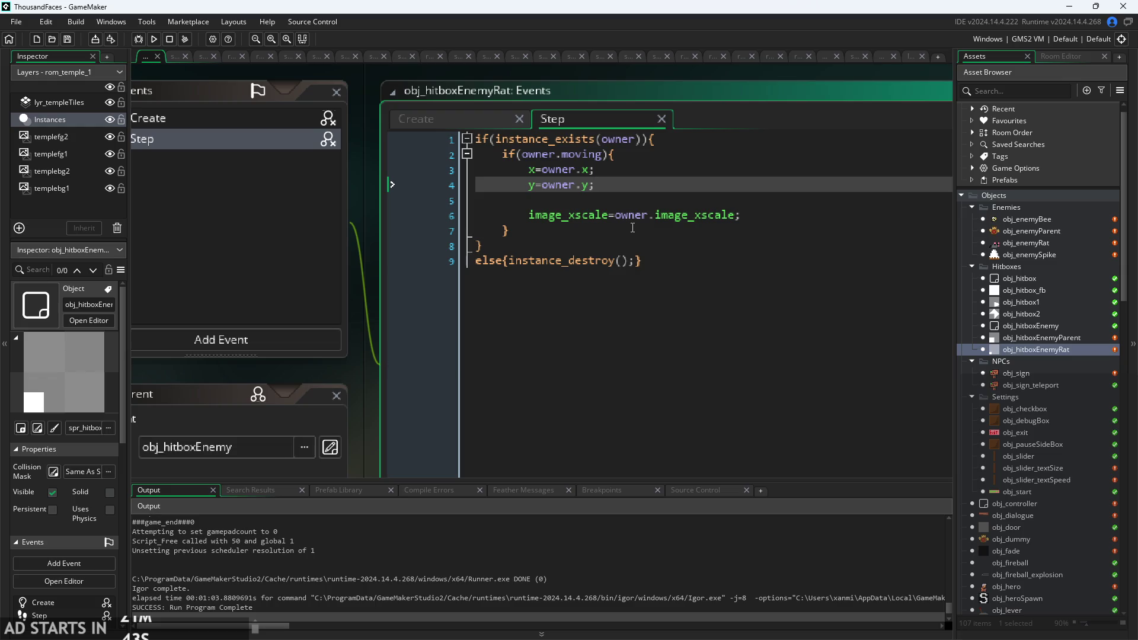
pyautogui.scroll(-3, 632, 228)
pyautogui.scroll(2, 605, 220)
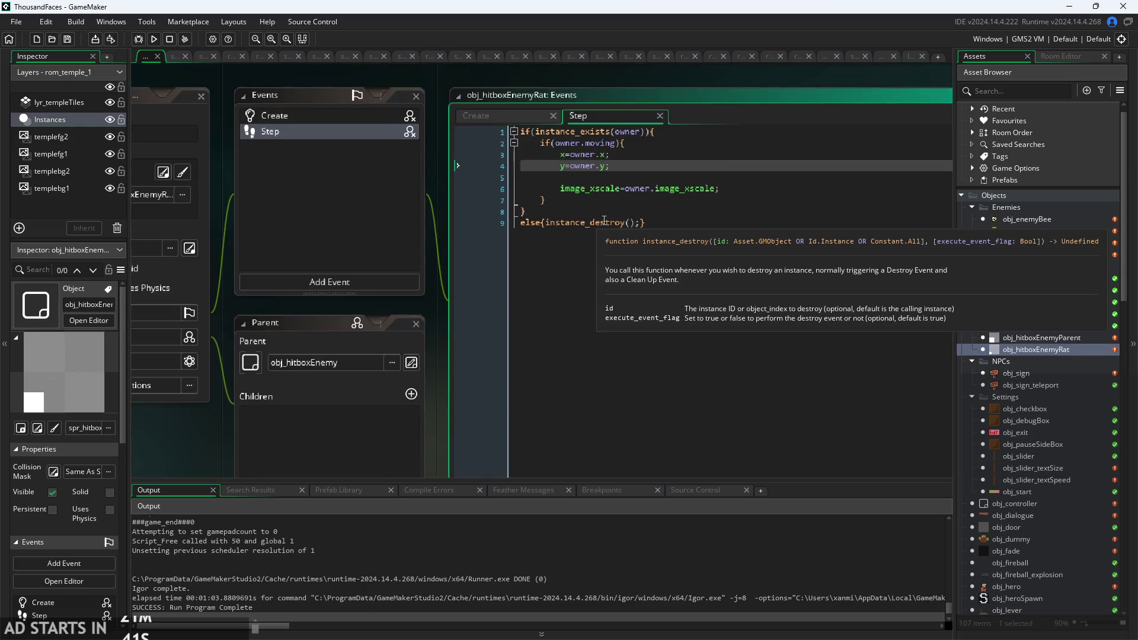
pyautogui.scroll(-1, 604, 220)
pyautogui.scroll(2, 623, 198)
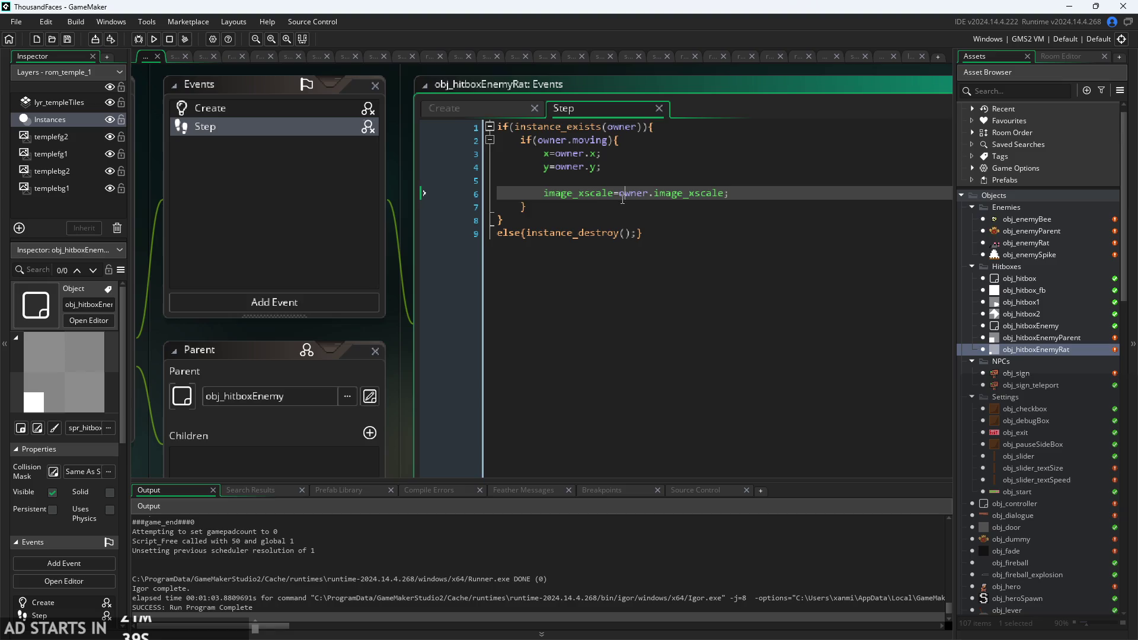
pyautogui.click(655, 204)
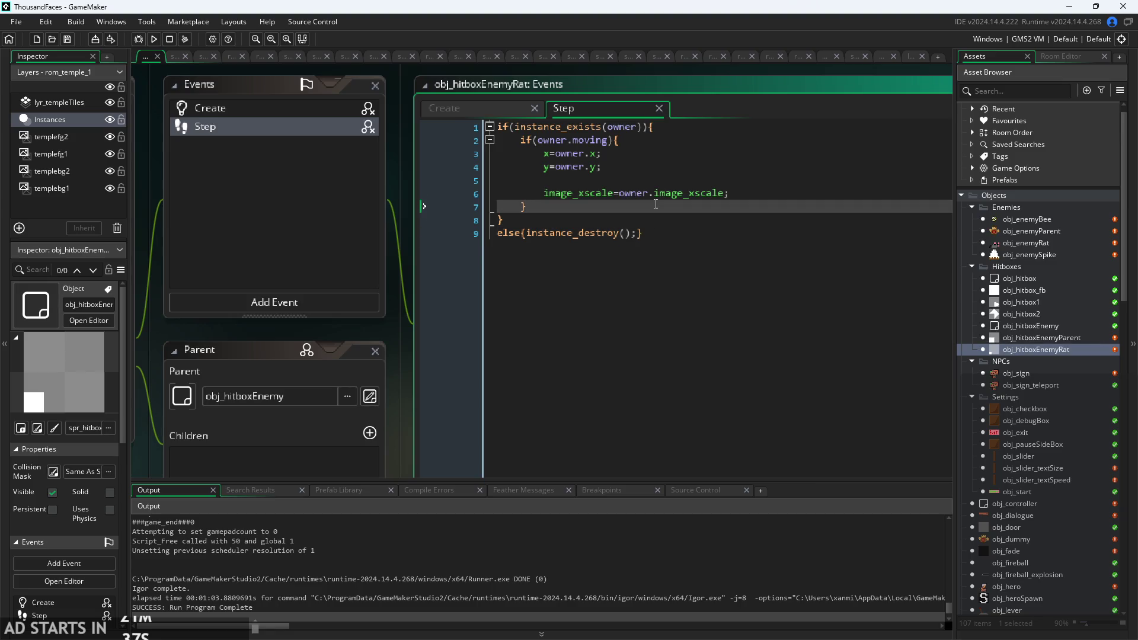
pyautogui.click(155, 39)
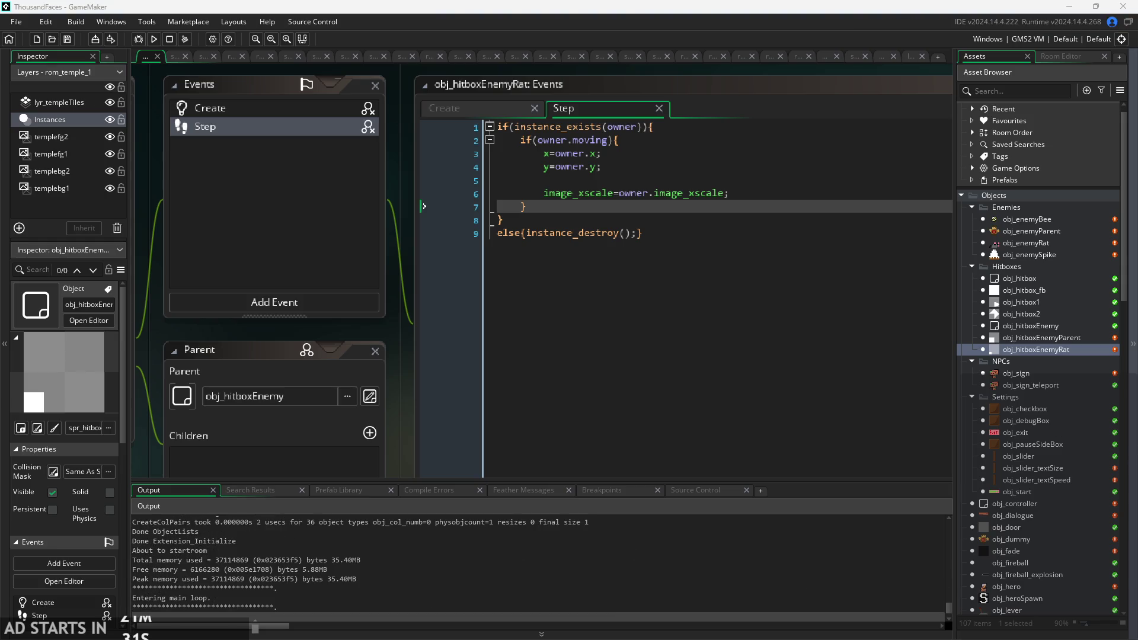
pyautogui.click(661, 396)
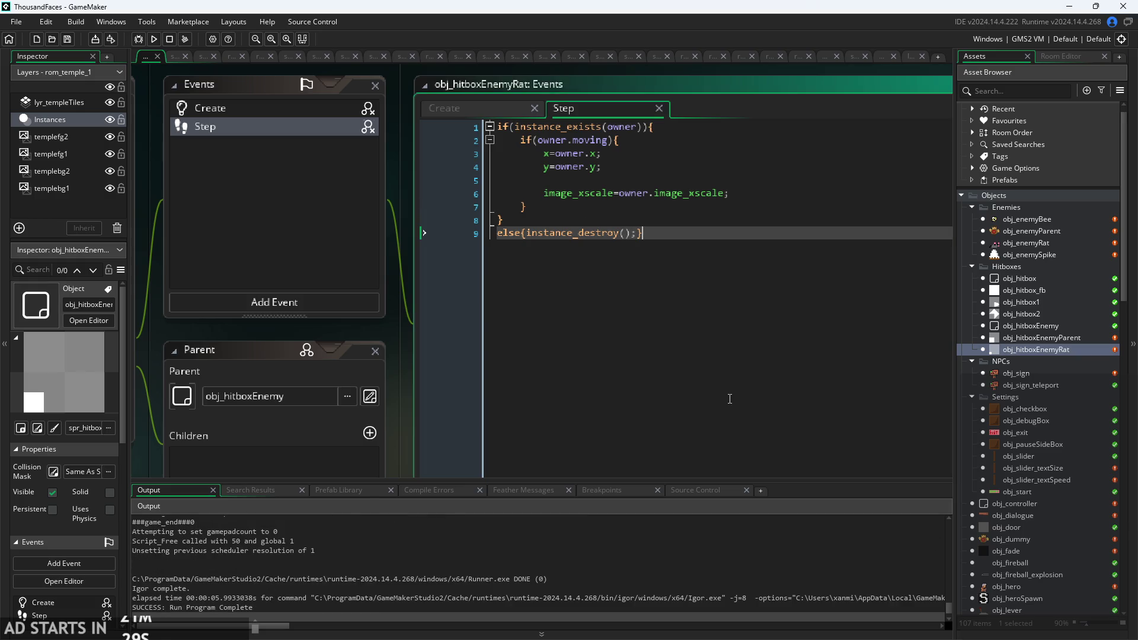